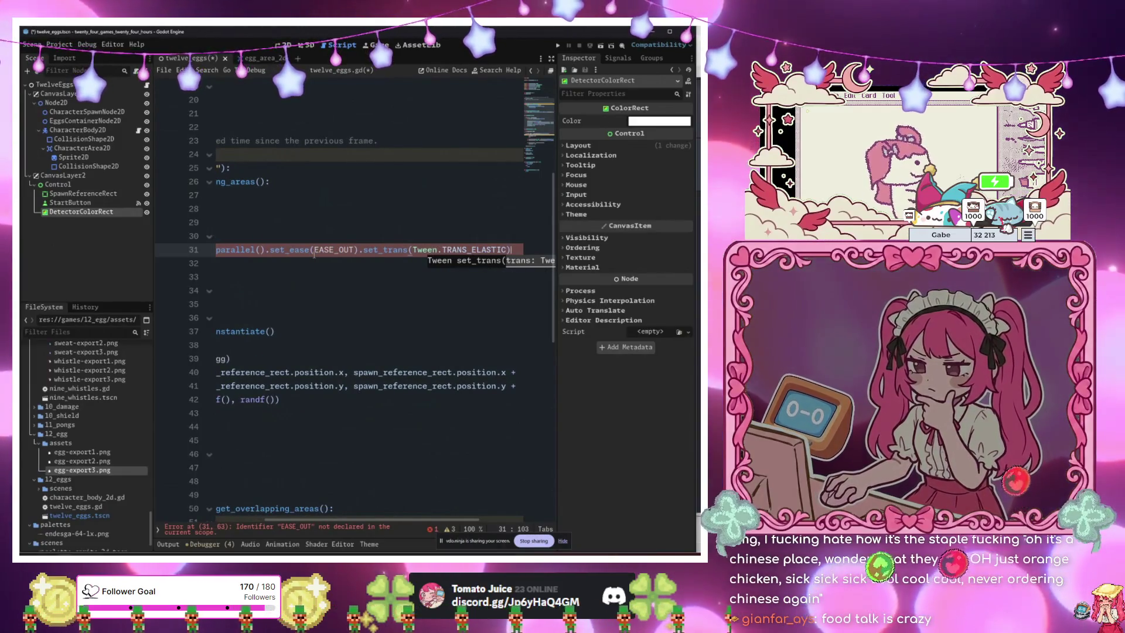
Save twelve_eggs.gd and change set_ease's argument on line 31 to Tween.EASE_OUT
{"action": "key", "text": "ctrl+s"}
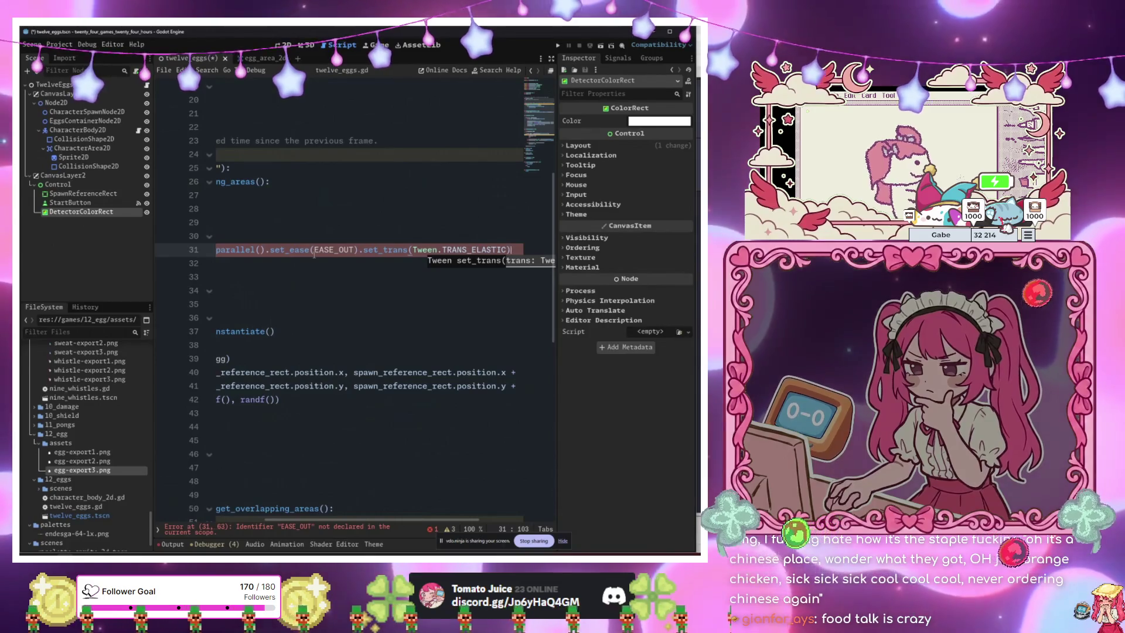
{"action": "double_click", "coordinate": [316, 251]}
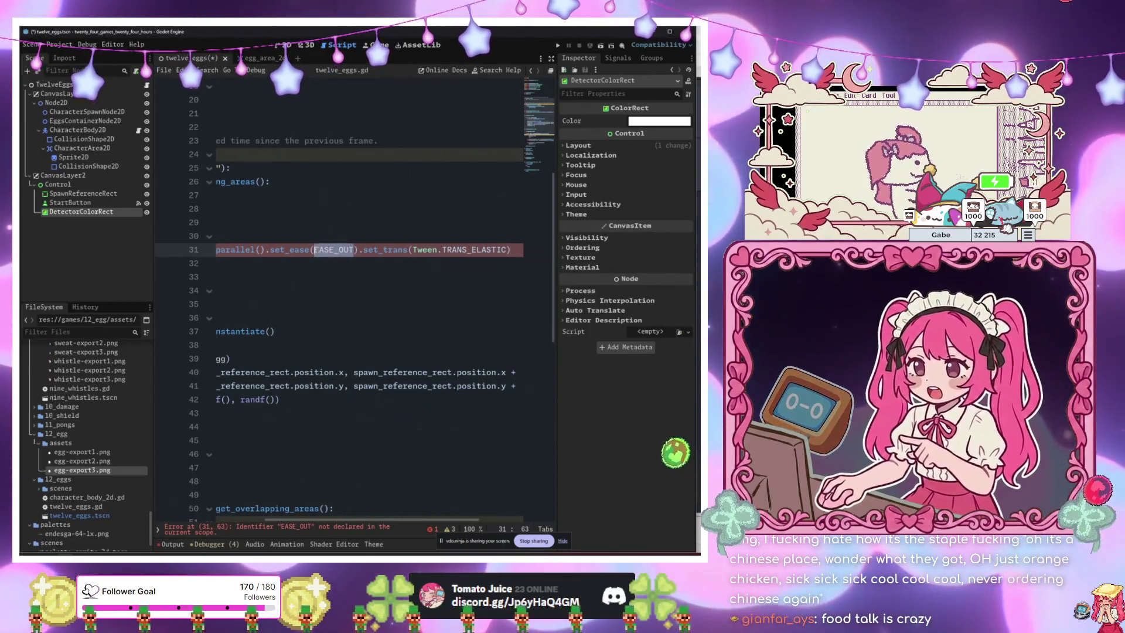
{"action": "key", "text": "BackSpace"}
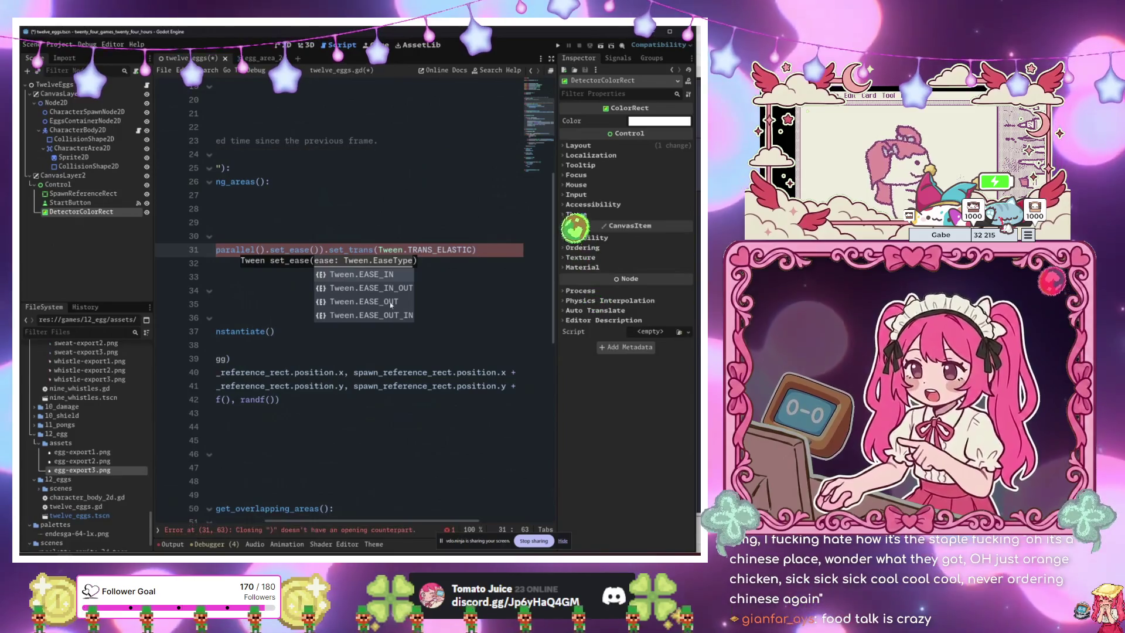
{"action": "double_click", "coordinate": [388, 301]}
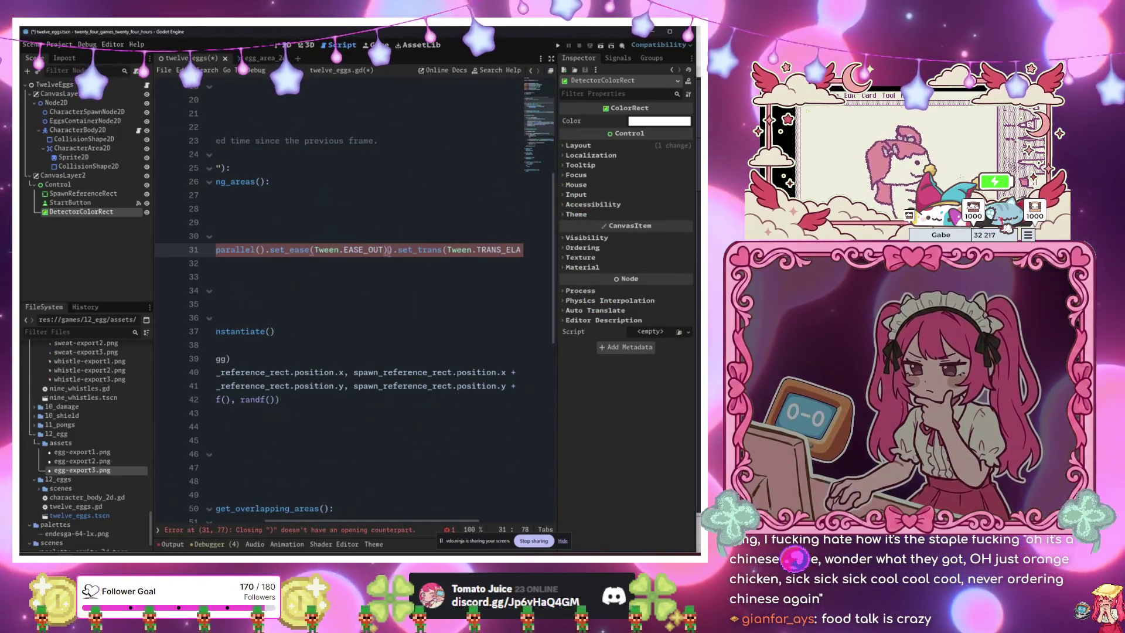
Open blank lines below the tween creation for the next tween call
{"action": "left_click", "coordinate": [282, 265]}
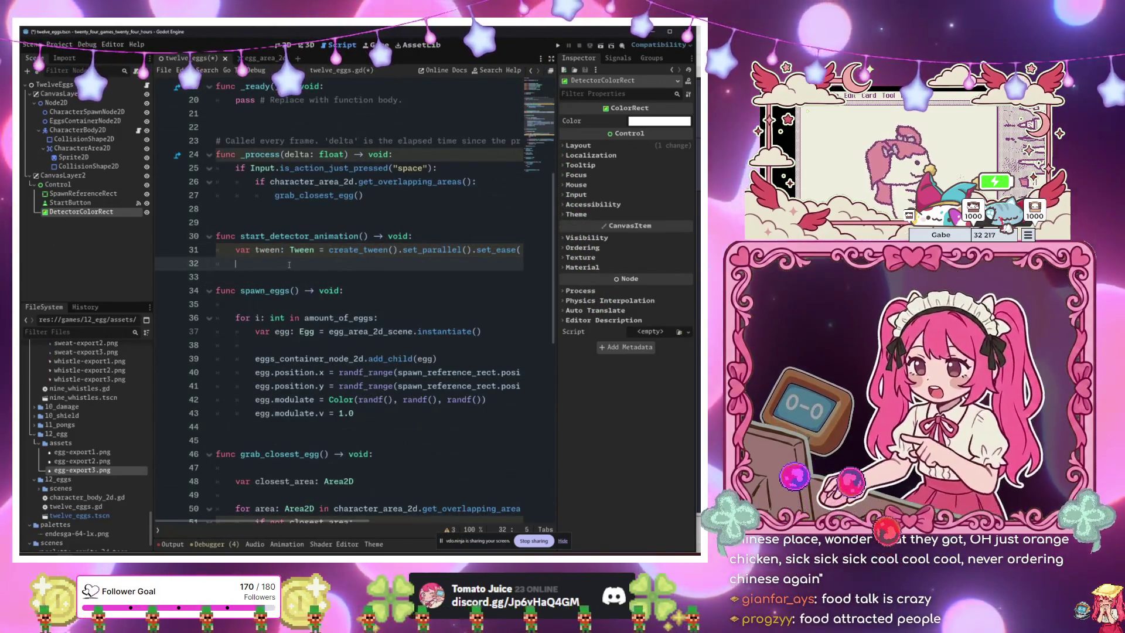
{"action": "key", "text": "Return"}
{"action": "key", "text": "Return"}
{"action": "key", "text": "Up"}
Start line 33 with a tween.tween_property call chosen from autocomplete
{"action": "type", "text": "tween."}
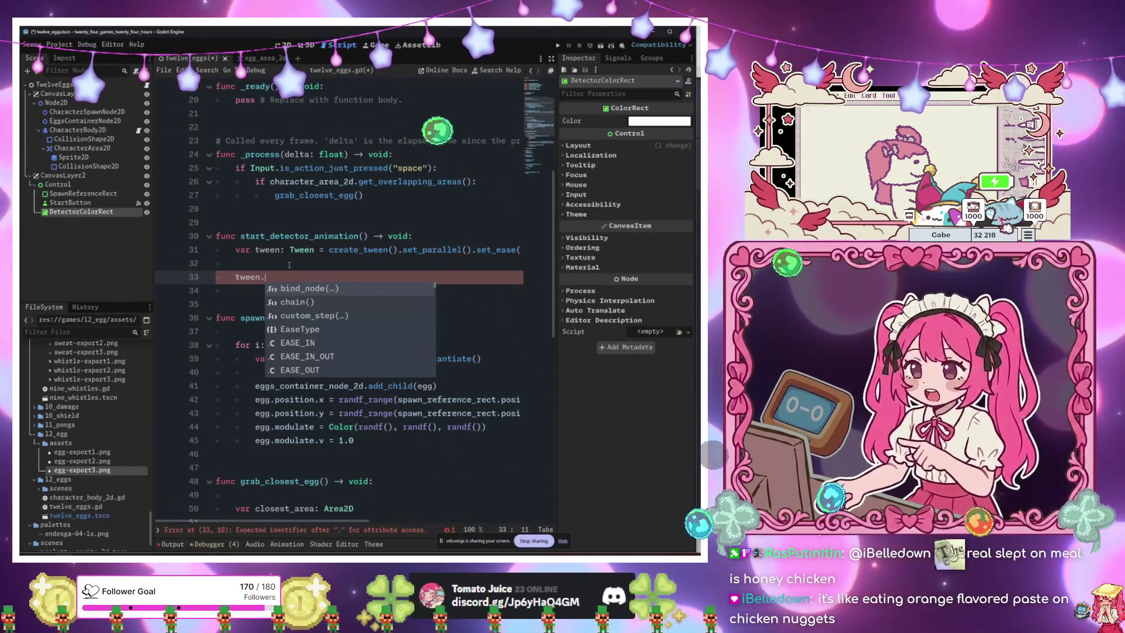
{"action": "type", "text": "pr"}
{"action": "key", "text": "BackSpace"}
{"action": "key", "text": "BackSpace"}
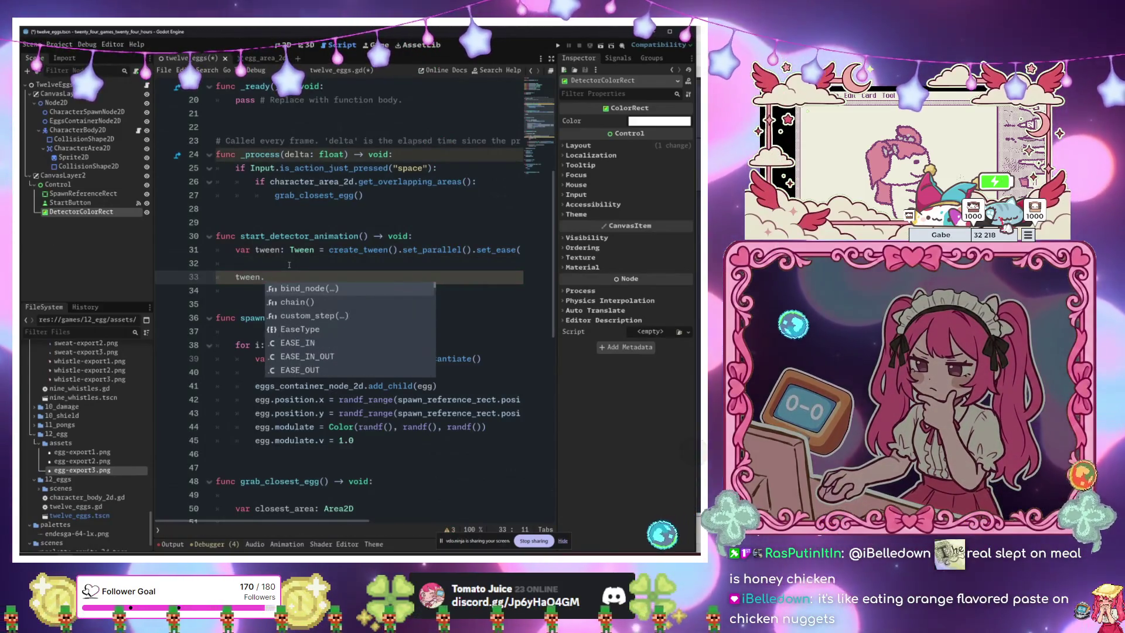
{"action": "type", "text": "twee"}
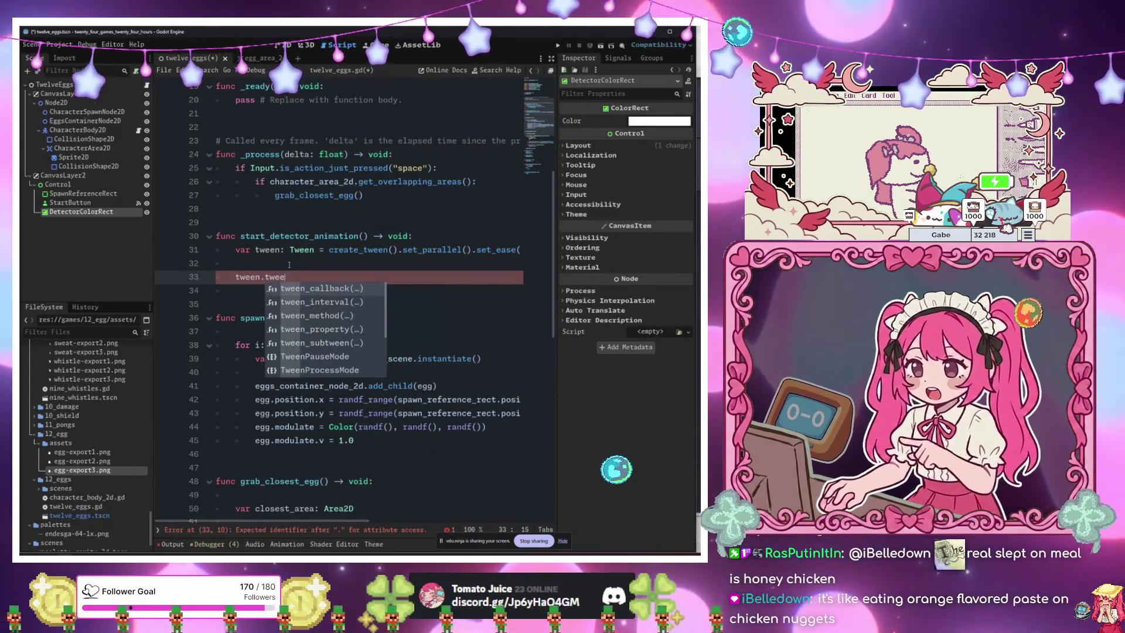
{"action": "key", "text": "Down"}
{"action": "key", "text": "Down"}
{"action": "key", "text": "Down"}
{"action": "key", "text": "Return"}
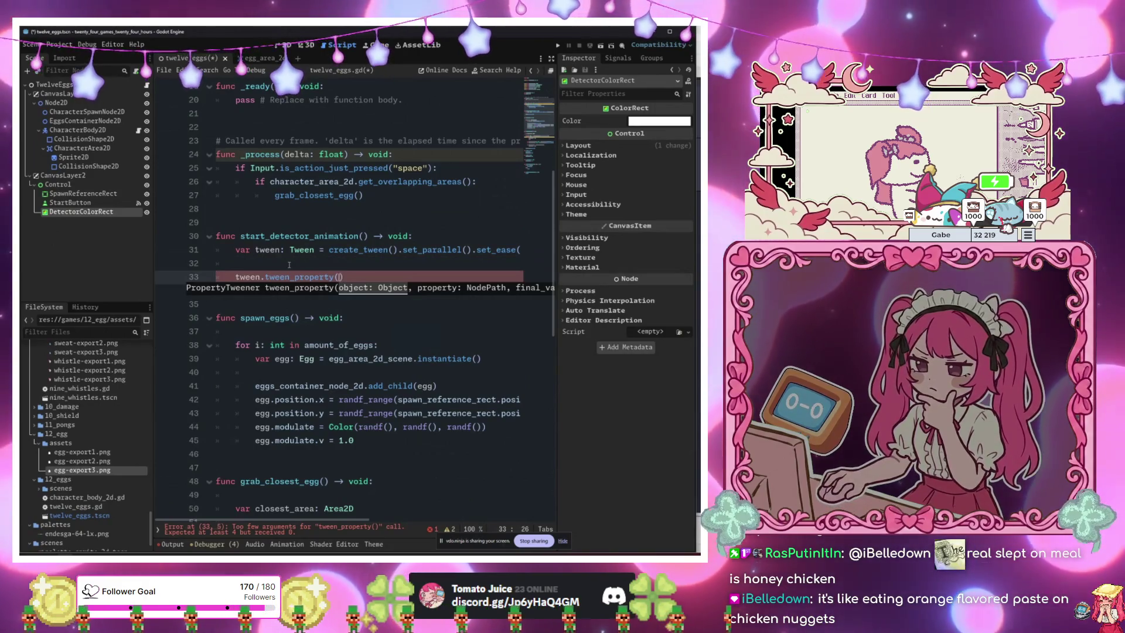
Pass detector_color_rect, "scale" and Vector2 as the tween_property arguments
{"action": "type", "text": "detector_color_rect, \""}
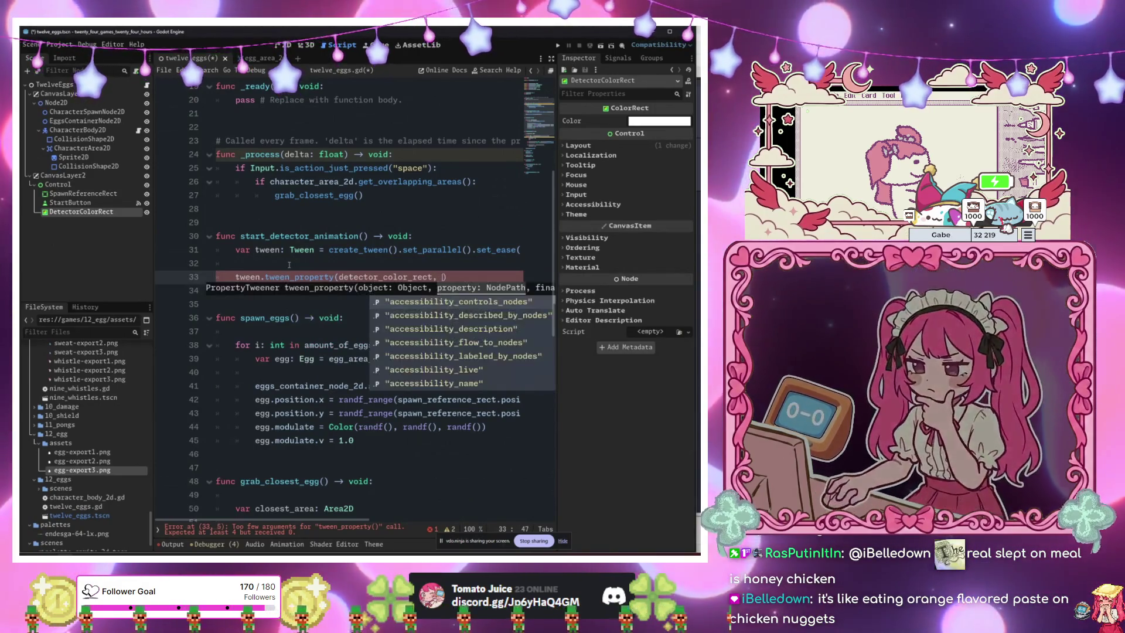
{"action": "type", "text": "scale\""}
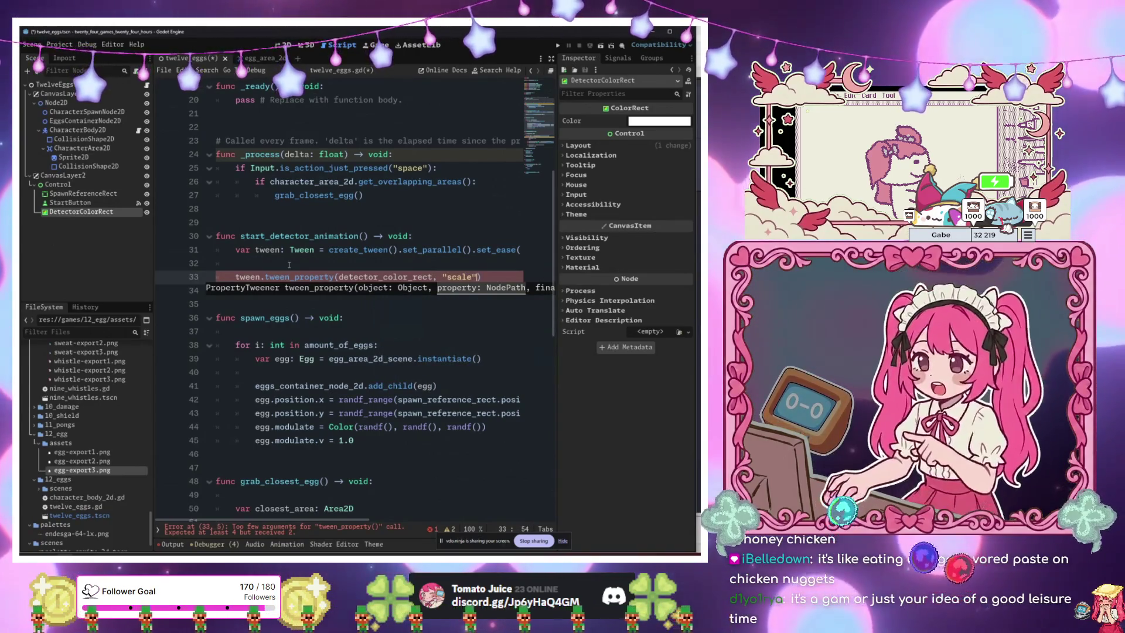
{"action": "type", "text": ", "}
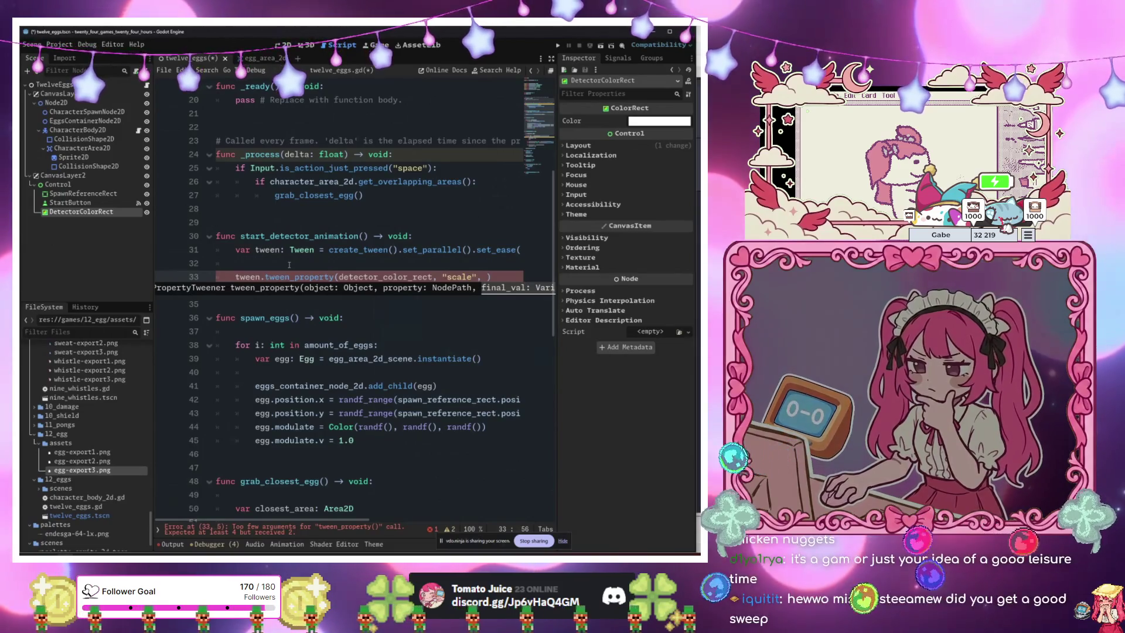
{"action": "type", "text": "Ve"}
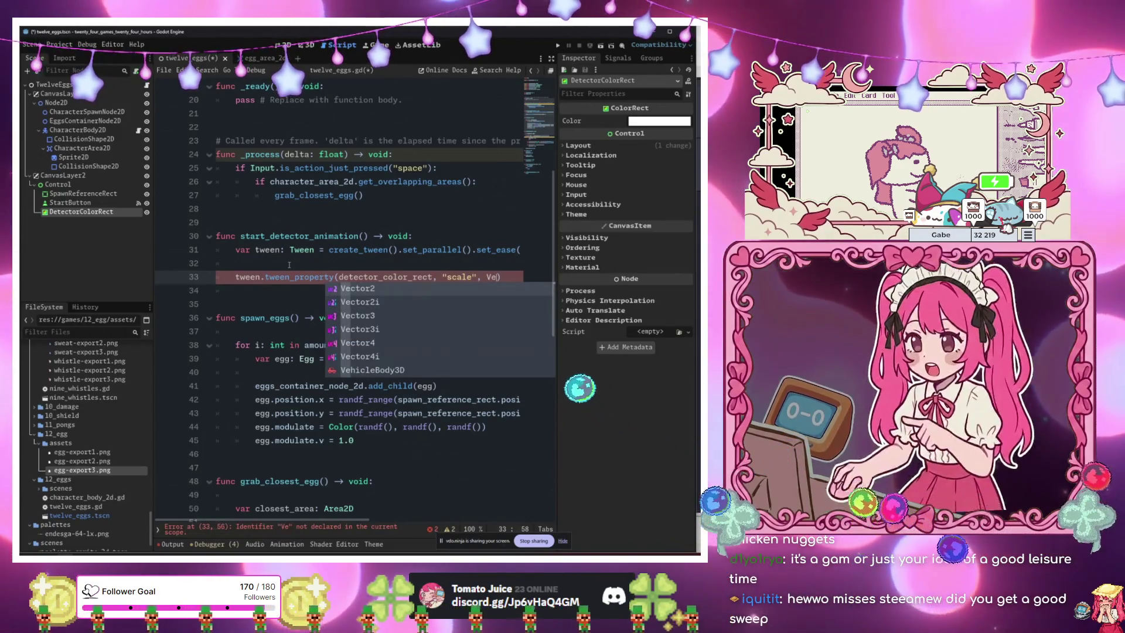
{"action": "key", "text": "Return"}
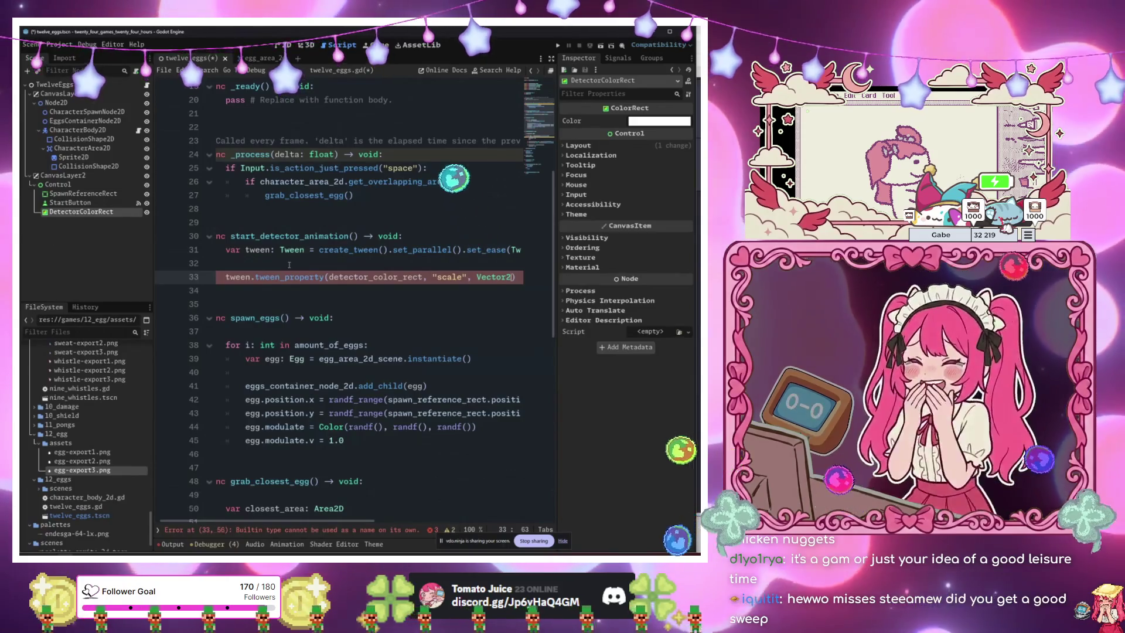
{"action": "scroll", "coordinate": [288, 265], "scroll_direction": "up", "scroll_amount": 6}
{"action": "scroll", "coordinate": [360, 289], "scroll_direction": "down", "scroll_amount": 6}
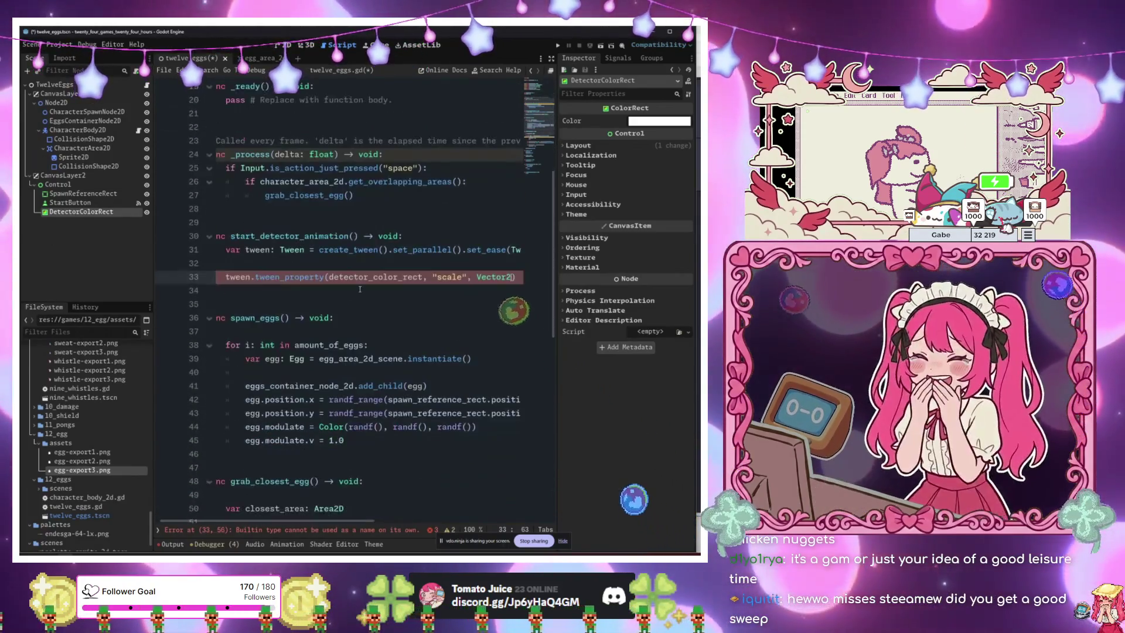
{"action": "left_click", "coordinate": [442, 249]}
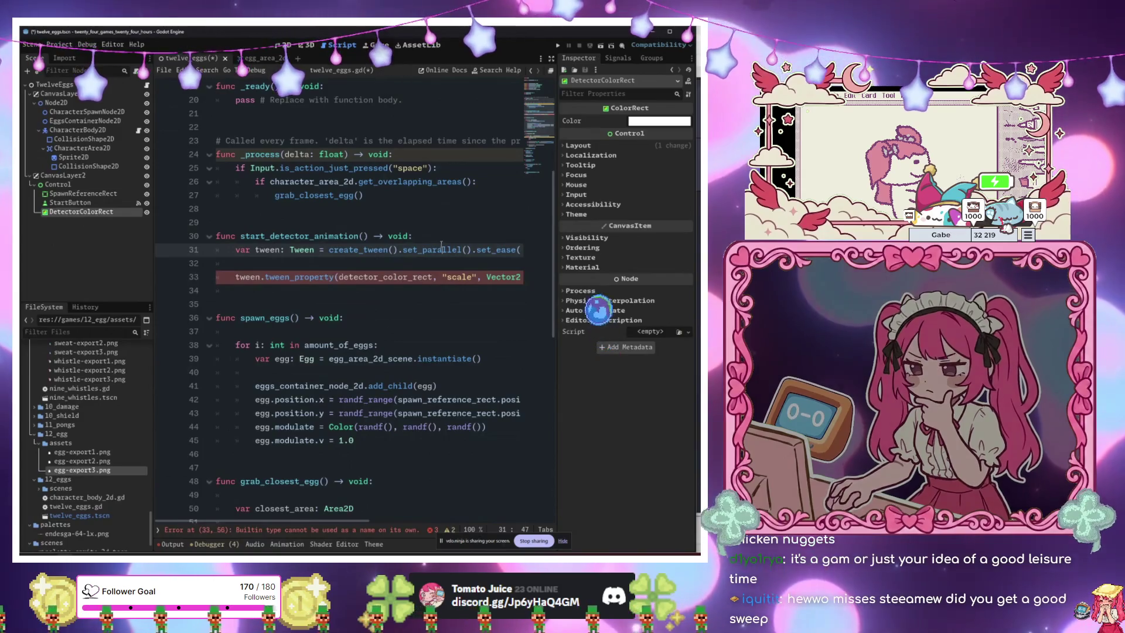
{"action": "scroll", "coordinate": [442, 245], "scroll_direction": "up", "scroll_amount": 5}
{"action": "left_click", "coordinate": [393, 250]}
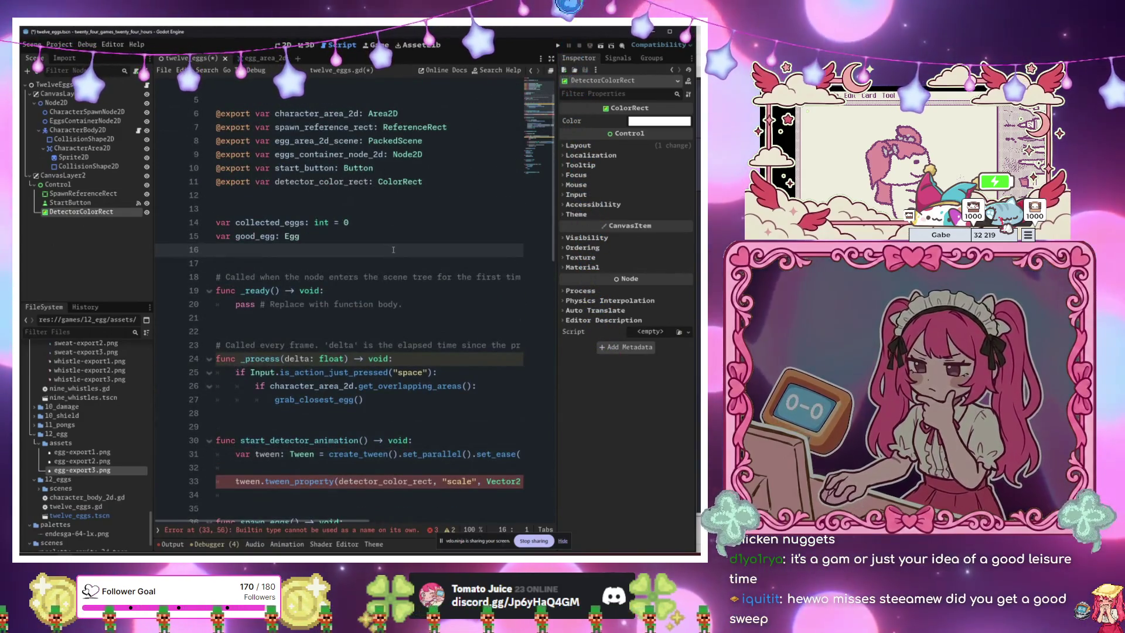
{"action": "key", "text": "Return"}
{"action": "key", "text": "Return"}
{"action": "key", "text": "Up"}
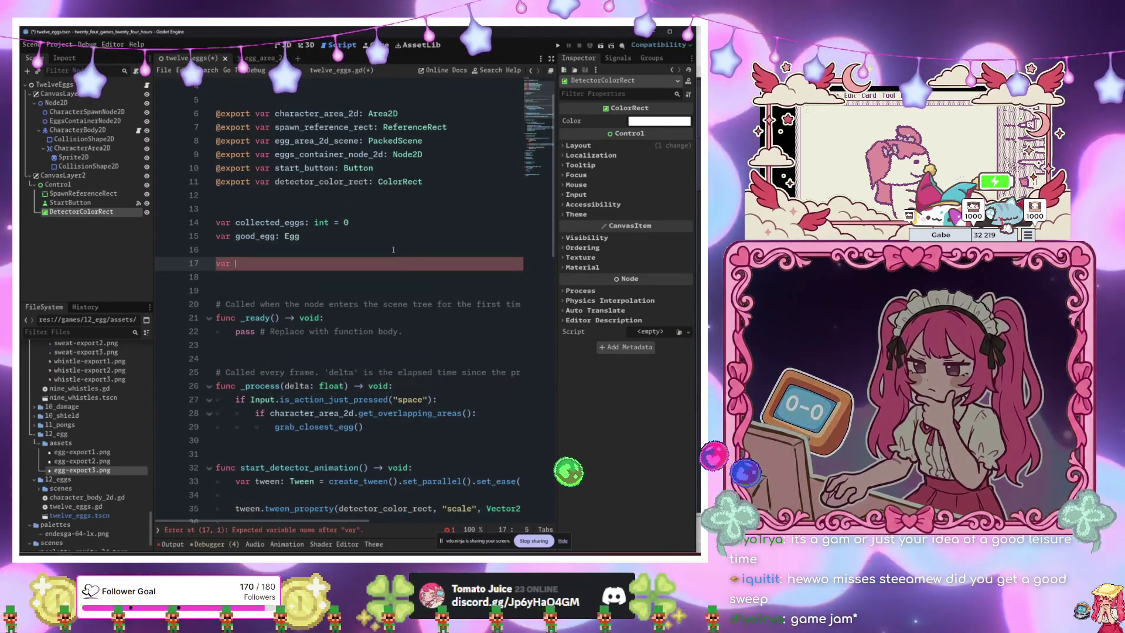
{"action": "key", "text": "ctrl+s"}
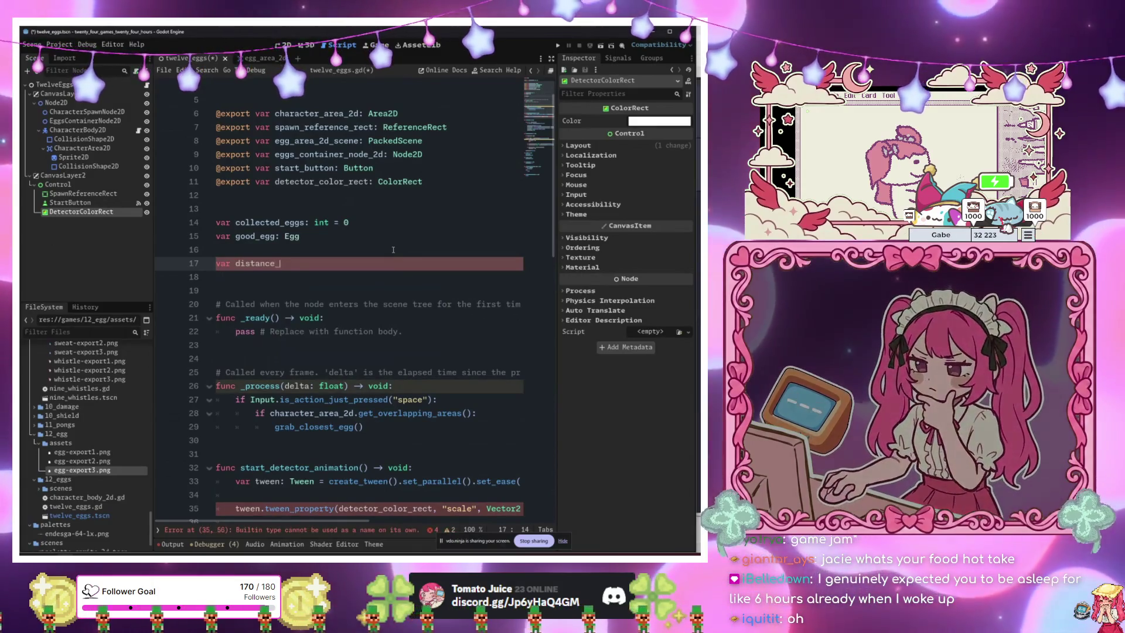
{"action": "key", "text": "BackSpace"}
{"action": "key", "text": "BackSpace"}
{"action": "key", "text": "BackSpace"}
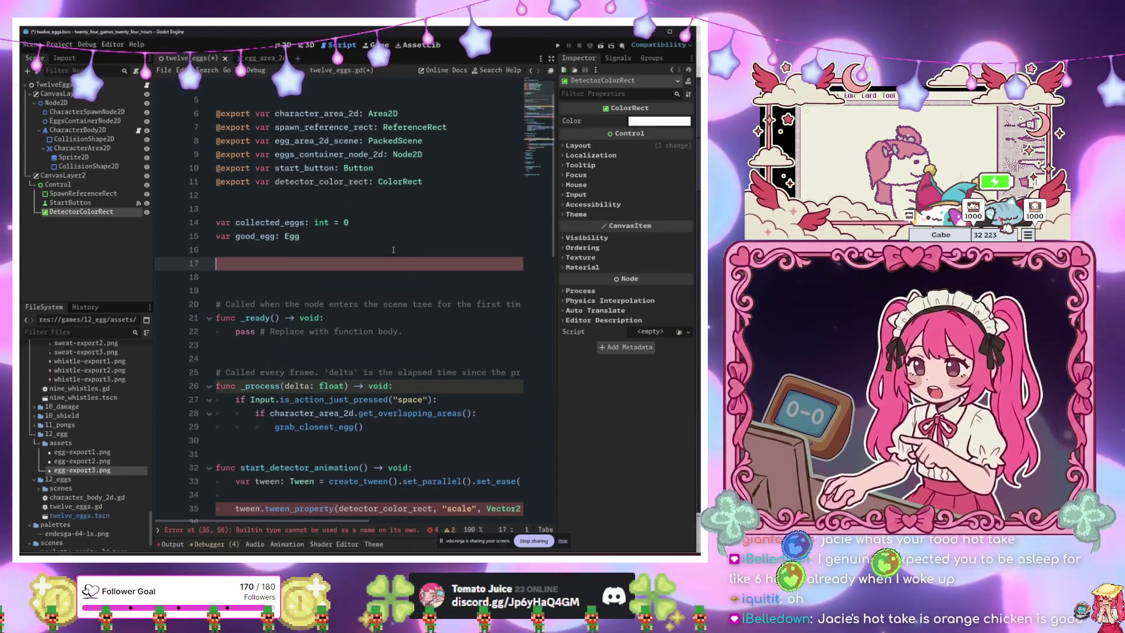
{"action": "scroll", "coordinate": [360, 267], "scroll_direction": "down", "scroll_amount": 2}
{"action": "scroll", "coordinate": [360, 267], "scroll_direction": "down", "scroll_amount": 5}
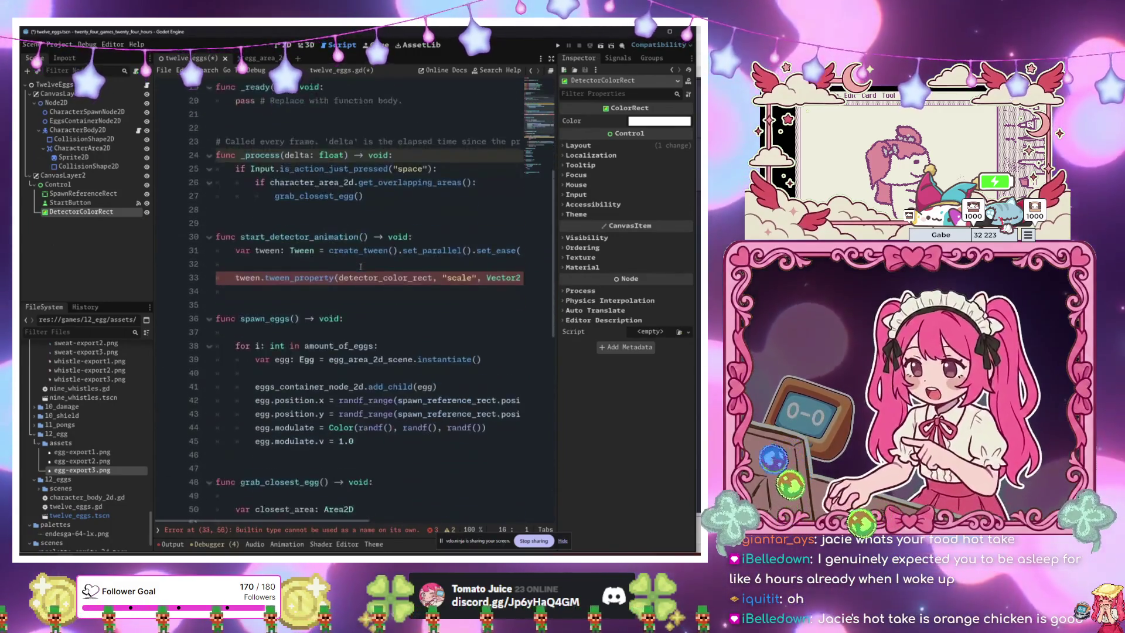
Add a new distance function header below the detector animation with a float return type
{"action": "left_click", "coordinate": [337, 222]}
{"action": "key", "text": "Return"}
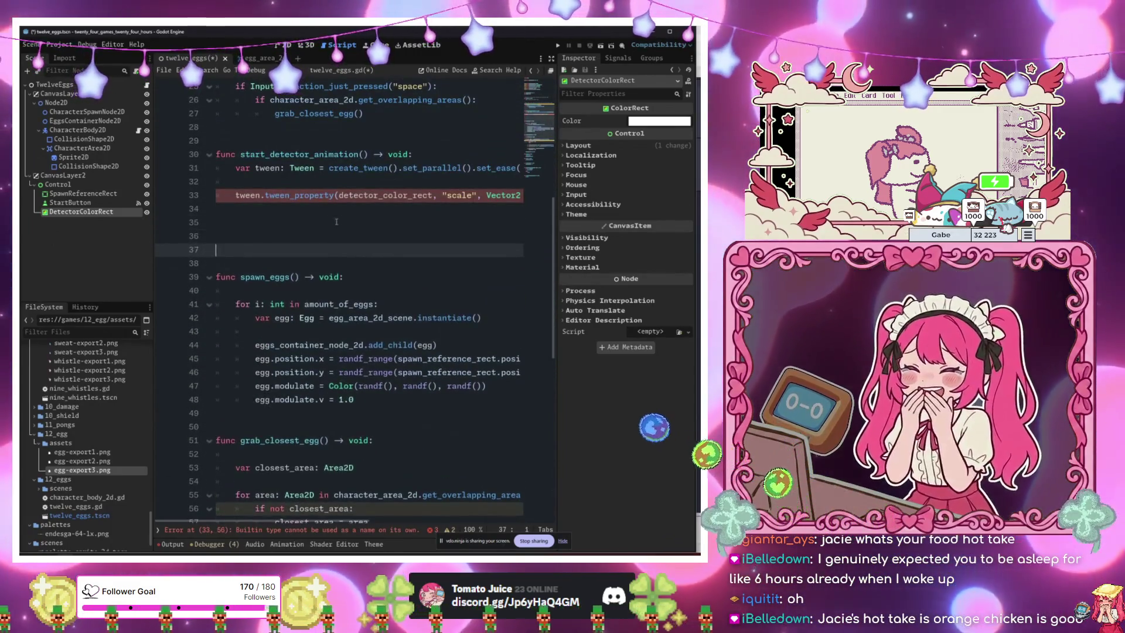
{"action": "type", "text": "func get_distanc"}
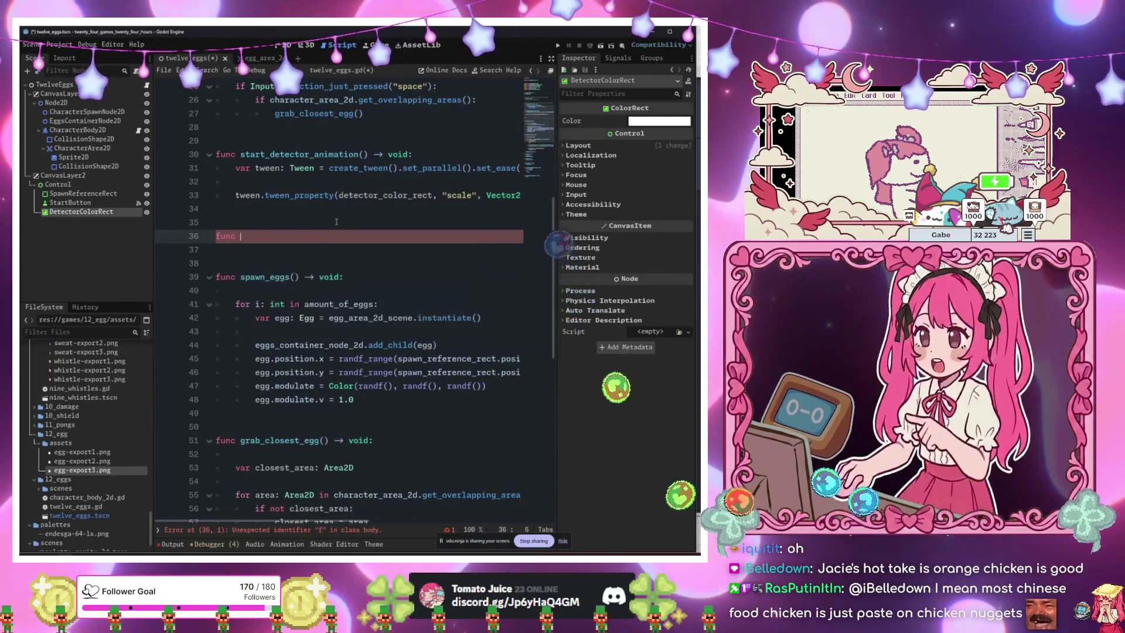
{"action": "type", "text": "e_to_egg"}
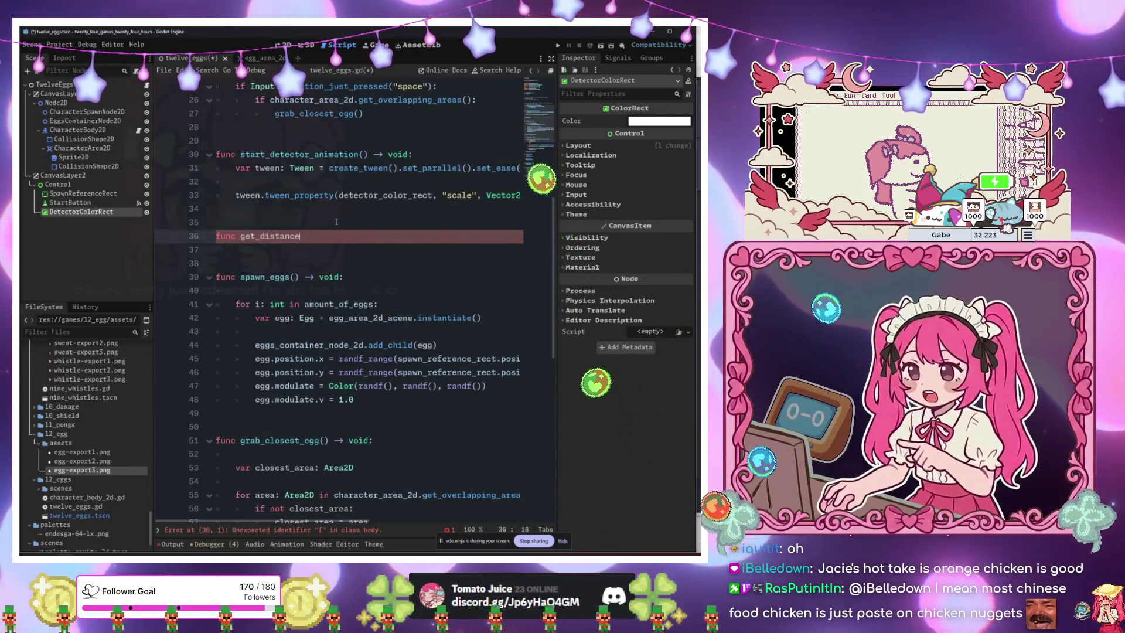
{"action": "type", "text": "d_e"}
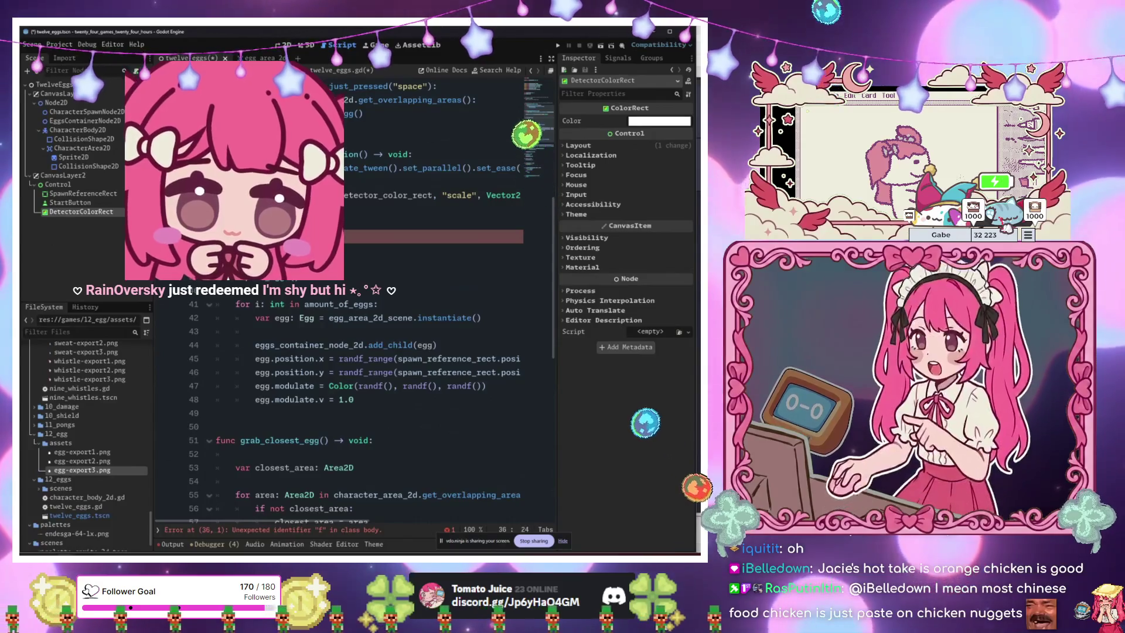
{"action": "type", "text": "gg() -> void"}
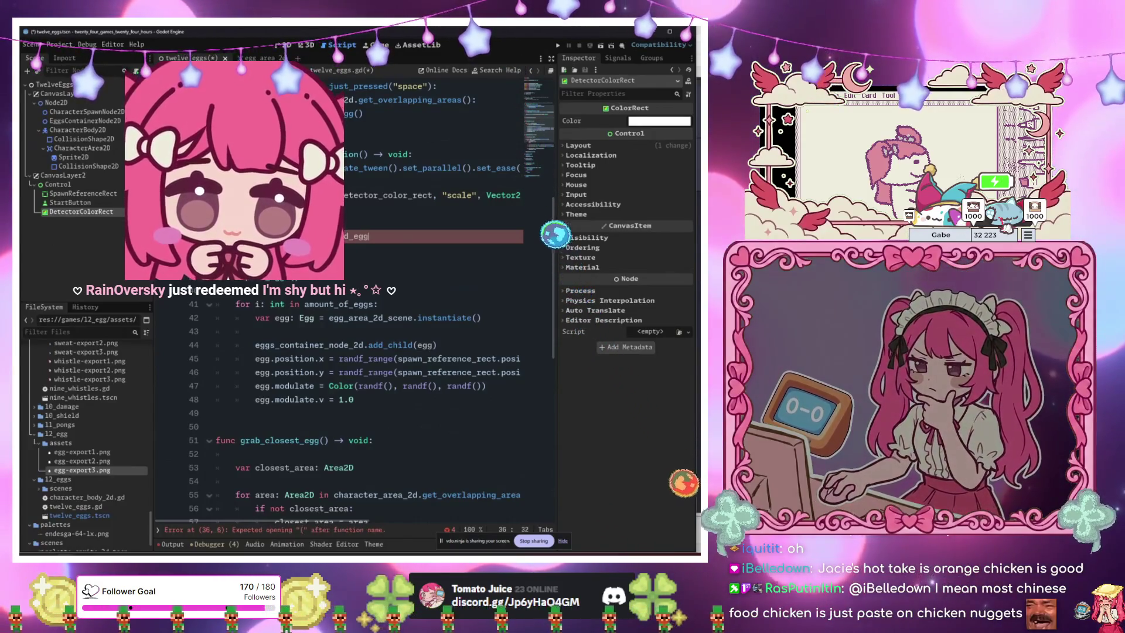
{"action": "type", "text": ":"}
{"action": "key", "text": "Return"}
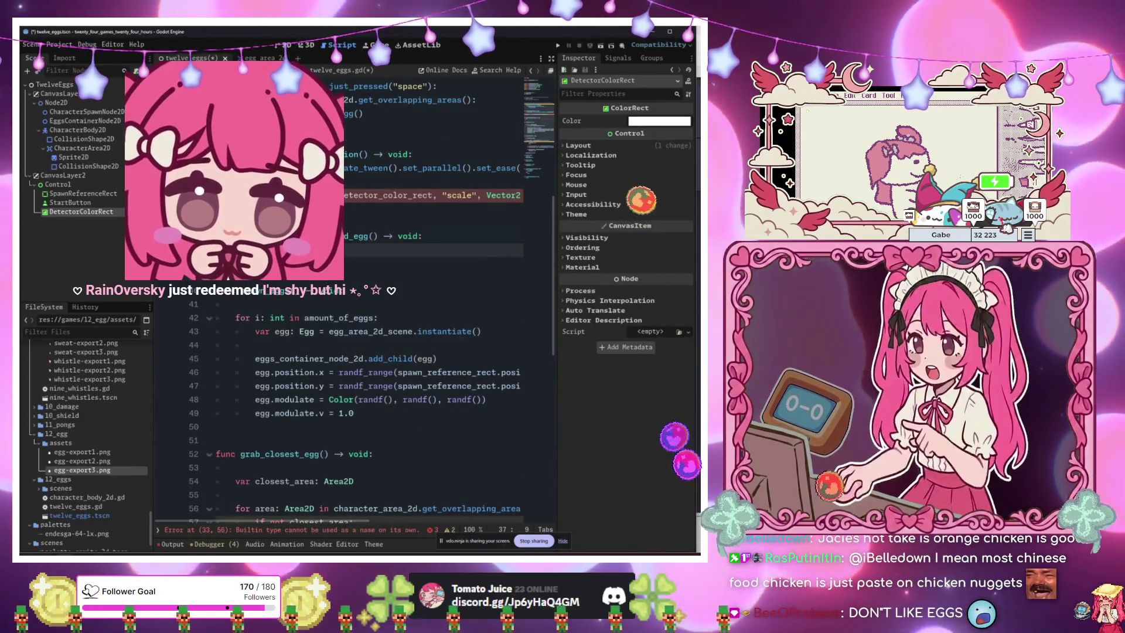
{"action": "key", "text": "BackSpace"}
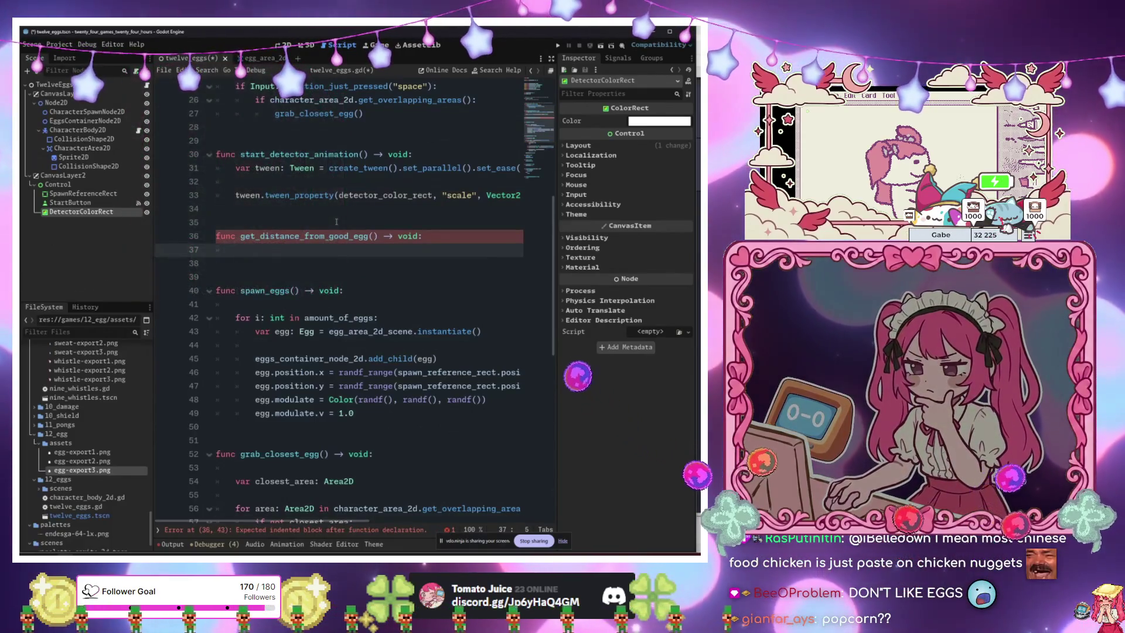
{"action": "double_click", "coordinate": [413, 236]}
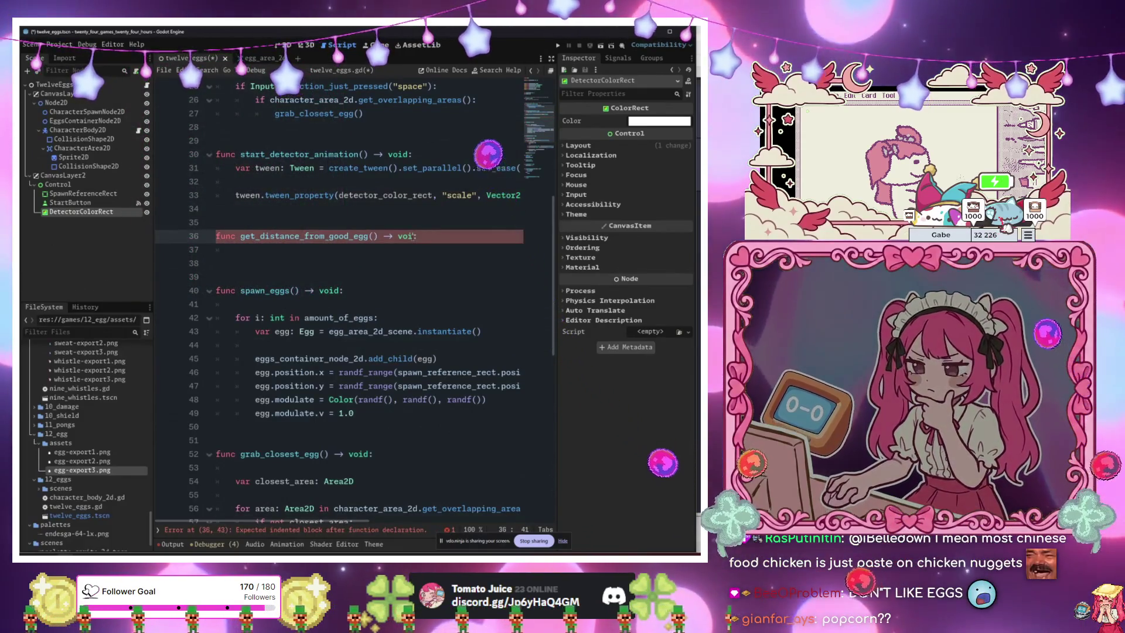
{"action": "type", "text": "f"}
{"action": "key", "text": "Return"}
Make its body return character_area_2d.global_position.distance_to(good_egg.position)
{"action": "left_click", "coordinate": [303, 250]}
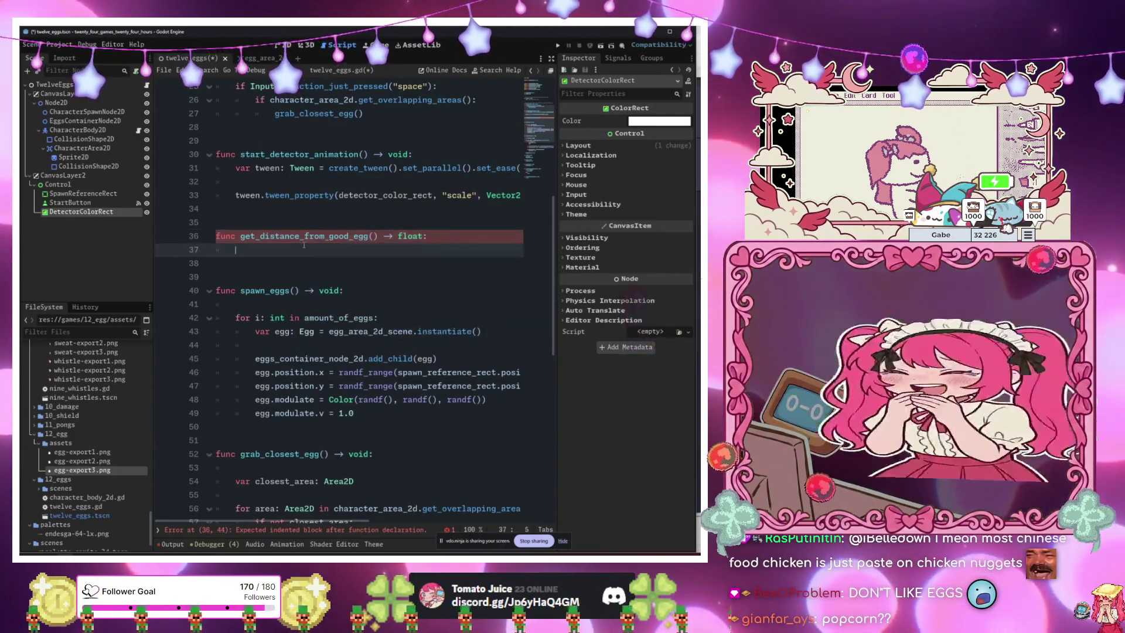
{"action": "type", "text": "return "}
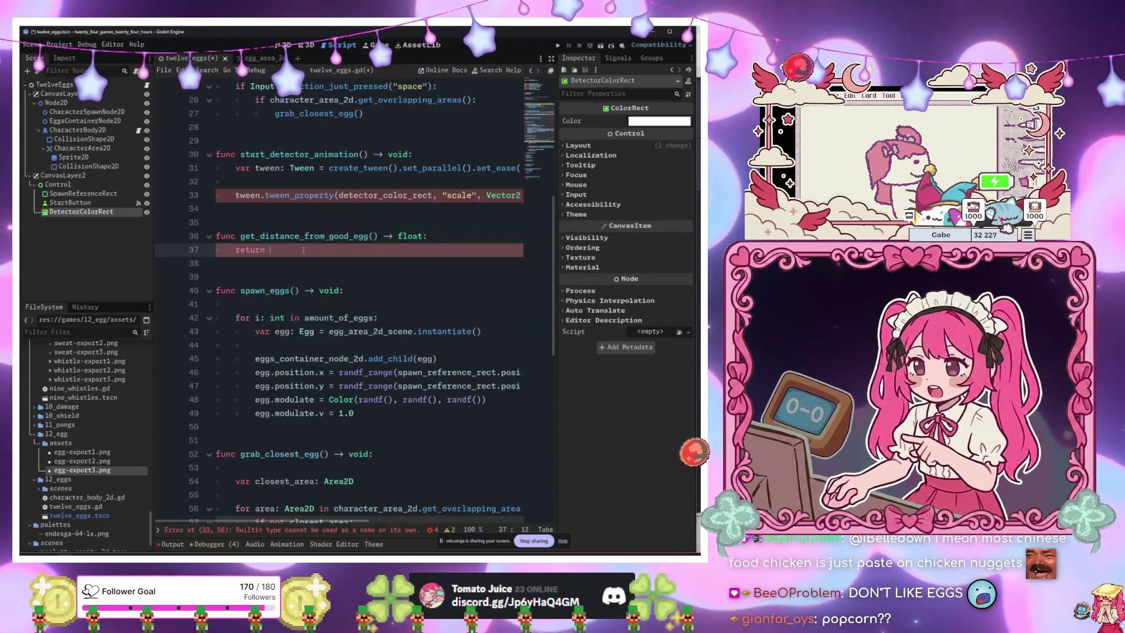
{"action": "type", "text": "character_area_2d."}
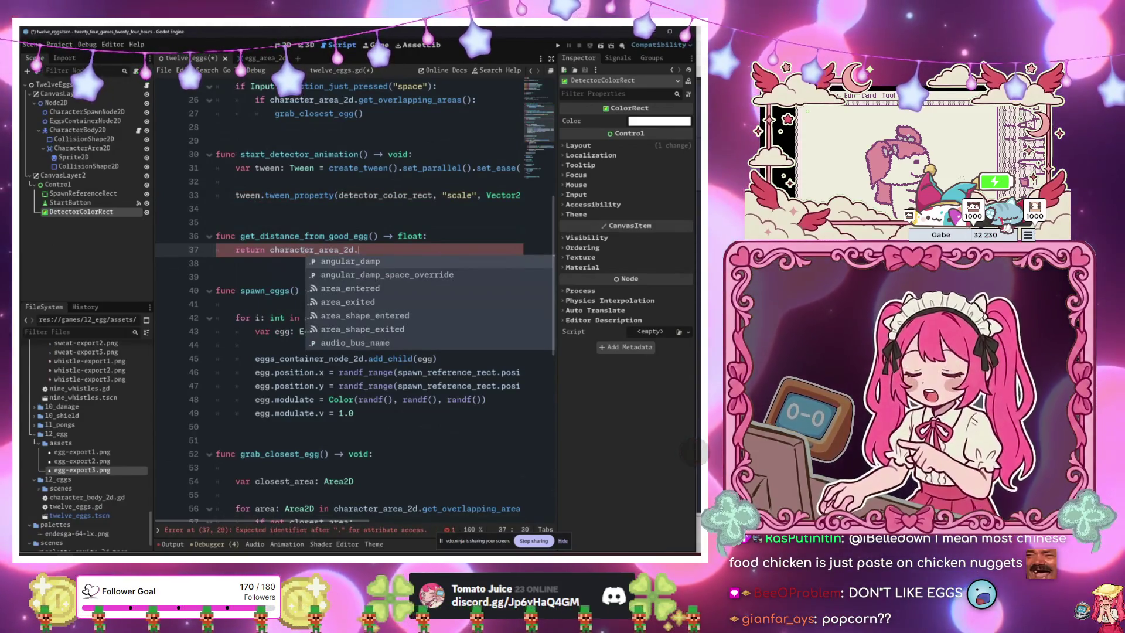
{"action": "type", "text": "po"}
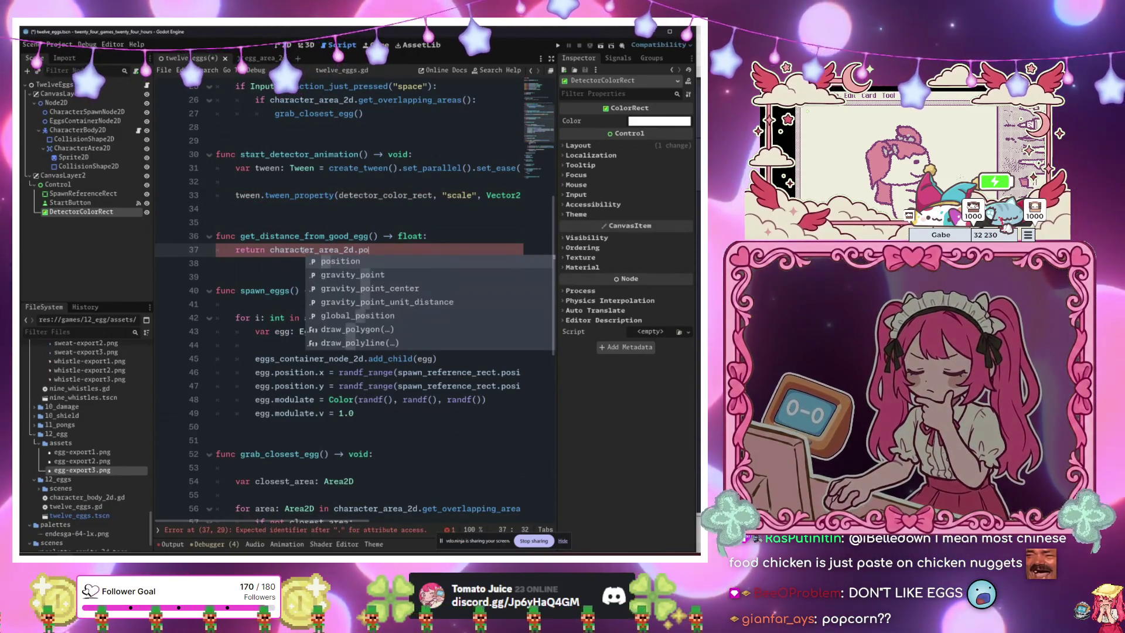
{"action": "key", "text": "Return"}
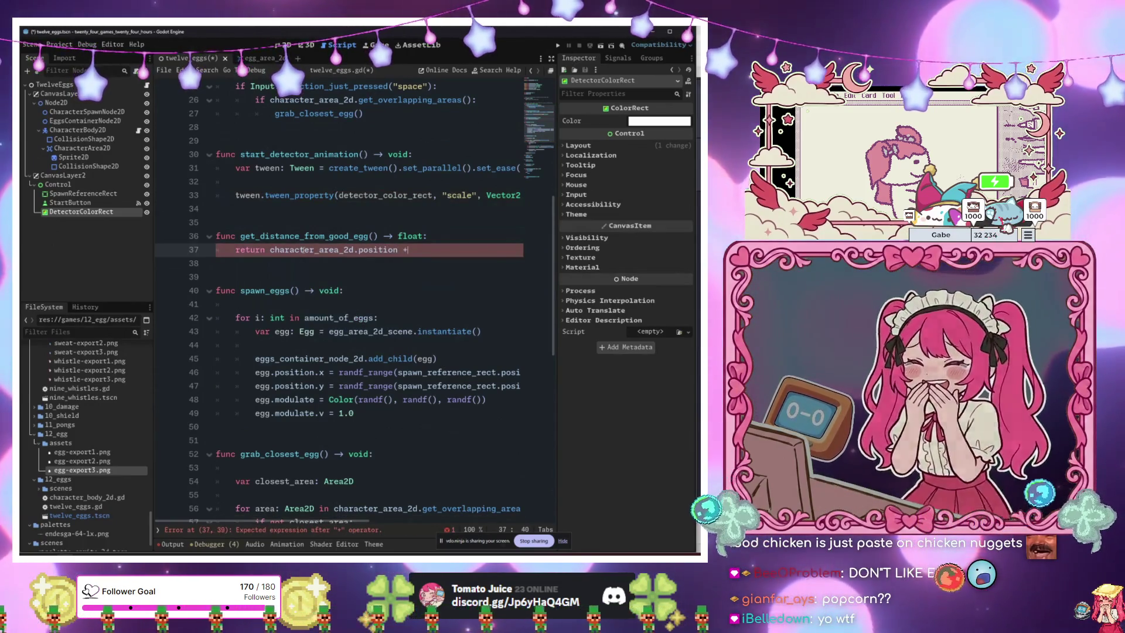
{"action": "key", "text": "BackSpace"}
{"action": "type", "text": ".di"}
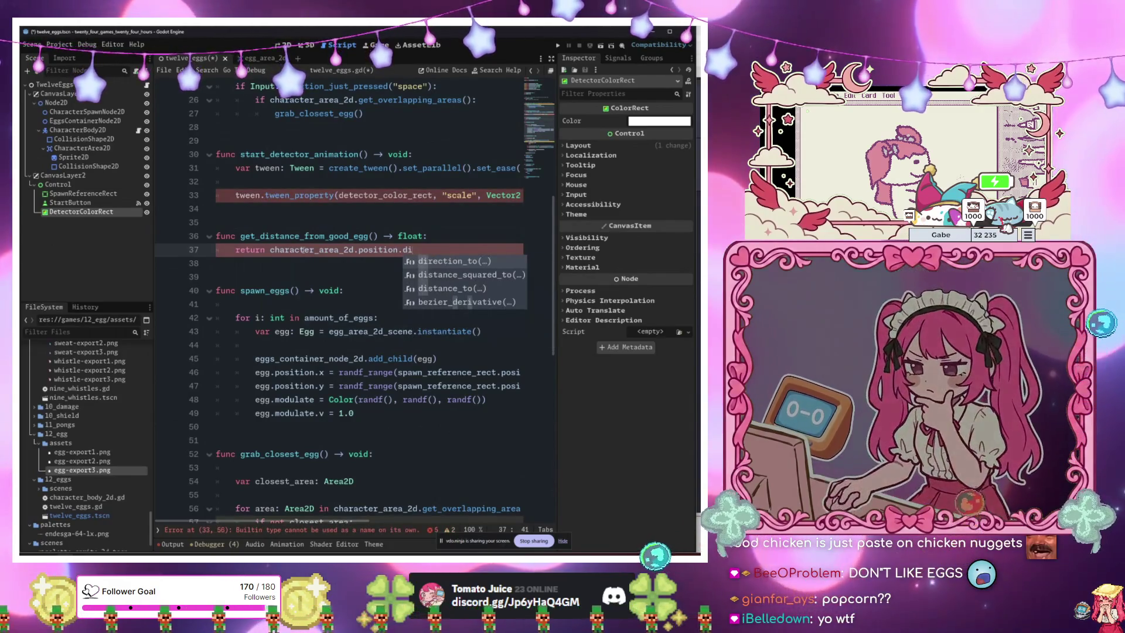
{"action": "type", "text": "s"}
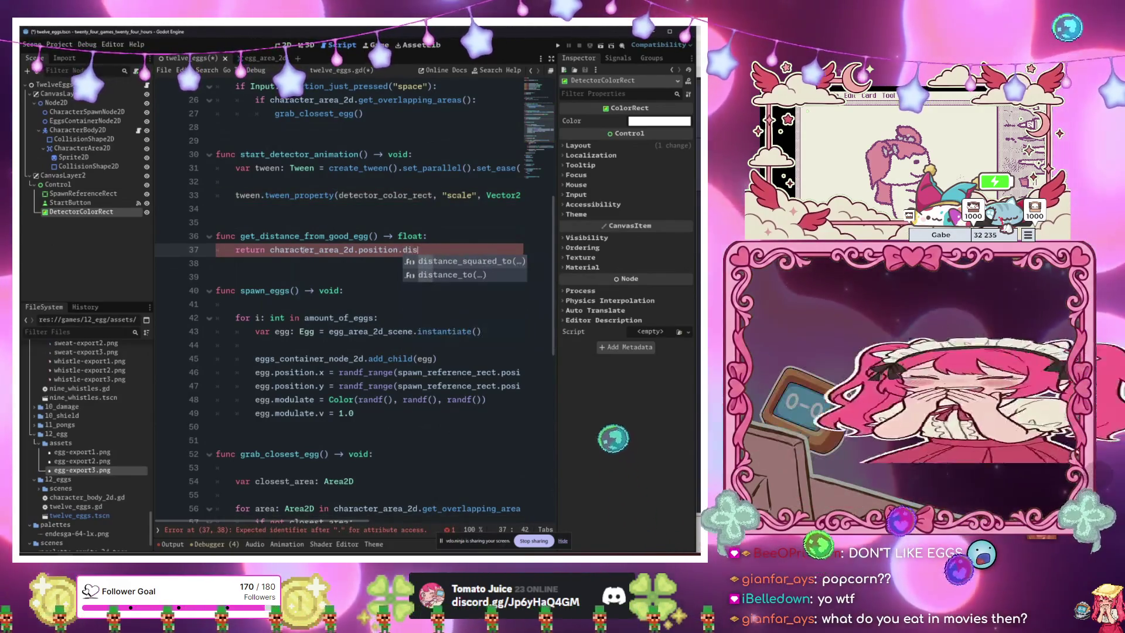
{"action": "key", "text": "Down"}
{"action": "key", "text": "Return"}
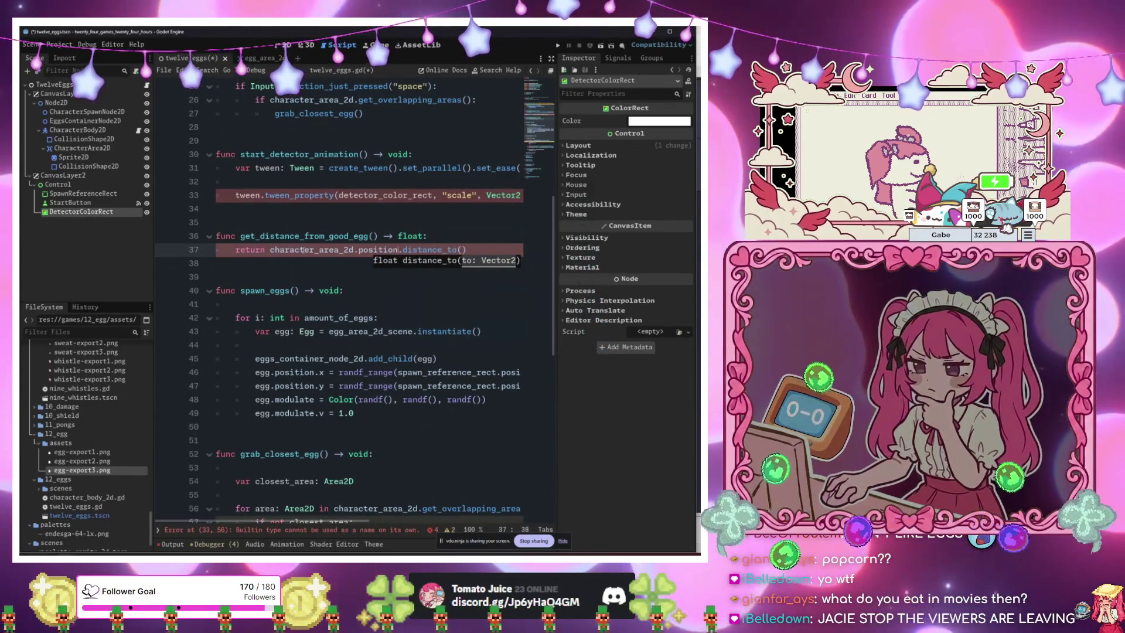
{"action": "type", "text": "global_"}
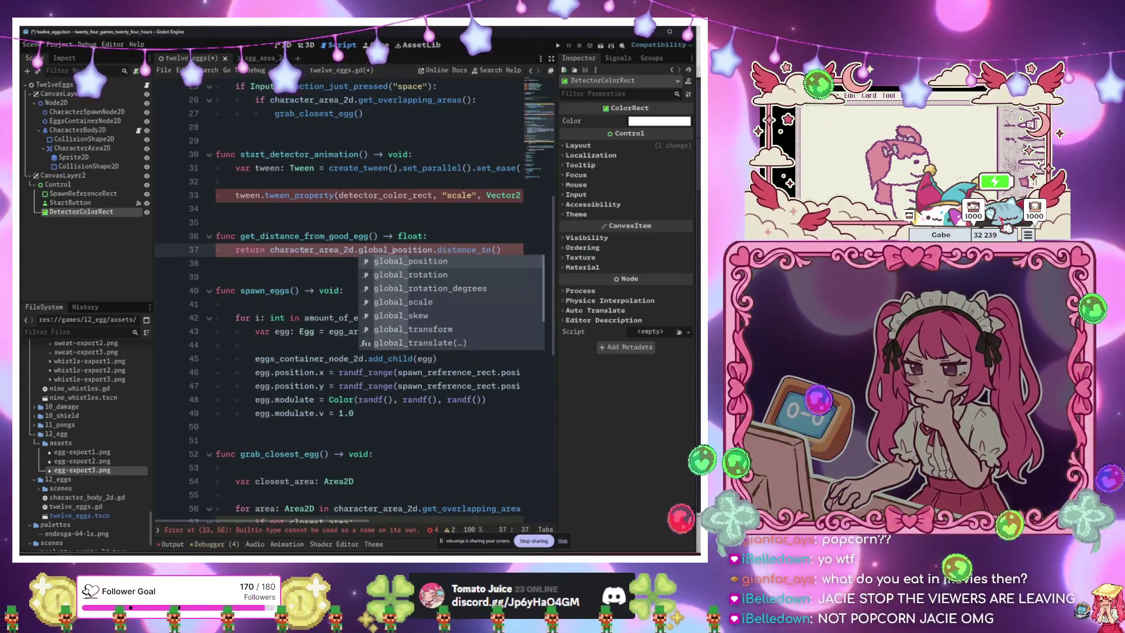
{"action": "type", "text": "p"}
{"action": "key", "text": "Return"}
{"action": "left_click", "coordinate": [502, 249]}
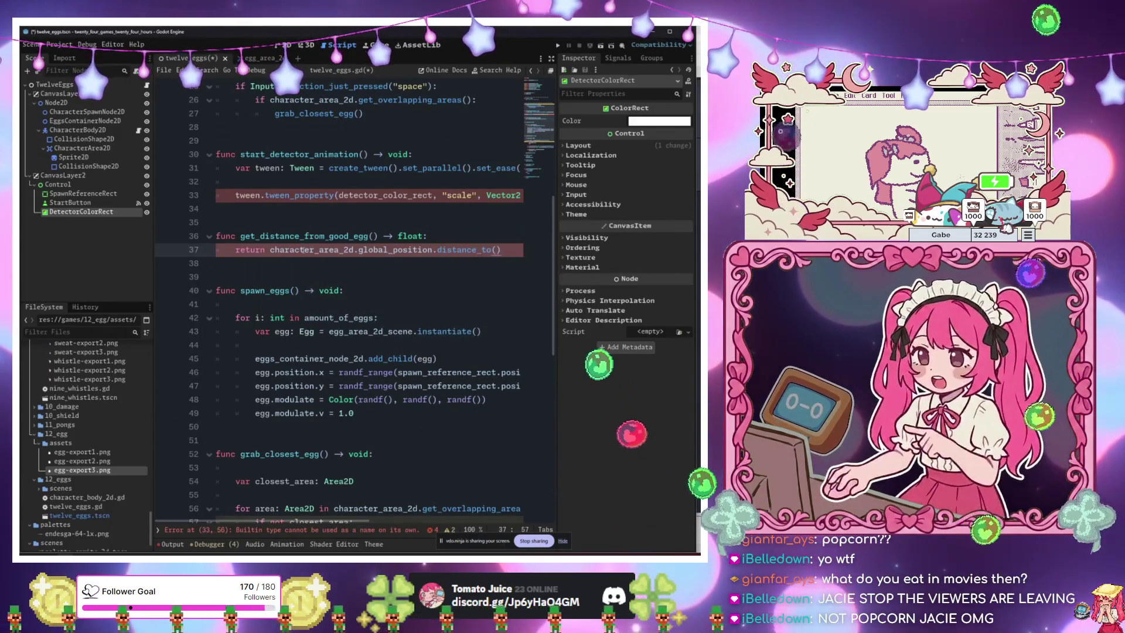
{"action": "key", "text": "Left"}
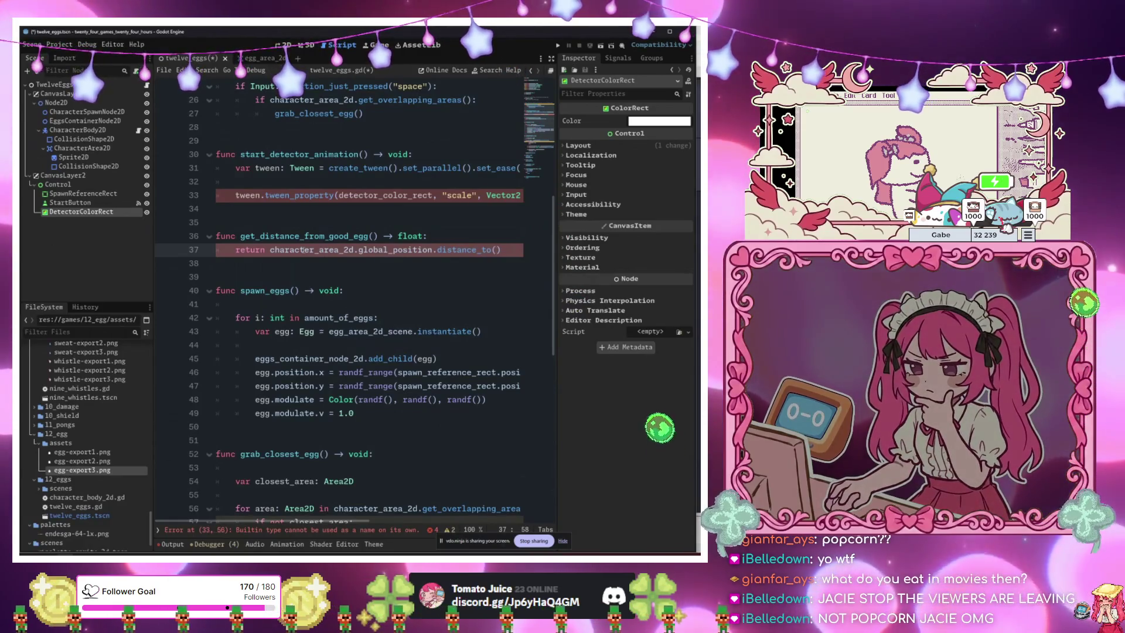
{"action": "type", "text": "good_egg"}
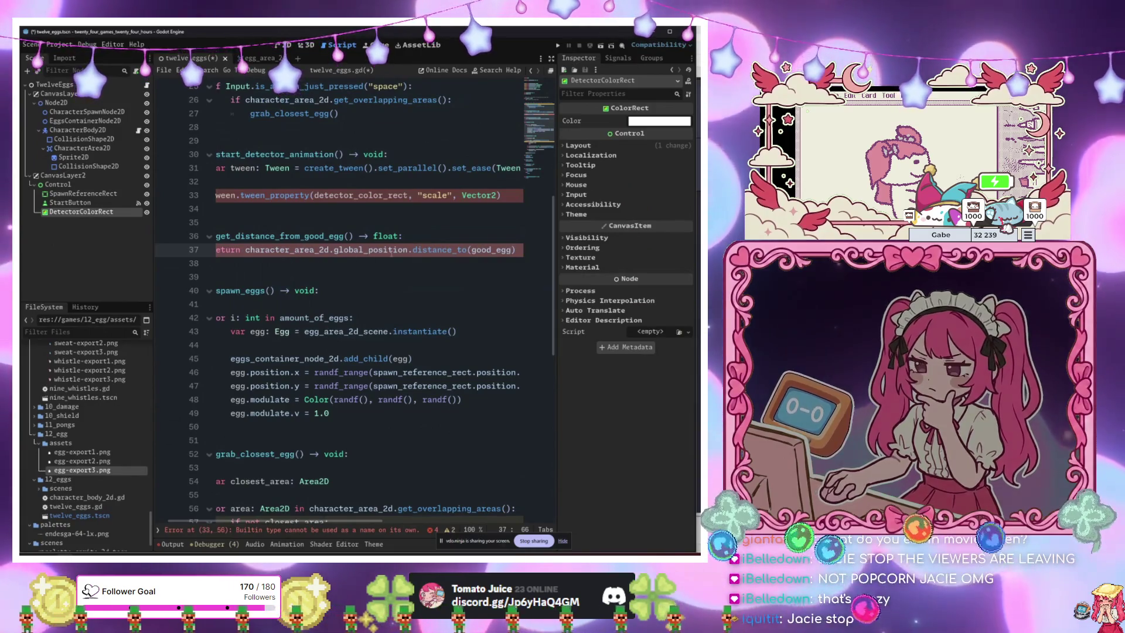
{"action": "type", "text": ".position"}
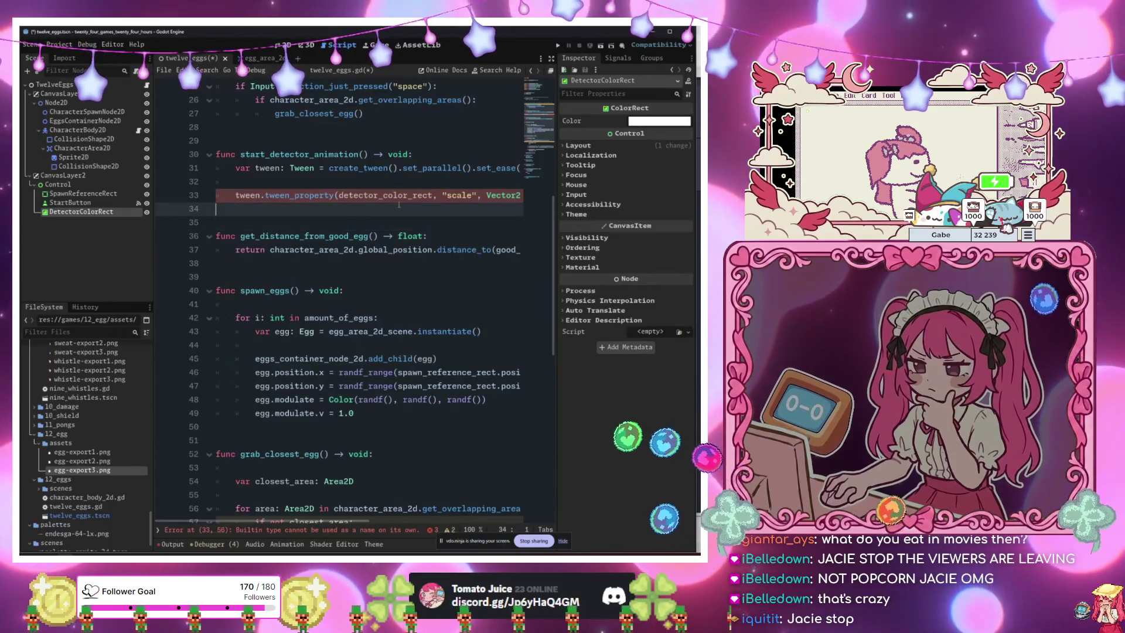
Look up the Vector2 documentation from the tween scale line
{"action": "double_click", "coordinate": [514, 197]}
{"action": "left_click", "coordinate": [514, 197]}
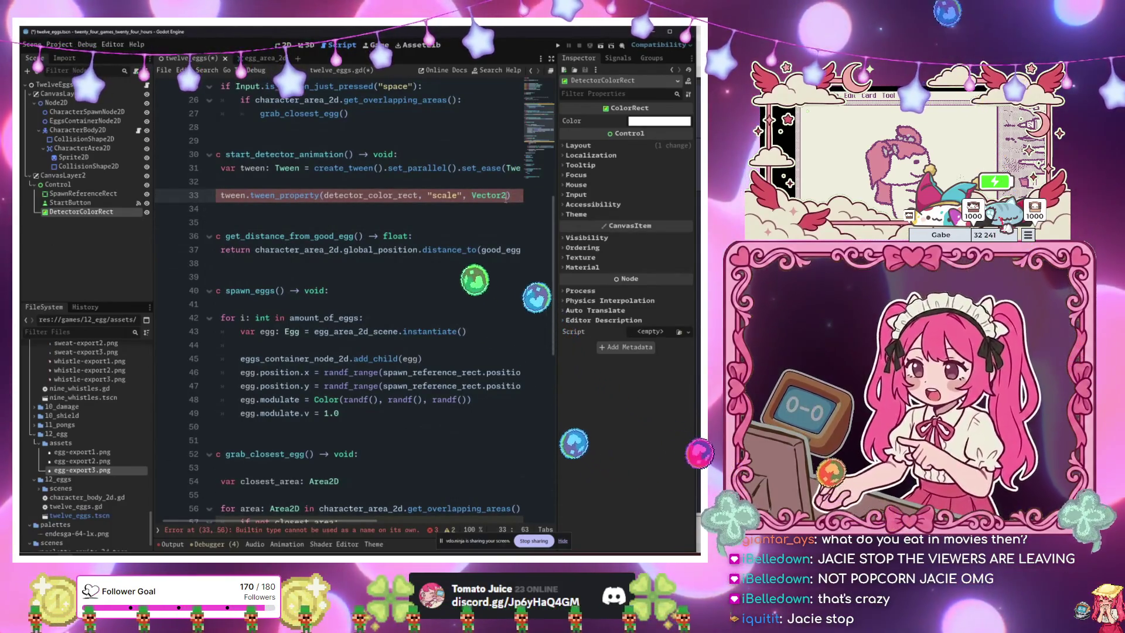
{"action": "mouse_move", "coordinate": [510, 199]}
Move the blank line to the top of start_detector_animation and begin typing 'var scale_of'
{"action": "left_click", "coordinate": [301, 177]}
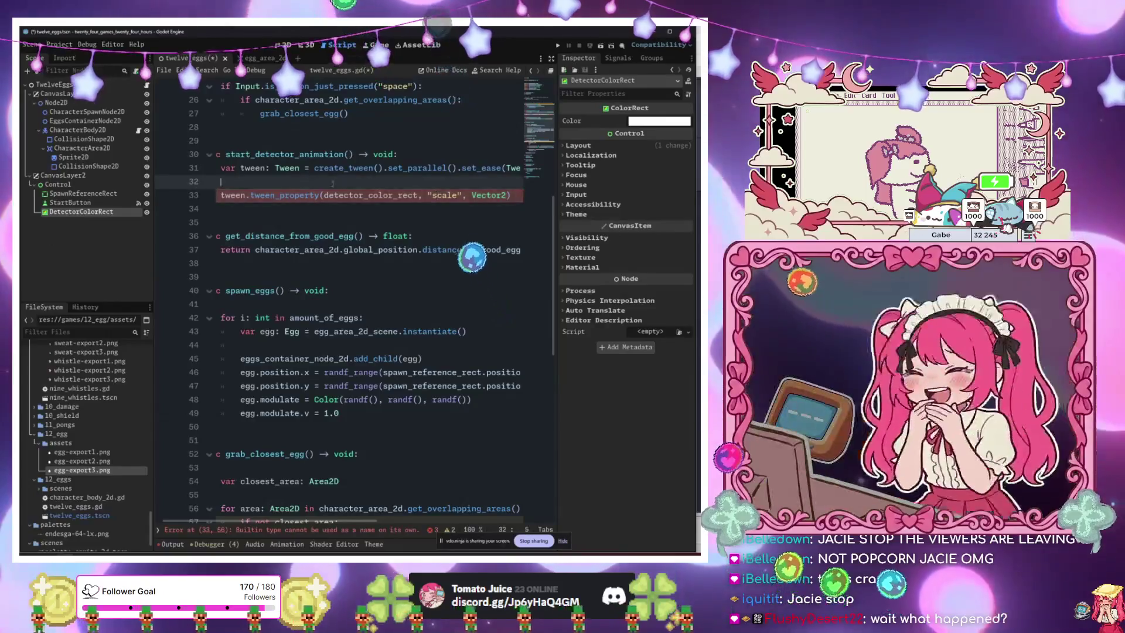
{"action": "key", "text": "BackSpace"}
{"action": "key", "text": "BackSpace"}
{"action": "left_click", "coordinate": [425, 159]}
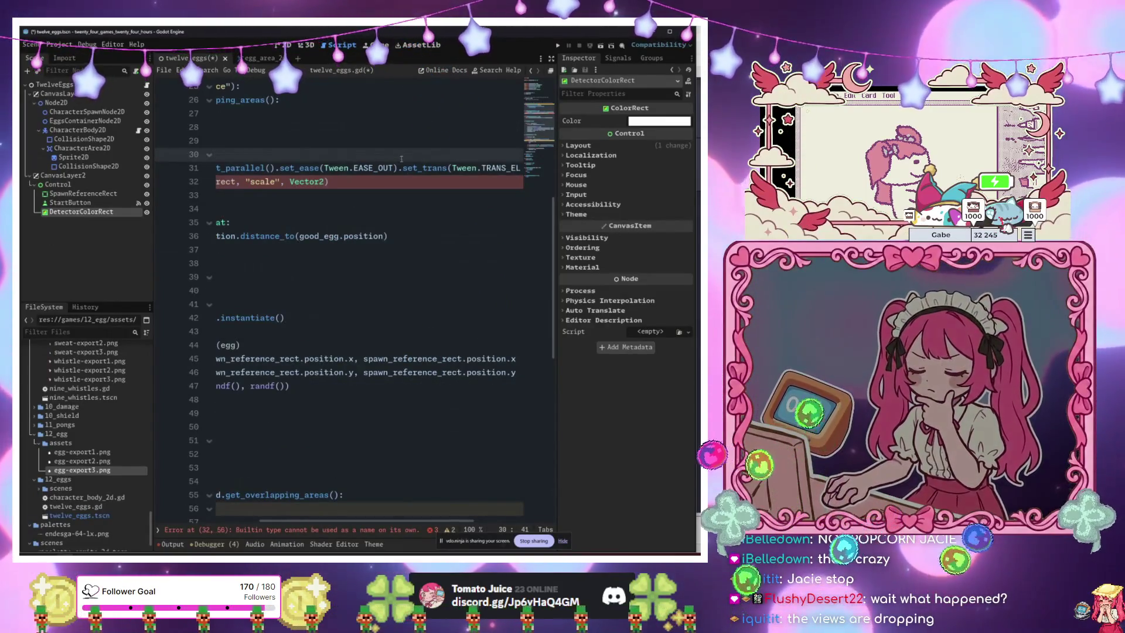
{"action": "key", "text": "Return"}
{"action": "key", "text": "Return"}
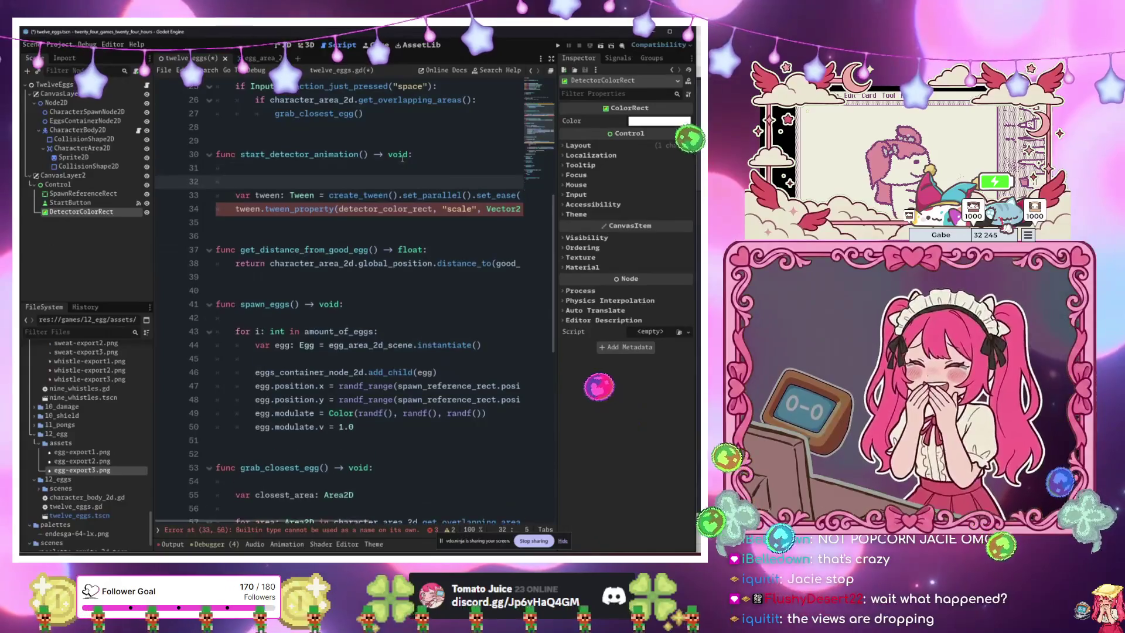
{"action": "key", "text": "Up"}
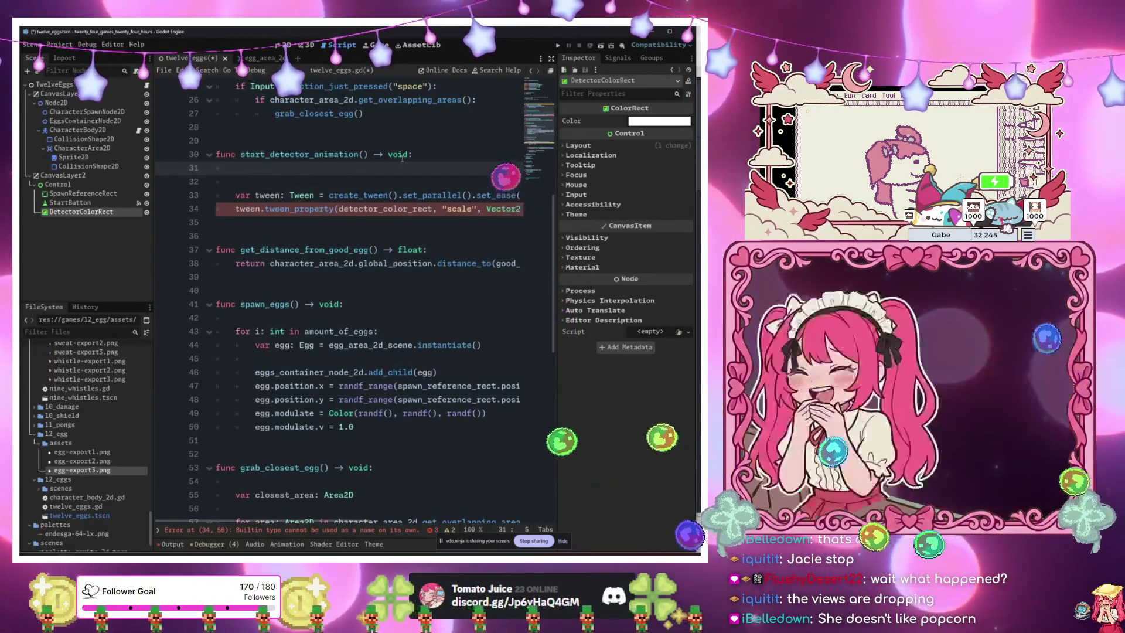
{"action": "type", "text": "var "}
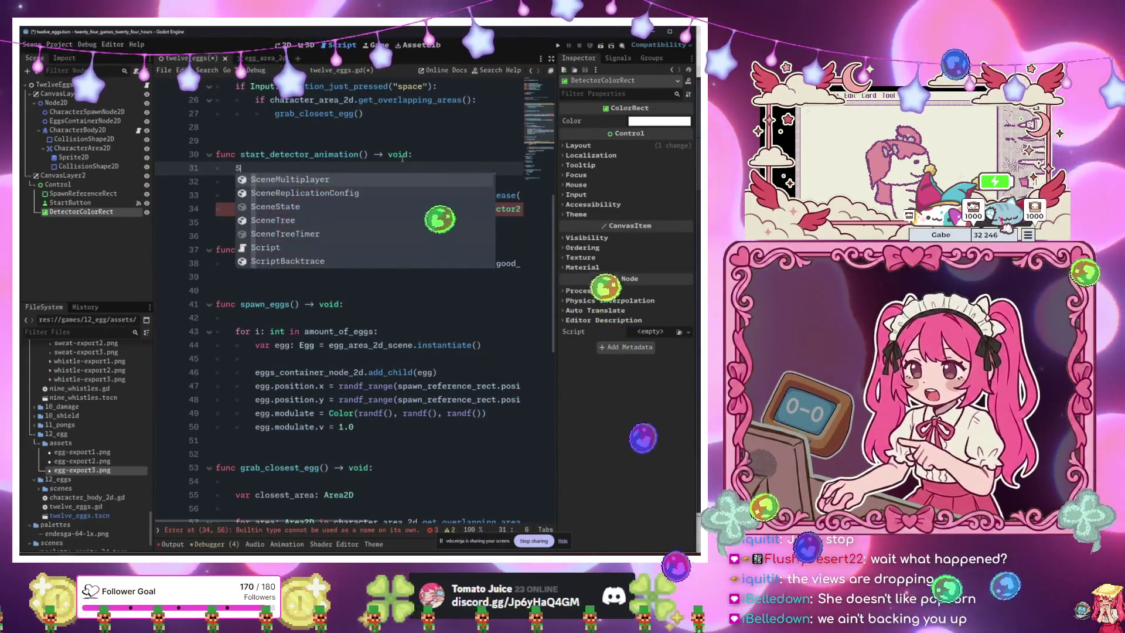
{"action": "type", "text": "scale_"}
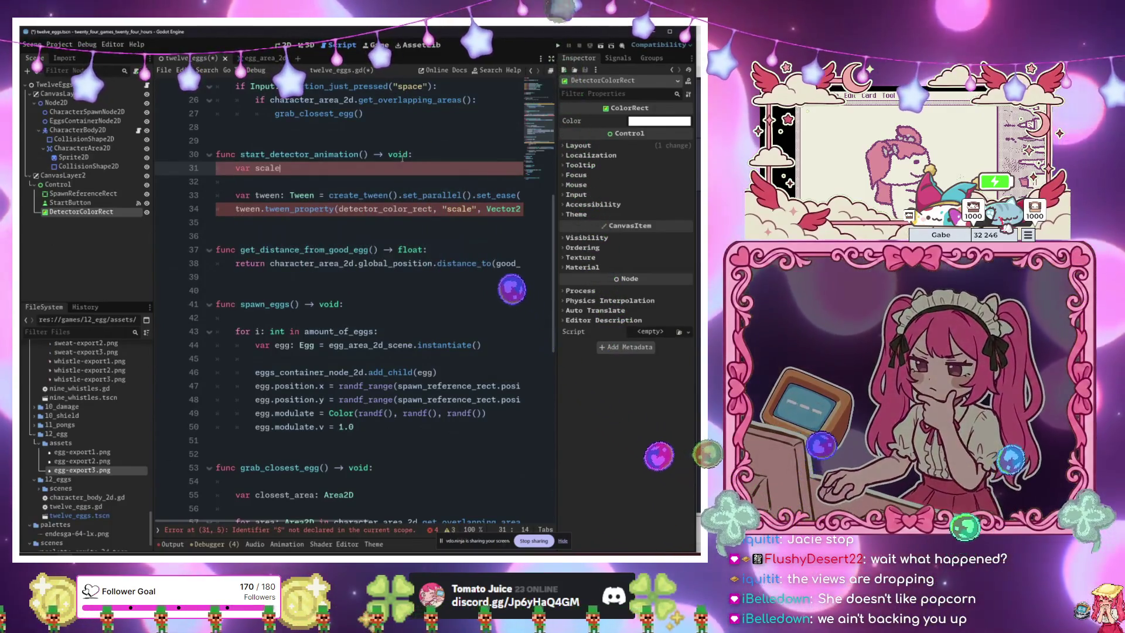
{"action": "type", "text": "of"}
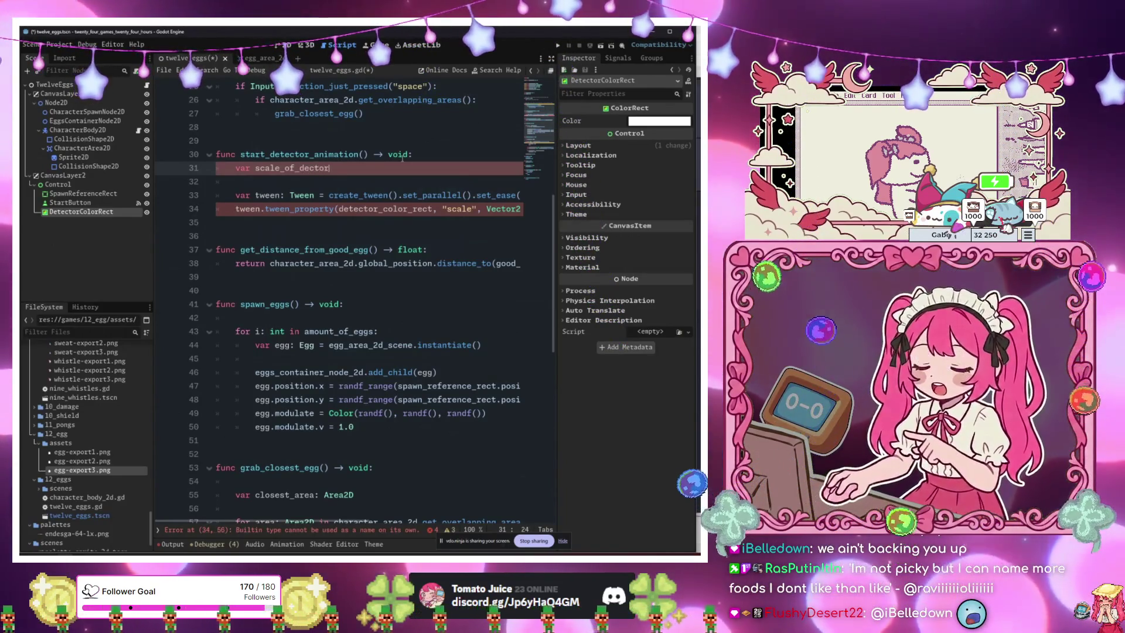
Name the variable scale_of_detector_color_rect and give it the Vector2 type
{"action": "key", "text": "BackSpace"}
{"action": "key", "text": "BackSpace"}
{"action": "key", "text": "BackSpace"}
{"action": "type", "text": "te"}
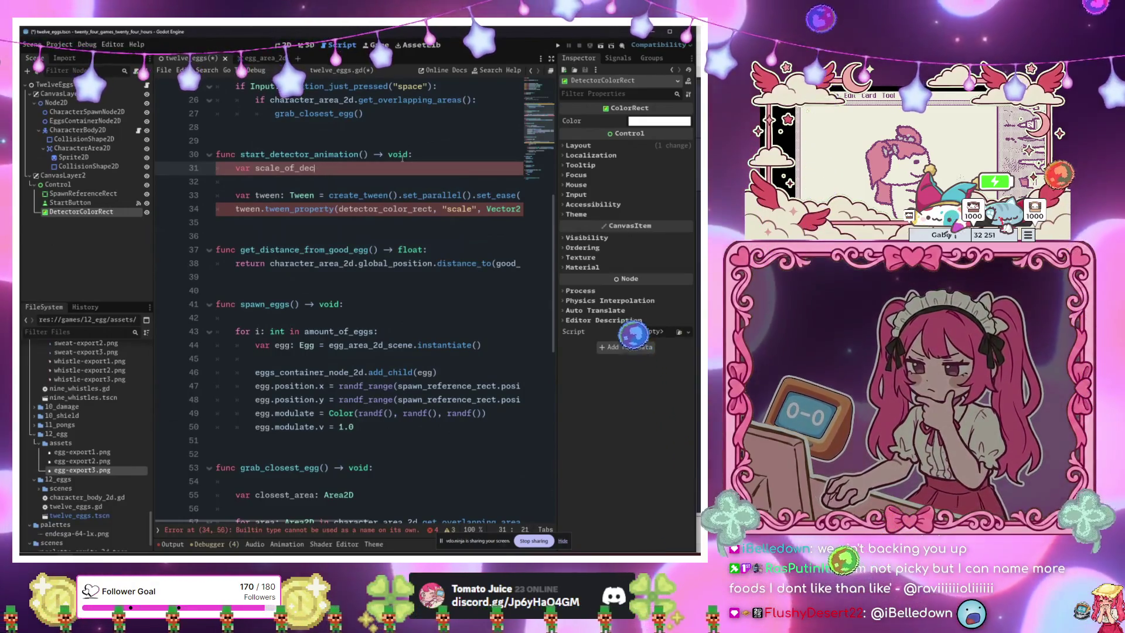
{"action": "type", "text": "ctor_t"}
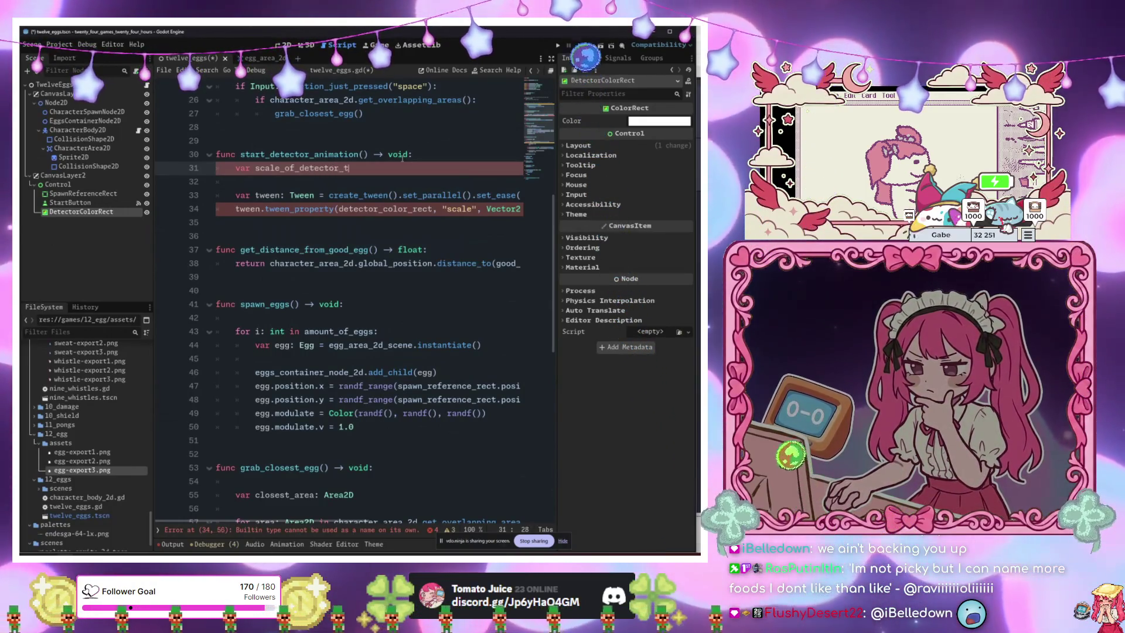
{"action": "type", "text": "or_rect: Co"}
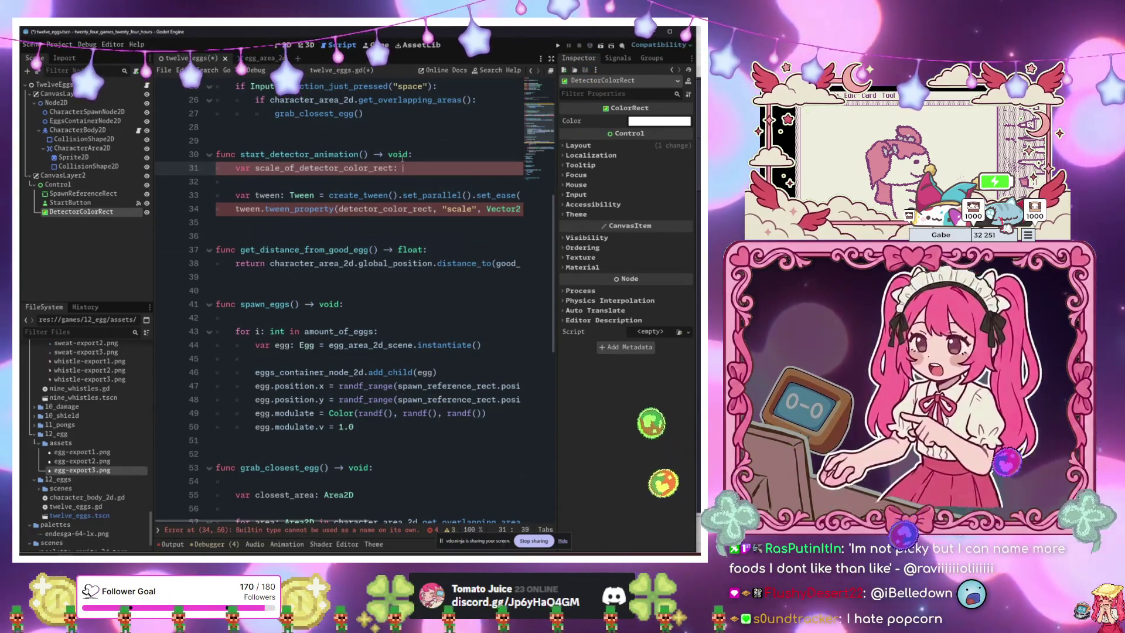
{"action": "key", "text": "BackSpace"}
{"action": "key", "text": "BackSpace"}
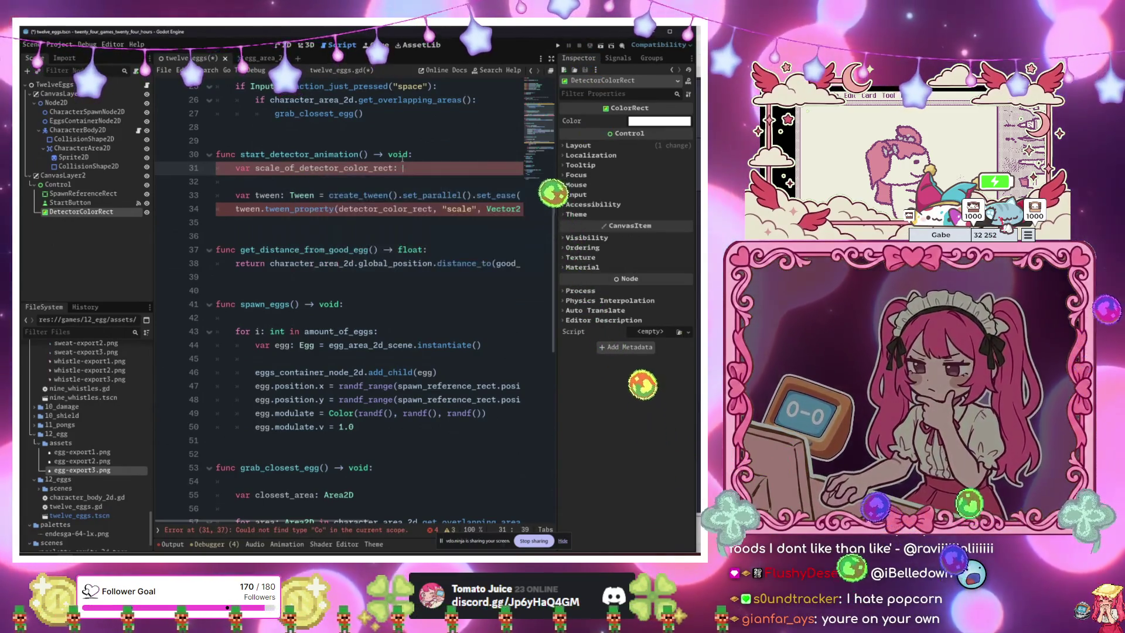
{"action": "type", "text": "Ve"}
{"action": "key", "text": "Return"}
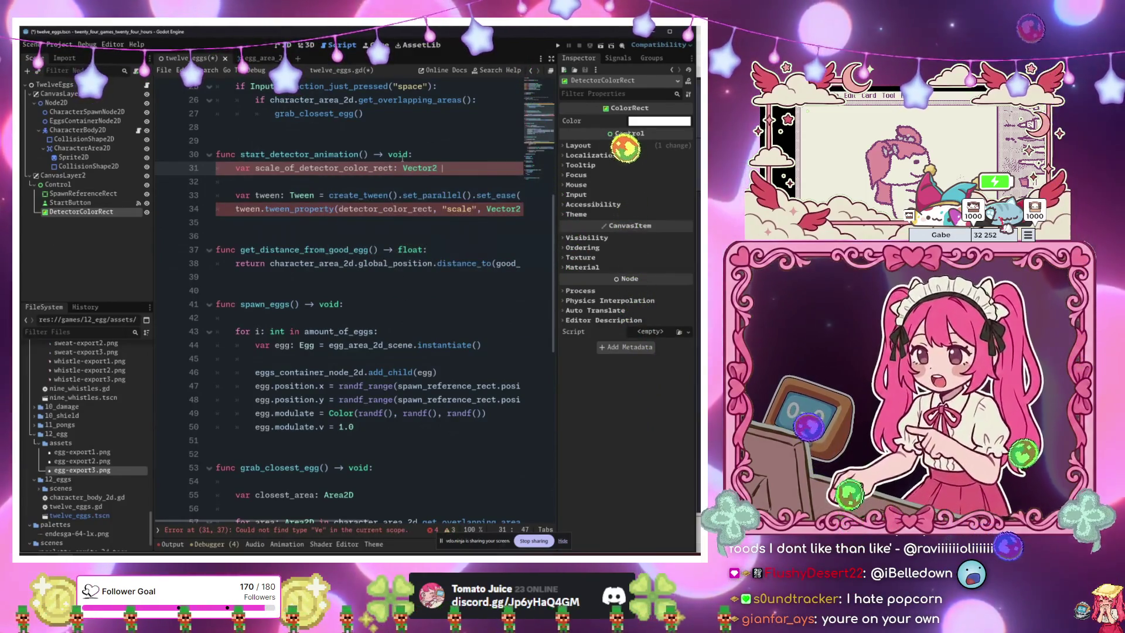
Begin its initial value with 'Vector2.' and save the script
{"action": "type", "text": "="}
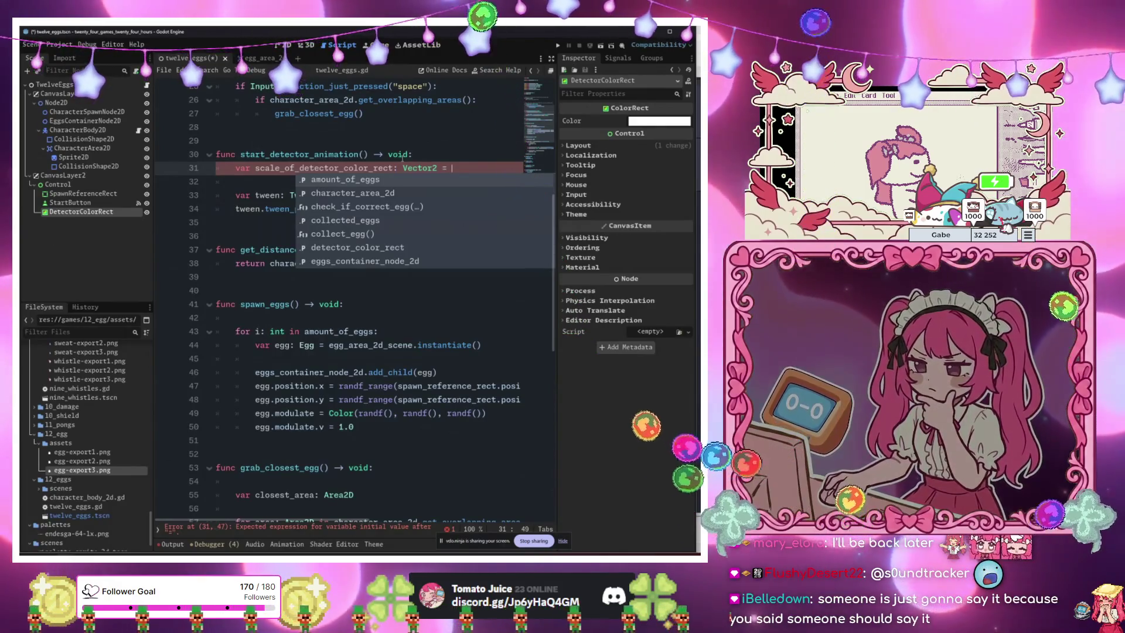
{"action": "type", "text": "VE"}
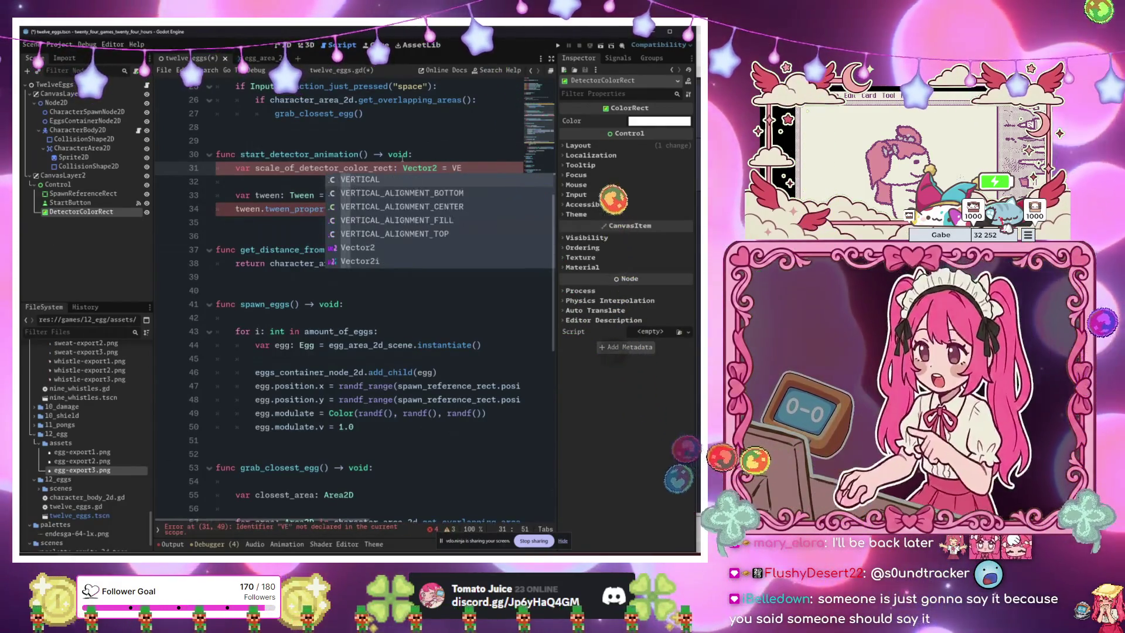
{"action": "type", "text": "X"}
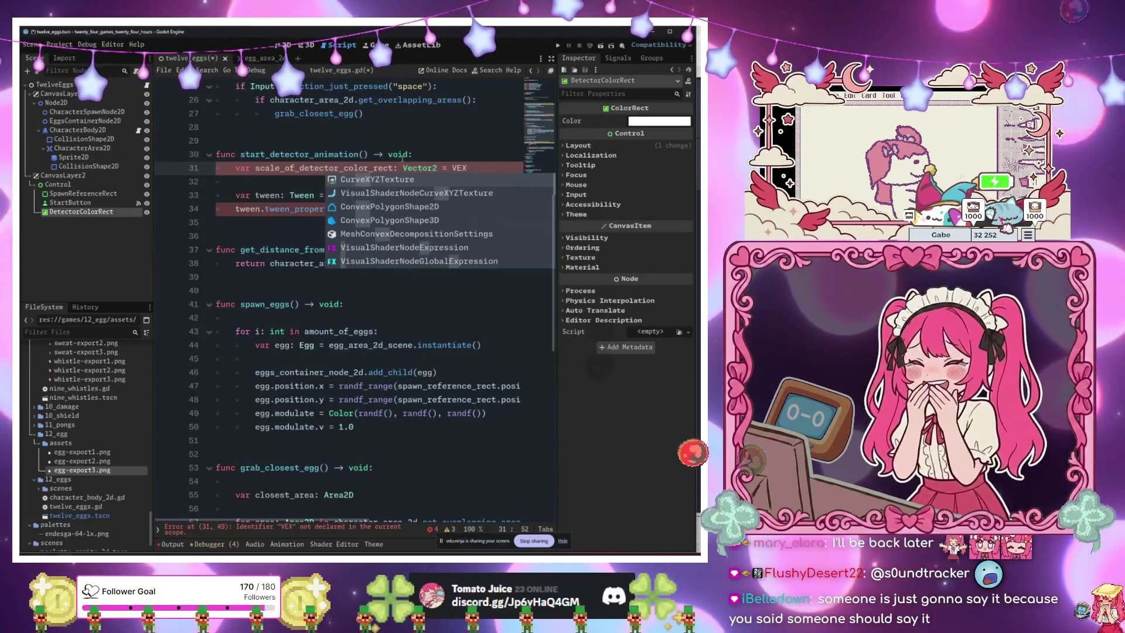
{"action": "key", "text": "BackSpace"}
{"action": "key", "text": "BackSpace"}
{"action": "type", "text": "e"}
{"action": "key", "text": "Return"}
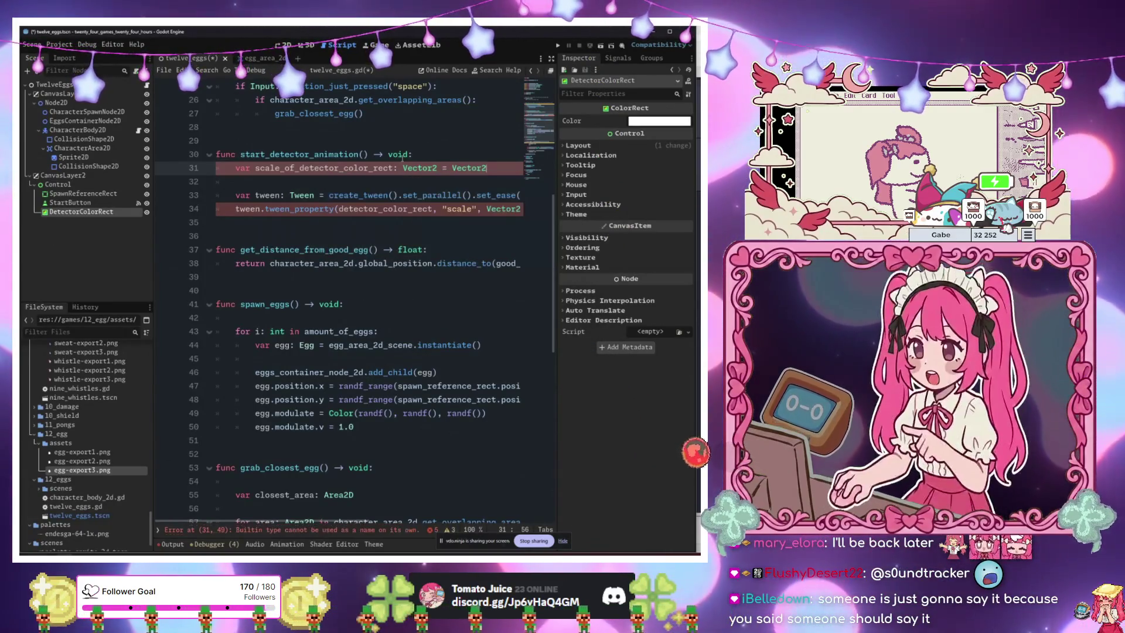
{"action": "type", "text": "(0,"}
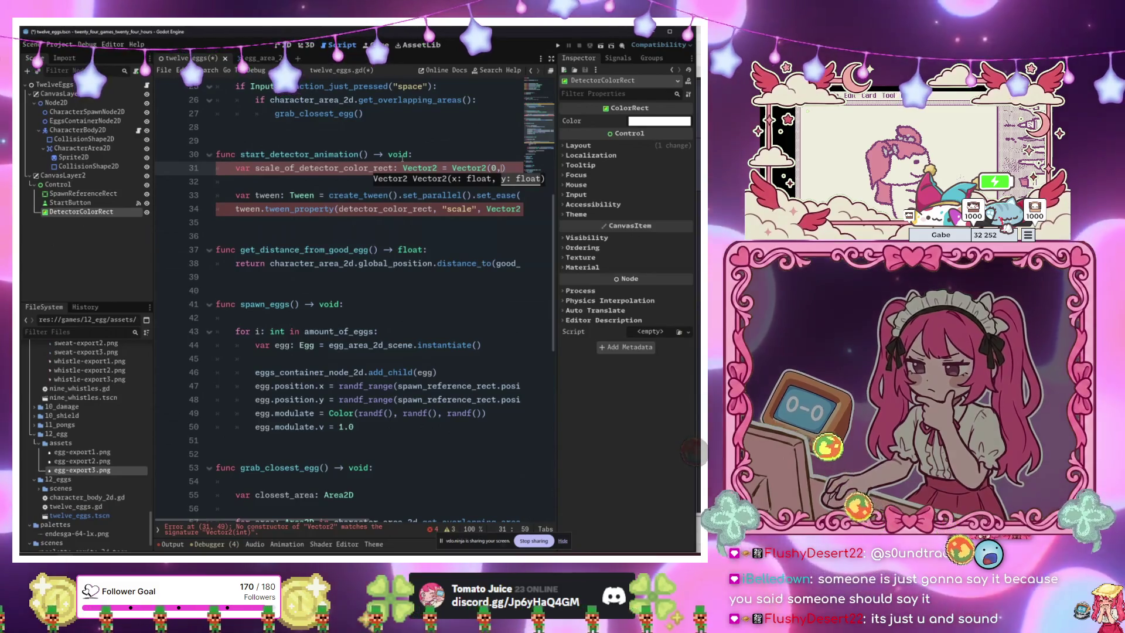
{"action": "key", "text": "BackSpace"}
{"action": "key", "text": "BackSpace"}
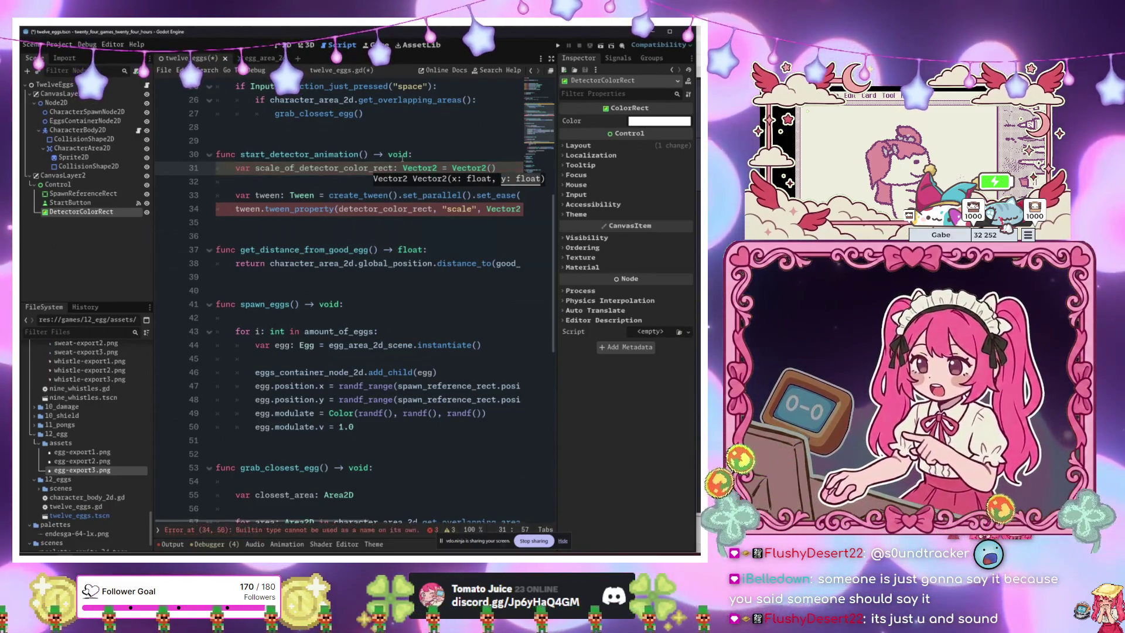
{"action": "type", "text": "."}
{"action": "key", "text": "BackSpace"}
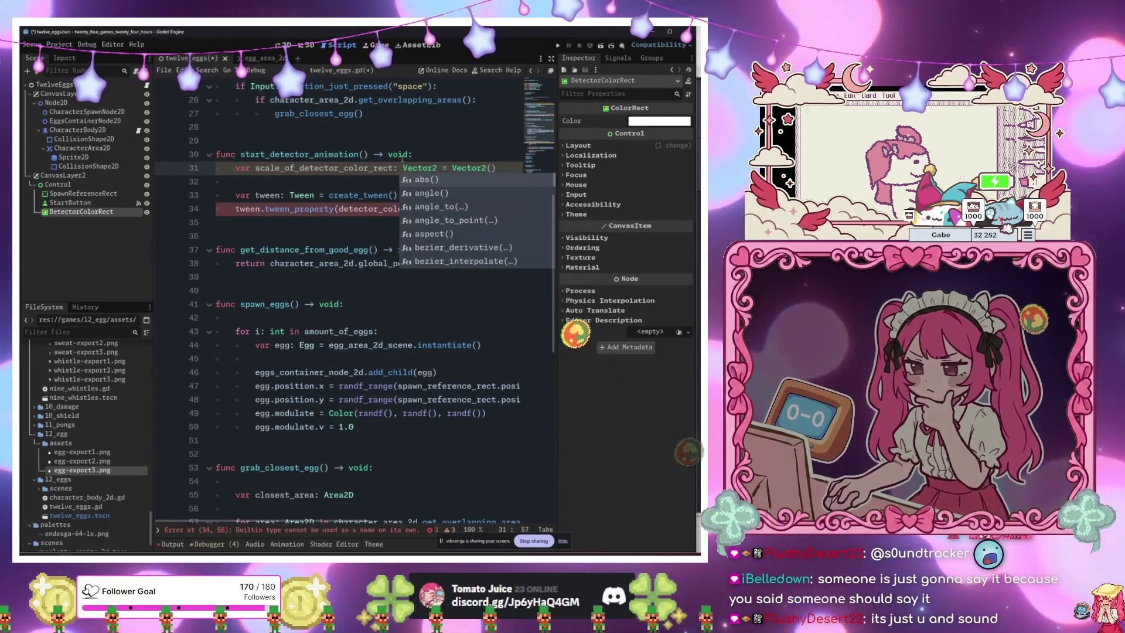
{"action": "key", "text": "BackSpace"}
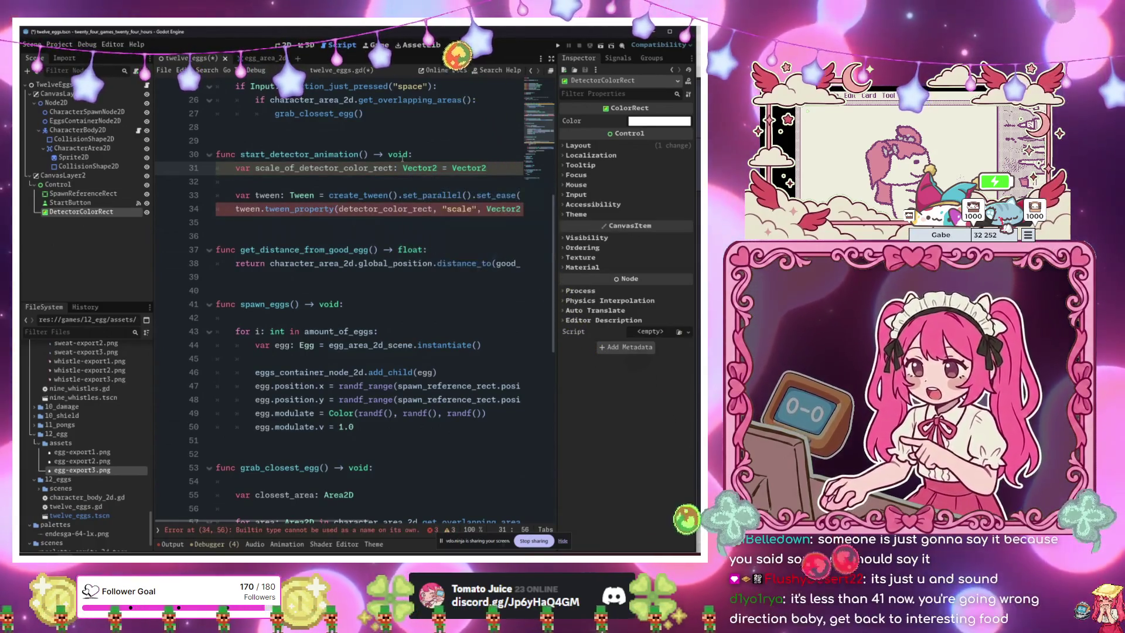
{"action": "key", "text": "BackSpace"}
{"action": "key", "text": "BackSpace"}
{"action": "key", "text": "BackSpace"}
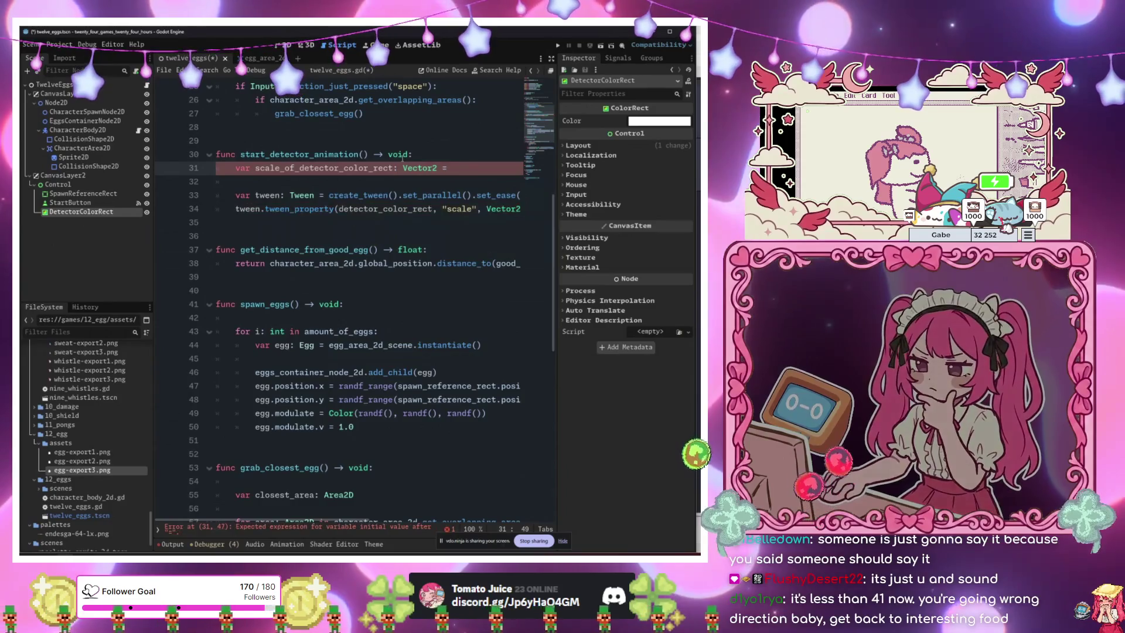
{"action": "type", "text": "Vector2"}
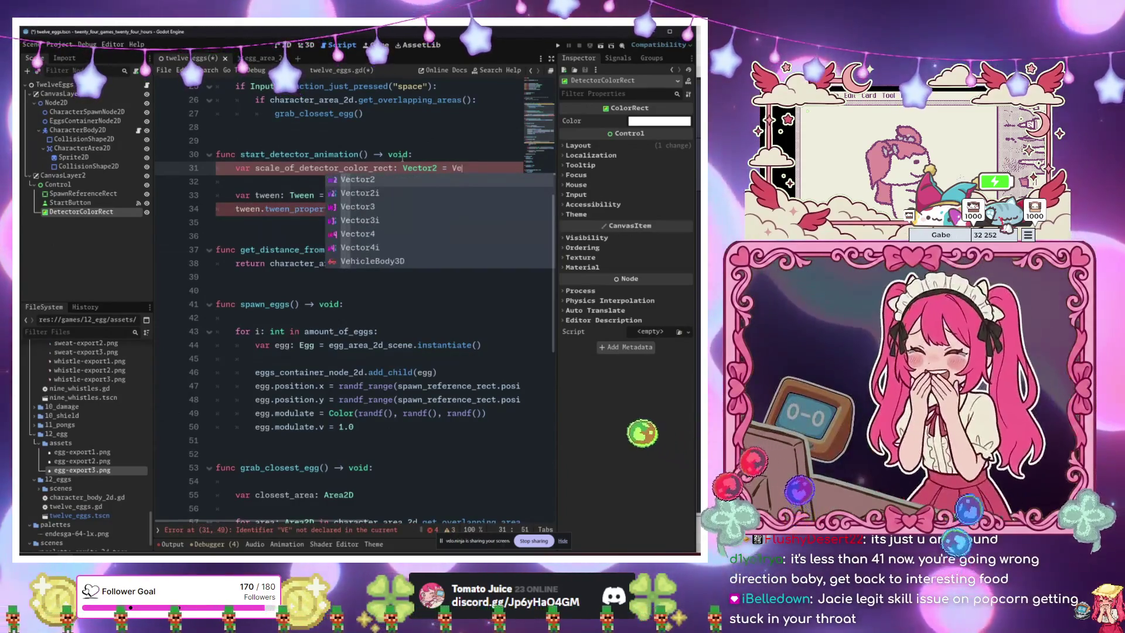
{"action": "type", "text": "."}
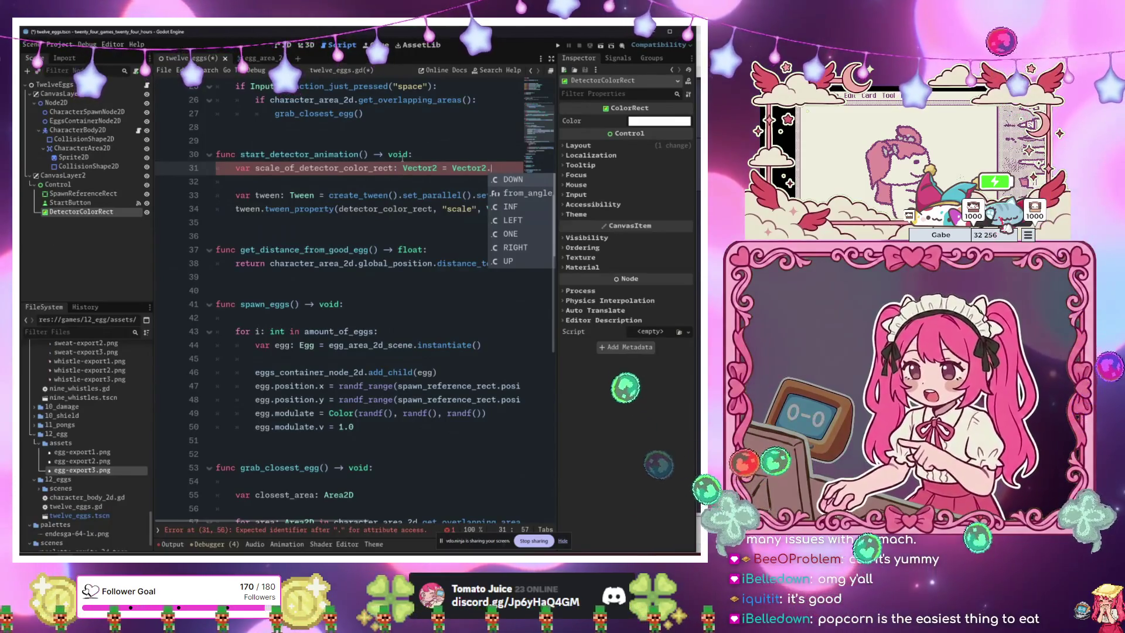
{"action": "key", "text": "ctrl+alt+s"}
{"action": "scroll", "coordinate": [259, 322], "scroll_direction": "down", "scroll_amount": 6}
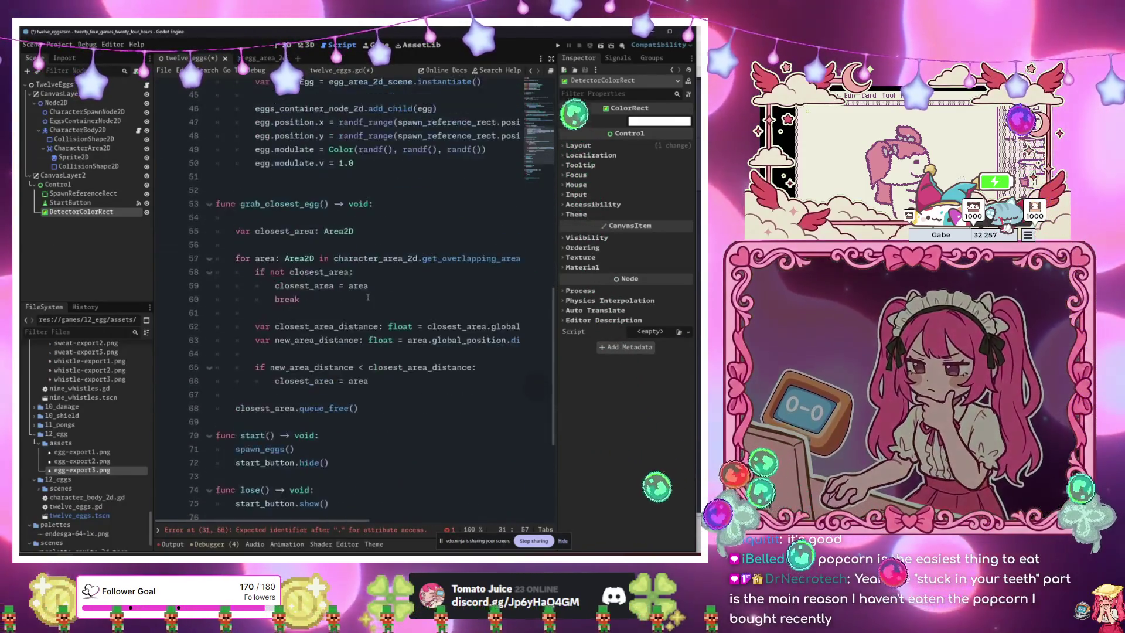
Redeclare scale_of_detector_color_rect as a float from get_distance_from_good_egg() + 2.0, divided
{"action": "scroll", "coordinate": [369, 298], "scroll_direction": "up", "scroll_amount": 2}
{"action": "scroll", "coordinate": [369, 297], "scroll_direction": "up", "scroll_amount": 6}
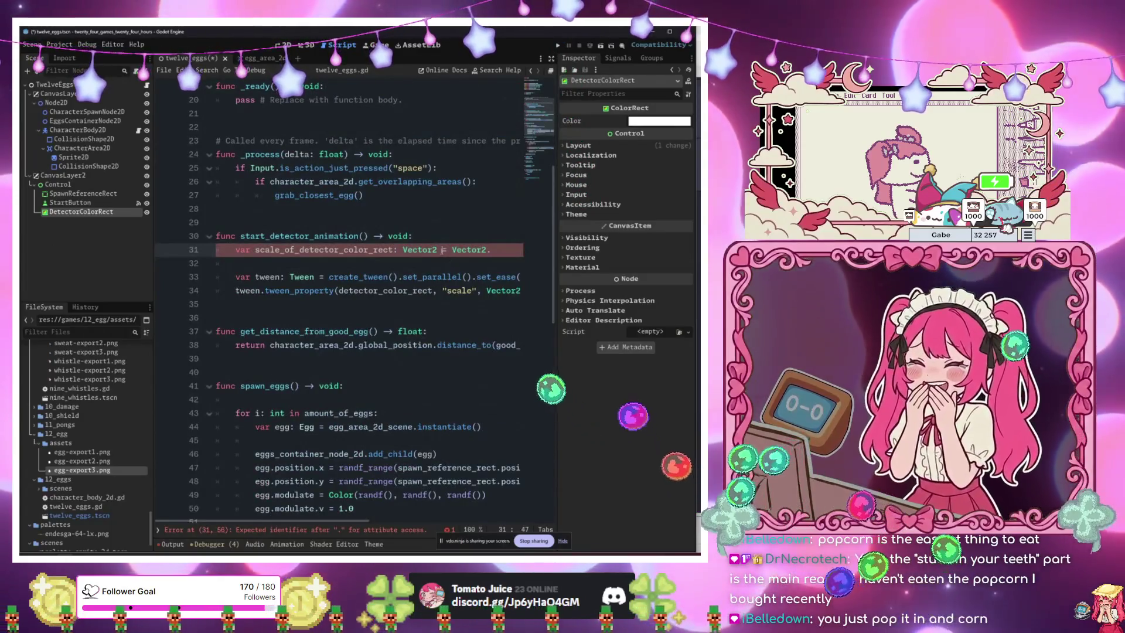
{"action": "left_click_drag", "start_coordinate": [446, 249], "coordinate": [397, 249]}
{"action": "type", "text": ":="}
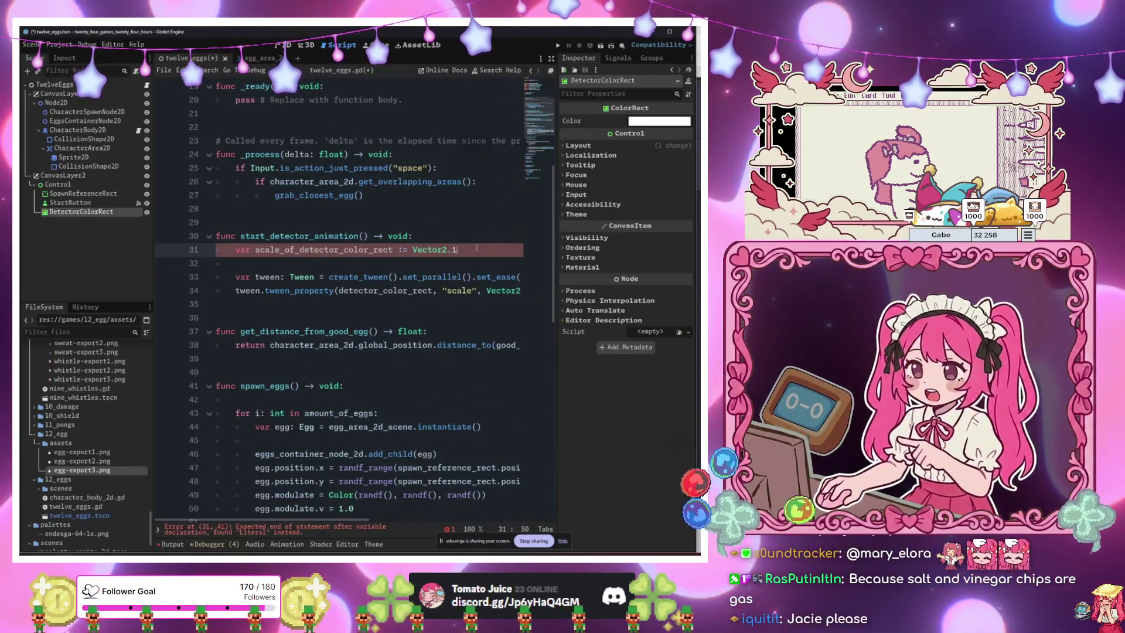
{"action": "type", "text": "f"}
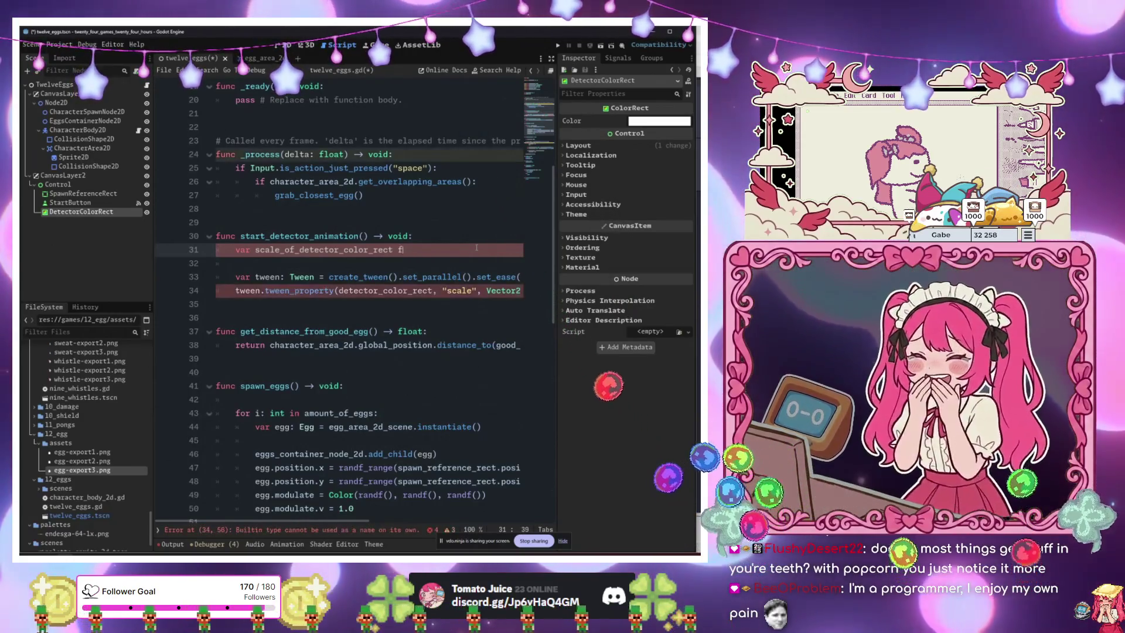
{"action": "key", "text": "BackSpace"}
{"action": "key", "text": "BackSpace"}
{"action": "key", "text": "BackSpace"}
{"action": "type", "text": ": float ="}
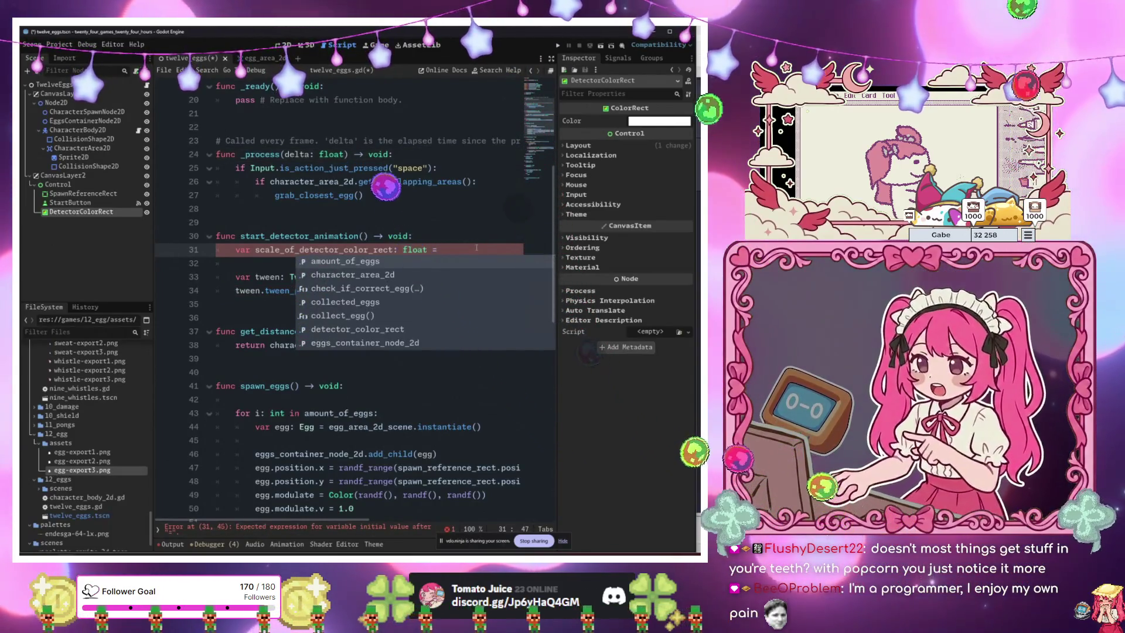
{"action": "type", "text": " get_distance_from_good_egg() +"}
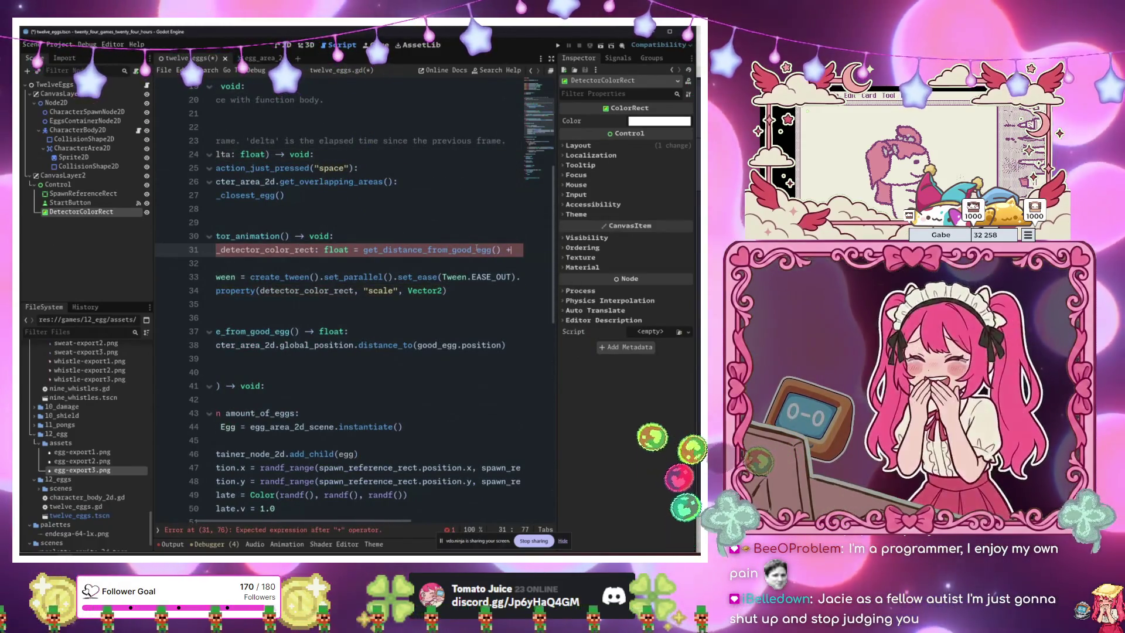
{"action": "type", "text": " 2."}
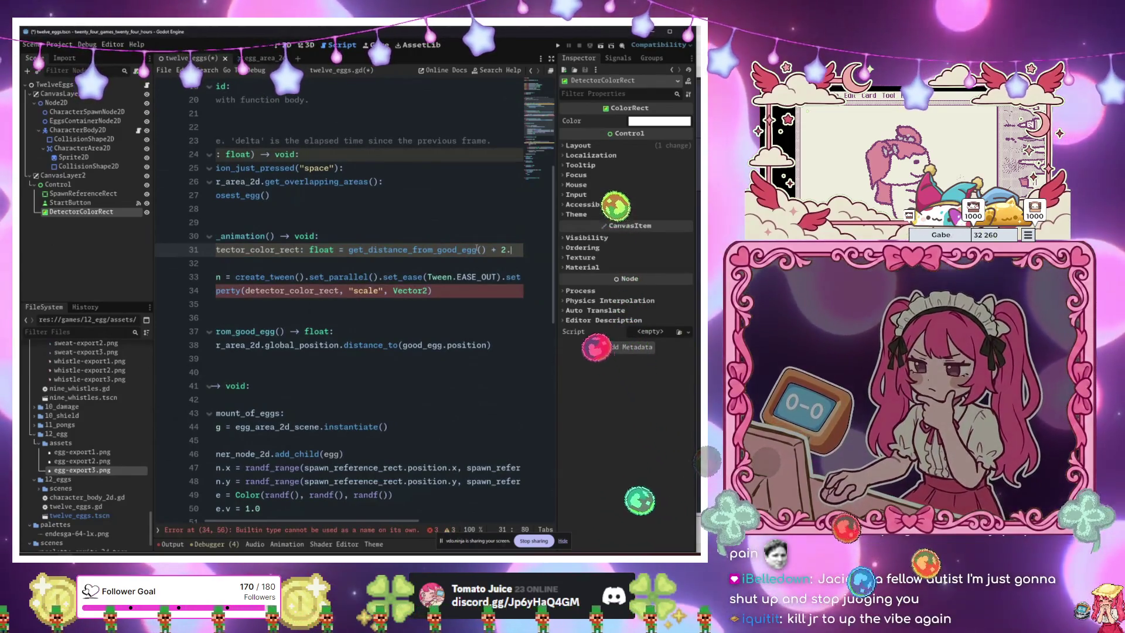
{"action": "type", "text": "0"}
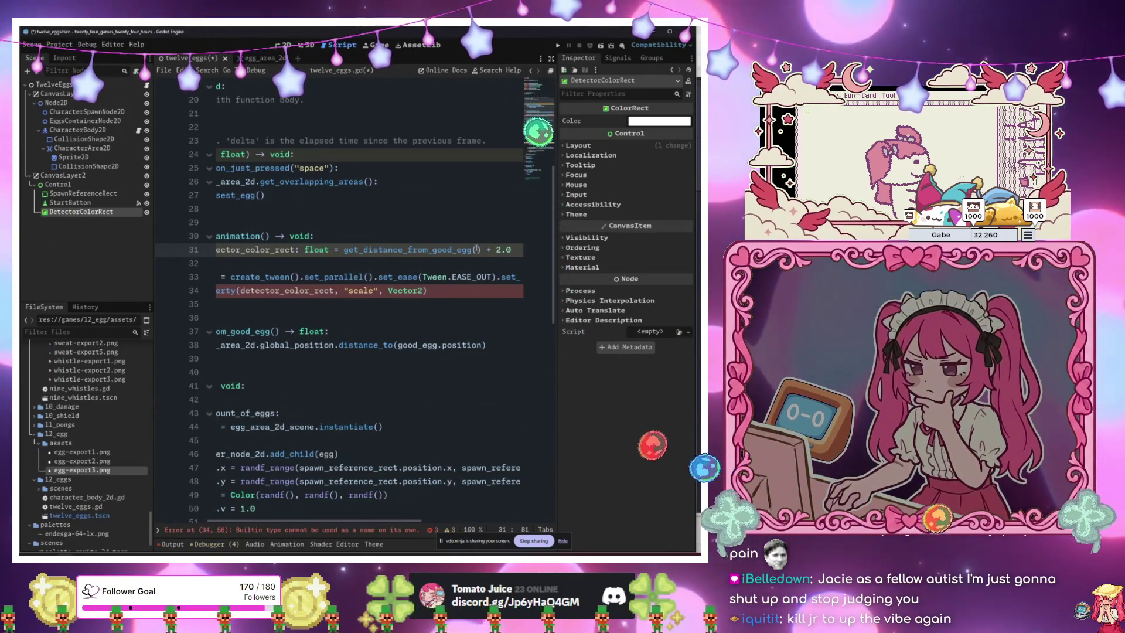
{"action": "type", "text": " *"}
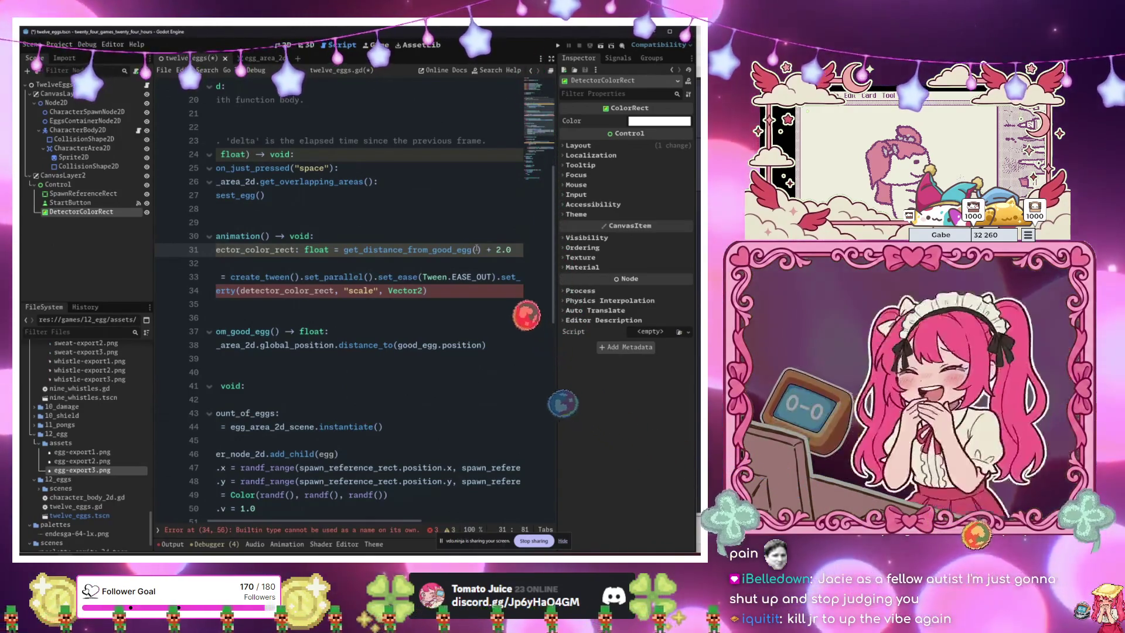
{"action": "key", "text": "BackSpace"}
{"action": "key", "text": "BackSpace"}
{"action": "type", "text": "/"}
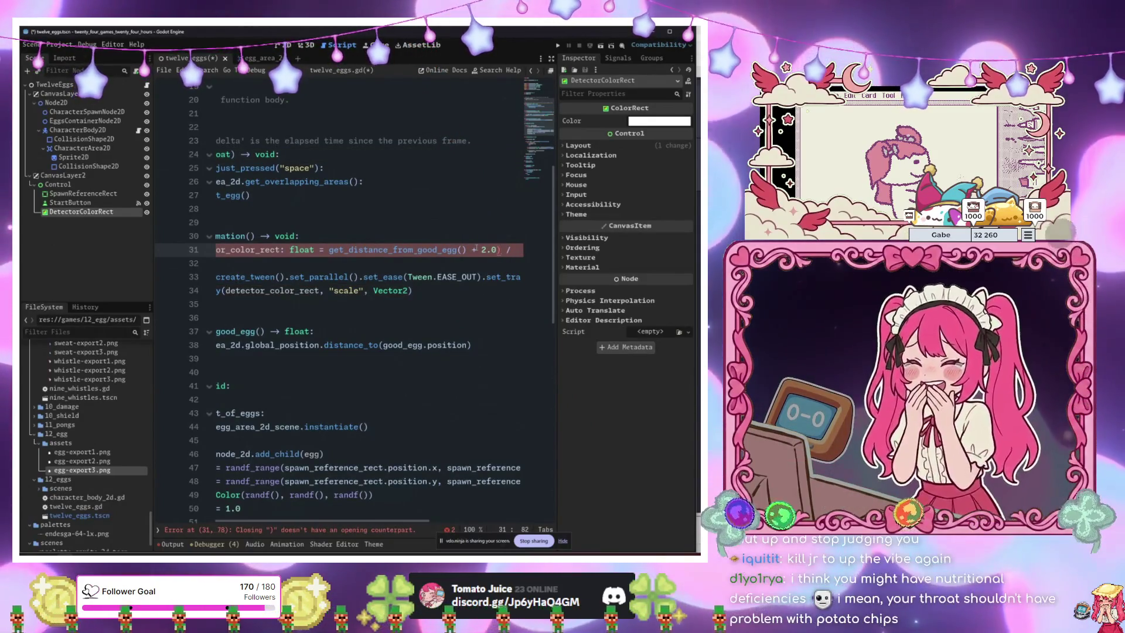
{"action": "type", "text": "("}
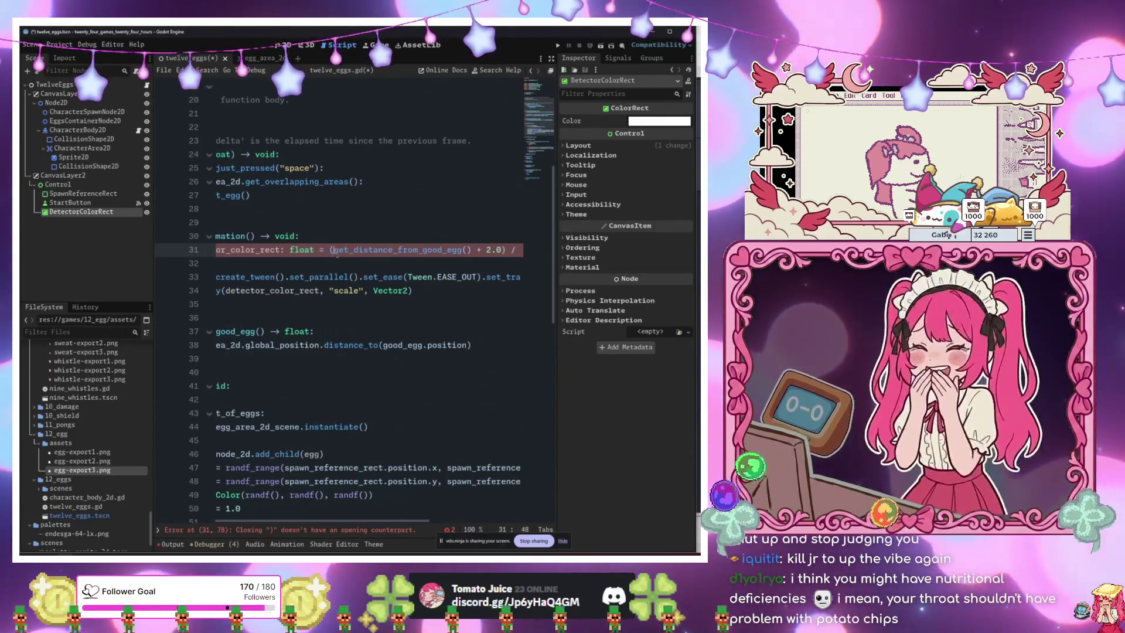
{"action": "key", "text": "End"}
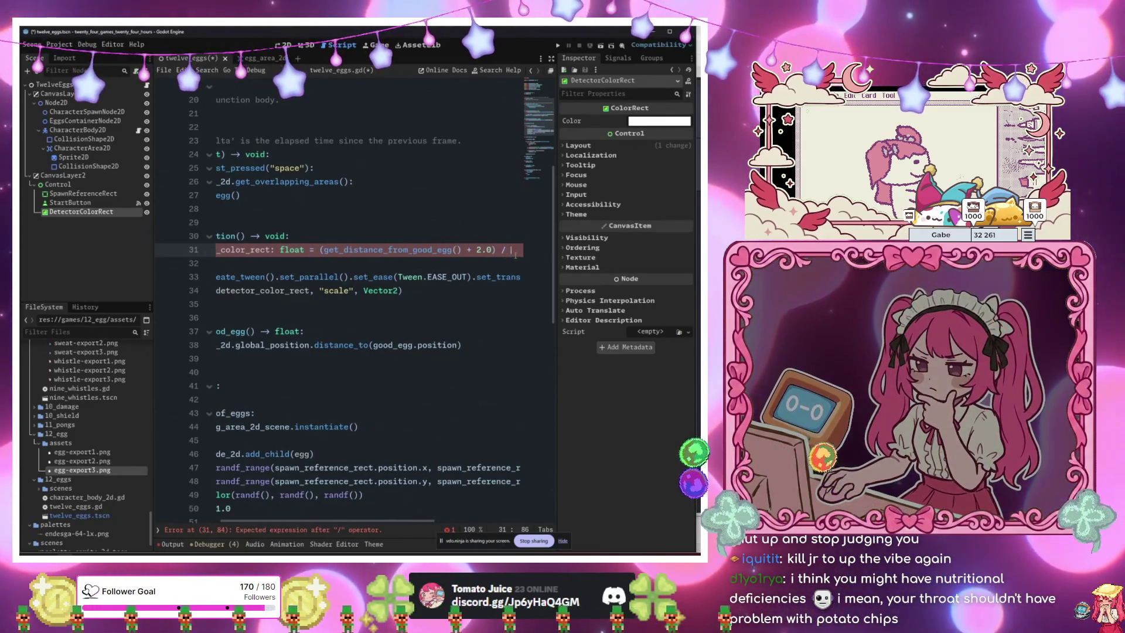
Finish the scale expression and duplicate line 31 as a new '_vector_' variable
{"action": "type", "text": "{"}
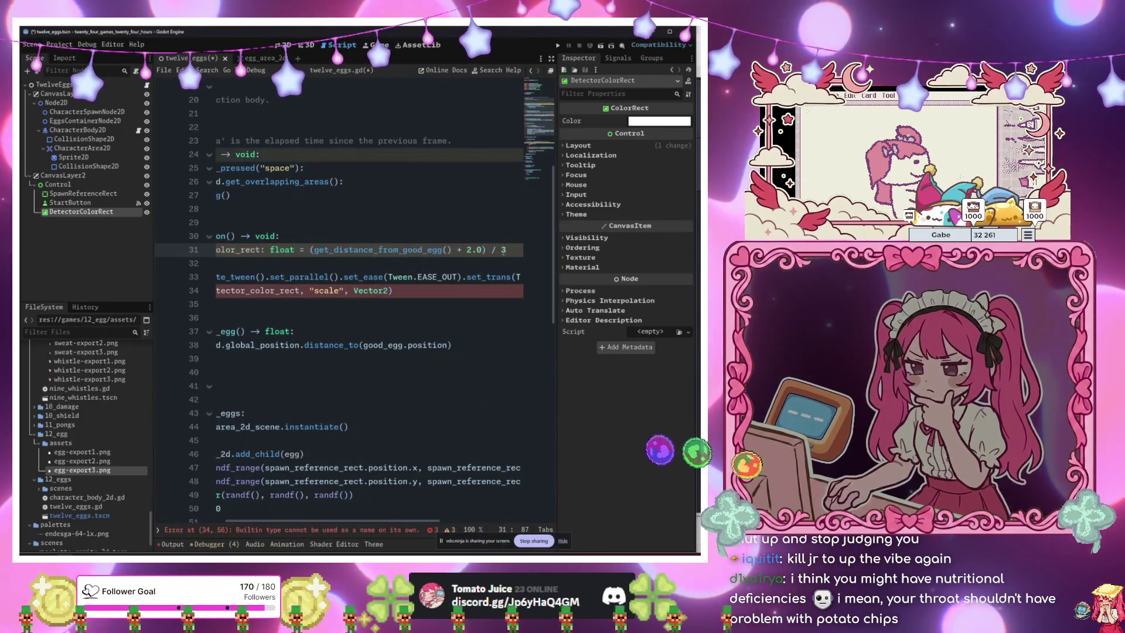
{"action": "left_click", "coordinate": [449, 292]}
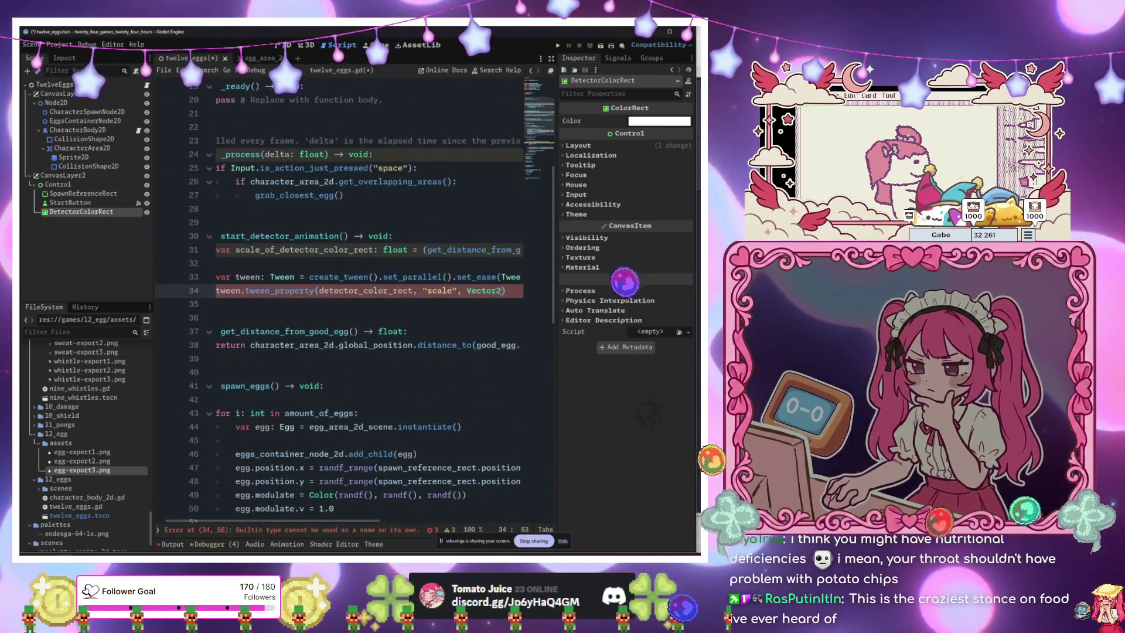
{"action": "mouse_move", "coordinate": [484, 291]}
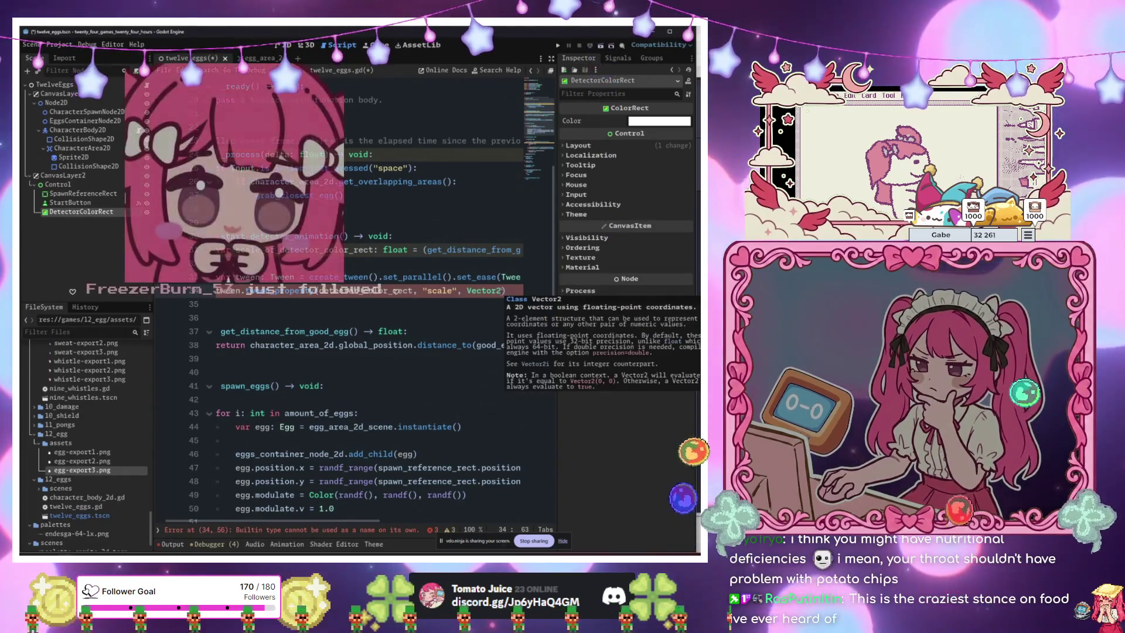
{"action": "left_click", "coordinate": [374, 250]}
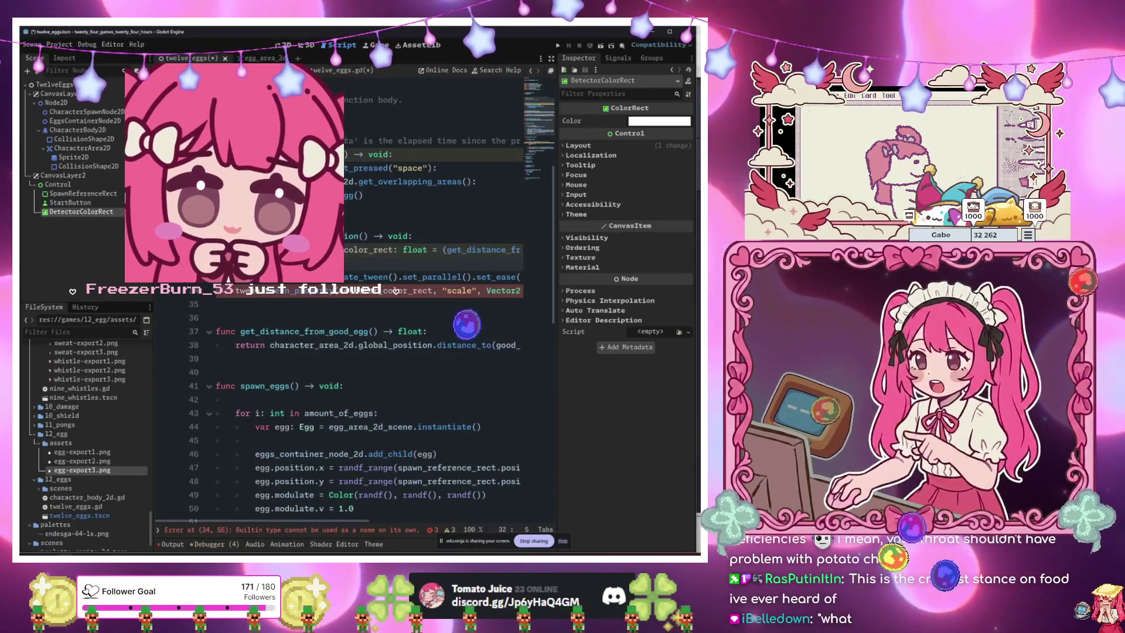
{"action": "key", "text": "ctrl+shift+d"}
{"action": "left_click", "coordinate": [396, 263]}
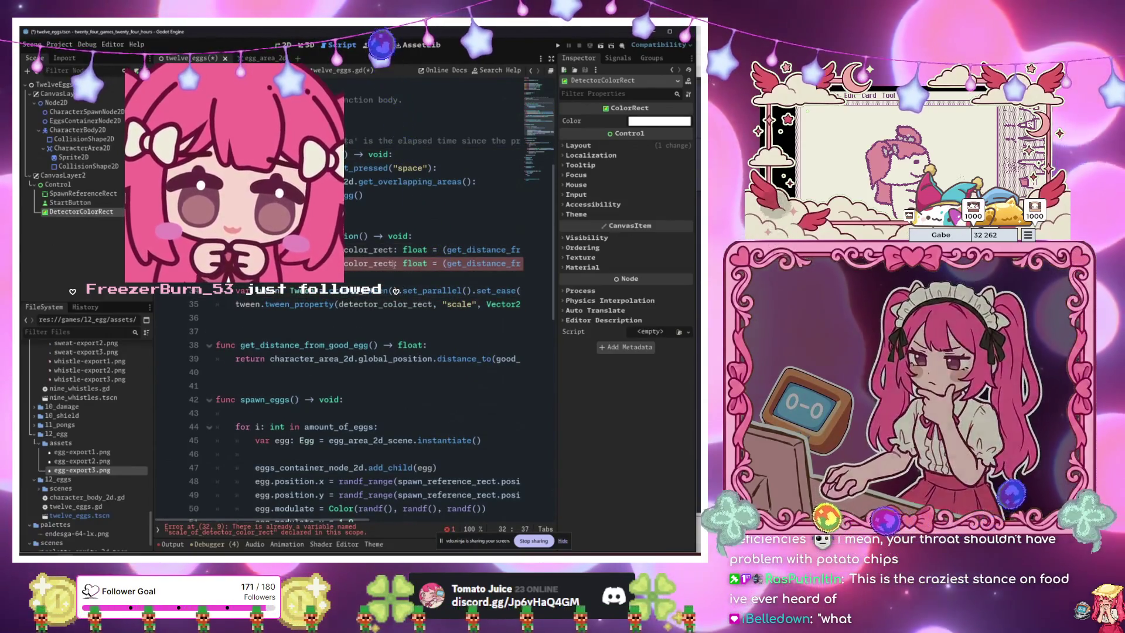
{"action": "type", "text": "vector"}
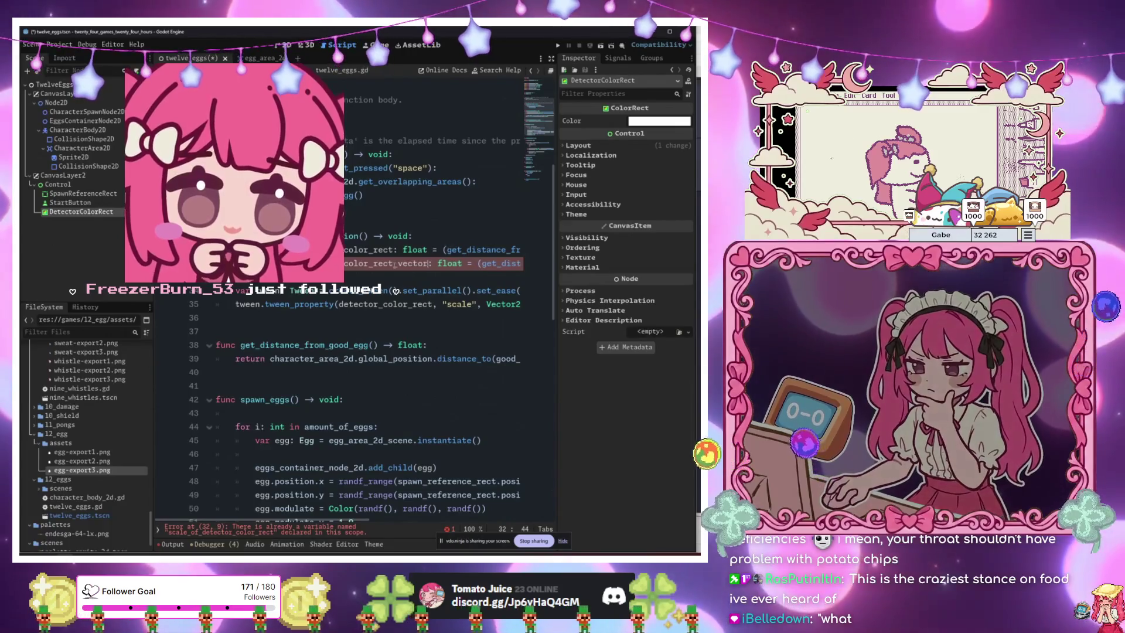
{"action": "type", "text": "_2"}
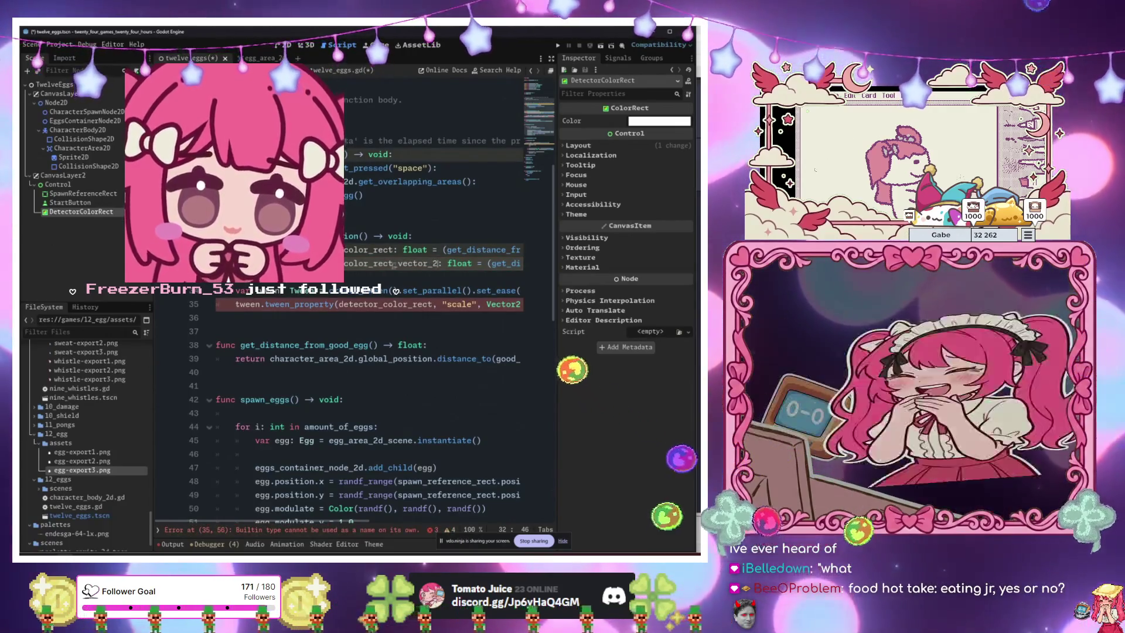
Make the copy scale_of_detector_color_rect_vector_2, a Vector2 built from scale_of_detector_color_rect
{"action": "key", "text": "Right"}
{"action": "key", "text": "Right"}
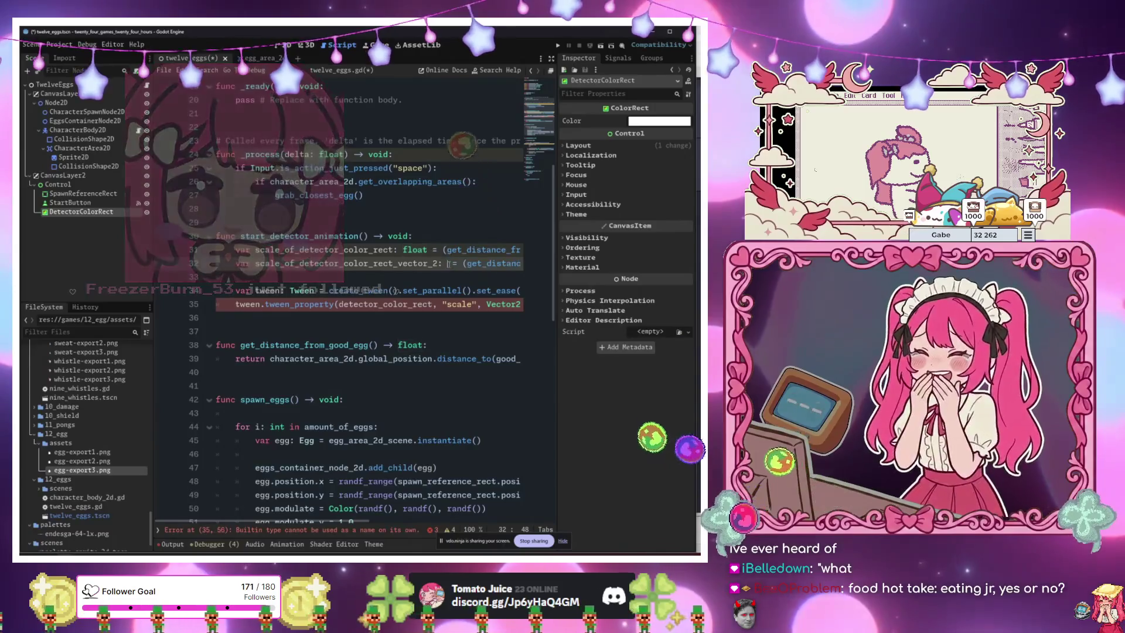
{"action": "key", "text": "BackSpace"}
{"action": "key", "text": "BackSpace"}
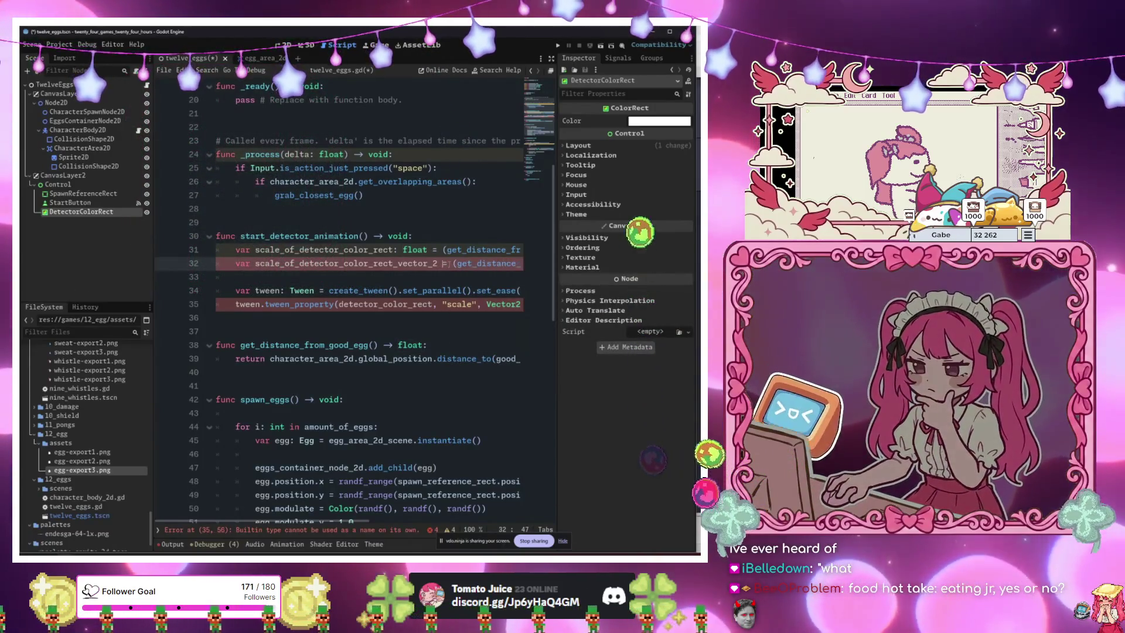
{"action": "type", "text": ":"}
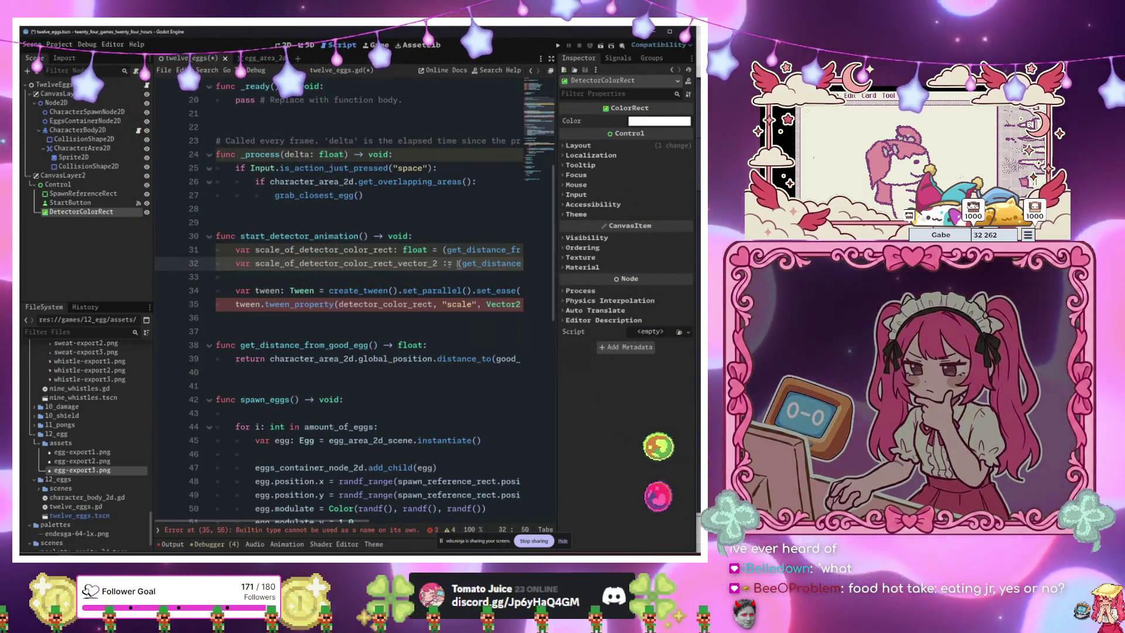
{"action": "key", "text": "shift+End"}
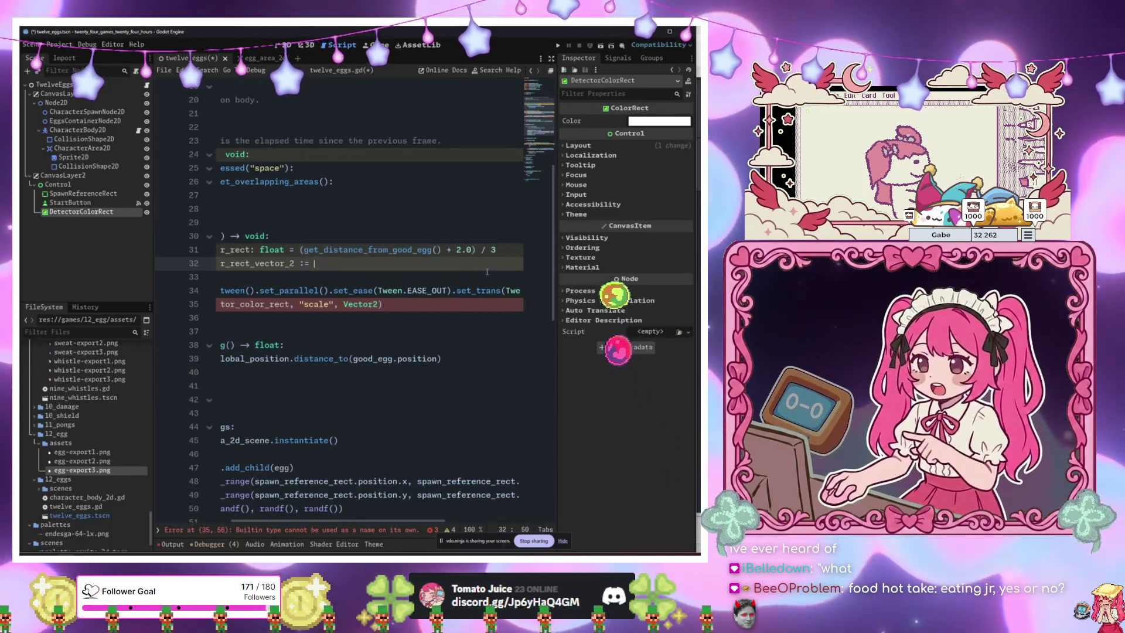
{"action": "type", "text": "Vector2("}
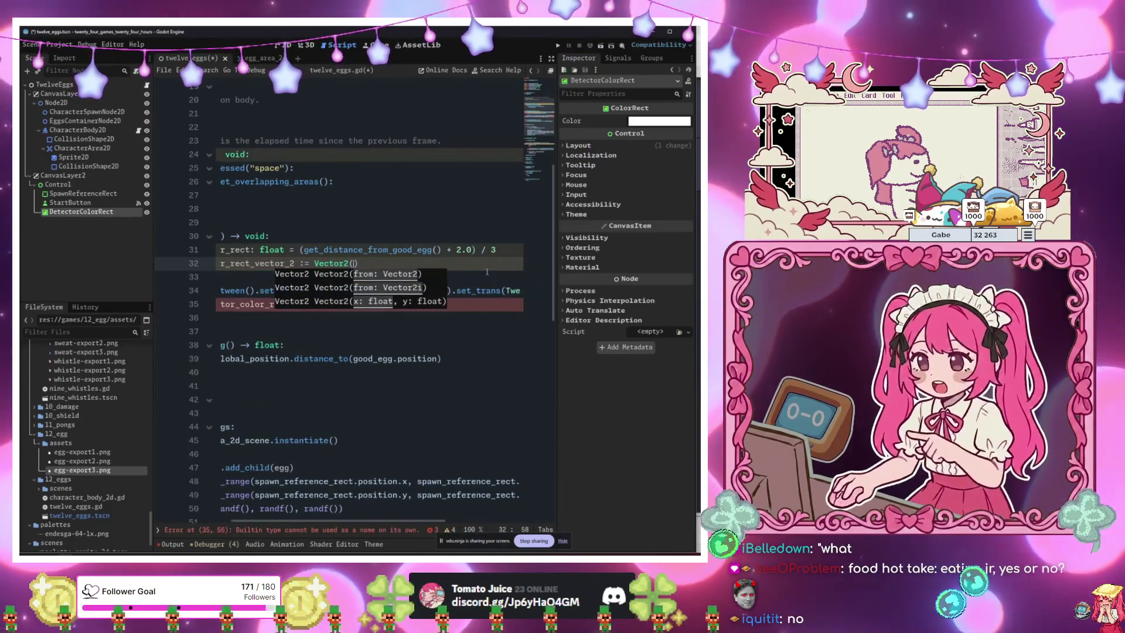
{"action": "scroll", "coordinate": [487, 271], "scroll_direction": "left", "scroll_amount": 3}
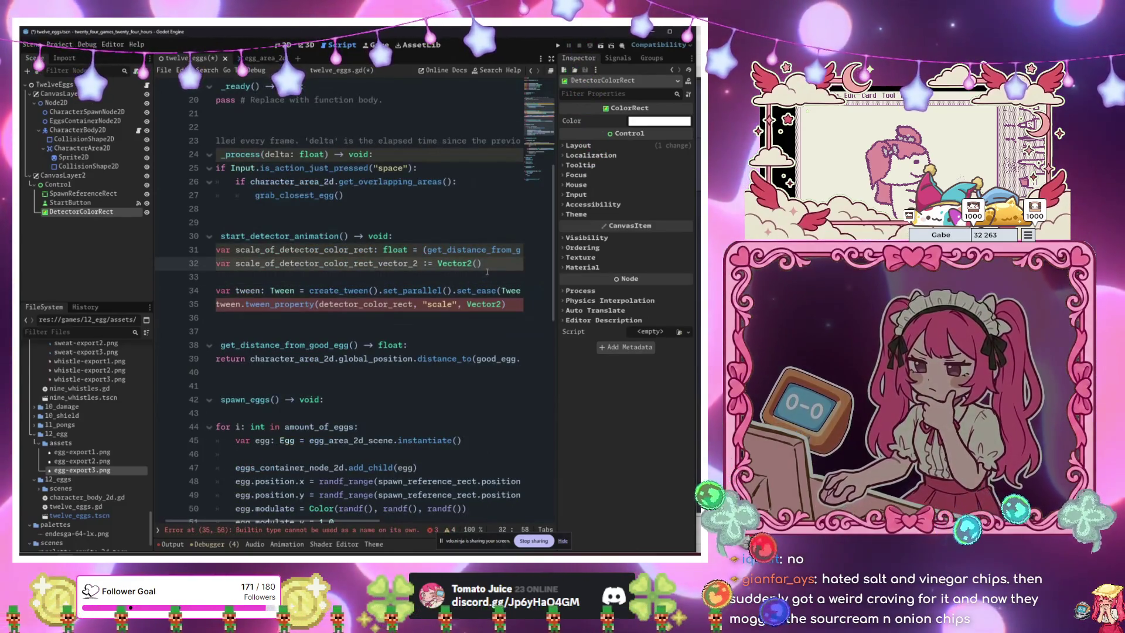
{"action": "type", "text": "scale_of_detector_color_rect, s"}
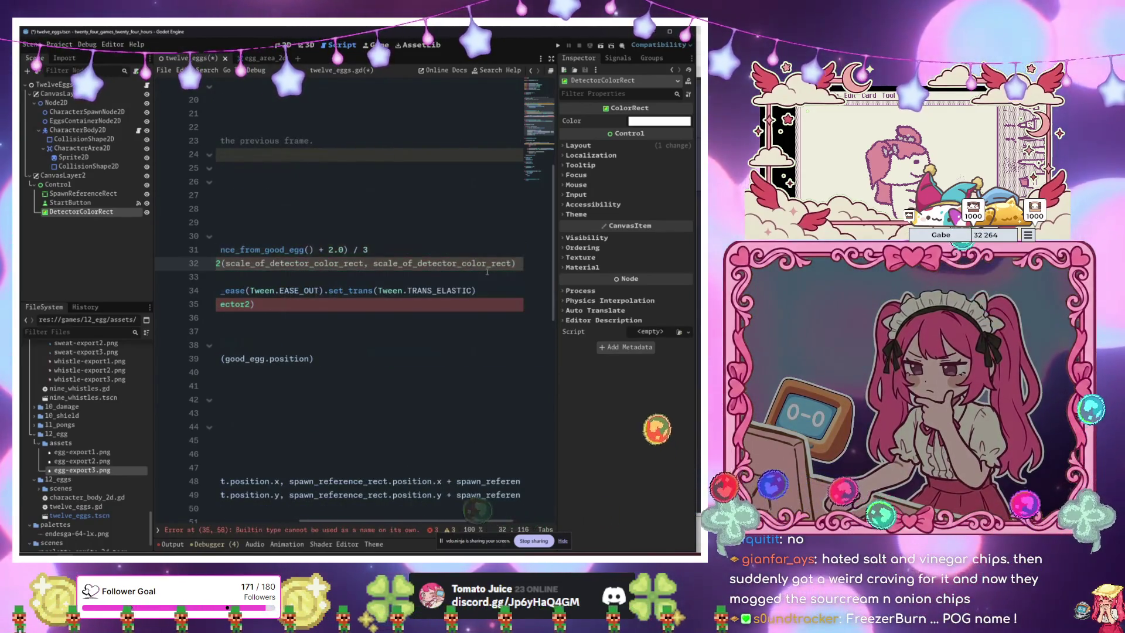
{"action": "left_click", "coordinate": [325, 321]}
Tween the scale to scale_of_detector_color_rect_vector_2 with a 1-second duration
{"action": "left_click", "coordinate": [472, 305]}
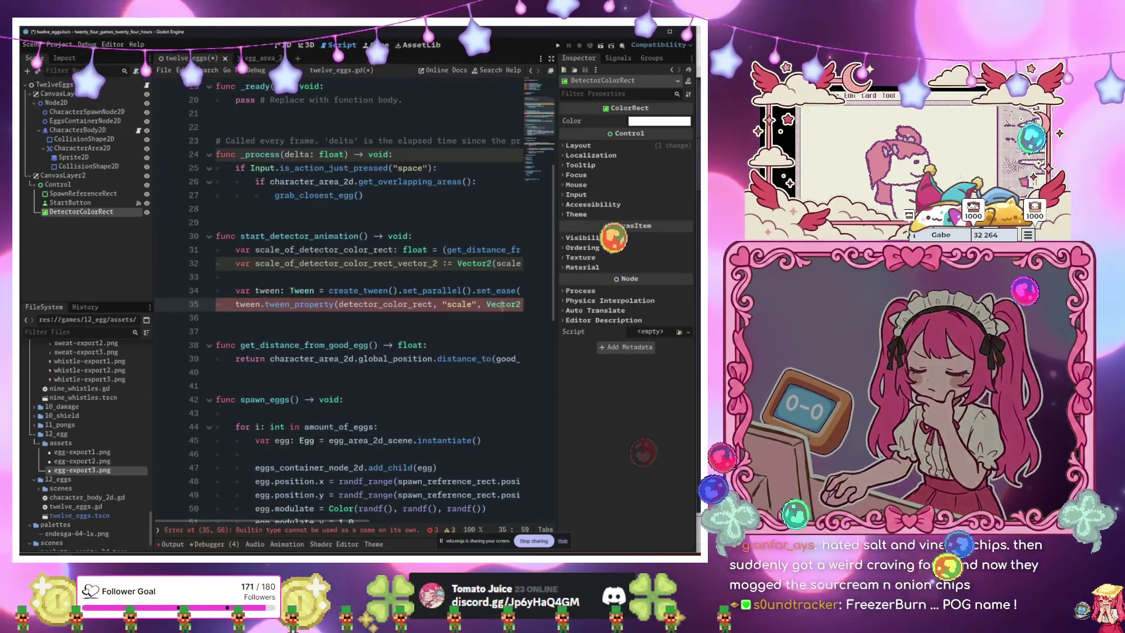
{"action": "double_click", "coordinate": [472, 304]}
{"action": "type", "text": "sca"}
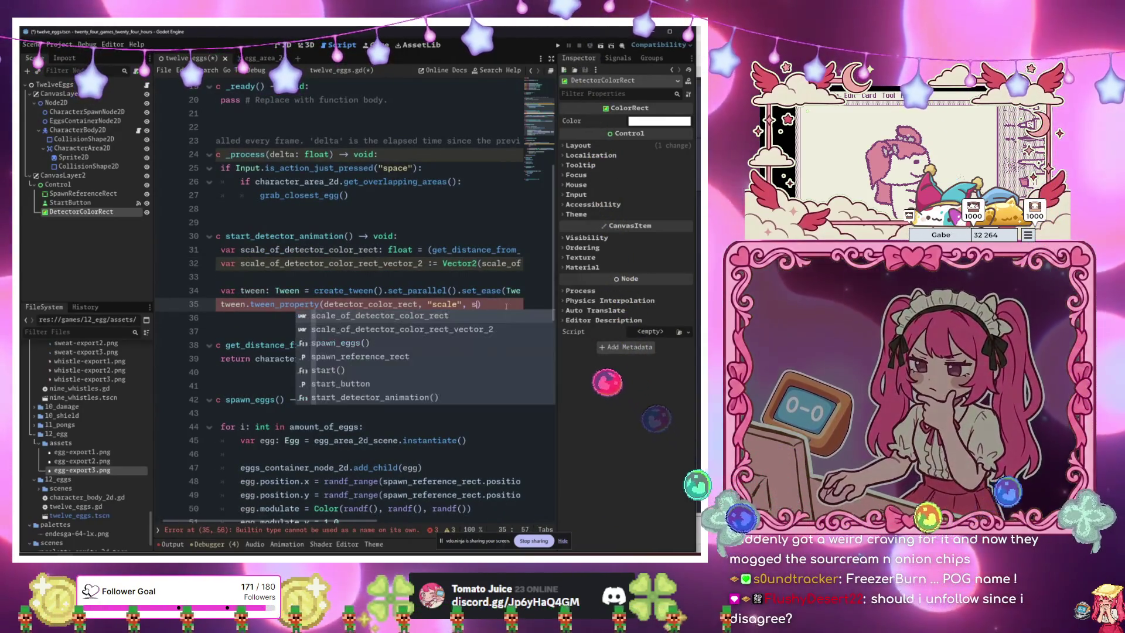
{"action": "left_click", "coordinate": [457, 328]}
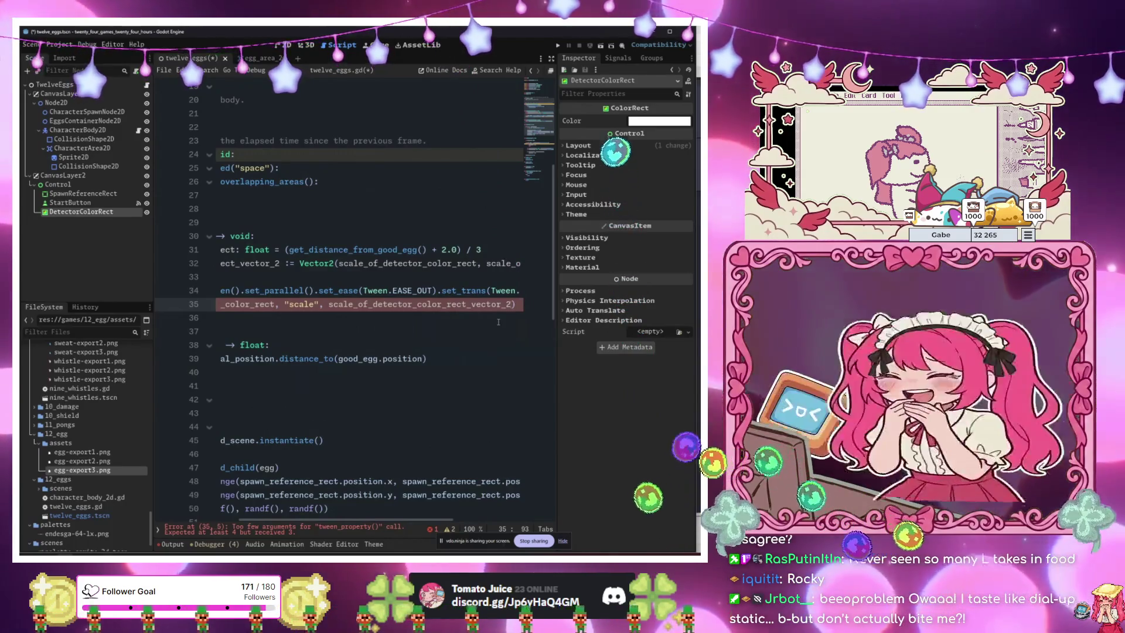
{"action": "type", "text": ", 1"}
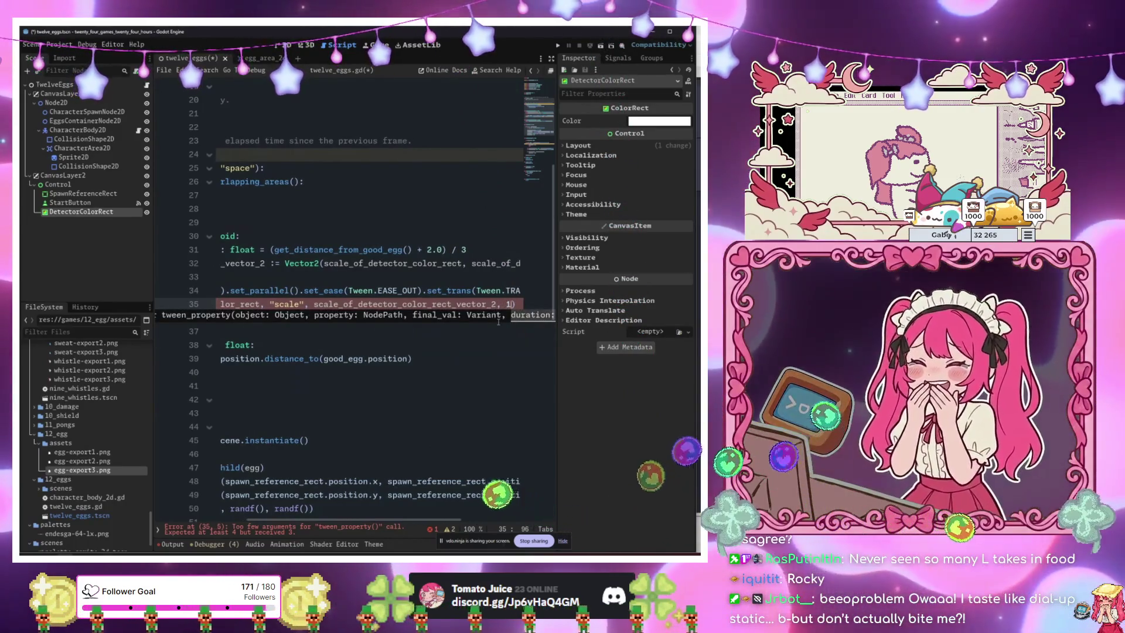
{"action": "type", "text": "0.5"}
{"action": "key", "text": "Return"}
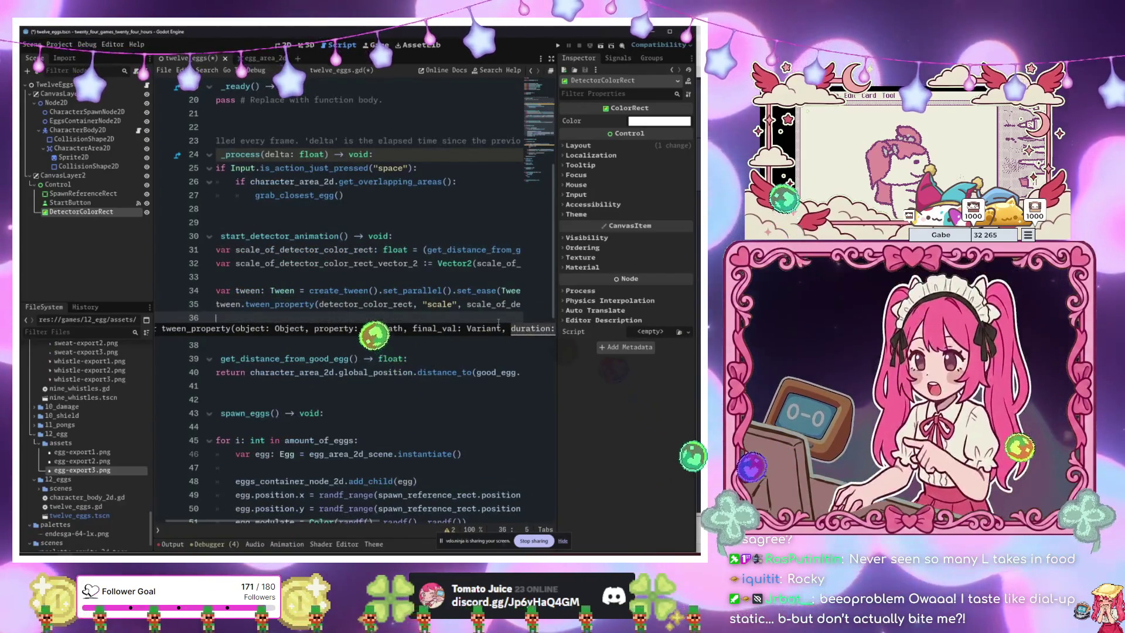
Delete the duplicated tween line, then save and run the game
{"action": "key", "text": "Up"}
{"action": "key", "text": "ctrl+shift+d"}
{"action": "key", "text": "Down"}
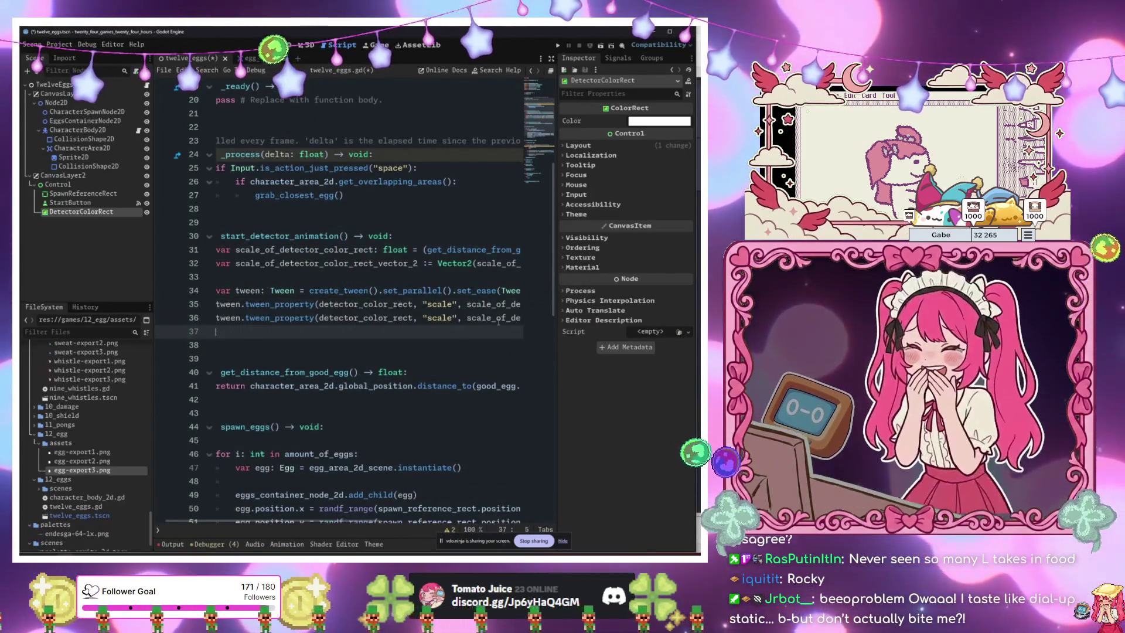
{"action": "left_click", "coordinate": [497, 318]}
{"action": "key", "text": "shift+End"}
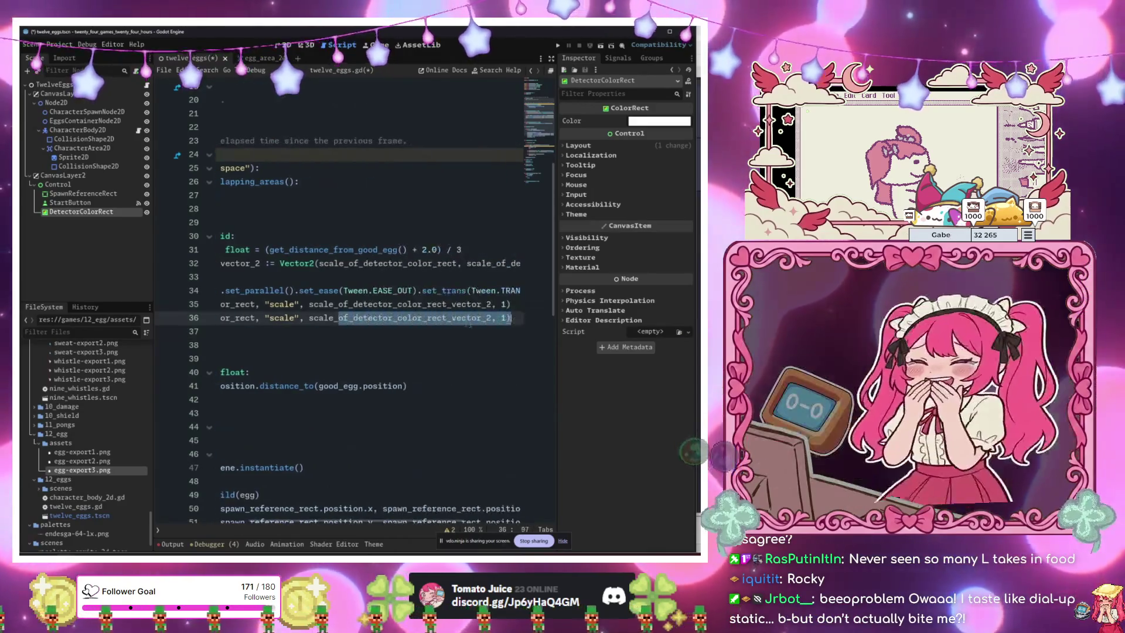
{"action": "left_click_drag", "start_coordinate": [308, 318], "coordinate": [498, 318]}
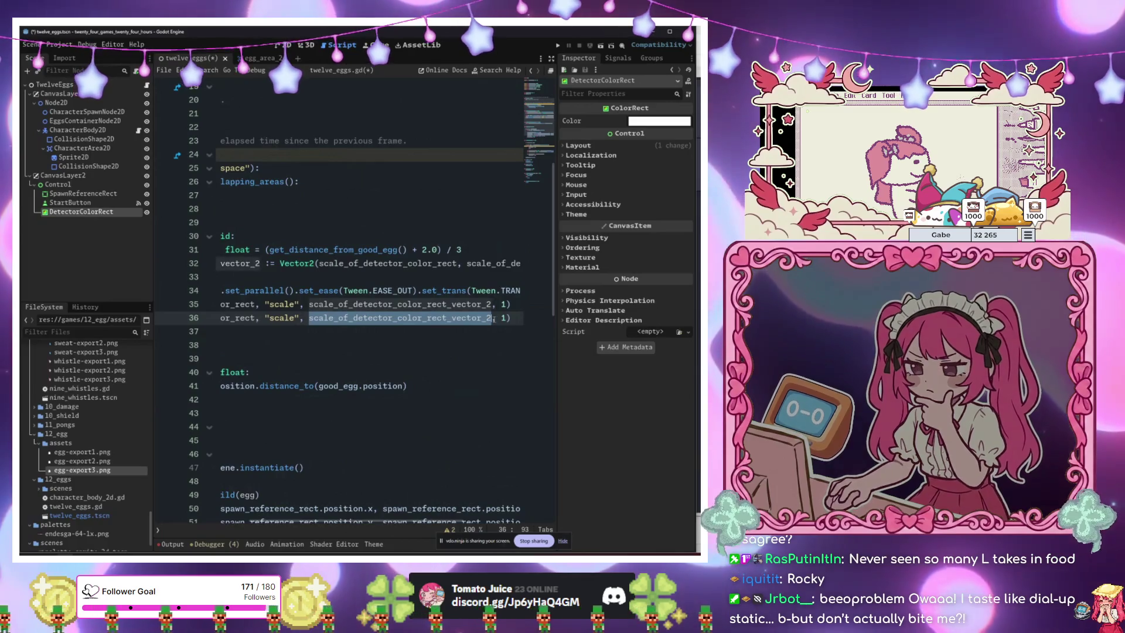
{"action": "left_click", "coordinate": [511, 318]}
{"action": "left_click_drag", "start_coordinate": [455, 322], "coordinate": [217, 320]}
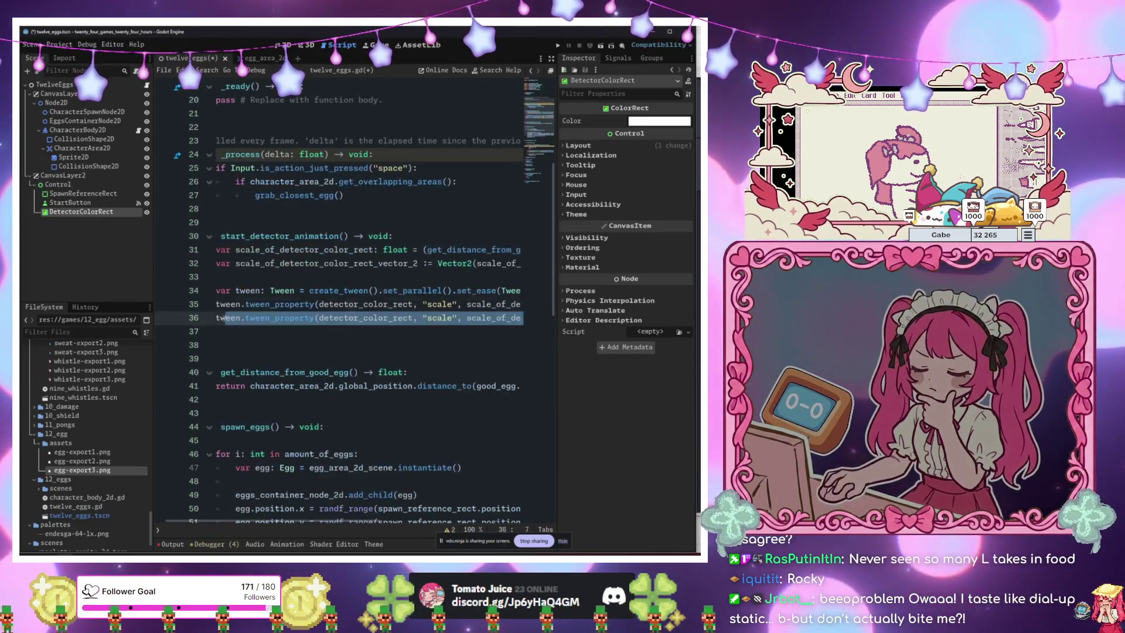
{"action": "key", "text": "BackSpace"}
{"action": "key", "text": "BackSpace"}
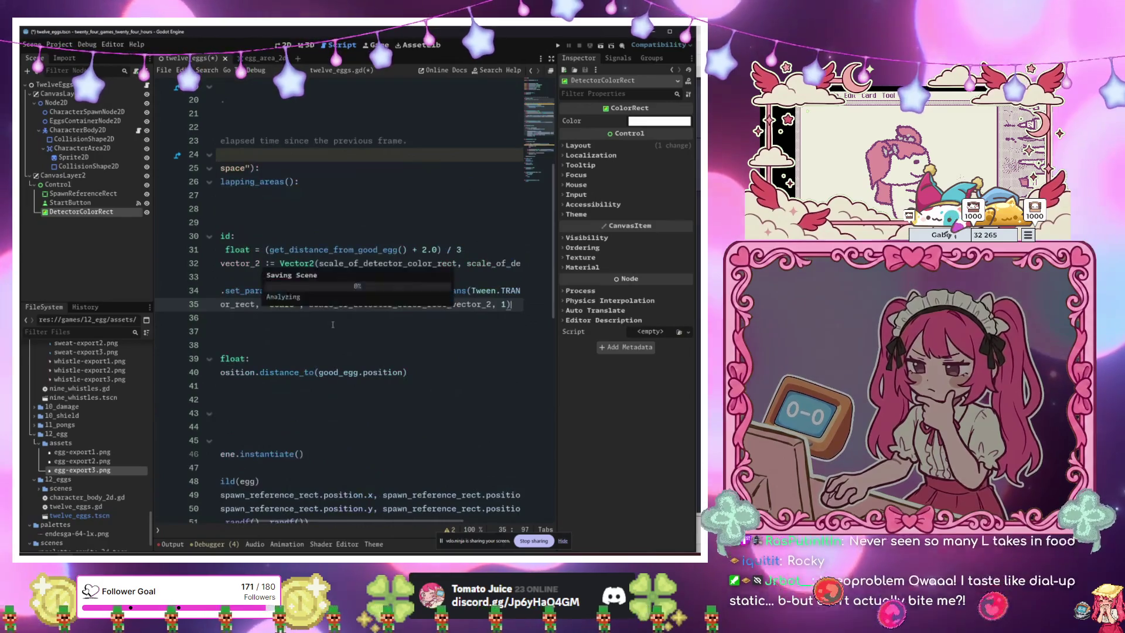
{"action": "key", "text": "F5"}
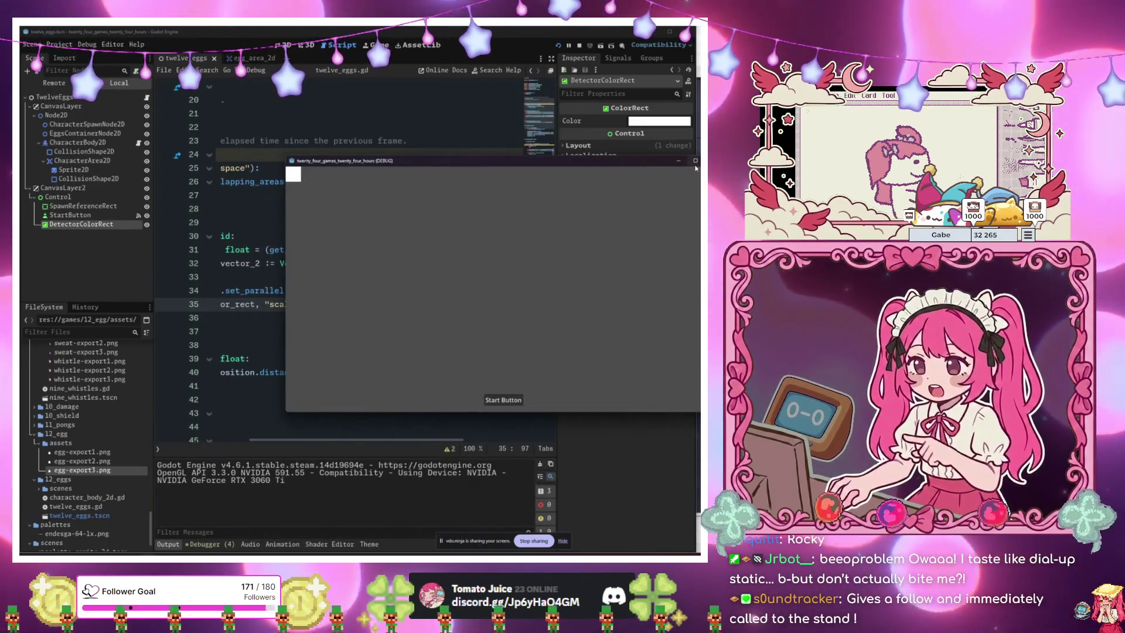
Start a round in the running game and move its window aside
{"action": "left_click", "coordinate": [493, 400]}
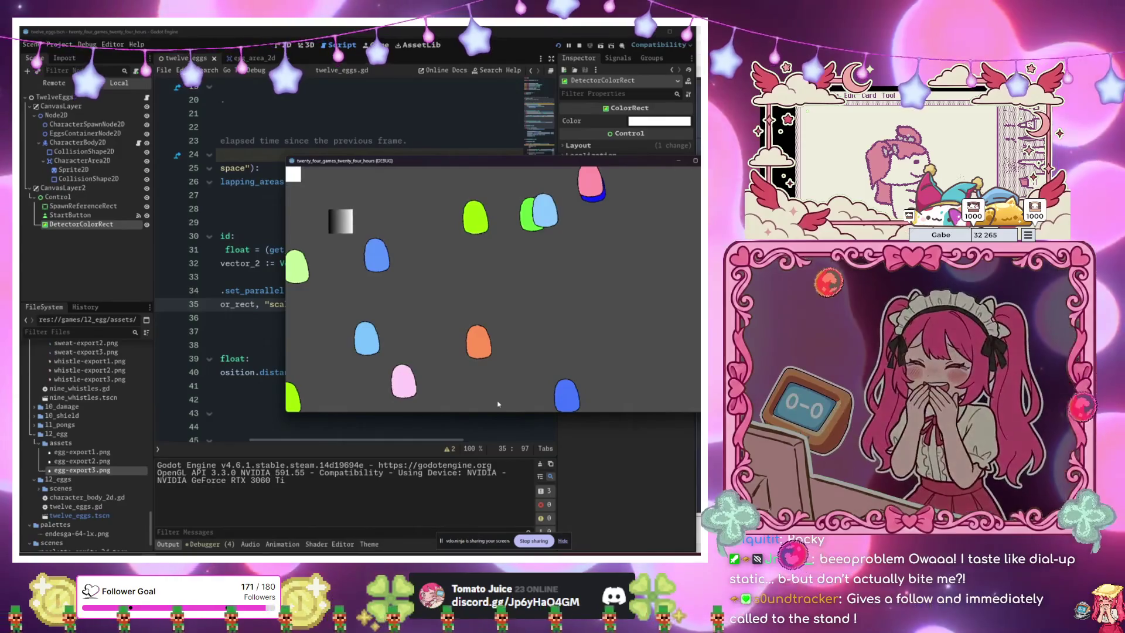
{"action": "left_click", "coordinate": [71, 224]}
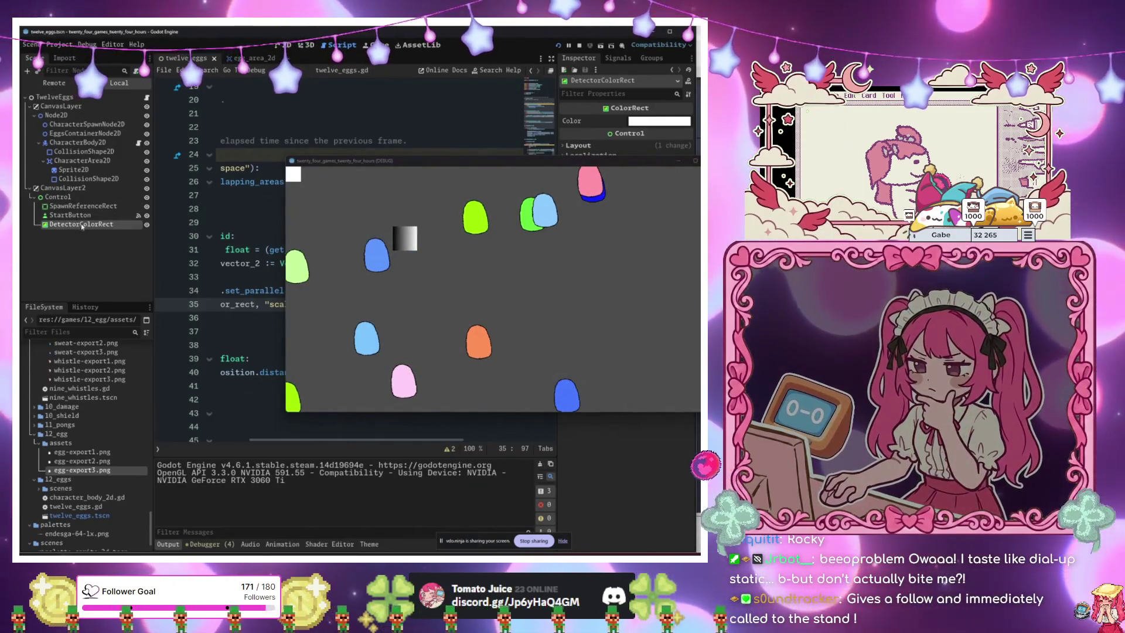
{"action": "mouse_move", "coordinate": [410, 160]}
{"action": "left_mouse_down"}
{"action": "mouse_move", "coordinate": [397, 196]}
{"action": "mouse_move", "coordinate": [330, 276]}
{"action": "left_mouse_up"}
Replace pass in _ready() with a start_detector_animation() call
{"action": "left_click", "coordinate": [357, 208]}
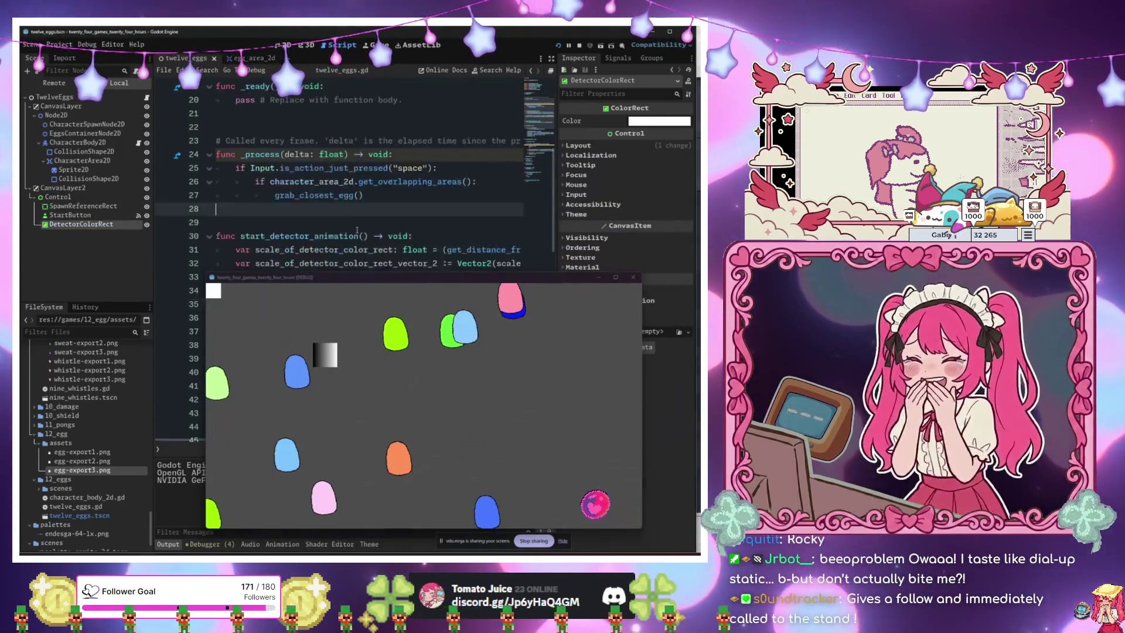
{"action": "scroll", "coordinate": [352, 223], "scroll_direction": "up", "scroll_amount": 2}
{"action": "left_click_drag", "start_coordinate": [403, 181], "coordinate": [249, 183]}
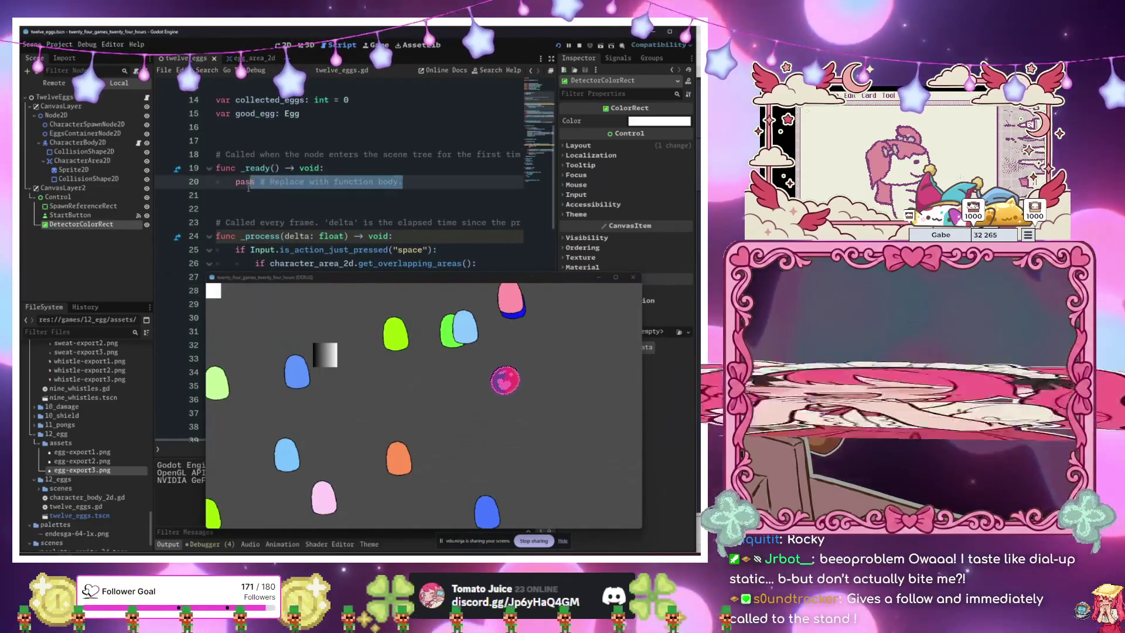
{"action": "key", "text": "BackSpace"}
{"action": "key", "text": "BackSpace"}
{"action": "key", "text": "BackSpace"}
{"action": "type", "text": "star"}
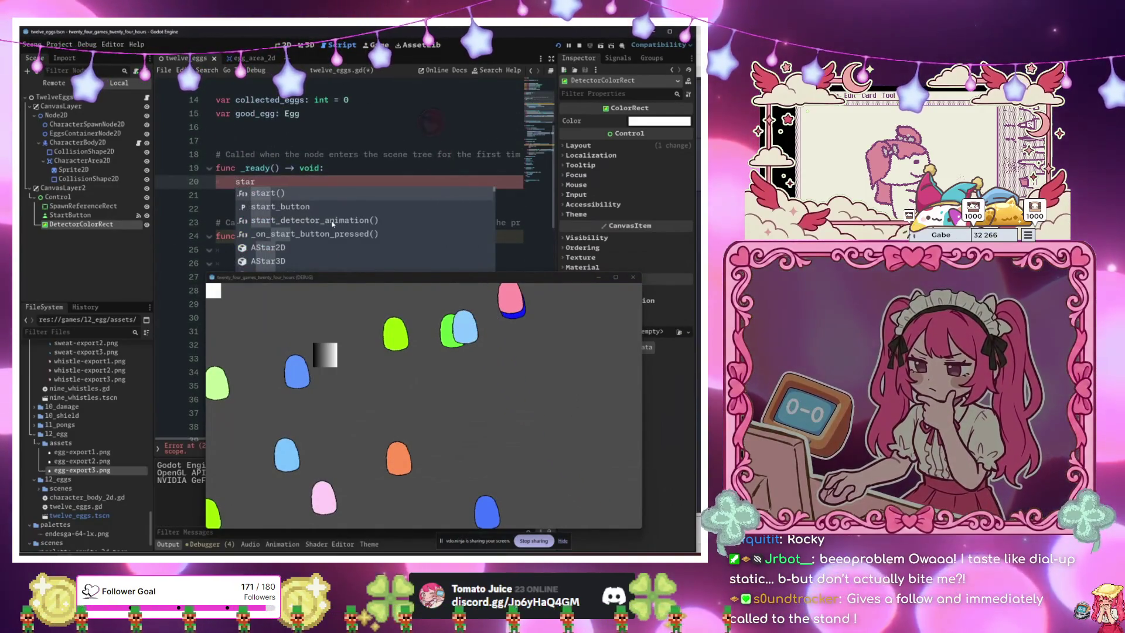
{"action": "left_click", "coordinate": [333, 223]}
{"action": "scroll", "coordinate": [375, 211], "scroll_direction": "down", "scroll_amount": 4}
Add an 'if not good_egg: return' guard at the top of start_detector_animation
{"action": "left_click", "coordinate": [377, 201]}
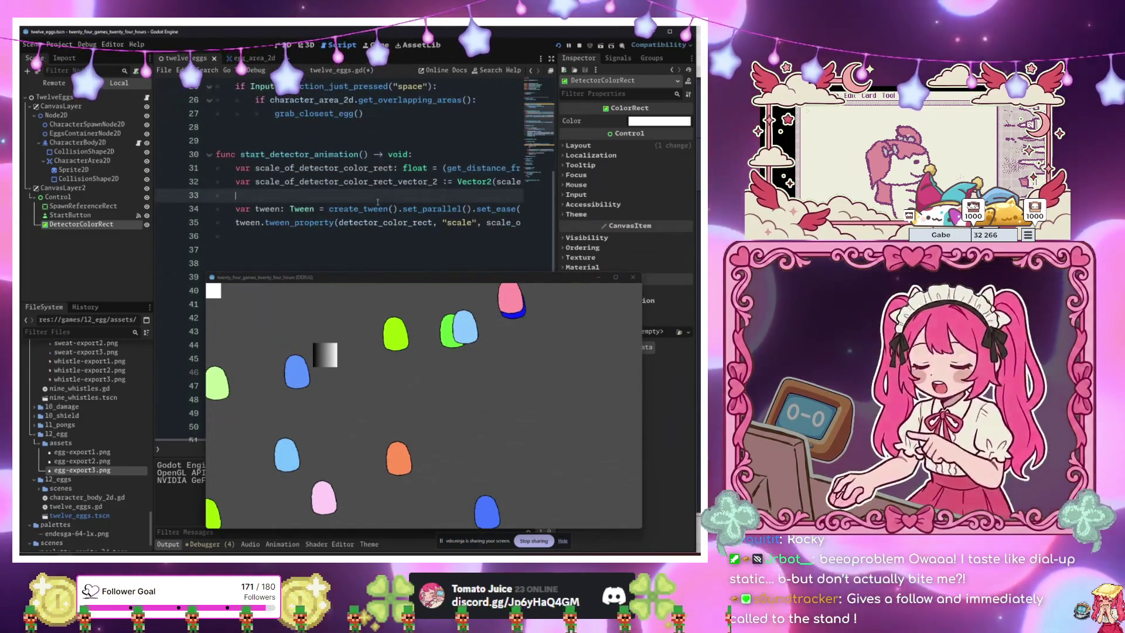
{"action": "left_click", "coordinate": [451, 156]}
{"action": "key", "text": "Return"}
{"action": "key", "text": "Return"}
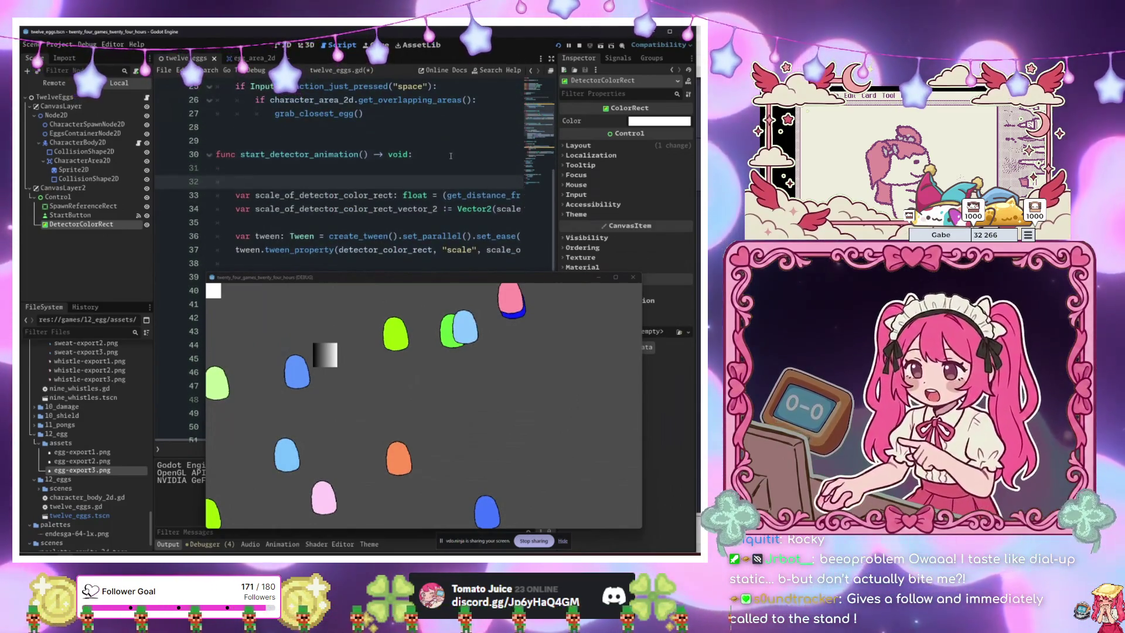
{"action": "key", "text": "Up"}
{"action": "type", "text": "if not go"}
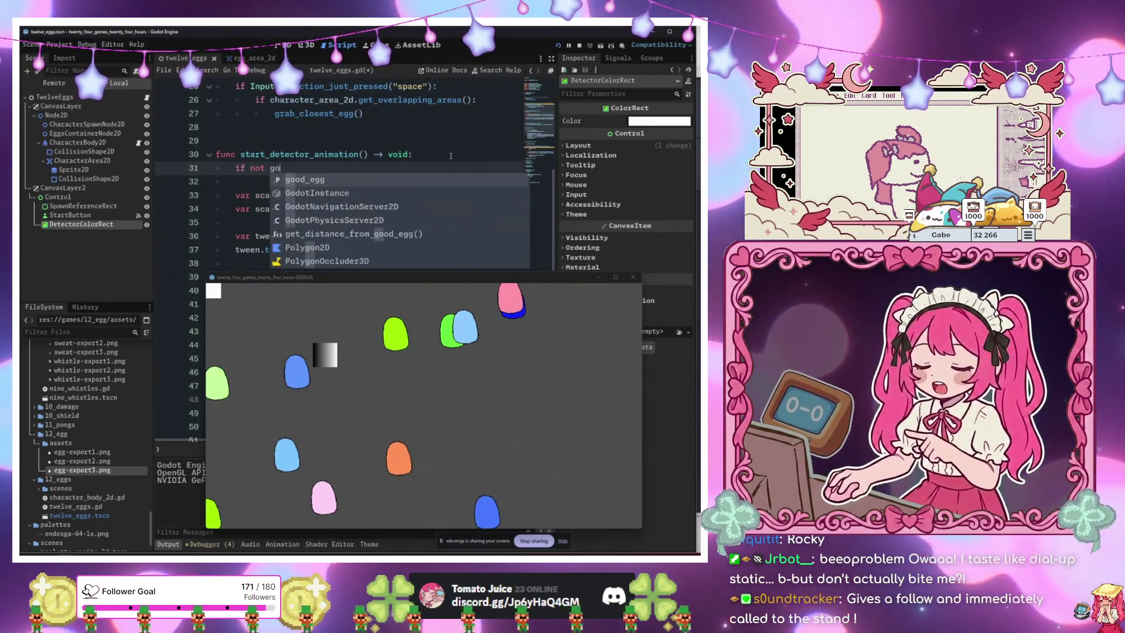
{"action": "key", "text": "Return"}
{"action": "type", "text": ":"}
{"action": "key", "text": "Return"}
{"action": "type", "text": "return"}
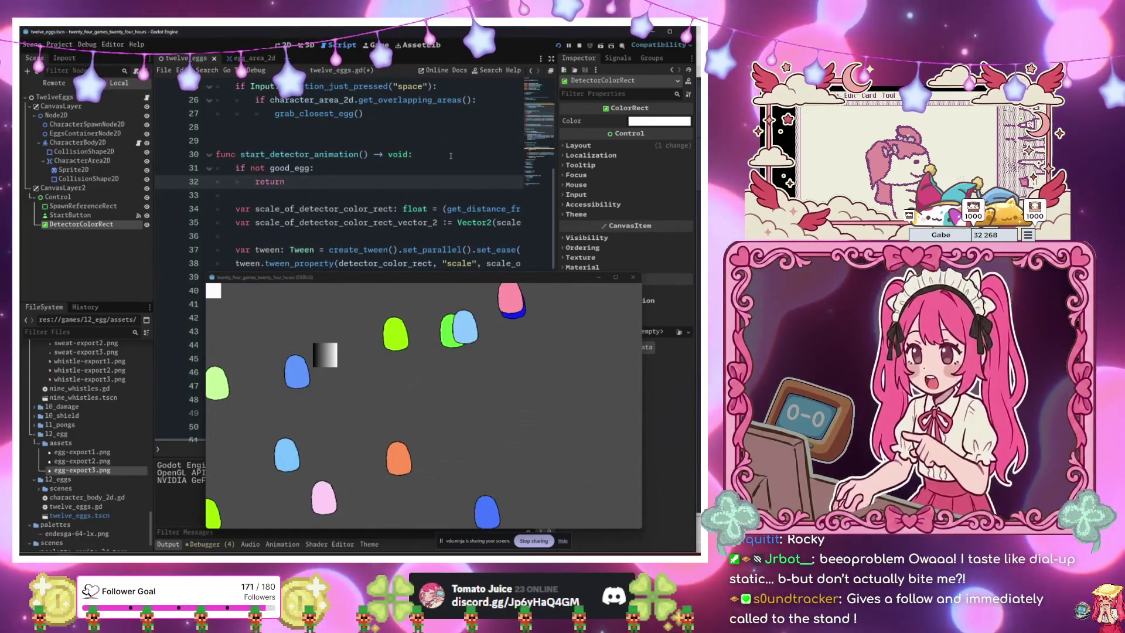
{"action": "left_click", "coordinate": [451, 155]}
Relaunch and test a round, stop the game, and select the DetectorColorRect node
{"action": "key", "text": "F5"}
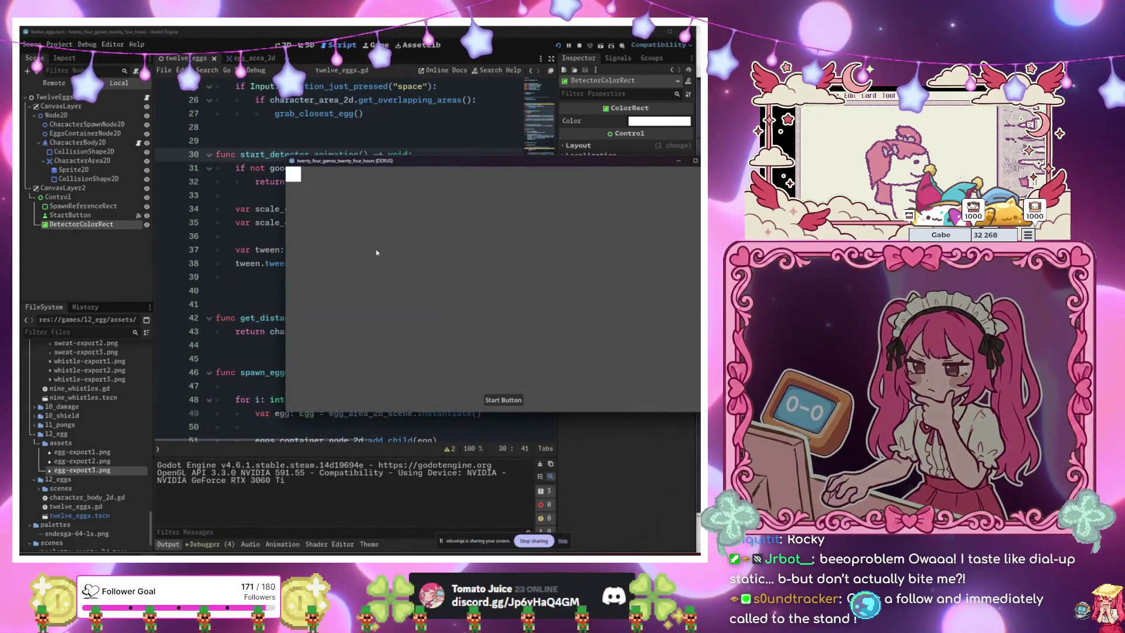
{"action": "left_click", "coordinate": [502, 402]}
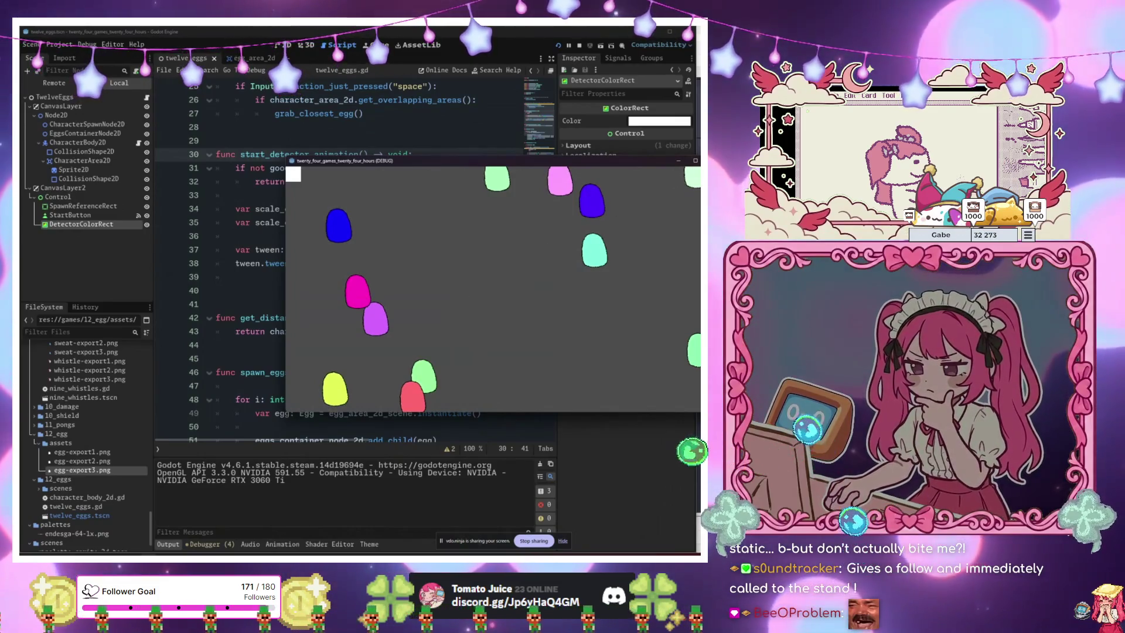
{"action": "key", "text": "F8"}
{"action": "left_click", "coordinate": [354, 238]}
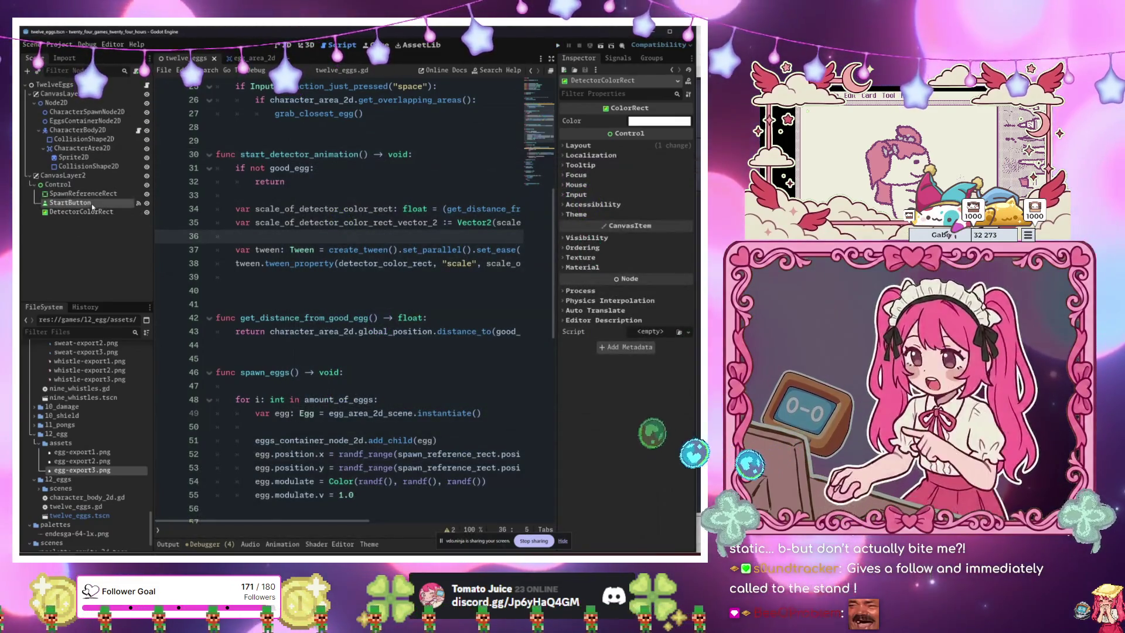
{"action": "left_click", "coordinate": [97, 212]}
Apply the Center anchor preset to DetectorColorRect in the 2D view
{"action": "left_click", "coordinate": [286, 45]}
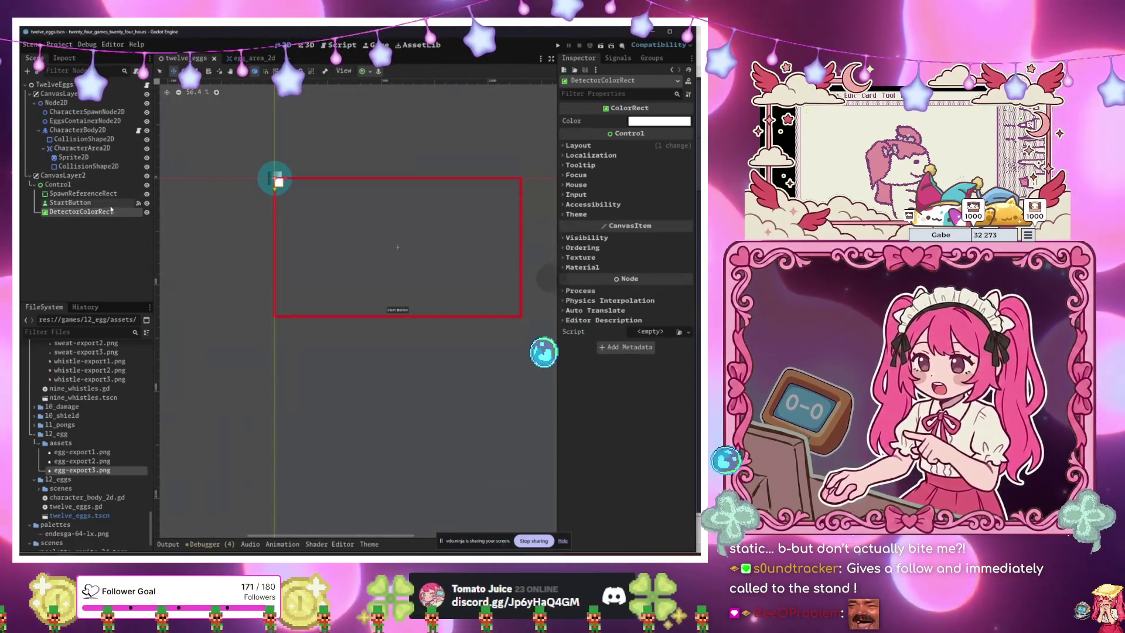
{"action": "left_click", "coordinate": [365, 72]}
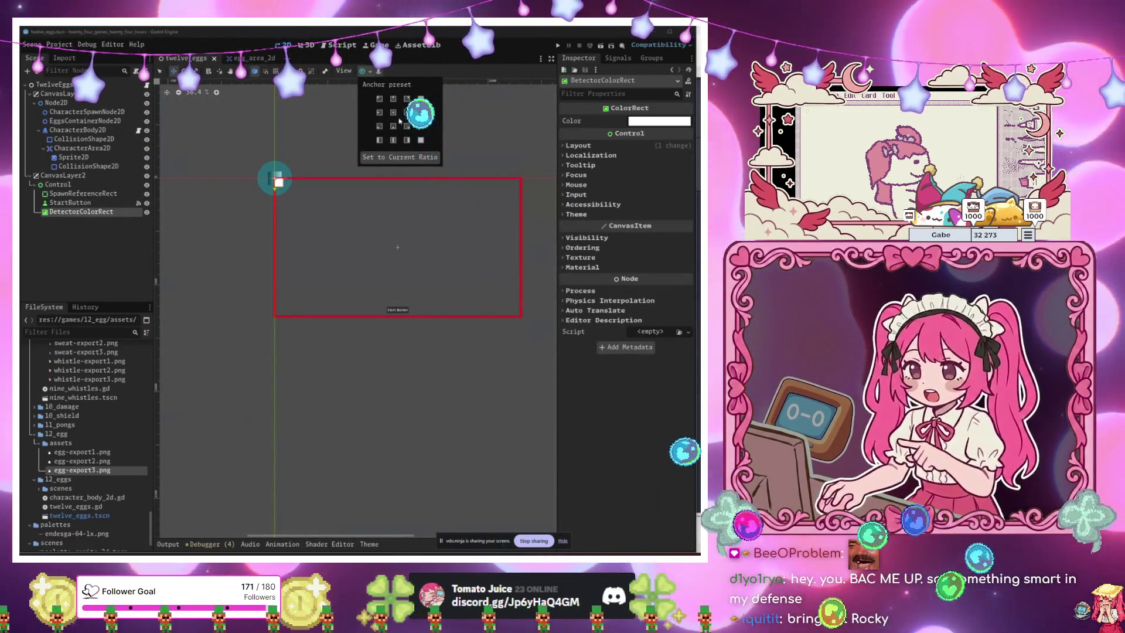
{"action": "scroll", "coordinate": [396, 246], "scroll_direction": "up", "scroll_amount": 3}
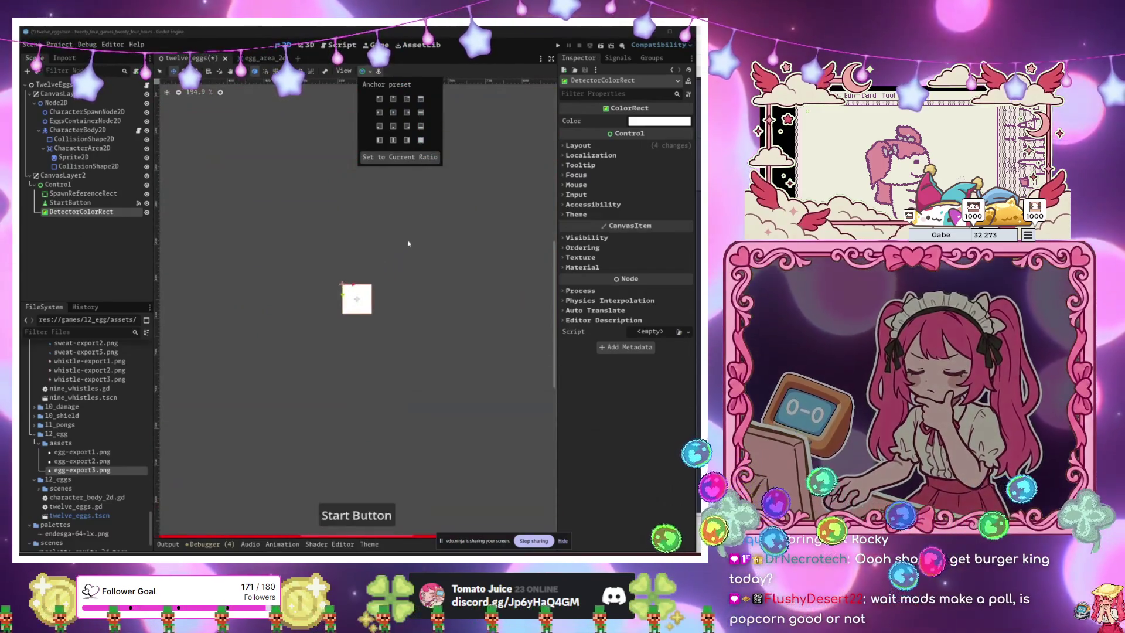
{"action": "scroll", "coordinate": [395, 256], "scroll_direction": "down", "scroll_amount": 2}
{"action": "left_click", "coordinate": [323, 85]}
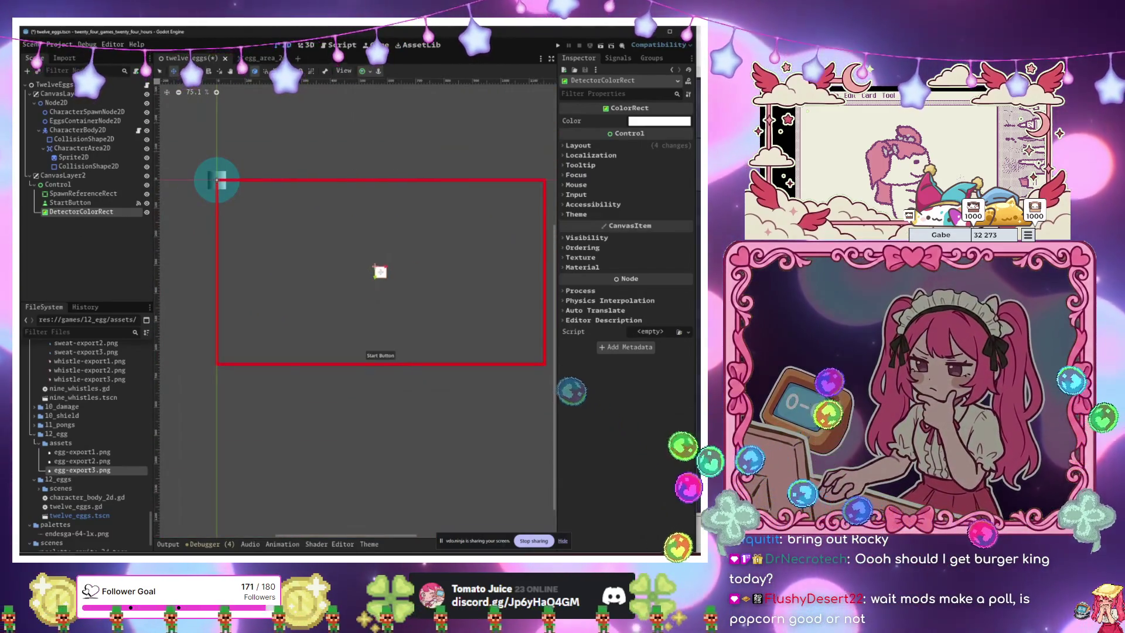
Run the game and start a round to confirm the detector sits centred
{"action": "key", "text": "F6"}
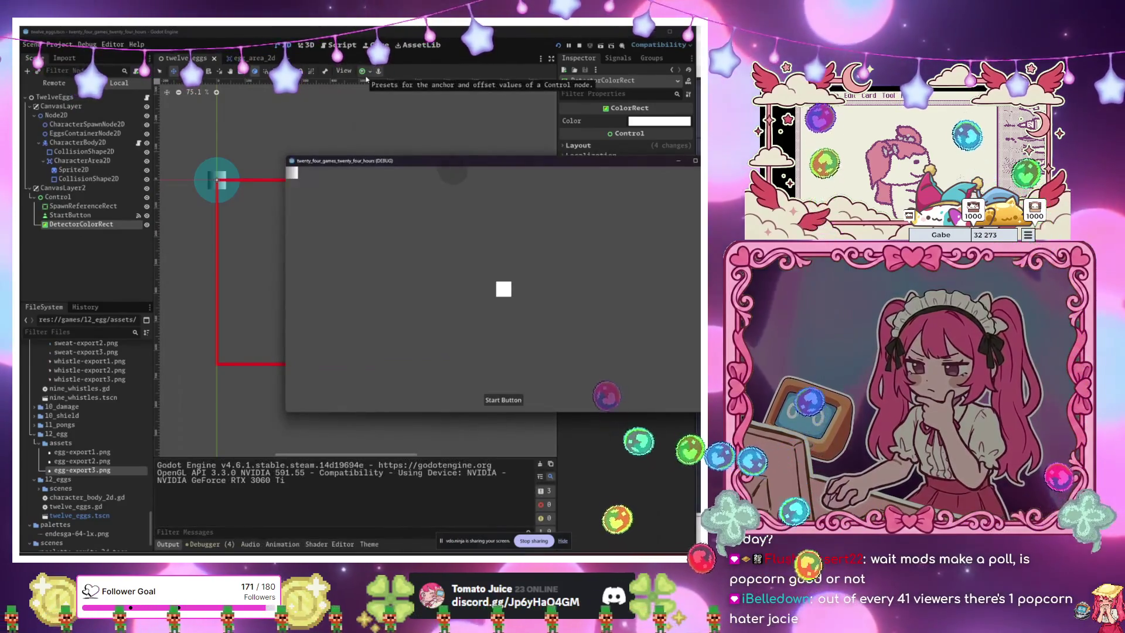
{"action": "left_click", "coordinate": [511, 403]}
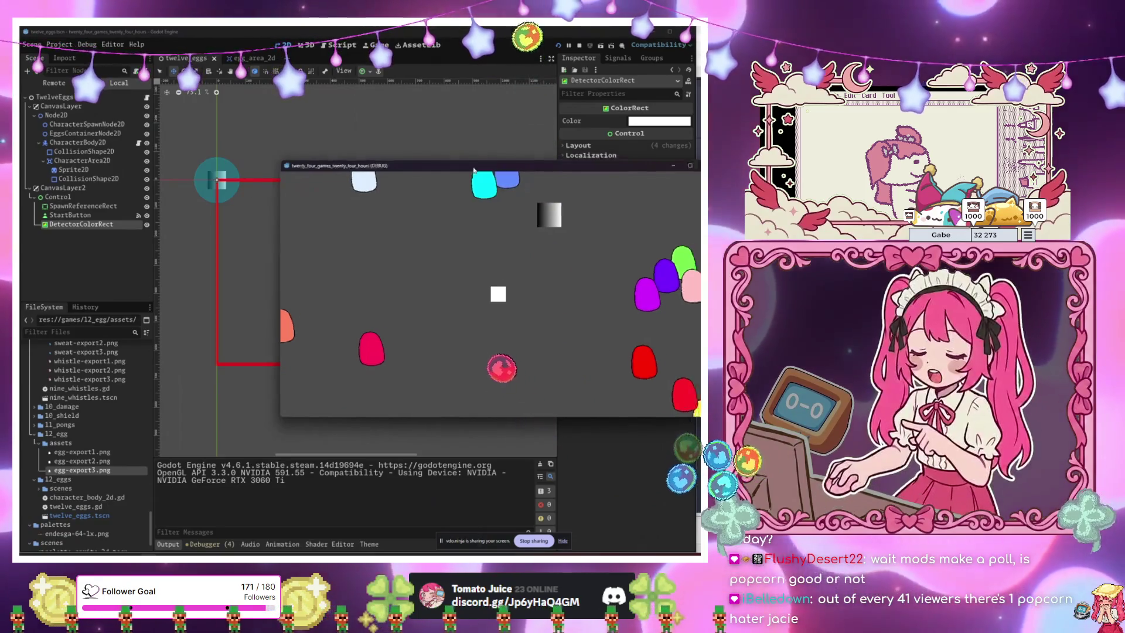
{"action": "left_click_drag", "start_coordinate": [410, 161], "coordinate": [172, 397]}
{"action": "left_click", "coordinate": [147, 98]}
{"action": "scroll", "coordinate": [343, 277], "scroll_direction": "down", "scroll_amount": 5}
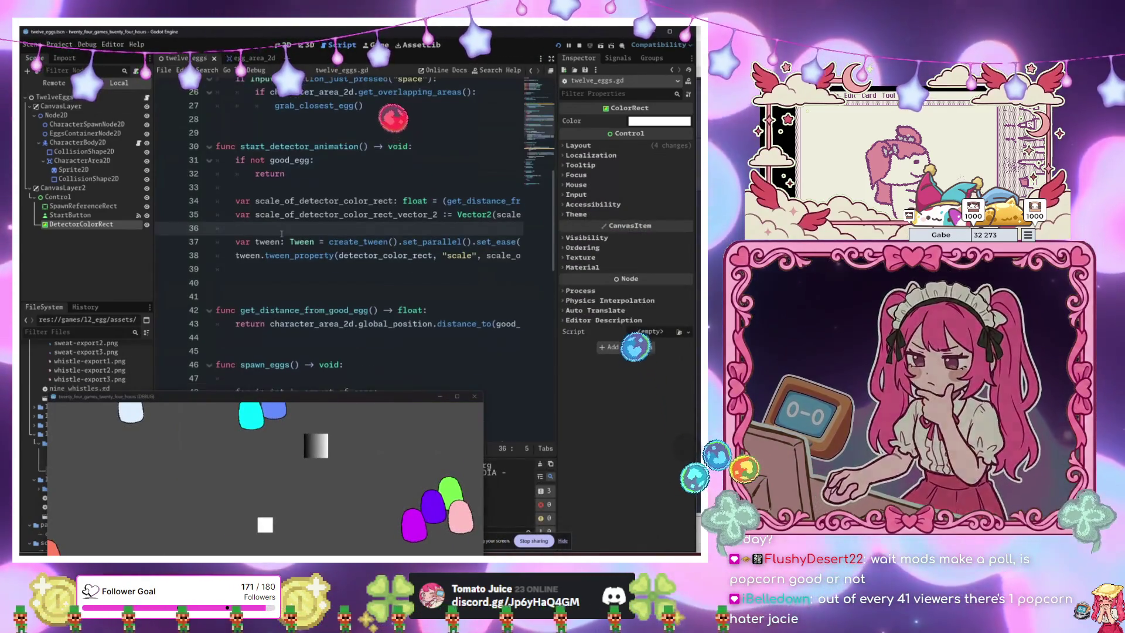
Add good_egg = eggs_container_node_2d.get_children().pick_random() after the spawn loop
{"action": "left_click", "coordinate": [409, 252]}
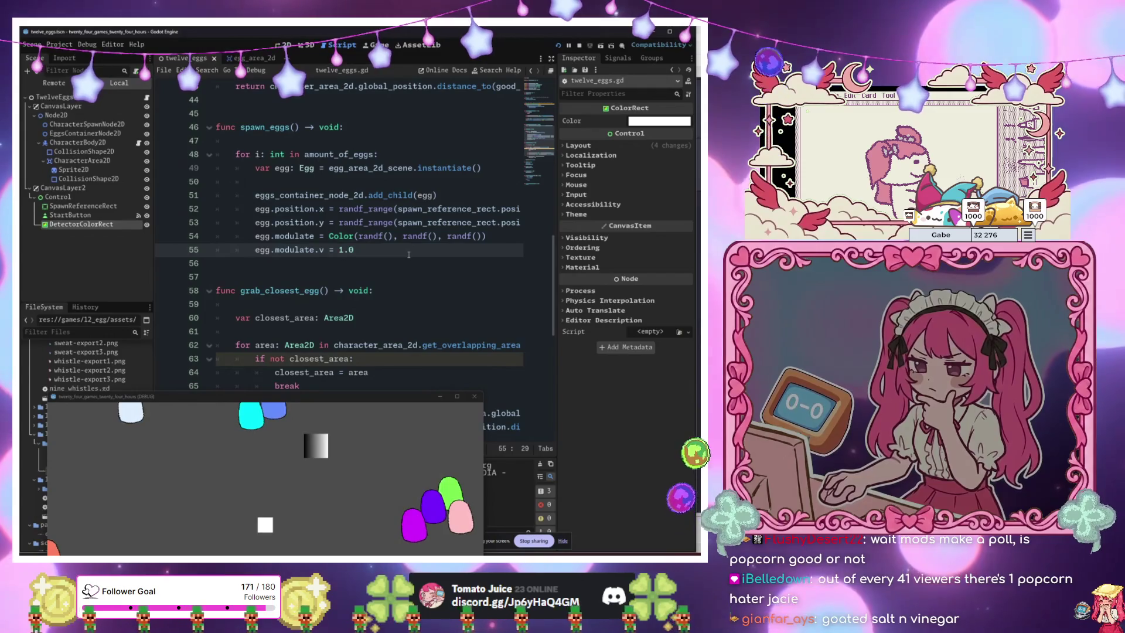
{"action": "key", "text": "Return"}
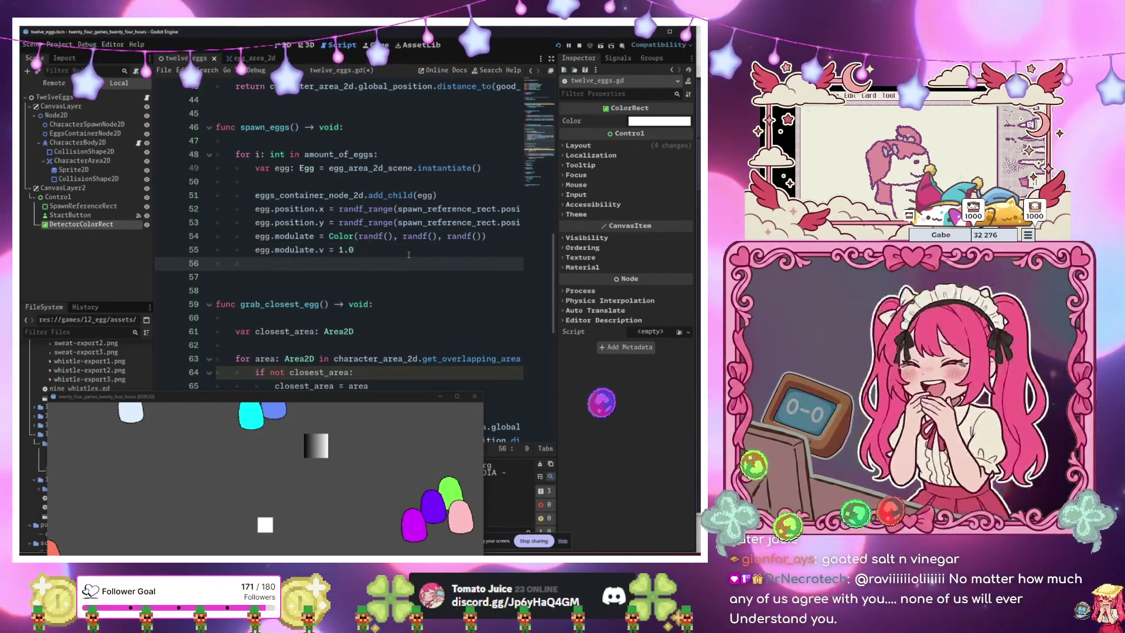
{"action": "key", "text": "Return"}
{"action": "key", "text": "BackSpace"}
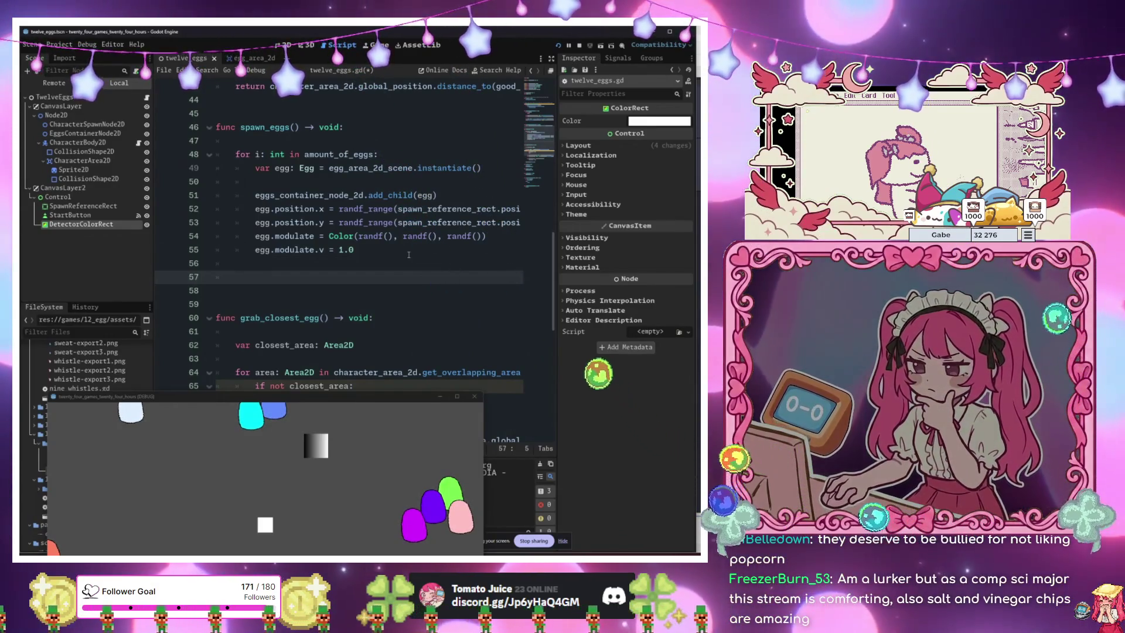
{"action": "type", "text": "good_egg = "}
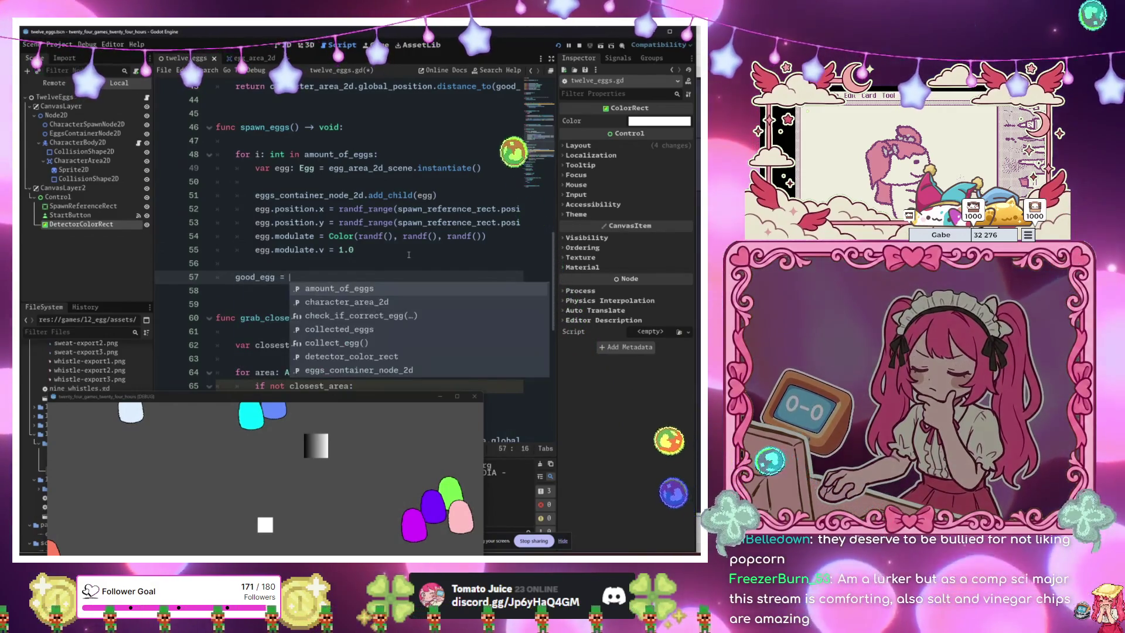
{"action": "type", "text": "egg"}
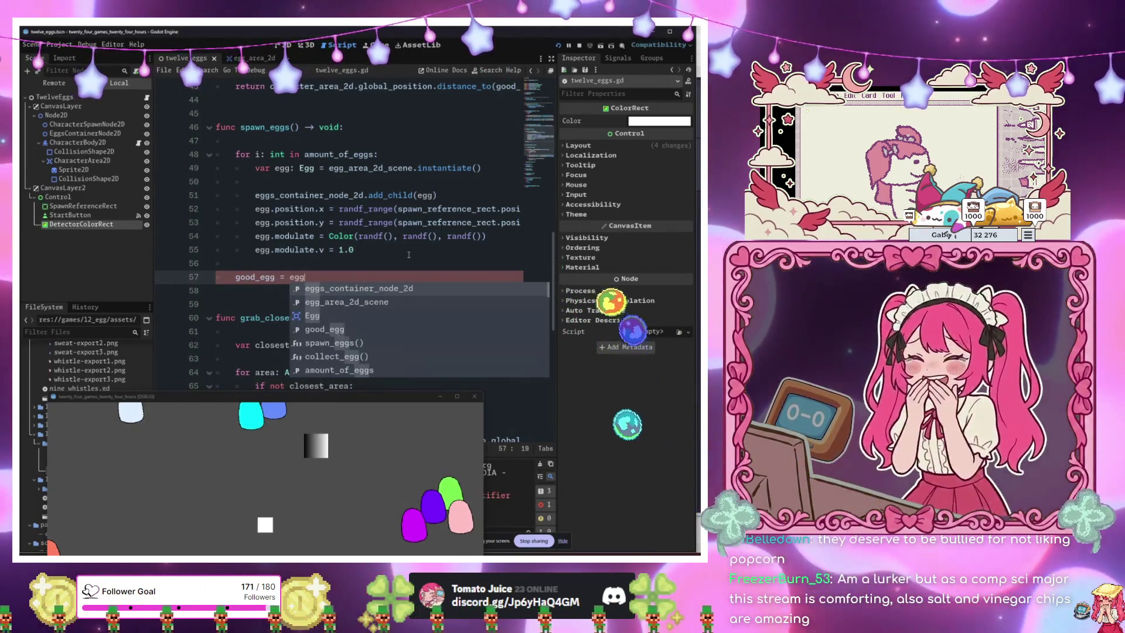
{"action": "key", "text": "Return"}
{"action": "type", "text": ".get_chi"}
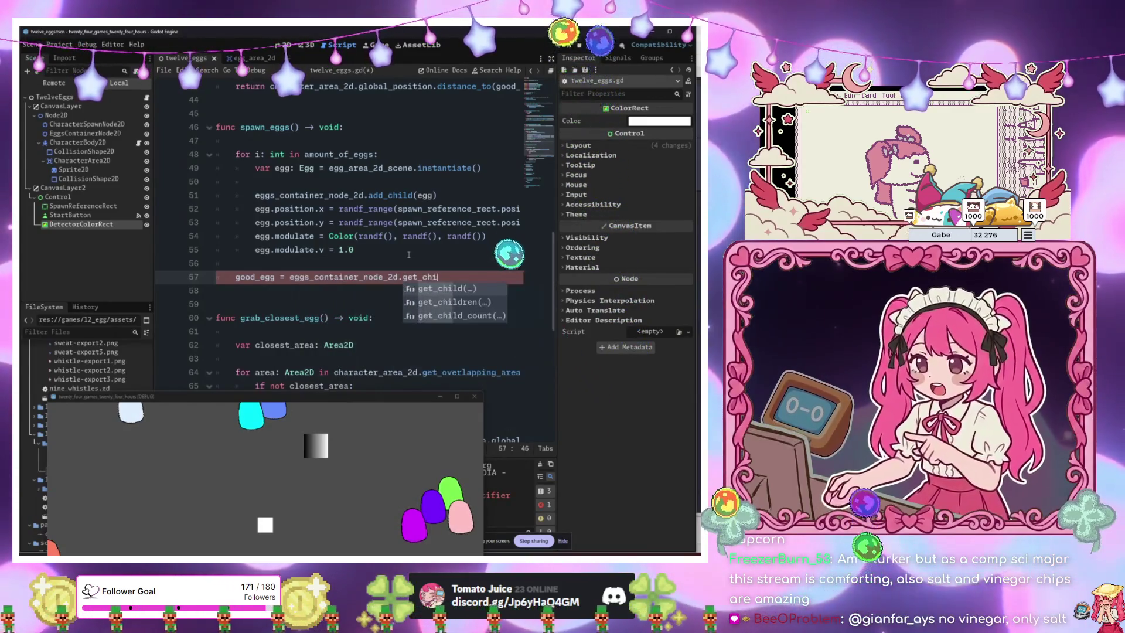
{"action": "type", "text": "ldren()"}
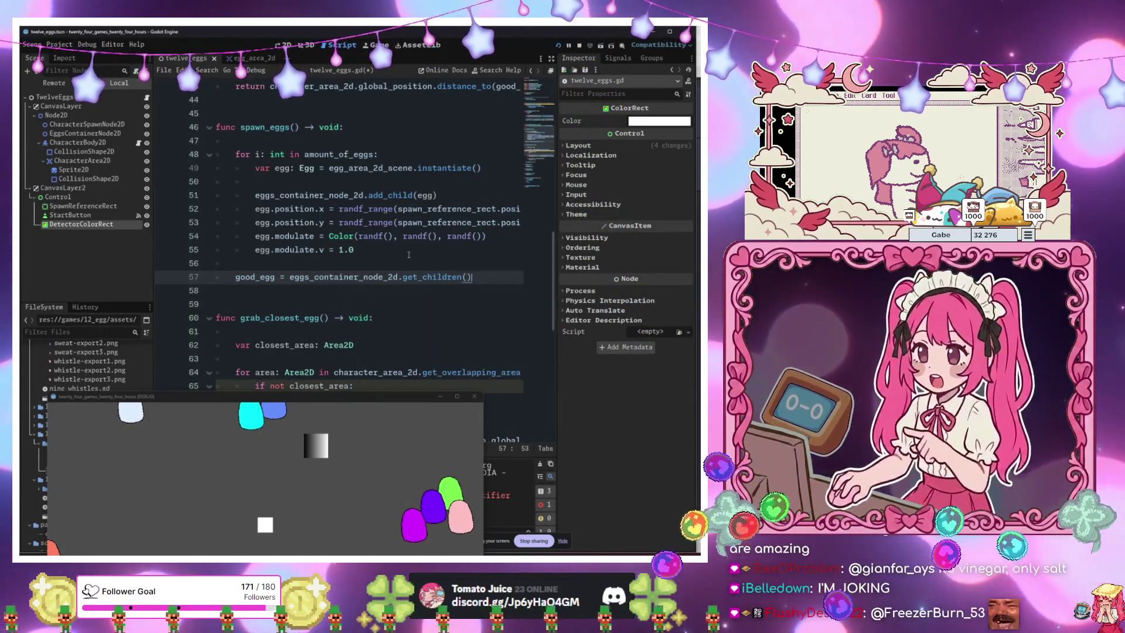
{"action": "type", "text": "."}
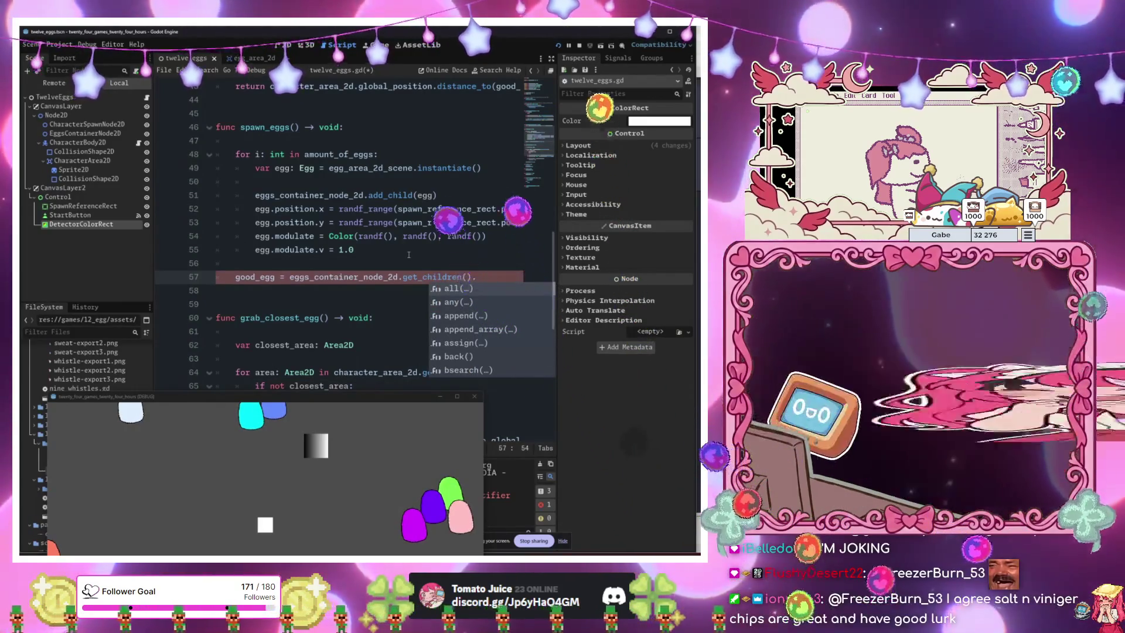
{"action": "type", "text": "pick"}
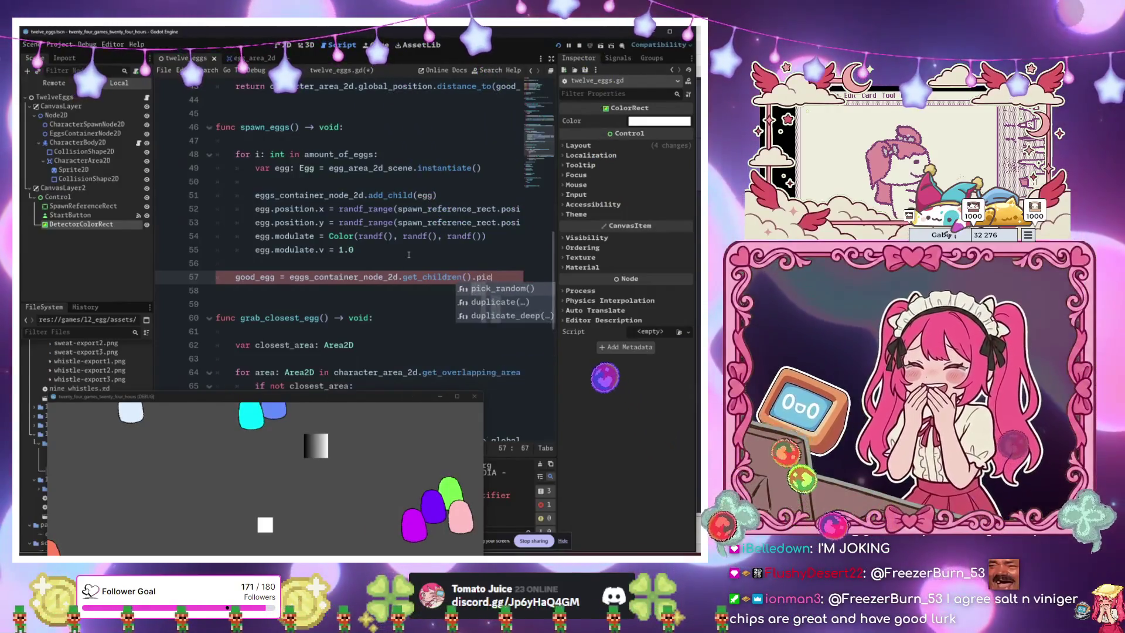
{"action": "key", "text": "Return"}
Run the game and start a round so the eggs spawn
{"action": "left_click", "coordinate": [408, 255]}
{"action": "key", "text": "F6"}
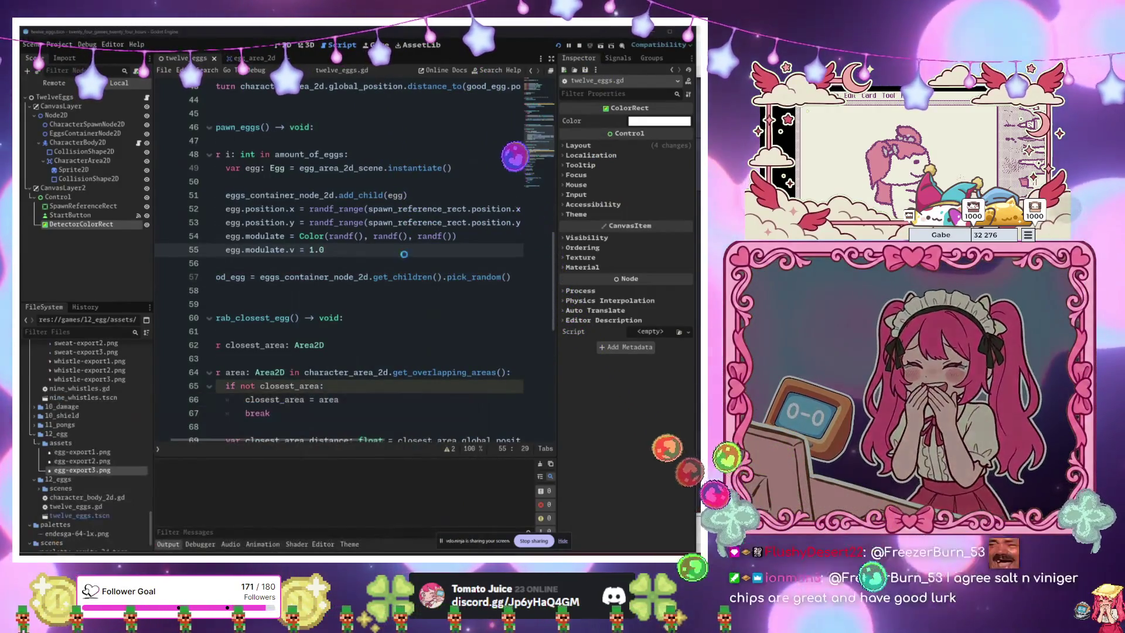
{"action": "left_click", "coordinate": [504, 401]}
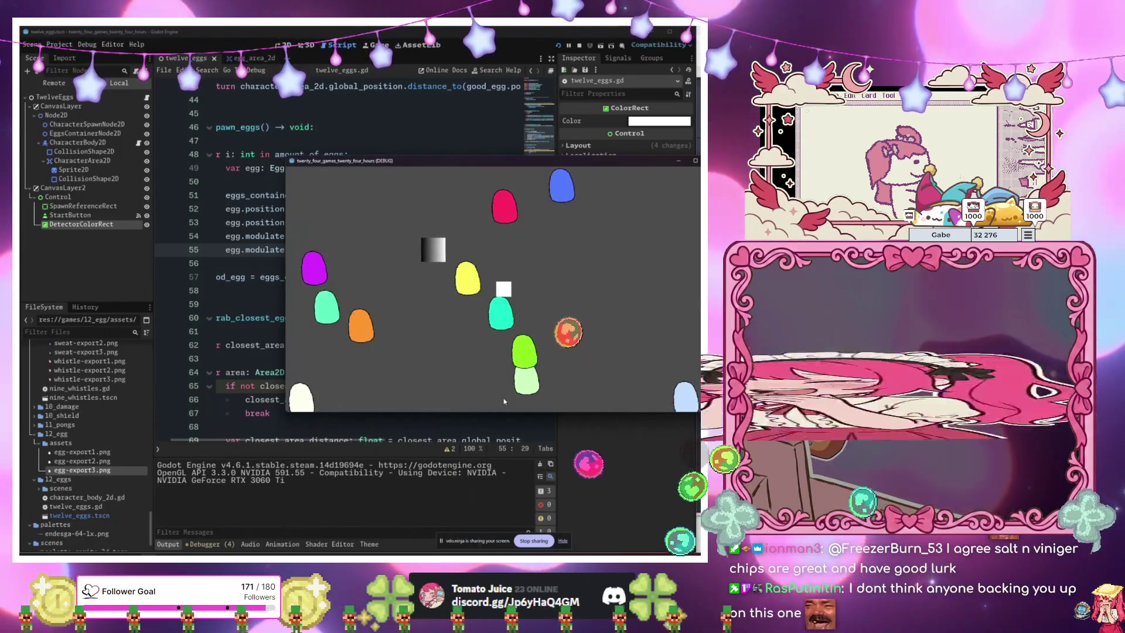
Shrink and move the game window out of the way of the code
{"action": "mouse_move", "coordinate": [552, 157]}
{"action": "left_mouse_down"}
{"action": "mouse_move", "coordinate": [552, 292]}
{"action": "mouse_move", "coordinate": [530, 87]}
{"action": "mouse_move", "coordinate": [542, 187]}
{"action": "left_mouse_up"}
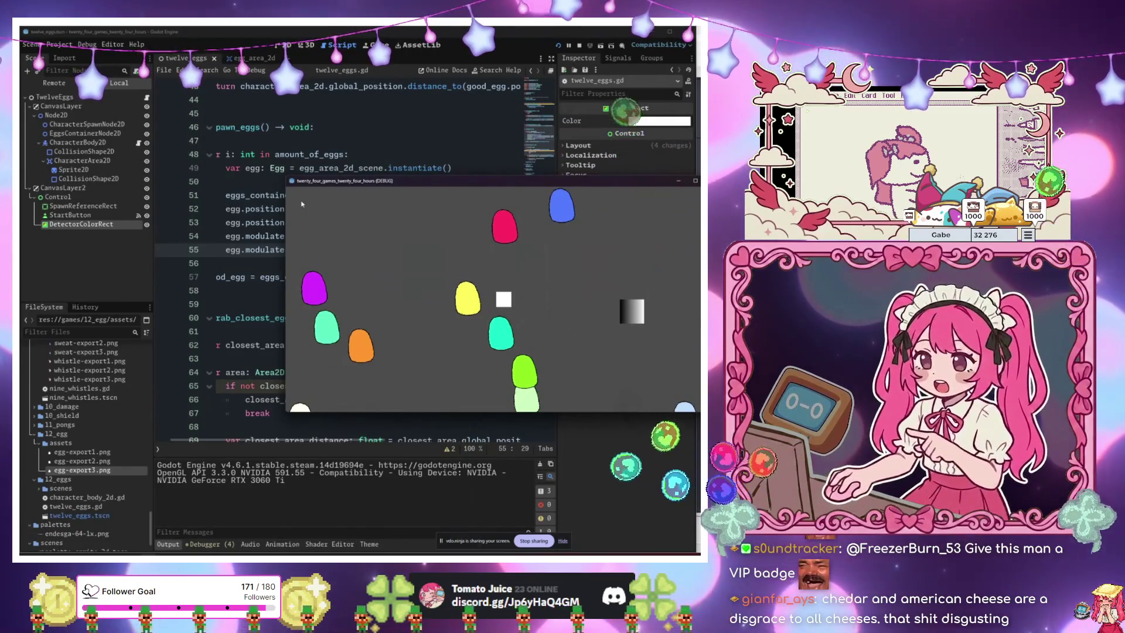
{"action": "mouse_move", "coordinate": [287, 177]}
{"action": "left_mouse_down"}
{"action": "mouse_move", "coordinate": [495, 214]}
{"action": "mouse_move", "coordinate": [511, 228]}
{"action": "left_mouse_up"}
{"action": "left_click", "coordinate": [222, 263]}
{"action": "type", "text": "a"}
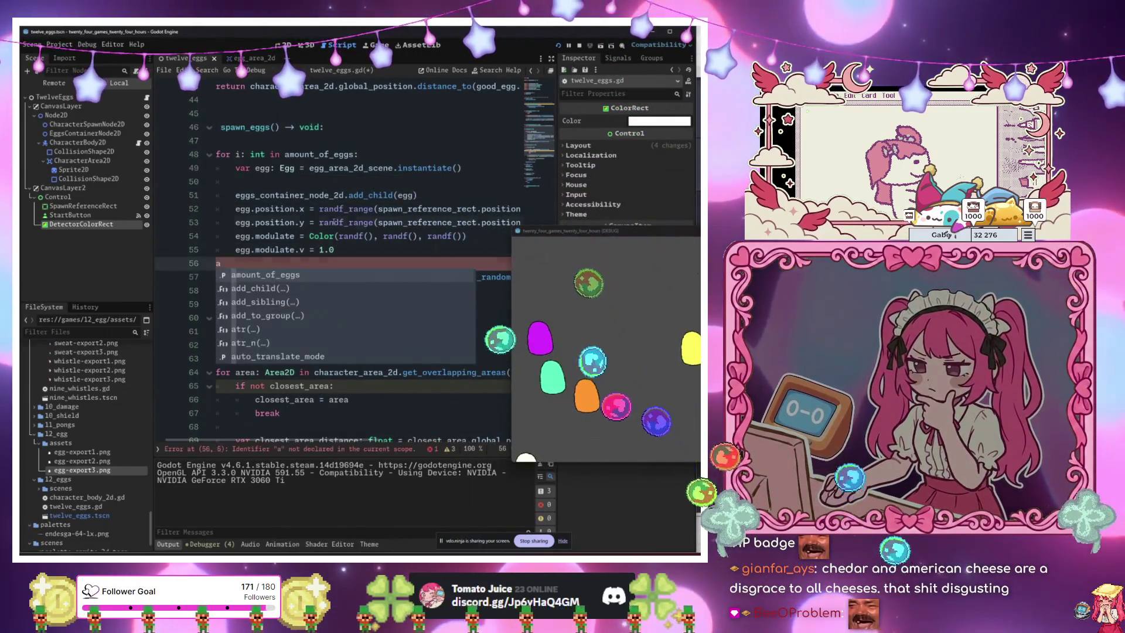
{"action": "key", "text": "ctrl+z"}
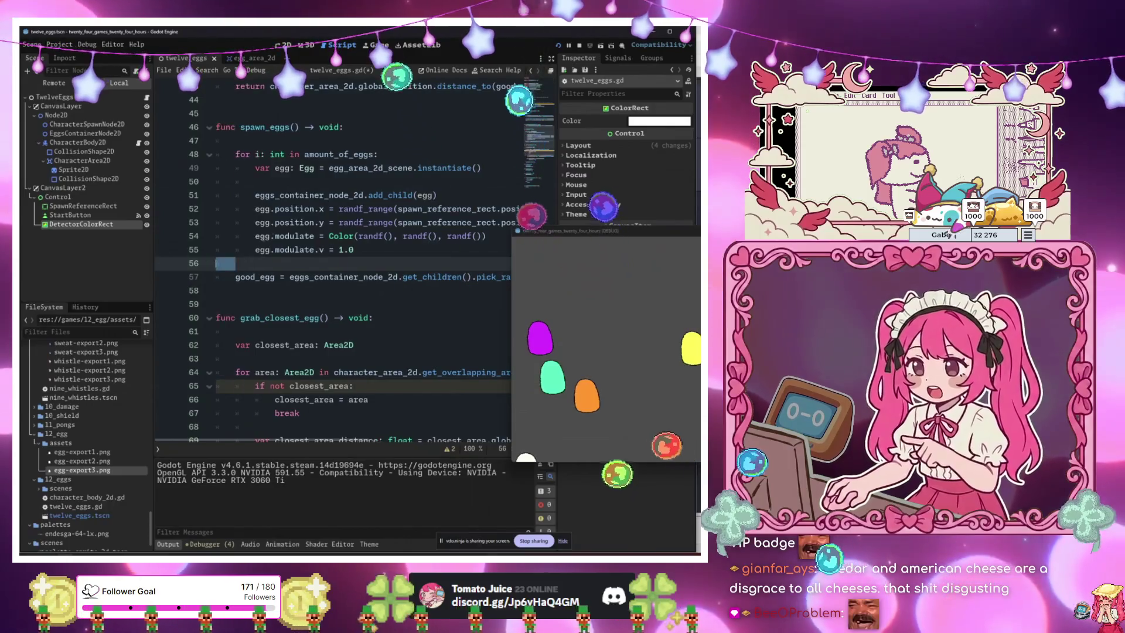
Replace set_parallel() with set_loops() on the detector tween in line 37
{"action": "scroll", "coordinate": [286, 290], "scroll_direction": "up", "scroll_amount": 1}
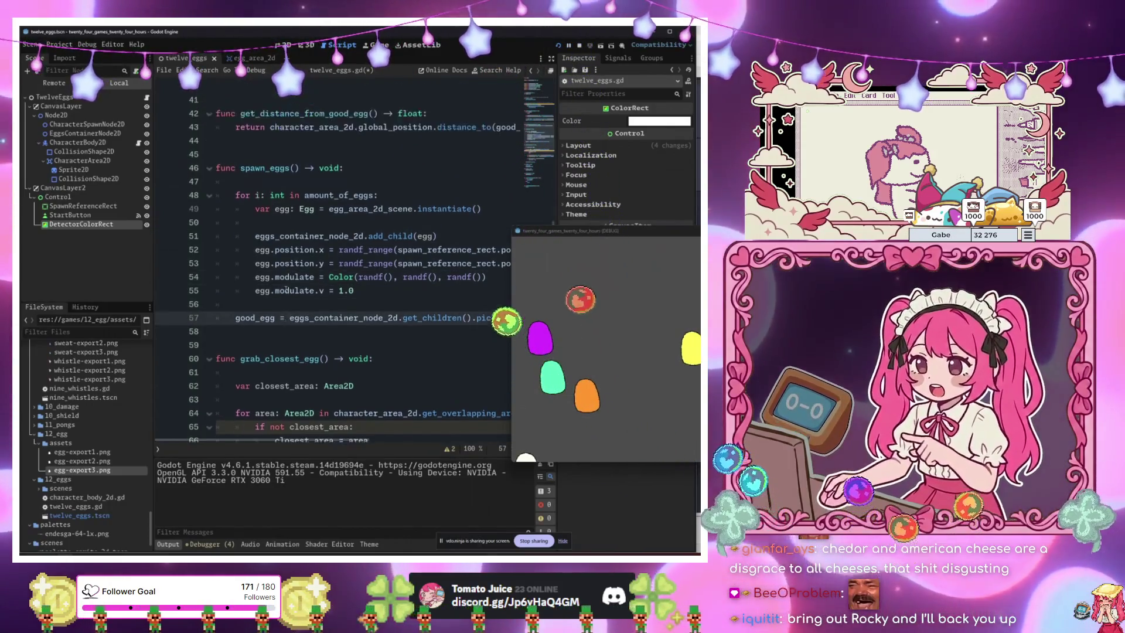
{"action": "scroll", "coordinate": [286, 291], "scroll_direction": "up", "scroll_amount": 6}
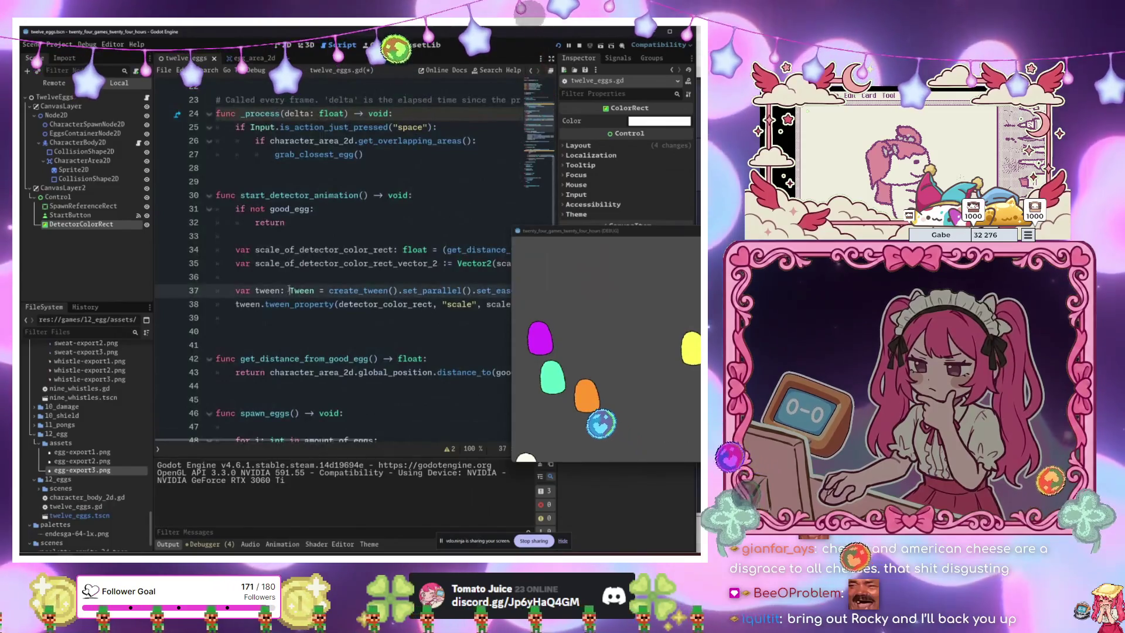
{"action": "left_click", "coordinate": [329, 236]}
{"action": "left_click", "coordinate": [330, 222]}
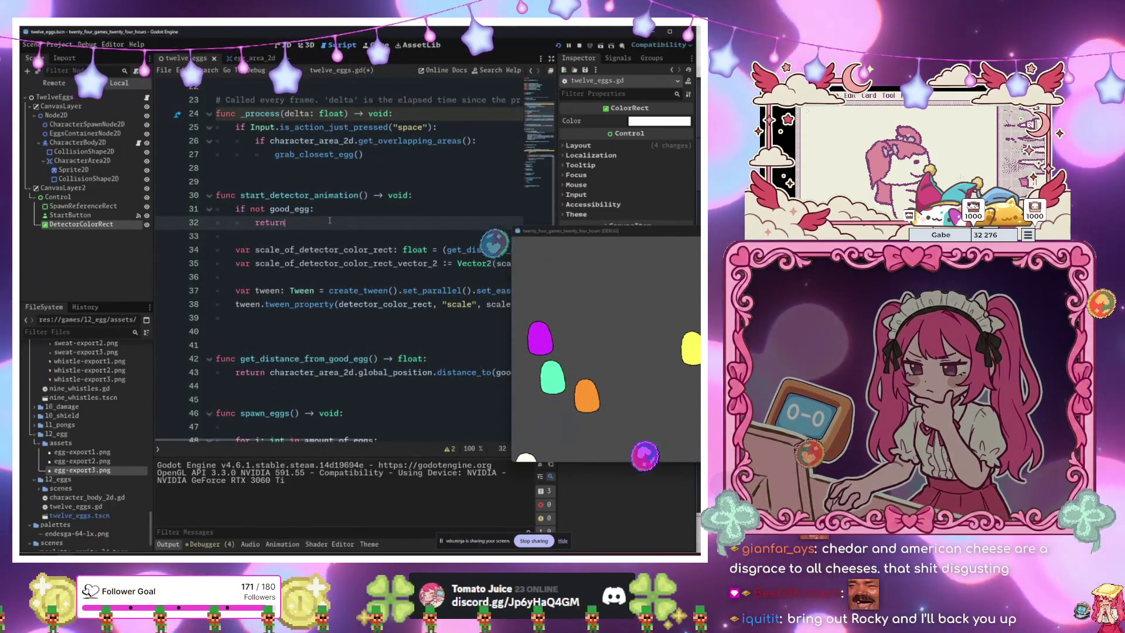
{"action": "left_click", "coordinate": [338, 249]}
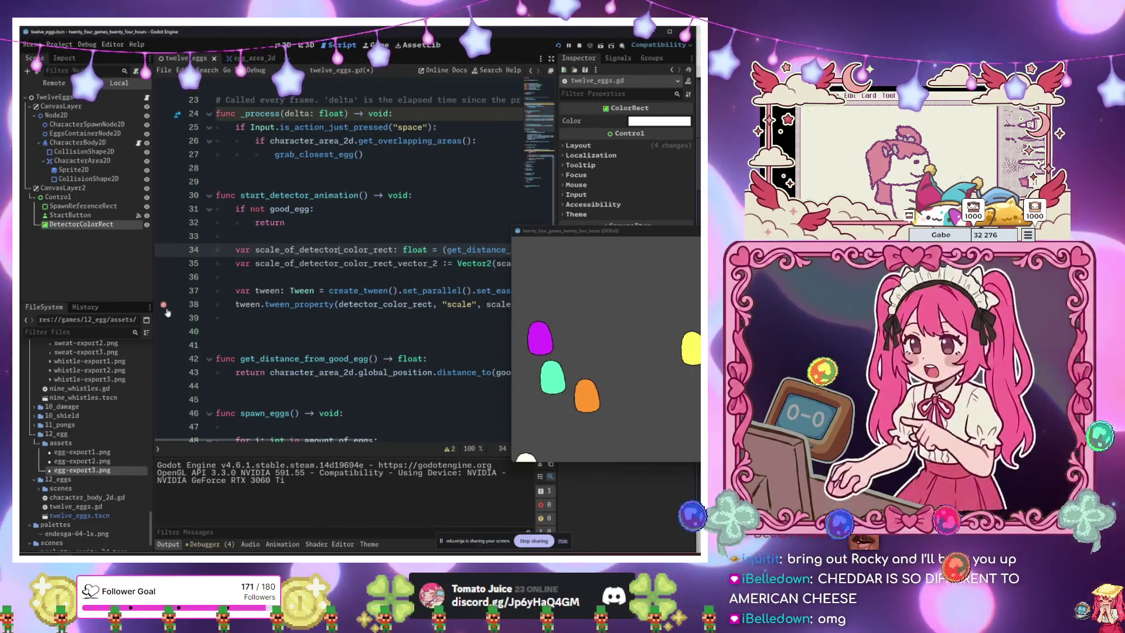
{"action": "left_click", "coordinate": [465, 291]}
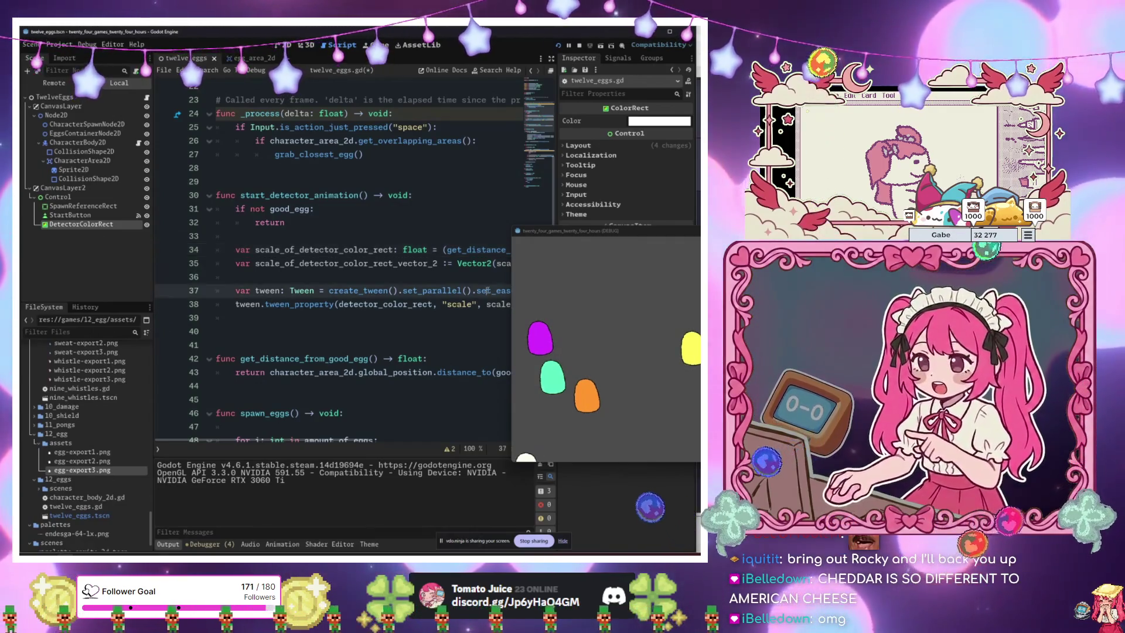
{"action": "key", "text": "BackSpace"}
{"action": "key", "text": "BackSpace"}
{"action": "key", "text": "BackSpace"}
{"action": "type", "text": "li"}
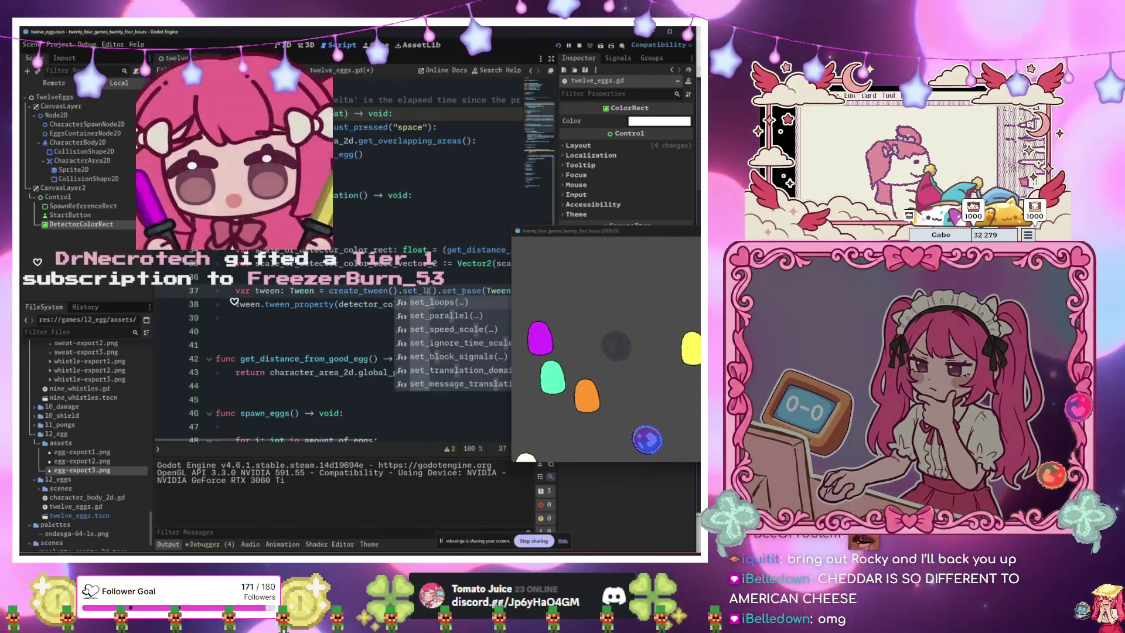
{"action": "key", "text": "BackSpace"}
{"action": "type", "text": "loops"}
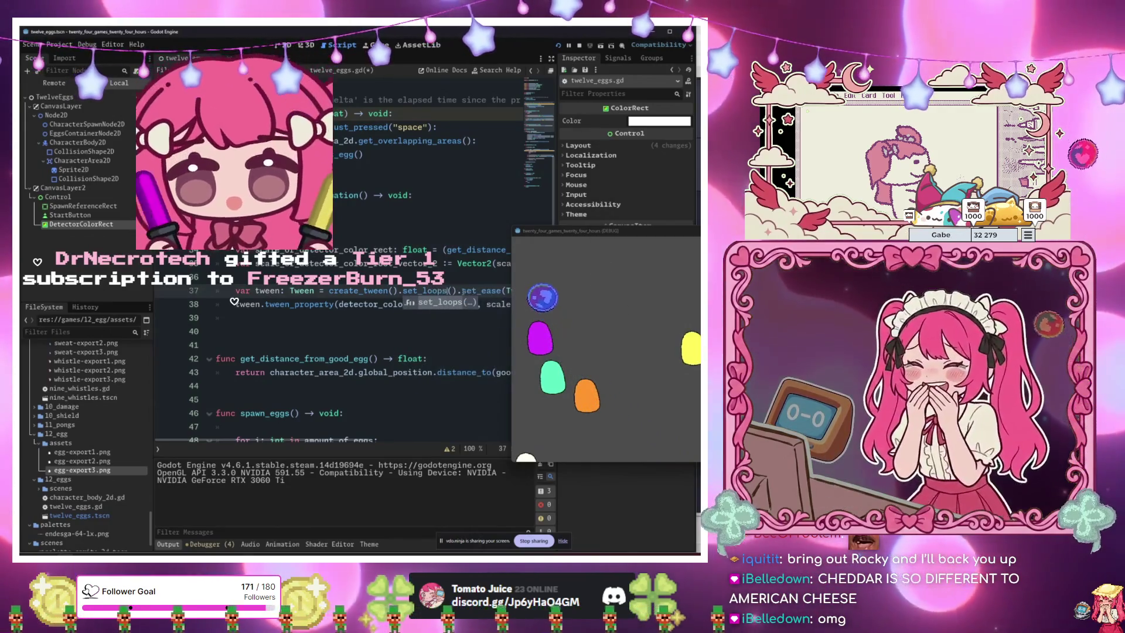
Rerun the game, start a round, and move its window aside
{"action": "key", "text": "F5"}
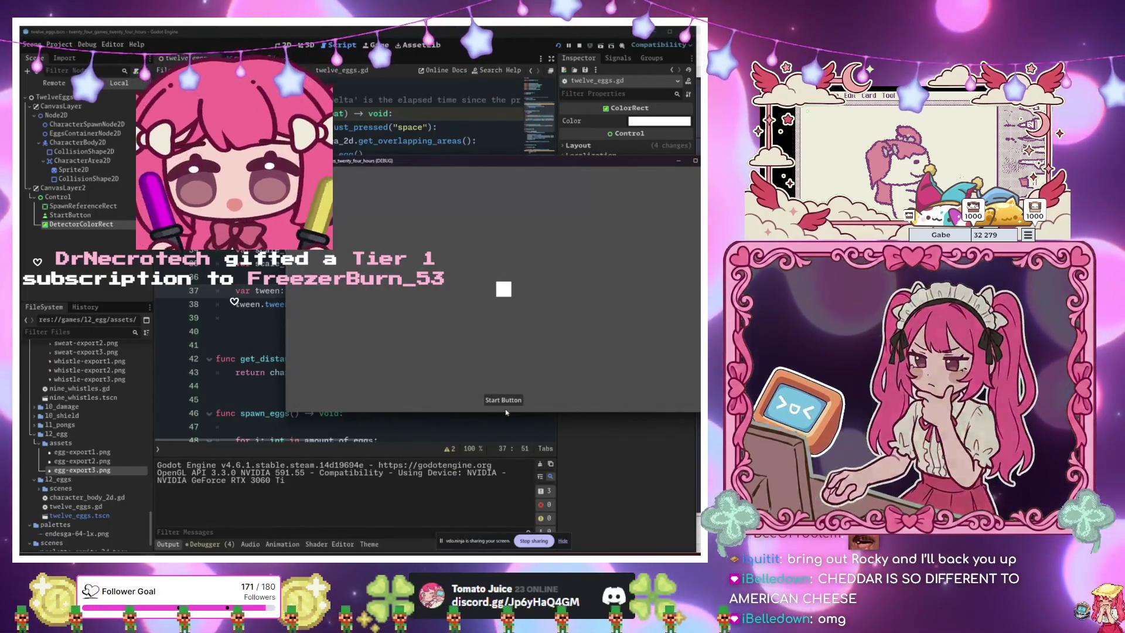
{"action": "left_click", "coordinate": [503, 401]}
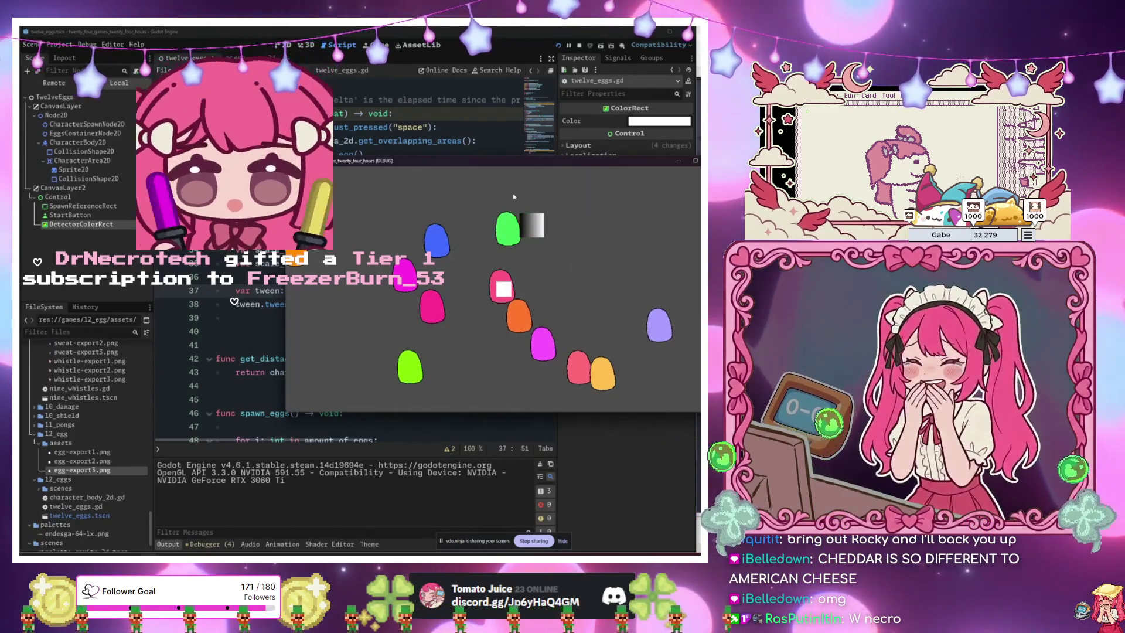
{"action": "mouse_move", "coordinate": [464, 163]}
{"action": "left_mouse_down"}
{"action": "mouse_move", "coordinate": [692, 234]}
{"action": "mouse_move", "coordinate": [629, 292]}
{"action": "mouse_move", "coordinate": [680, 187]}
{"action": "left_mouse_up"}
{"action": "left_click", "coordinate": [399, 291]}
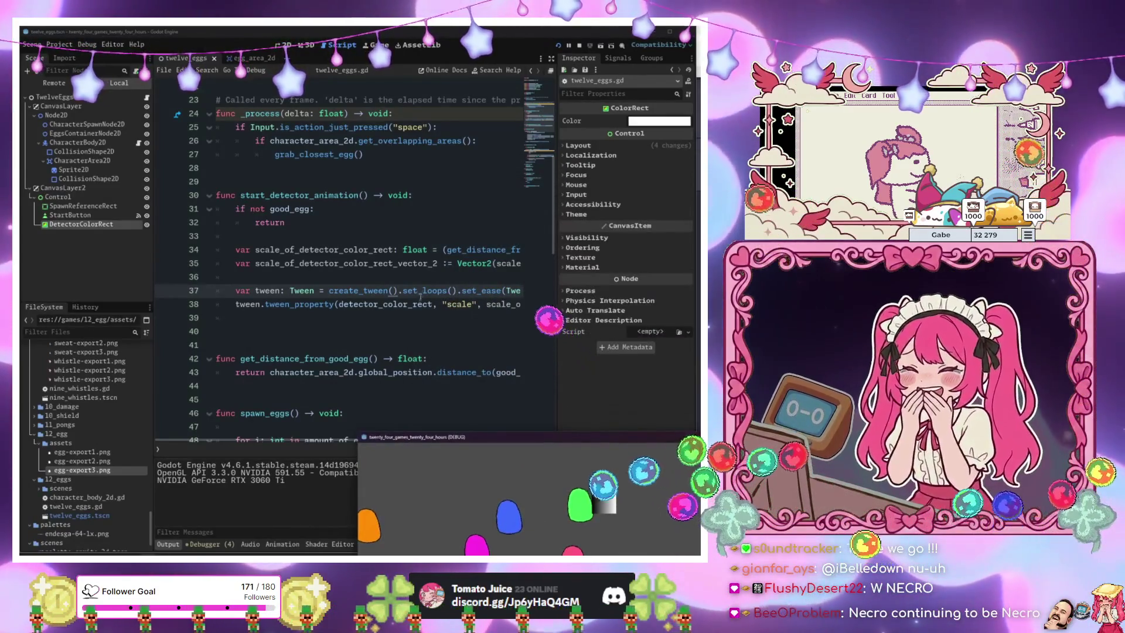
{"action": "mouse_move", "coordinate": [422, 291]}
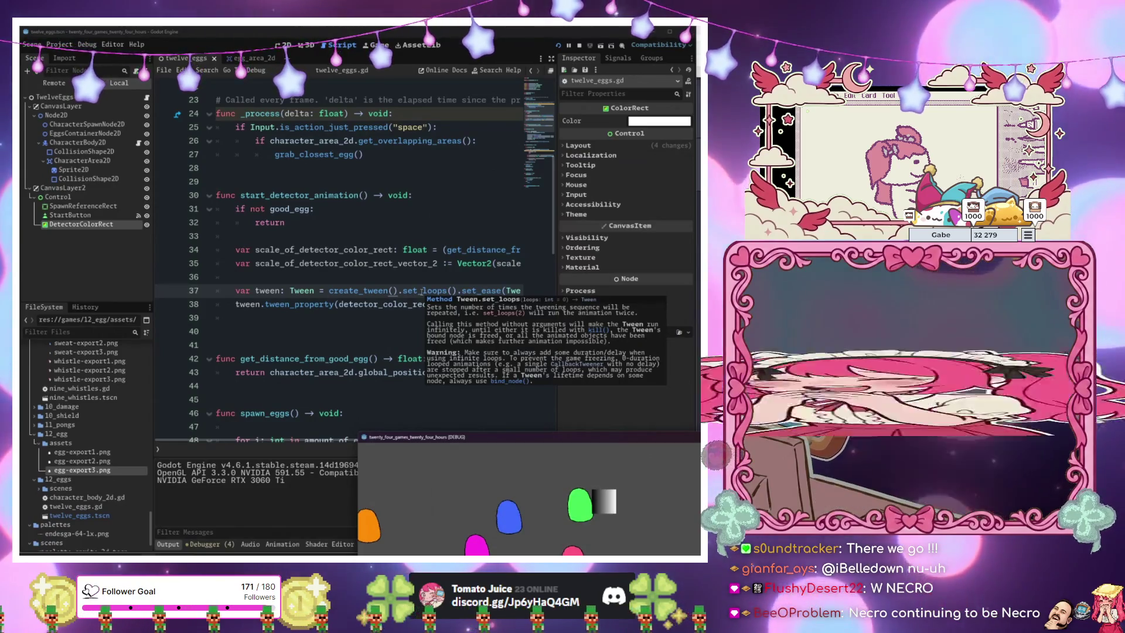
{"action": "left_click", "coordinate": [391, 291]}
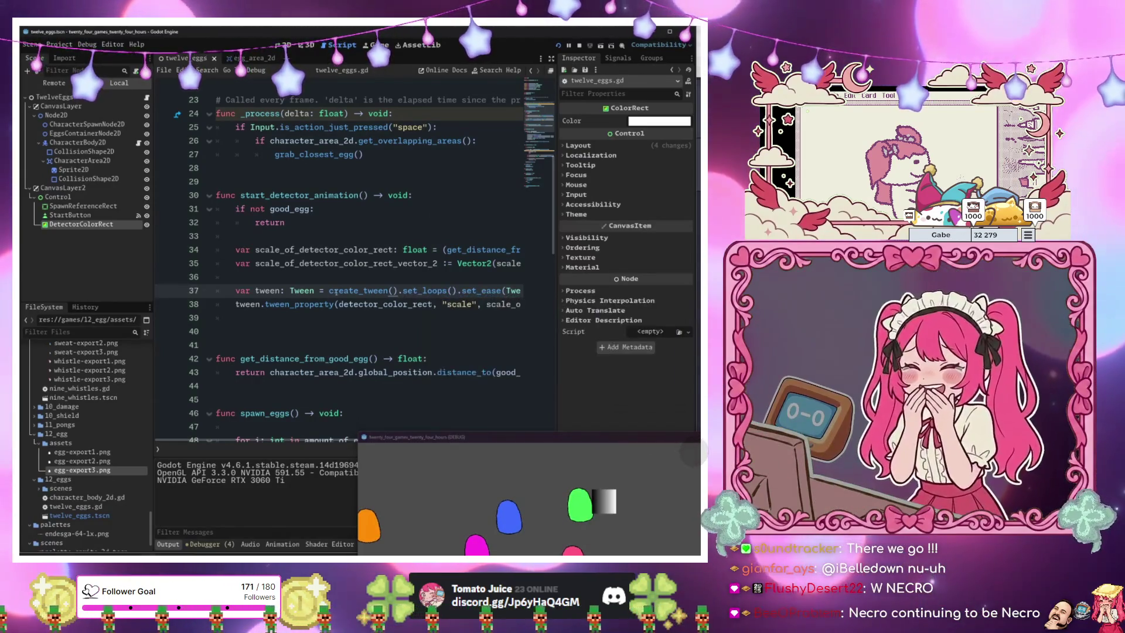
{"action": "left_click", "coordinate": [381, 316]}
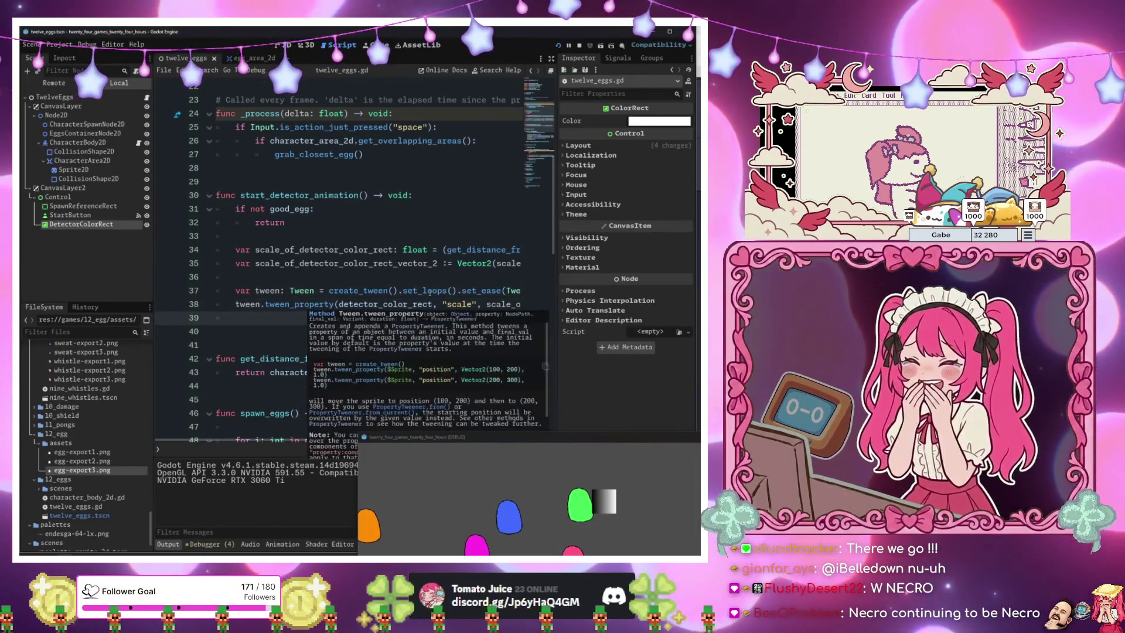
{"action": "mouse_move", "coordinate": [429, 292]}
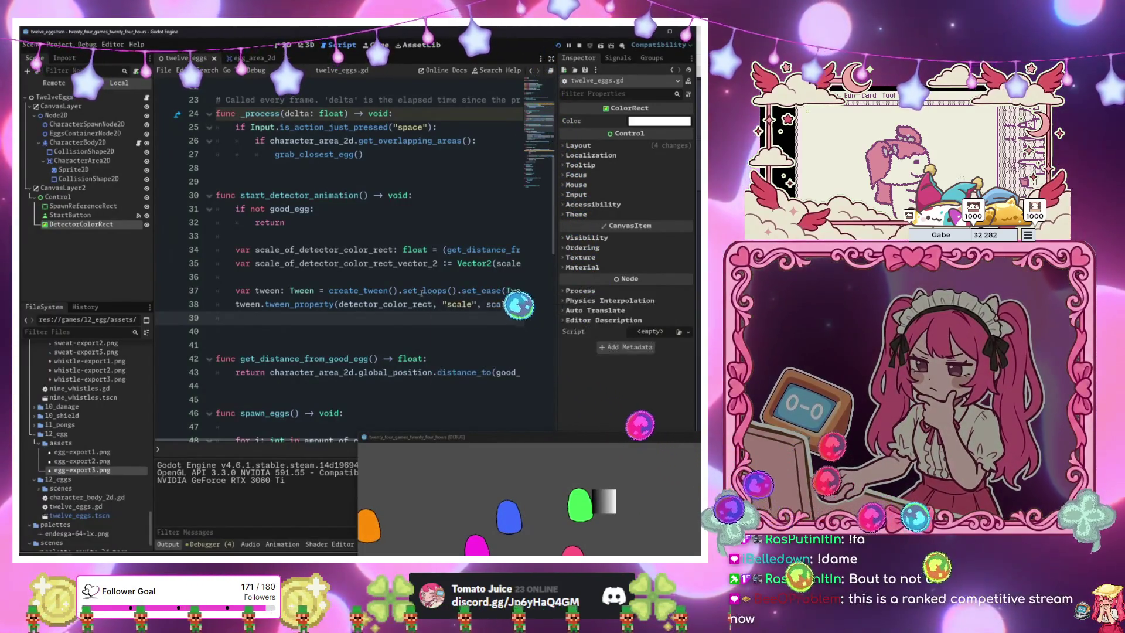
{"action": "scroll", "coordinate": [410, 293], "scroll_direction": "right", "scroll_amount": 2}
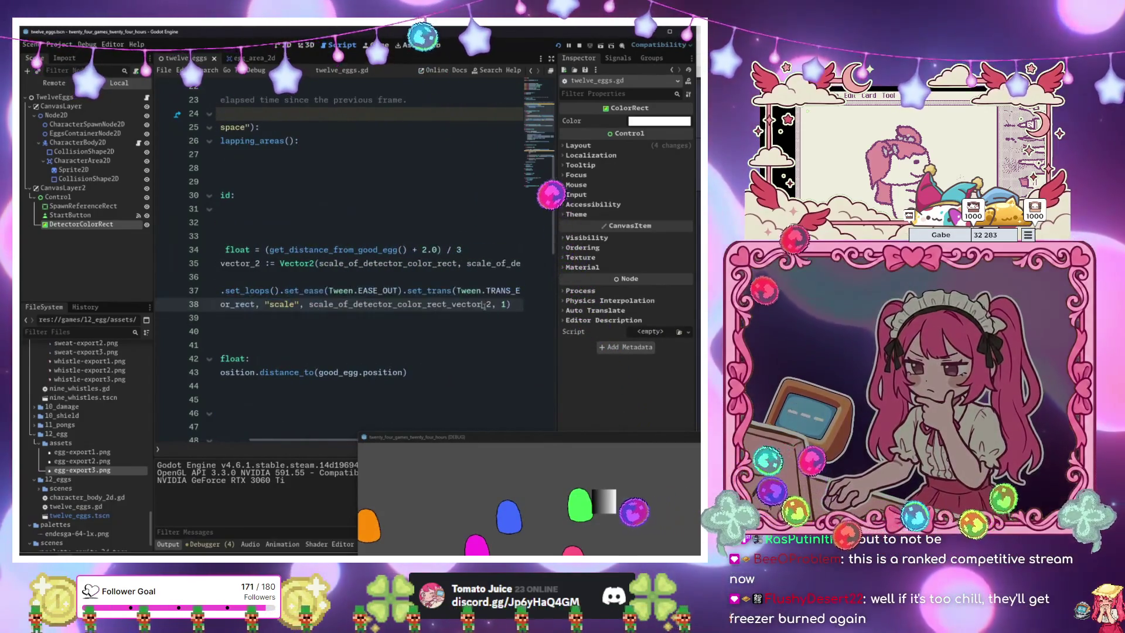
{"action": "left_click", "coordinate": [319, 304]}
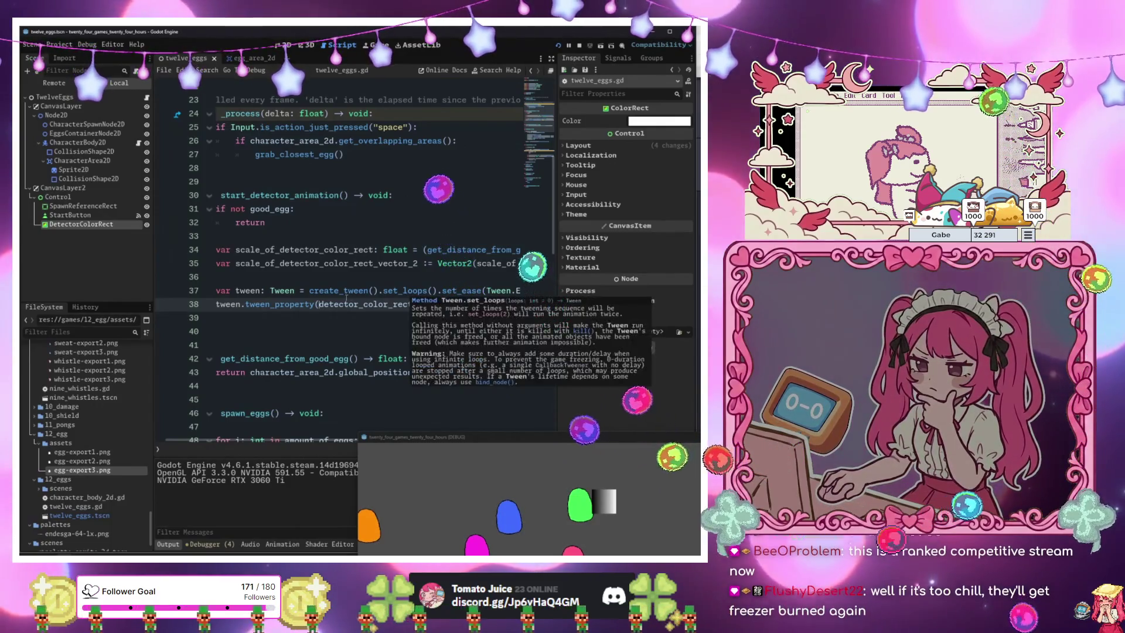
{"action": "left_click", "coordinate": [379, 291]}
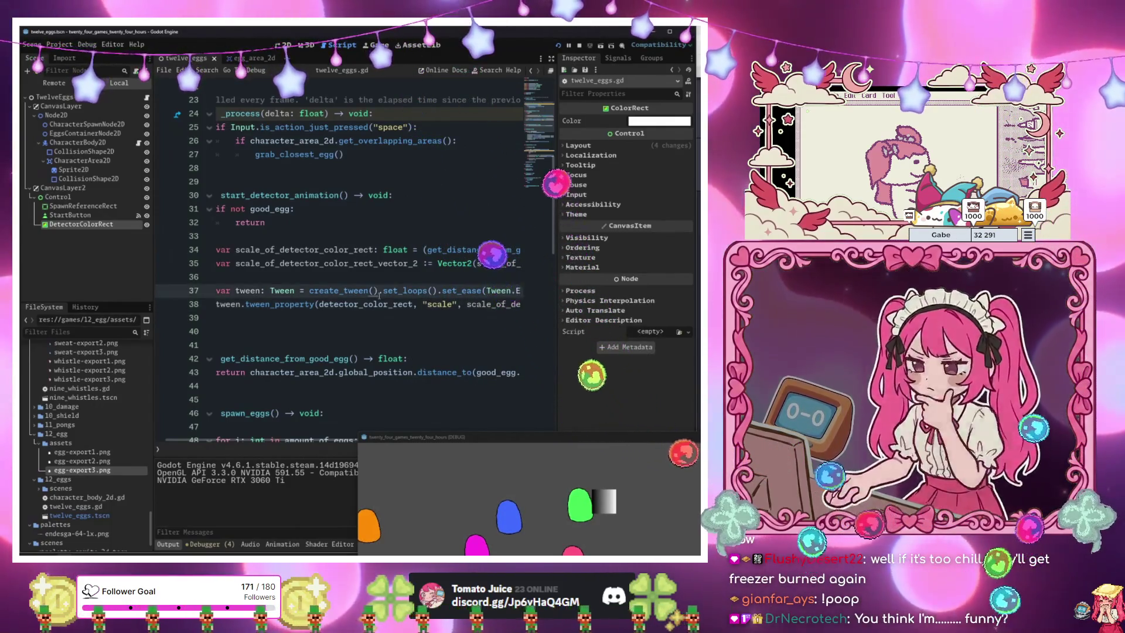
{"action": "left_click", "coordinate": [368, 304]}
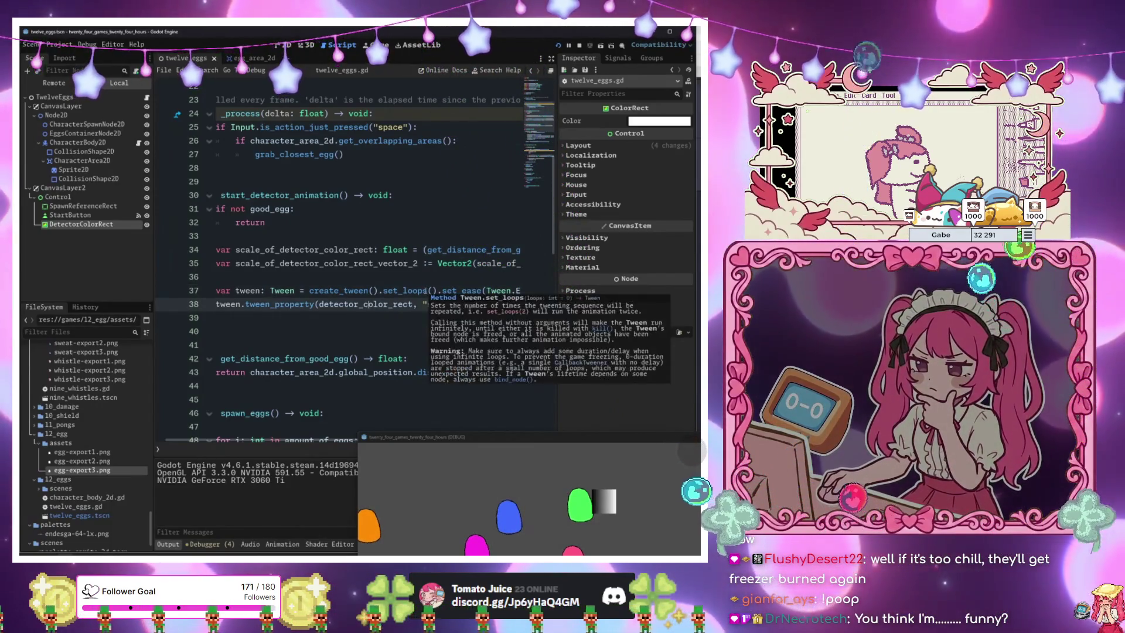
{"action": "mouse_move", "coordinate": [438, 291]}
{"action": "left_mouse_down"}
{"action": "mouse_move", "coordinate": [527, 291]}
{"action": "mouse_move", "coordinate": [300, 291]}
{"action": "left_mouse_up"}
{"action": "left_click_drag", "start_coordinate": [228, 291], "coordinate": [219, 298]}
{"action": "left_click", "coordinate": [300, 304]}
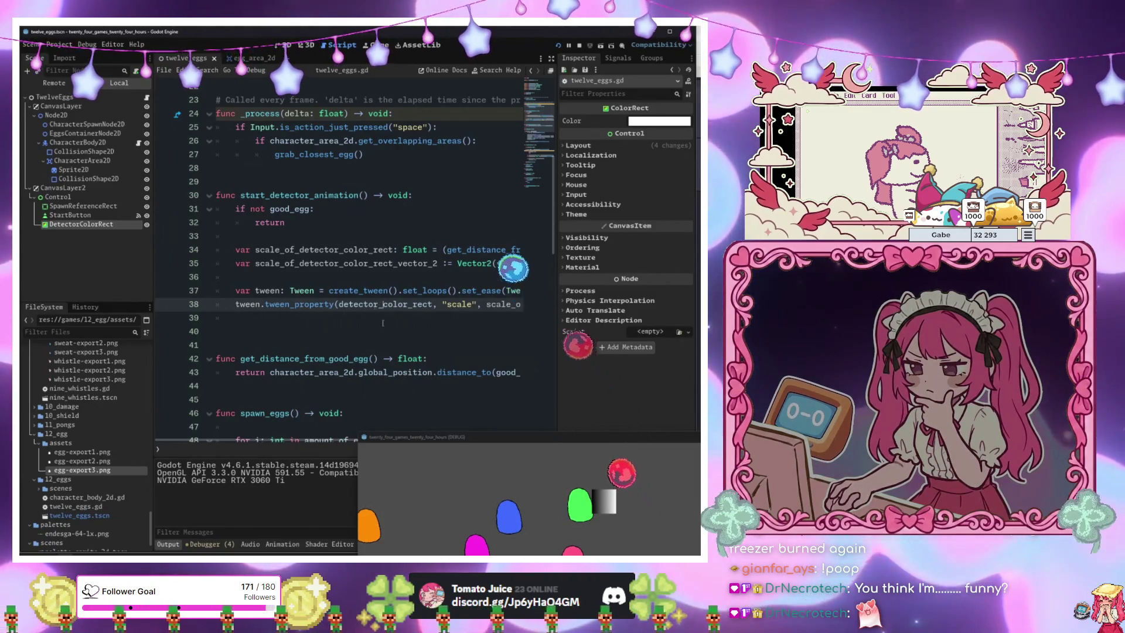
{"action": "left_click_drag", "start_coordinate": [463, 304], "coordinate": [517, 305]}
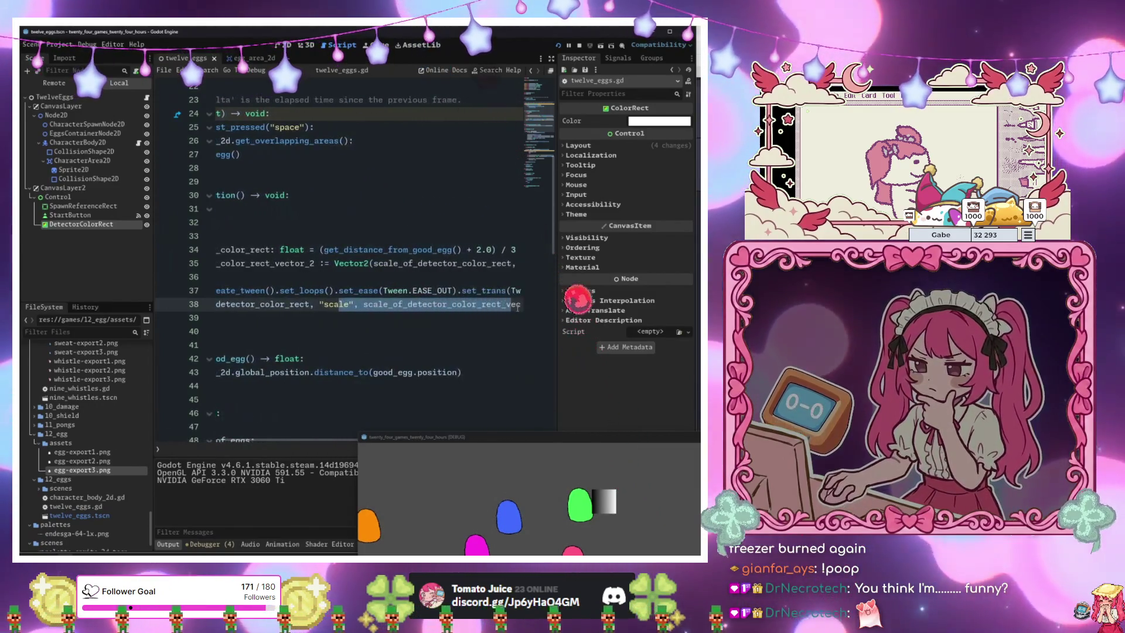
{"action": "left_click", "coordinate": [454, 273]}
{"action": "left_click", "coordinate": [417, 250]}
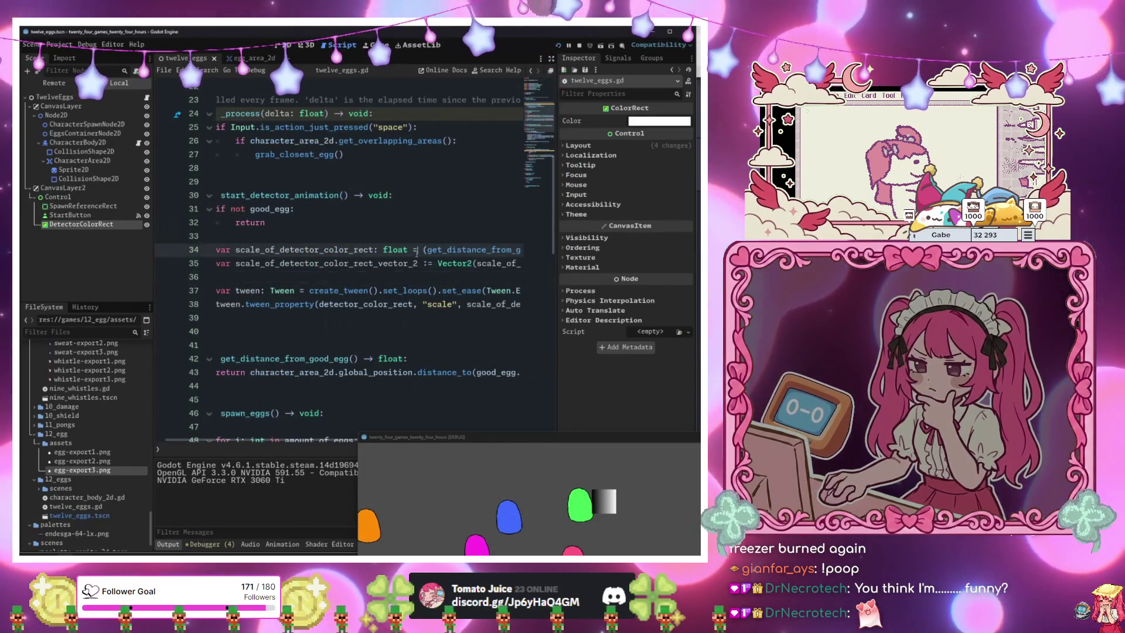
{"action": "left_click_drag", "start_coordinate": [494, 444], "coordinate": [445, 257]}
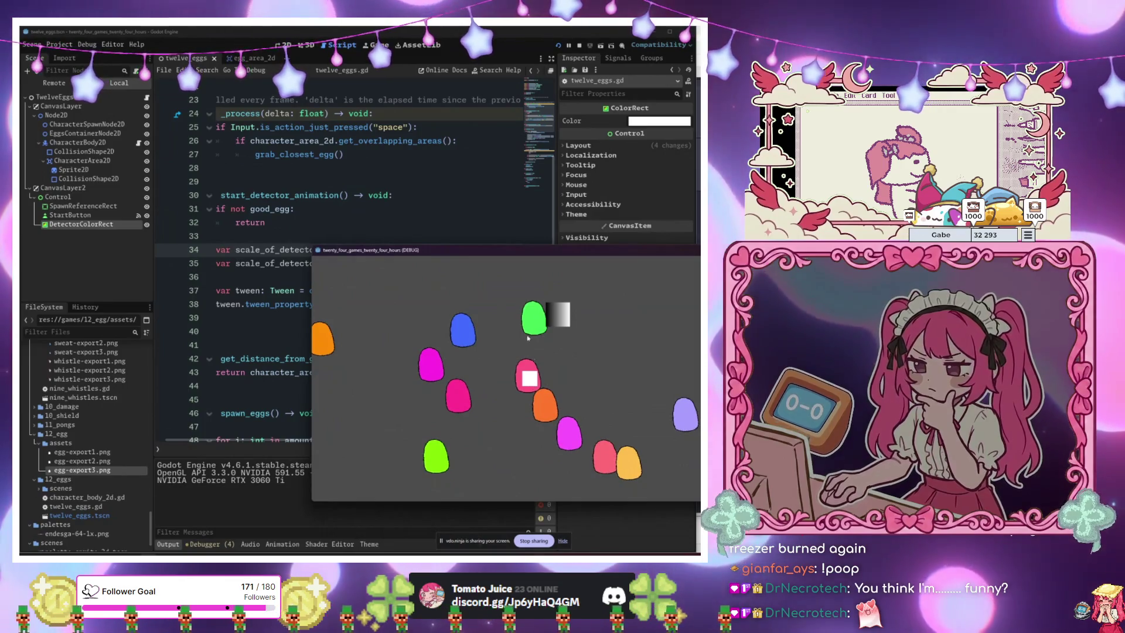
Reposition the running game window over the code for playtesting
{"action": "left_click_drag", "start_coordinate": [457, 259], "coordinate": [449, 368]}
{"action": "left_click", "coordinate": [375, 264]}
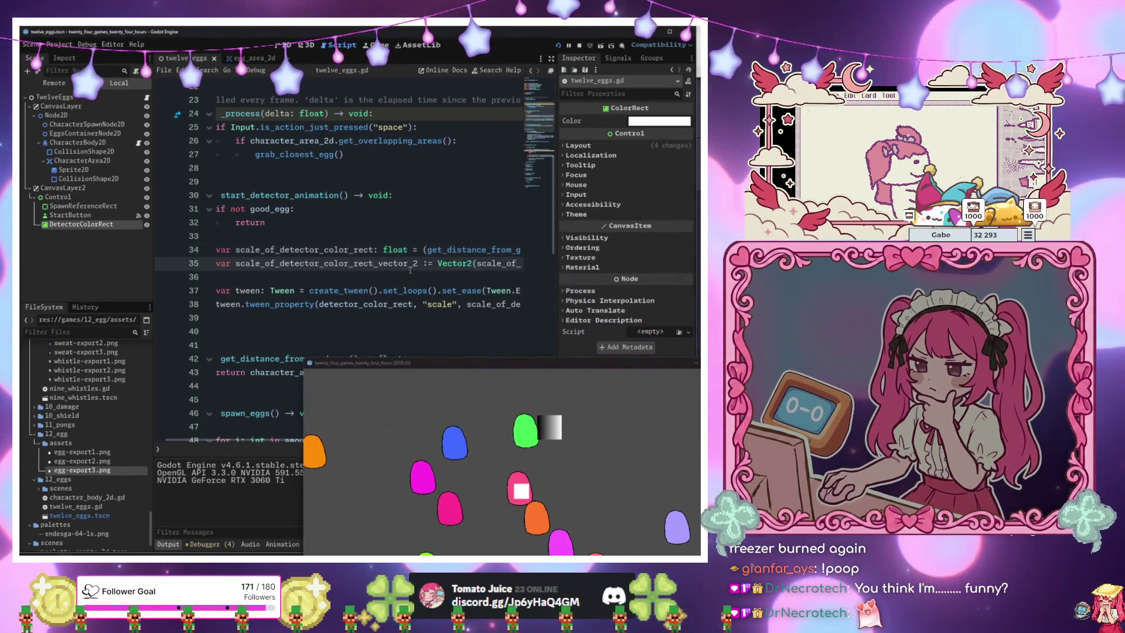
{"action": "mouse_move", "coordinate": [444, 263]}
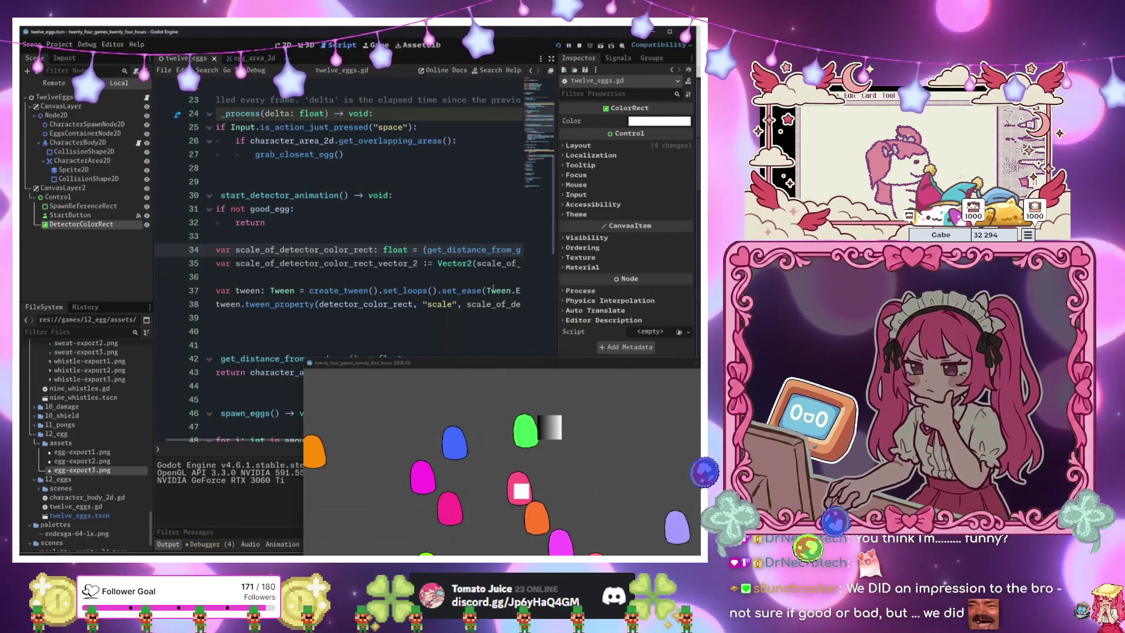
{"action": "left_click_drag", "start_coordinate": [531, 365], "coordinate": [450, 218]}
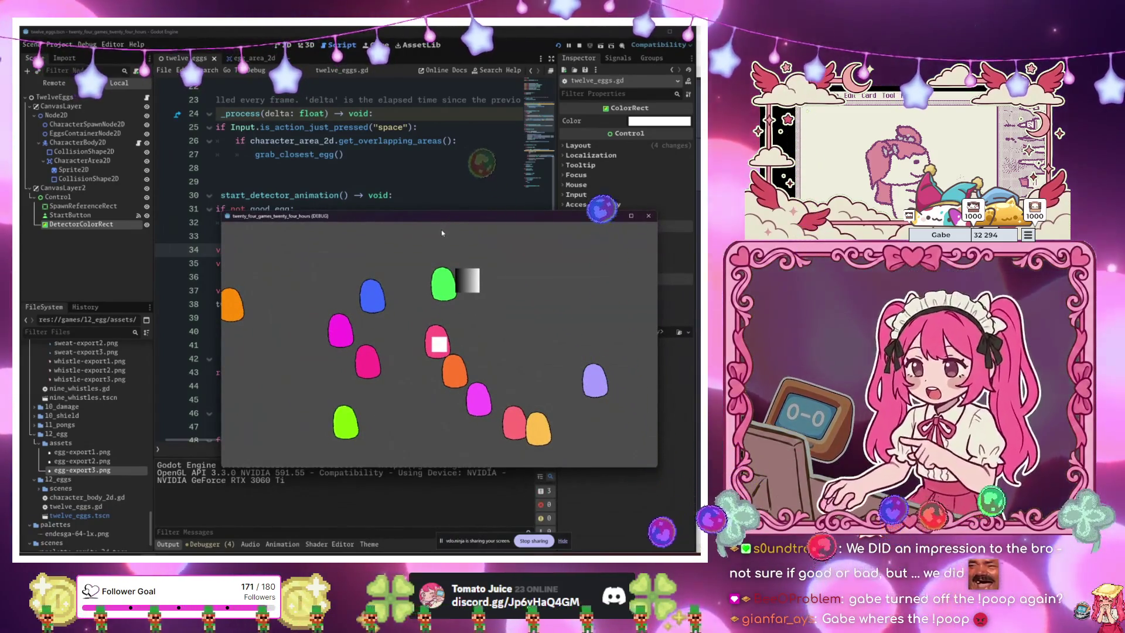
{"action": "mouse_move", "coordinate": [446, 219]}
{"action": "left_mouse_down"}
{"action": "mouse_move", "coordinate": [448, 196]}
{"action": "mouse_move", "coordinate": [485, 165]}
{"action": "left_mouse_up"}
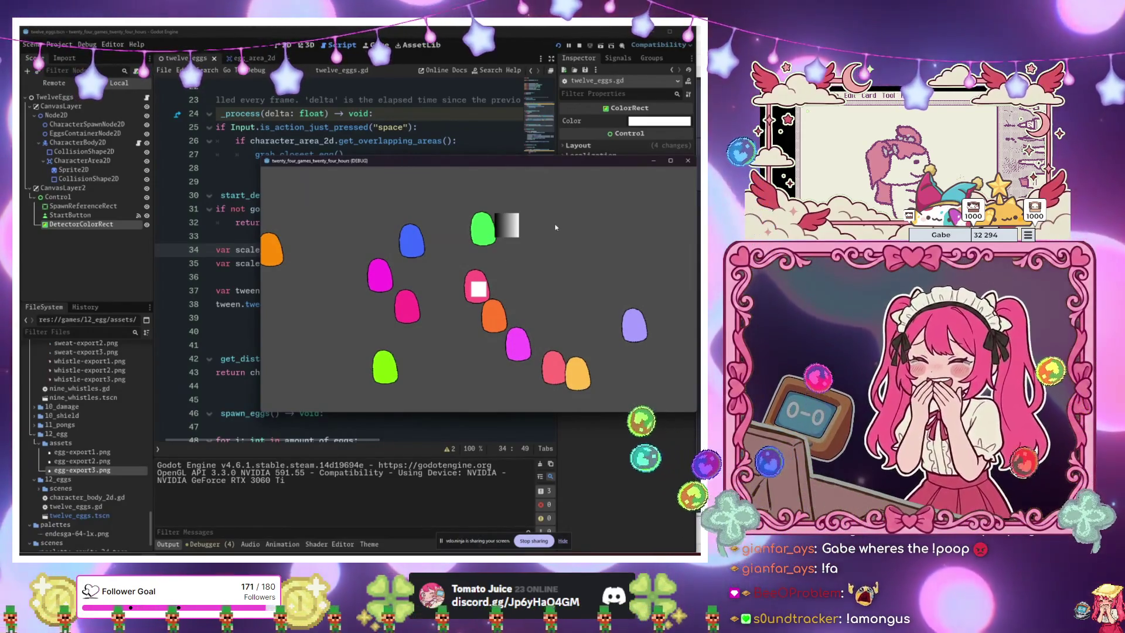
Grab several eggs with Space, then tuck the game window bottom-left below the code
{"action": "key", "text": "space"}
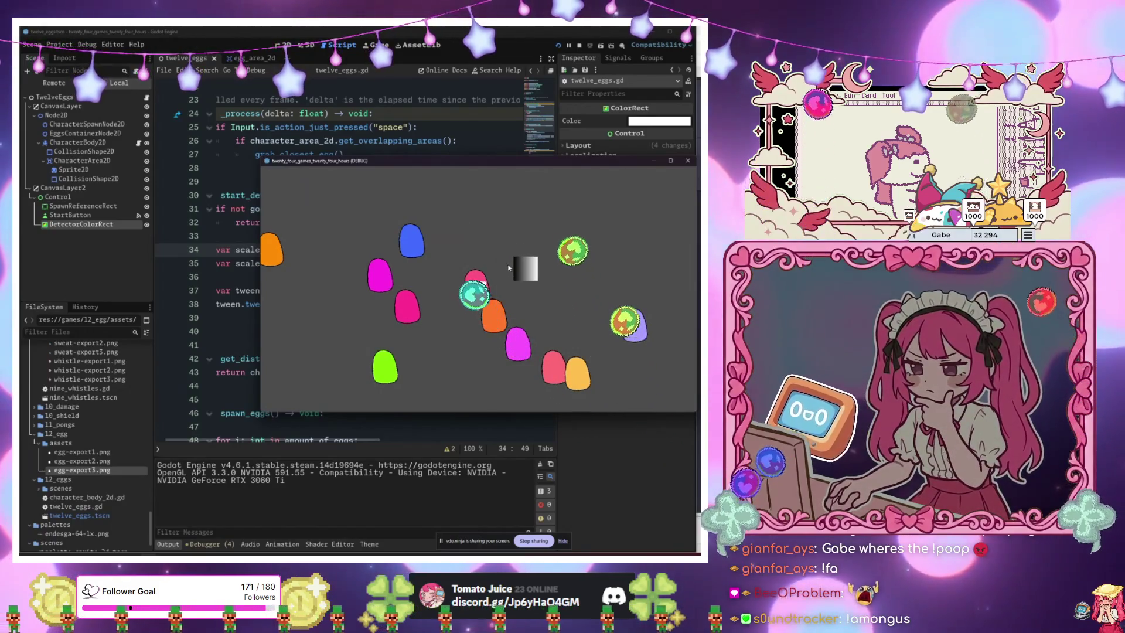
{"action": "key", "text": "space"}
{"action": "key", "text": "space"}
{"action": "key", "text": "space"}
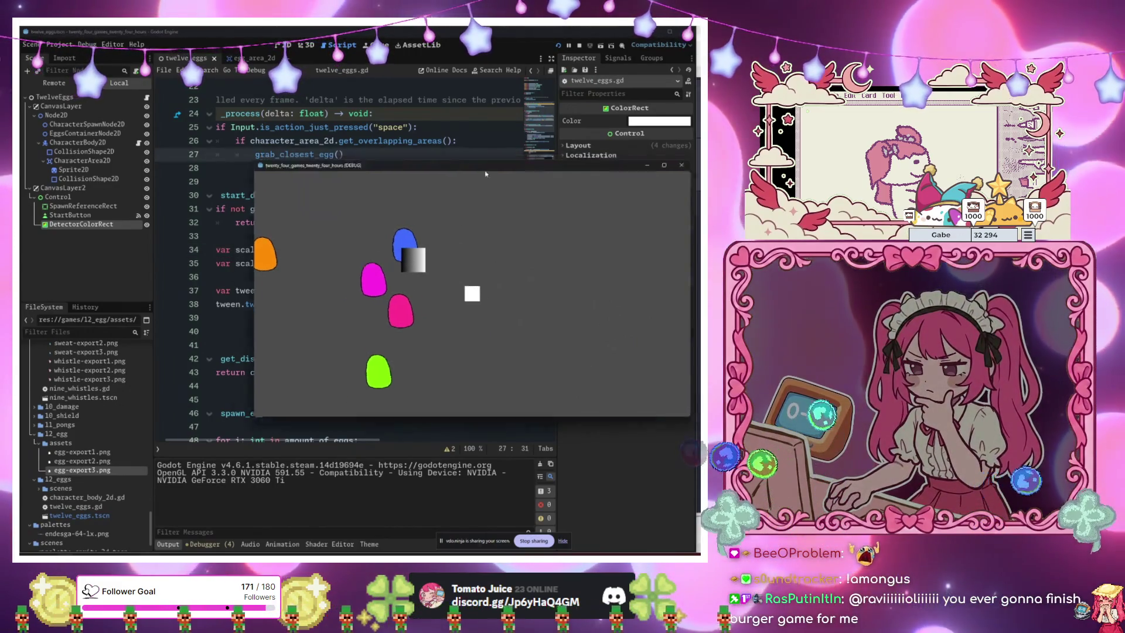
{"action": "left_click_drag", "start_coordinate": [457, 161], "coordinate": [295, 418]}
{"action": "left_click", "coordinate": [386, 332]}
{"action": "left_click_drag", "start_coordinate": [386, 279], "coordinate": [226, 285]}
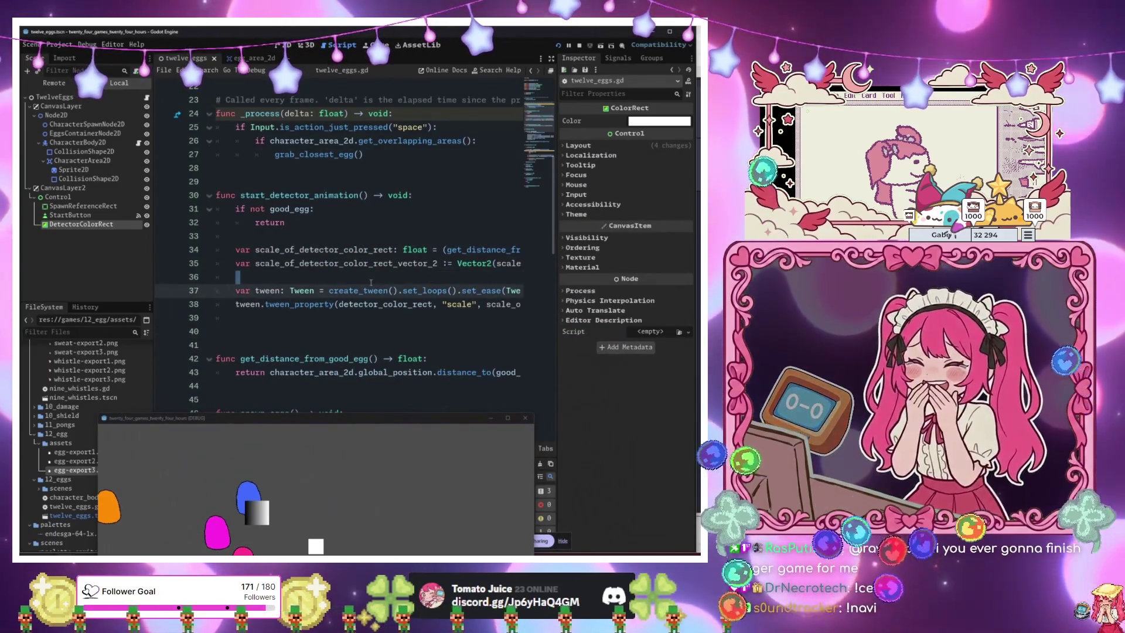
{"action": "left_click", "coordinate": [370, 280]}
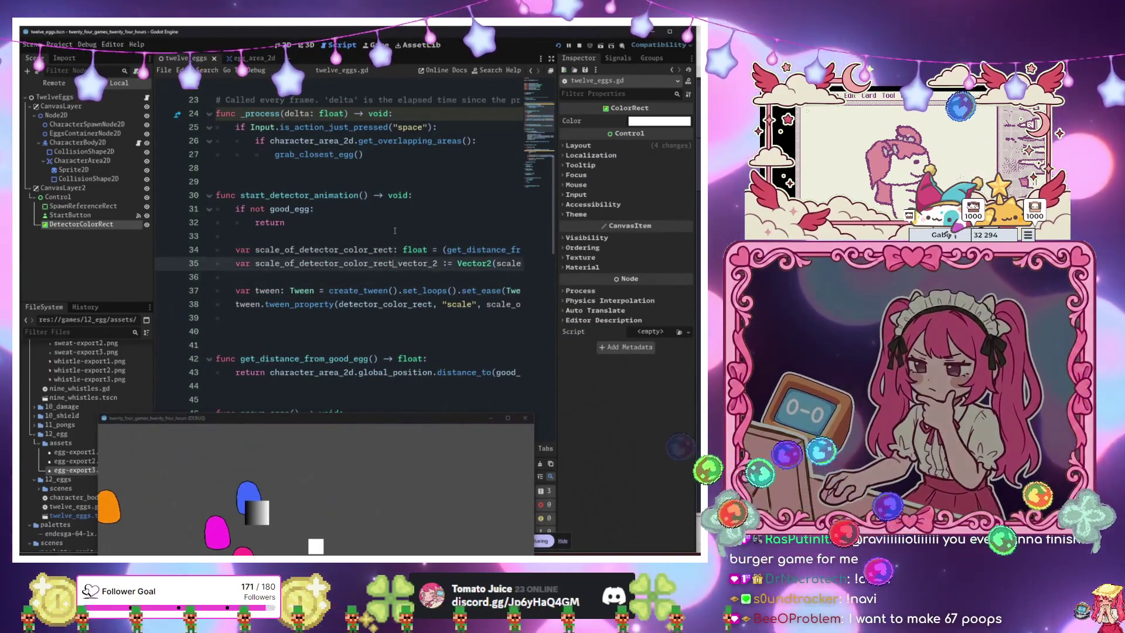
{"action": "left_click", "coordinate": [395, 227]}
{"action": "left_click", "coordinate": [378, 250]}
{"action": "key", "text": "Up"}
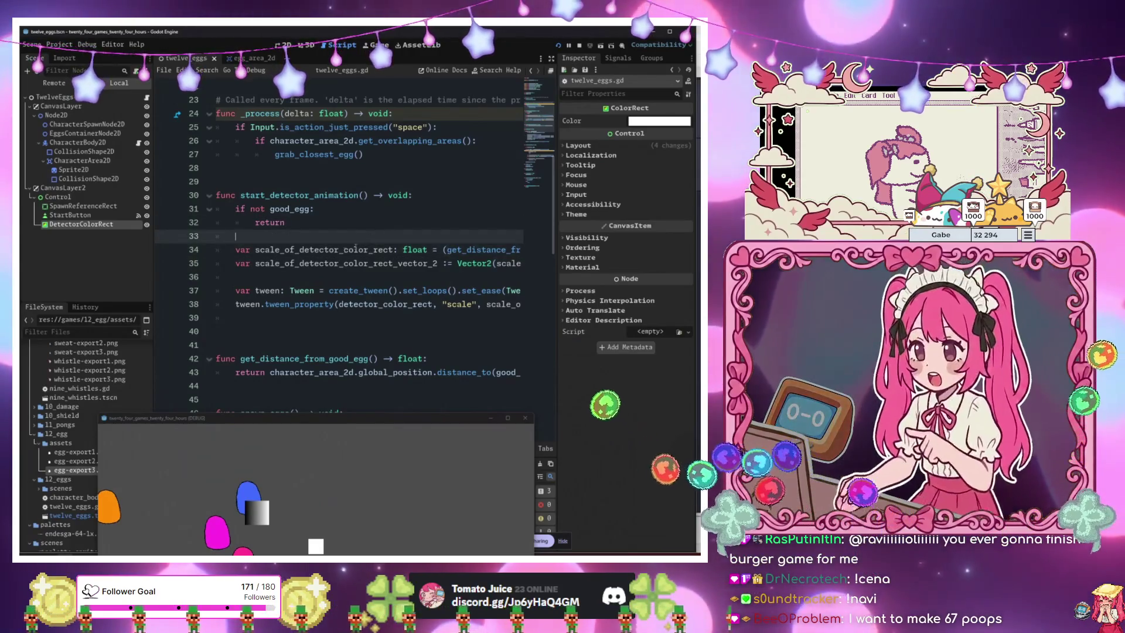
{"action": "key", "text": "Down"}
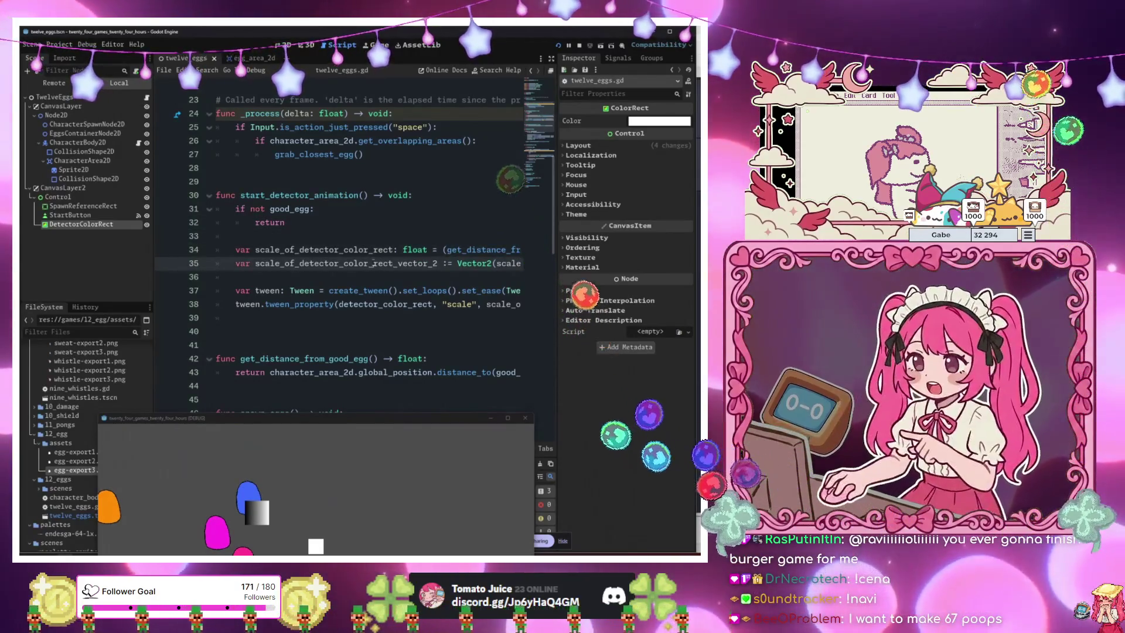
{"action": "left_click_drag", "start_coordinate": [403, 250], "coordinate": [442, 253]}
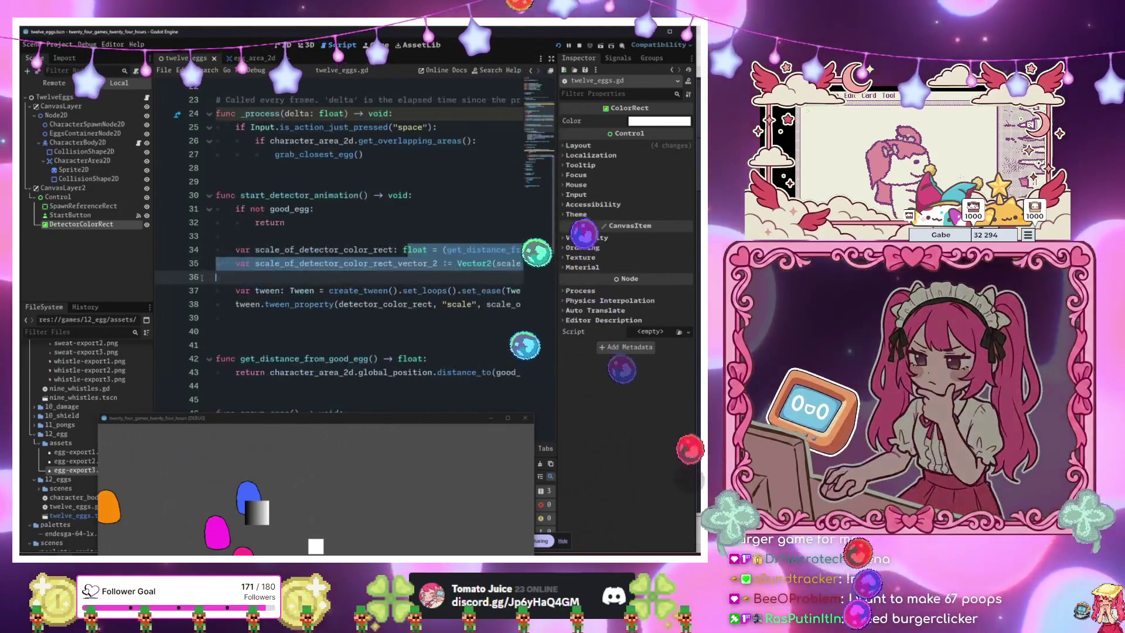
{"action": "left_click", "coordinate": [391, 290]}
{"action": "scroll", "coordinate": [391, 297], "scroll_direction": "down", "scroll_amount": 3}
{"action": "left_click", "coordinate": [403, 260]}
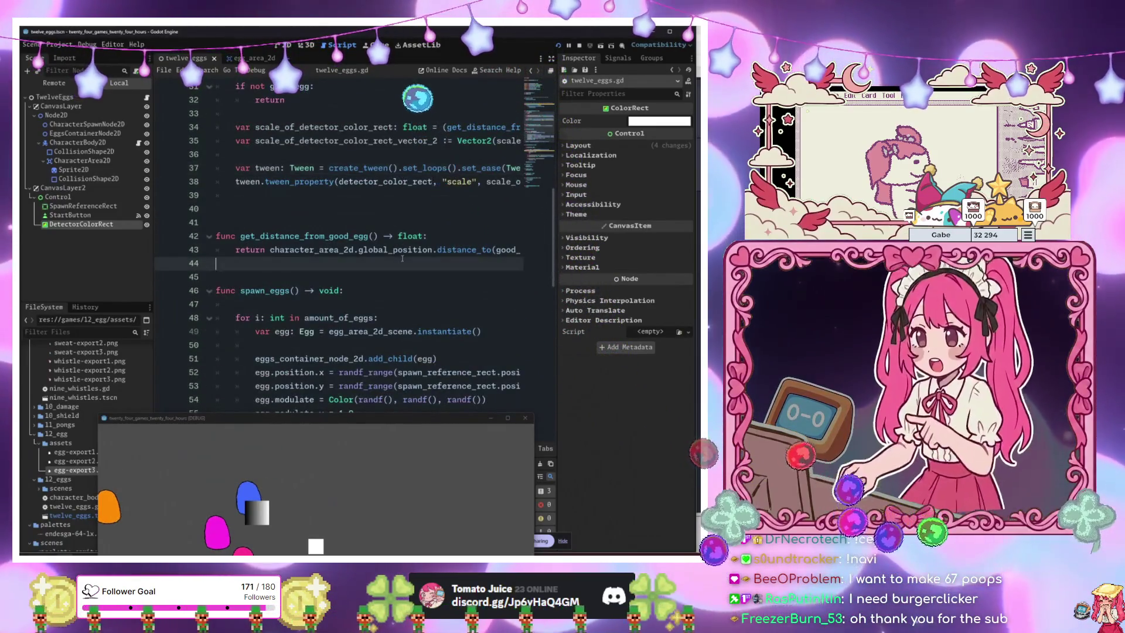
{"action": "left_click_drag", "start_coordinate": [410, 253], "coordinate": [482, 251]}
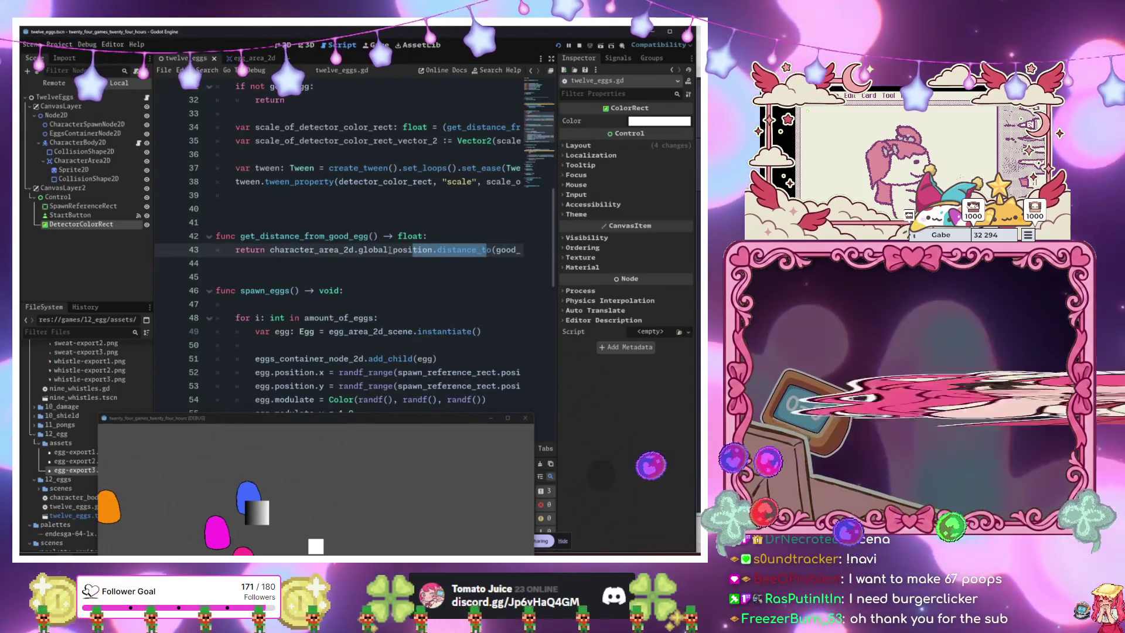
{"action": "left_click", "coordinate": [356, 222]}
{"action": "scroll", "coordinate": [356, 225], "scroll_direction": "up", "scroll_amount": 2}
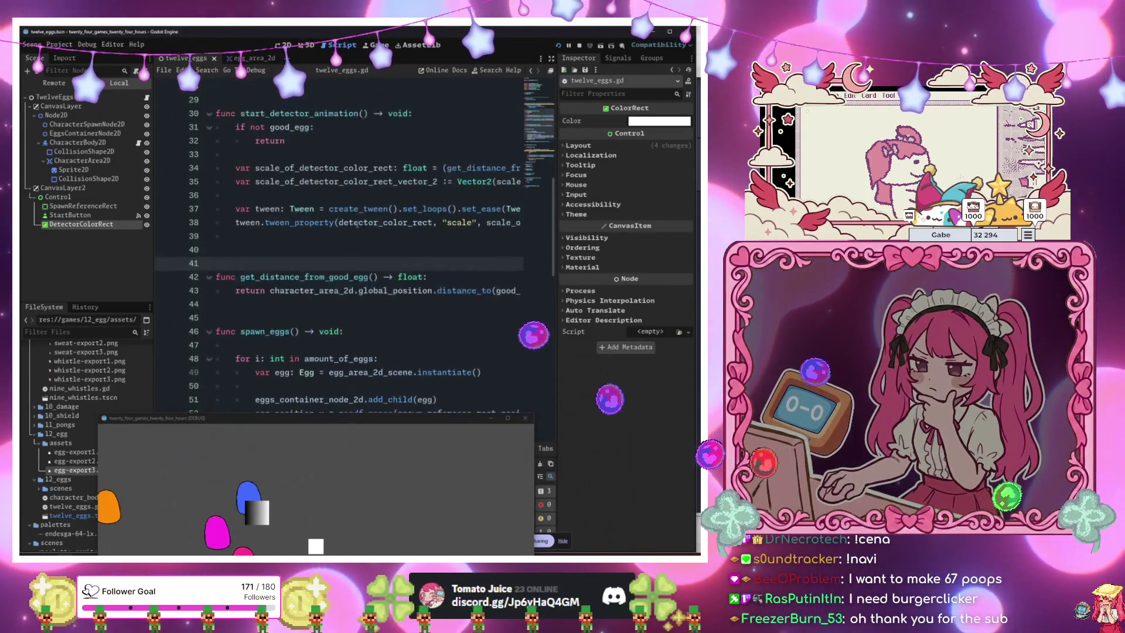
{"action": "left_click_drag", "start_coordinate": [416, 326], "coordinate": [519, 331]}
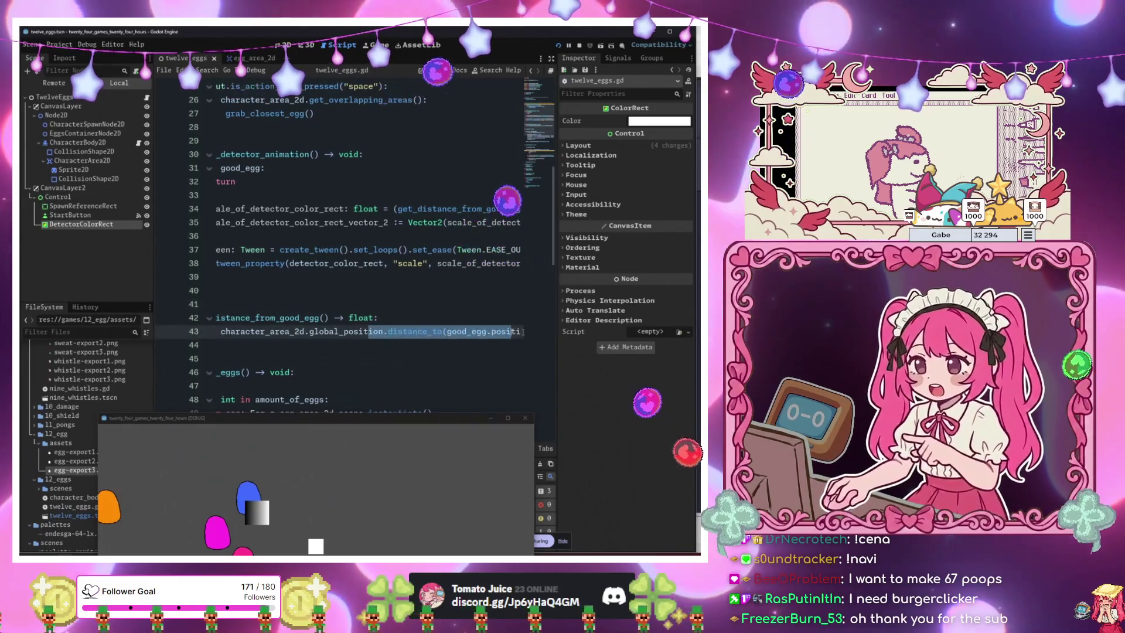
{"action": "left_click", "coordinate": [462, 316]}
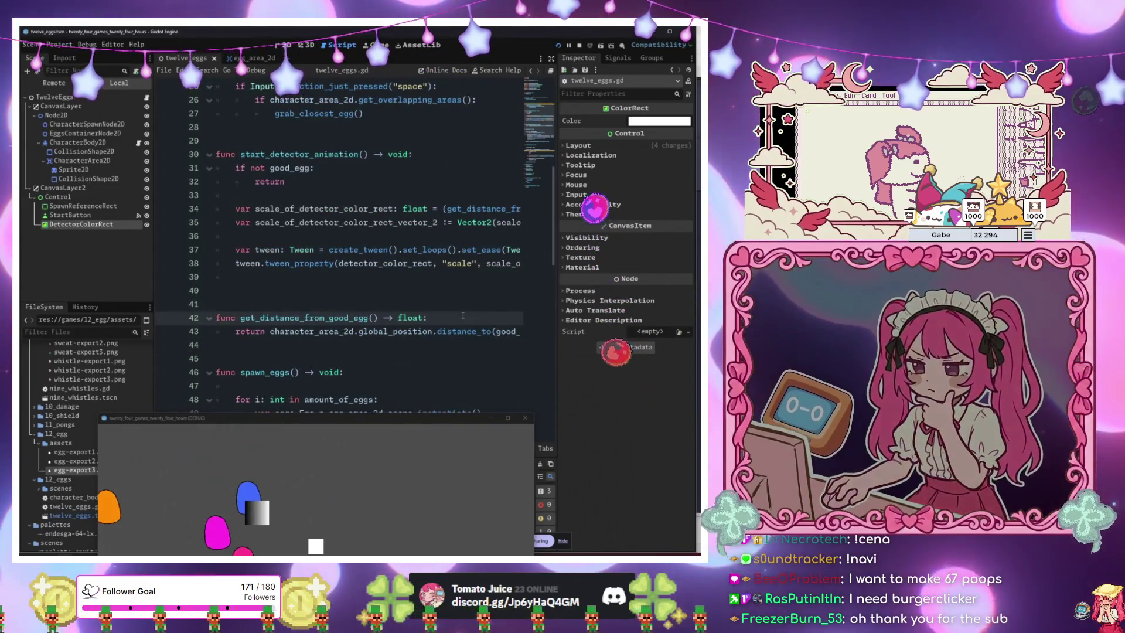
{"action": "left_click", "coordinate": [224, 277]}
{"action": "left_click", "coordinate": [276, 263]}
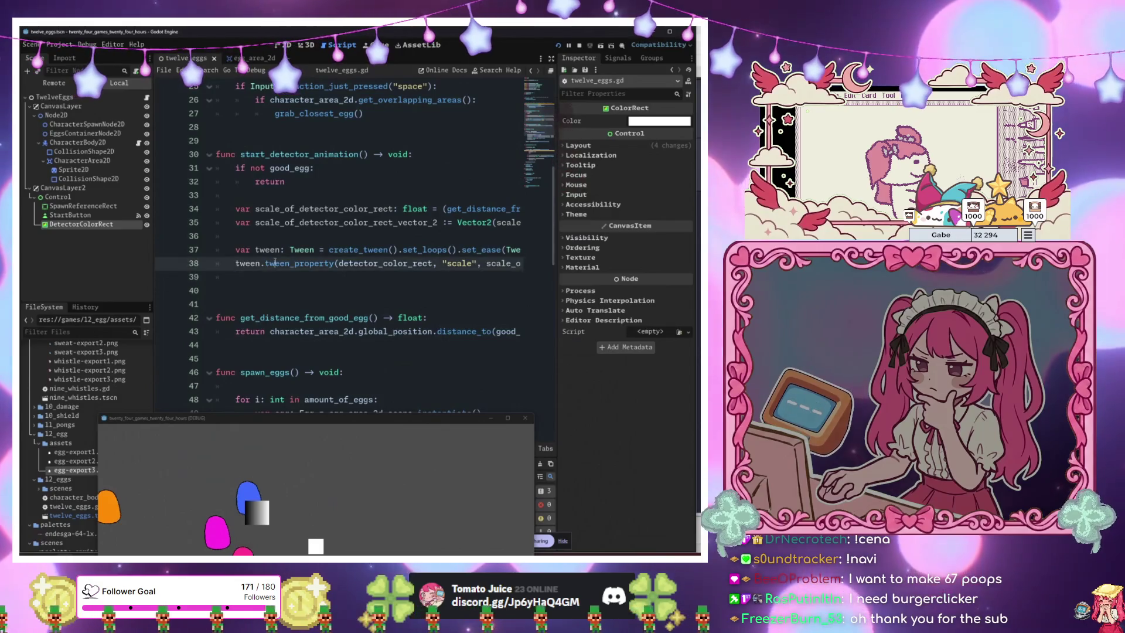
{"action": "mouse_move", "coordinate": [275, 262]}
{"action": "left_click", "coordinate": [306, 200]}
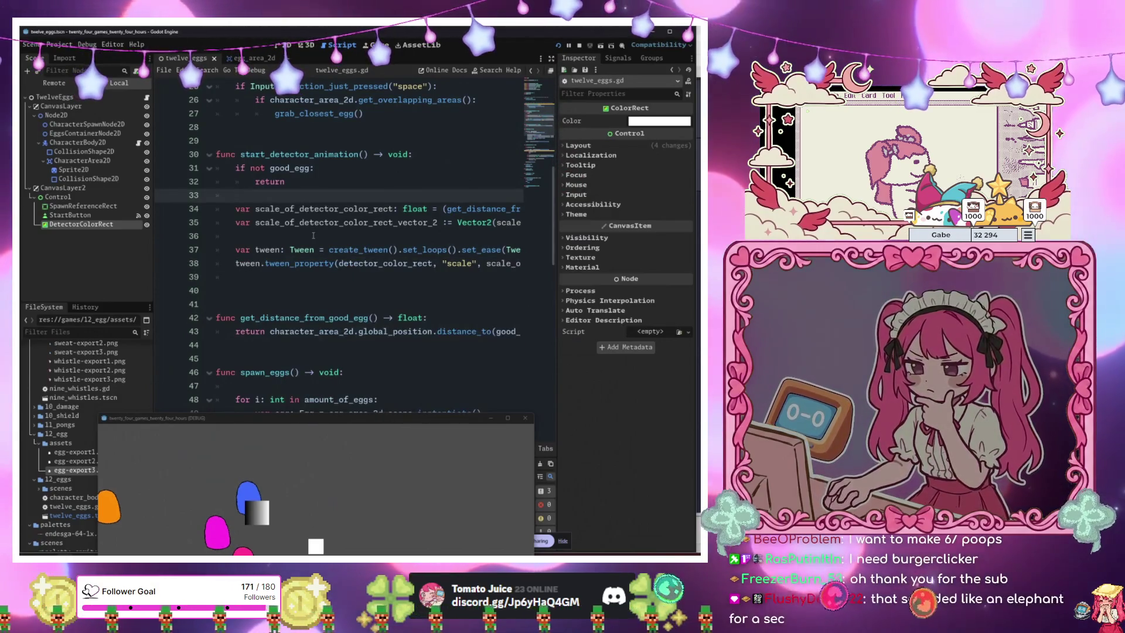
{"action": "mouse_move", "coordinate": [365, 222]}
{"action": "left_mouse_down"}
{"action": "mouse_move", "coordinate": [527, 223]}
{"action": "mouse_move", "coordinate": [204, 252]}
{"action": "left_mouse_up"}
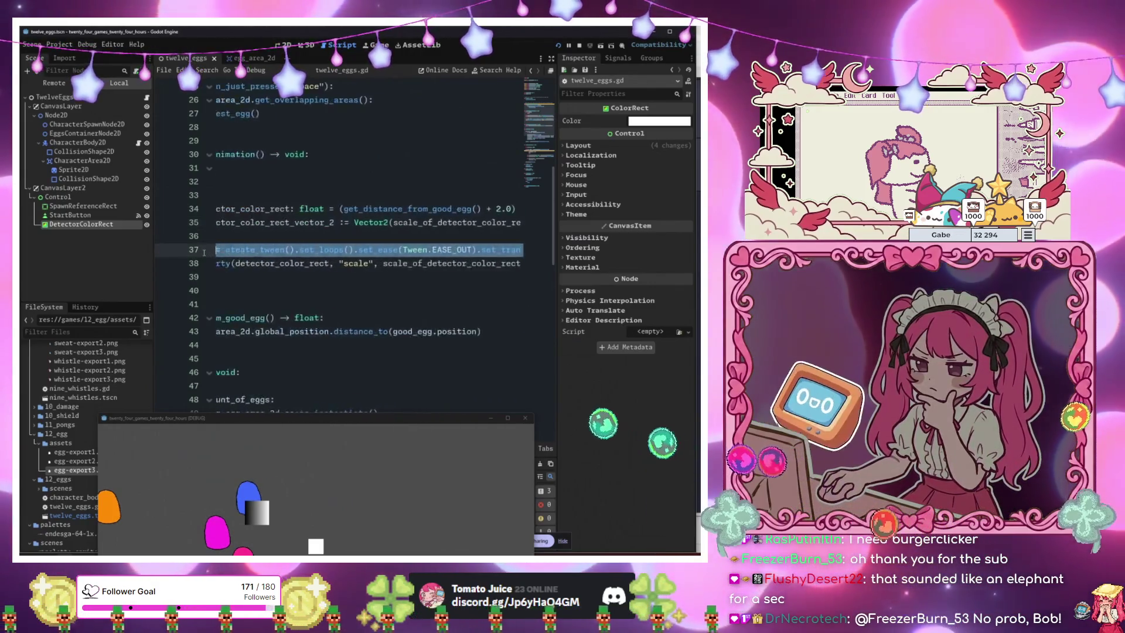
{"action": "left_click_drag", "start_coordinate": [338, 263], "coordinate": [516, 262]}
{"action": "left_click", "coordinate": [505, 263]}
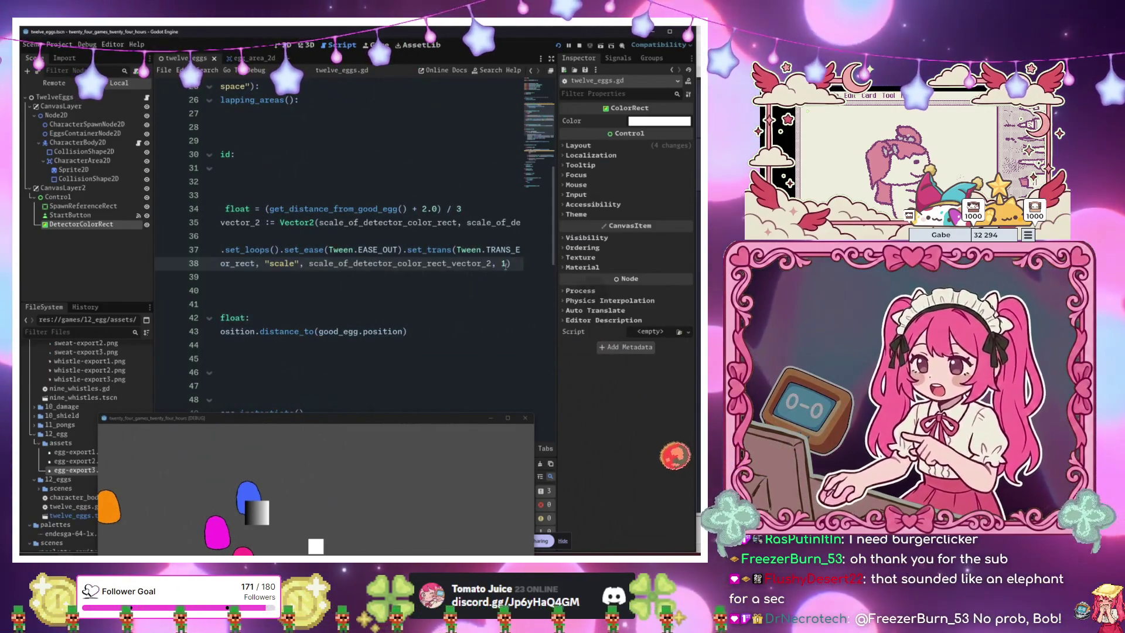
{"action": "key", "text": "ctrl+shift+Left"}
{"action": "key", "text": "ctrl+shift+Left"}
{"action": "key", "text": "ctrl+shift+Left"}
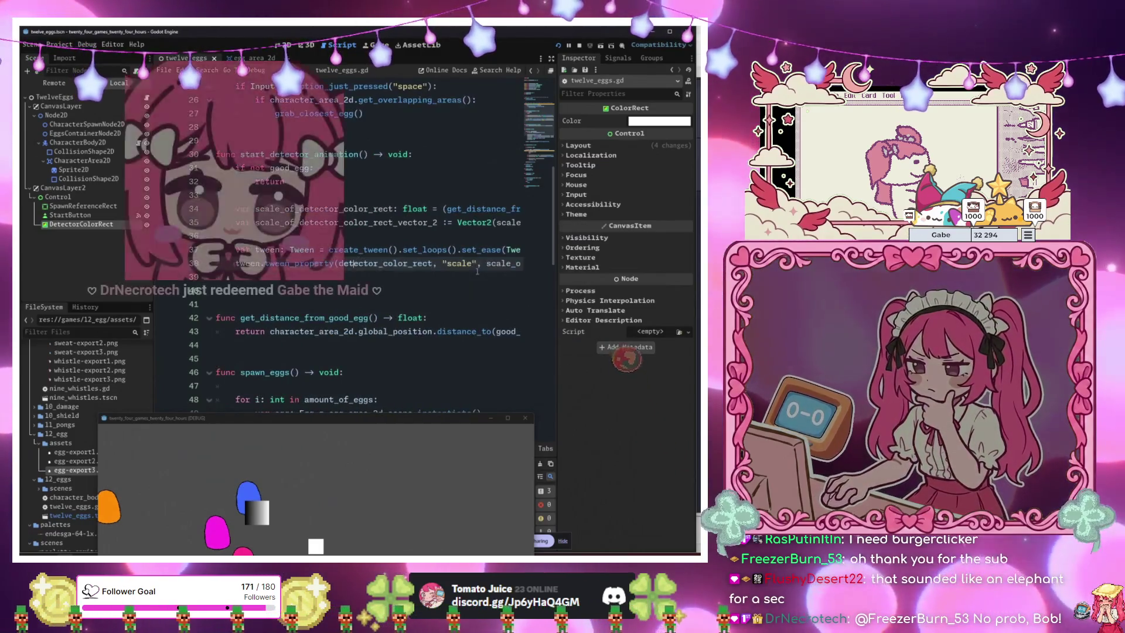
Add a print() debug line after the tween code and remove the extra blank lines
{"action": "key", "text": "shift+Up"}
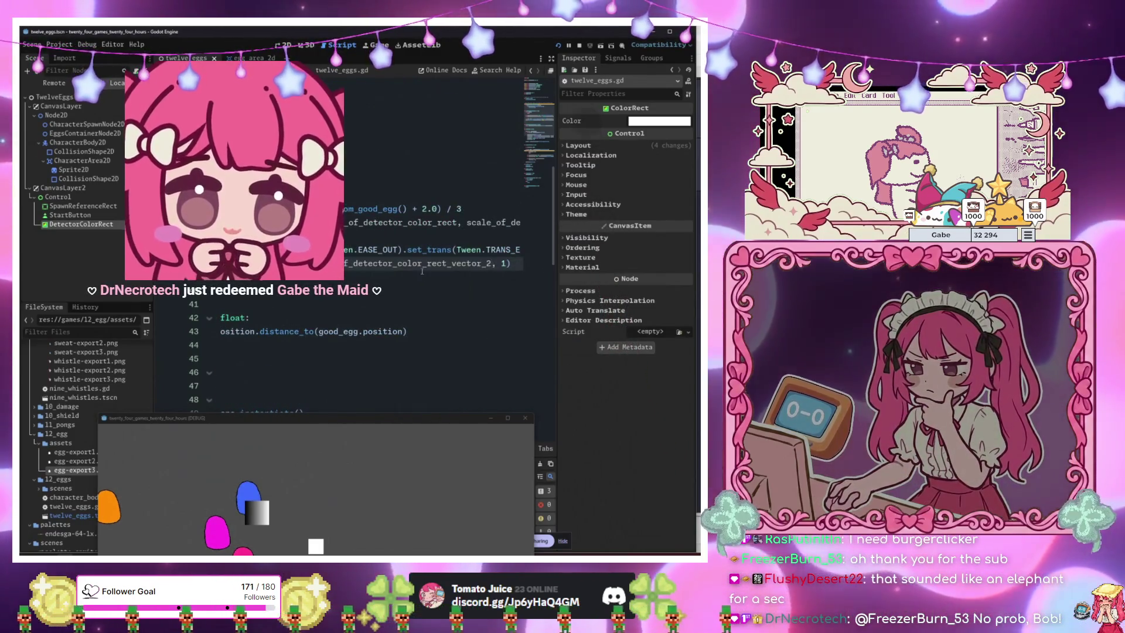
{"action": "key", "text": "Down"}
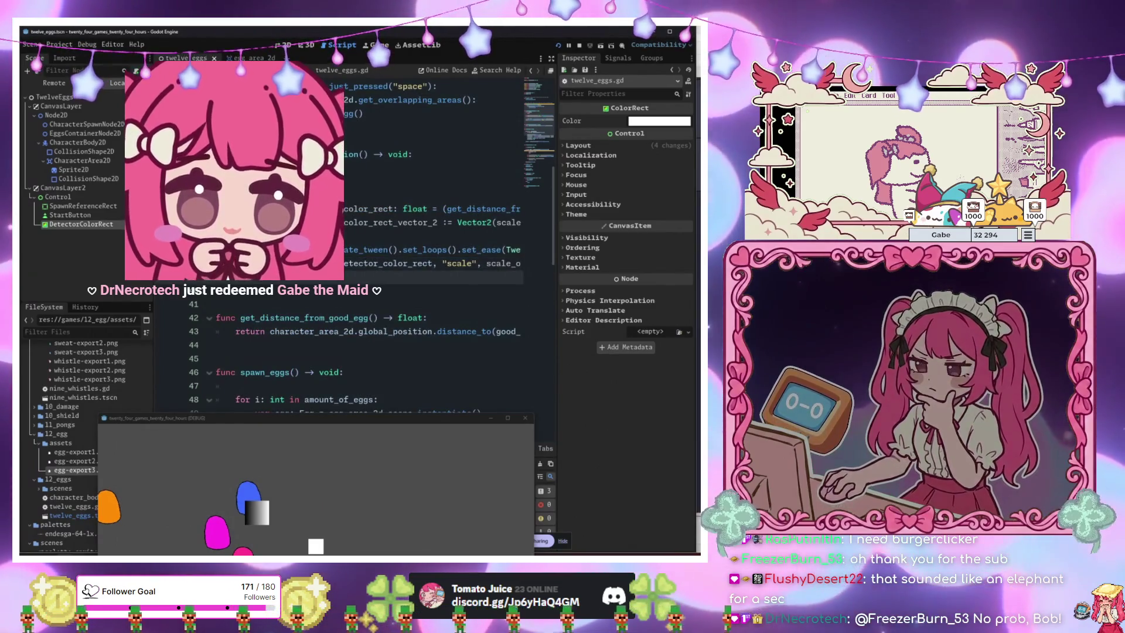
{"action": "key", "text": "Return"}
{"action": "type", "text": "print"}
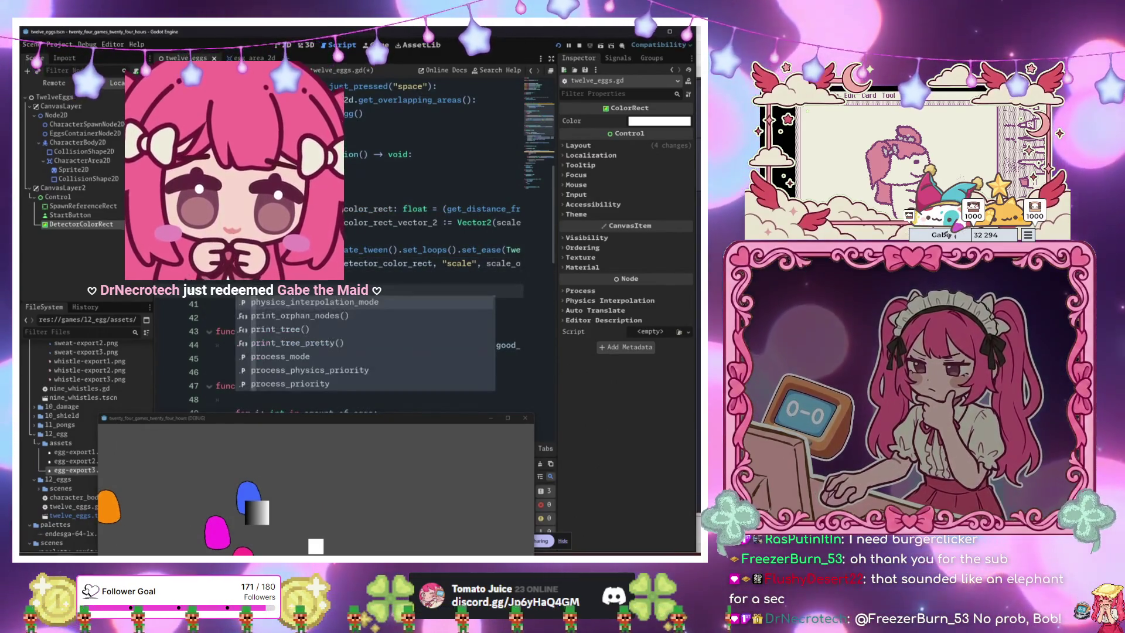
{"action": "key", "text": "Down"}
{"action": "key", "text": "Down"}
{"action": "key", "text": "Down"}
{"action": "key", "text": "Return"}
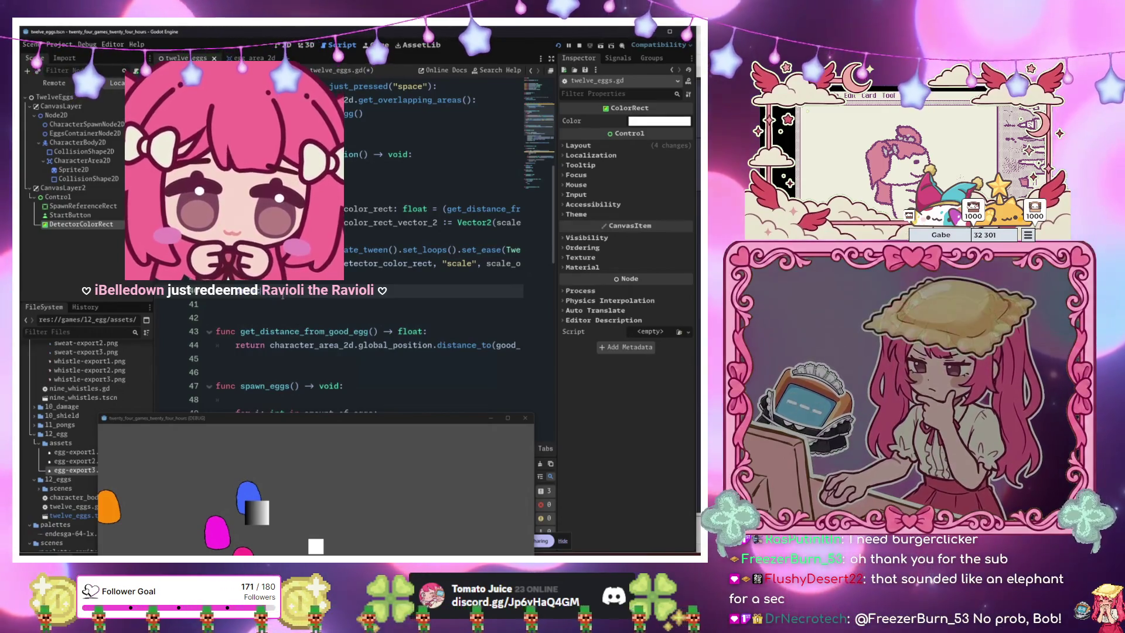
{"action": "left_click", "coordinate": [525, 292]}
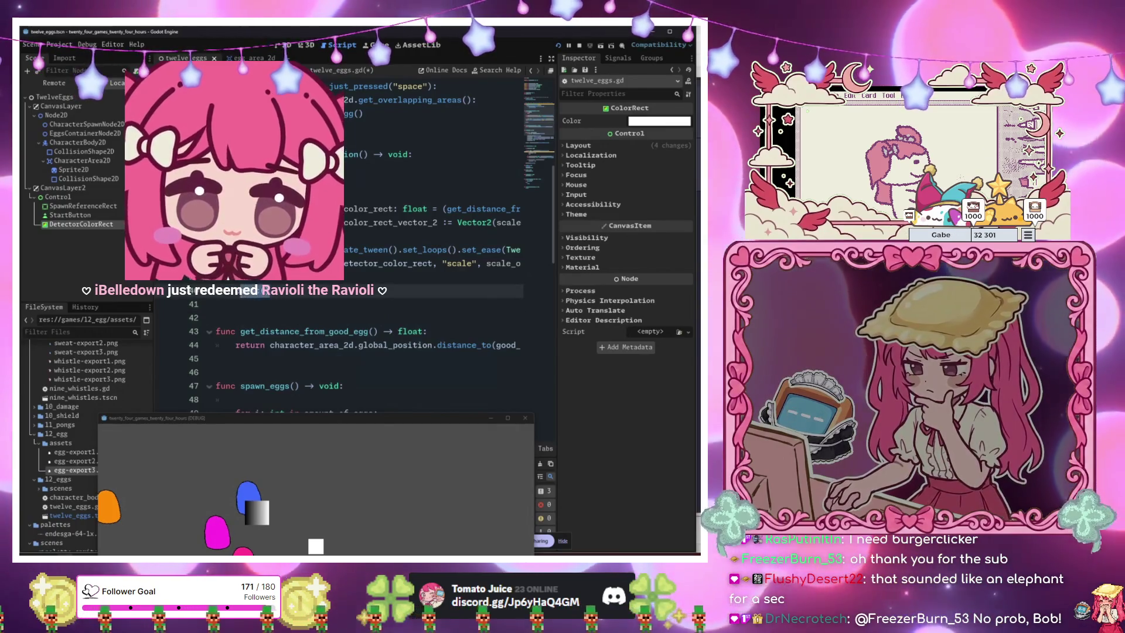
{"action": "key", "text": "Delete"}
{"action": "key", "text": "Delete"}
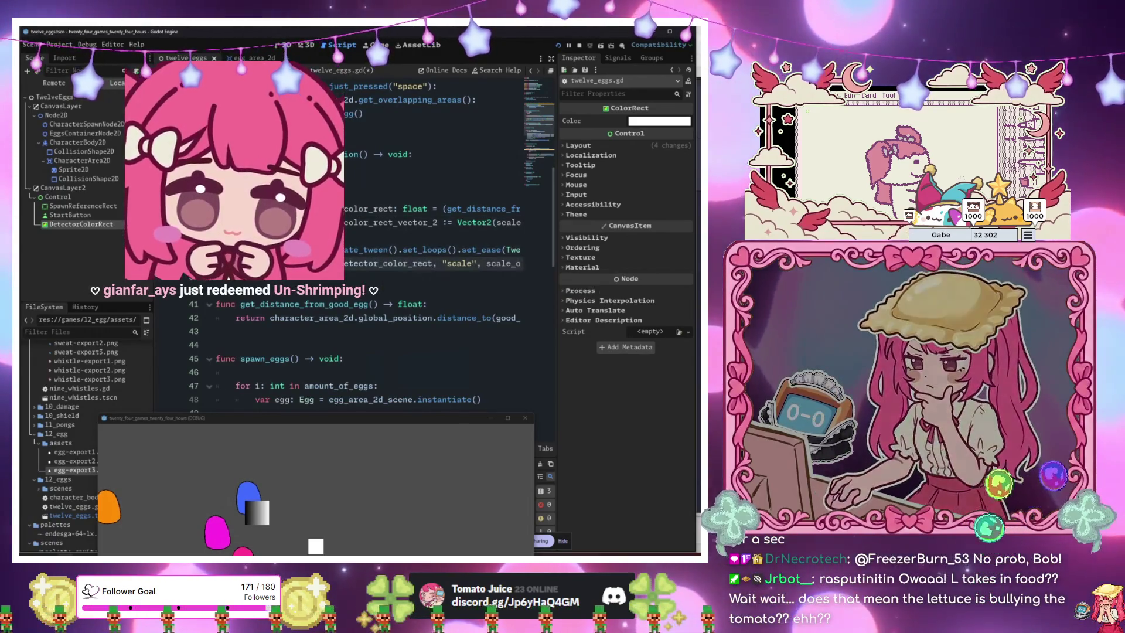
Insert a blank line inside start_detector_animation and save twelve_eggs.gd
{"action": "mouse_move", "coordinate": [342, 267]}
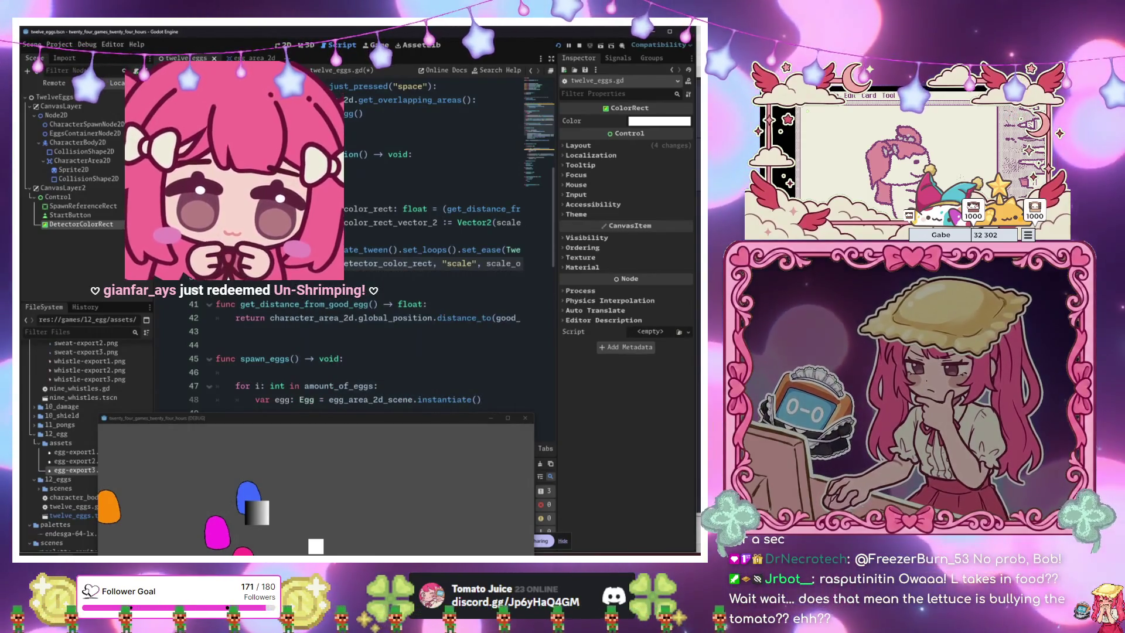
{"action": "left_click", "coordinate": [442, 263]}
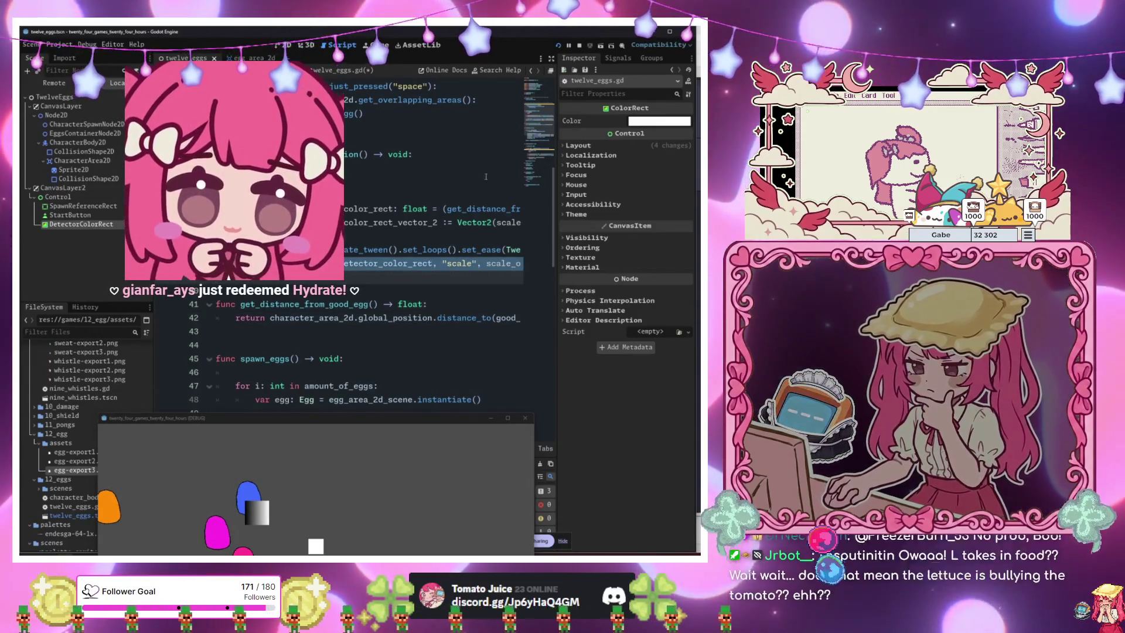
{"action": "left_click", "coordinate": [378, 209]}
{"action": "left_click", "coordinate": [377, 235]}
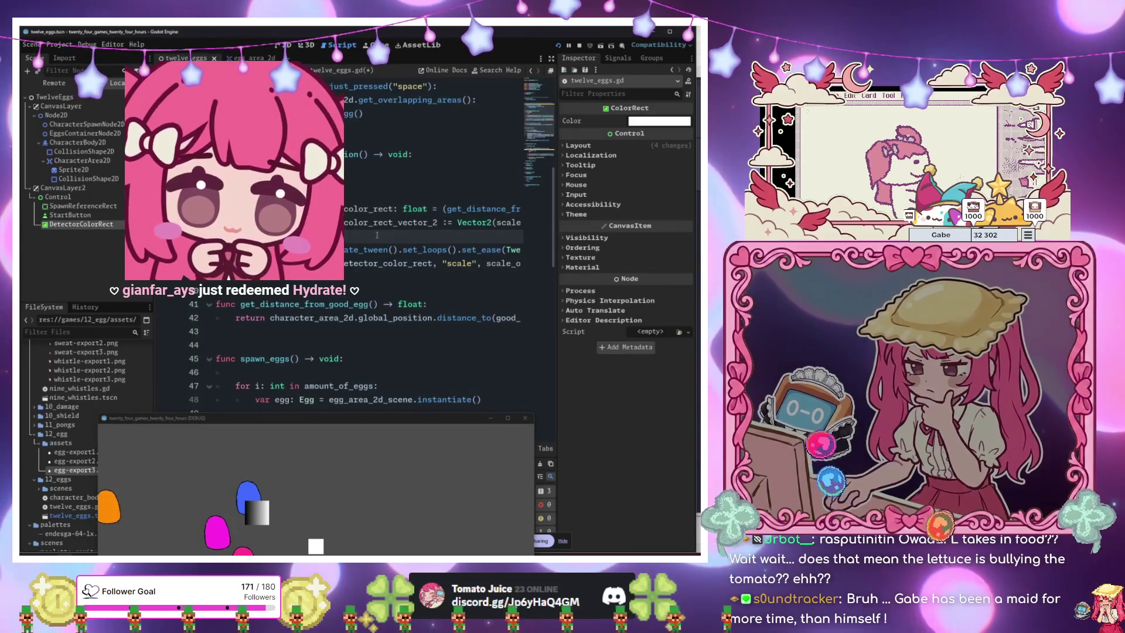
{"action": "left_click", "coordinate": [378, 250]}
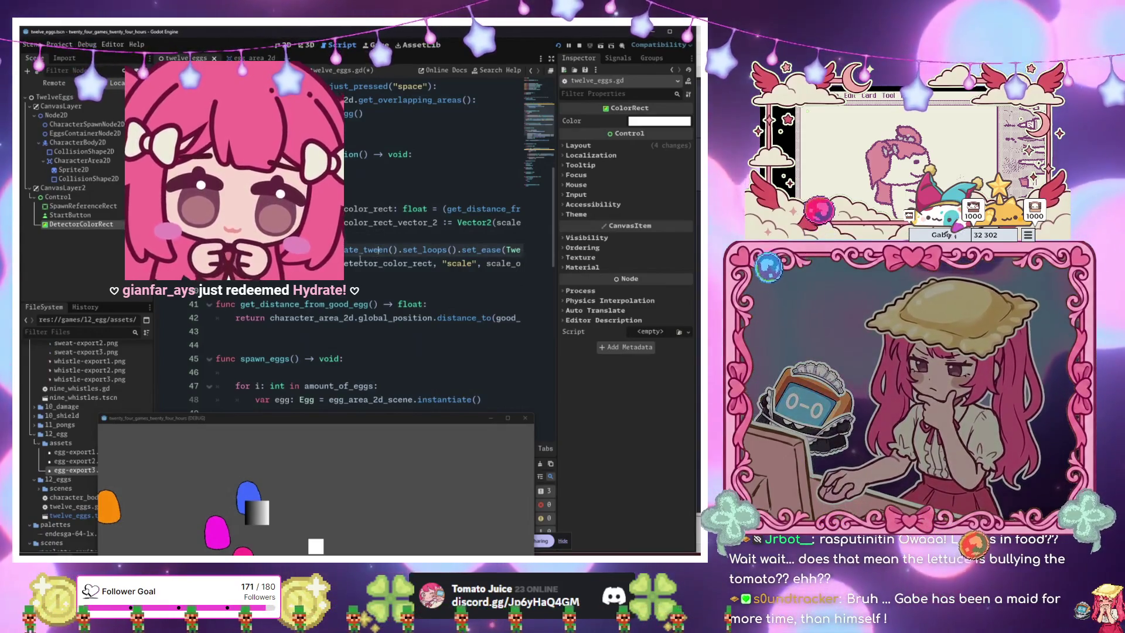
{"action": "left_click", "coordinate": [378, 263]}
{"action": "left_click", "coordinate": [352, 195]}
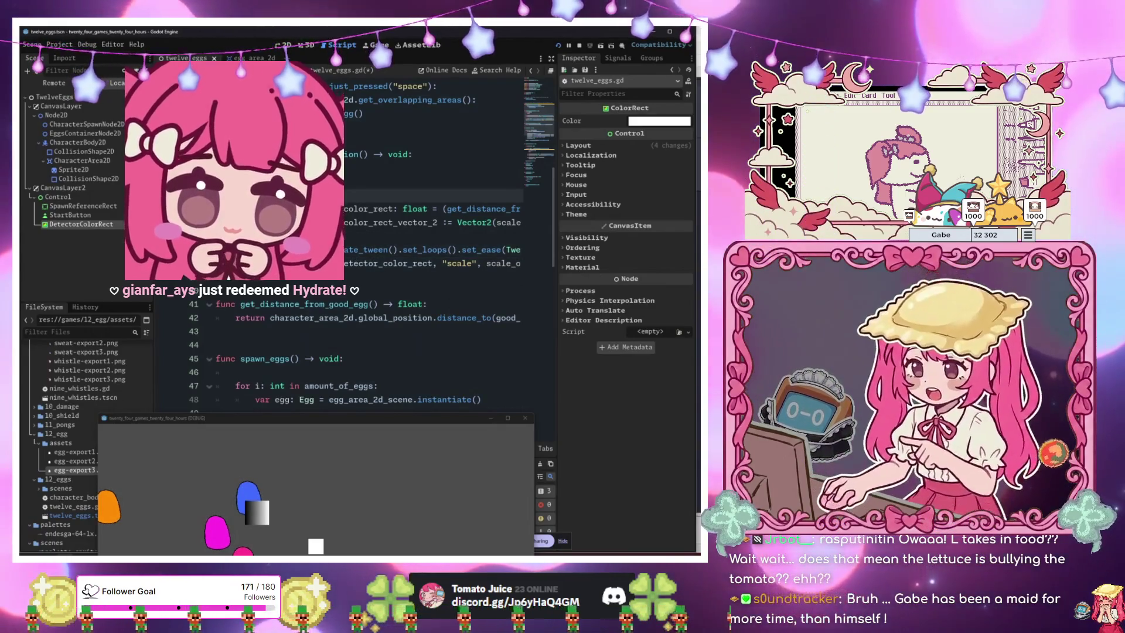
{"action": "key", "text": "Return"}
{"action": "key", "text": "ctrl+s"}
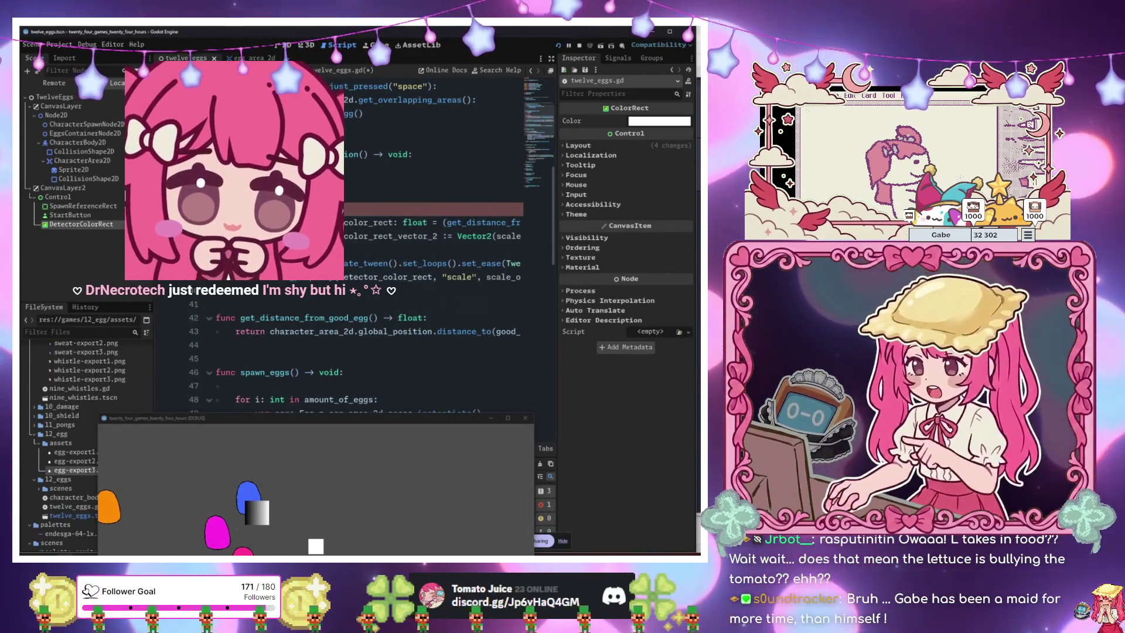
Review the hunting variable and while hunting loop, dismissing the code suggestions
{"action": "scroll", "coordinate": [369, 351], "scroll_direction": "up", "scroll_amount": 6}
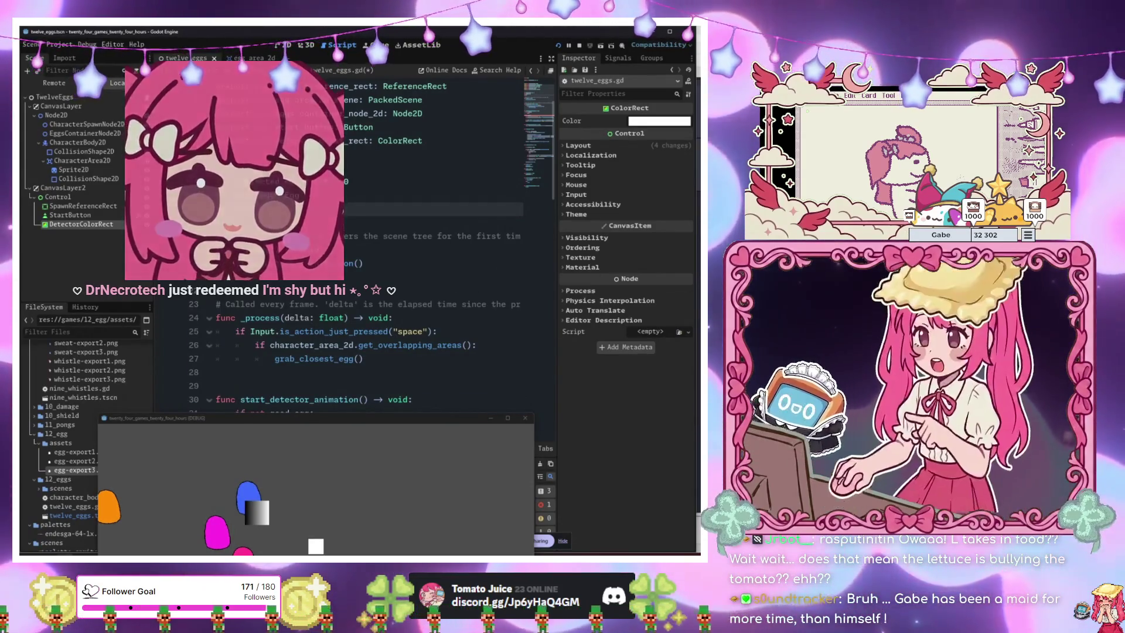
{"action": "scroll", "coordinate": [271, 214], "scroll_direction": "down", "scroll_amount": 5}
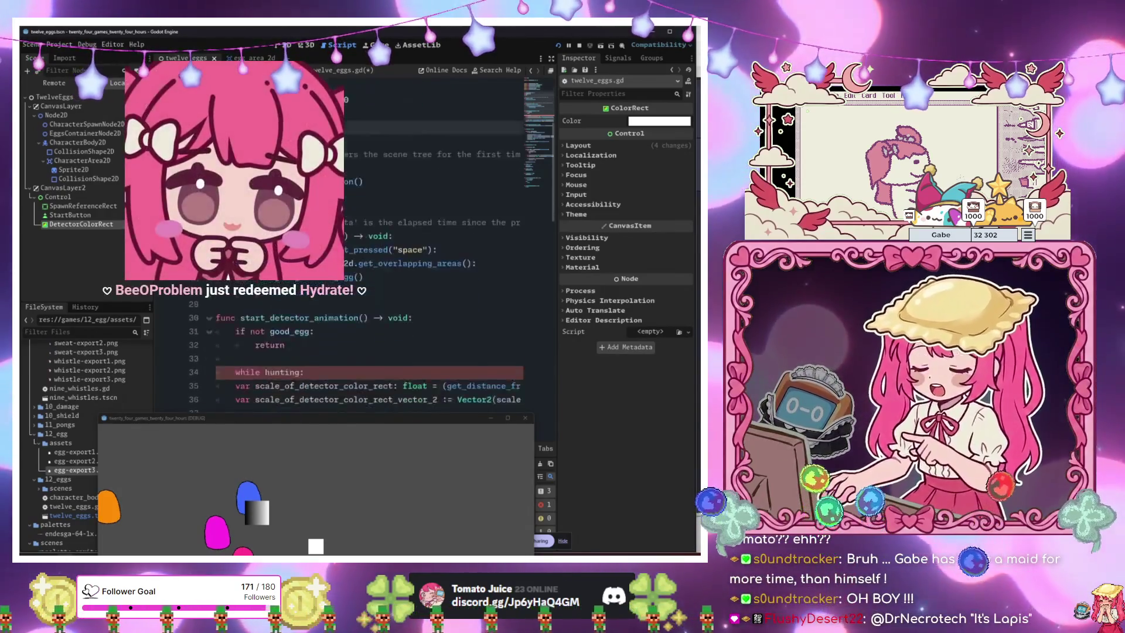
{"action": "scroll", "coordinate": [271, 214], "scroll_direction": "up", "scroll_amount": 4}
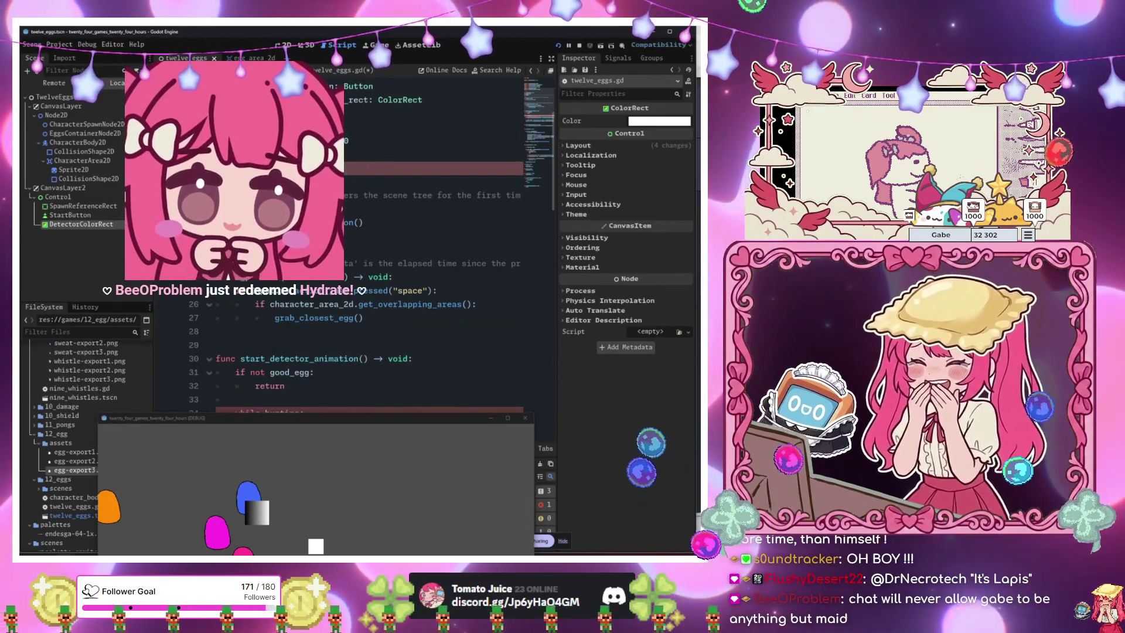
{"action": "type", "text": "e"}
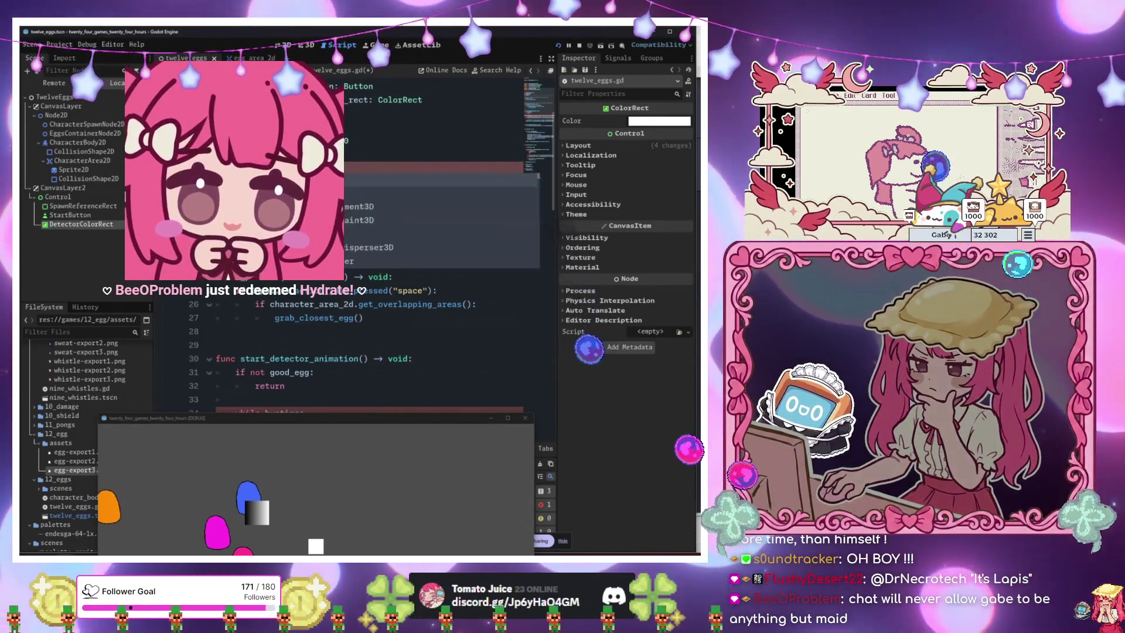
{"action": "type", "text": "."}
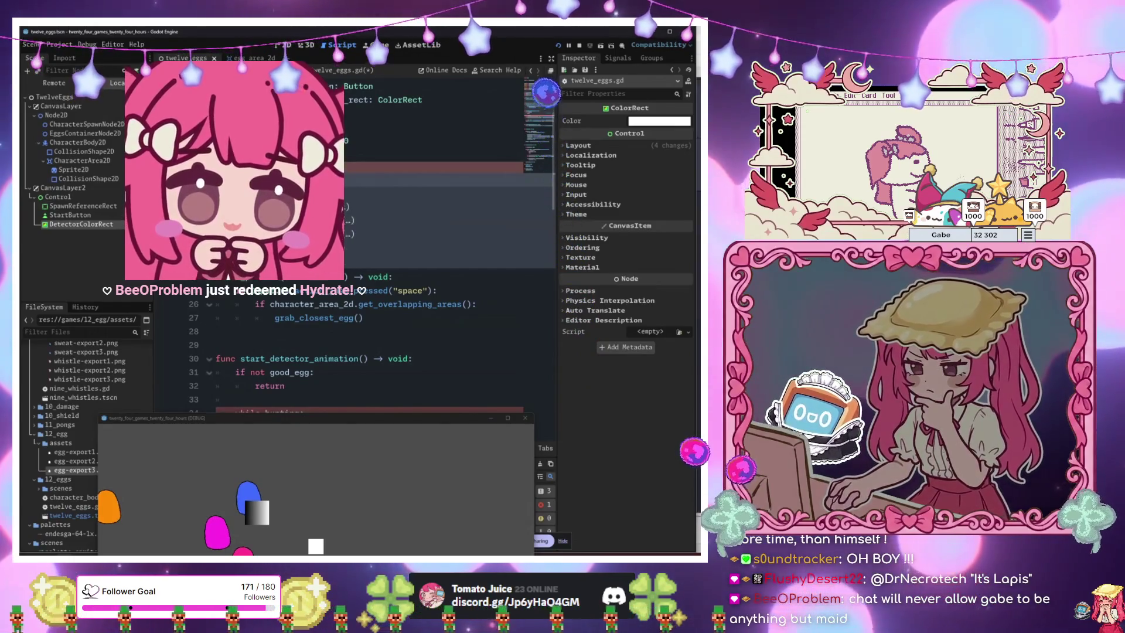
{"action": "key", "text": "Return"}
{"action": "scroll", "coordinate": [353, 252], "scroll_direction": "down", "scroll_amount": 6}
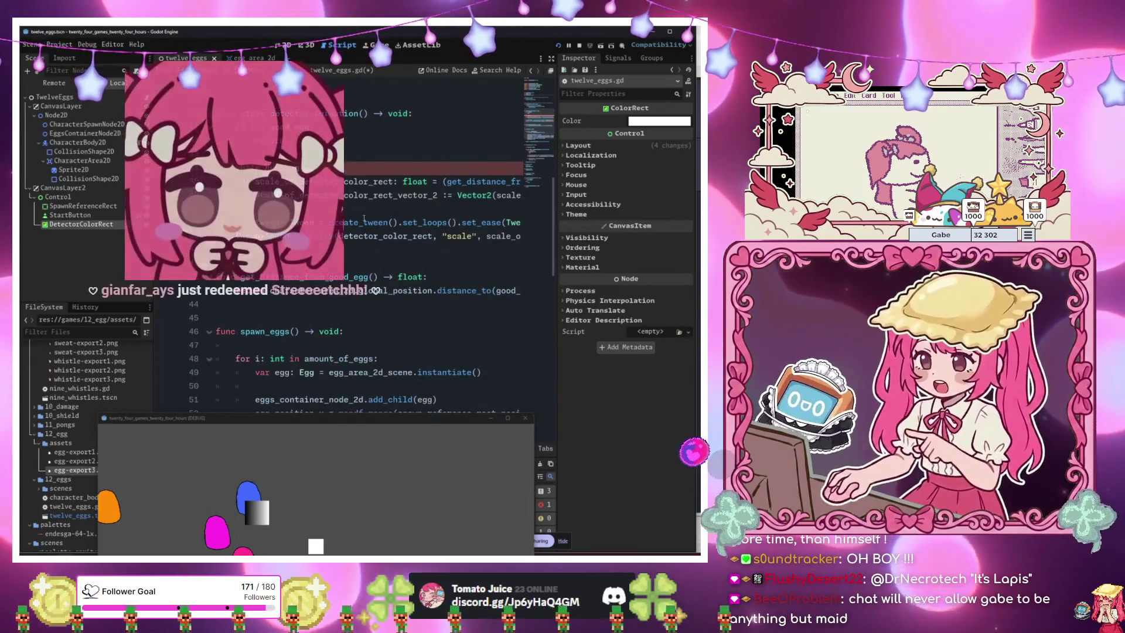
{"action": "scroll", "coordinate": [399, 263], "scroll_direction": "up", "scroll_amount": 8}
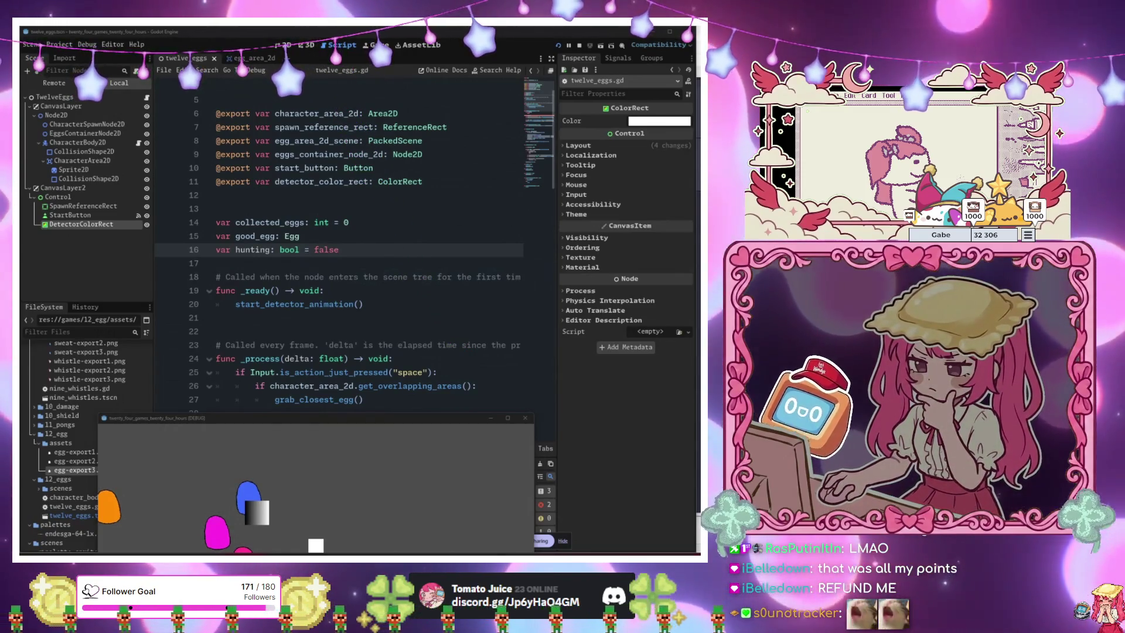
Indent the scale and tween lines 35–39 into the while hunting loop
{"action": "type", "text": "a"}
{"action": "key", "text": "BackSpace"}
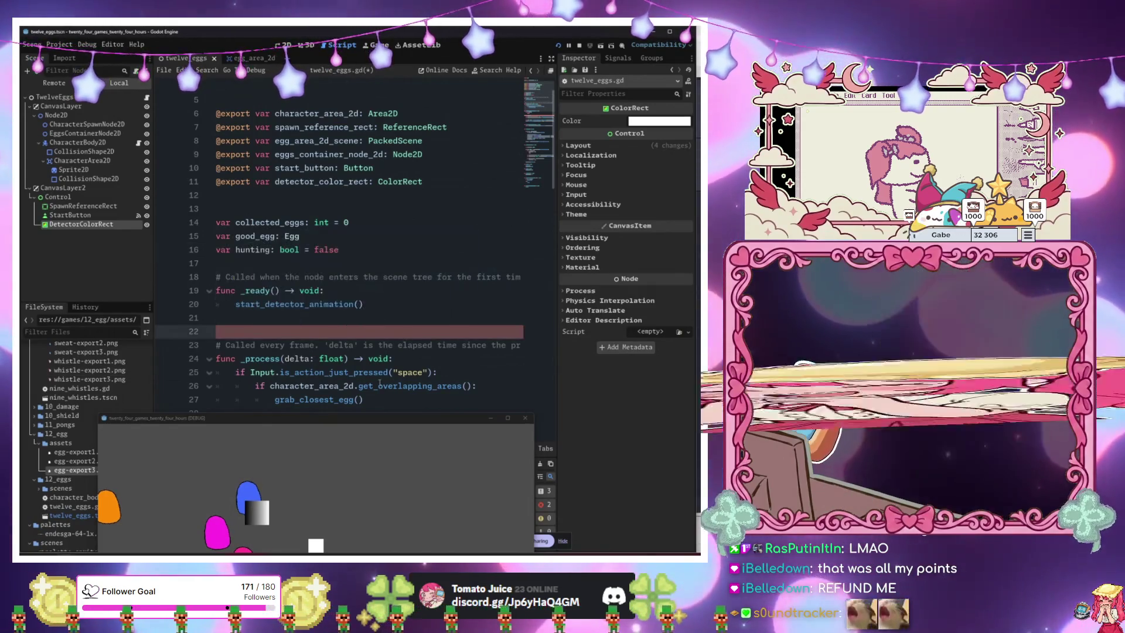
{"action": "left_click", "coordinate": [378, 386]}
{"action": "scroll", "coordinate": [393, 310], "scroll_direction": "down", "scroll_amount": 1}
{"action": "scroll", "coordinate": [393, 310], "scroll_direction": "down", "scroll_amount": 5}
{"action": "mouse_move", "coordinate": [245, 264]}
{"action": "left_mouse_down"}
{"action": "mouse_move", "coordinate": [265, 304]}
{"action": "mouse_move", "coordinate": [396, 321]}
{"action": "left_mouse_up"}
{"action": "key", "text": "Tab"}
{"action": "left_click", "coordinate": [363, 304]}
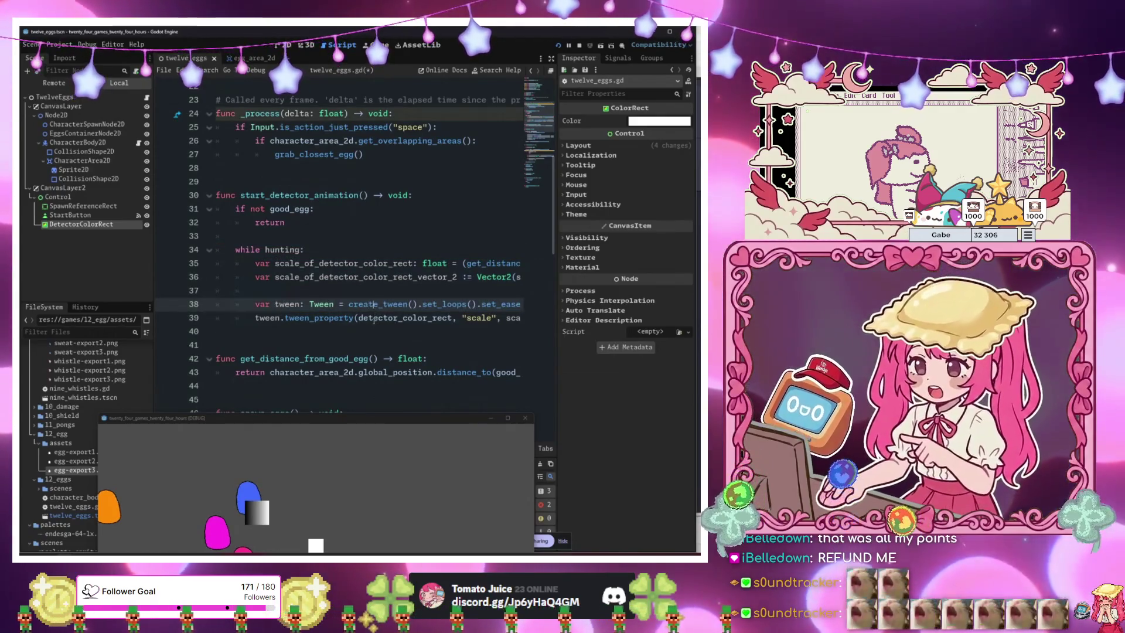
Add await get_tree().create_timer(1.0).timeout after the tween code and run the game
{"action": "left_click", "coordinate": [366, 329]}
{"action": "key", "text": "Return"}
{"action": "type", "text": "await "}
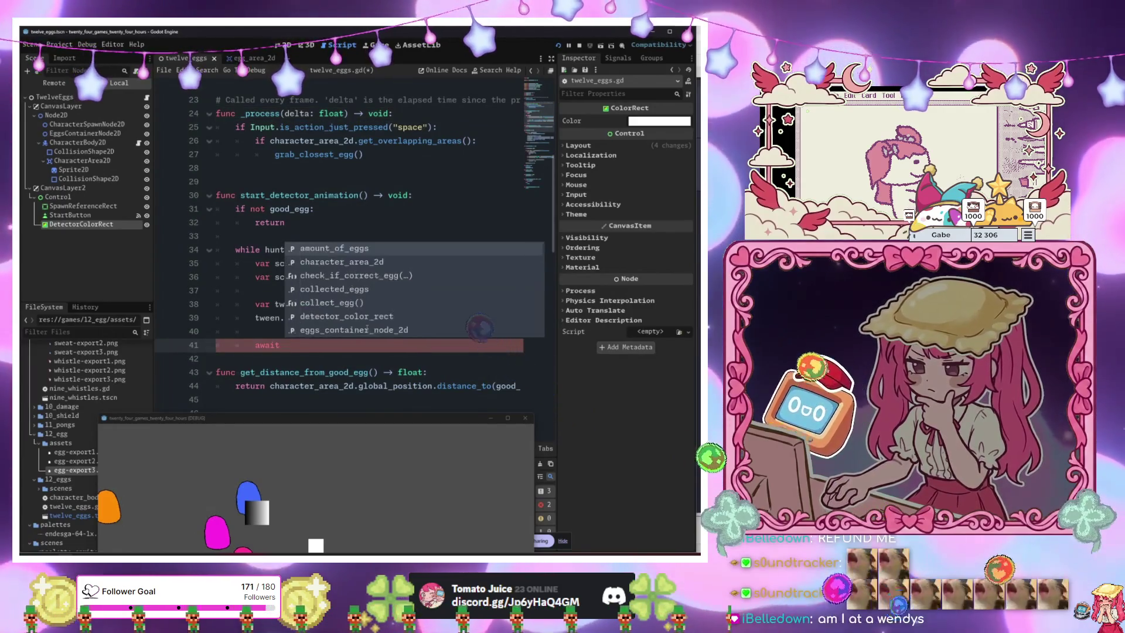
{"action": "type", "text": "get_tree"}
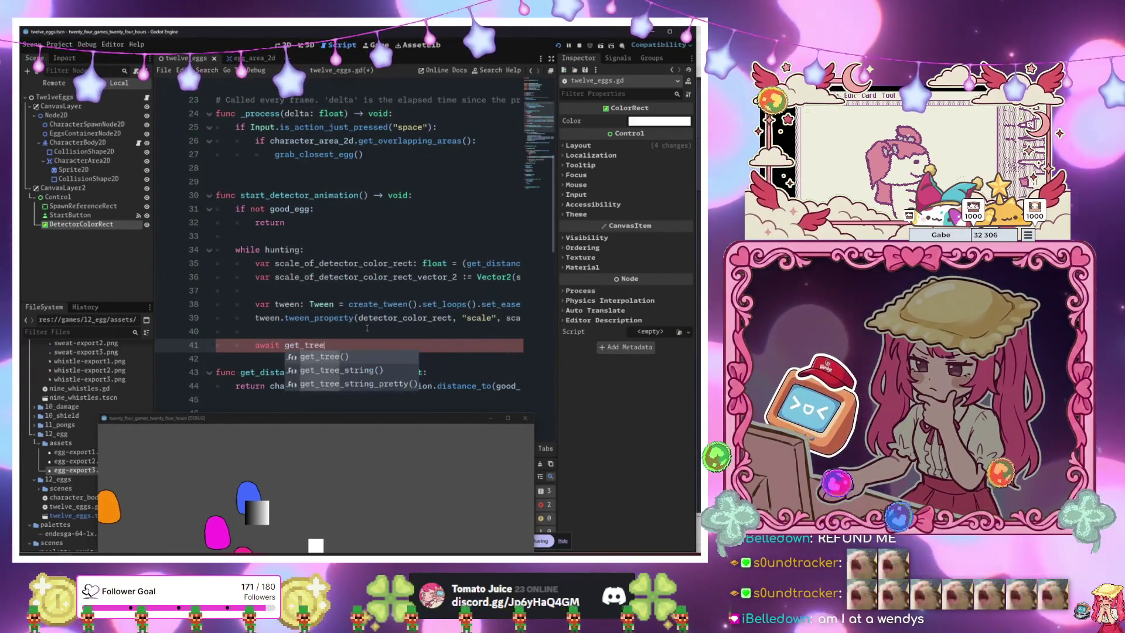
{"action": "key", "text": "Return"}
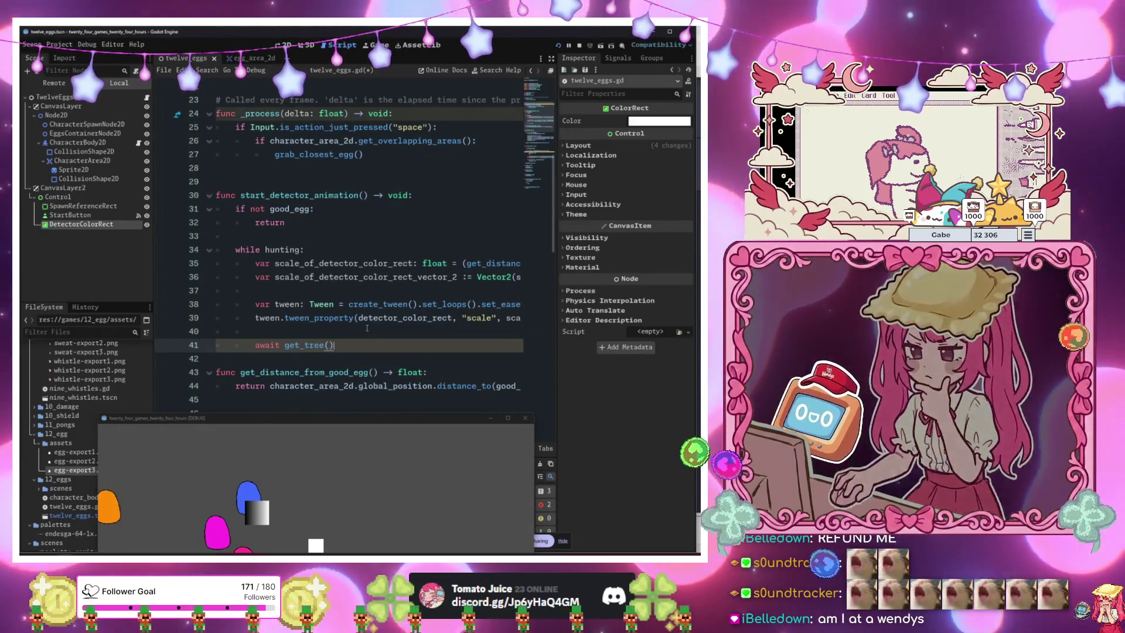
{"action": "type", "text": ".create"}
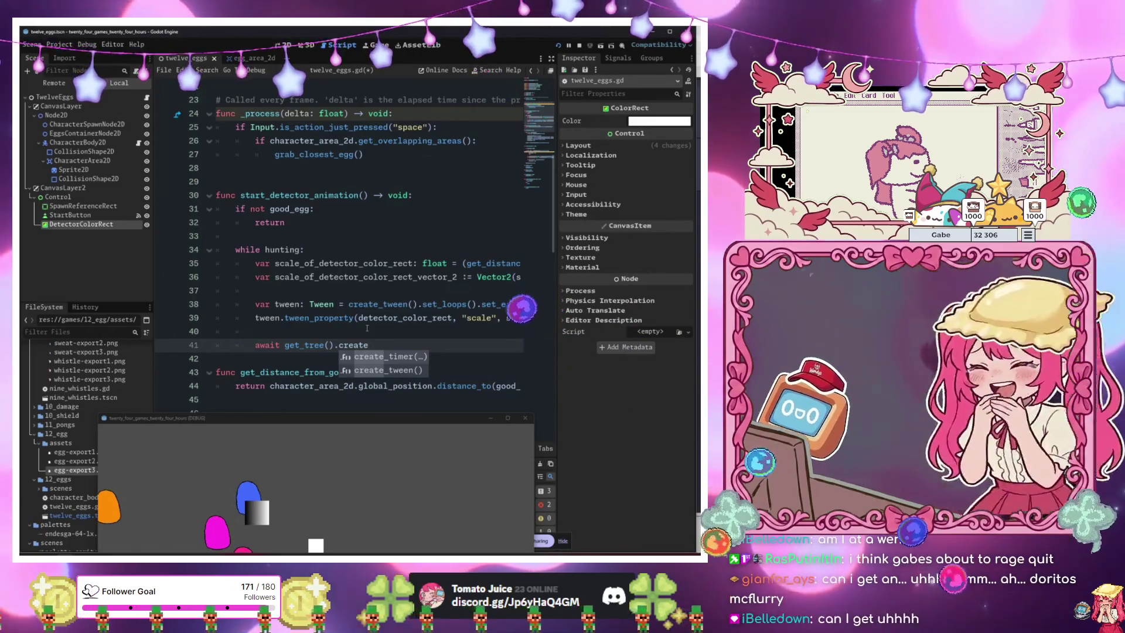
{"action": "key", "text": "Return"}
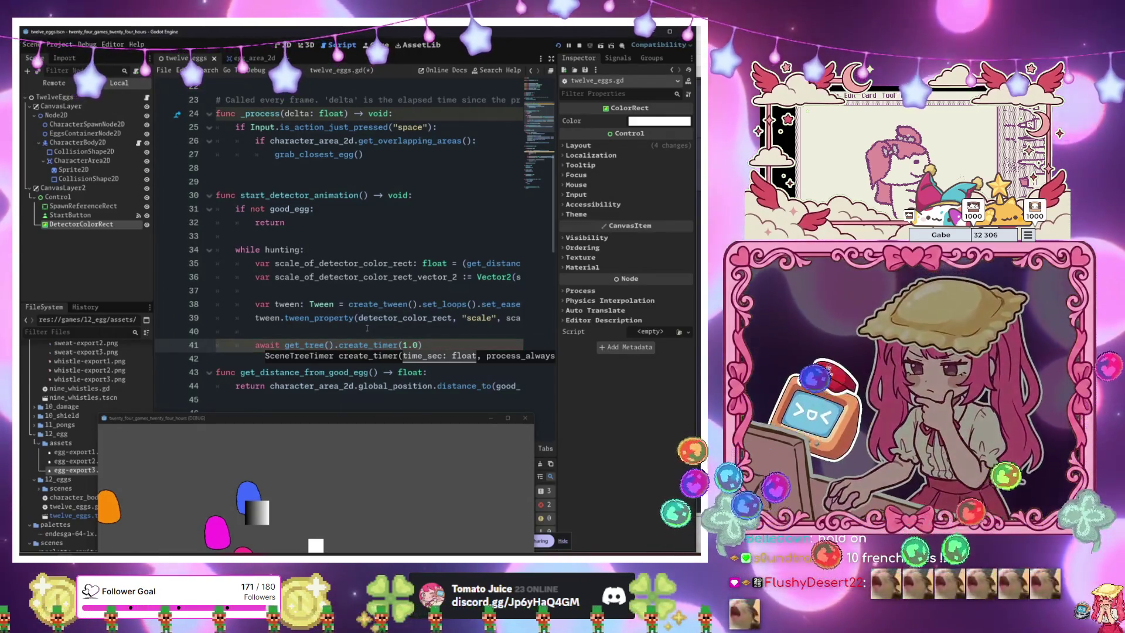
{"action": "type", "text": ".timeout"}
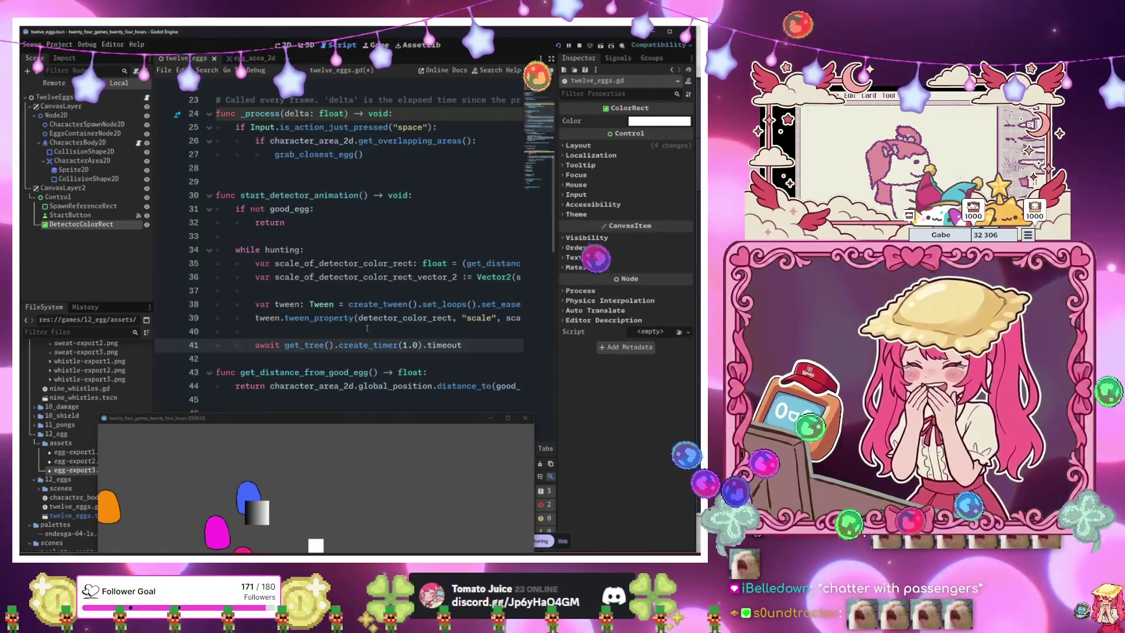
{"action": "left_click", "coordinate": [368, 329]}
{"action": "key", "text": "F5"}
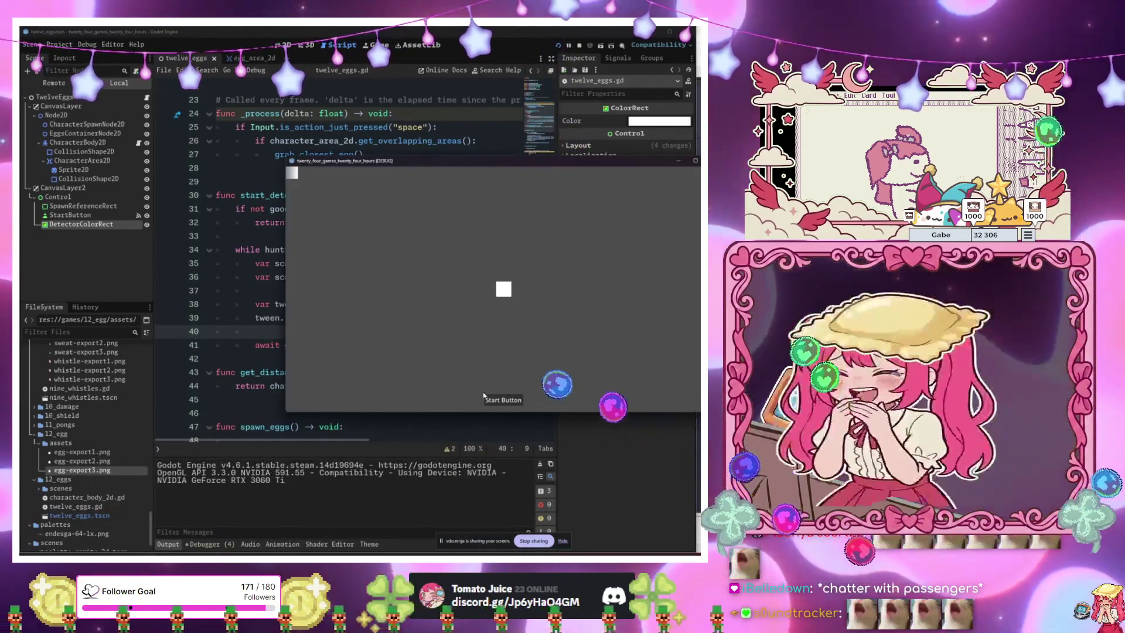
Move the game window aside and place the caret after spawn_eggs() in start()
{"action": "key", "text": "Right"}
{"action": "key", "text": "Down"}
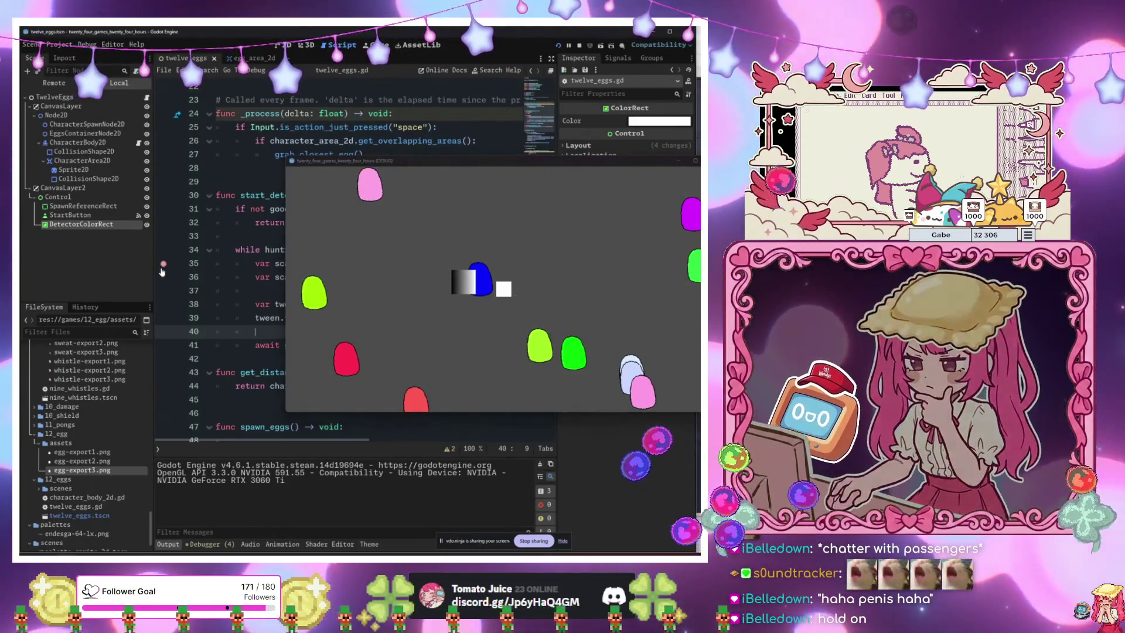
{"action": "mouse_move", "coordinate": [360, 170]}
{"action": "left_mouse_down"}
{"action": "mouse_move", "coordinate": [445, 265]}
{"action": "mouse_move", "coordinate": [474, 274]}
{"action": "left_mouse_up"}
{"action": "left_click", "coordinate": [340, 236]}
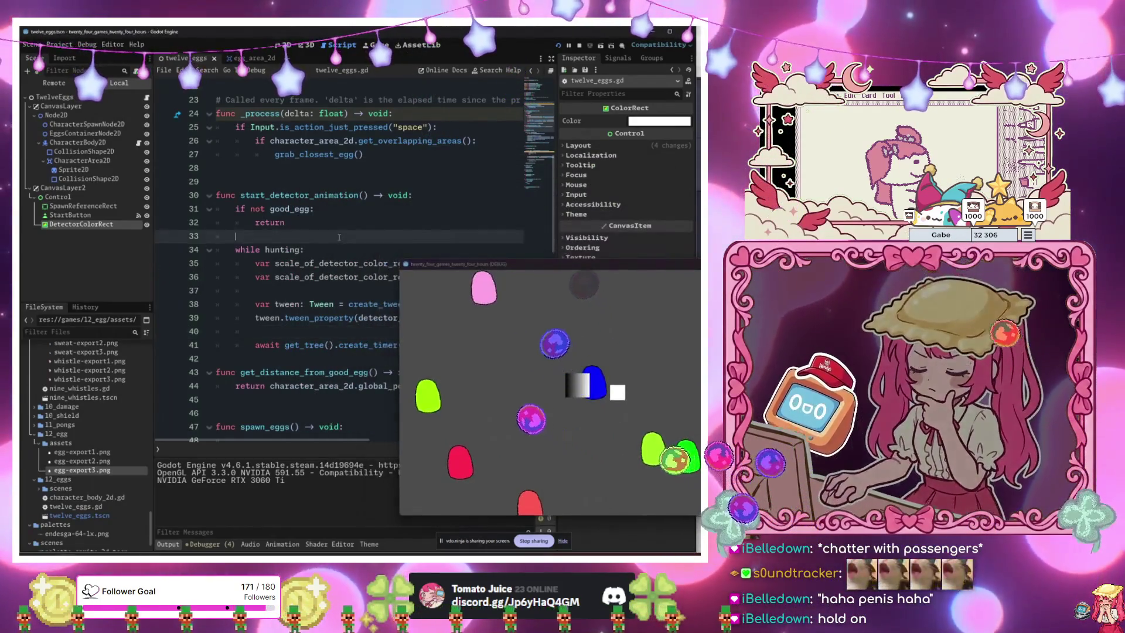
{"action": "scroll", "coordinate": [340, 236], "scroll_direction": "up", "scroll_amount": 3}
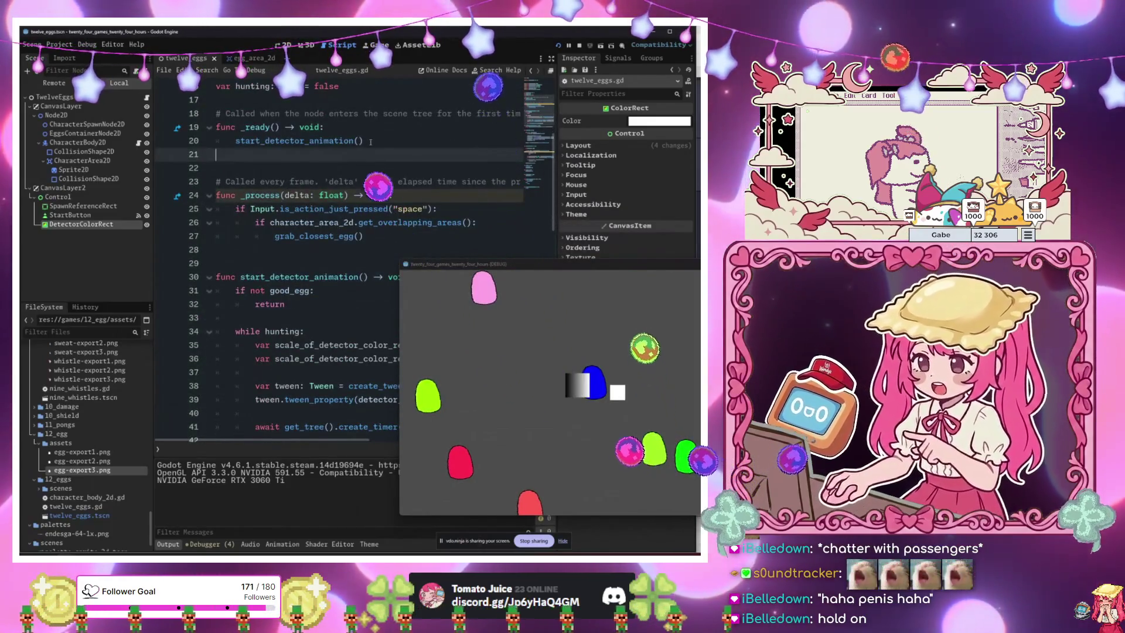
{"action": "left_click_drag", "start_coordinate": [364, 140], "coordinate": [232, 146]}
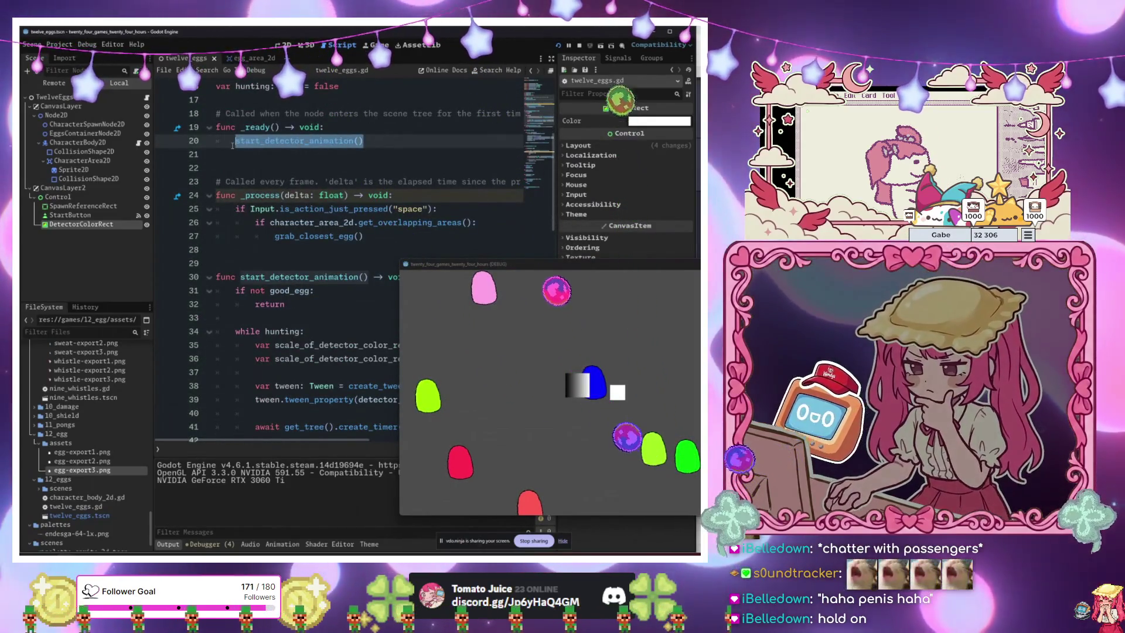
{"action": "scroll", "coordinate": [314, 215], "scroll_direction": "down", "scroll_amount": 4}
{"action": "scroll", "coordinate": [315, 215], "scroll_direction": "down", "scroll_amount": 12}
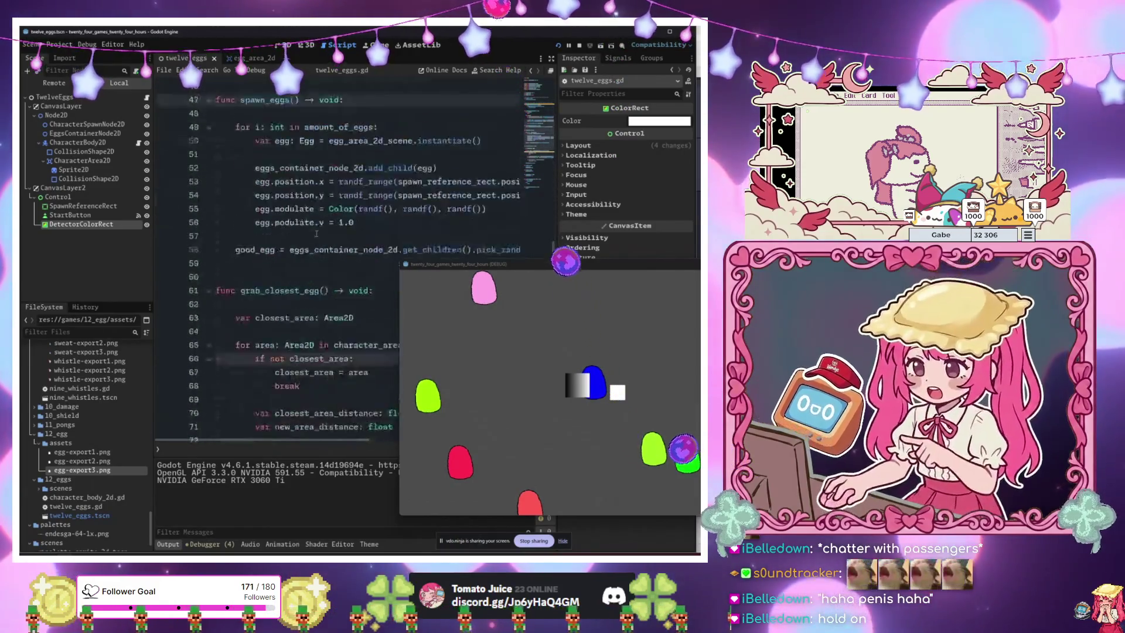
{"action": "left_click", "coordinate": [338, 304]}
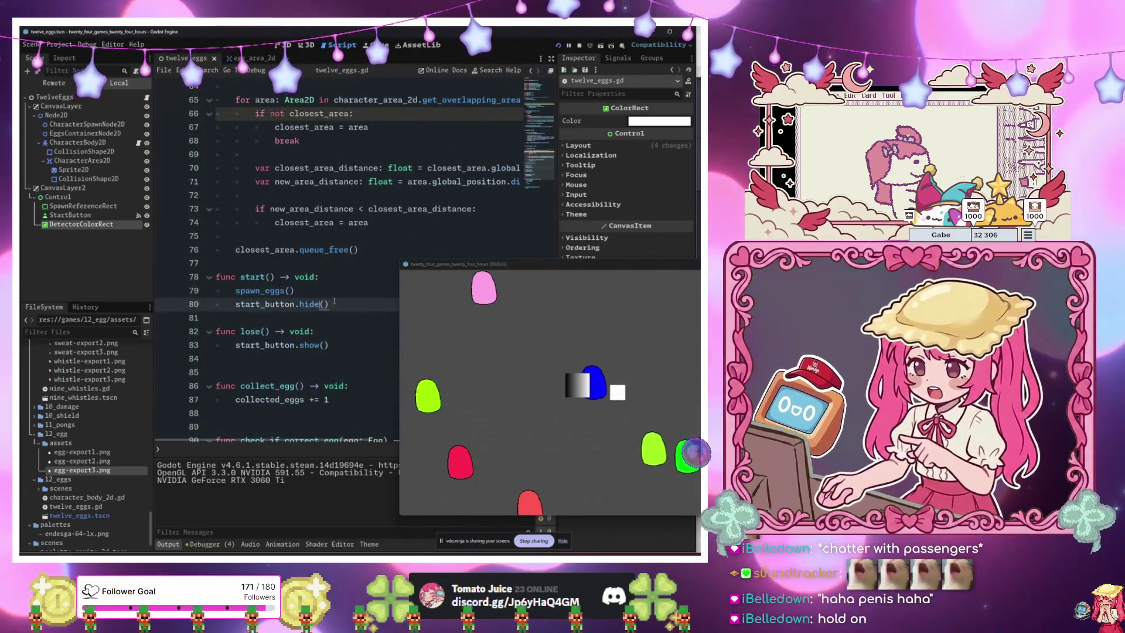
{"action": "left_click", "coordinate": [336, 291]}
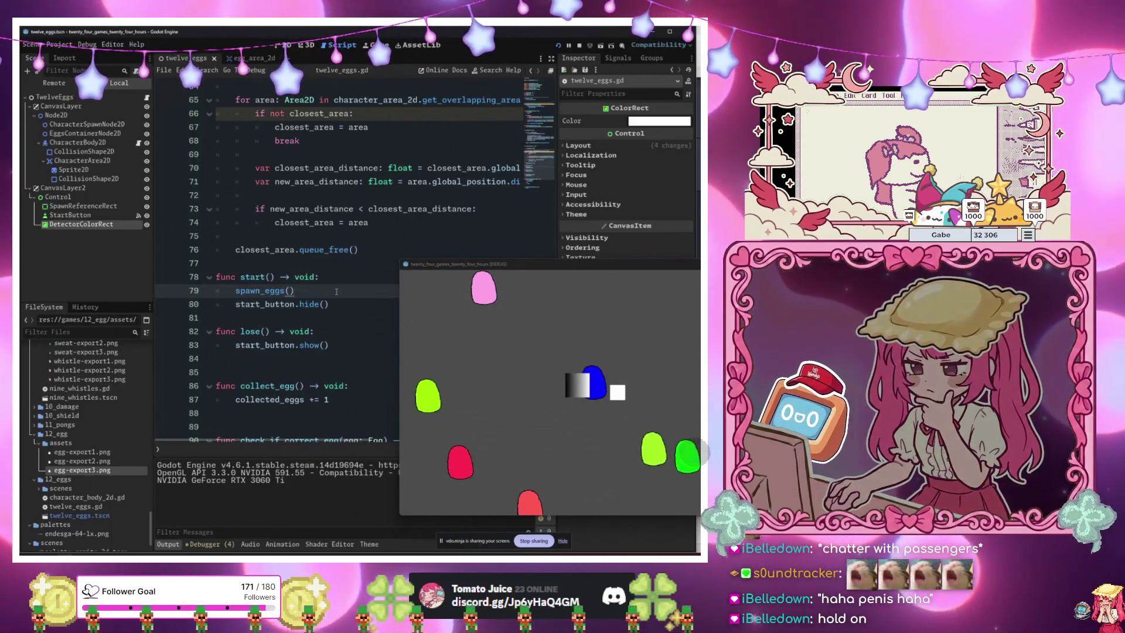
Add hunting = true on a new line above spawn_eggs() in start()
{"action": "key", "text": "Return"}
{"action": "type", "text": "hidi"}
{"action": "key", "text": "BackSpace"}
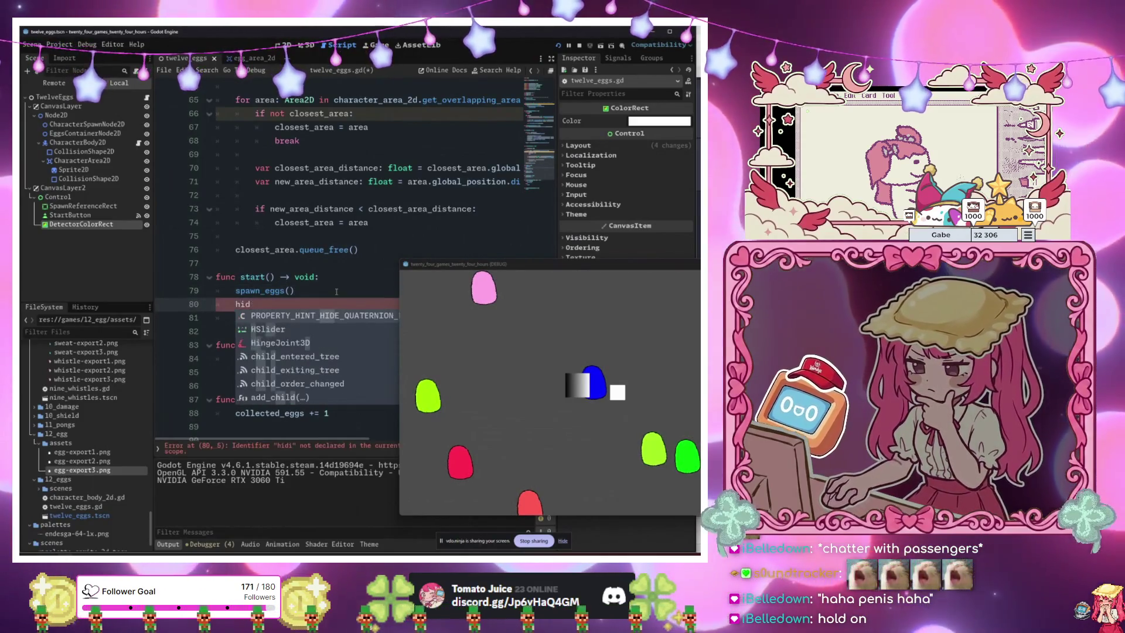
{"action": "key", "text": "BackSpace"}
{"action": "key", "text": "BackSpace"}
{"action": "key", "text": "BackSpace"}
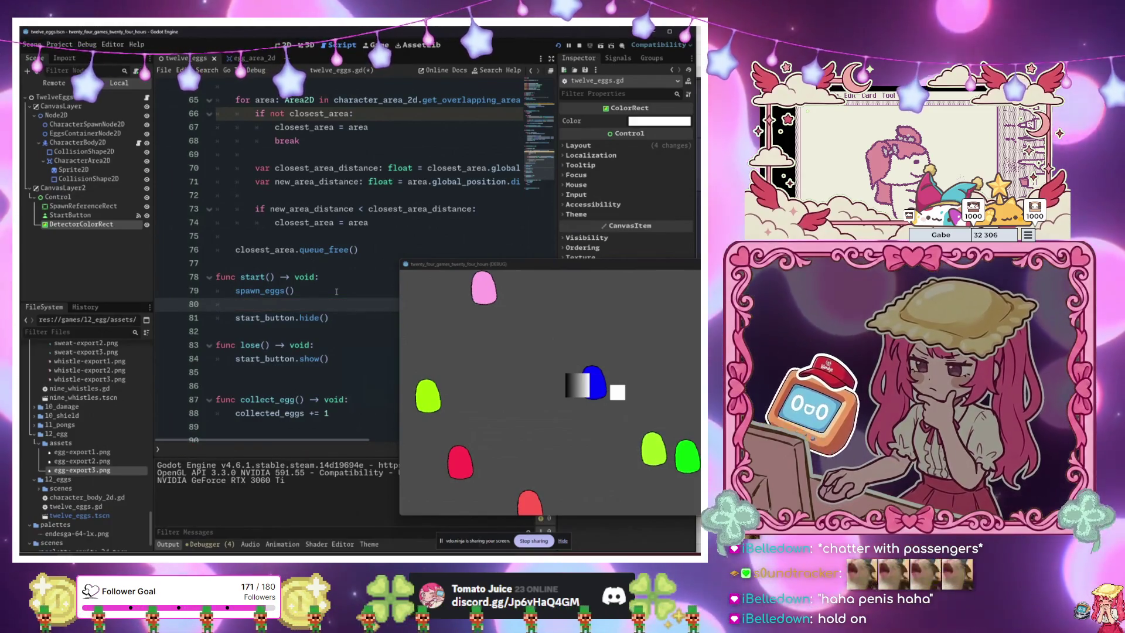
{"action": "key", "text": "BackSpace"}
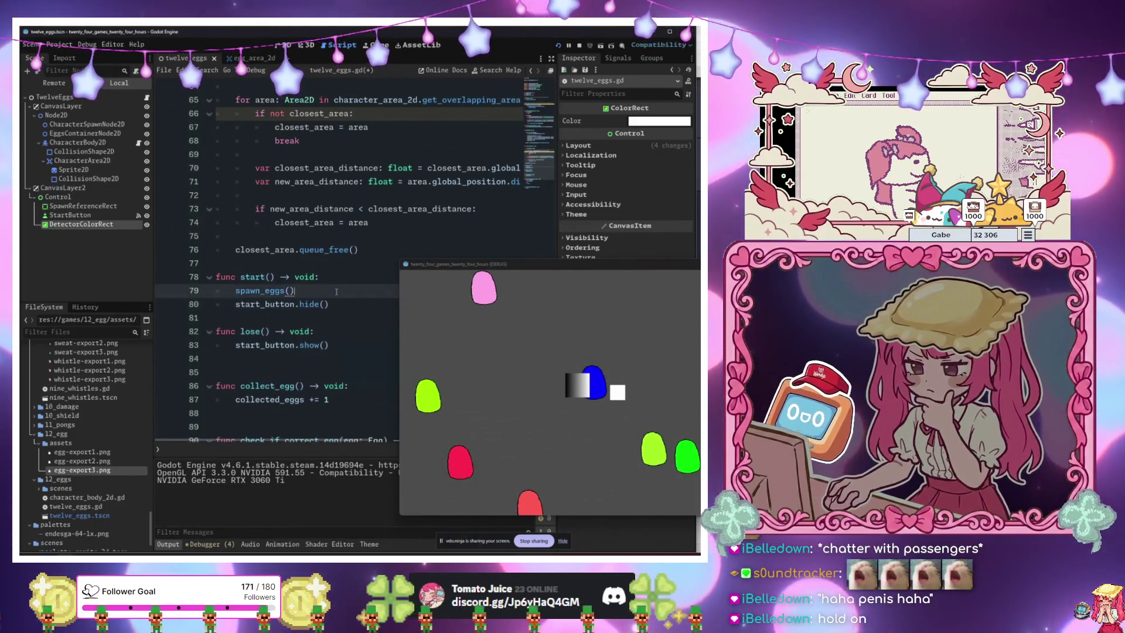
{"action": "key", "text": "Return"}
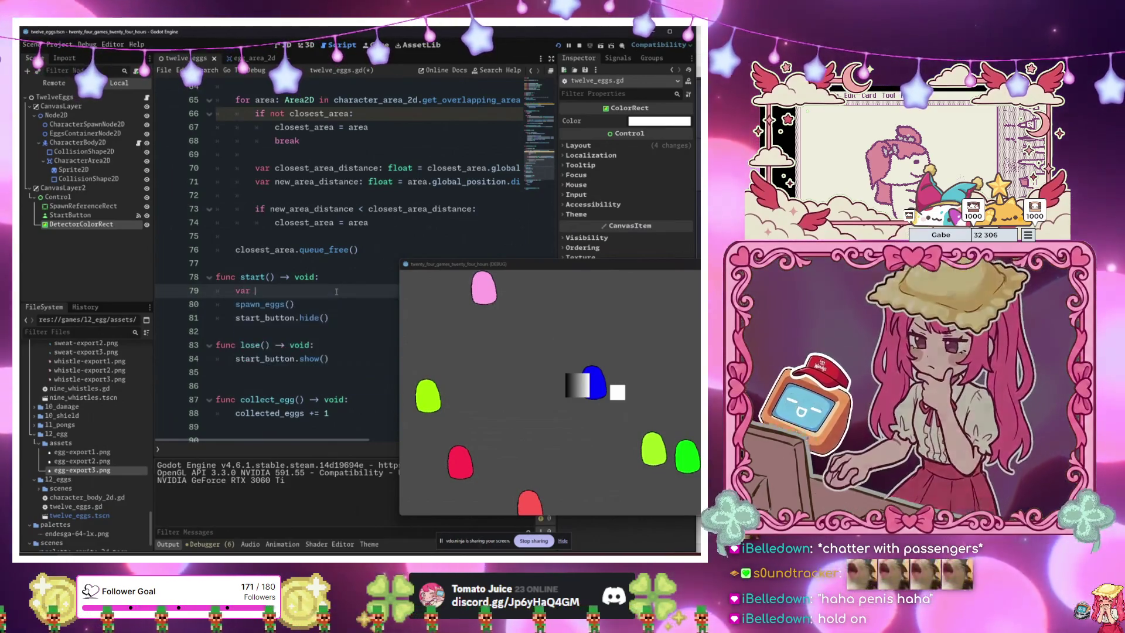
{"action": "key", "text": "BackSpace"}
{"action": "type", "text": "hunt"}
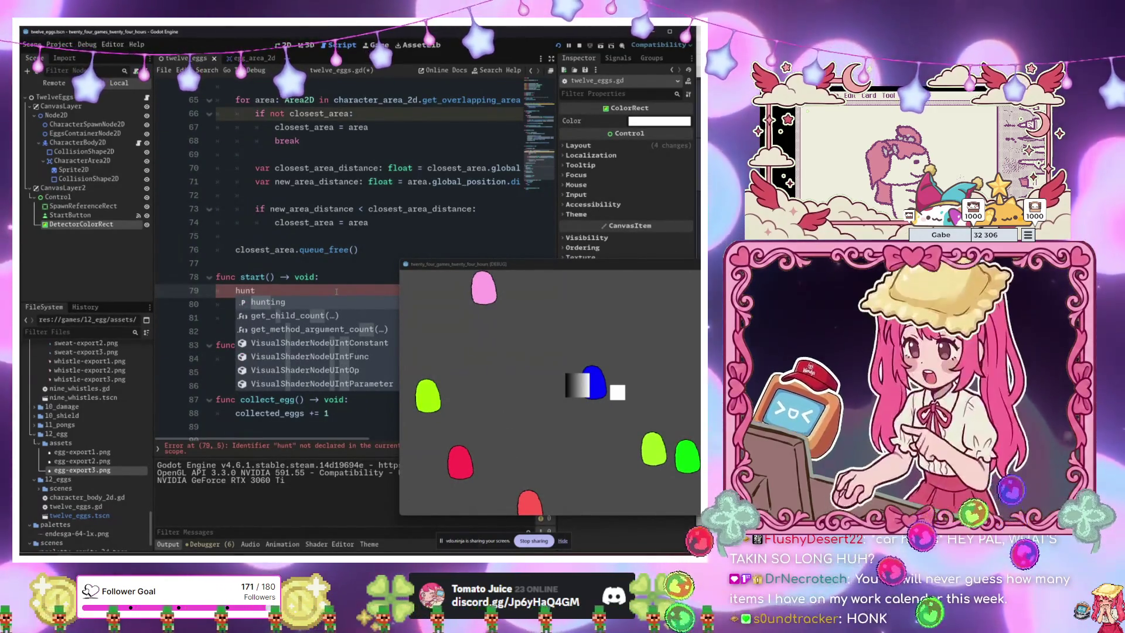
{"action": "key", "text": "Return"}
{"action": "type", "text": "= true"}
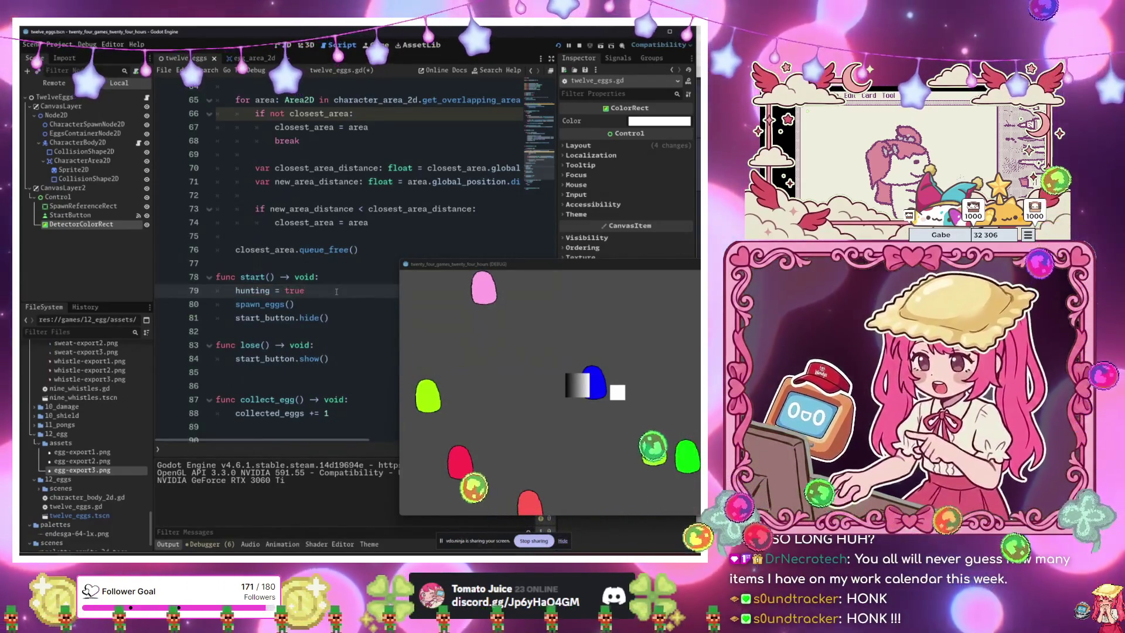
{"action": "left_click", "coordinate": [321, 310]}
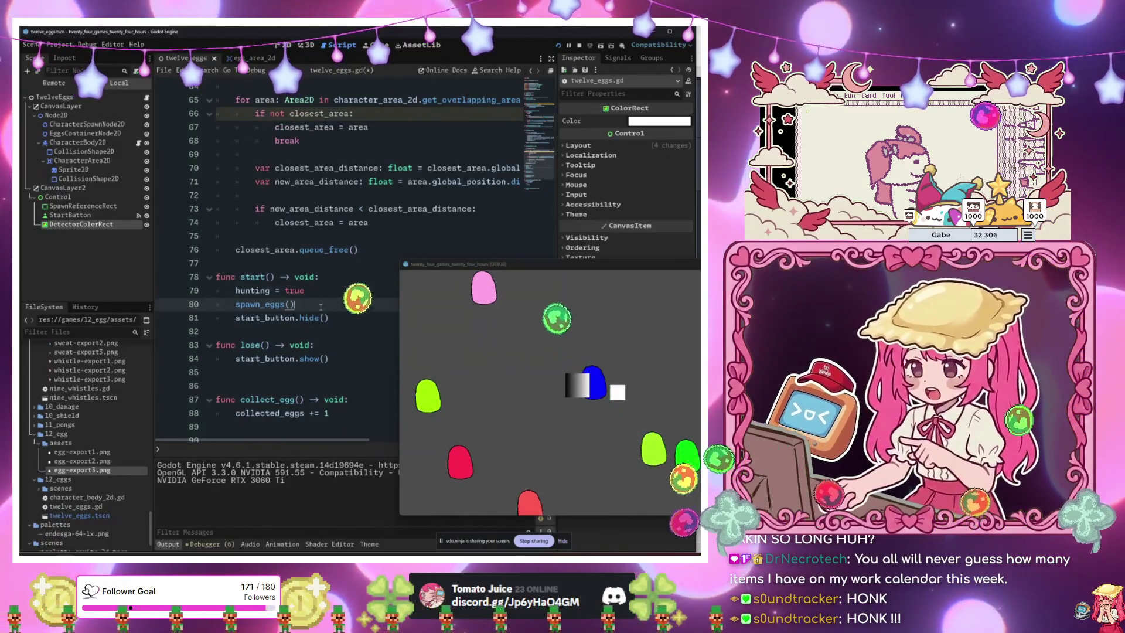
Call start_detector_animation() after spawn_eggs() and relaunch the game
{"action": "scroll", "coordinate": [322, 311], "scroll_direction": "up", "scroll_amount": 13}
{"action": "scroll", "coordinate": [320, 307], "scroll_direction": "up", "scroll_amount": 4}
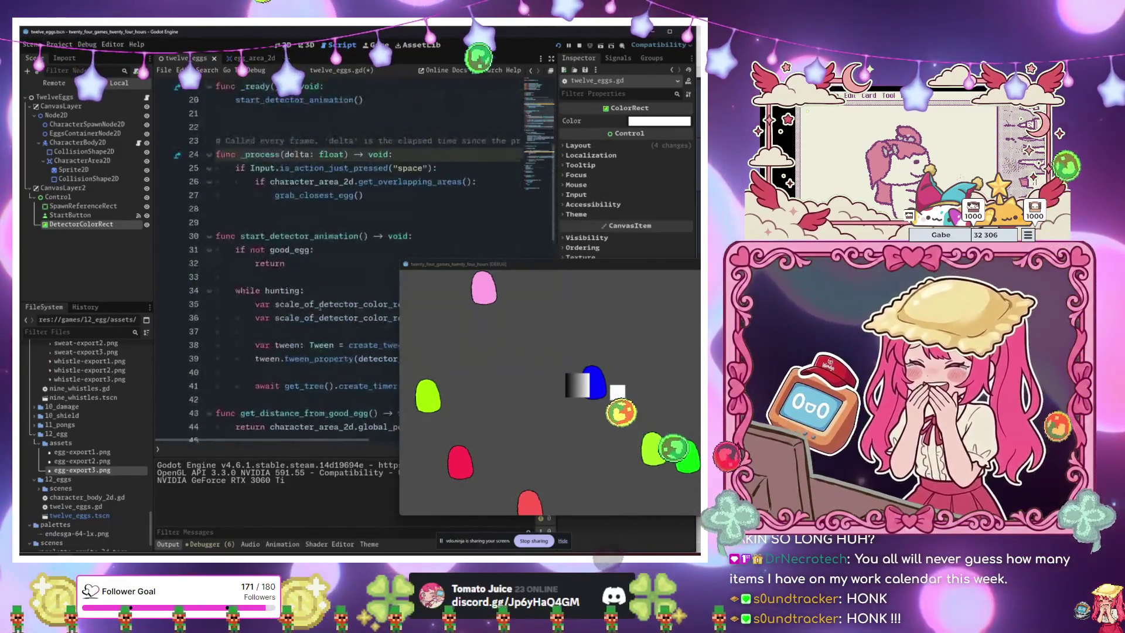
{"action": "left_click_drag", "start_coordinate": [366, 181], "coordinate": [233, 186]}
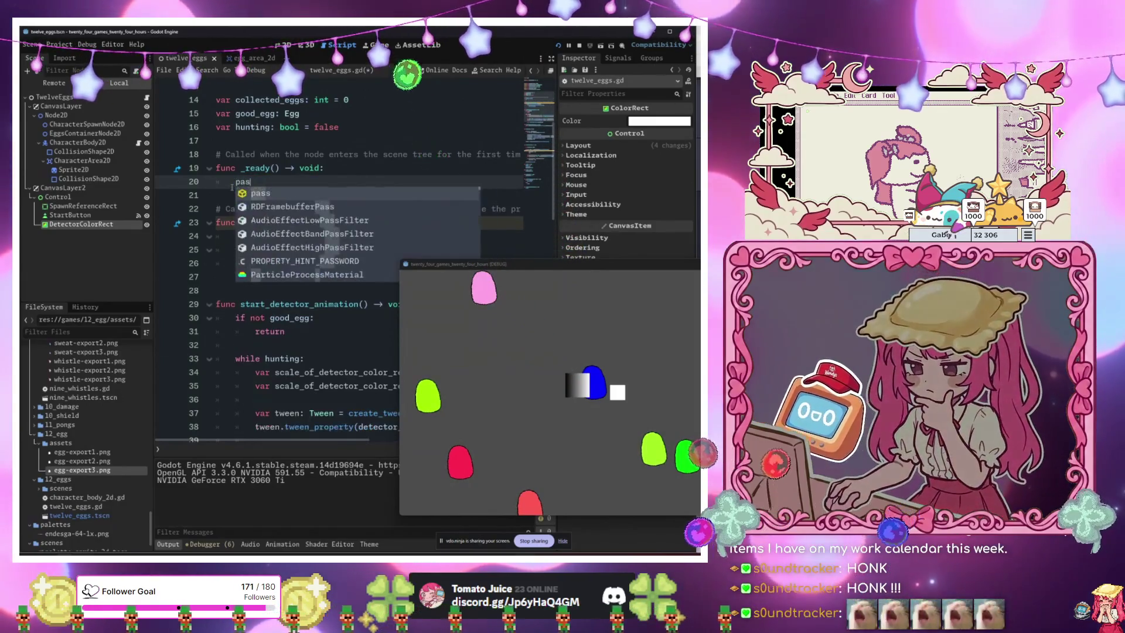
{"action": "scroll", "coordinate": [293, 234], "scroll_direction": "down", "scroll_amount": 15}
{"action": "scroll", "coordinate": [342, 248], "scroll_direction": "down", "scroll_amount": 4}
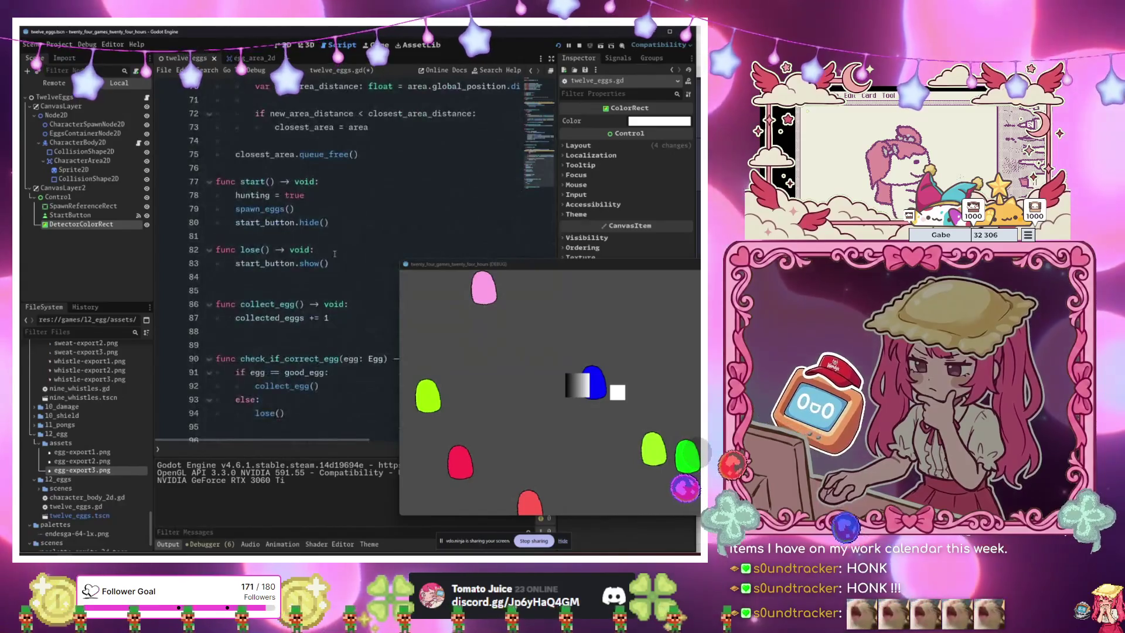
{"action": "left_click", "coordinate": [360, 213]}
{"action": "key", "text": "Return"}
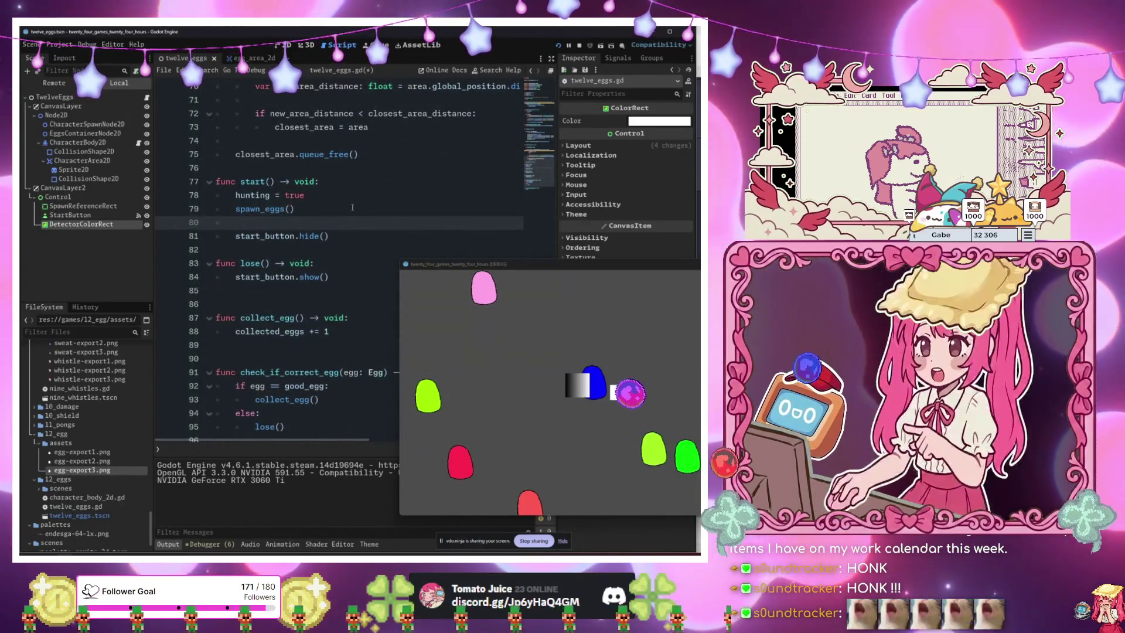
{"action": "type", "text": "start_d"}
{"action": "key", "text": "Return"}
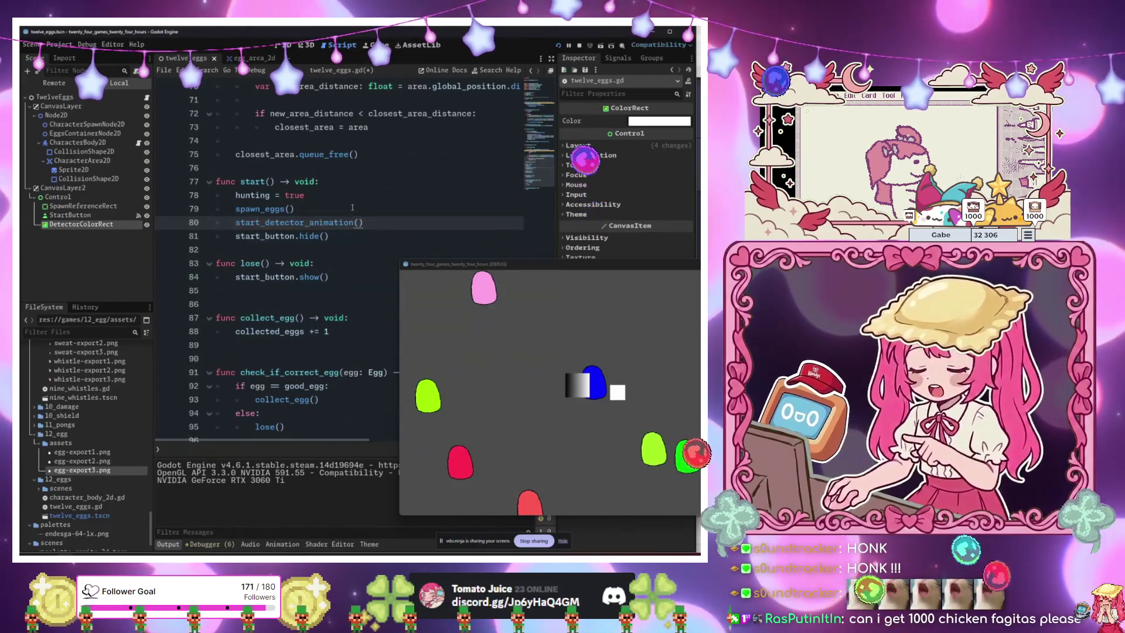
{"action": "left_click", "coordinate": [352, 207]}
{"action": "key", "text": "F5"}
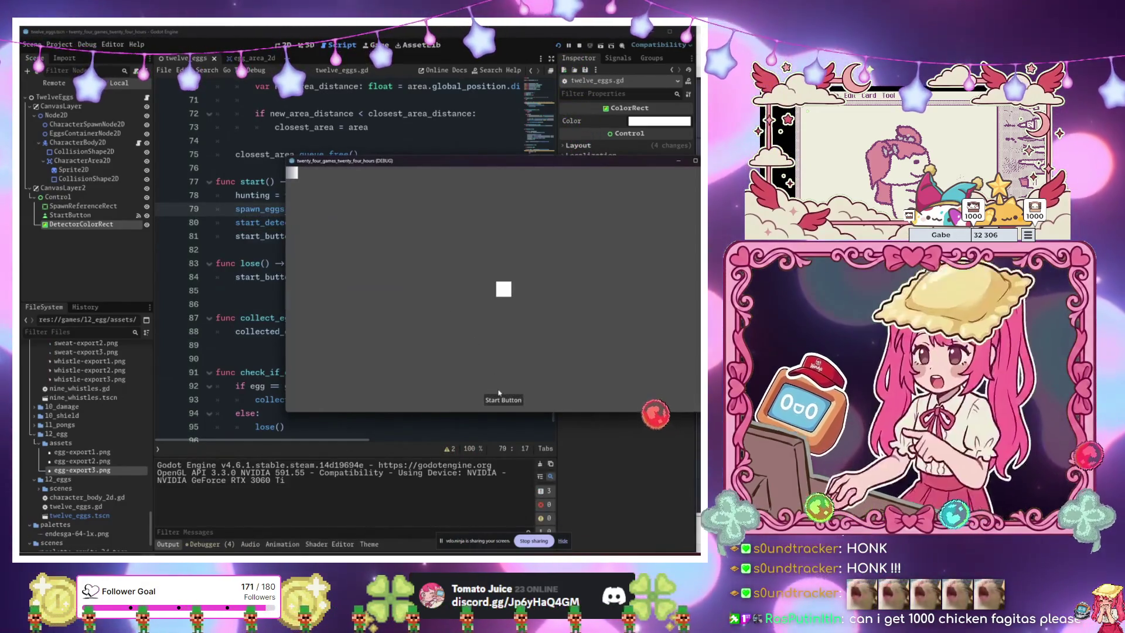
Start a round to see the oversized detector rectangle, then stop the game
{"action": "left_click", "coordinate": [501, 396]}
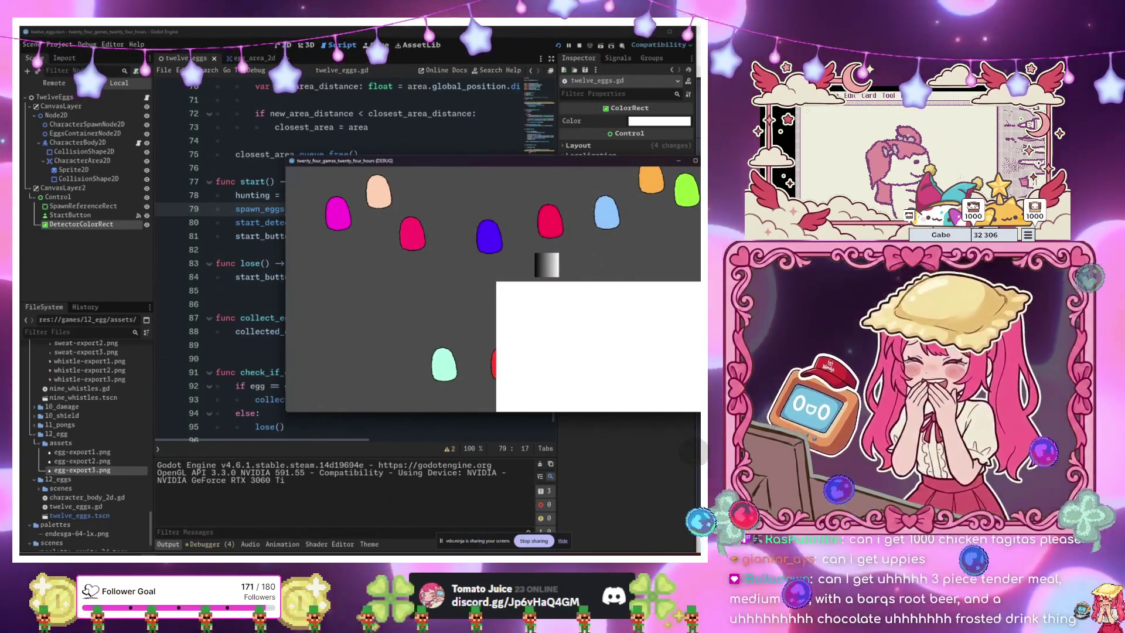
{"action": "key", "text": "F8"}
{"action": "left_click", "coordinate": [413, 148]}
Zoom into the 2D scene and inspect DetectorColorRect's and StartButton's properties
{"action": "left_click", "coordinate": [284, 46]}
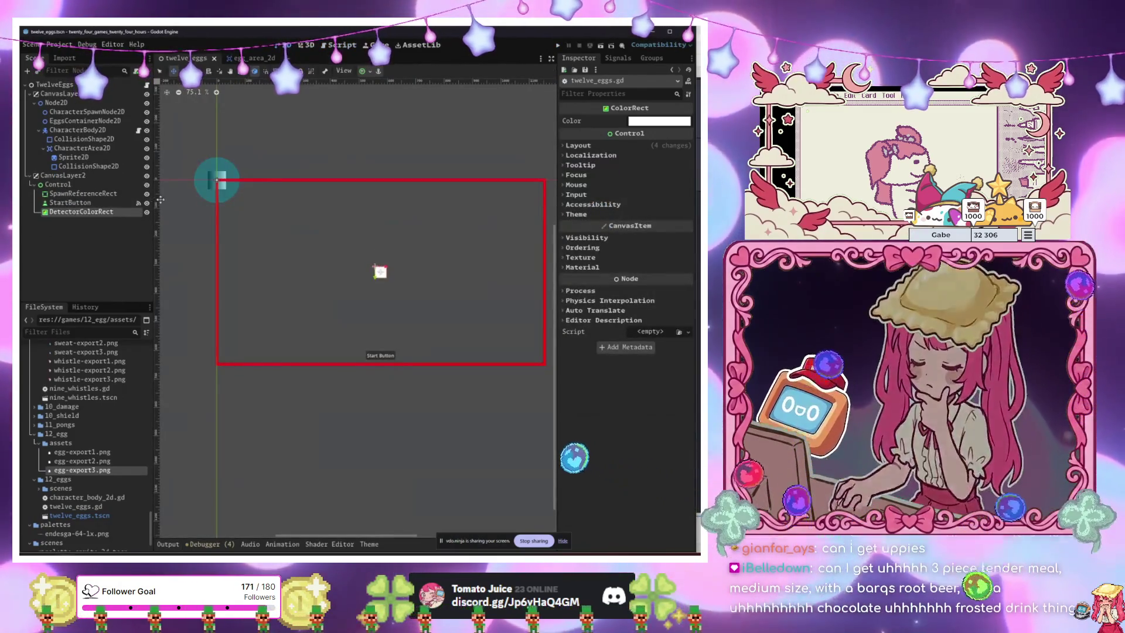
{"action": "scroll", "coordinate": [213, 232], "scroll_direction": "up", "scroll_amount": 4}
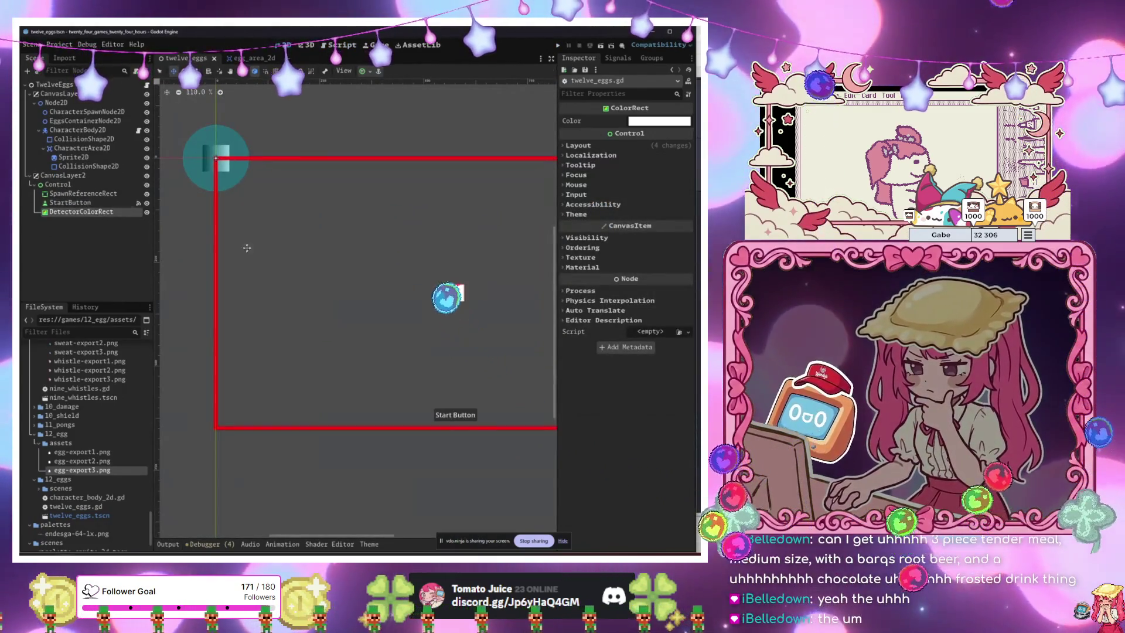
{"action": "scroll", "coordinate": [310, 256], "scroll_direction": "up", "scroll_amount": 2}
{"action": "scroll", "coordinate": [351, 369], "scroll_direction": "up", "scroll_amount": 3}
{"action": "left_click_drag", "start_coordinate": [359, 375], "coordinate": [239, 360]}
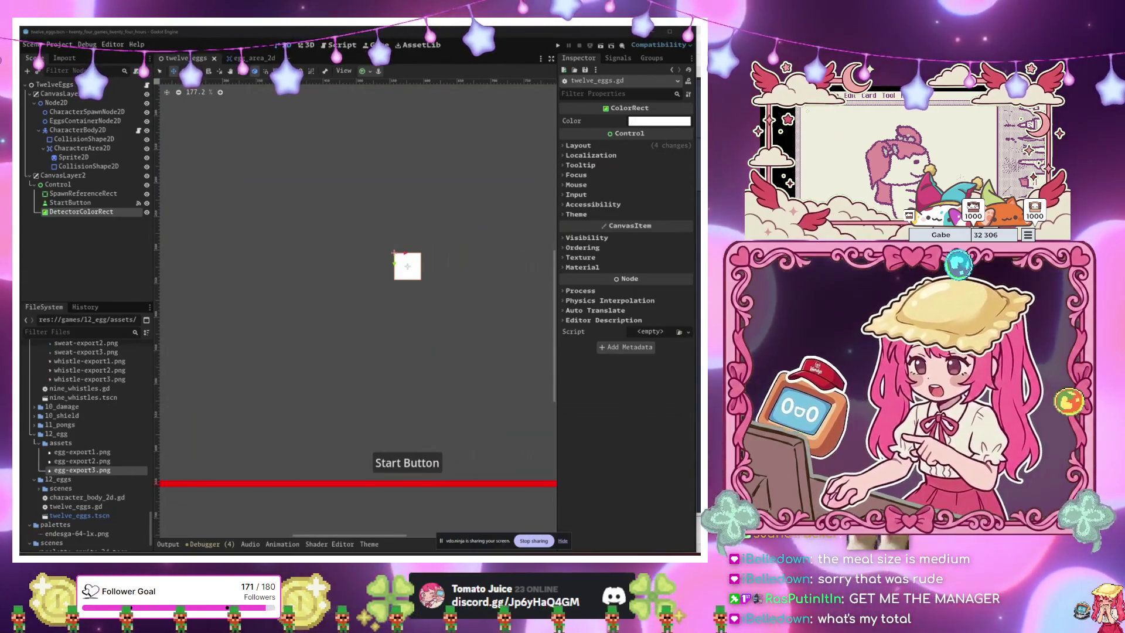
{"action": "left_click", "coordinate": [91, 214]}
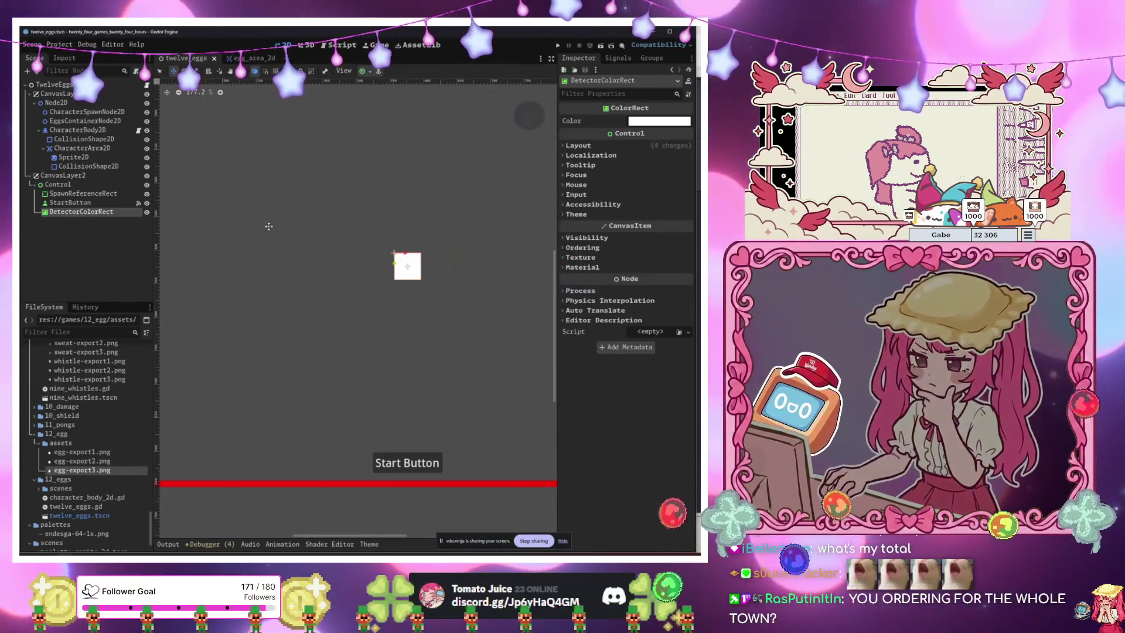
{"action": "left_click", "coordinate": [71, 202]}
Inspect DetectorColorRect's Layout and Transform: 40×40 size and scale of 1
{"action": "left_click", "coordinate": [81, 212]}
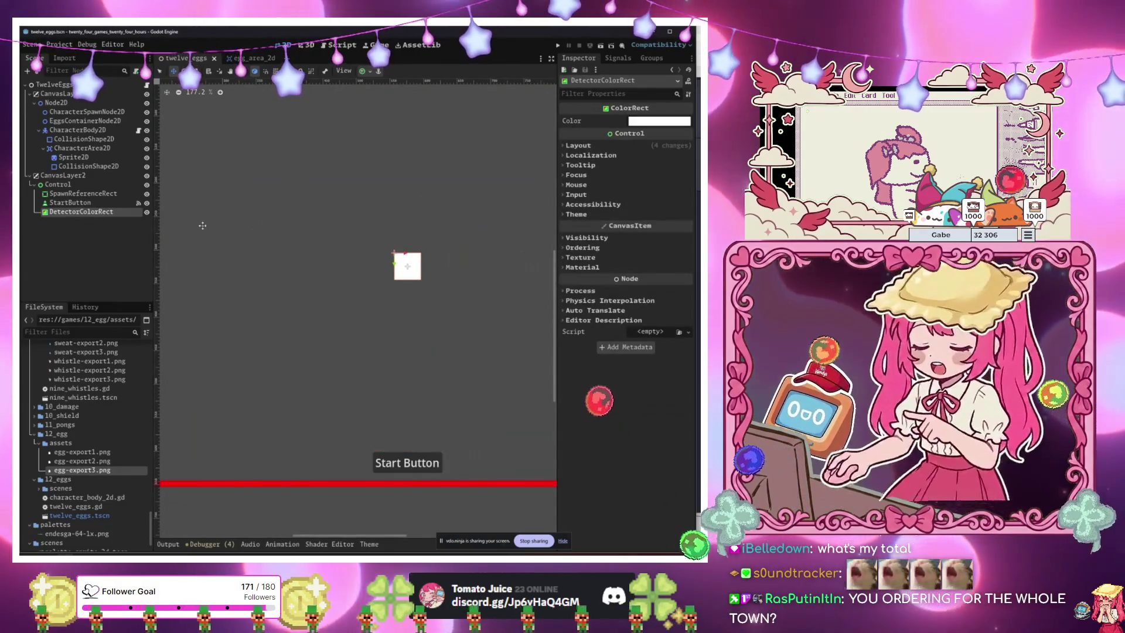
{"action": "left_click", "coordinate": [578, 146]}
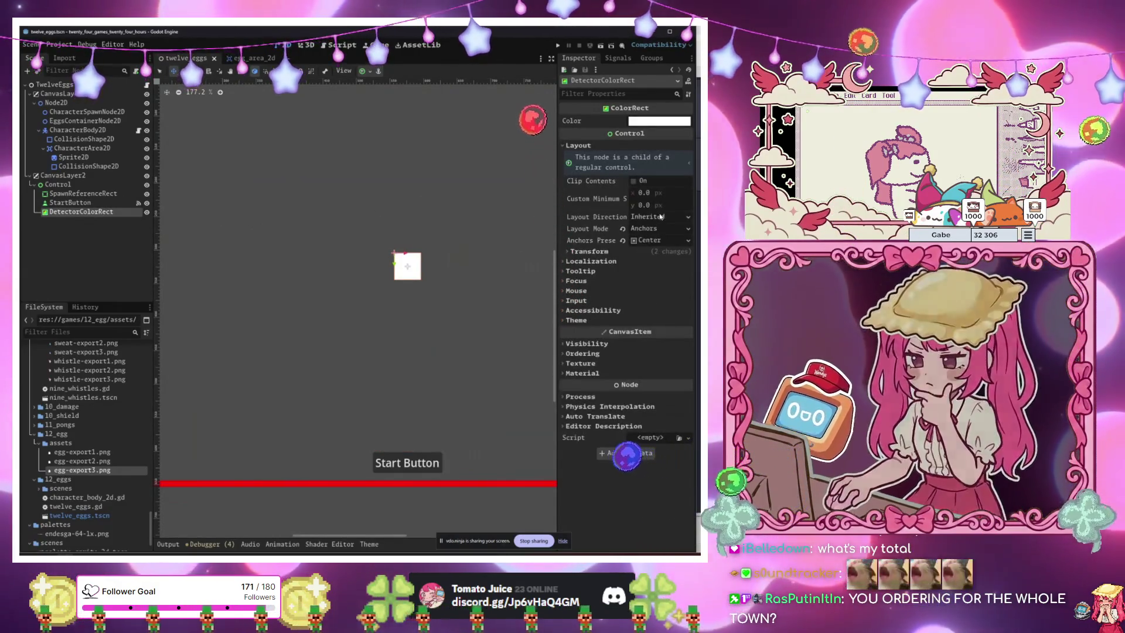
{"action": "left_click", "coordinate": [620, 252]}
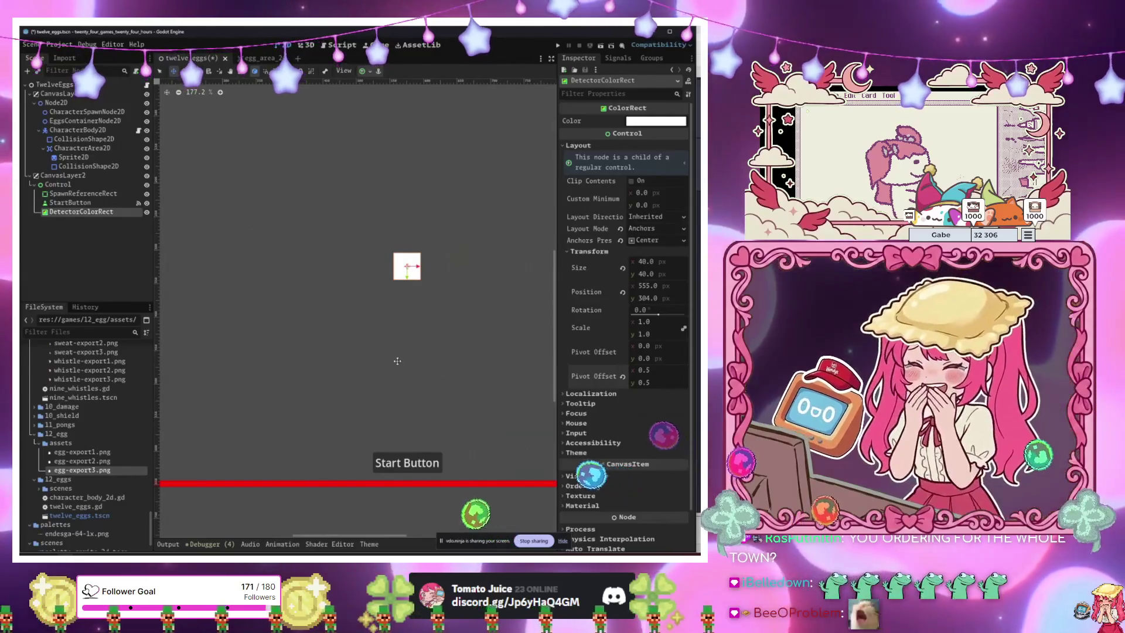
Test-run the game, stop it, and go back to spawn_eggs() in twelve_eggs.gd
{"action": "key", "text": "F6"}
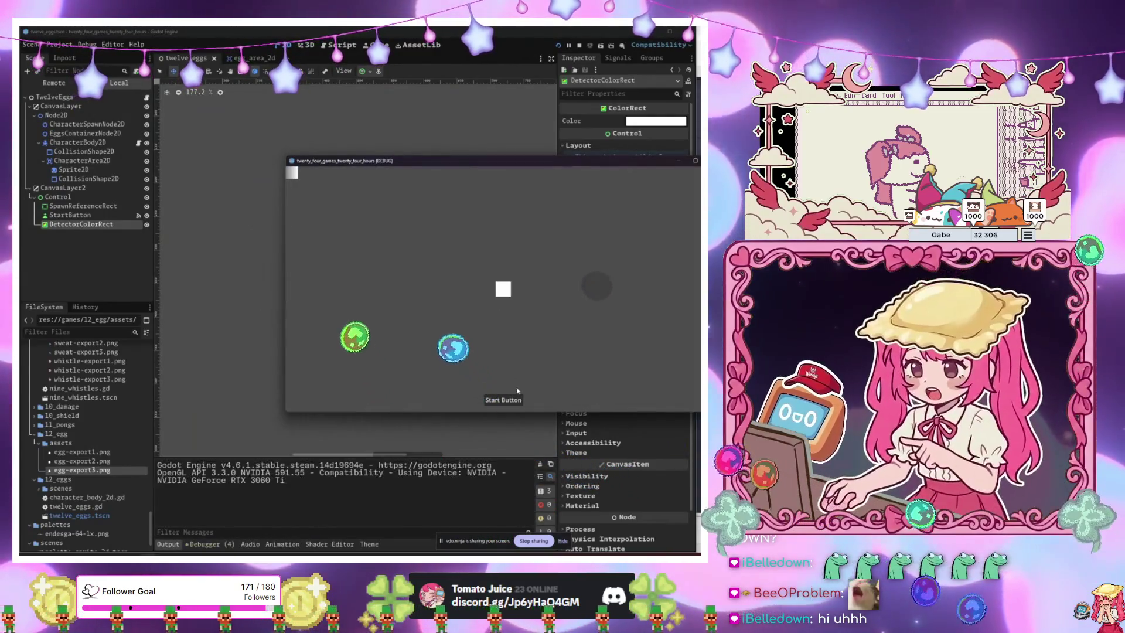
{"action": "key", "text": "F8"}
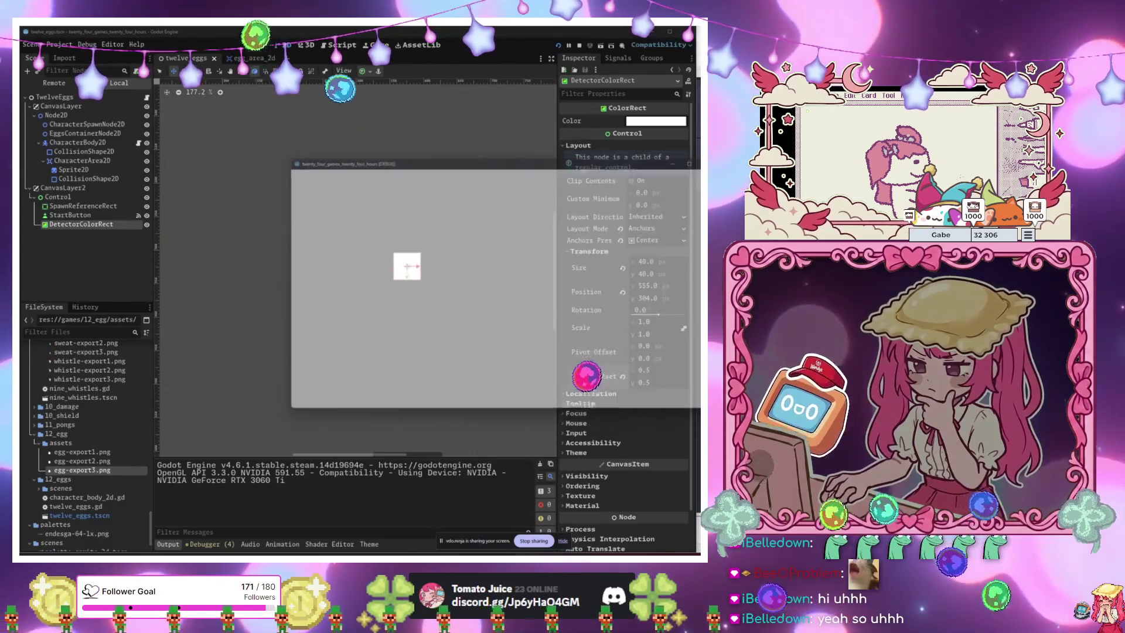
{"action": "left_click", "coordinate": [147, 85]}
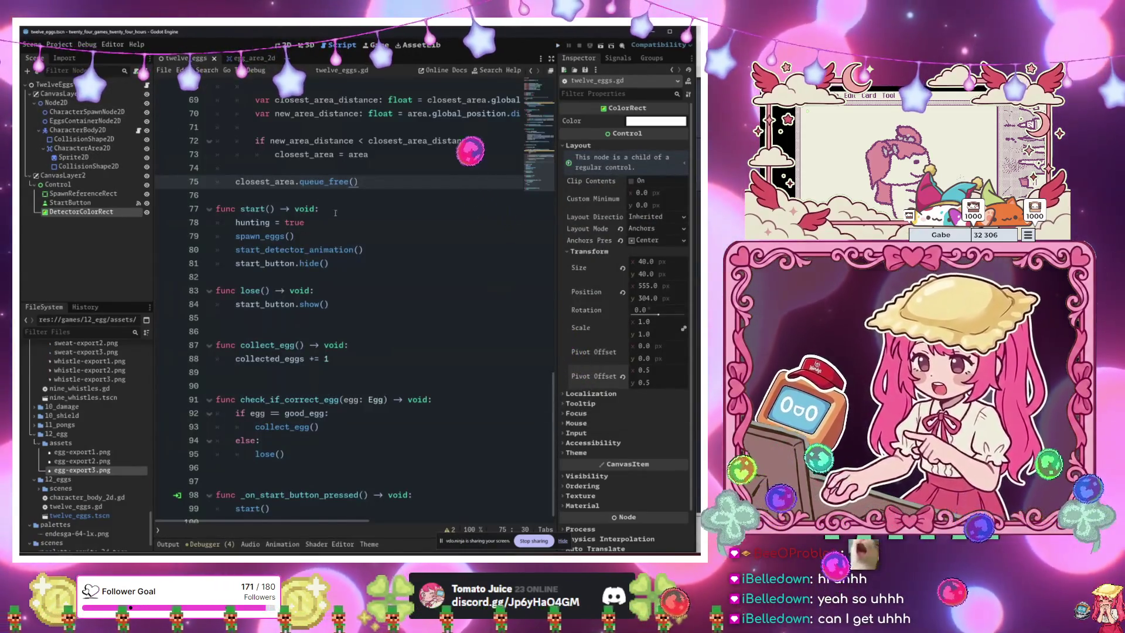
{"action": "scroll", "coordinate": [335, 213], "scroll_direction": "up", "scroll_amount": 9}
{"action": "left_click_drag", "start_coordinate": [425, 223], "coordinate": [497, 224]}
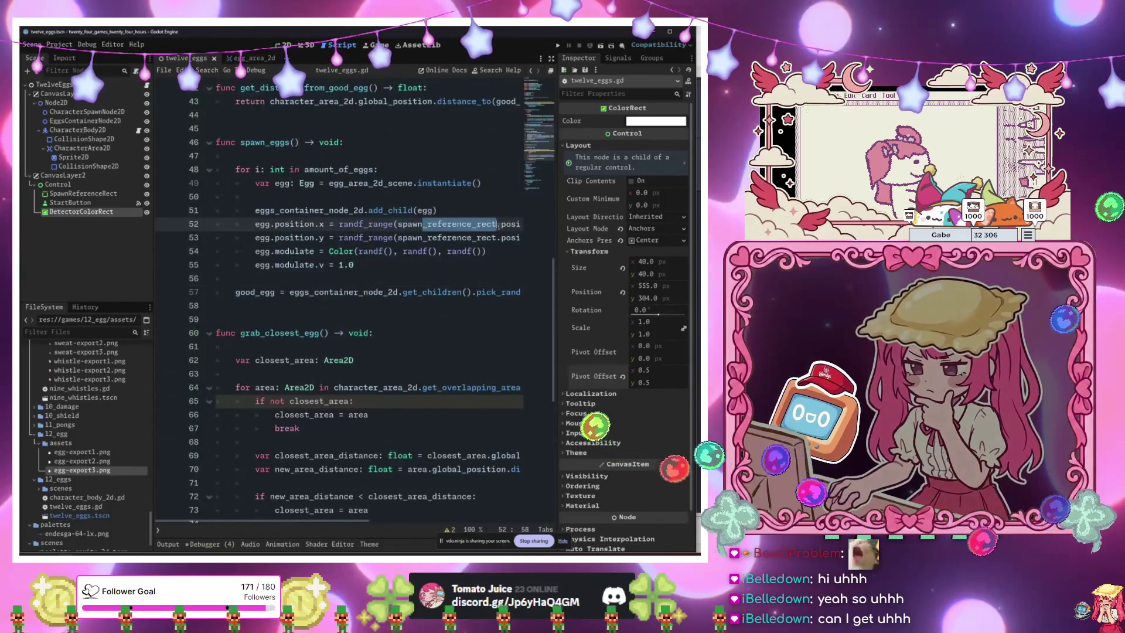
{"action": "left_click", "coordinate": [312, 197]}
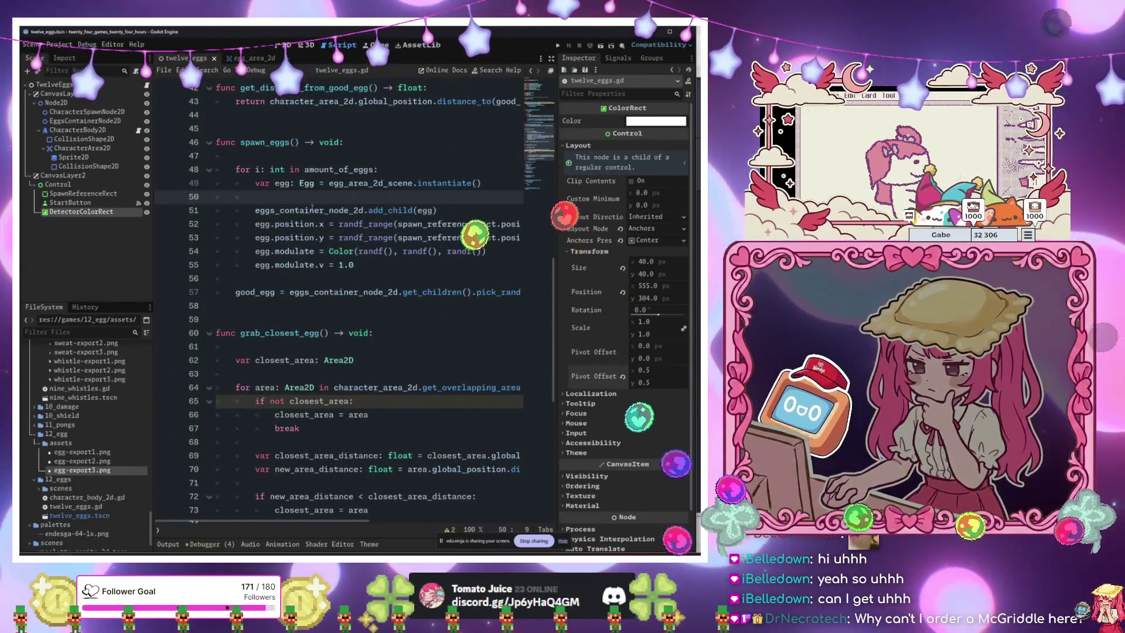
{"action": "left_click", "coordinate": [381, 292]}
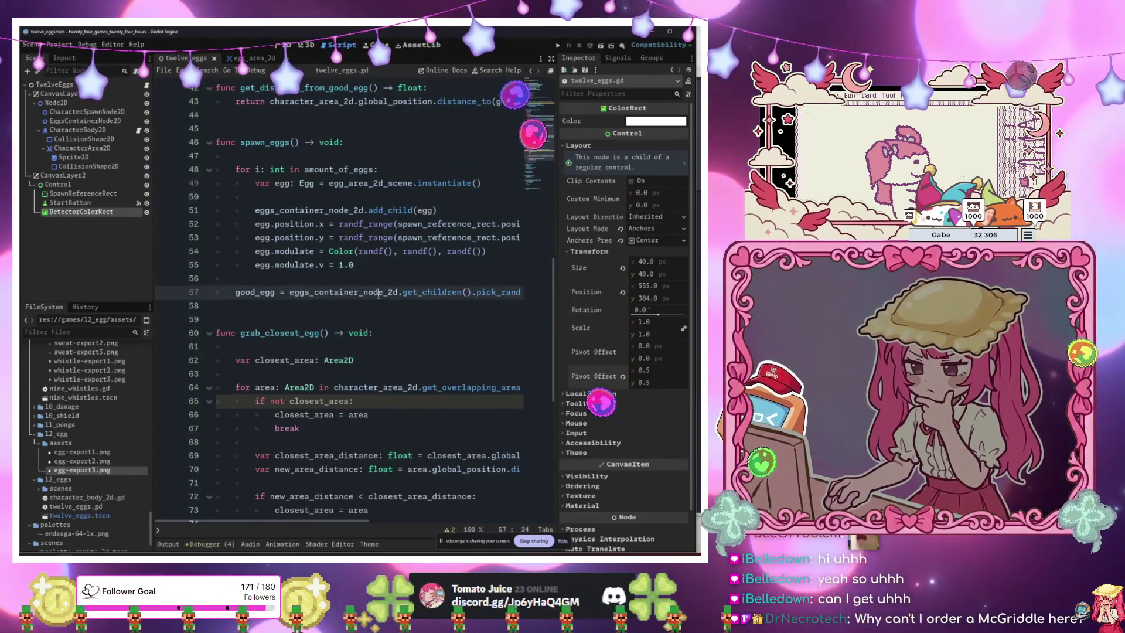
{"action": "left_click", "coordinate": [365, 317]}
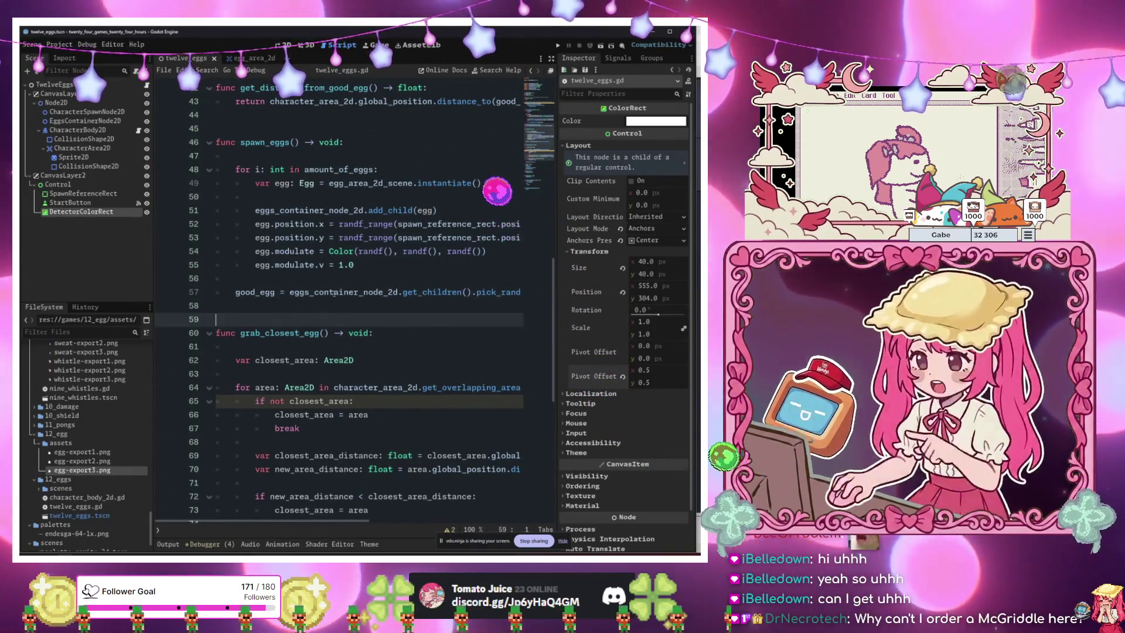
{"action": "left_click", "coordinate": [363, 292]}
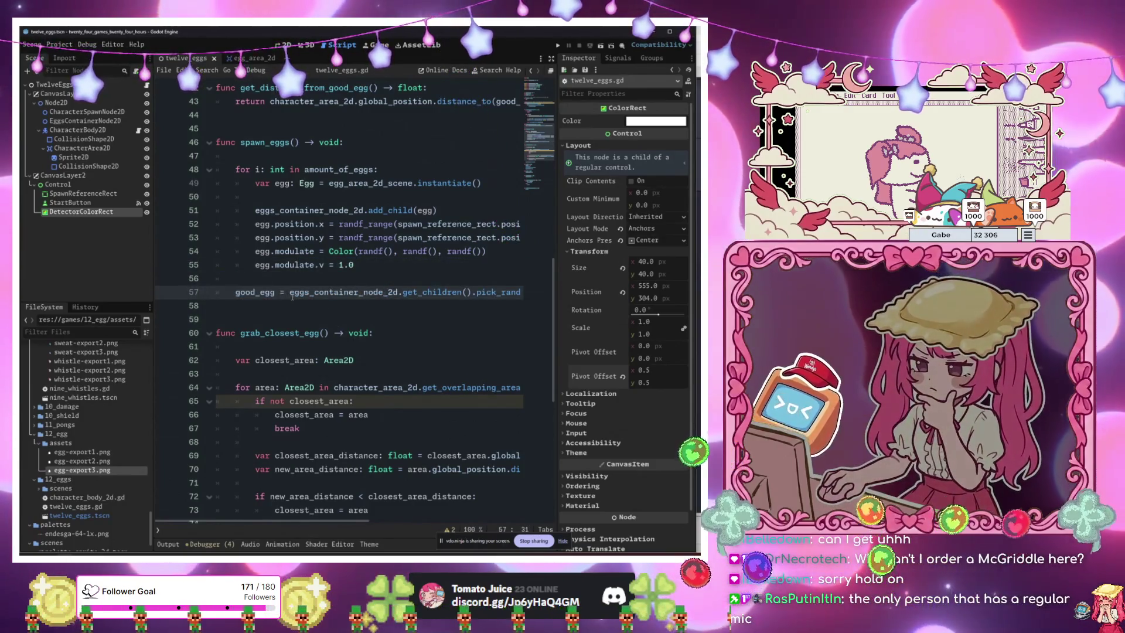
{"action": "scroll", "coordinate": [317, 292], "scroll_direction": "down", "scroll_amount": 3}
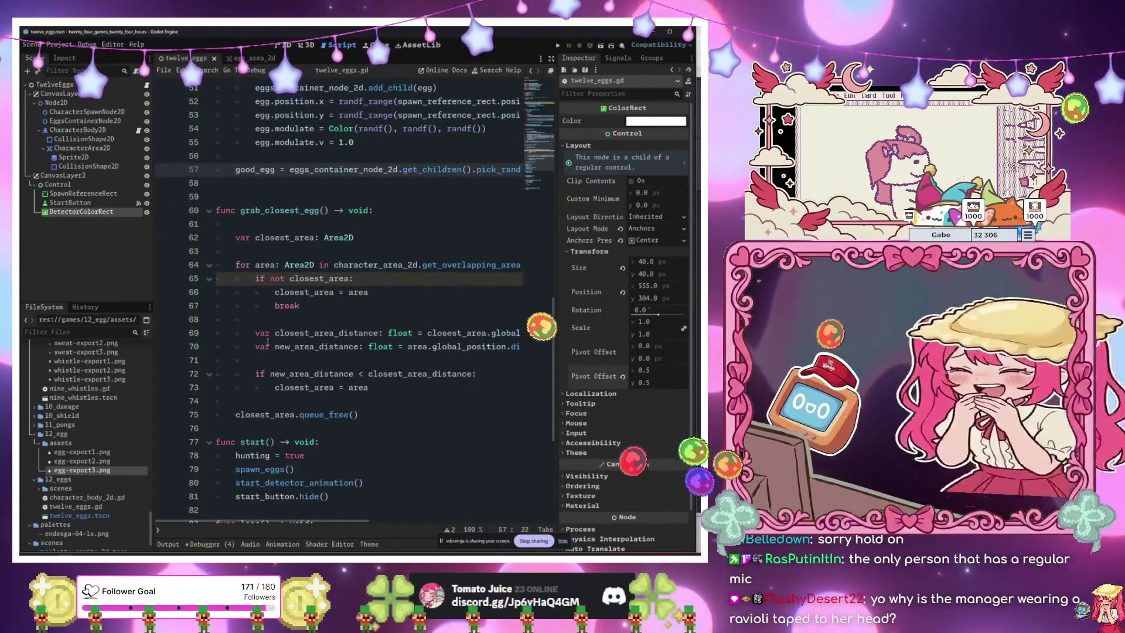
{"action": "left_click", "coordinate": [340, 333]}
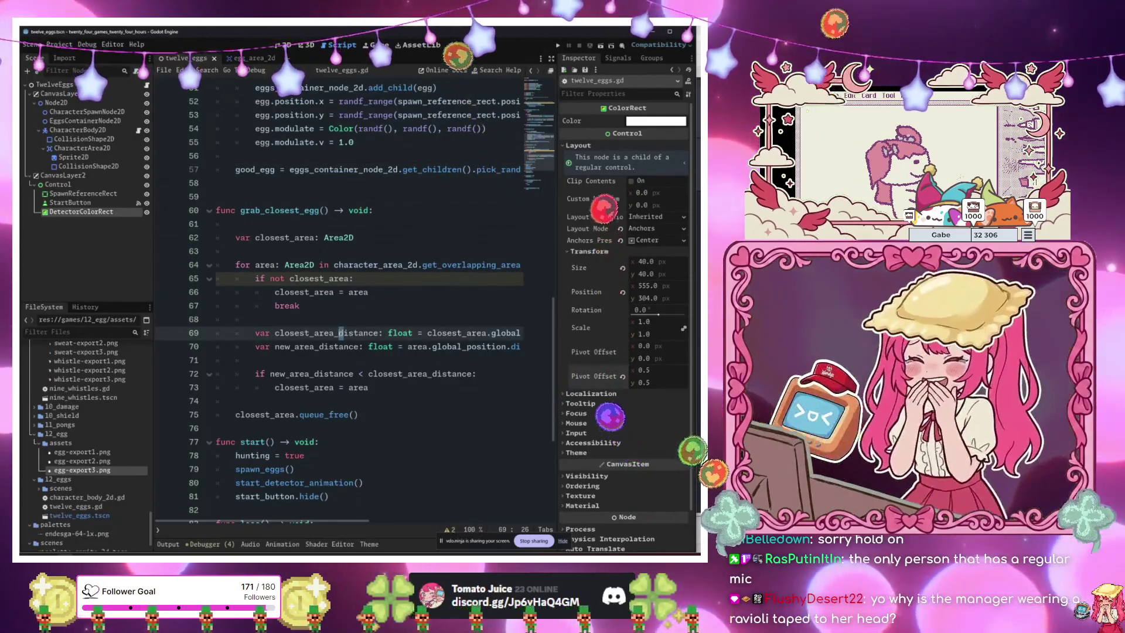
{"action": "scroll", "coordinate": [343, 326], "scroll_direction": "down", "scroll_amount": 3}
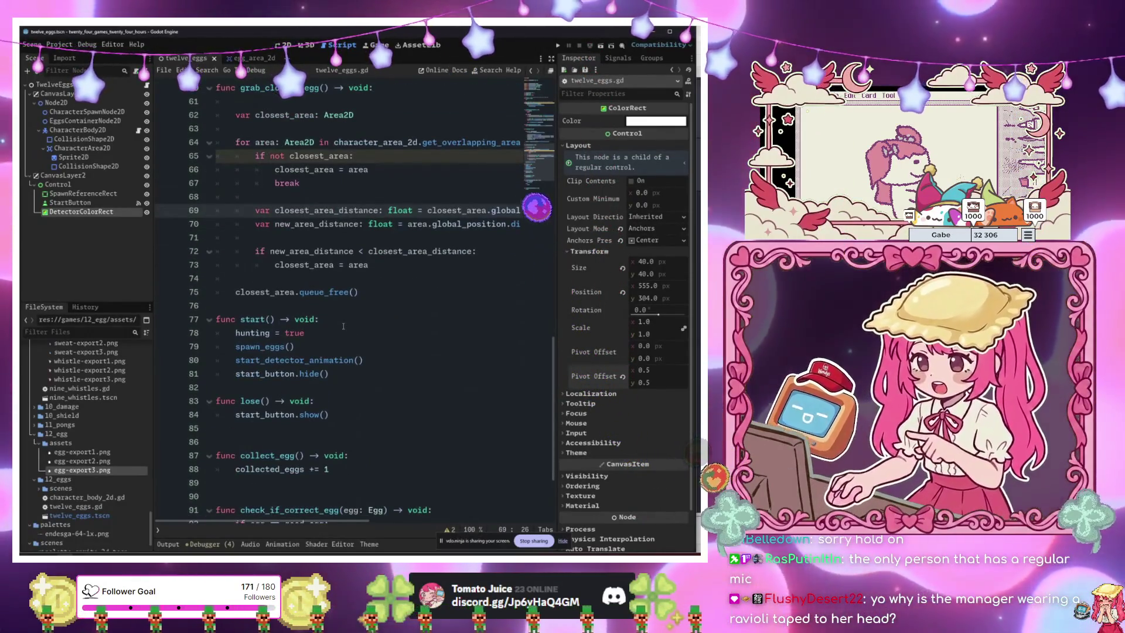
{"action": "left_click", "coordinate": [348, 323]}
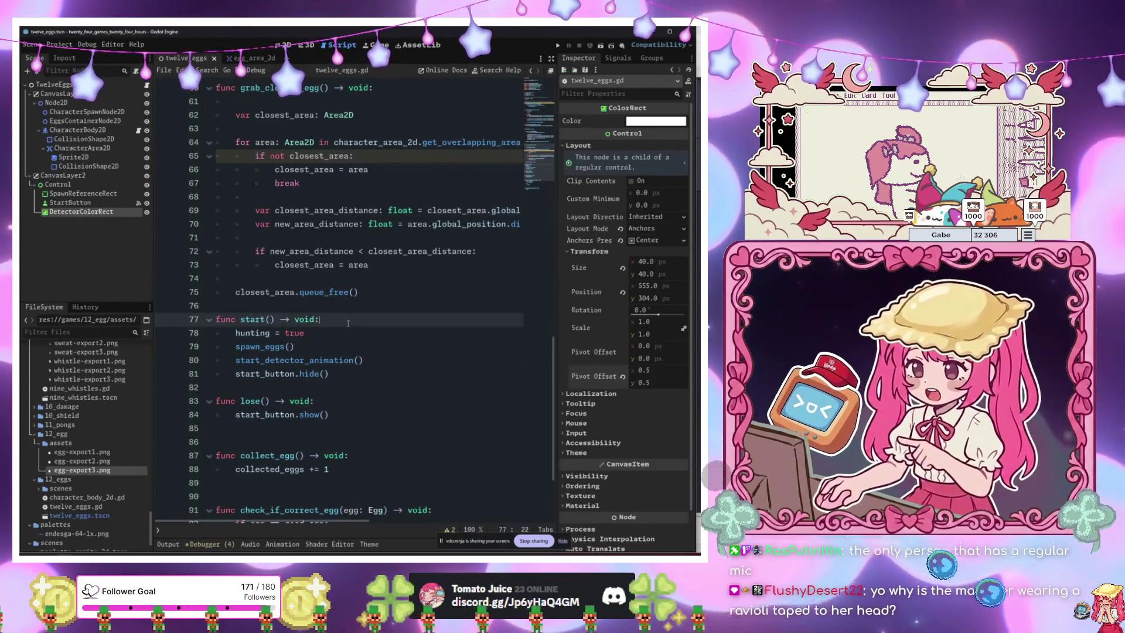
{"action": "scroll", "coordinate": [348, 324], "scroll_direction": "down", "scroll_amount": 2}
{"action": "scroll", "coordinate": [348, 323], "scroll_direction": "up", "scroll_amount": 3}
{"action": "scroll", "coordinate": [349, 323], "scroll_direction": "down", "scroll_amount": 2}
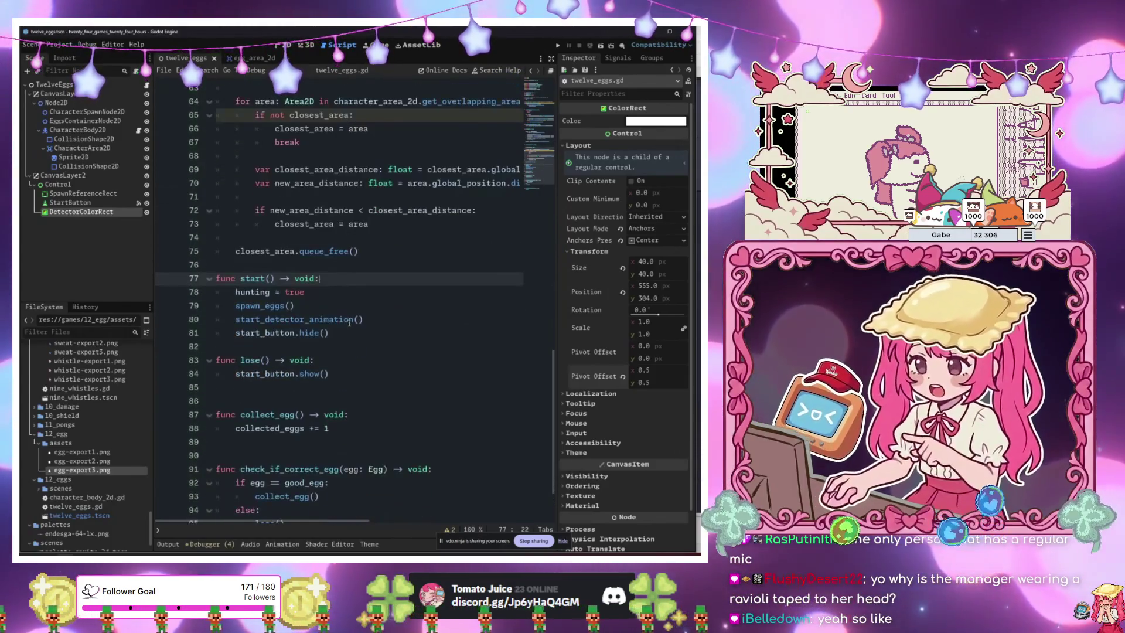
{"action": "left_click", "coordinate": [350, 320]}
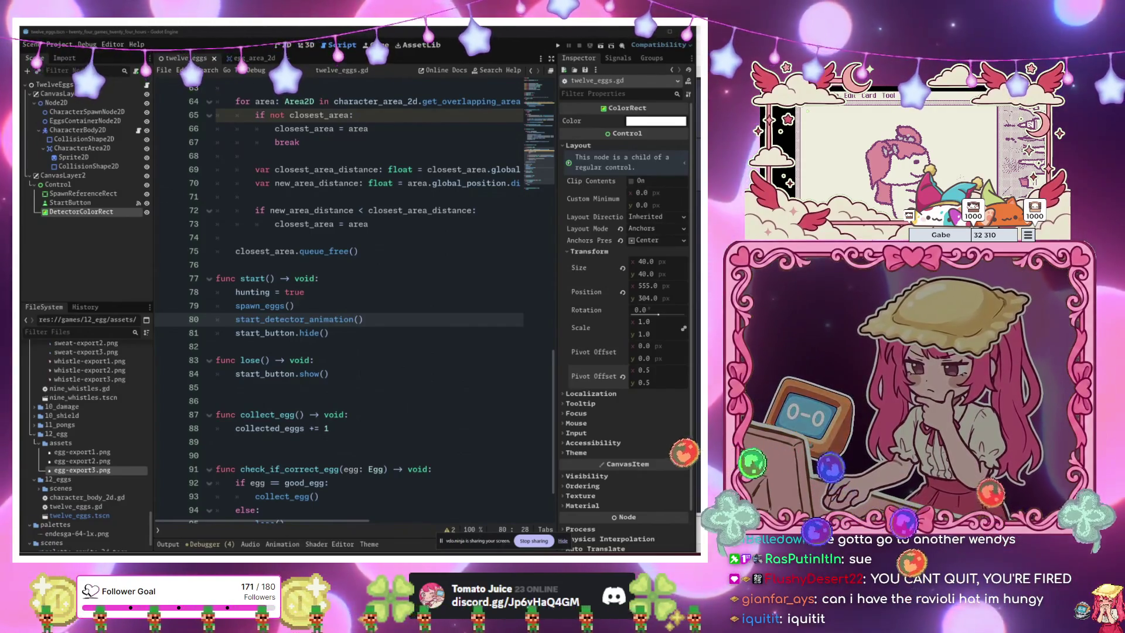
{"action": "left_click", "coordinate": [404, 318]}
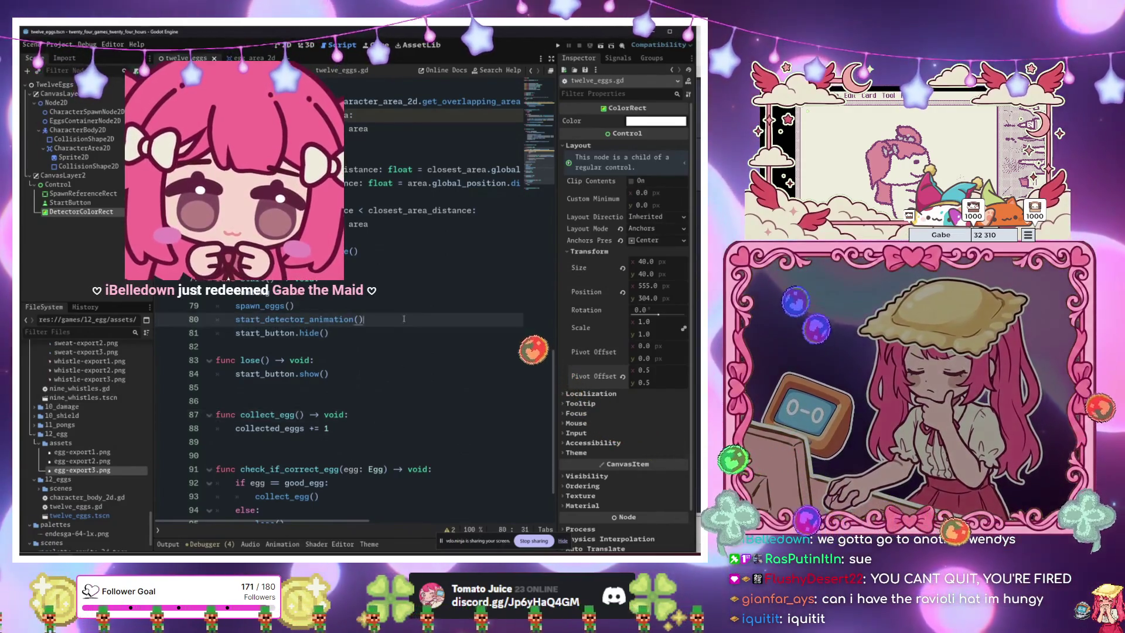
{"action": "scroll", "coordinate": [404, 319], "scroll_direction": "up", "scroll_amount": 2}
{"action": "left_click", "coordinate": [403, 321]}
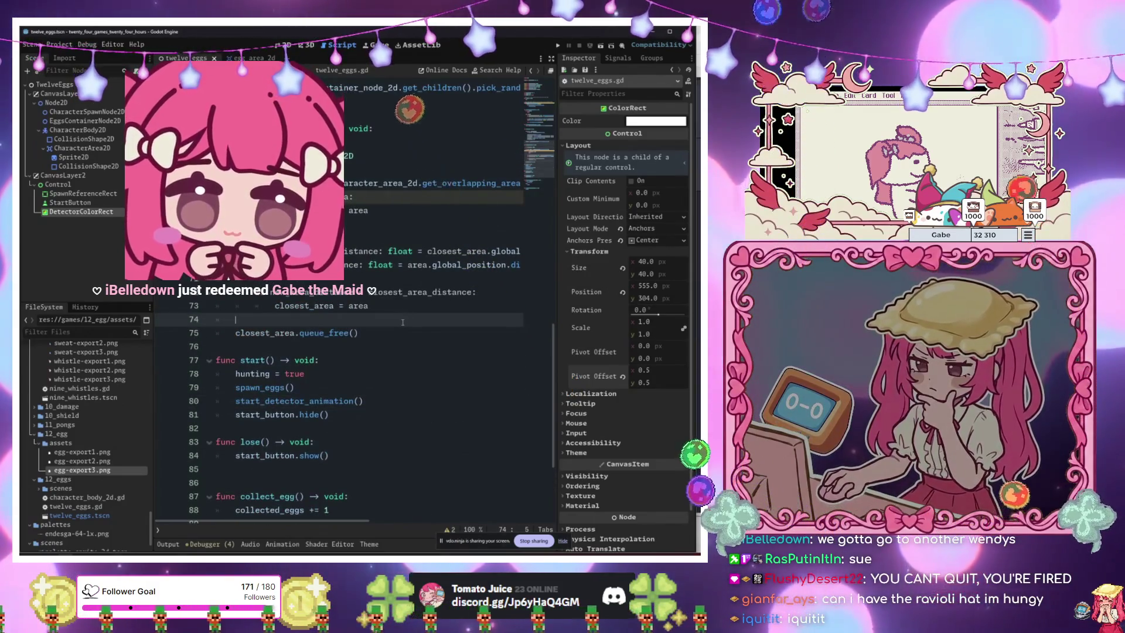
{"action": "scroll", "coordinate": [402, 322], "scroll_direction": "up", "scroll_amount": 4}
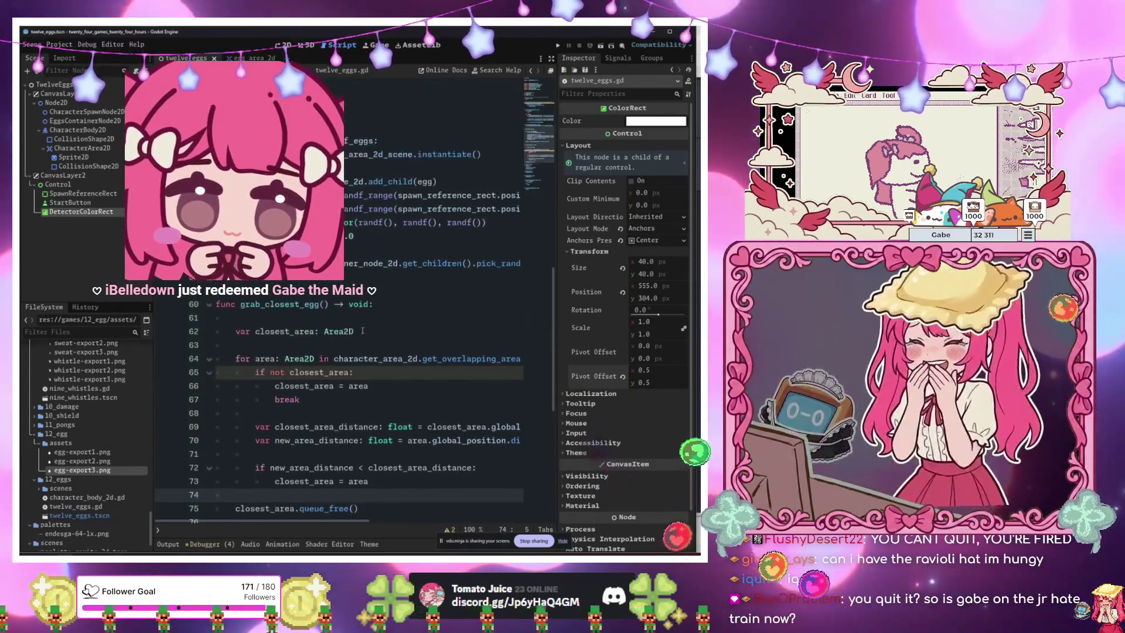
{"action": "scroll", "coordinate": [363, 331], "scroll_direction": "down", "scroll_amount": 7}
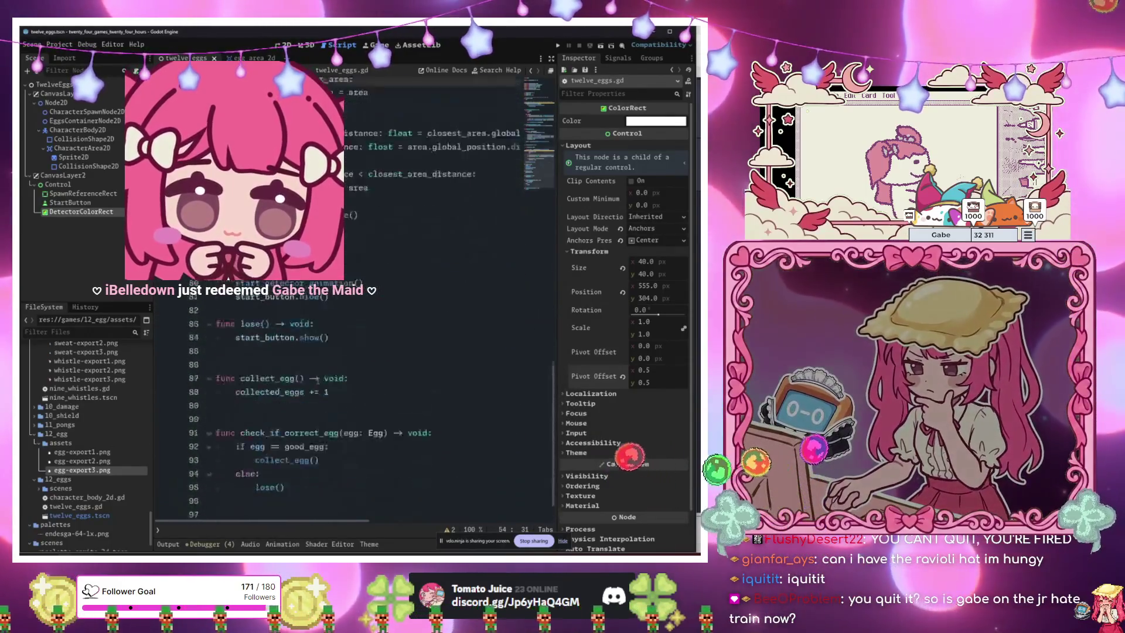
{"action": "scroll", "coordinate": [317, 379], "scroll_direction": "up", "scroll_amount": 10}
{"action": "left_click", "coordinate": [359, 276]}
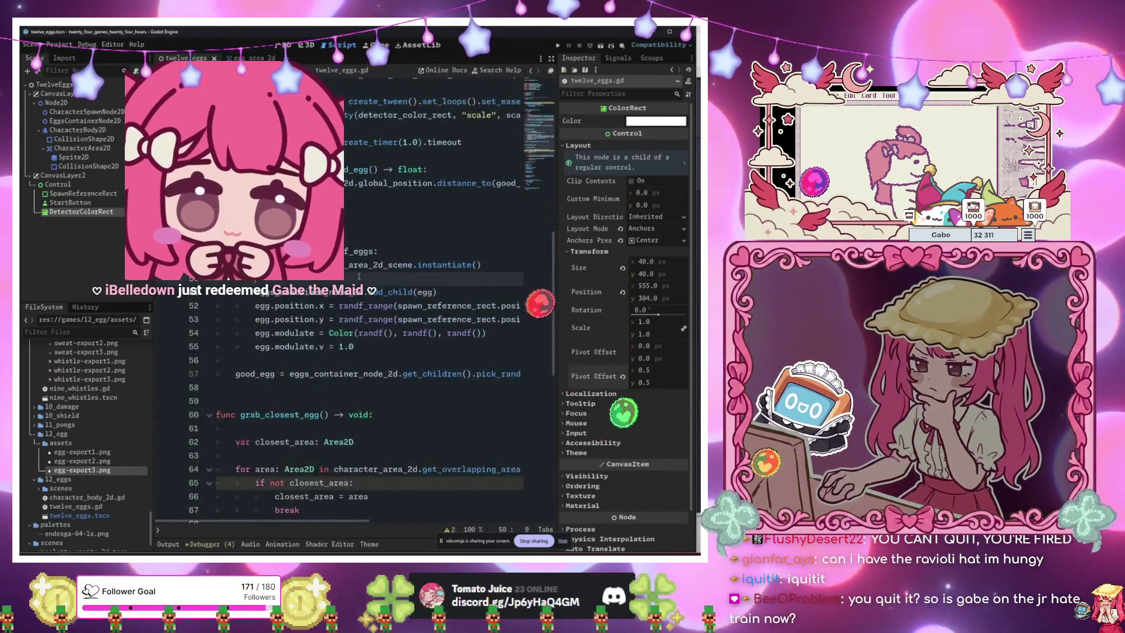
{"action": "scroll", "coordinate": [359, 276], "scroll_direction": "up", "scroll_amount": 3}
{"action": "left_click", "coordinate": [334, 305]}
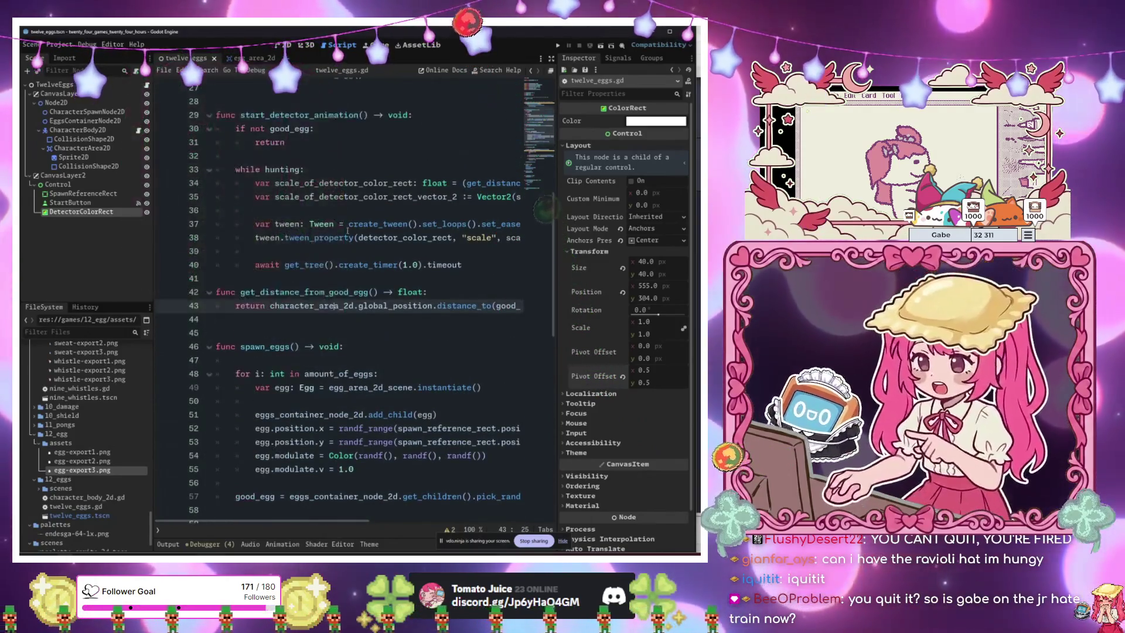
{"action": "scroll", "coordinate": [348, 232], "scroll_direction": "up", "scroll_amount": 1}
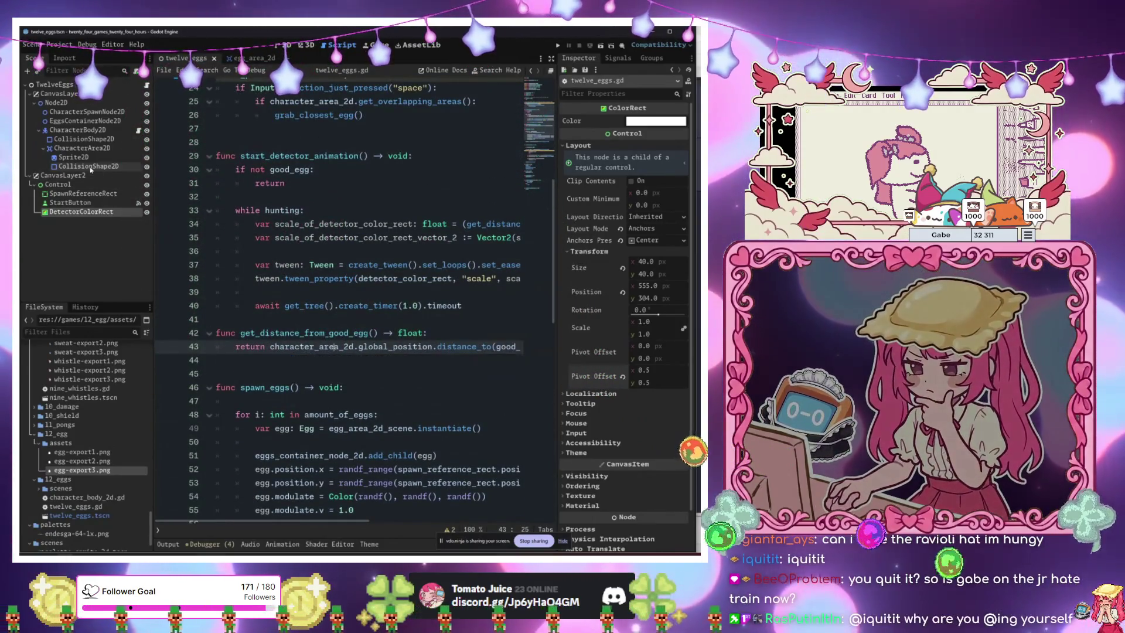
{"action": "left_click", "coordinate": [73, 202]}
{"action": "left_click", "coordinate": [58, 184]}
{"action": "left_click", "coordinate": [88, 193]}
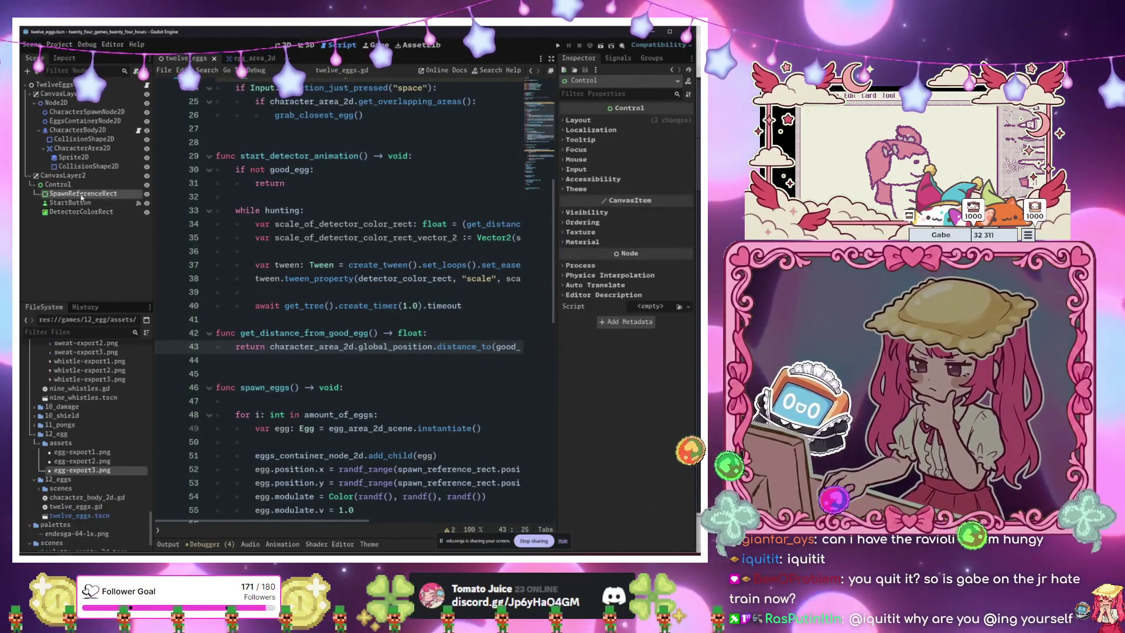
{"action": "left_click", "coordinate": [74, 212]}
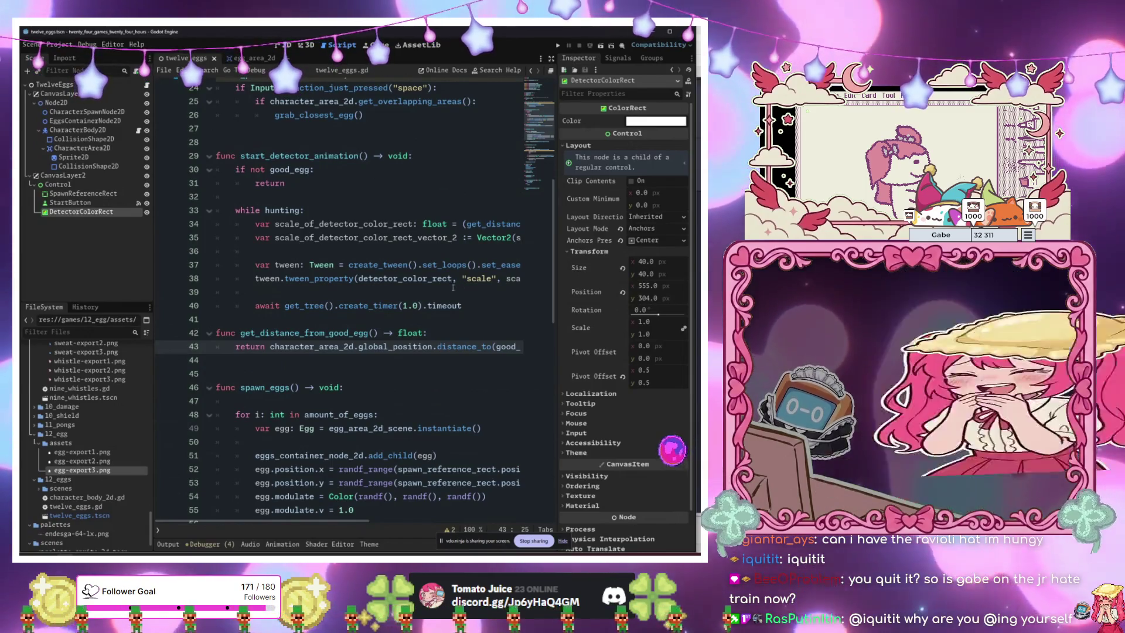
{"action": "left_click", "coordinate": [375, 292]}
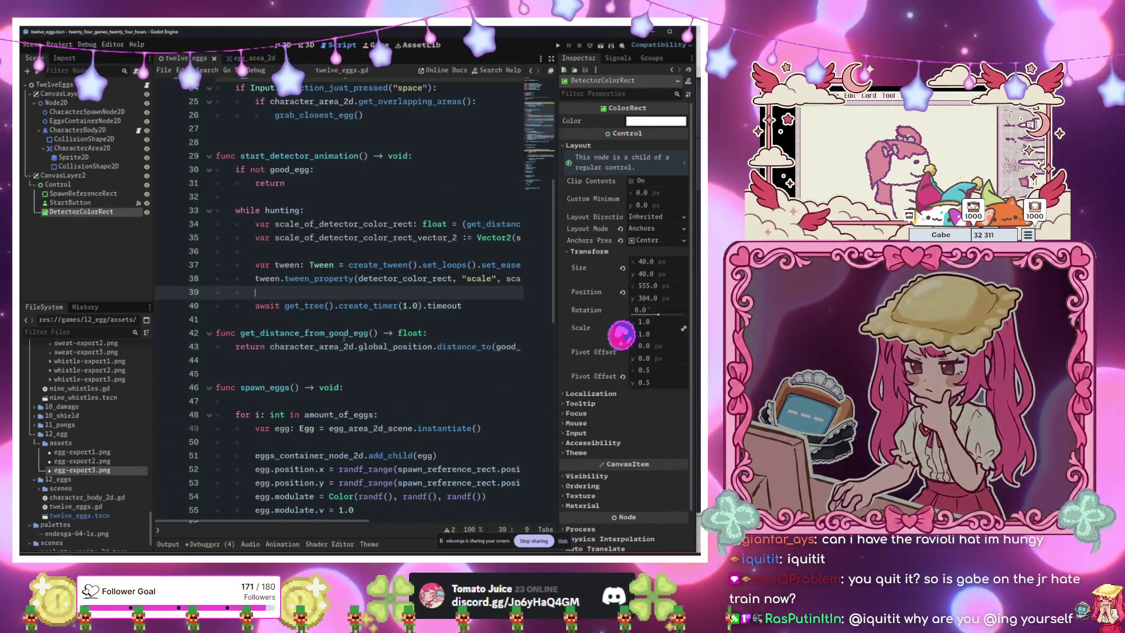
{"action": "scroll", "coordinate": [334, 261], "scroll_direction": "down", "scroll_amount": 1}
{"action": "scroll", "coordinate": [322, 252], "scroll_direction": "up", "scroll_amount": 2}
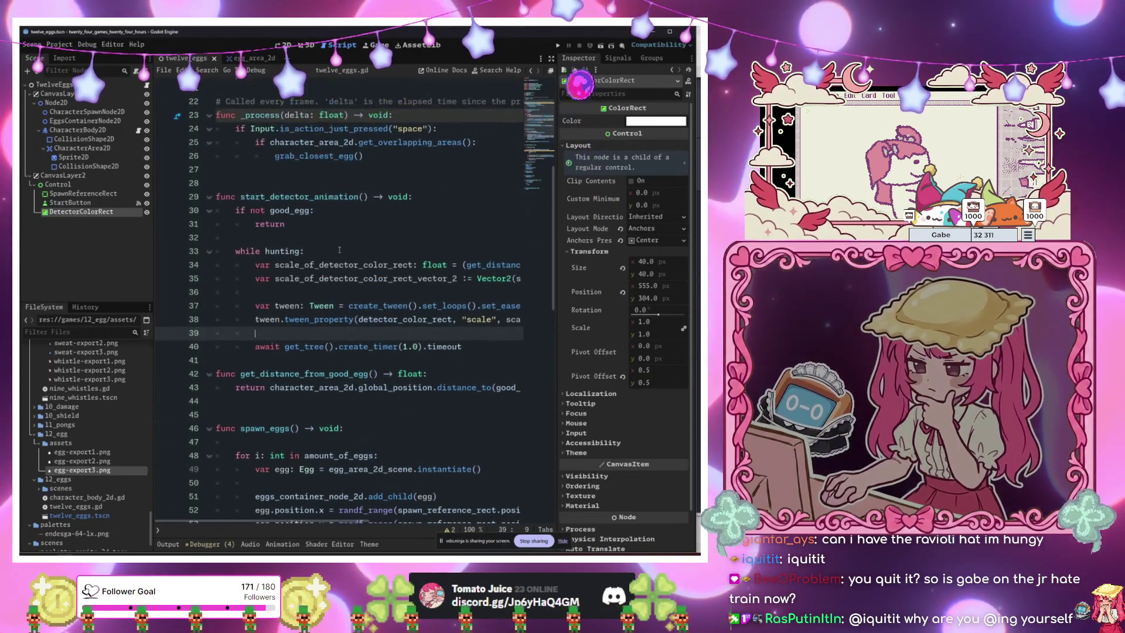
{"action": "left_click", "coordinate": [348, 265]}
{"action": "scroll", "coordinate": [349, 265], "scroll_direction": "right", "scroll_amount": 5}
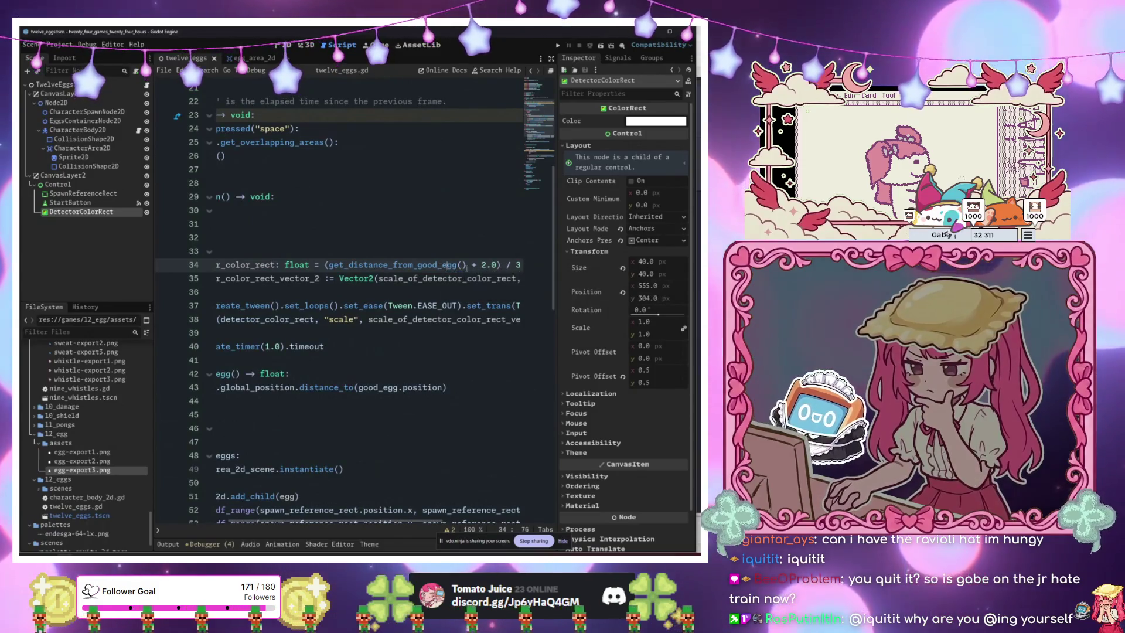
Replace the divisor at the end of line 34 with 10 and test-run the game
{"action": "left_click", "coordinate": [492, 265]}
{"action": "left_click_drag", "start_coordinate": [491, 265], "coordinate": [519, 265]}
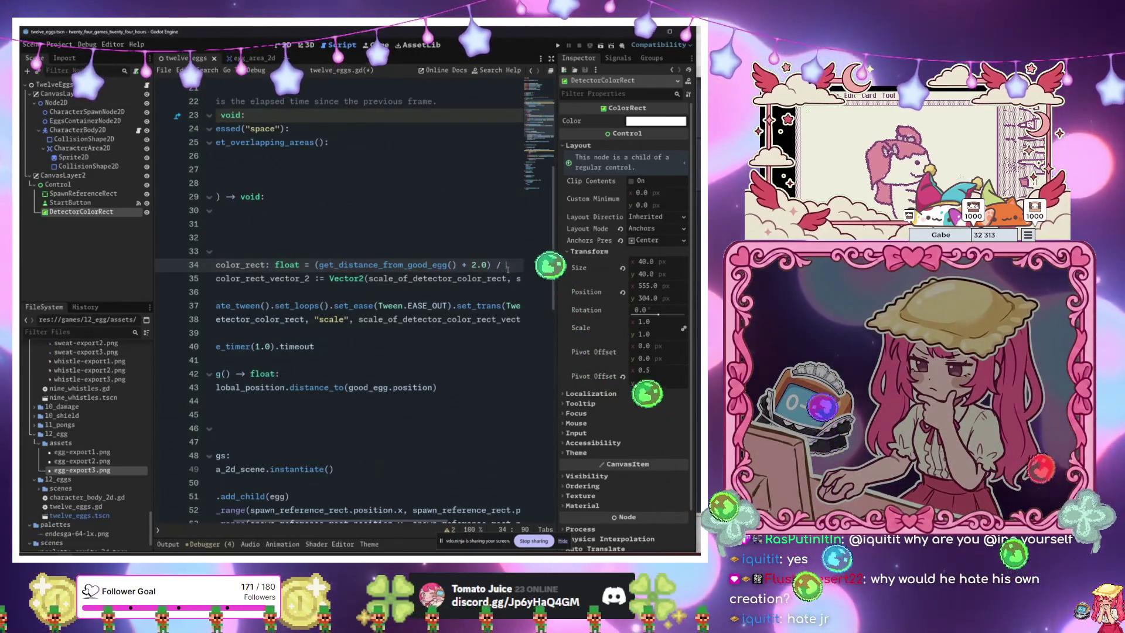
{"action": "key", "text": "BackSpace"}
{"action": "type", "text": "10"}
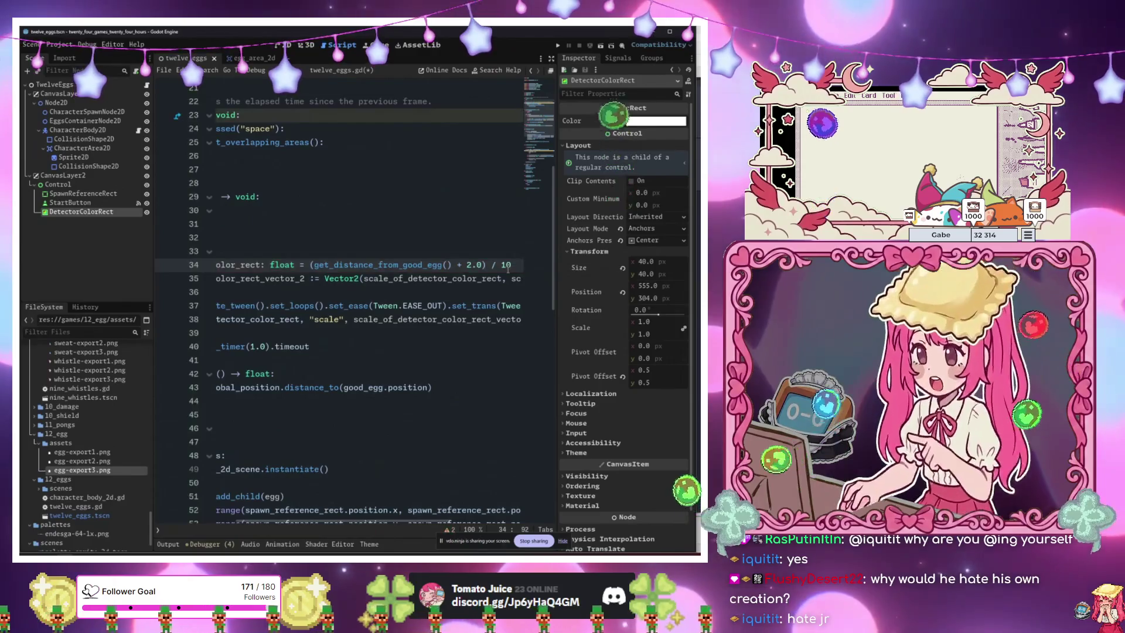
{"action": "key", "text": "F5"}
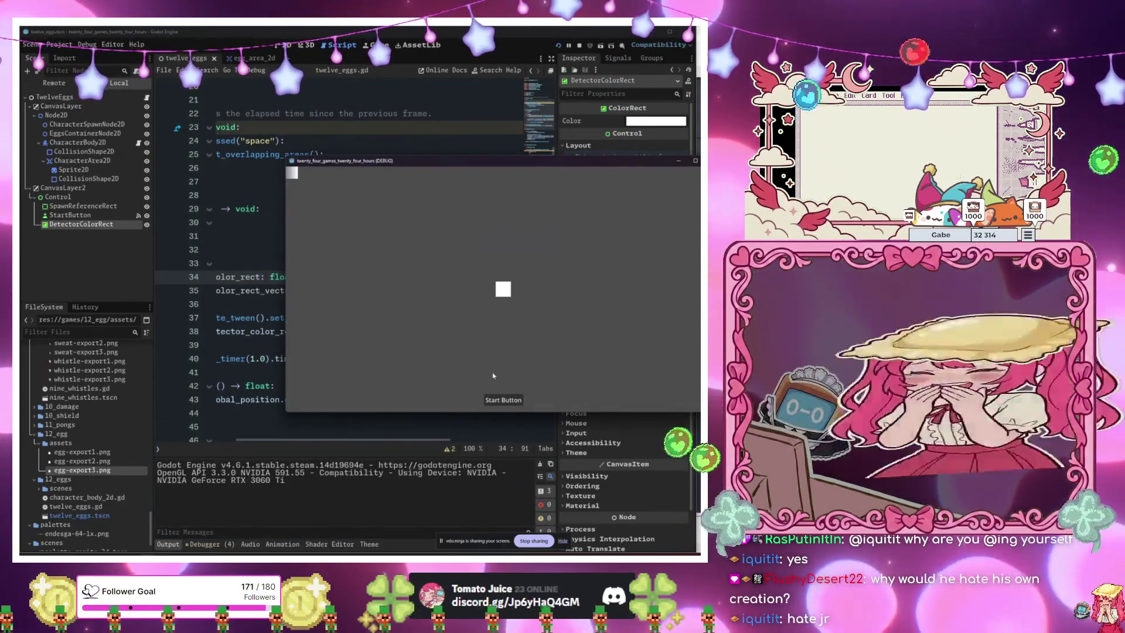
{"action": "key", "text": "F8"}
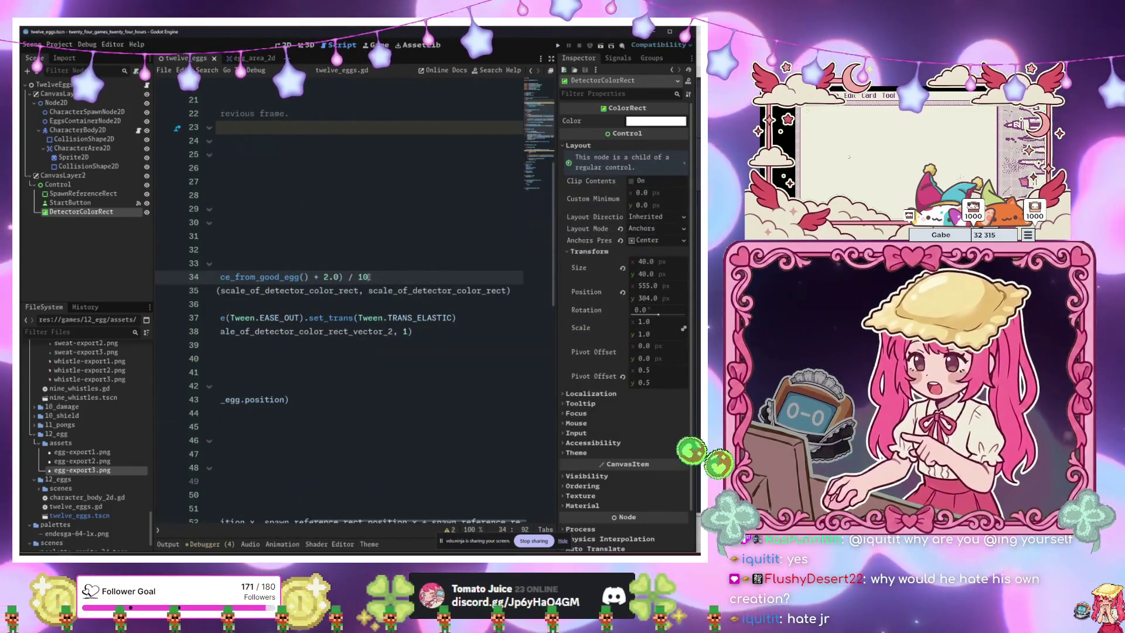
Play a test round with the divisor at 100, then return to the tween code
{"action": "key", "text": "F5"}
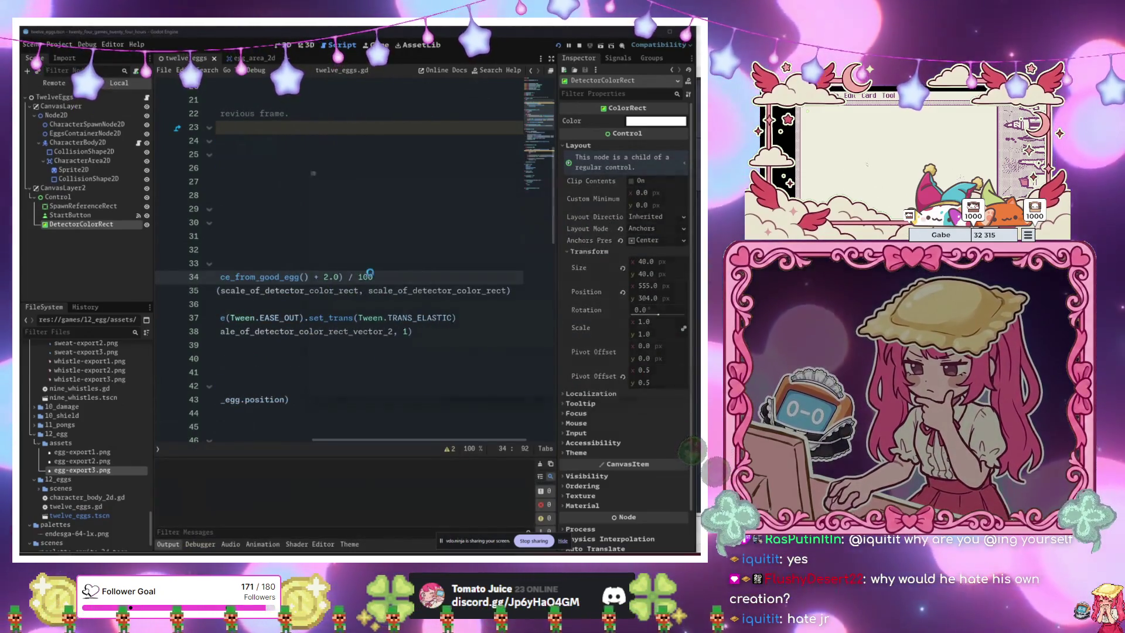
{"action": "left_click", "coordinate": [505, 404]}
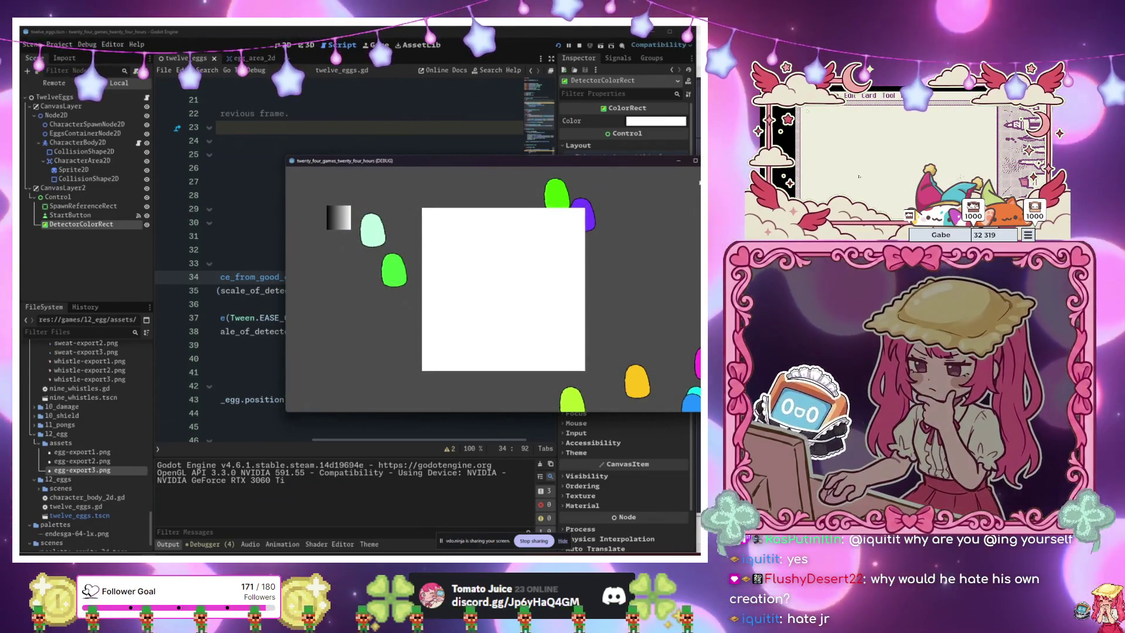
{"action": "key", "text": "F8"}
{"action": "left_click", "coordinate": [286, 330]}
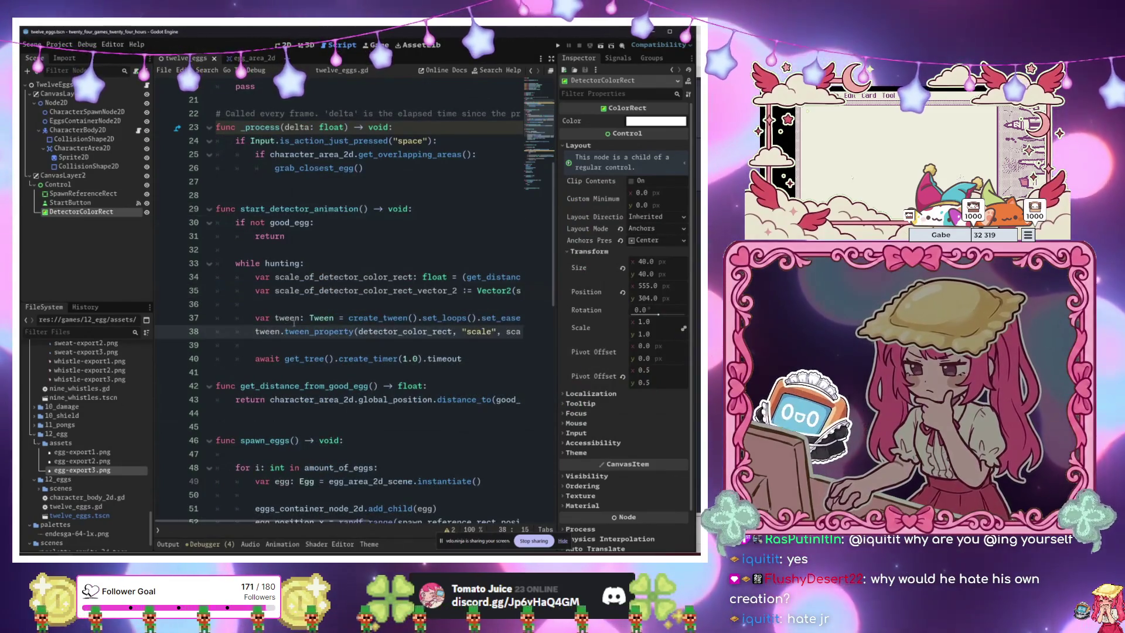
{"action": "scroll", "coordinate": [309, 315], "scroll_direction": "down", "scroll_amount": 2}
Retest the game with the scale divisor at 200 and return to the script editor
{"action": "left_click", "coordinate": [436, 195]}
{"action": "key", "text": "End"}
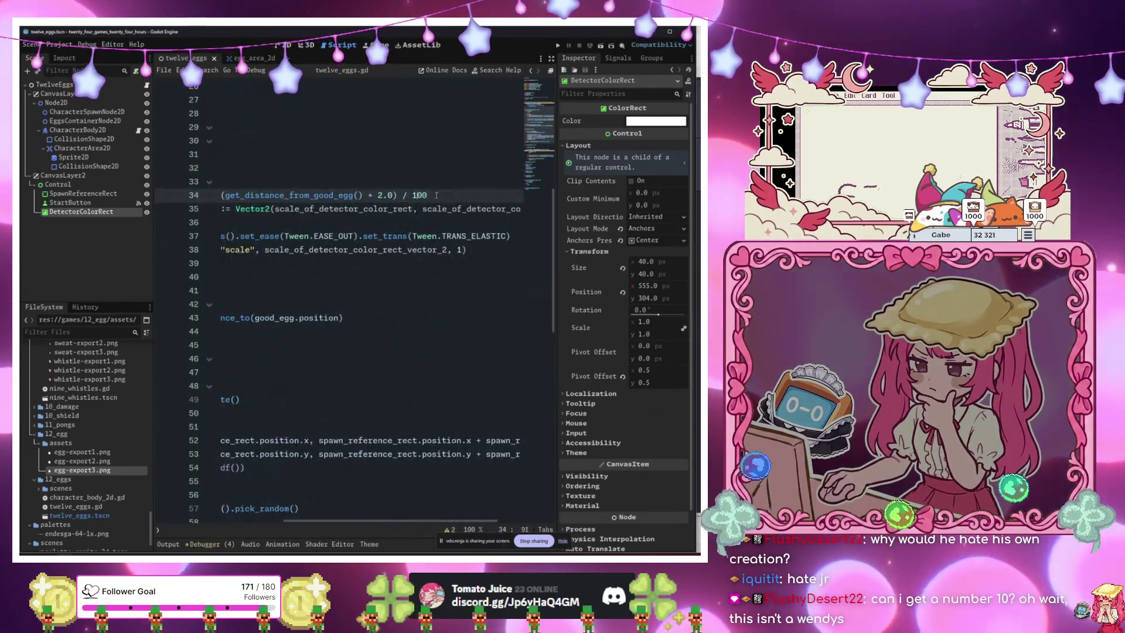
{"action": "key", "text": "F6"}
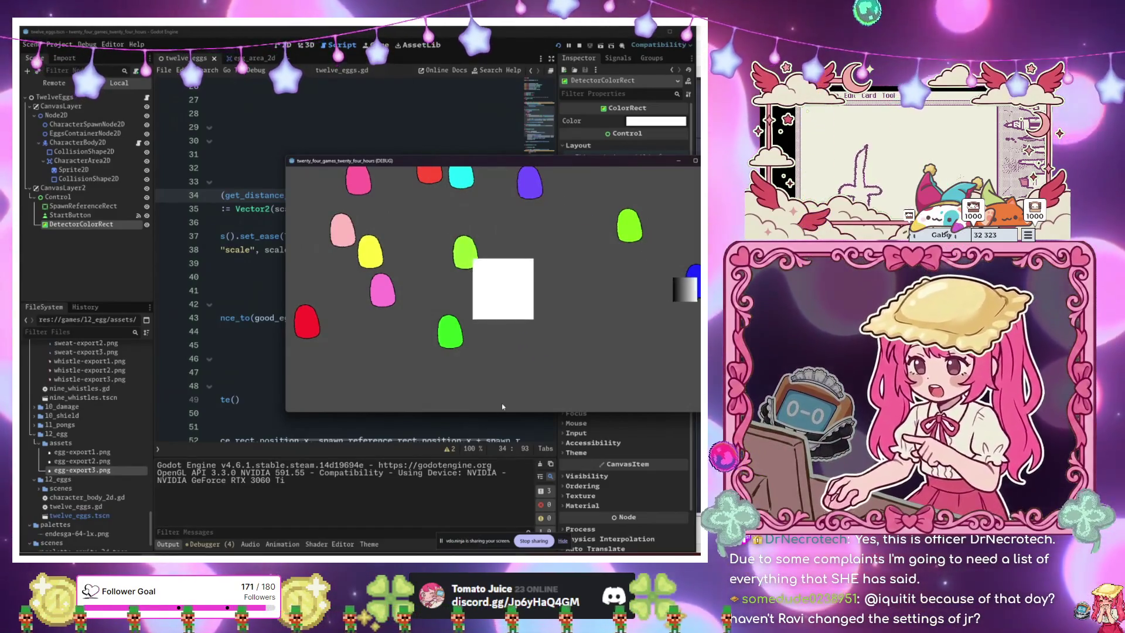
{"action": "key", "text": "F8"}
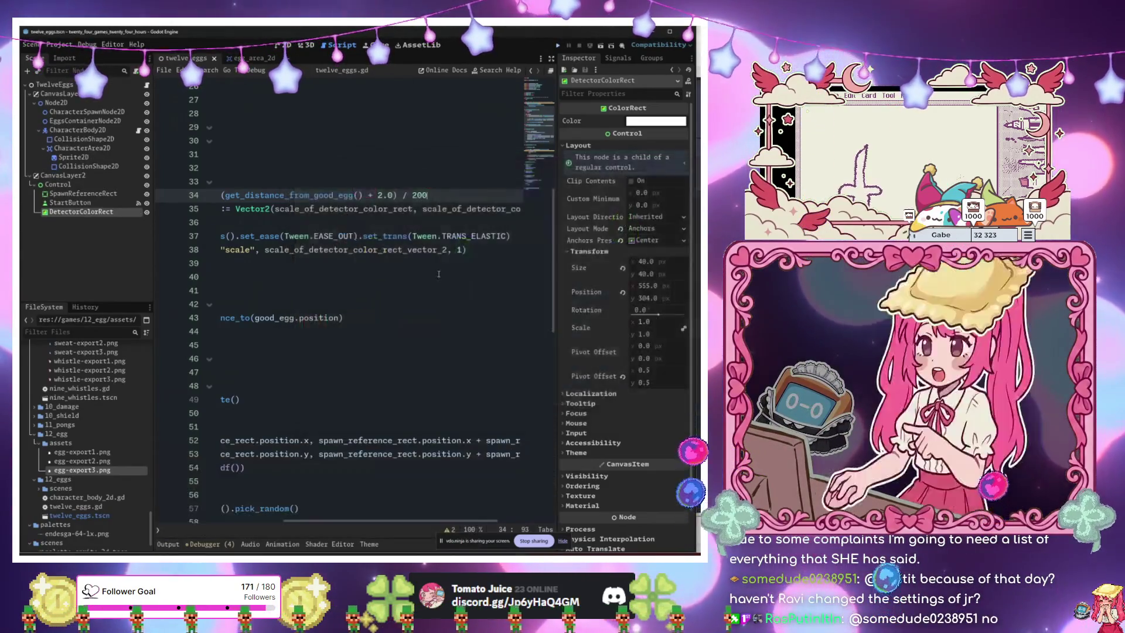
{"action": "left_click", "coordinate": [288, 332]}
{"action": "scroll", "coordinate": [304, 338], "scroll_direction": "down", "scroll_amount": 10}
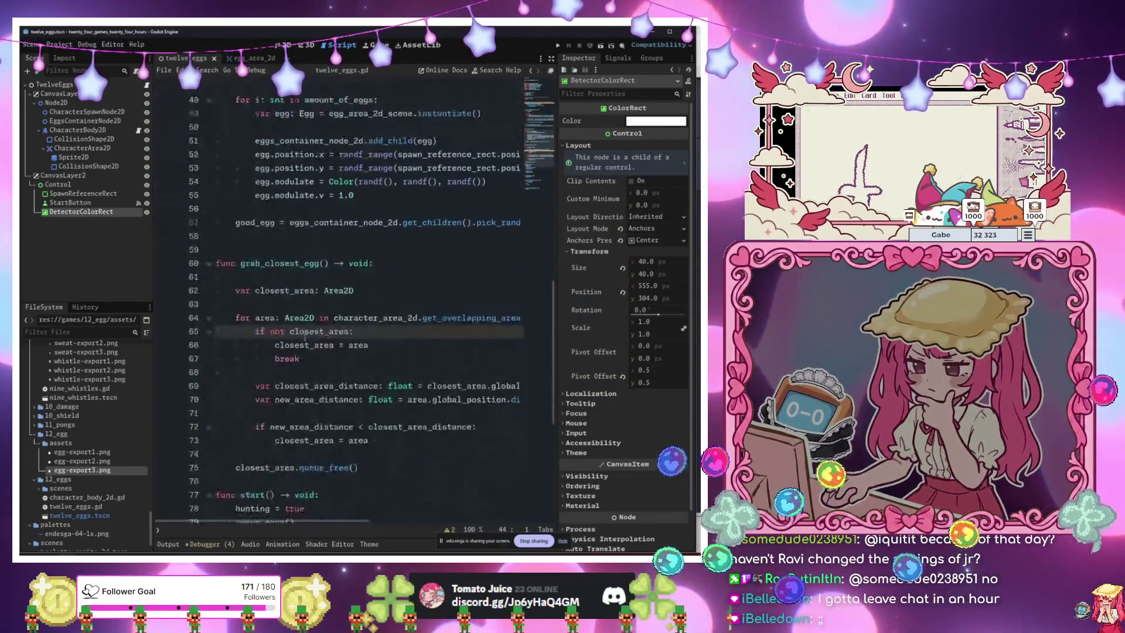
After queue_free() in grab_closest_egg, add good_egg = eggs_container_node_2d.get_children().pick_random()
{"action": "left_click", "coordinate": [411, 280]}
{"action": "left_click", "coordinate": [402, 300]}
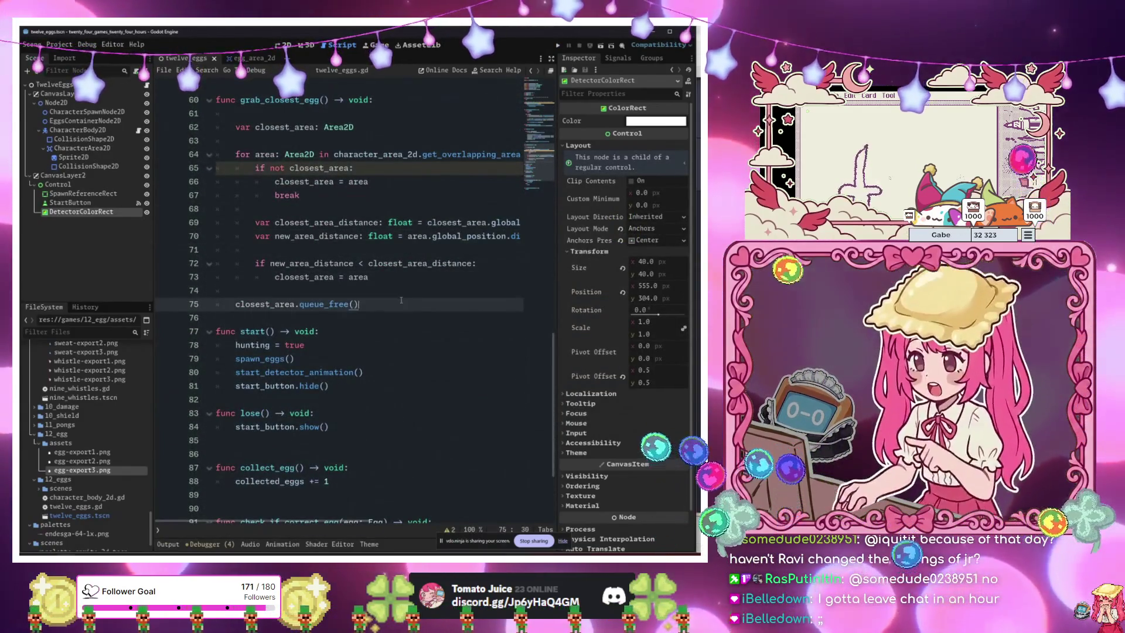
{"action": "key", "text": "Return"}
{"action": "key", "text": "Return"}
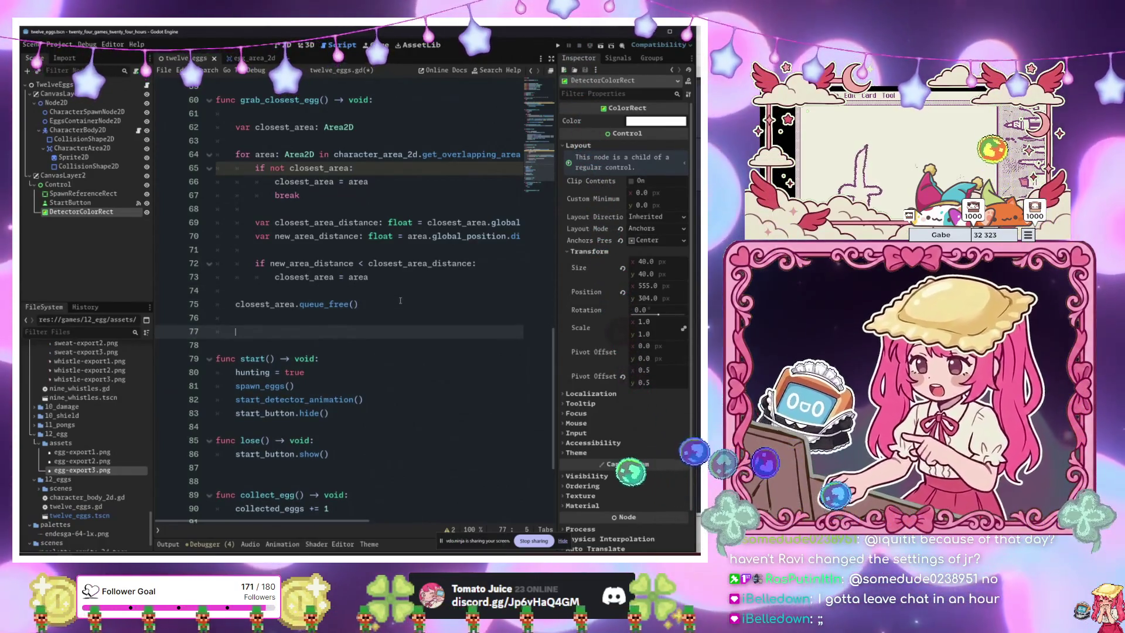
{"action": "type", "text": "eg"}
{"action": "key", "text": "Return"}
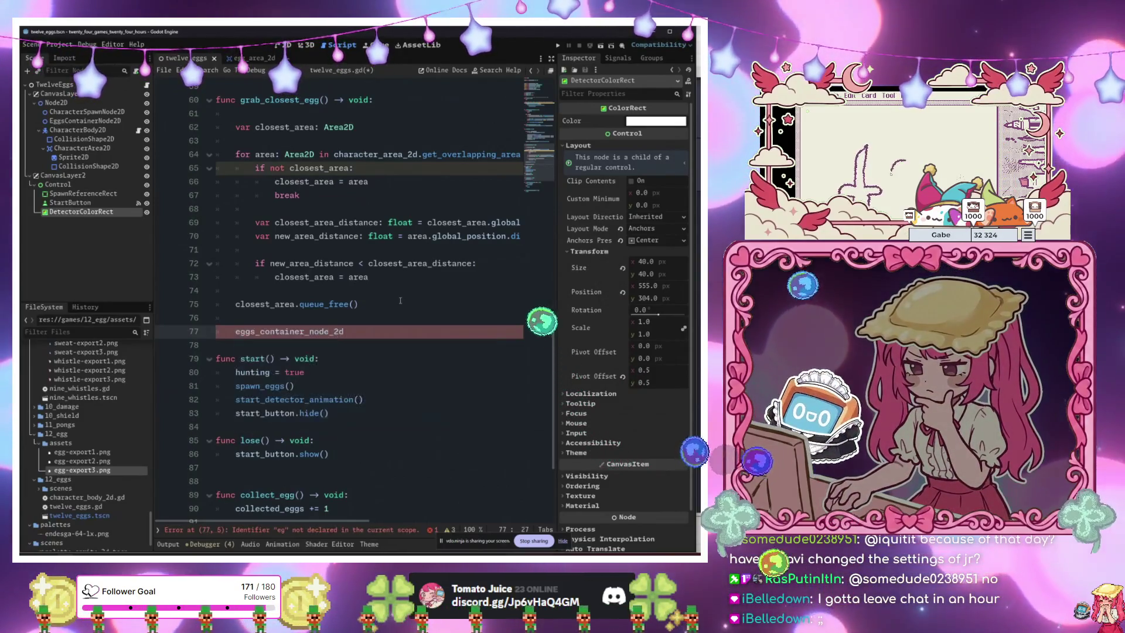
{"action": "type", "text": ".get_c"}
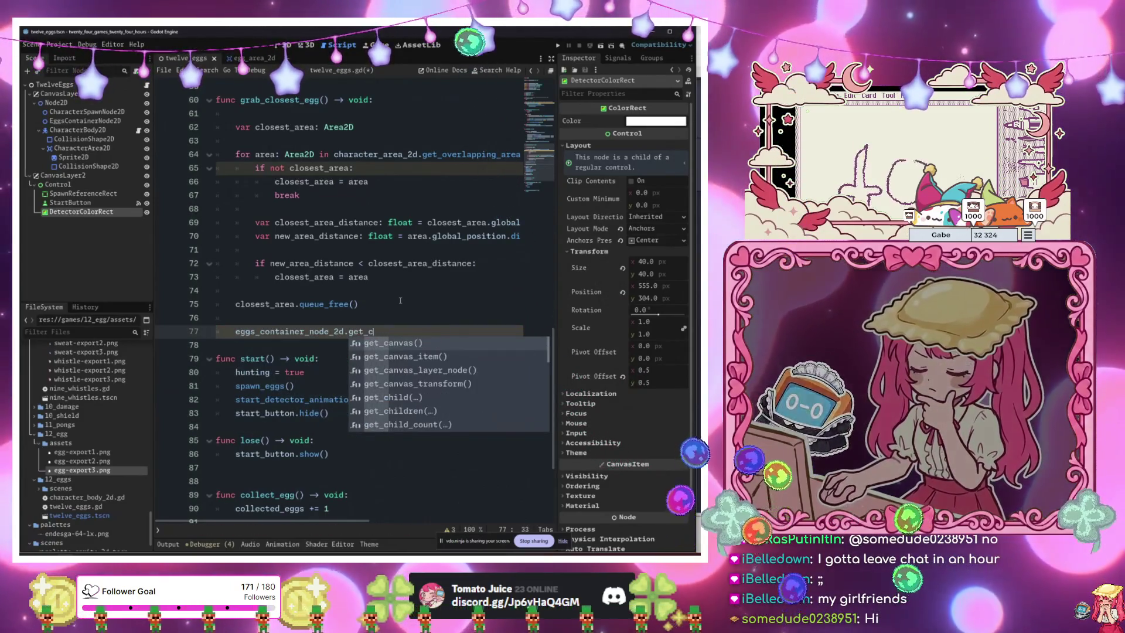
{"action": "type", "text": "hild"}
{"action": "key", "text": "Down"}
{"action": "key", "text": "Return"}
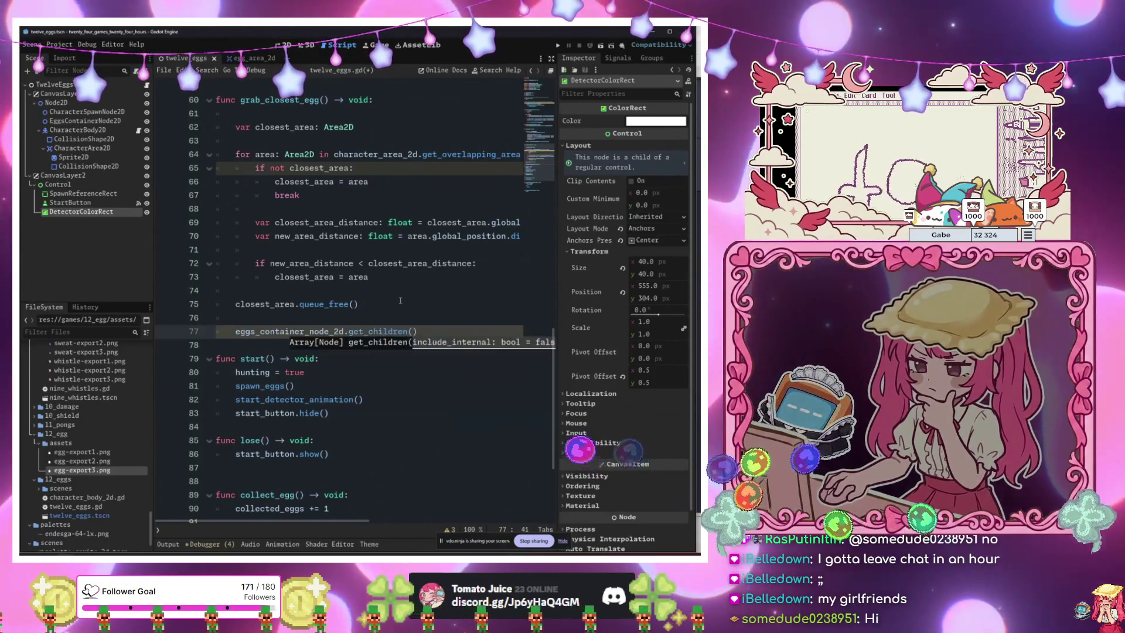
{"action": "type", "text": ".p"}
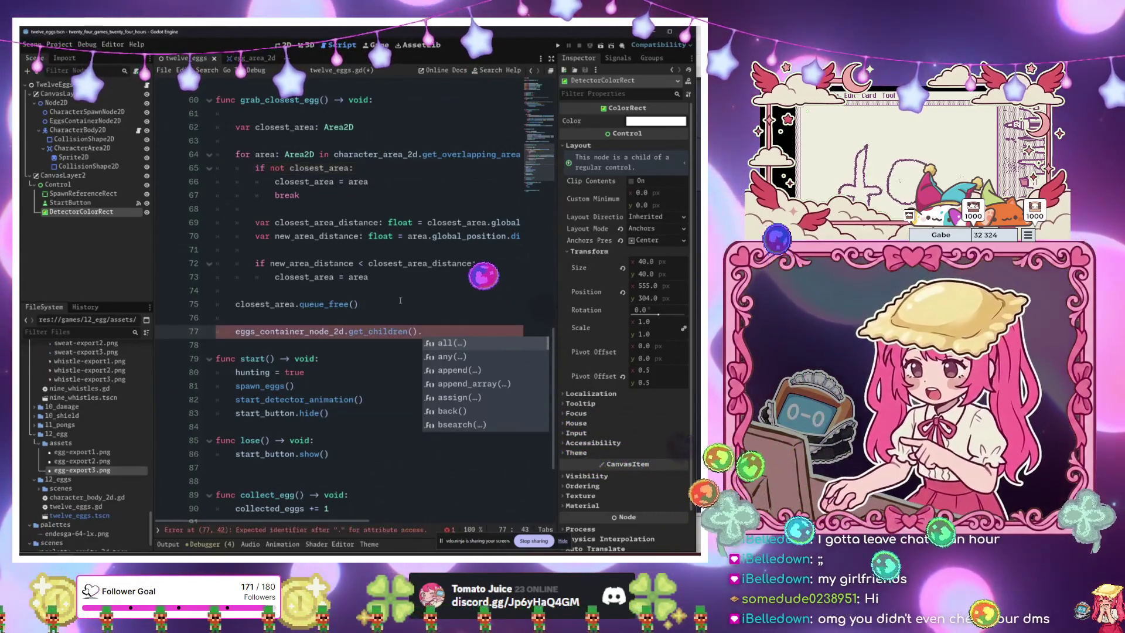
{"action": "key", "text": "Return"}
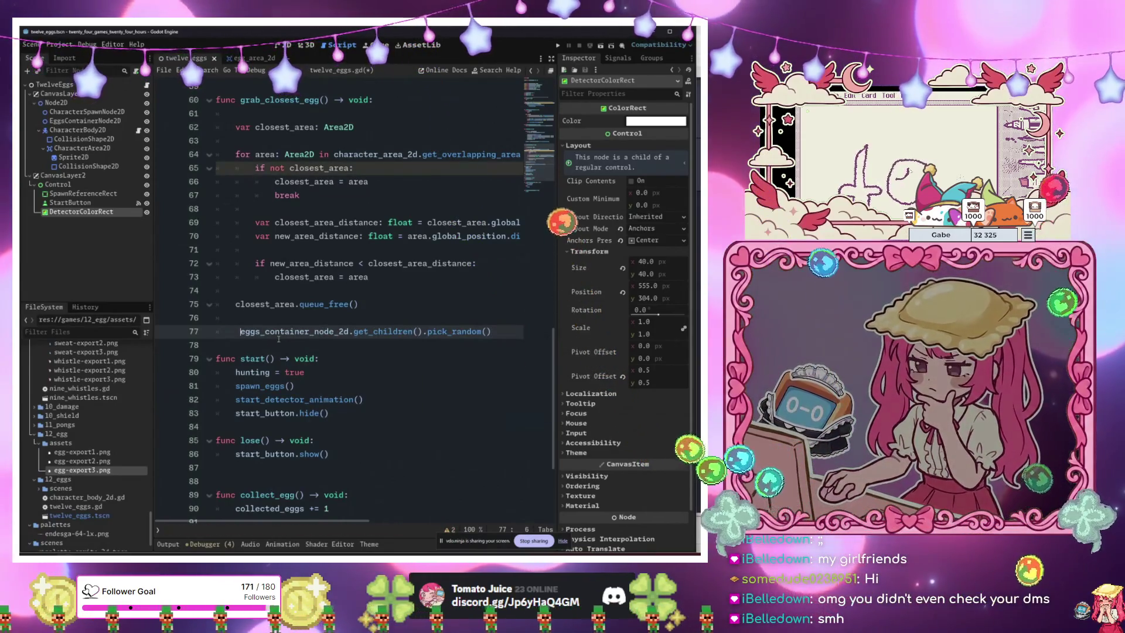
{"action": "key", "text": "Left"}
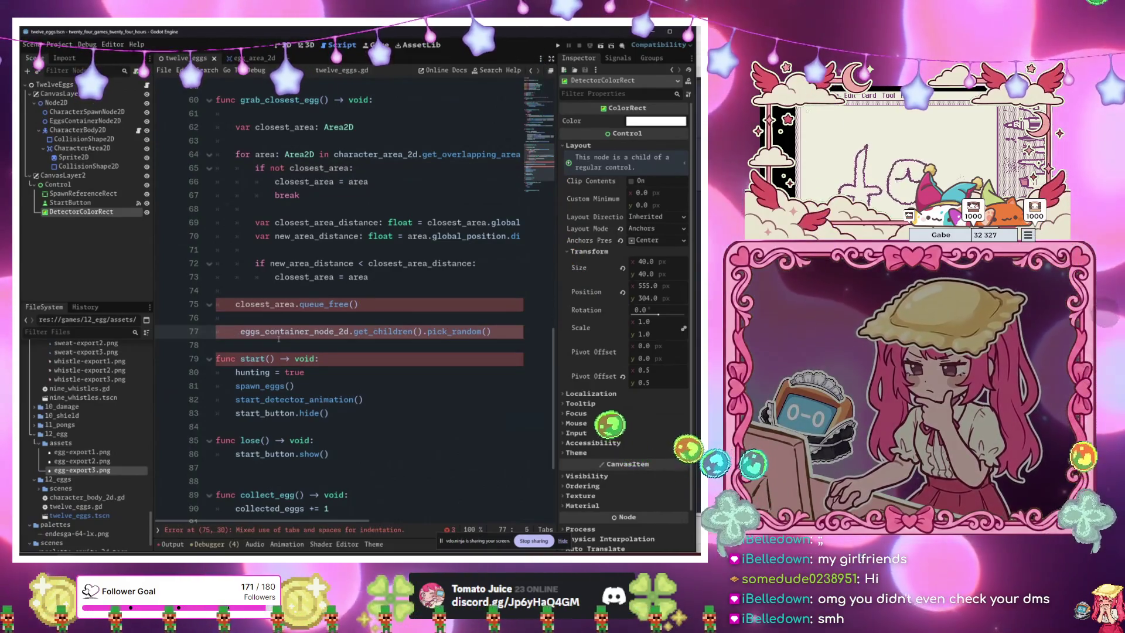
{"action": "type", "text": "good_egg ="}
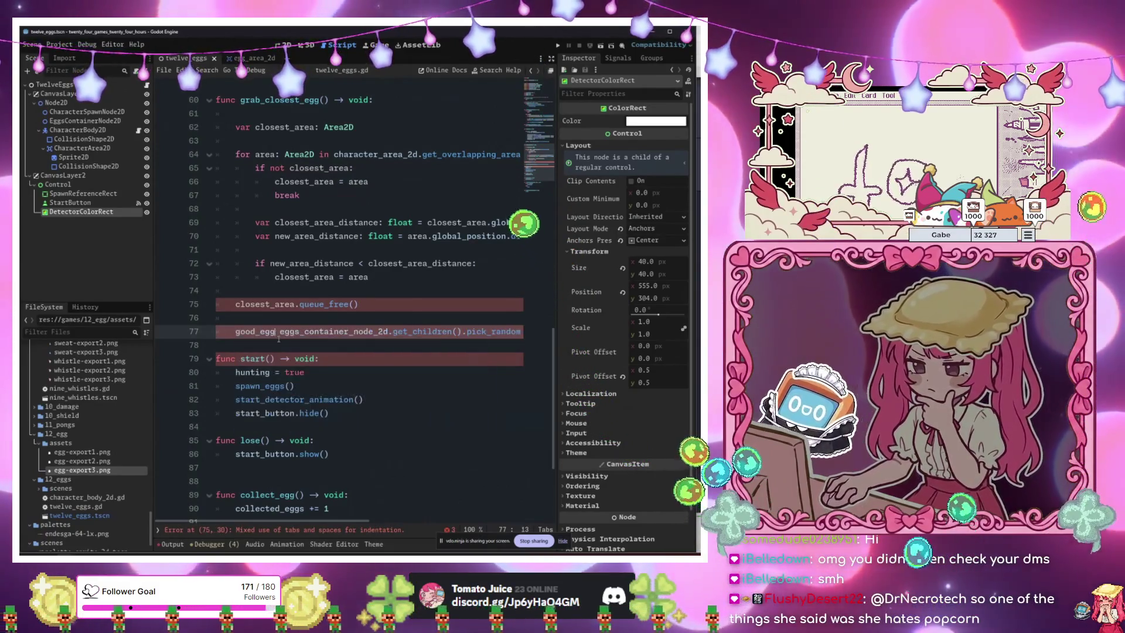
Save, run the game, and start a round to test the re-picked good egg
{"action": "left_click", "coordinate": [278, 338]}
{"action": "key", "text": "F5"}
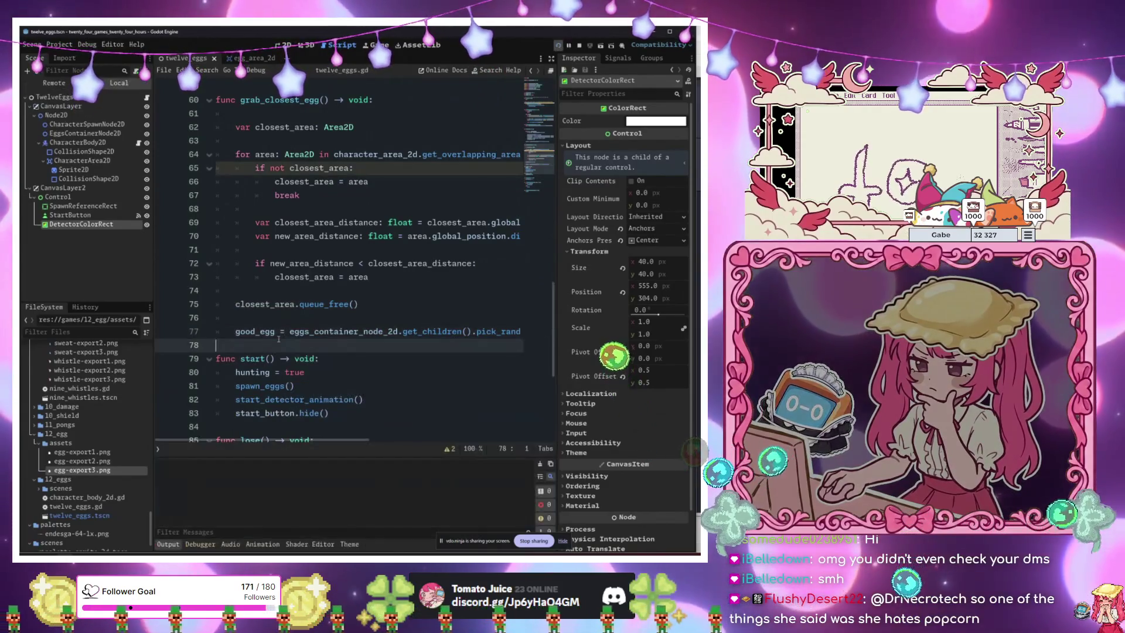
{"action": "left_click", "coordinate": [496, 401]}
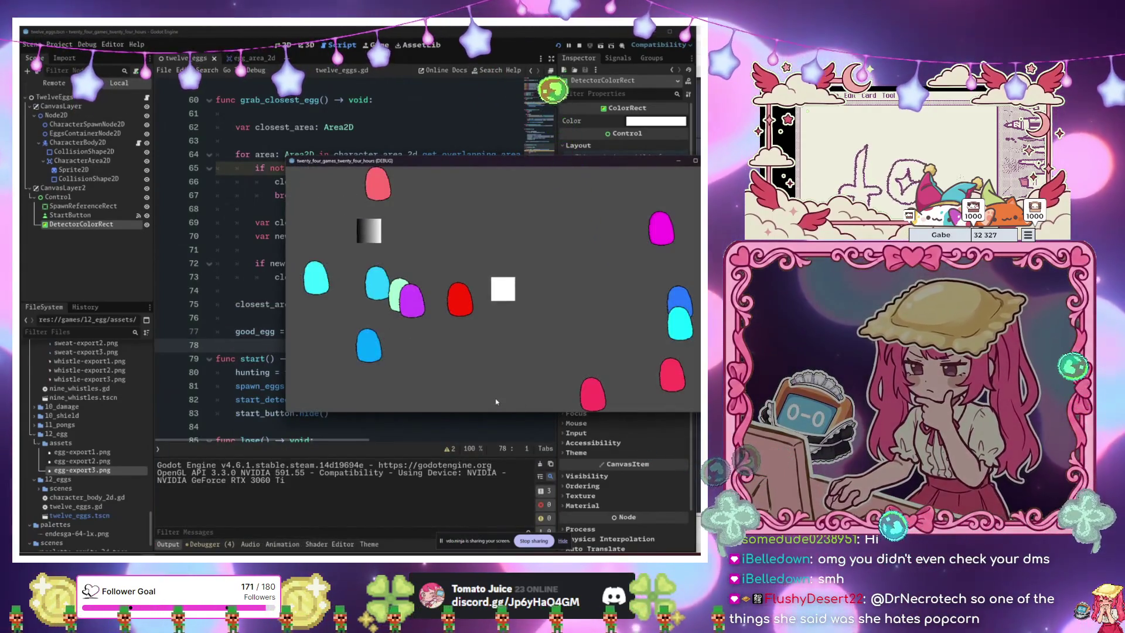
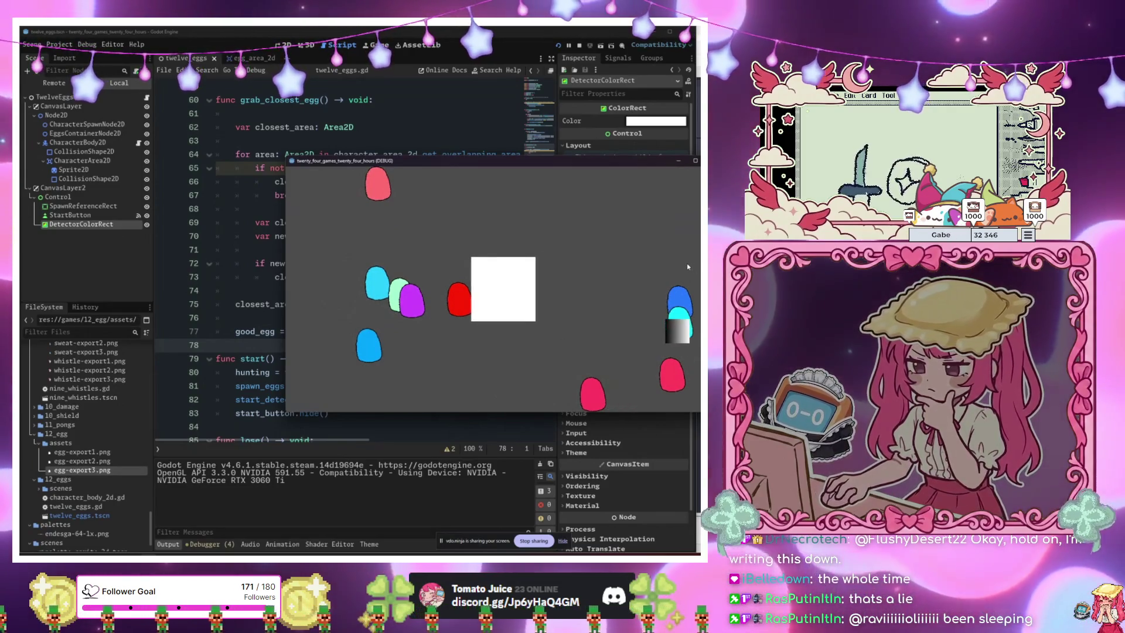
Move the game window aside and add a new line after collected_eggs += 1 in collect_egg
{"action": "left_click_drag", "start_coordinate": [527, 161], "coordinate": [733, 327]}
{"action": "scroll", "coordinate": [384, 275], "scroll_direction": "down", "scroll_amount": 5}
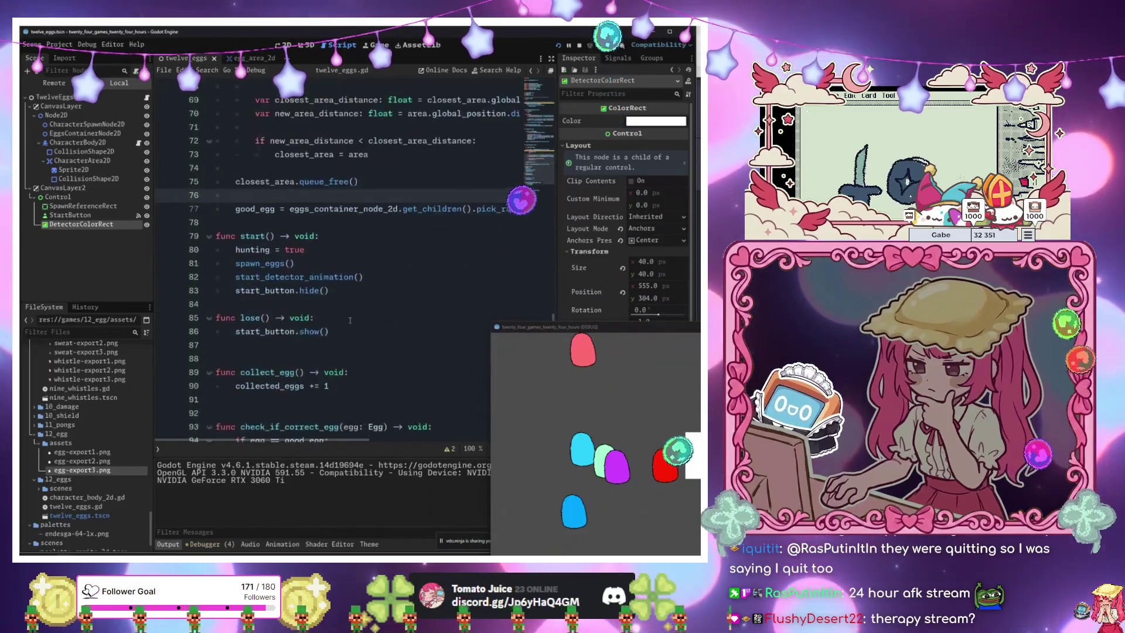
{"action": "left_click", "coordinate": [384, 275]}
{"action": "left_click", "coordinate": [393, 262]}
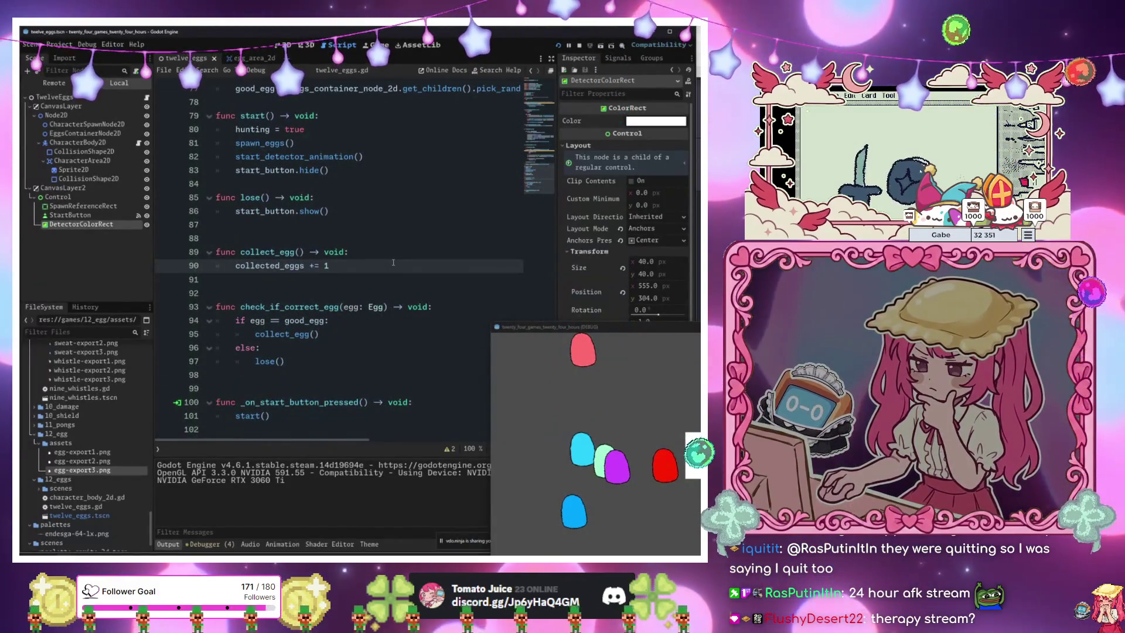
{"action": "key", "text": "Return"}
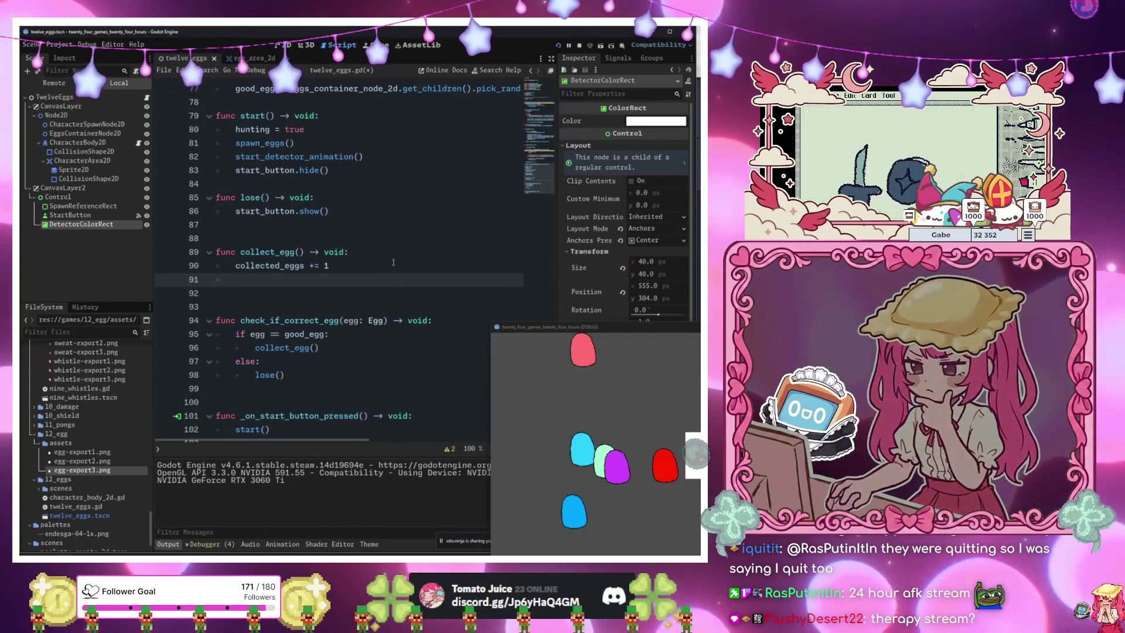
{"action": "scroll", "coordinate": [394, 263], "scroll_direction": "up", "scroll_amount": 4}
{"action": "scroll", "coordinate": [394, 262], "scroll_direction": "up", "scroll_amount": 2}
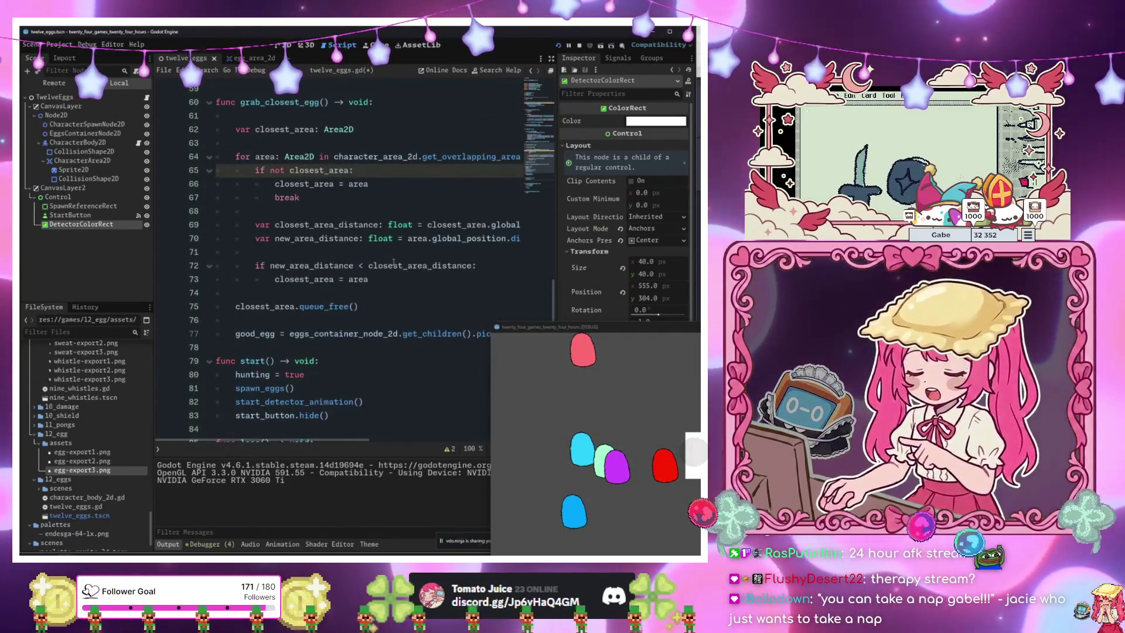
Review grab_closest_egg up to the queue_free line, then stop and close the running game
{"action": "left_click", "coordinate": [389, 292]}
{"action": "scroll", "coordinate": [392, 275], "scroll_direction": "down", "scroll_amount": 2}
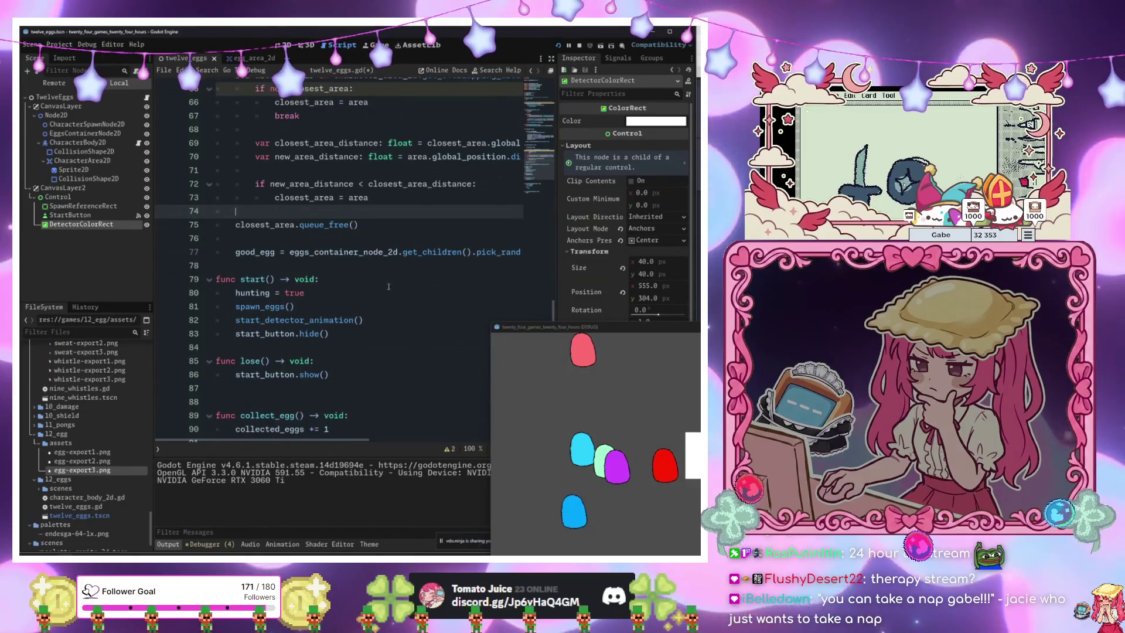
{"action": "scroll", "coordinate": [393, 268], "scroll_direction": "up", "scroll_amount": 1}
{"action": "scroll", "coordinate": [393, 268], "scroll_direction": "up", "scroll_amount": 2}
{"action": "left_click", "coordinate": [393, 347]}
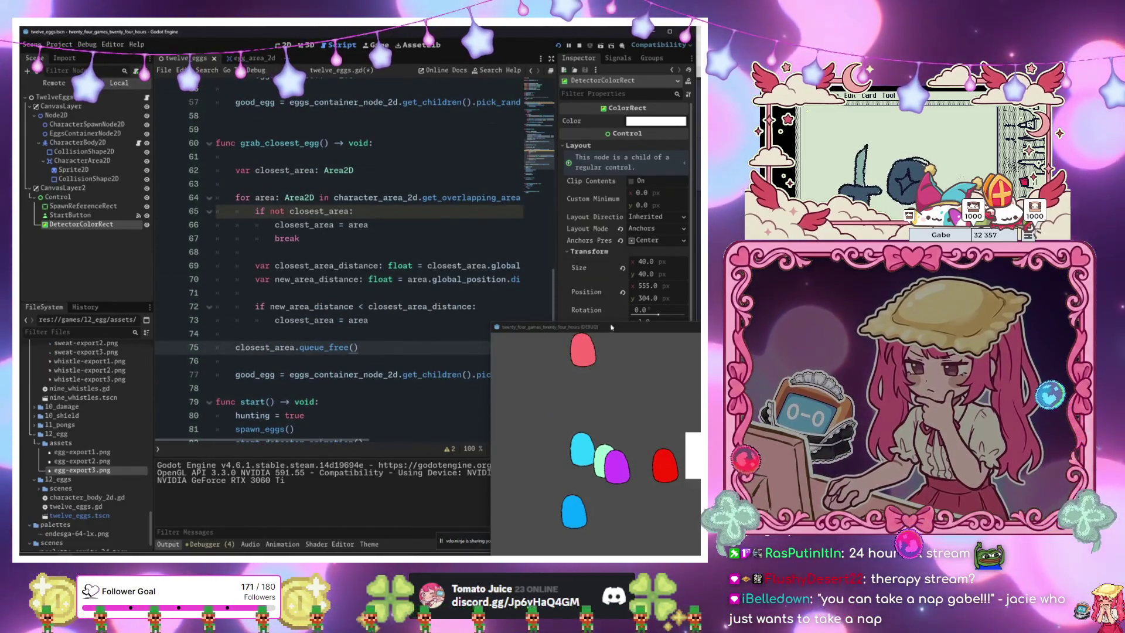
{"action": "left_click_drag", "start_coordinate": [610, 328], "coordinate": [449, 188]}
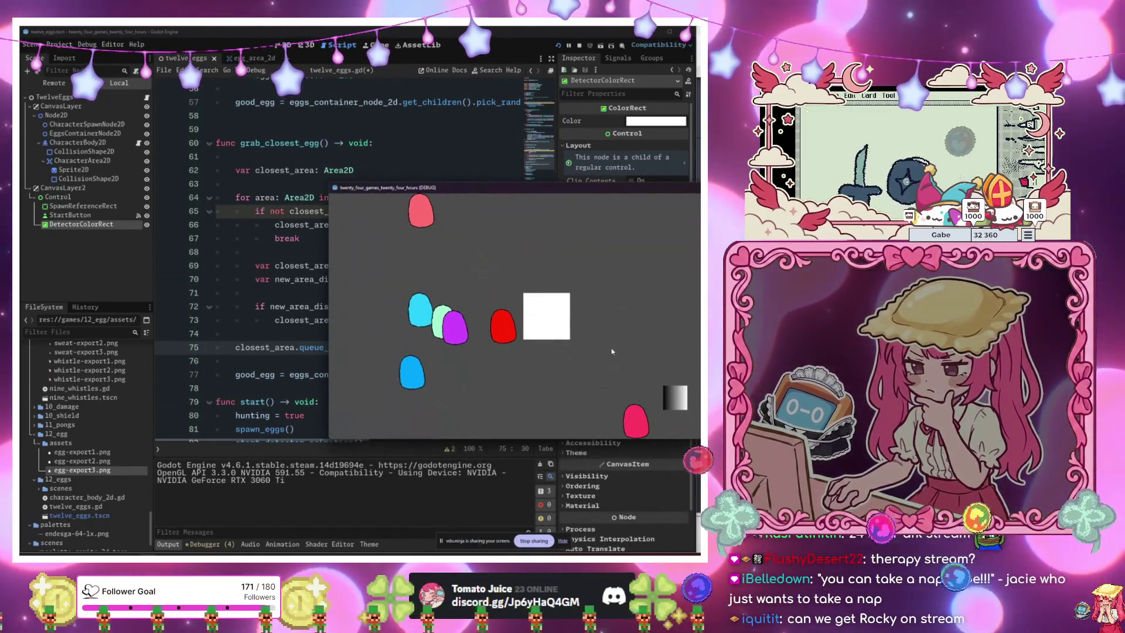
{"action": "key", "text": "F8"}
{"action": "left_click", "coordinate": [303, 204]}
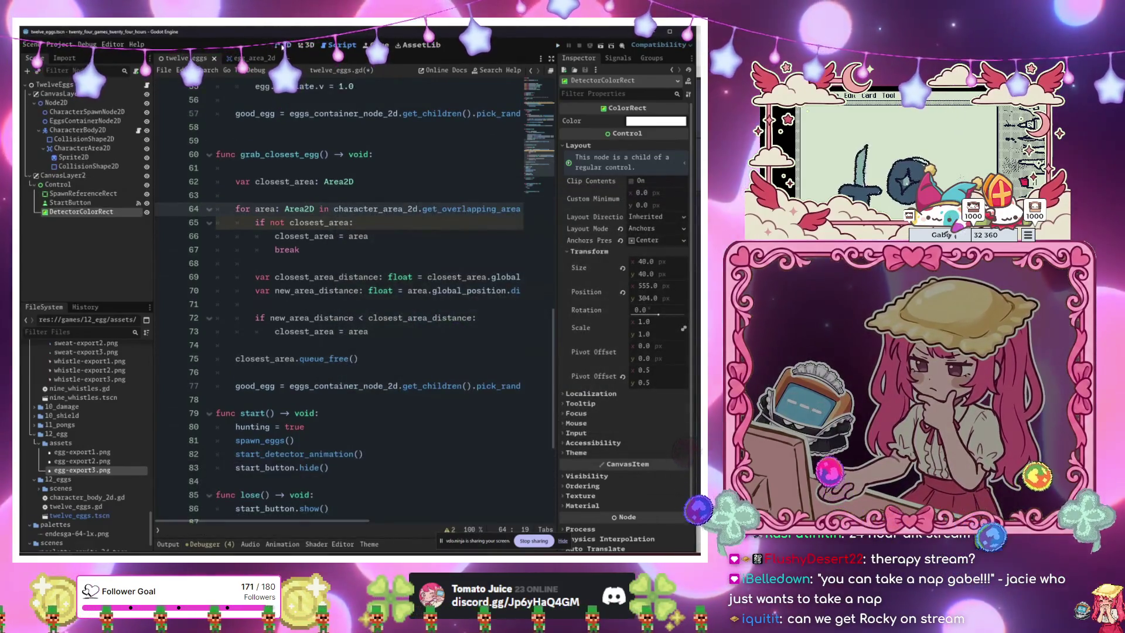
In the 2D view, select the Sprite2D under CharacterArea2D
{"action": "left_click", "coordinate": [283, 45]}
{"action": "left_click_drag", "start_coordinate": [394, 316], "coordinate": [395, 316]}
{"action": "scroll", "coordinate": [240, 211], "scroll_direction": "down", "scroll_amount": 4}
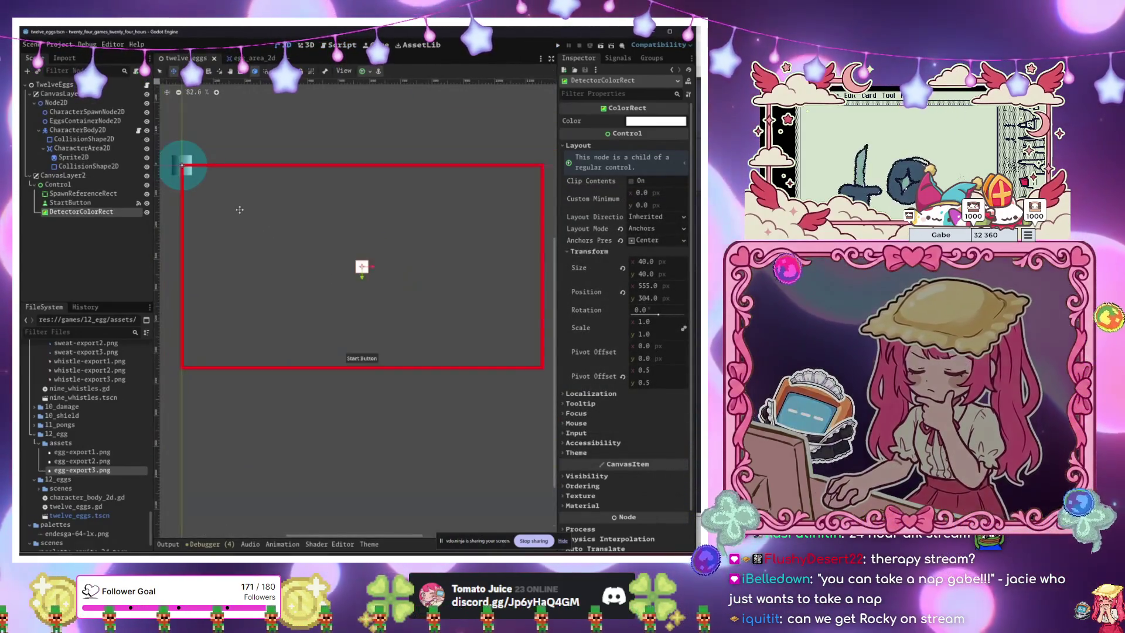
{"action": "left_click", "coordinate": [252, 231]}
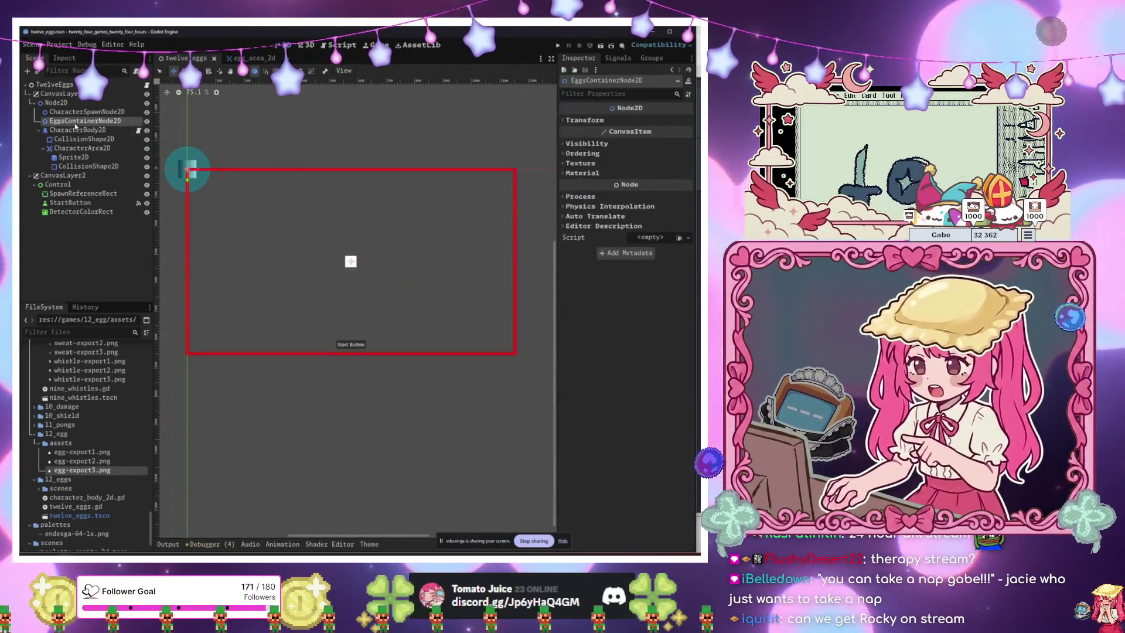
{"action": "left_click", "coordinate": [82, 148]}
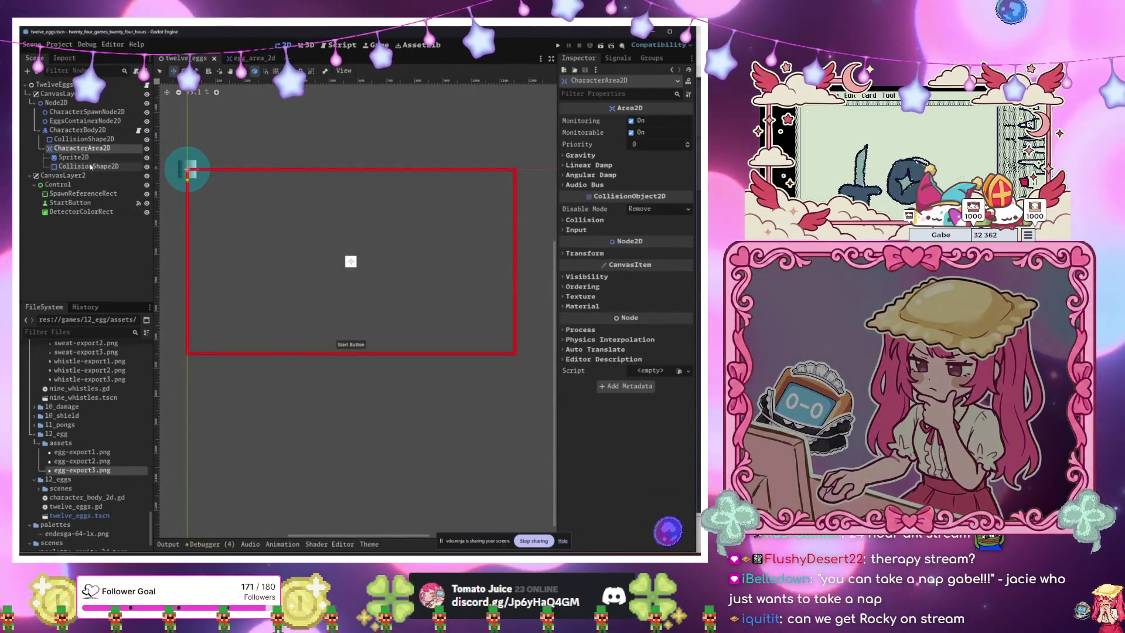
{"action": "left_click", "coordinate": [74, 157]}
Replace the sprite's texture with a new 3-frame AnimatedTexture, expand Frames 0–2, and pick egg-export1.png
{"action": "left_click", "coordinate": [620, 129]}
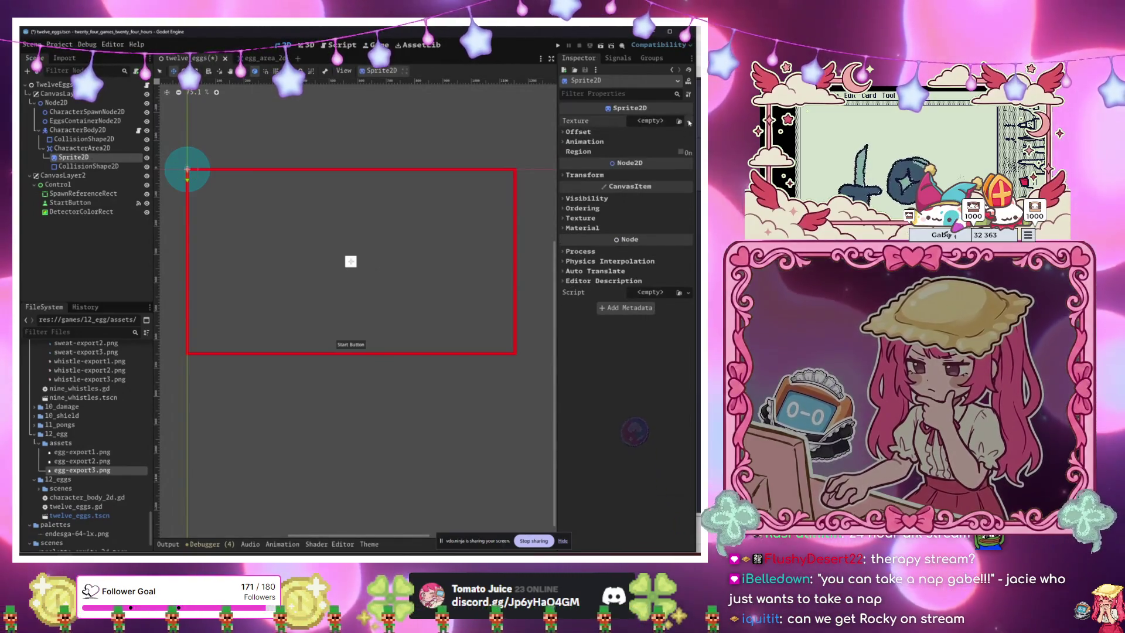
{"action": "left_click", "coordinate": [650, 120]}
{"action": "left_click", "coordinate": [615, 259]}
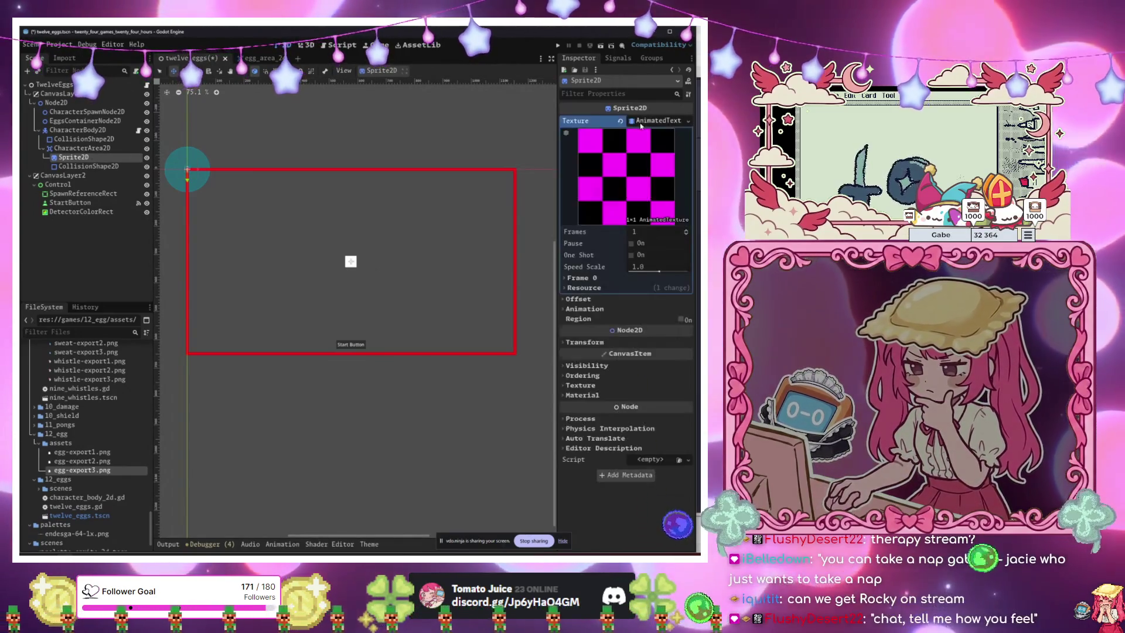
{"action": "left_click", "coordinate": [687, 230]}
{"action": "left_click", "coordinate": [686, 230]}
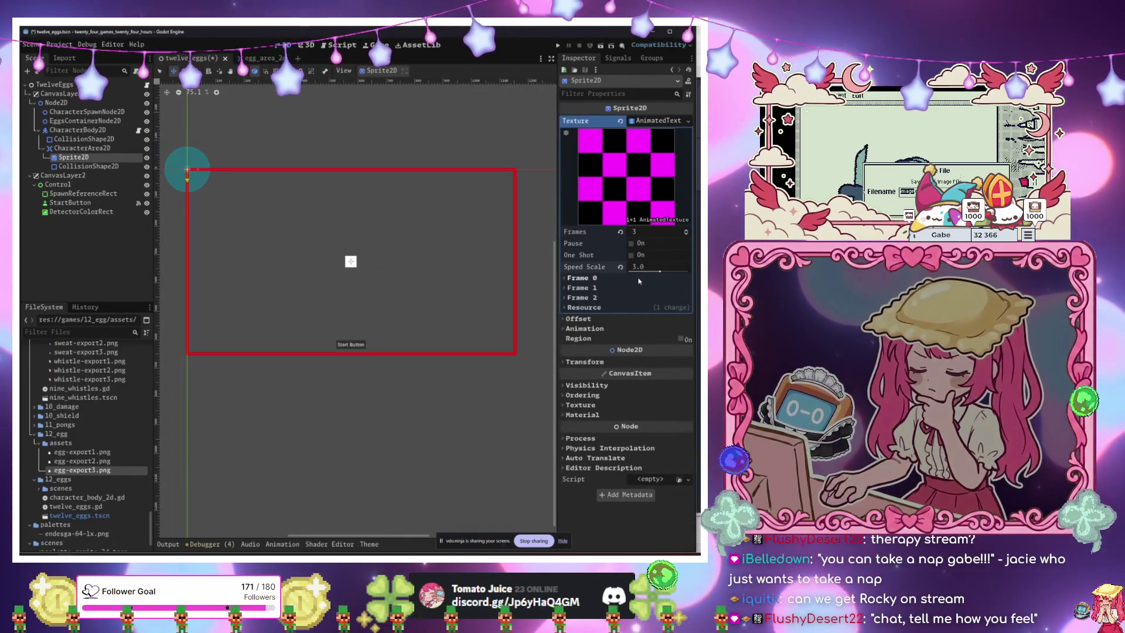
{"action": "left_click", "coordinate": [583, 278]}
{"action": "left_click", "coordinate": [585, 311]}
{"action": "left_click", "coordinate": [595, 344]}
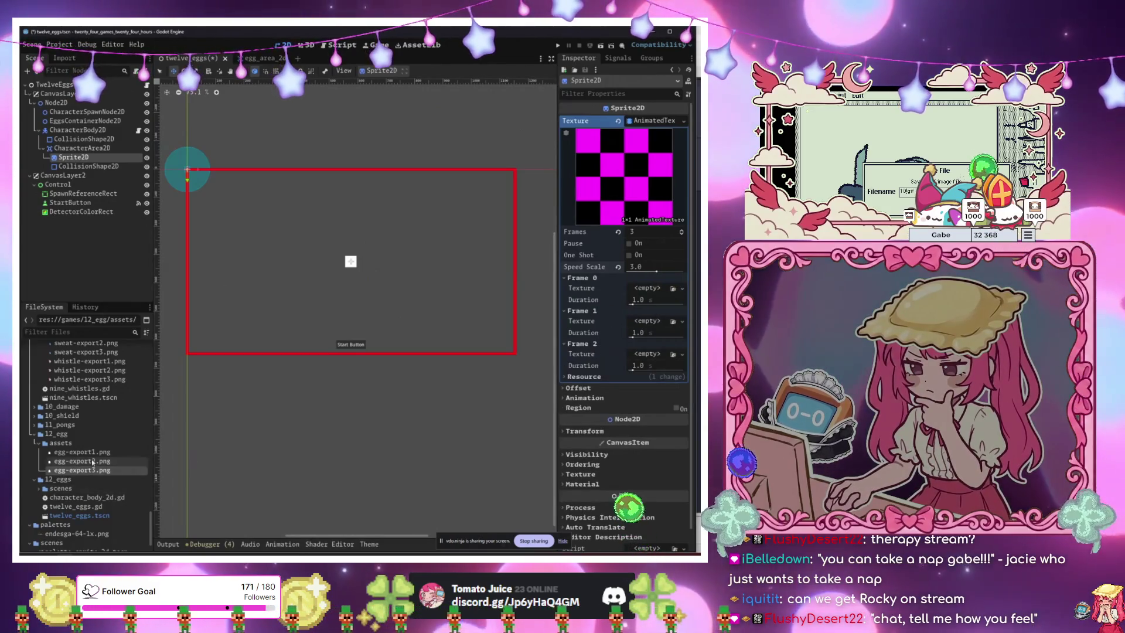
{"action": "left_click", "coordinate": [73, 453]}
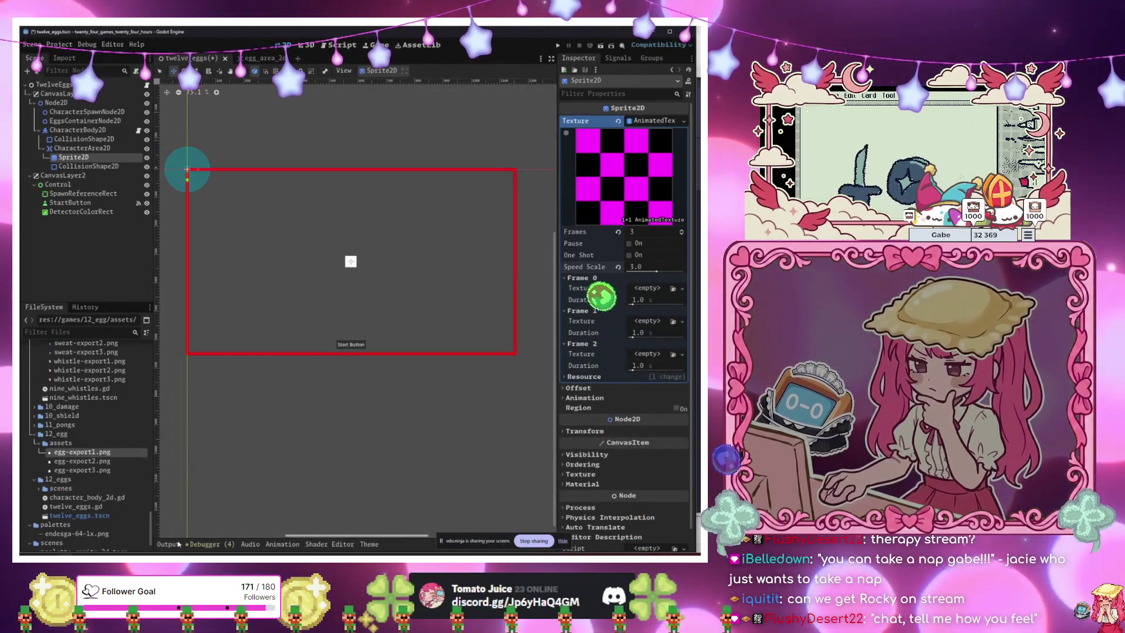
{"action": "key", "text": "alt+Tab"}
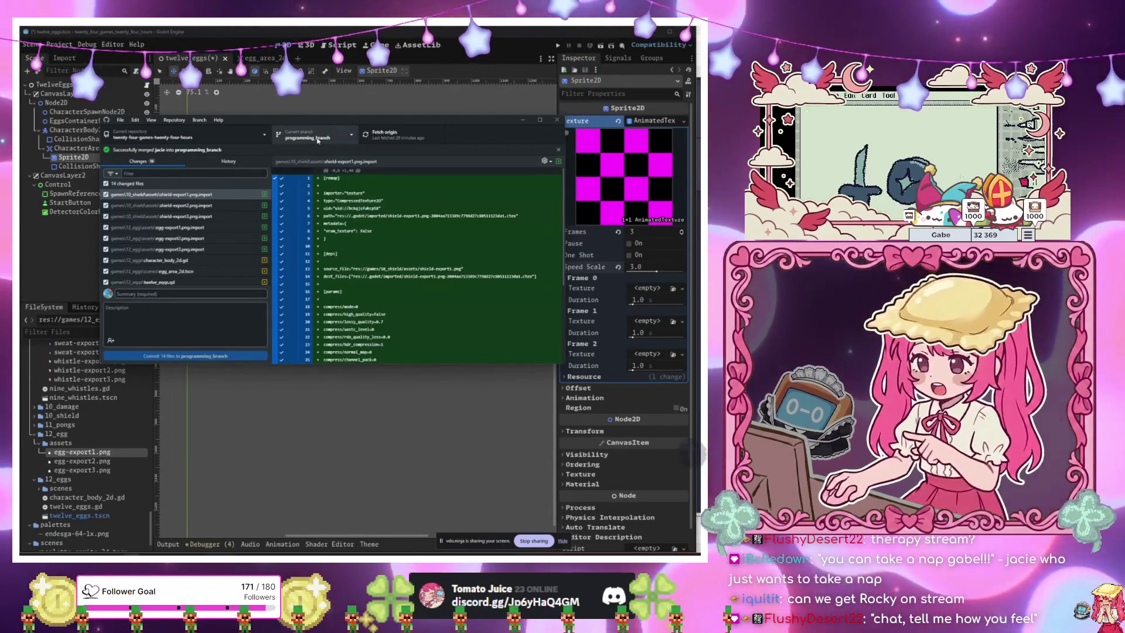
Fetch origin and look at the teammate's branch in the branch list
{"action": "left_click", "coordinate": [414, 142]}
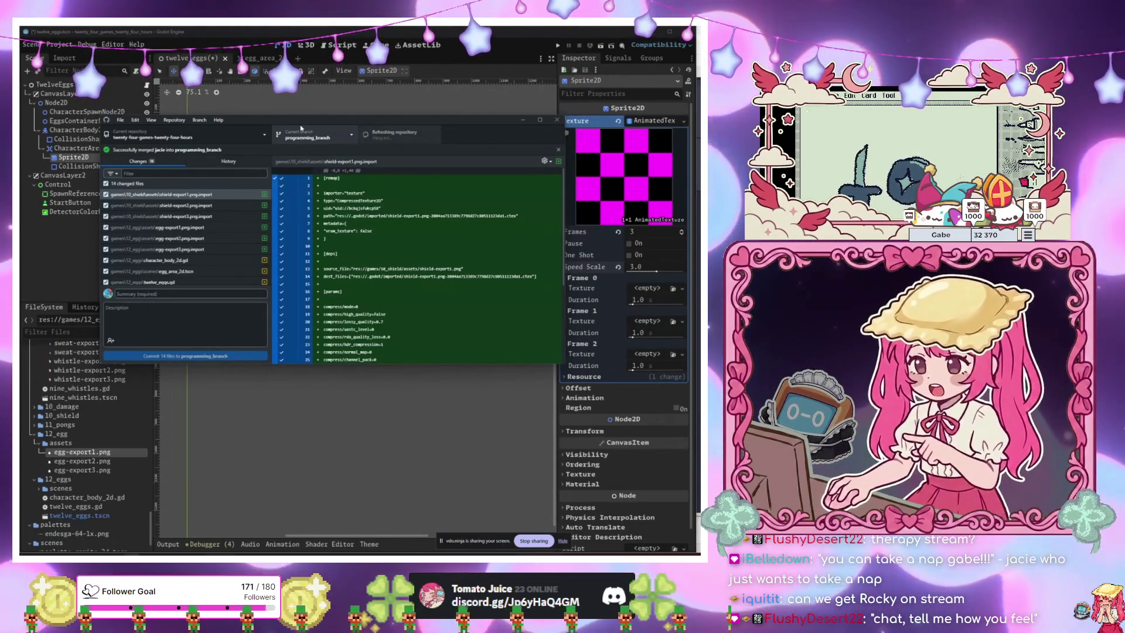
{"action": "left_click", "coordinate": [299, 135]}
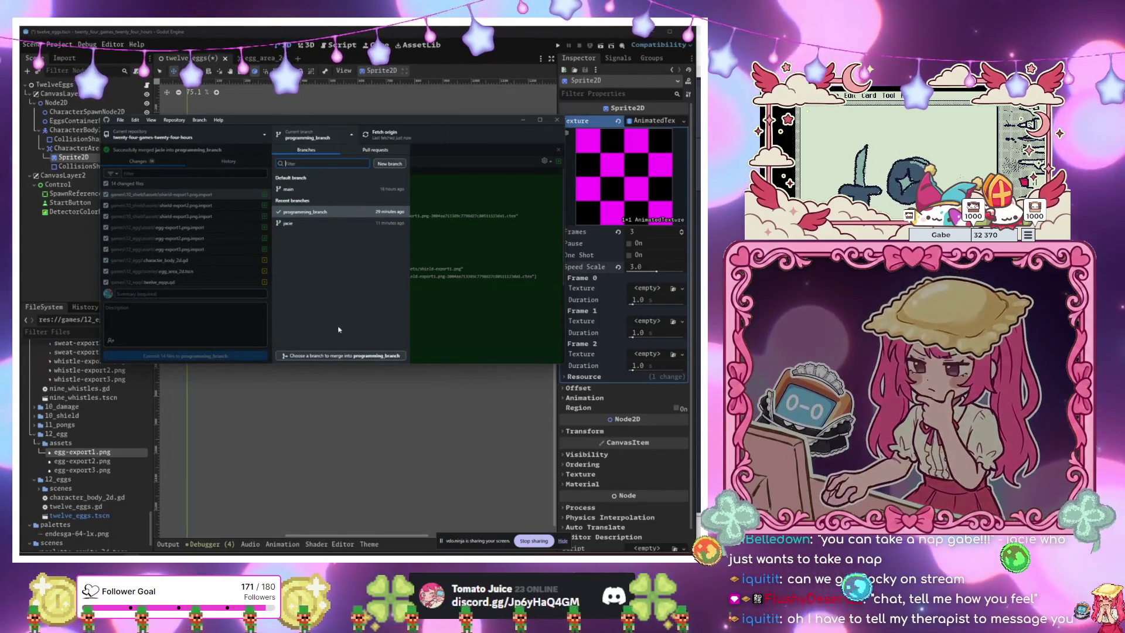
{"action": "left_click", "coordinate": [287, 222]}
{"action": "key", "text": "Escape"}
Merge the teammate's branch into programming_branch, push to origin, and close GitHub Desktop
{"action": "left_click", "coordinate": [310, 135]}
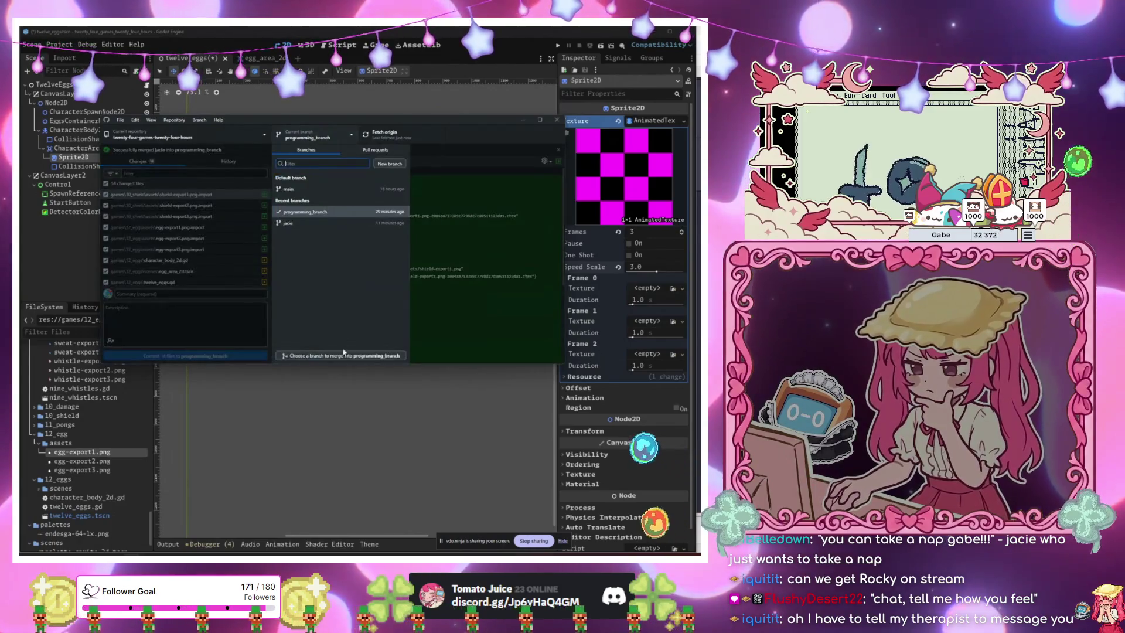
{"action": "left_click", "coordinate": [343, 223]}
{"action": "left_click", "coordinate": [323, 235]}
{"action": "left_click", "coordinate": [321, 315]}
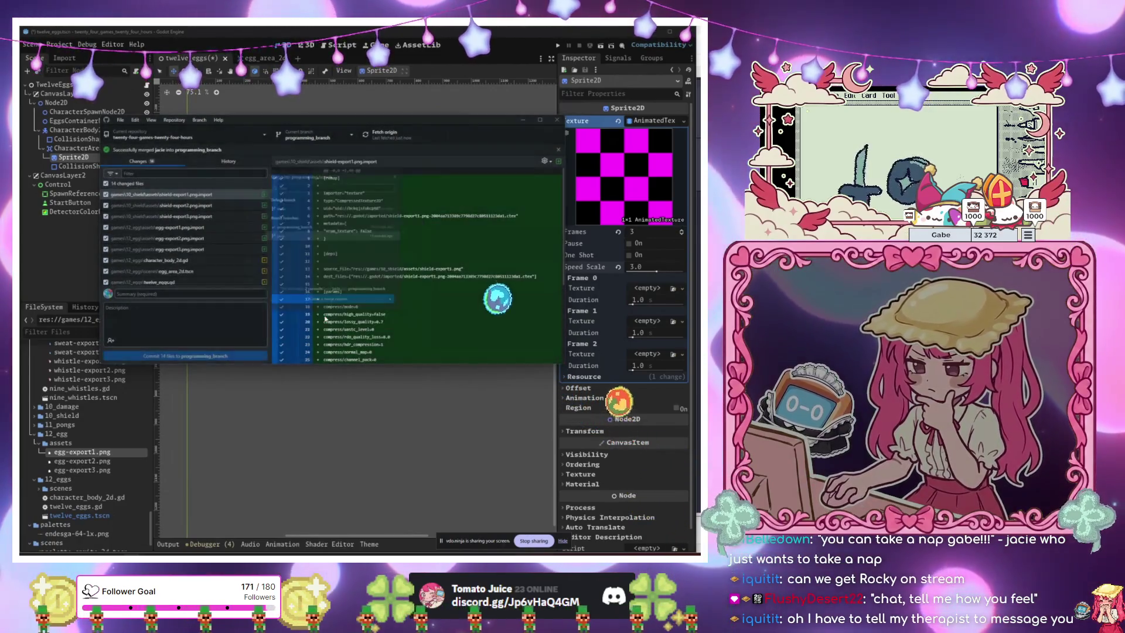
{"action": "left_click", "coordinate": [389, 136]}
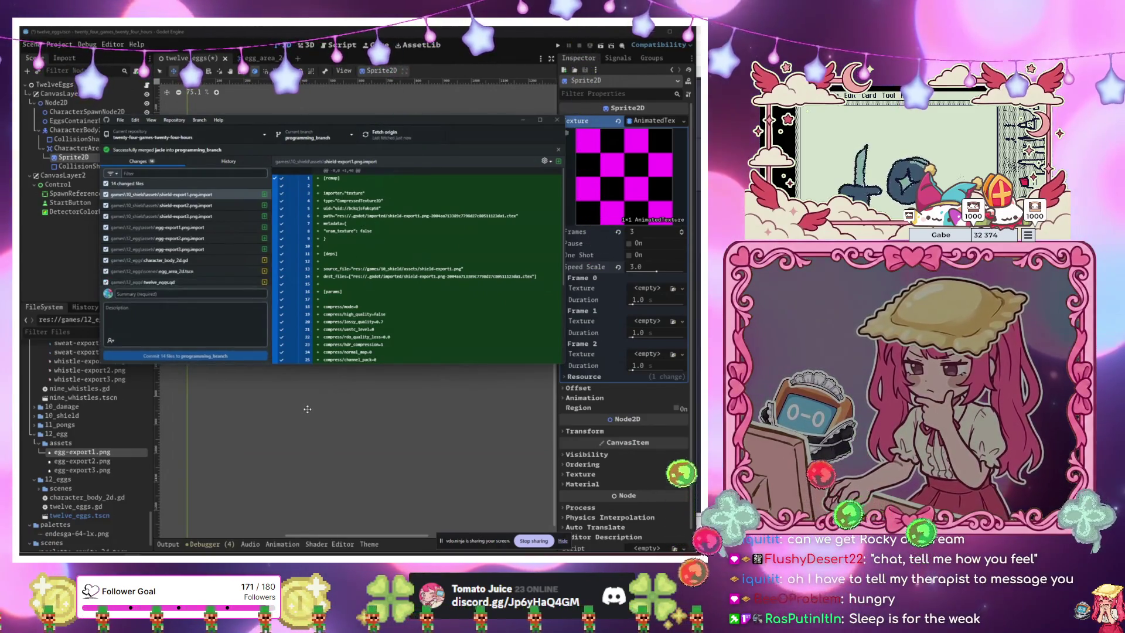
{"action": "left_click", "coordinate": [82, 433]}
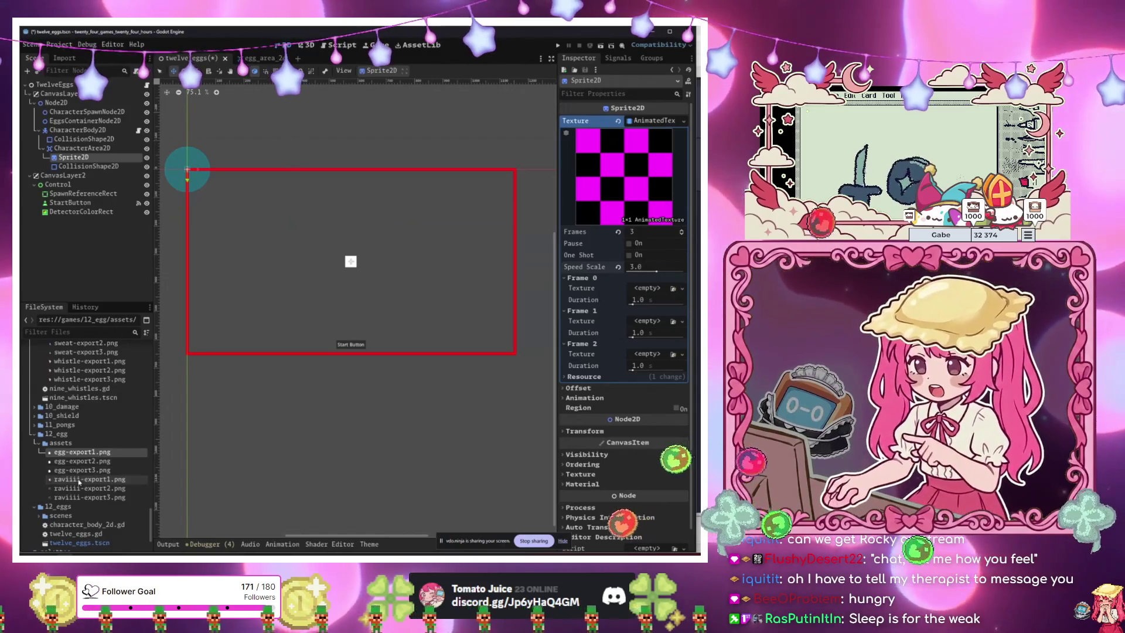
Fill animation Frames 0, 1 and 2 with raviiii-export1.png, raviiii-export2.png and raviiii-export3.png
{"action": "scroll", "coordinate": [88, 474], "scroll_direction": "down", "scroll_amount": 3}
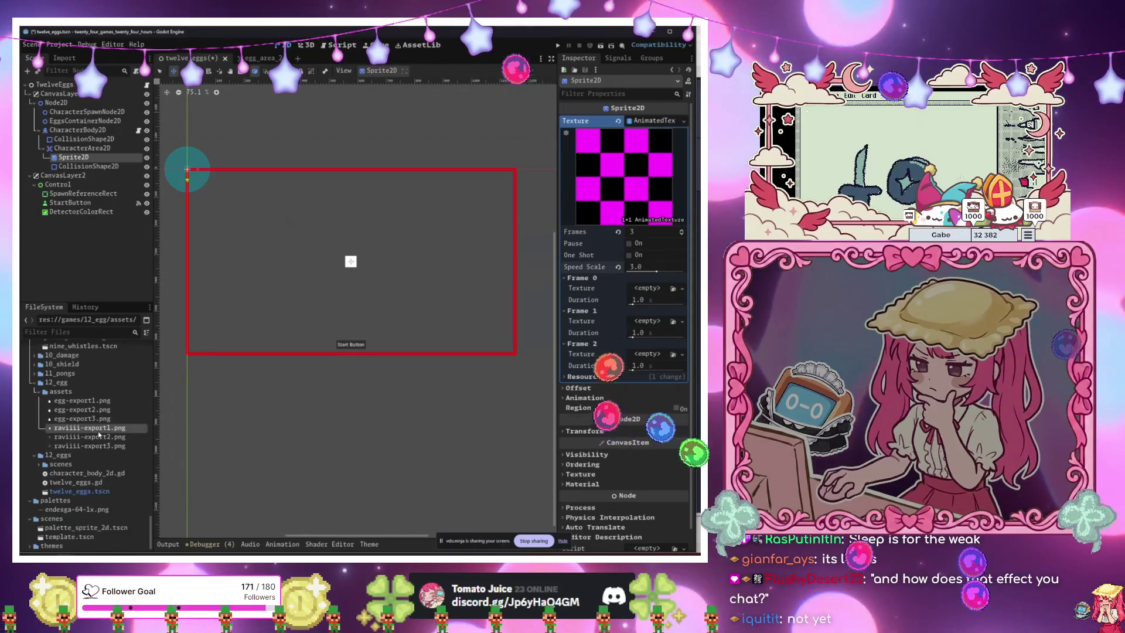
{"action": "mouse_move", "coordinate": [99, 434]}
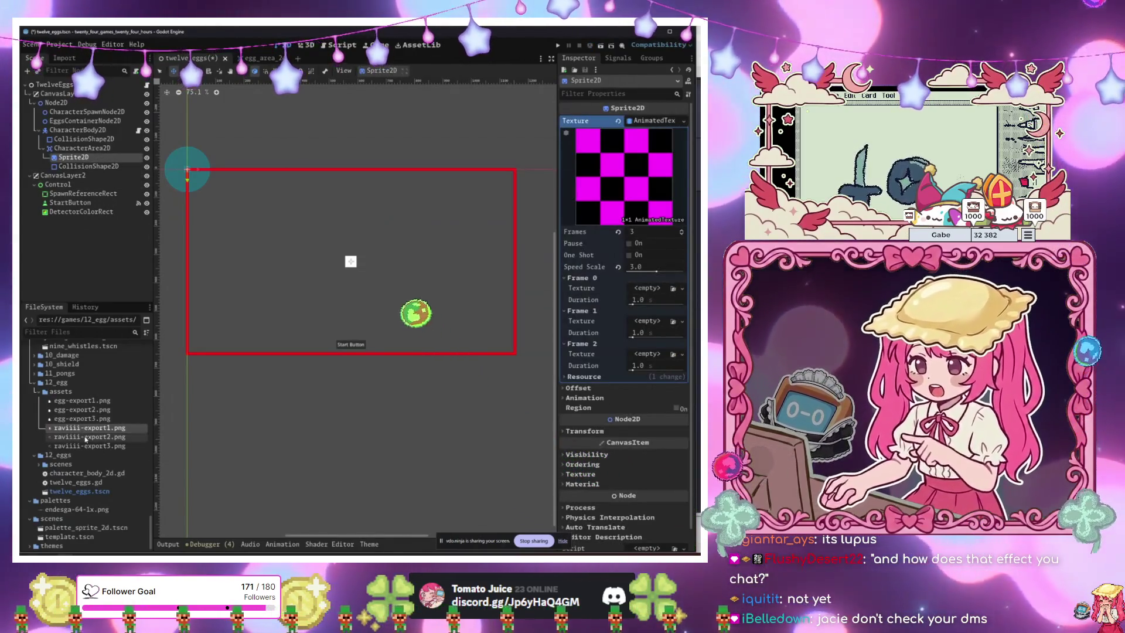
{"action": "left_click_drag", "start_coordinate": [82, 427], "coordinate": [647, 287]}
{"action": "mouse_move", "coordinate": [646, 409]}
{"action": "left_mouse_down"}
{"action": "mouse_move", "coordinate": [623, 322]}
{"action": "mouse_move", "coordinate": [633, 333]}
{"action": "left_mouse_up"}
{"action": "mouse_move", "coordinate": [80, 446]}
{"action": "left_mouse_down"}
{"action": "mouse_move", "coordinate": [535, 394]}
{"action": "mouse_move", "coordinate": [622, 397]}
{"action": "left_mouse_up"}
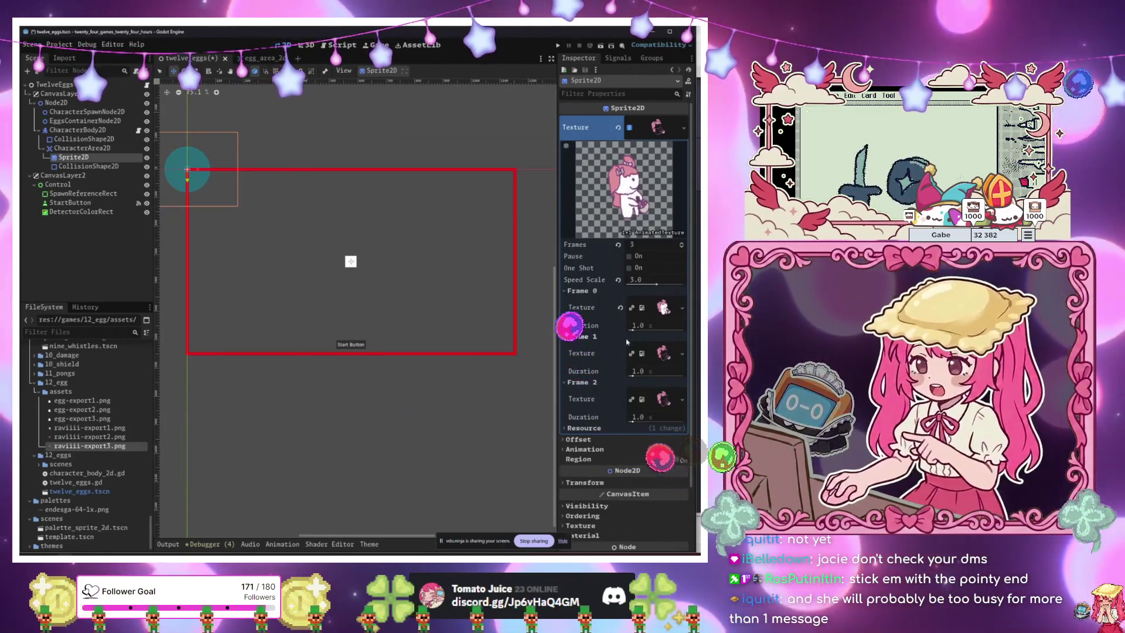
Scale the character sprite down to fit its circle, then select CharacterArea2D
{"action": "scroll", "coordinate": [371, 376], "scroll_direction": "up", "scroll_amount": 2}
{"action": "scroll", "coordinate": [315, 289], "scroll_direction": "up", "scroll_amount": 4}
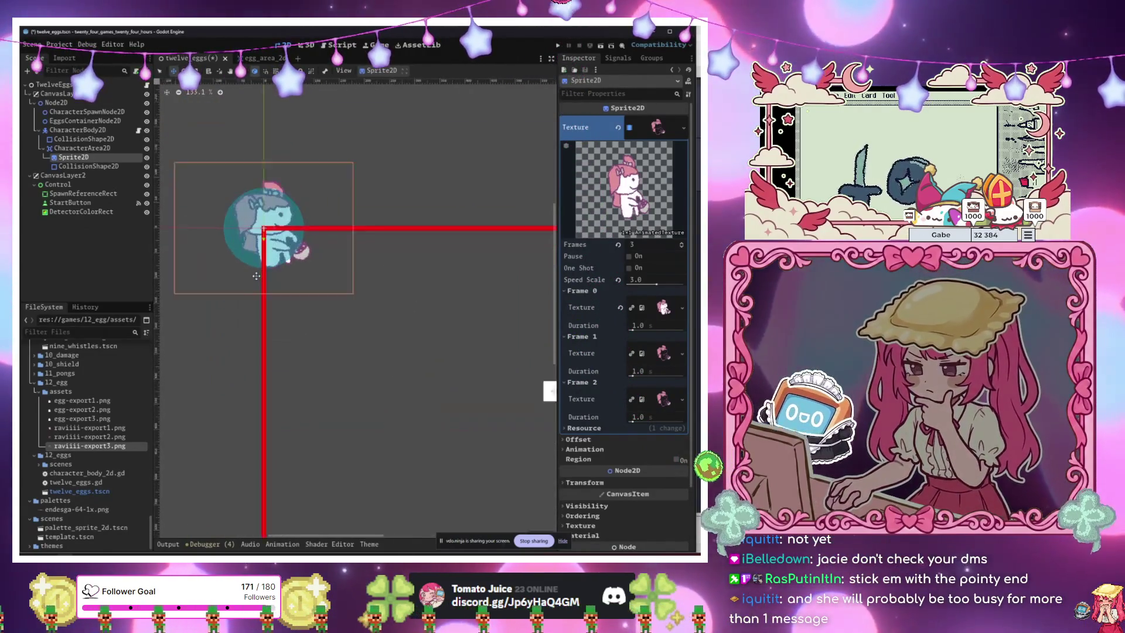
{"action": "scroll", "coordinate": [256, 276], "scroll_direction": "up", "scroll_amount": 5}
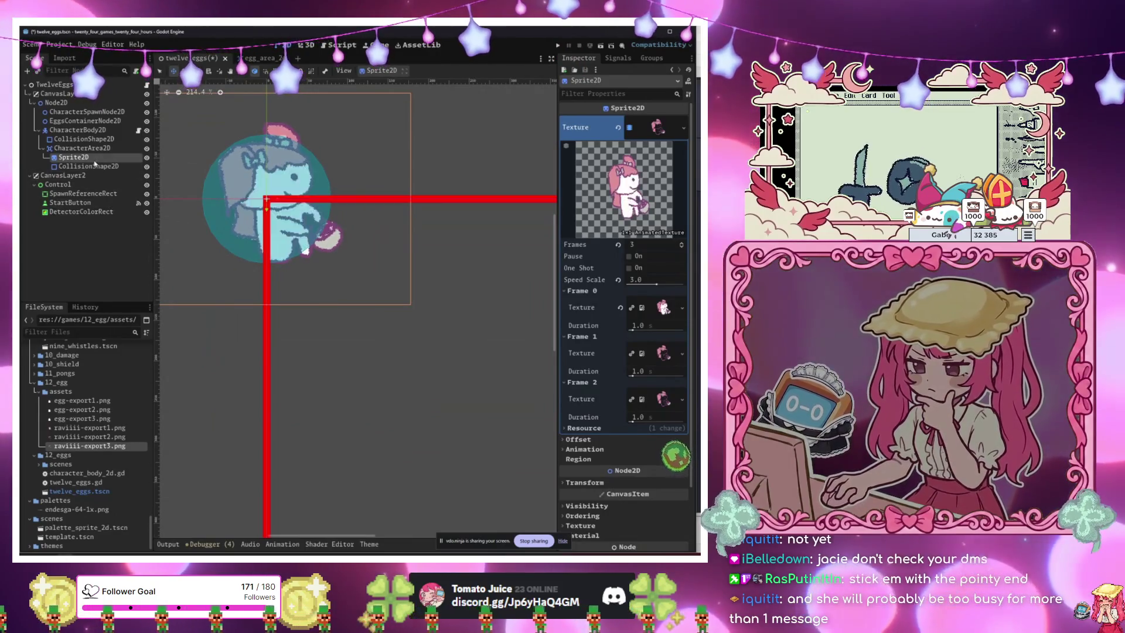
{"action": "mouse_move", "coordinate": [429, 281]}
{"action": "left_mouse_down"}
{"action": "mouse_move", "coordinate": [402, 295]}
{"action": "mouse_move", "coordinate": [360, 271]}
{"action": "mouse_move", "coordinate": [328, 219]}
{"action": "left_mouse_up"}
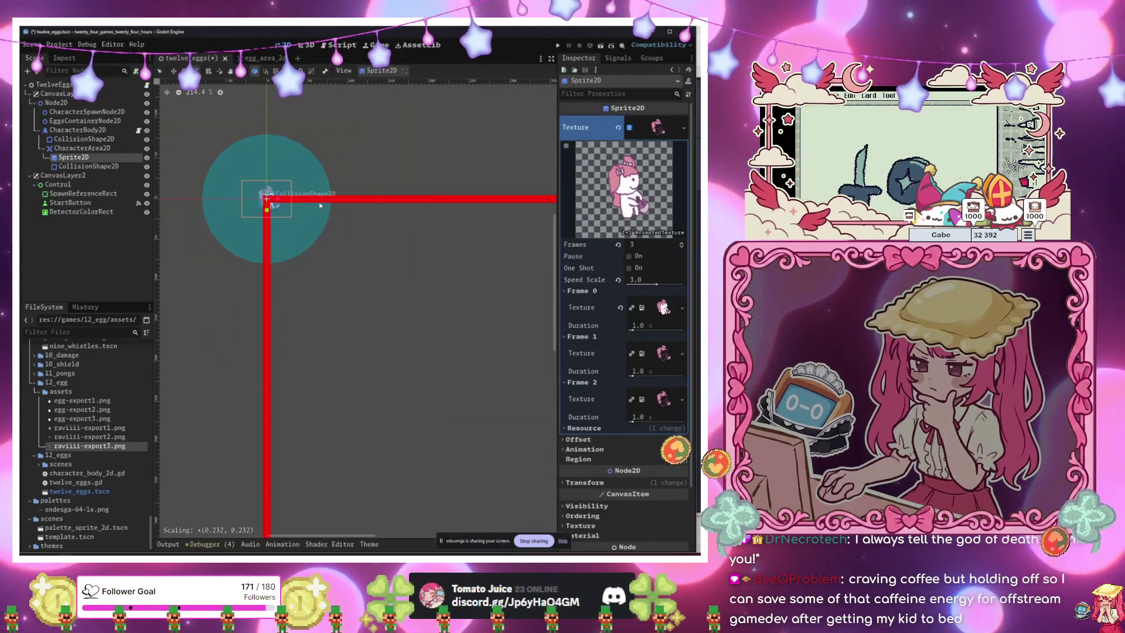
{"action": "scroll", "coordinate": [339, 234], "scroll_direction": "down", "scroll_amount": 5}
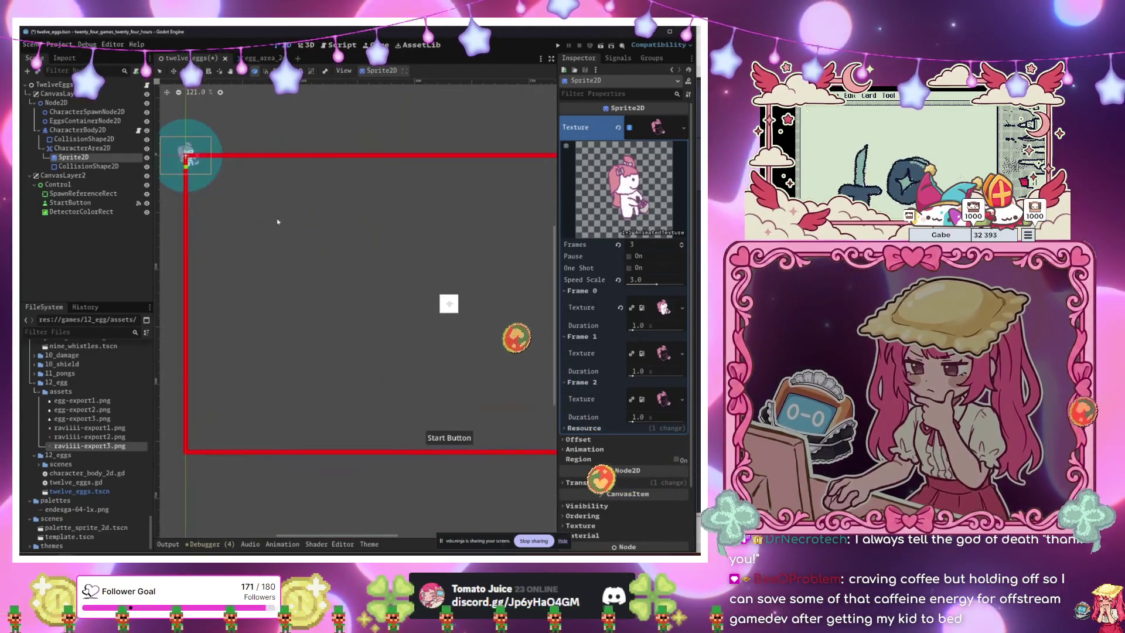
{"action": "scroll", "coordinate": [249, 193], "scroll_direction": "right", "scroll_amount": 2}
{"action": "left_click", "coordinate": [112, 149]}
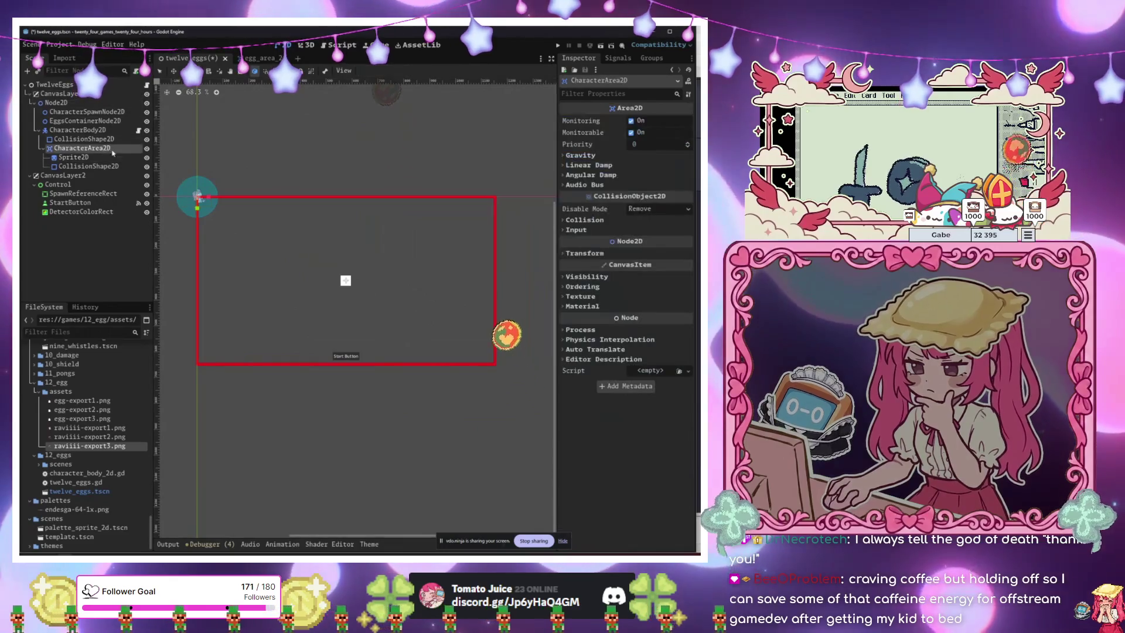
In the movement script, add an Input.is_action_just_pressed("left") check before move_and_slide
{"action": "left_click", "coordinate": [139, 132]}
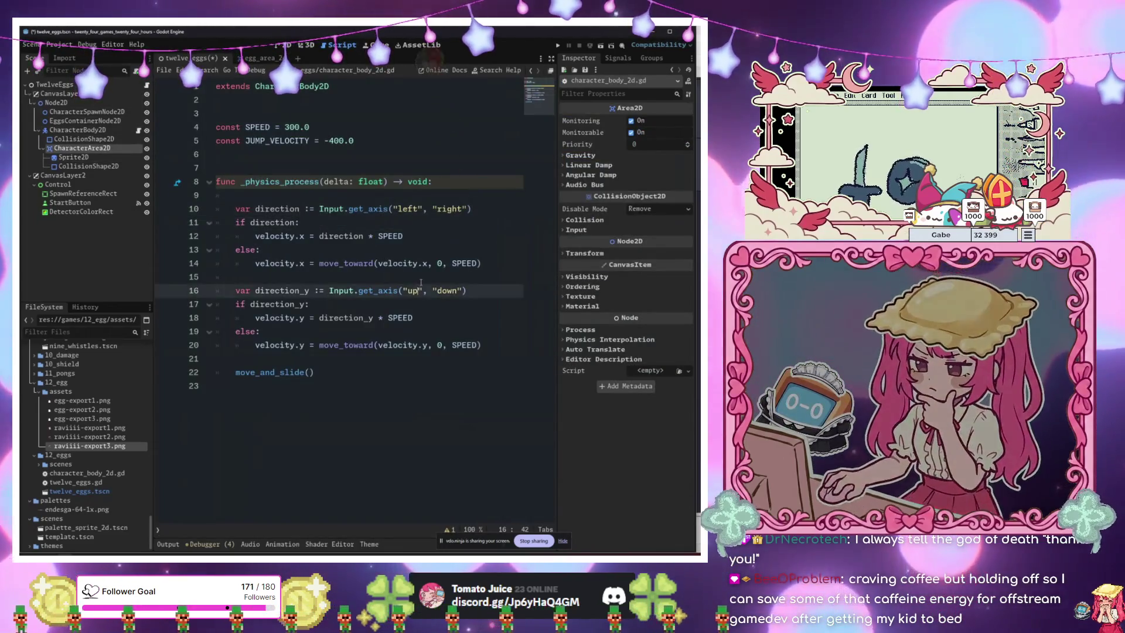
{"action": "left_click", "coordinate": [415, 369]}
{"action": "left_click", "coordinate": [414, 355]}
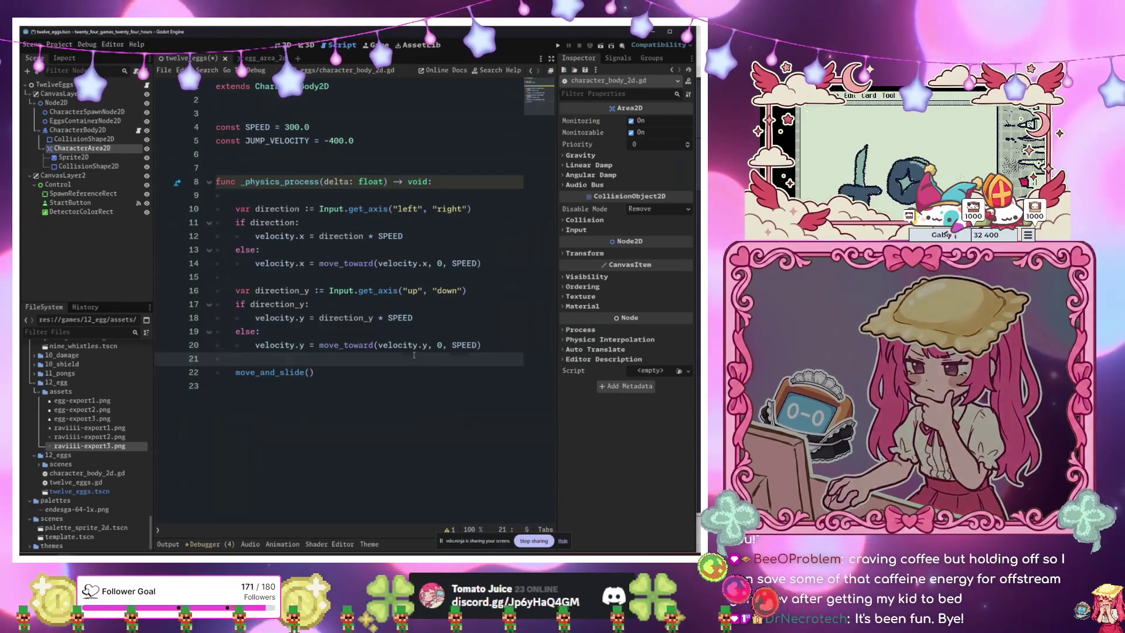
{"action": "key", "text": "Return"}
{"action": "key", "text": "Return"}
{"action": "key", "text": "Return"}
{"action": "key", "text": "Up"}
{"action": "key", "text": "Up"}
{"action": "type", "text": "if i"}
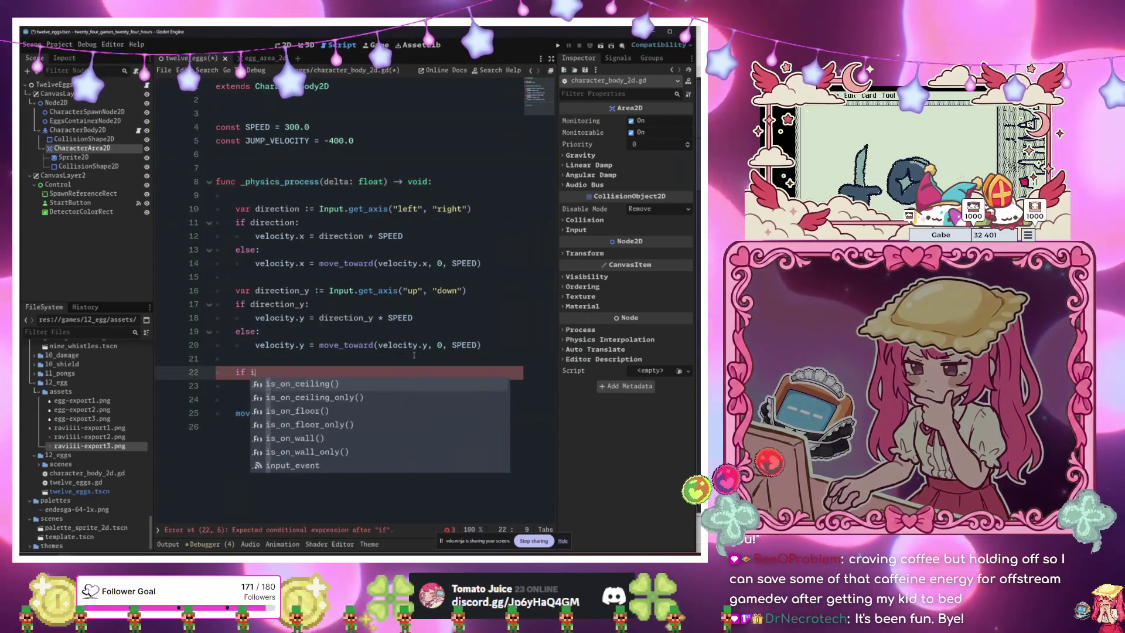
{"action": "key", "text": "BackSpace"}
{"action": "type", "text": "Inp"}
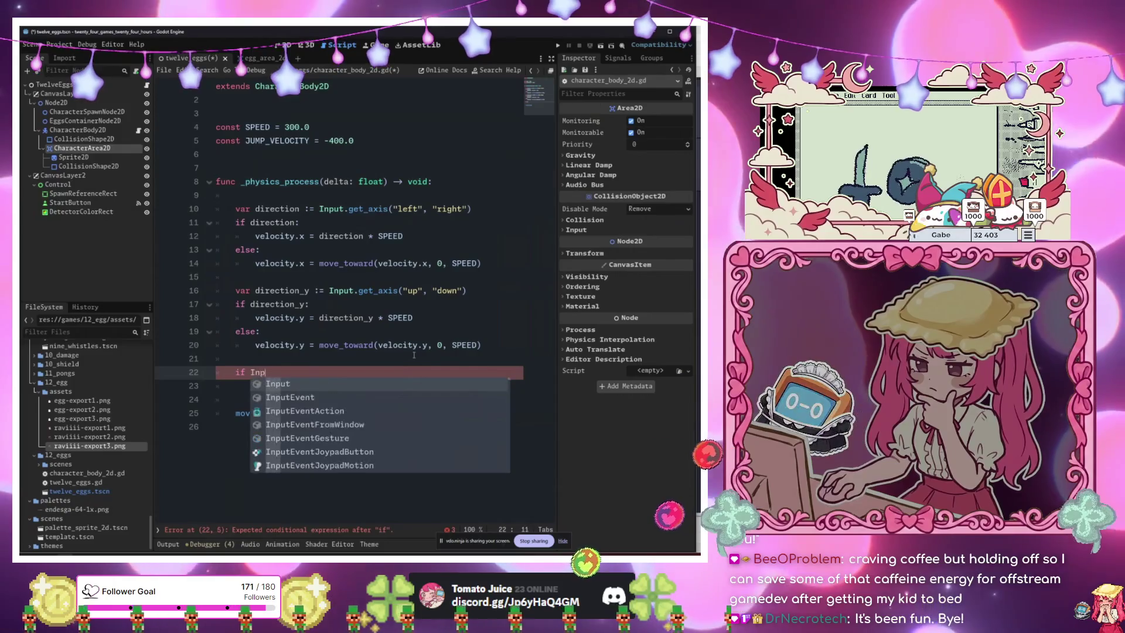
{"action": "type", "text": "ut.is"}
{"action": "key", "text": "Return"}
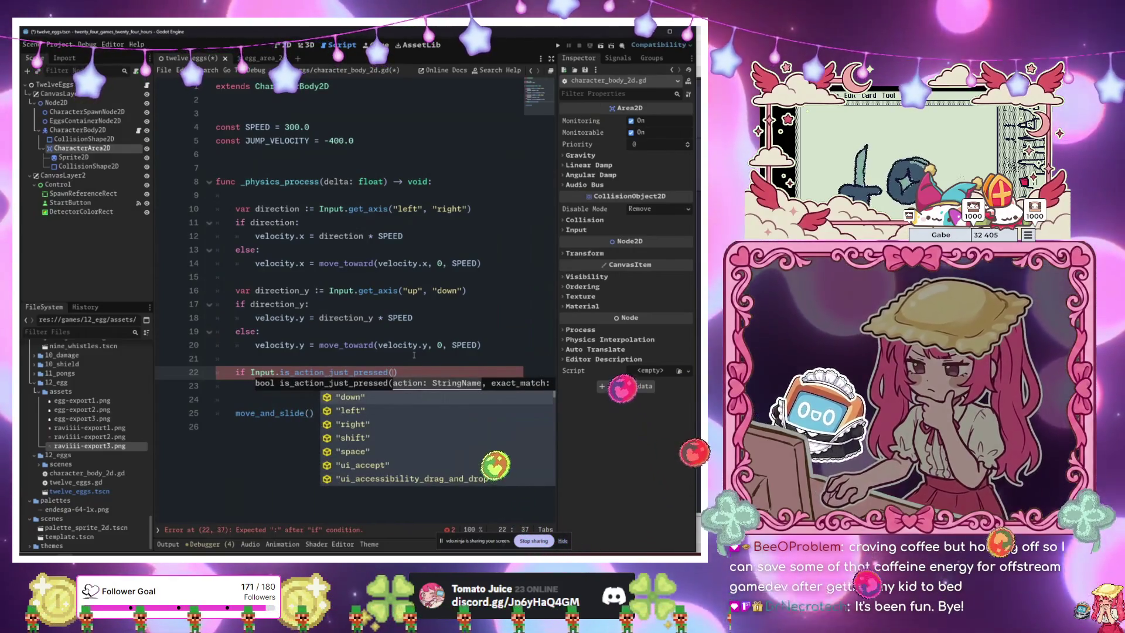
{"action": "type", "text": "l"}
{"action": "key", "text": "Return"}
{"action": "type", "text": "):"}
{"action": "key", "text": "Return"}
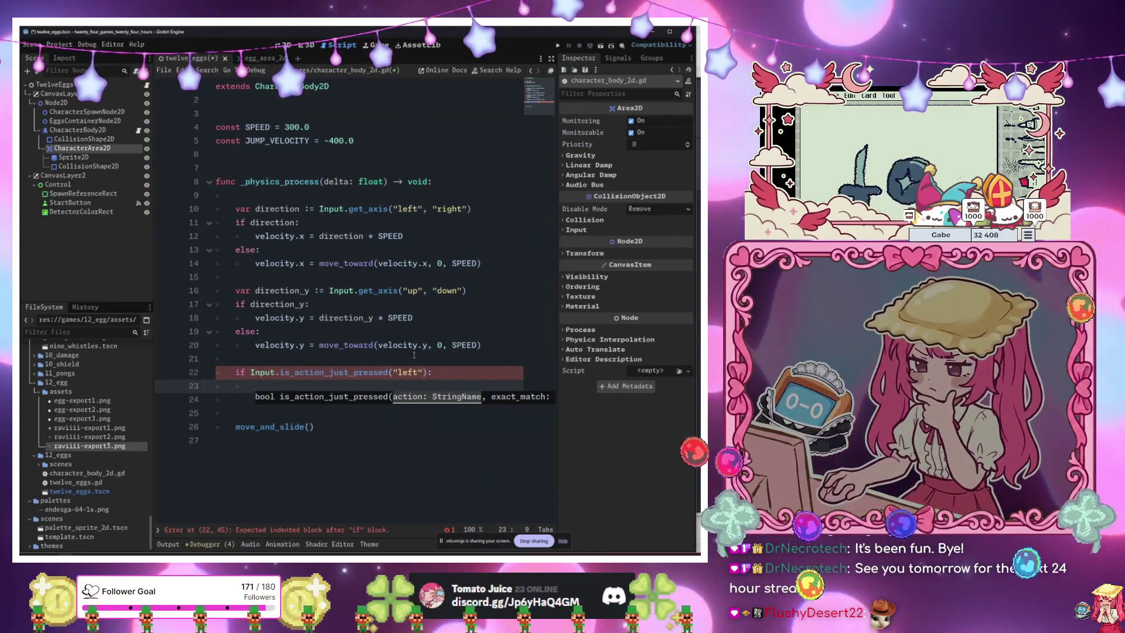
Export a sprite_2d reference and set sprite_2d.flip_h = true inside the left-press block
{"action": "left_click", "coordinate": [81, 157]}
{"action": "mouse_move", "coordinate": [83, 163]}
{"action": "left_mouse_down"}
{"action": "mouse_move", "coordinate": [328, 146]}
{"action": "mouse_move", "coordinate": [355, 156]}
{"action": "left_mouse_up"}
{"action": "left_click", "coordinate": [341, 400]}
{"action": "key", "text": "Tab"}
{"action": "type", "text": "spr"}
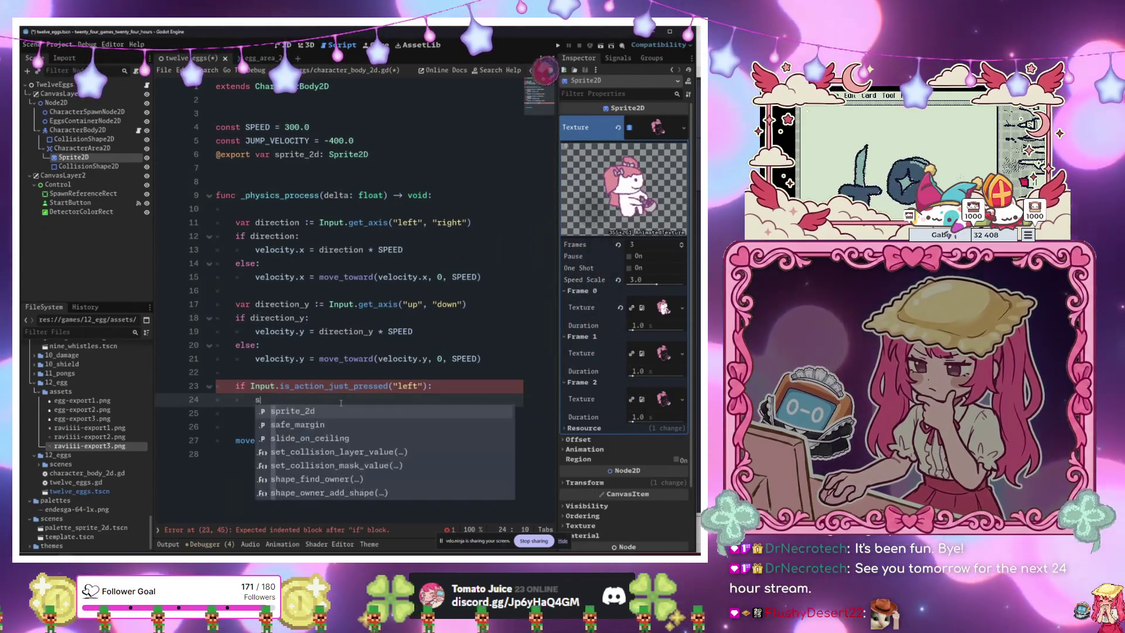
{"action": "key", "text": "Return"}
{"action": "type", "text": ".flip_h"}
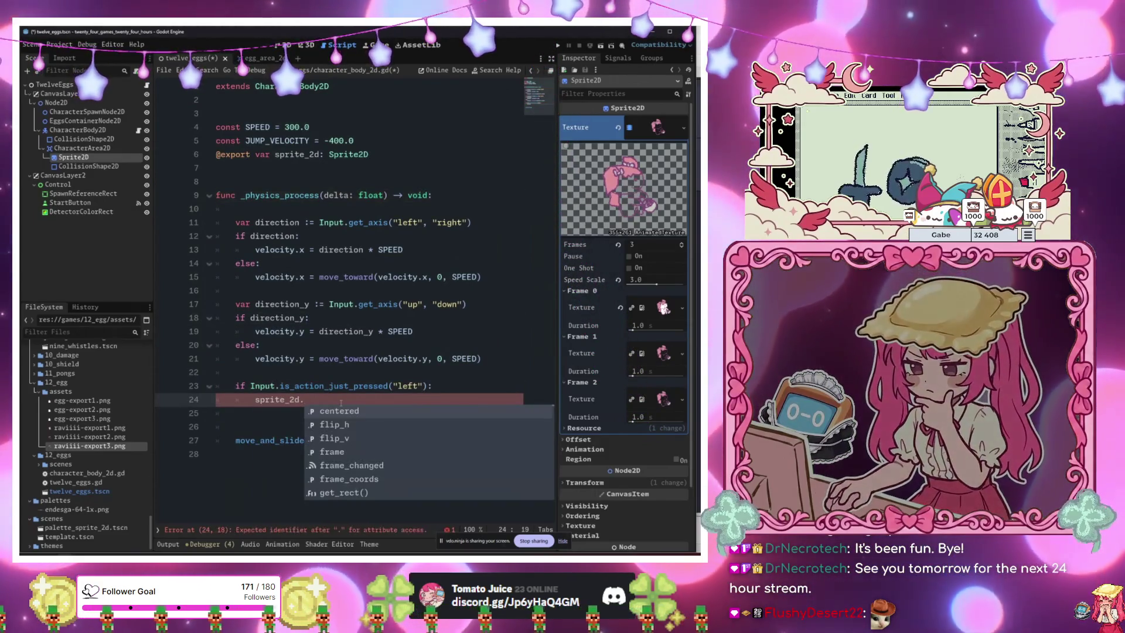
{"action": "key", "text": "Return"}
{"action": "type", "text": "= true"}
{"action": "key", "text": "Return"}
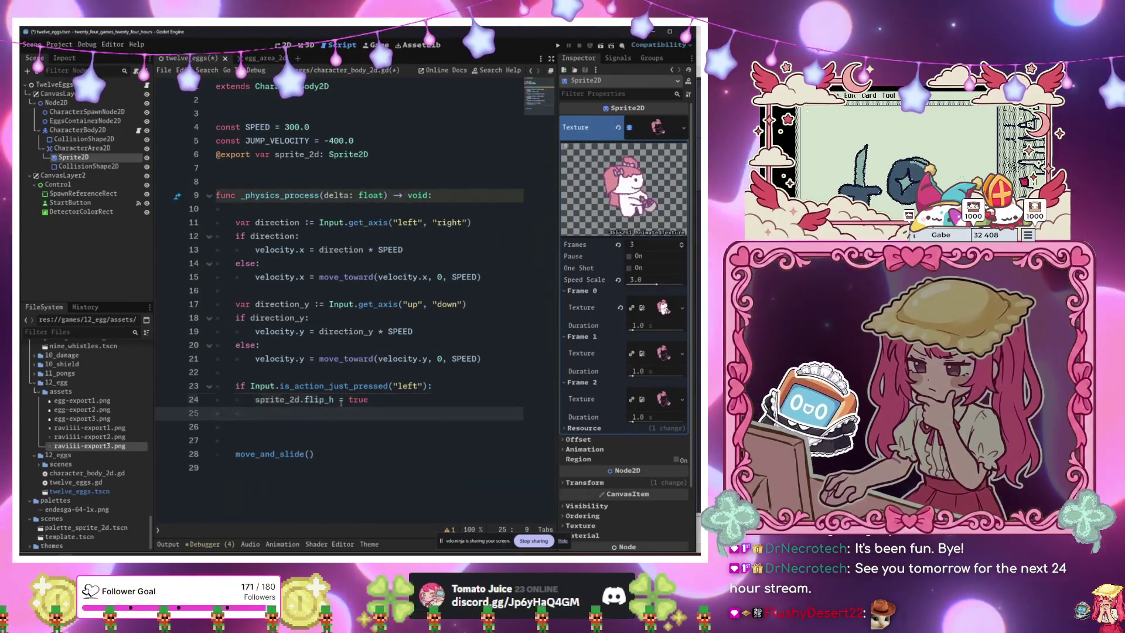
Add an elif for the right action setting sprite_2d.flip_h = false, then save and run with F5
{"action": "key", "text": "BackSpace"}
{"action": "type", "text": "else"}
{"action": "key", "text": "Return"}
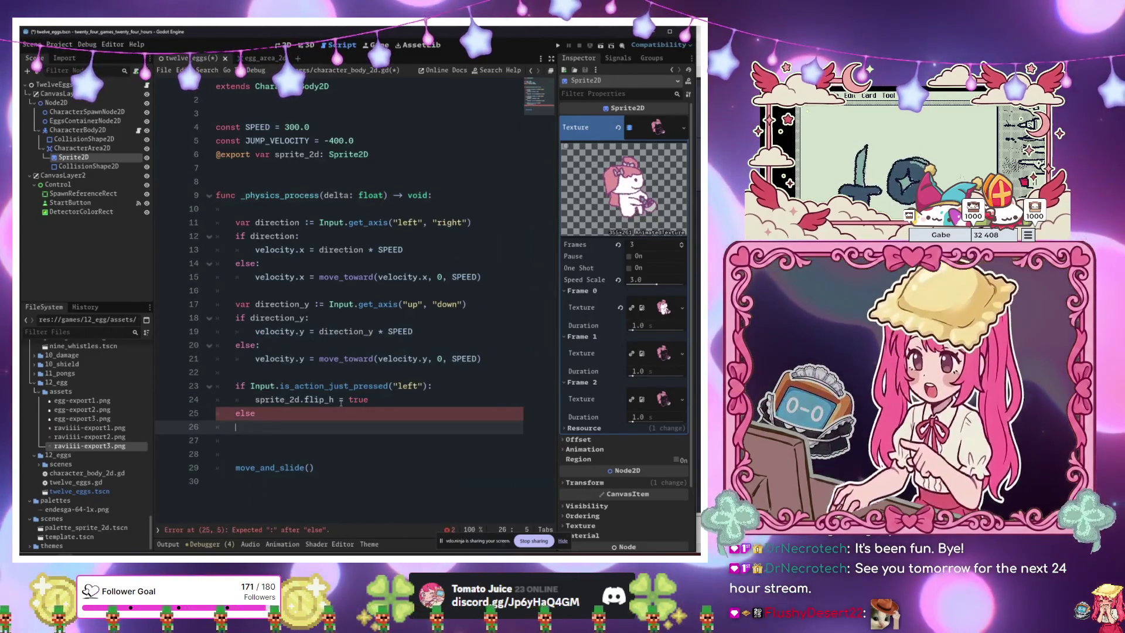
{"action": "key", "text": "BackSpace"}
{"action": "key", "text": "BackSpace"}
{"action": "type", "text": "if Input.i"}
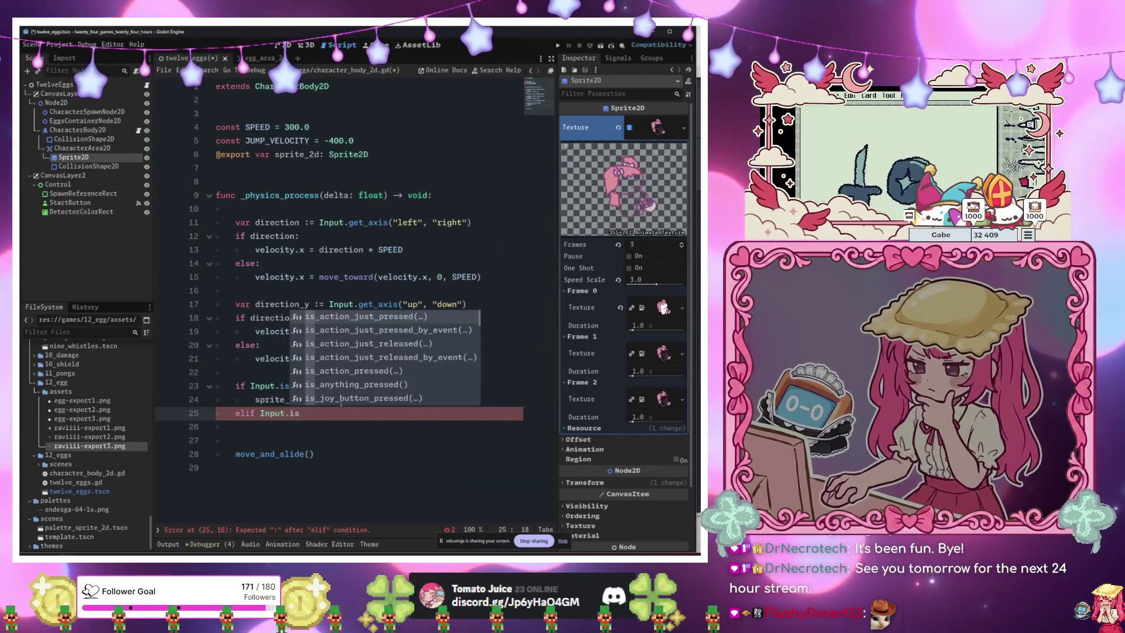
{"action": "key", "text": "Return"}
{"action": "key", "text": "Down"}
{"action": "key", "text": "Return"}
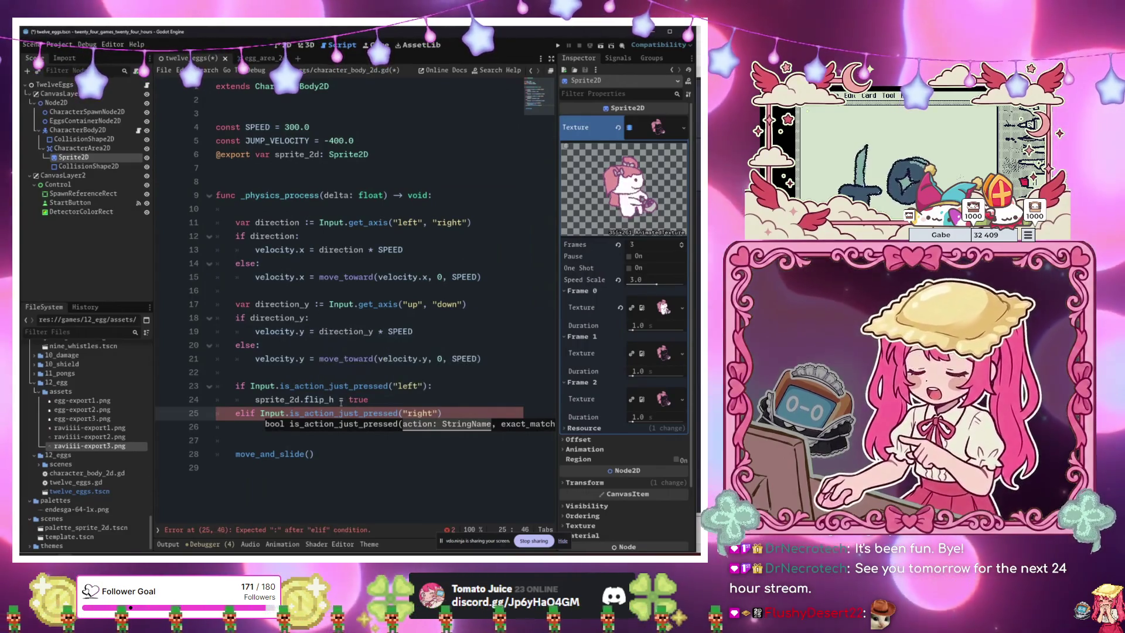
{"action": "key", "text": "Return"}
{"action": "type", "text": "sprite_2d.f"}
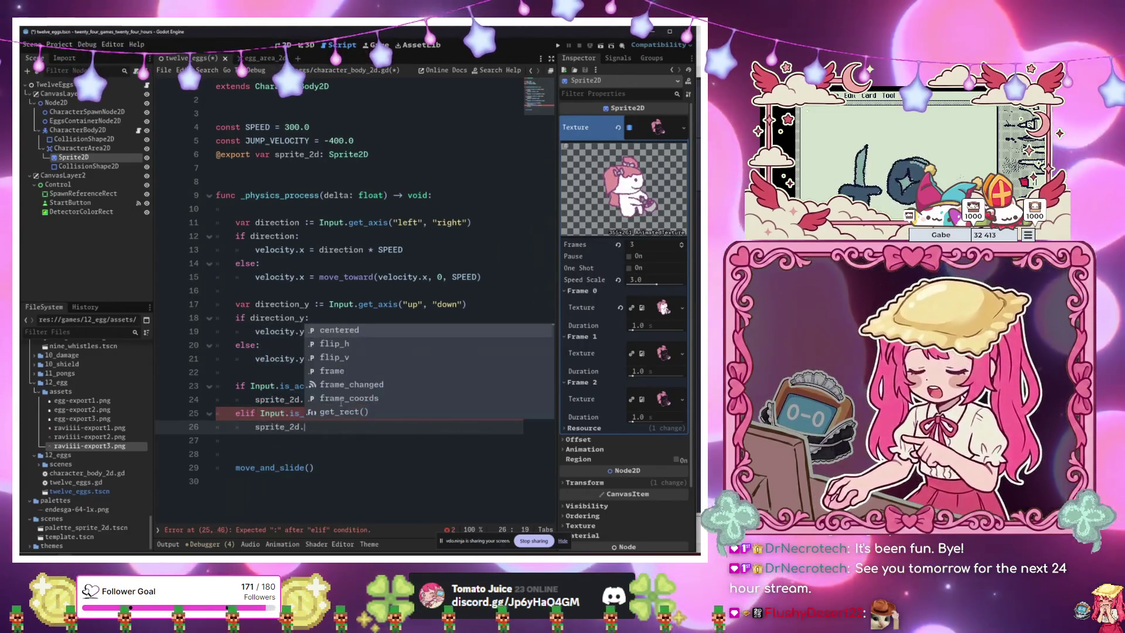
{"action": "key", "text": "Return"}
{"action": "type", "text": "= false"}
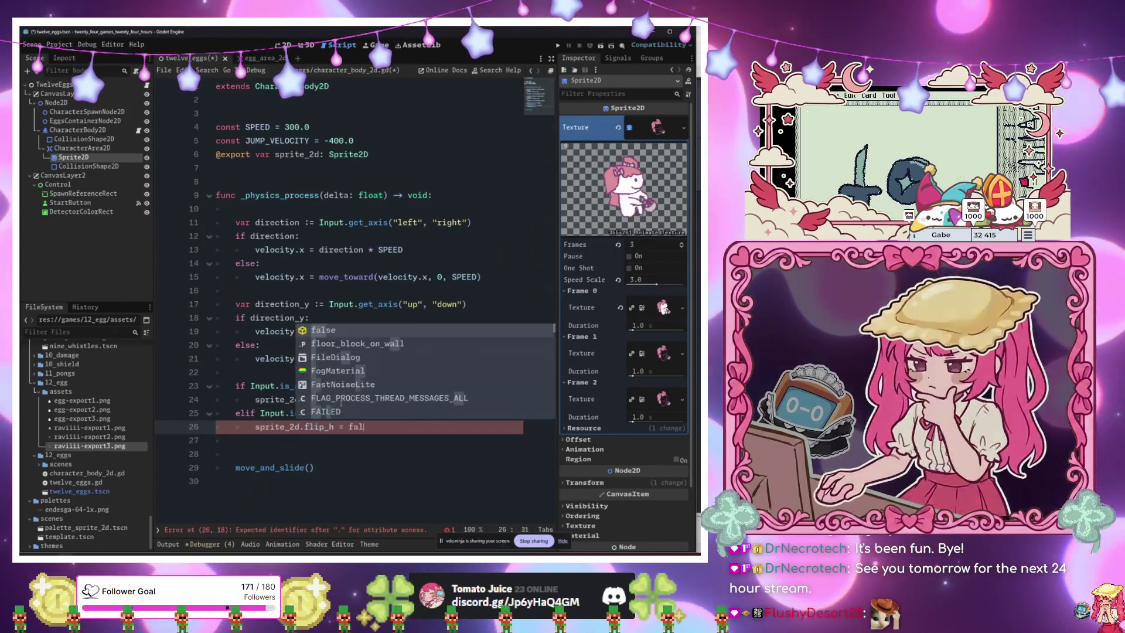
{"action": "left_click", "coordinate": [340, 402]}
{"action": "key", "text": "F5"}
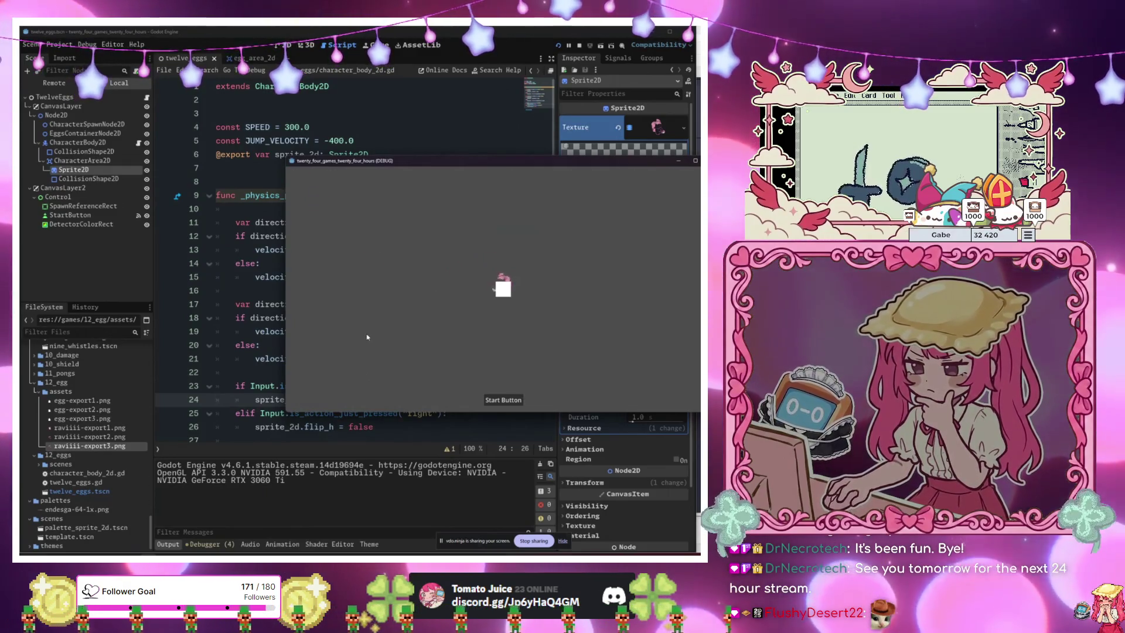
Start the round, walk the player left and down toward the green egg, then move the game window aside
{"action": "left_click", "coordinate": [487, 400]}
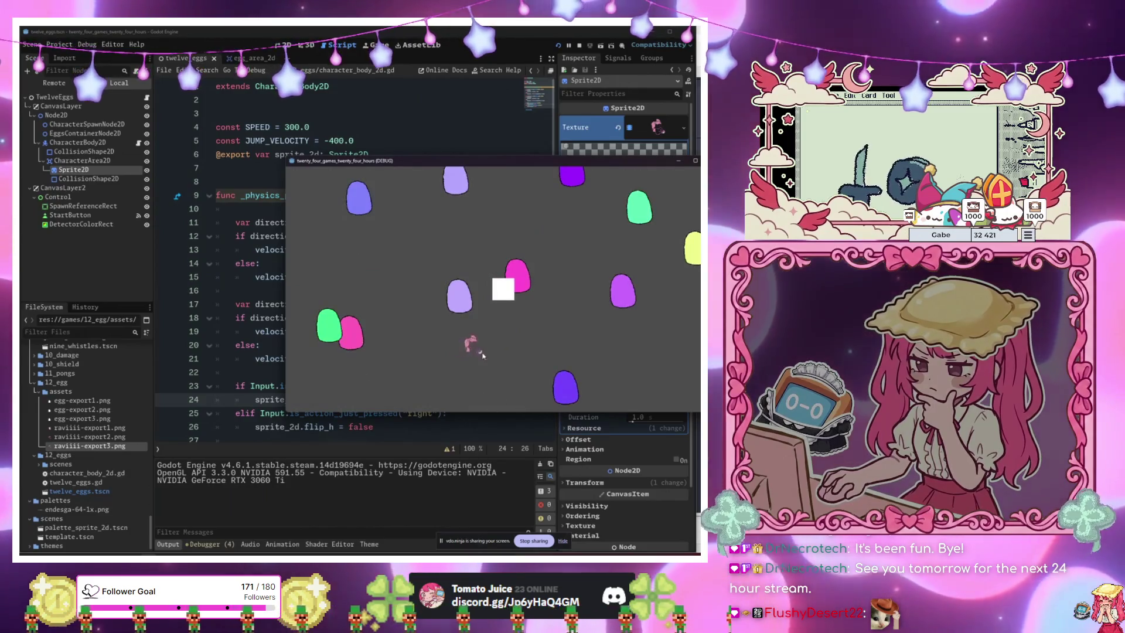
{"action": "key", "text": "Left"}
{"action": "key", "text": "Down"}
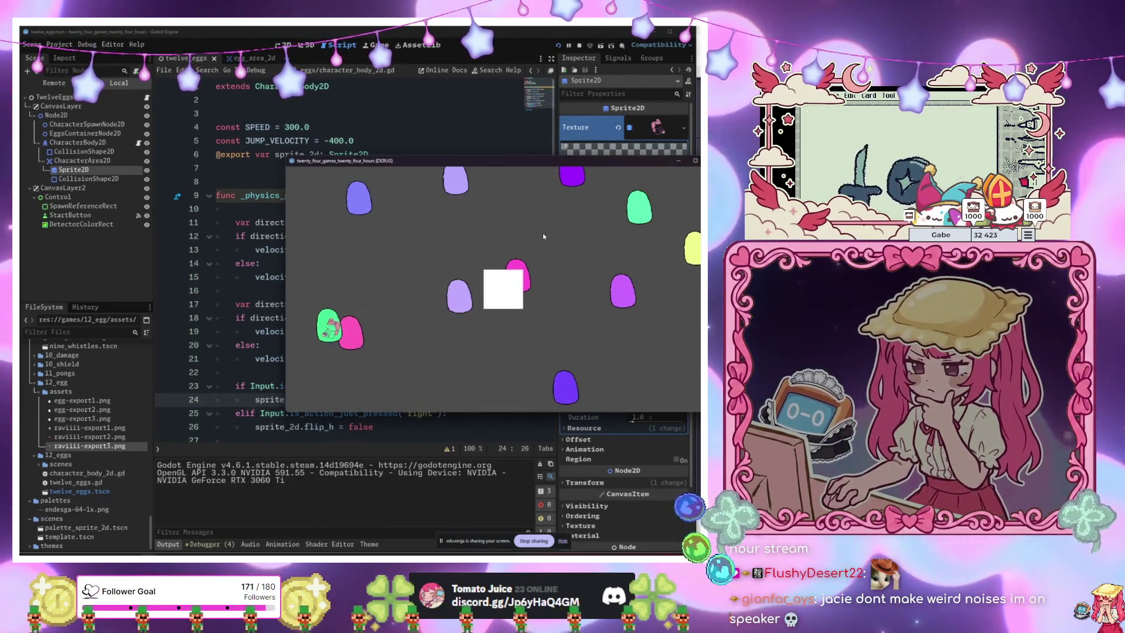
{"action": "mouse_move", "coordinate": [523, 161]}
{"action": "left_mouse_down"}
{"action": "mouse_move", "coordinate": [502, 254]}
{"action": "mouse_move", "coordinate": [402, 412]}
{"action": "left_mouse_up"}
{"action": "left_click", "coordinate": [413, 331]}
{"action": "scroll", "coordinate": [352, 263], "scroll_direction": "down", "scroll_amount": 1}
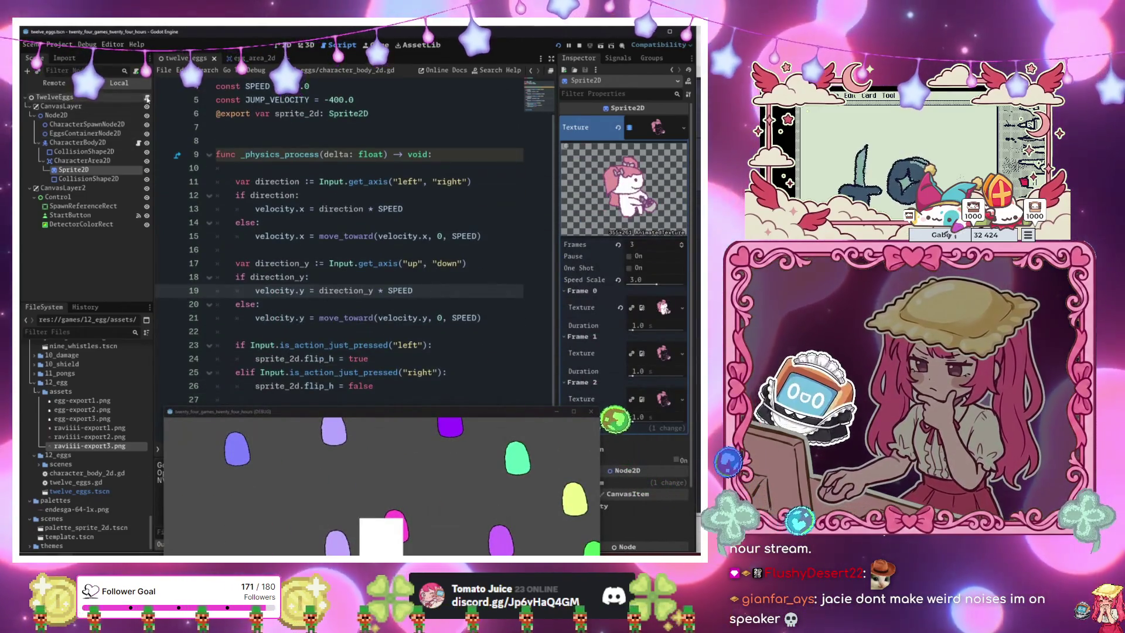
Open twelve_eggs.gd and inspect the closest-egg distance and egg spawning code
{"action": "left_click", "coordinate": [146, 97]}
{"action": "mouse_move", "coordinate": [396, 290]}
{"action": "left_mouse_down"}
{"action": "mouse_move", "coordinate": [516, 278]}
{"action": "mouse_move", "coordinate": [507, 283]}
{"action": "left_mouse_up"}
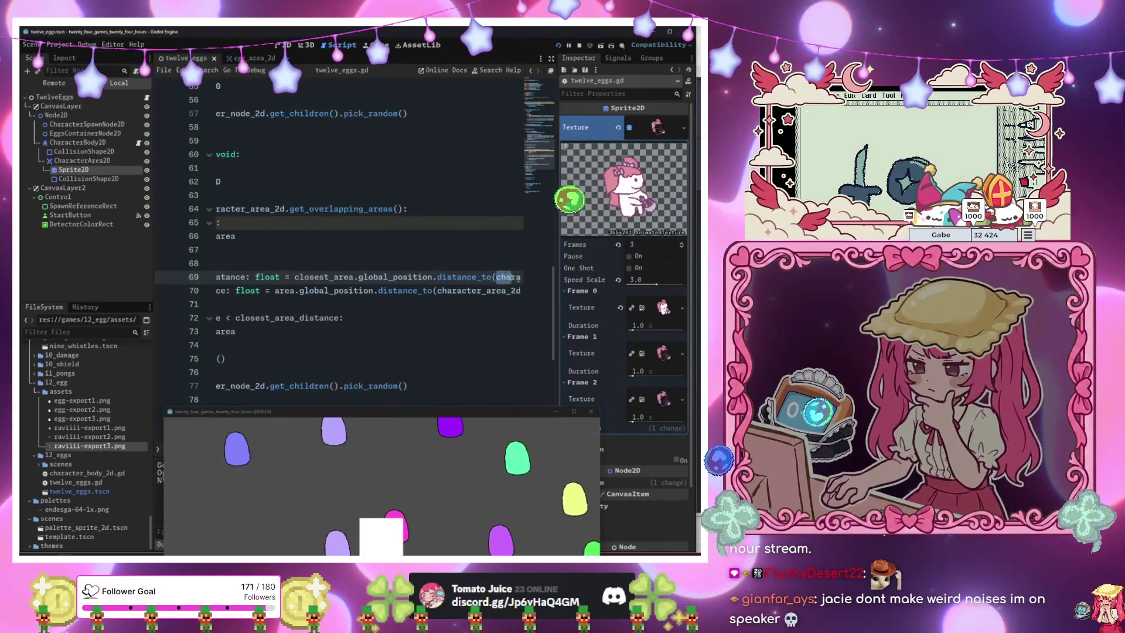
{"action": "left_click", "coordinate": [478, 278]}
{"action": "scroll", "coordinate": [272, 274], "scroll_direction": "up", "scroll_amount": 4}
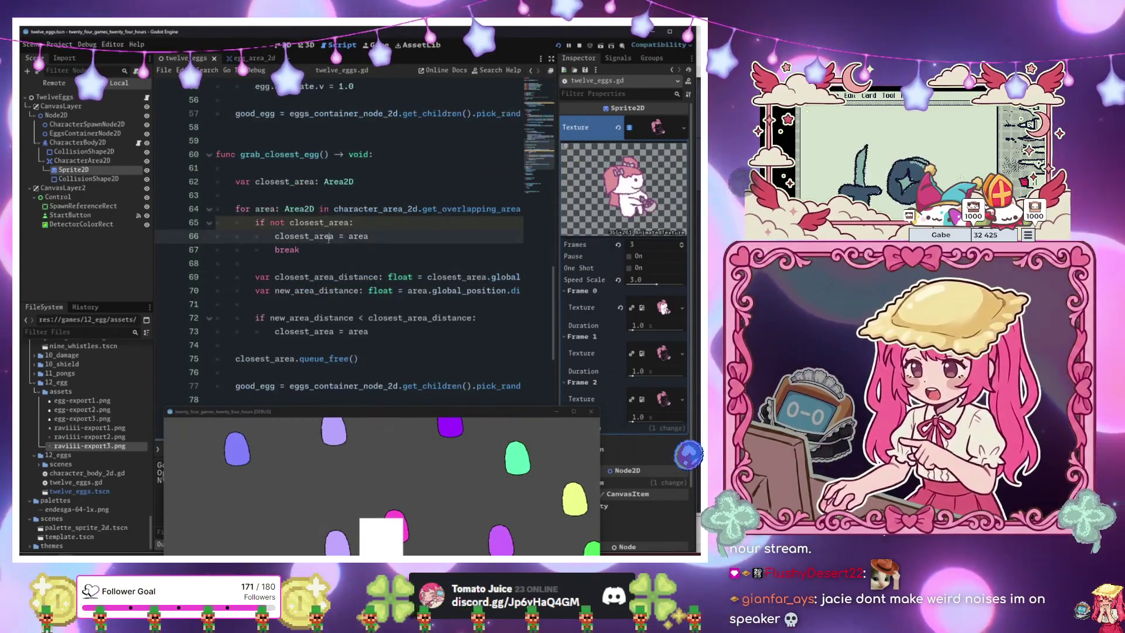
{"action": "scroll", "coordinate": [329, 239], "scroll_direction": "up", "scroll_amount": 2}
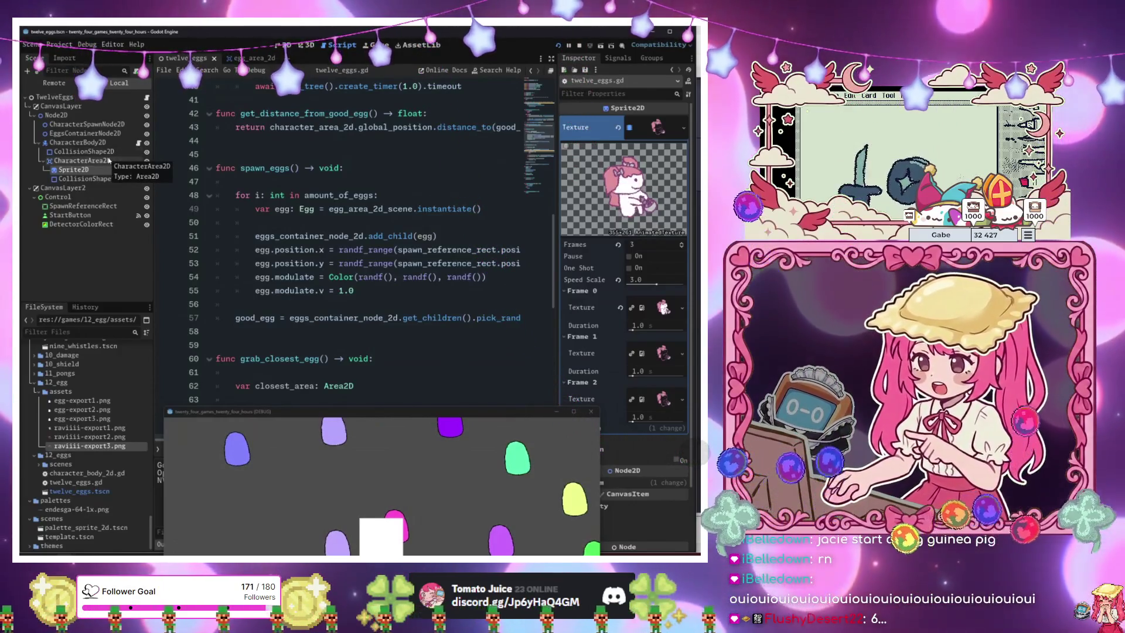
{"action": "left_click", "coordinate": [117, 144]}
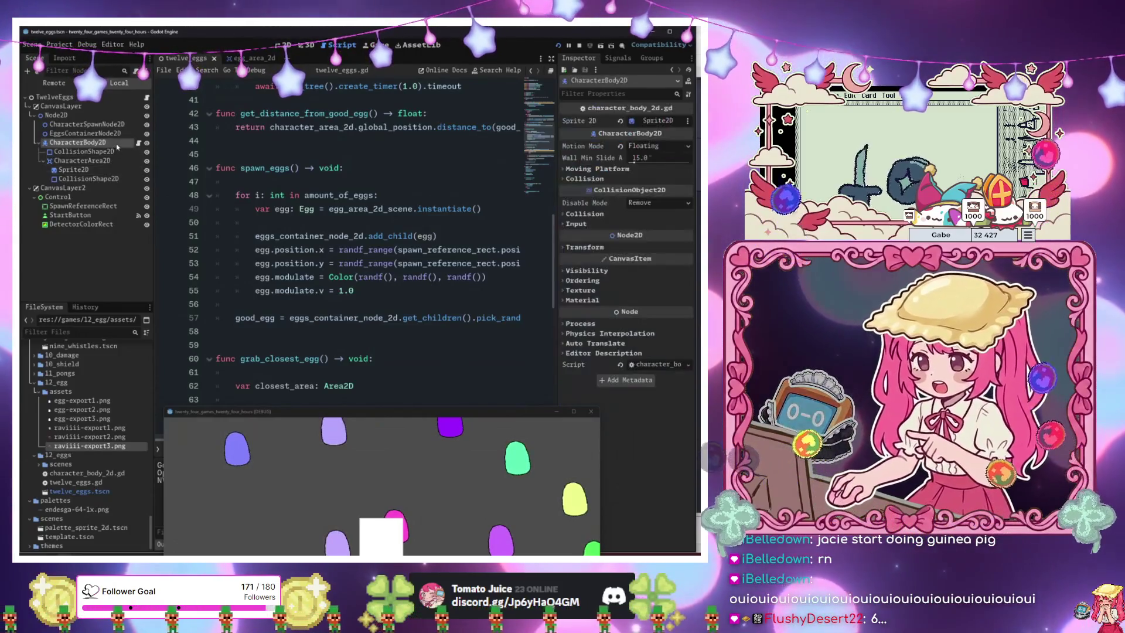
{"action": "left_click", "coordinate": [400, 222]}
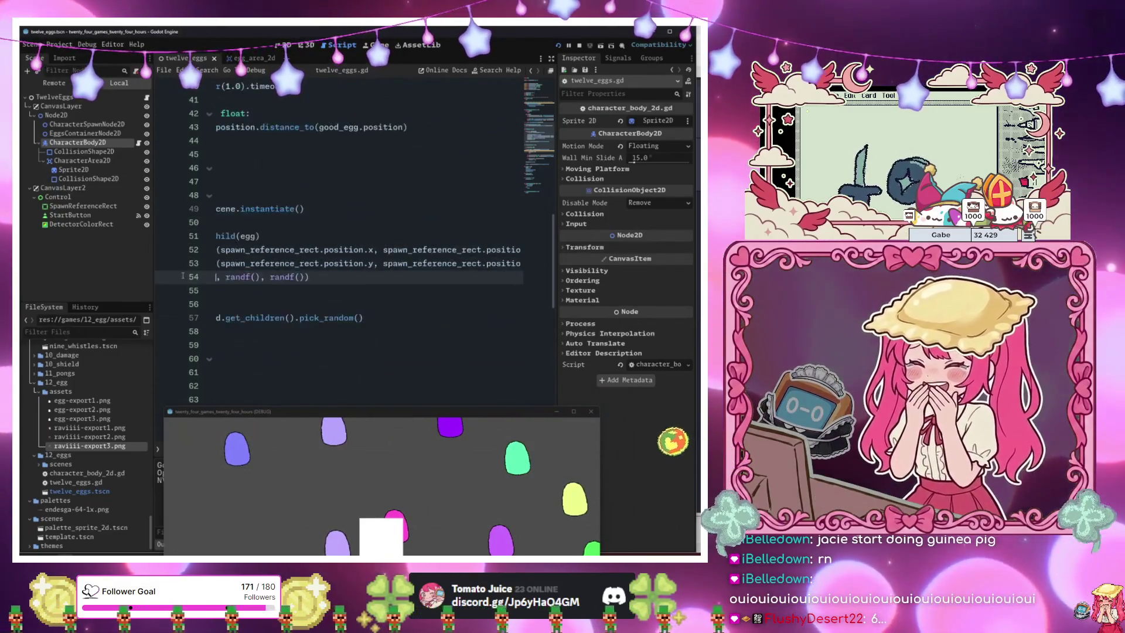
{"action": "scroll", "coordinate": [381, 243], "scroll_direction": "up", "scroll_amount": 3}
{"action": "scroll", "coordinate": [381, 244], "scroll_direction": "up", "scroll_amount": 5}
{"action": "scroll", "coordinate": [411, 258], "scroll_direction": "right", "scroll_amount": 3}
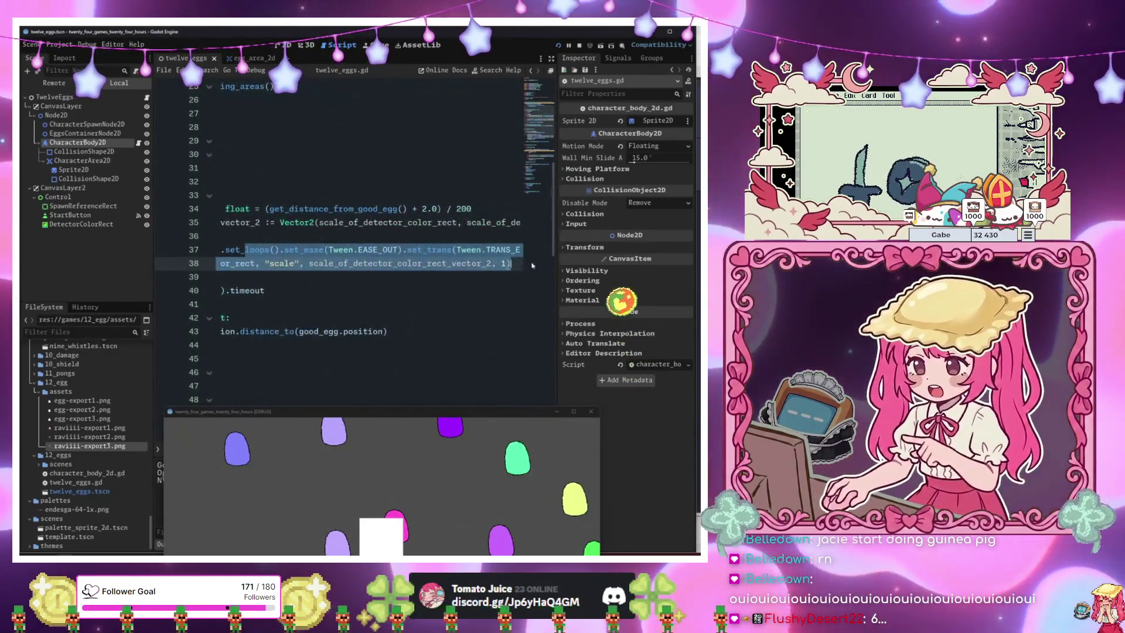
Remove the + 2.0 offset from the detector scale formula on line 34 and relaunch the game
{"action": "left_click", "coordinate": [473, 263]}
{"action": "left_click", "coordinate": [436, 210]}
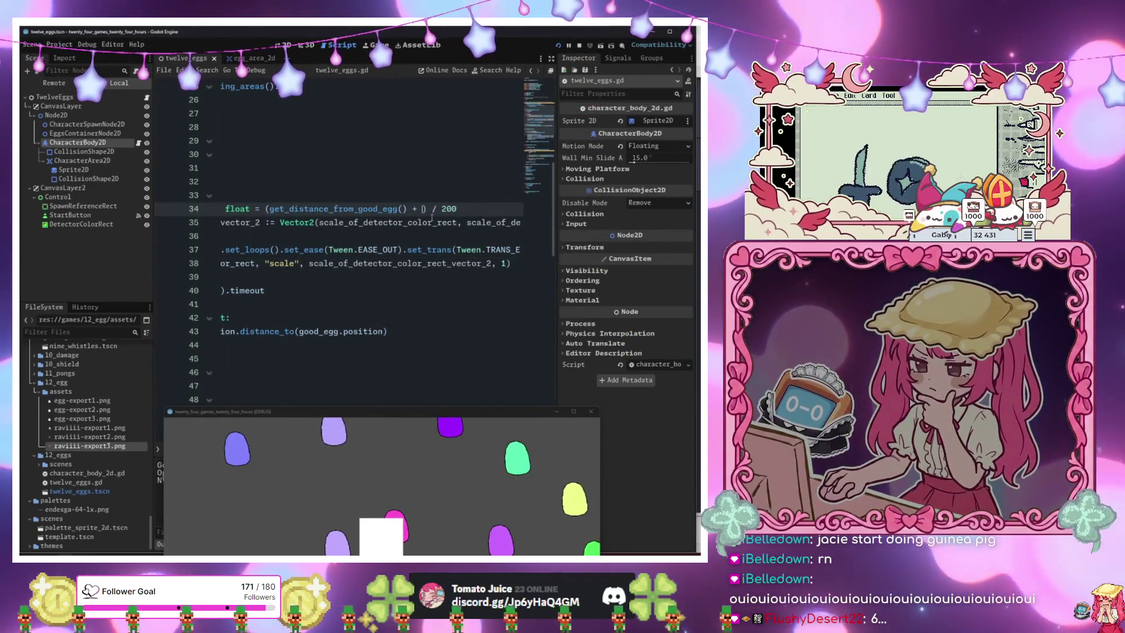
{"action": "key", "text": "BackSpace"}
{"action": "key", "text": "BackSpace"}
{"action": "key", "text": "BackSpace"}
{"action": "left_click", "coordinate": [429, 222]}
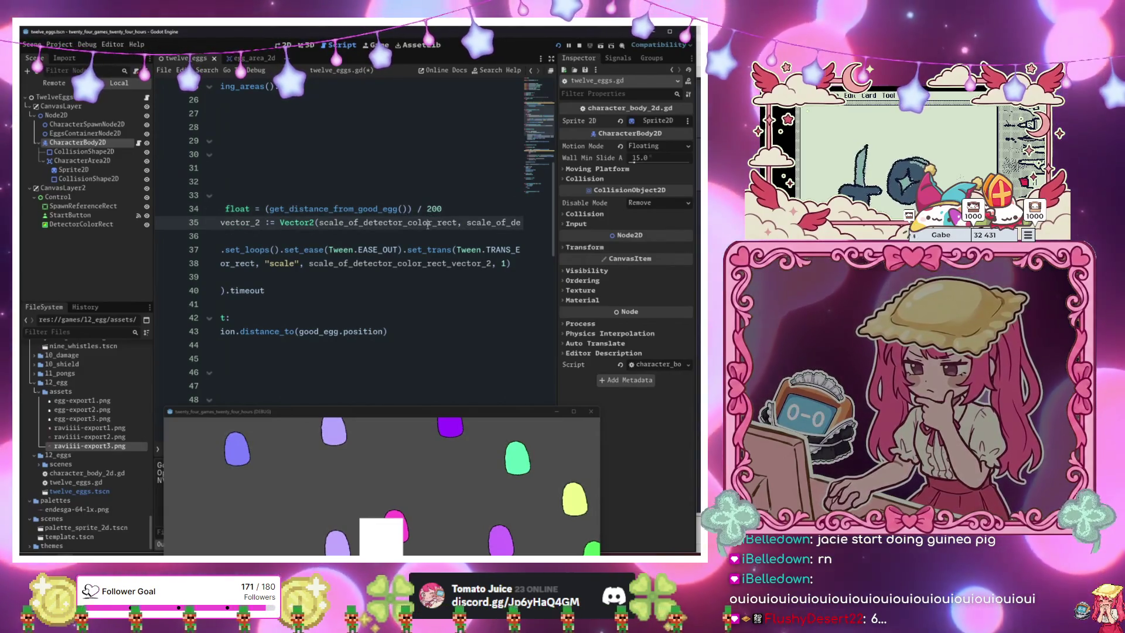
{"action": "key", "text": "F5"}
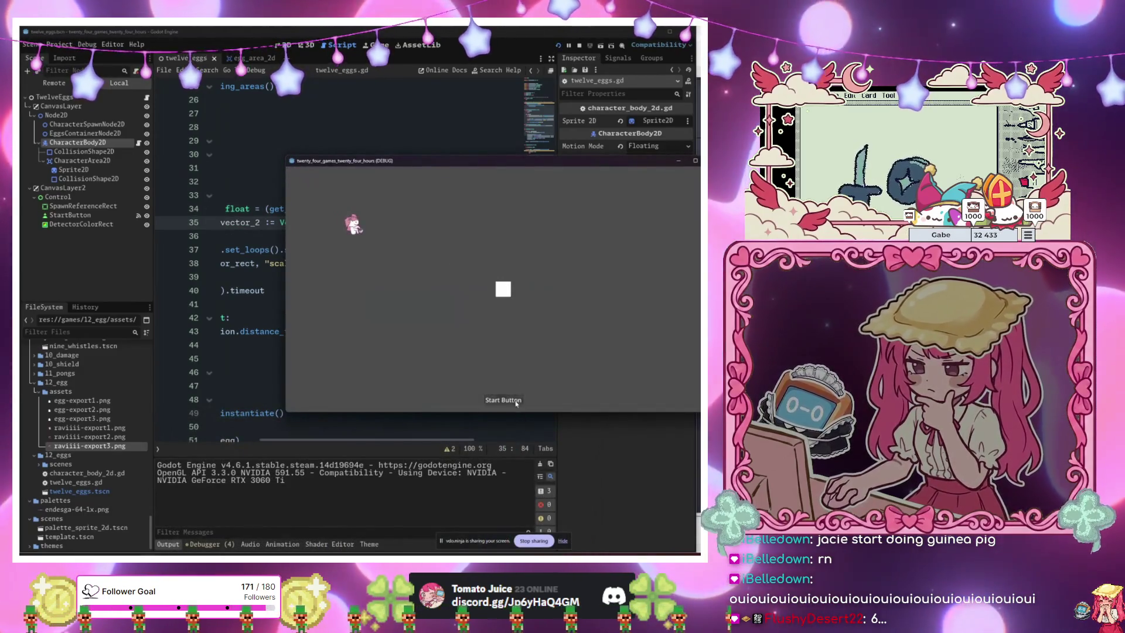
Start a new round and walk the character past the light-green, blue and pink eggs back to the green egg
{"action": "left_click", "coordinate": [516, 403]}
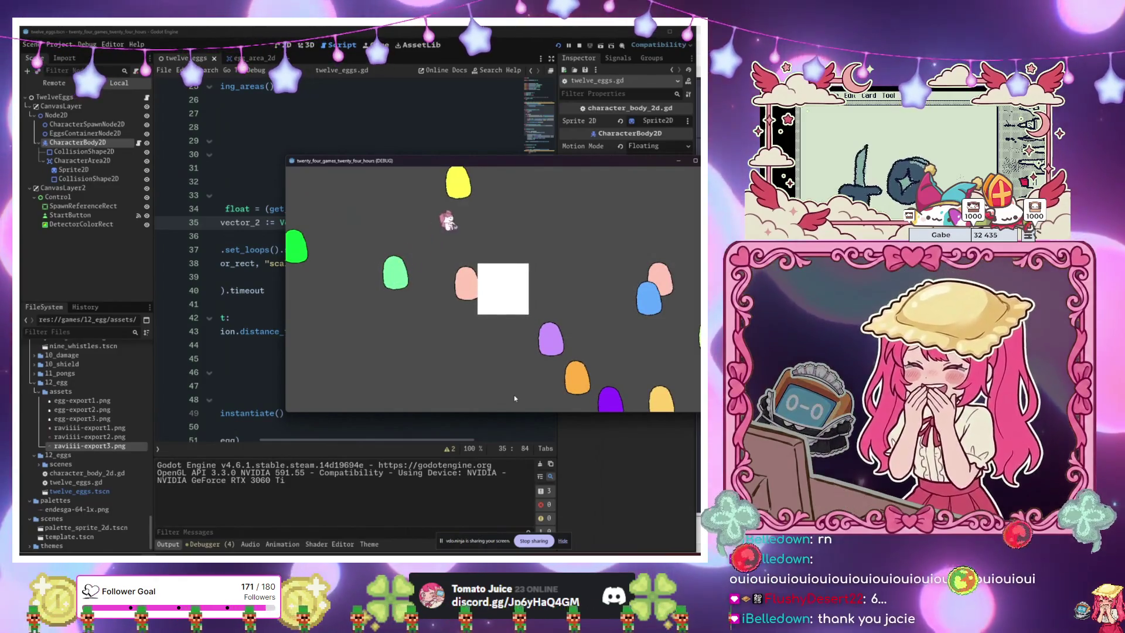
{"action": "key", "text": "Left"}
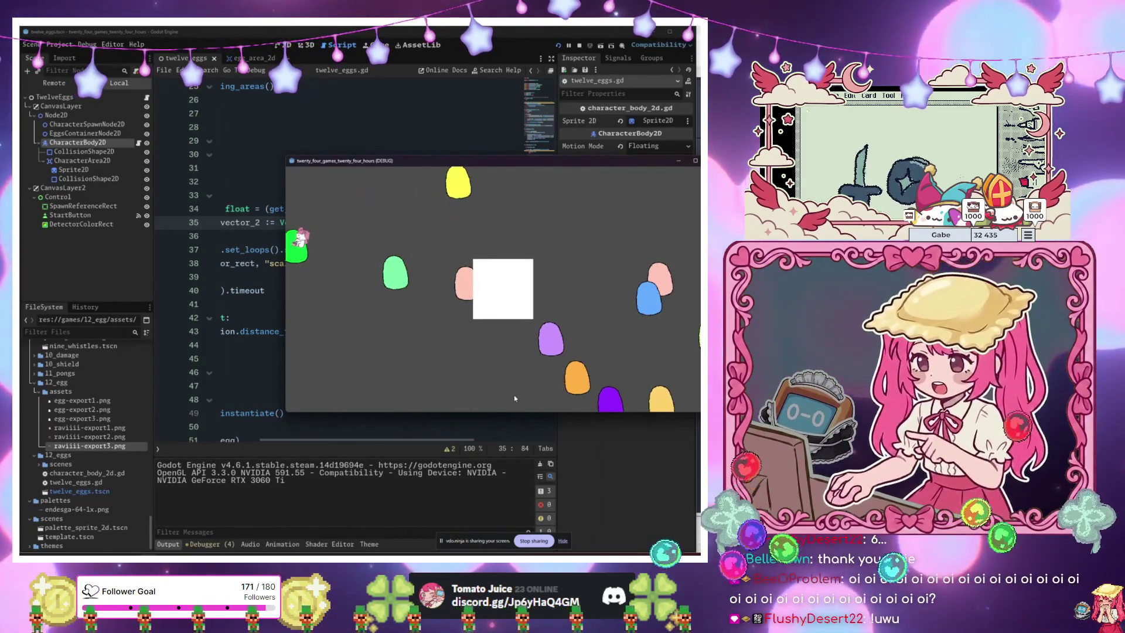
{"action": "key", "text": "Right"}
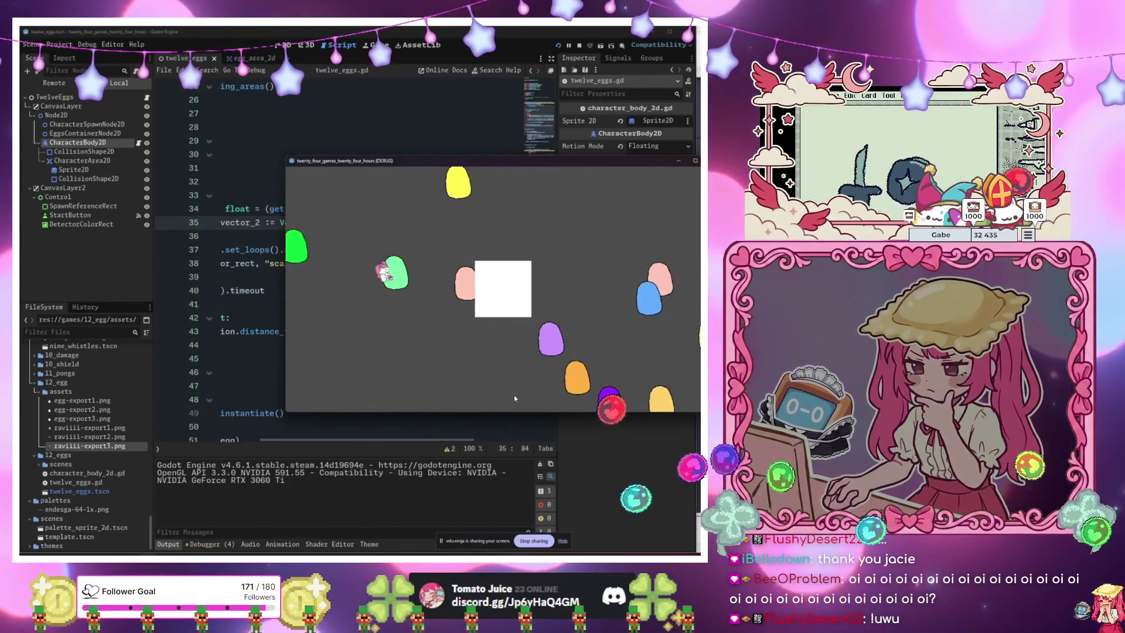
{"action": "key", "text": "Right"}
{"action": "key", "text": "Down"}
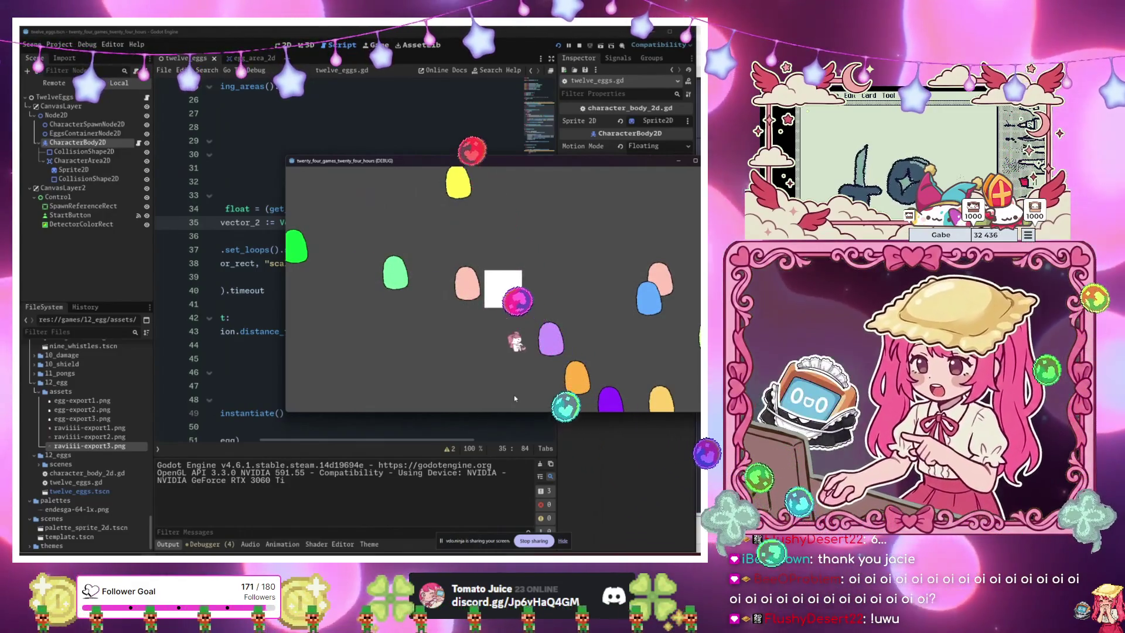
{"action": "key", "text": "Right"}
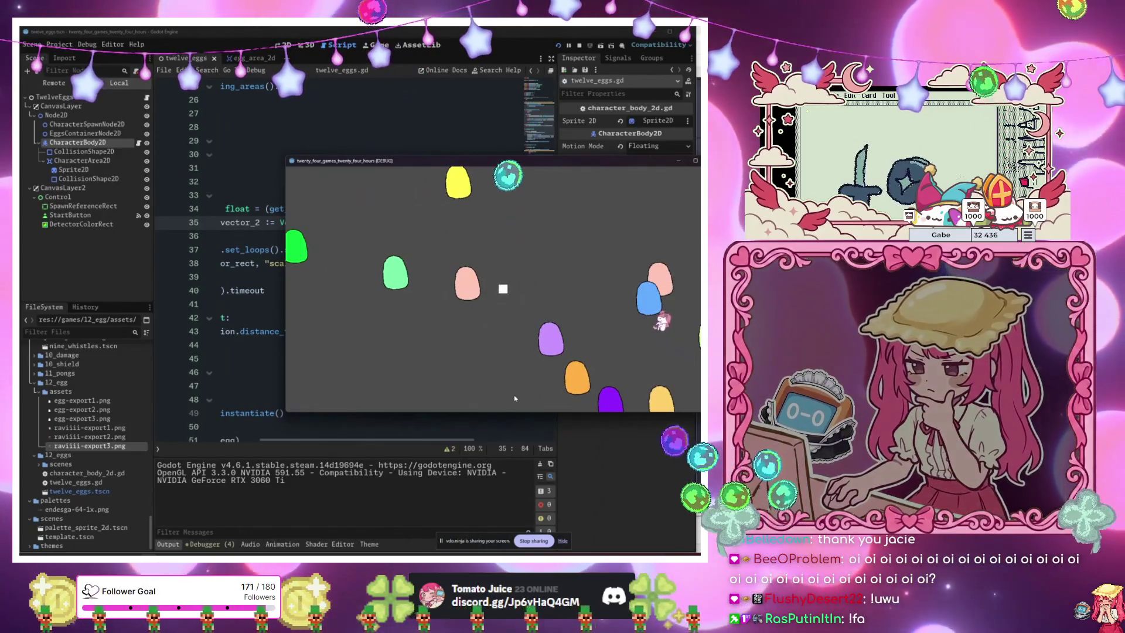
{"action": "key", "text": "Left"}
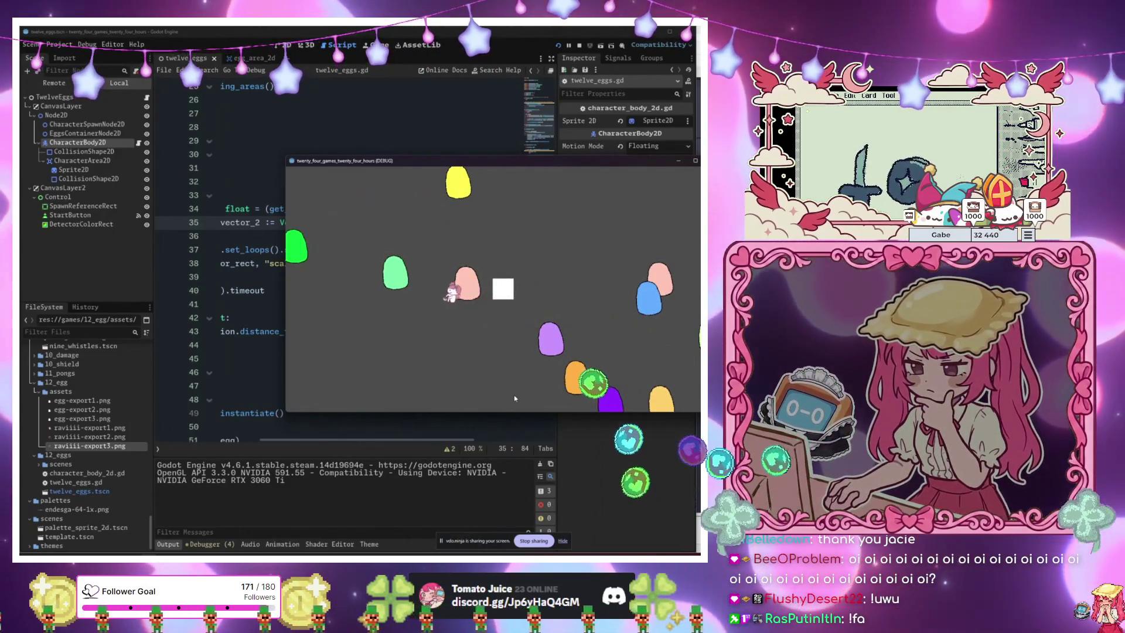
{"action": "key", "text": "Left"}
{"action": "key", "text": "Up"}
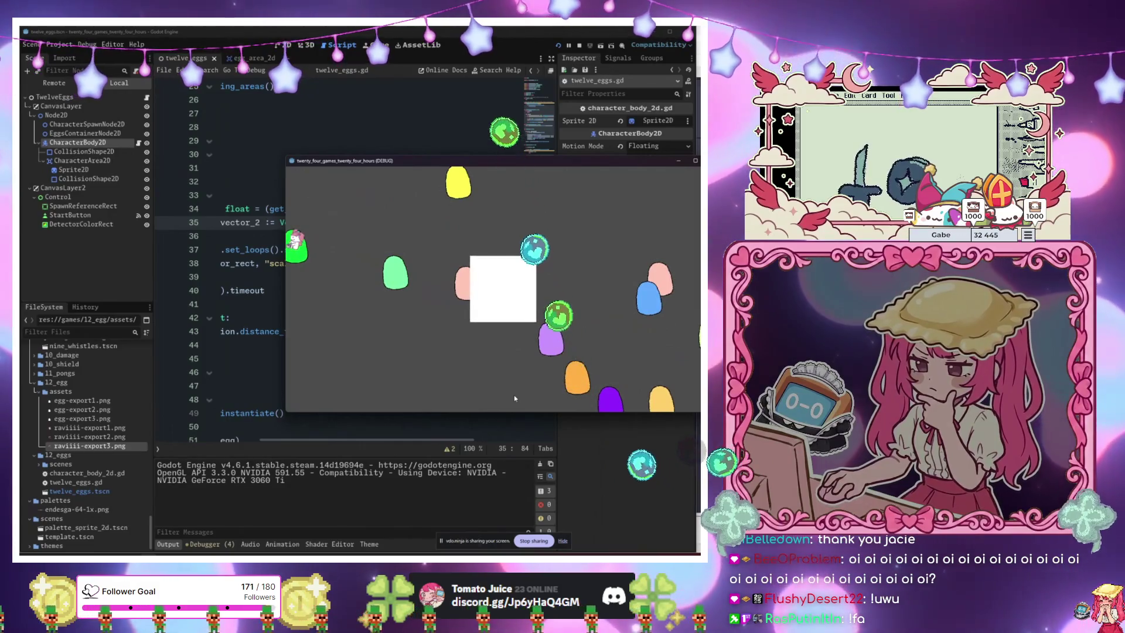
Walk onto the right green egg and then the pink egg, then return to line 34 of the script
{"action": "key", "text": "Right"}
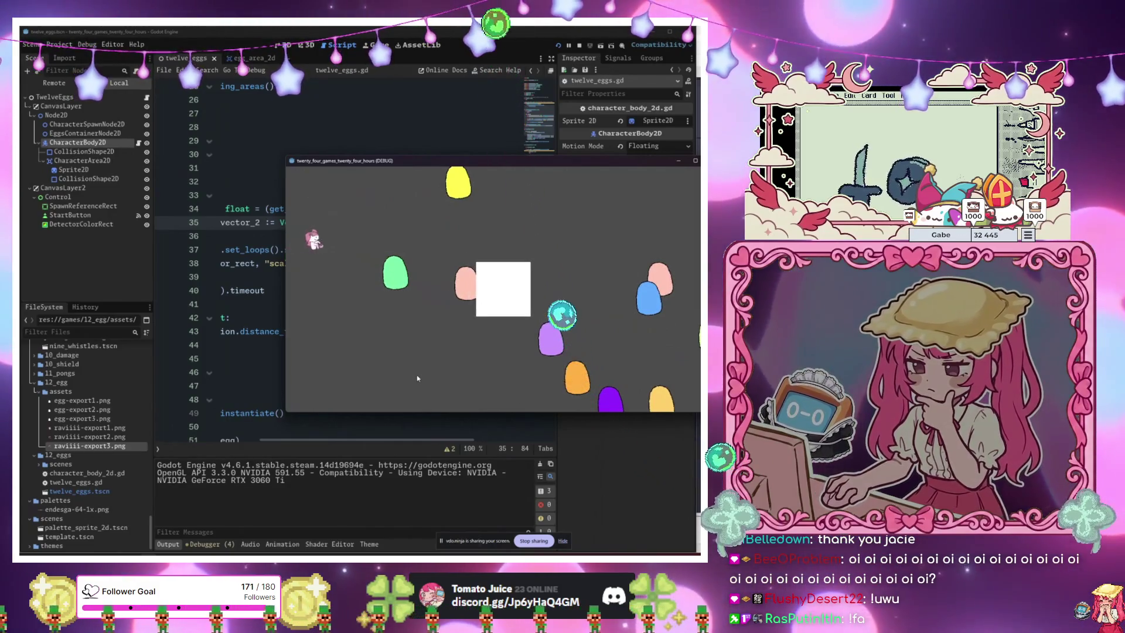
{"action": "key", "text": "Right"}
{"action": "key", "text": "Down"}
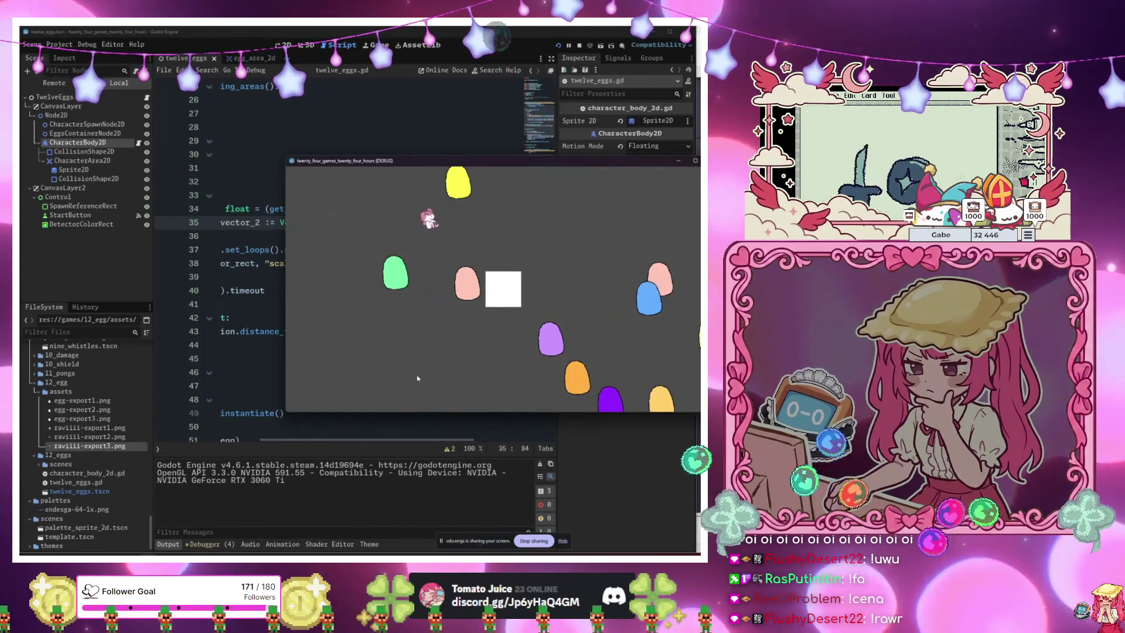
{"action": "key", "text": "Down"}
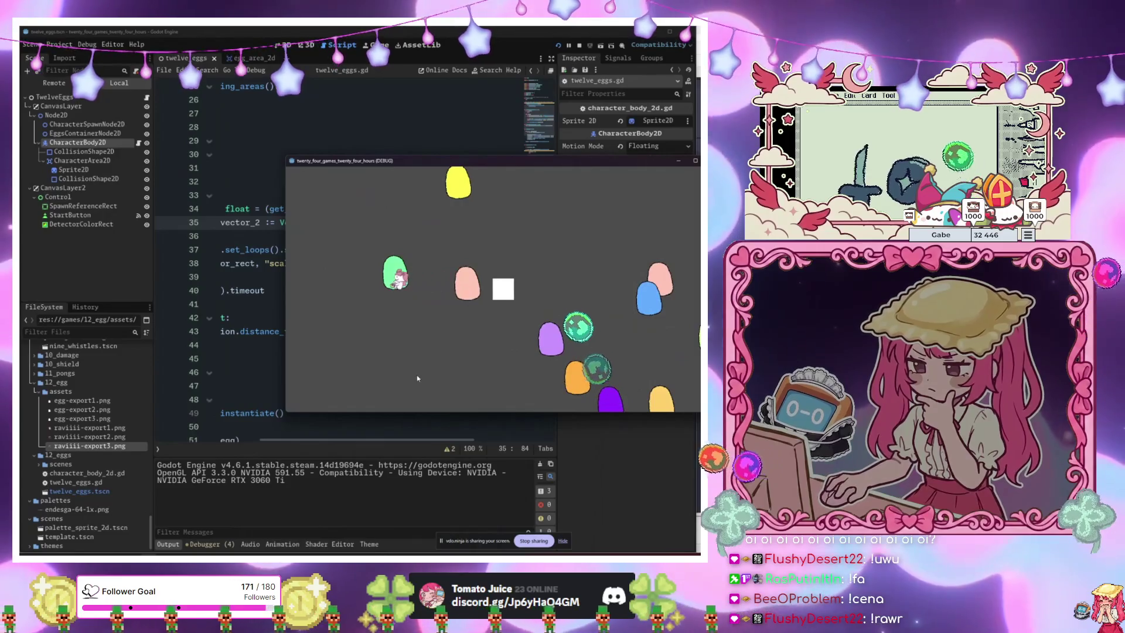
{"action": "key", "text": "Left"}
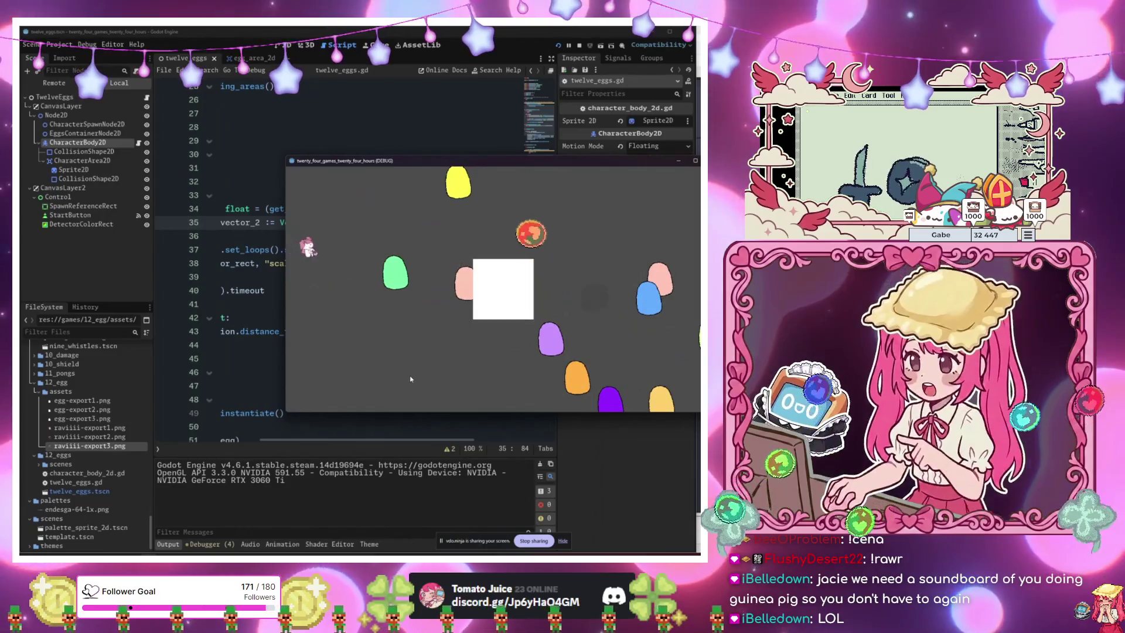
{"action": "key", "text": "Right"}
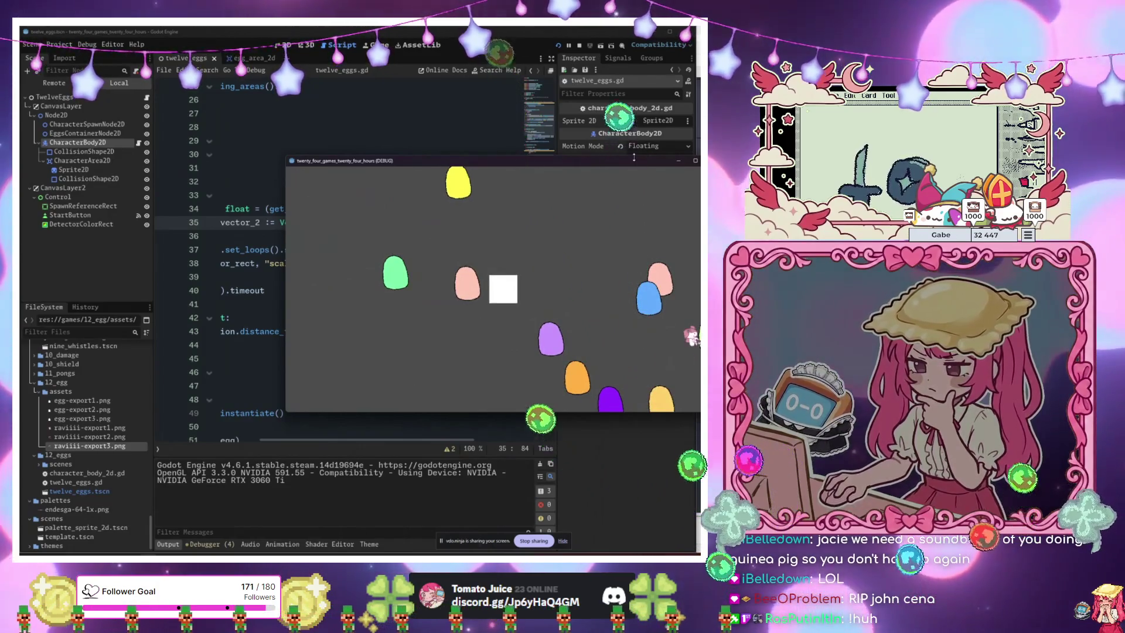
{"action": "left_click", "coordinate": [317, 208]}
{"action": "key", "text": "End"}
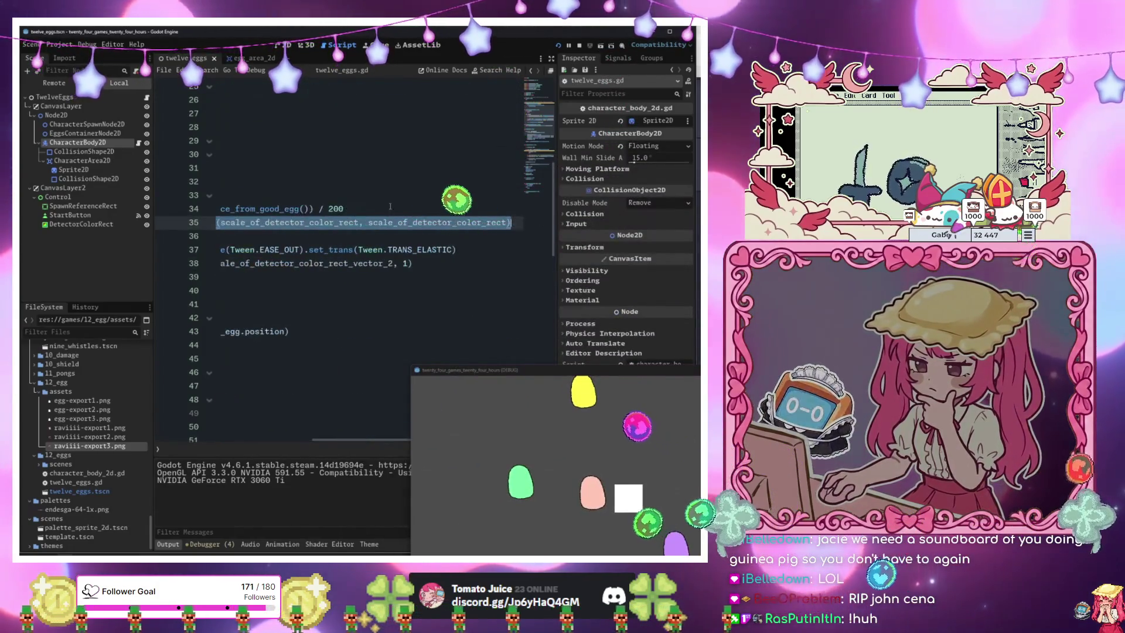
Undo a stray '+' on line 34, then launch and stop a quick test round
{"action": "type", "text": "+ 5"}
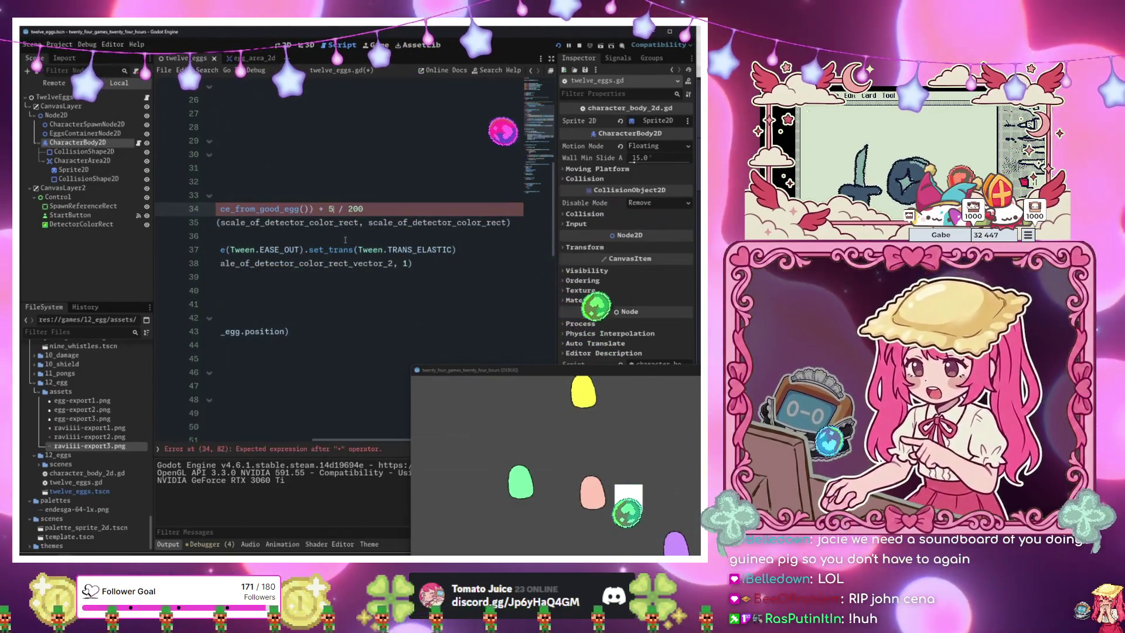
{"action": "key", "text": "ctrl+z"}
{"action": "left_click", "coordinate": [343, 237]}
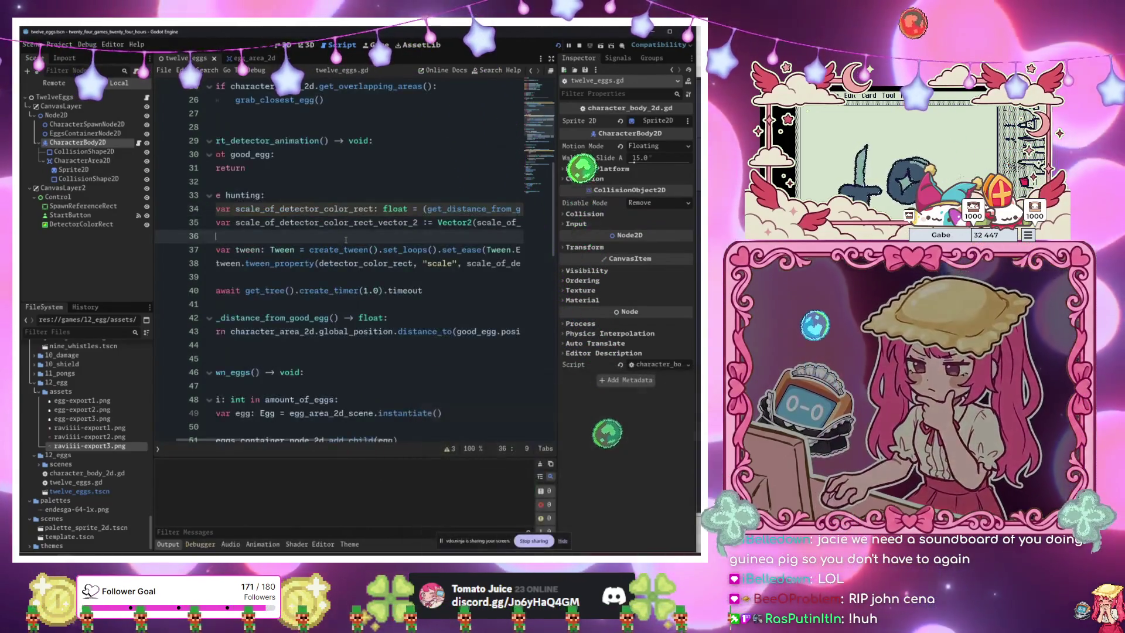
{"action": "key", "text": "F5"}
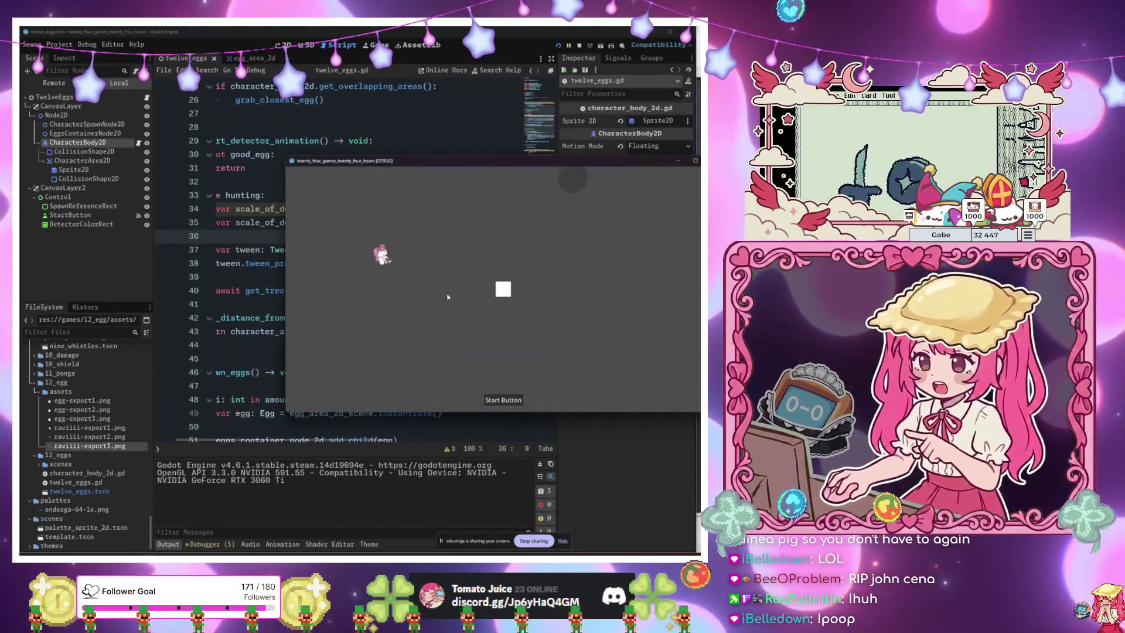
{"action": "left_click", "coordinate": [495, 405]}
{"action": "key", "text": "F8"}
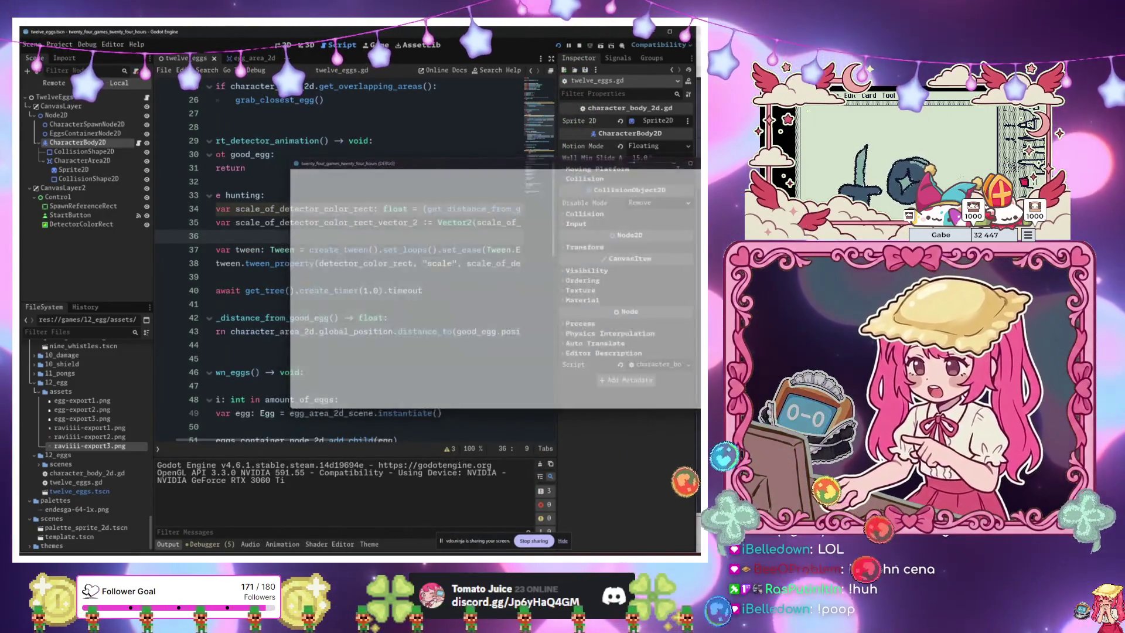
Make the formula read get_distance_from_good_egg() + 3 / 200 and relaunch the game
{"action": "left_click", "coordinate": [477, 208]}
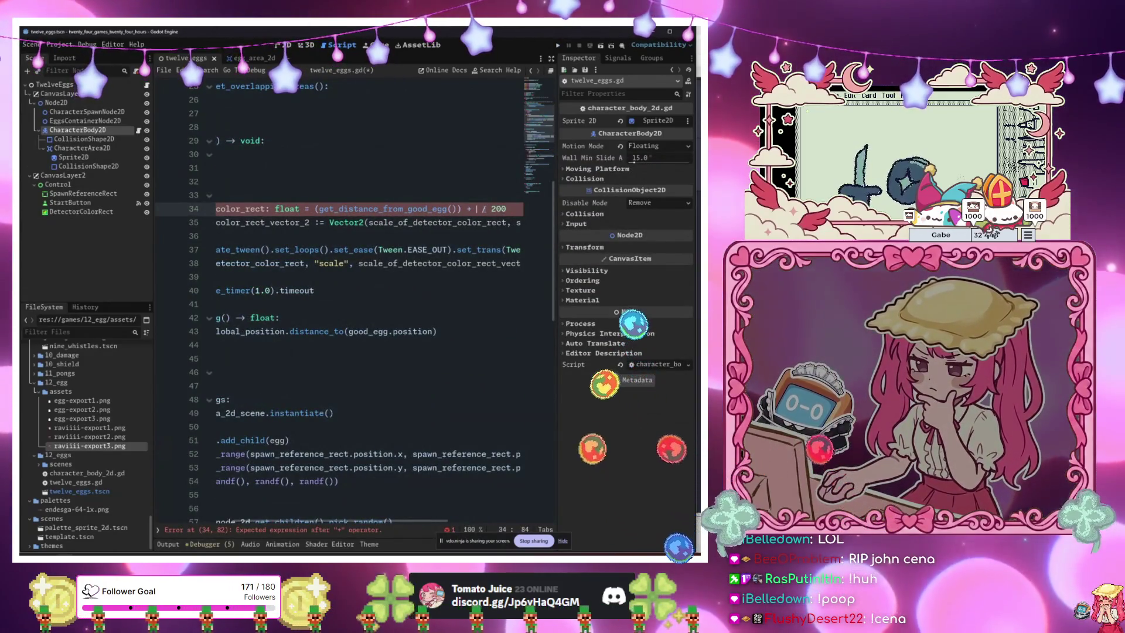
{"action": "type", "text": "3"}
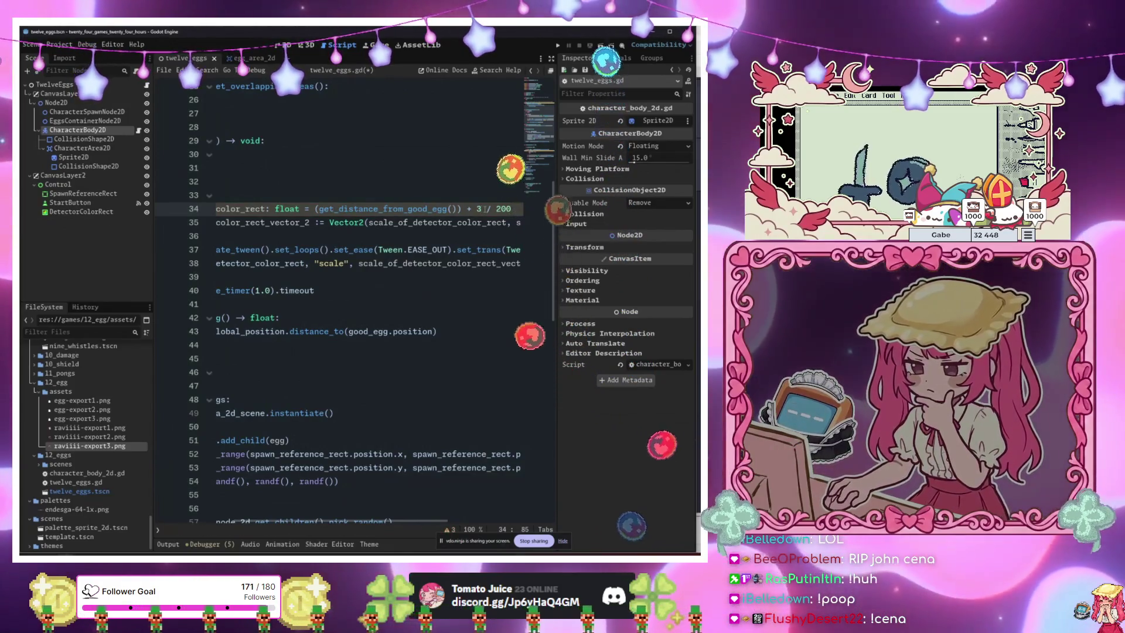
{"action": "key", "text": "F5"}
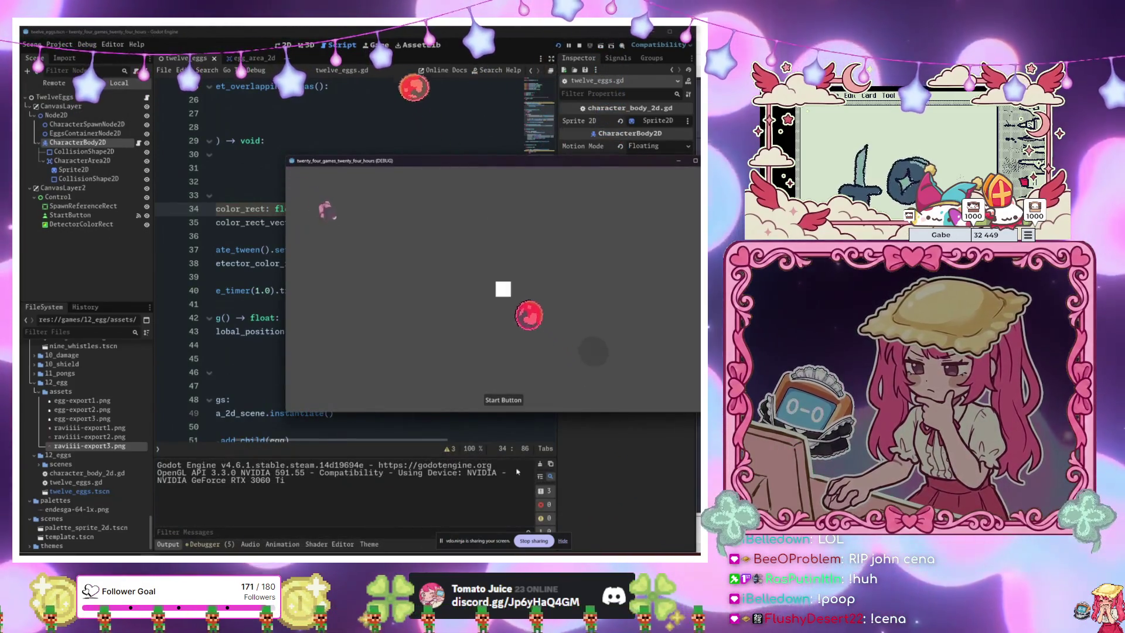
Change the added constant on line 34 from 3 to 2 and test-run a round
{"action": "key", "text": "F8"}
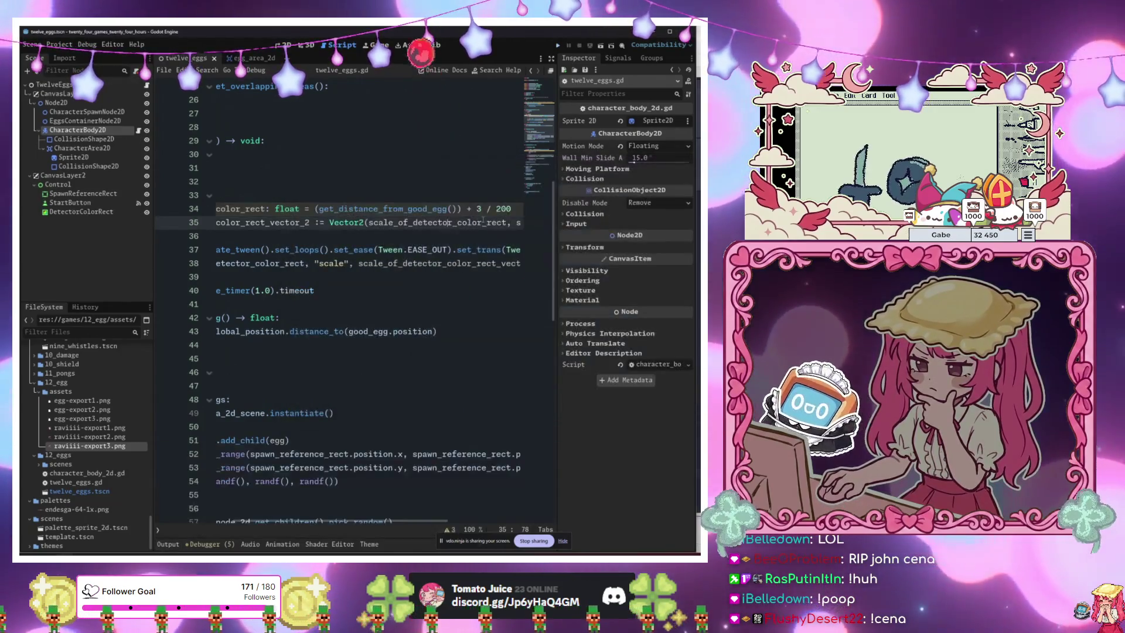
{"action": "key", "text": "BackSpace"}
{"action": "type", "text": "2"}
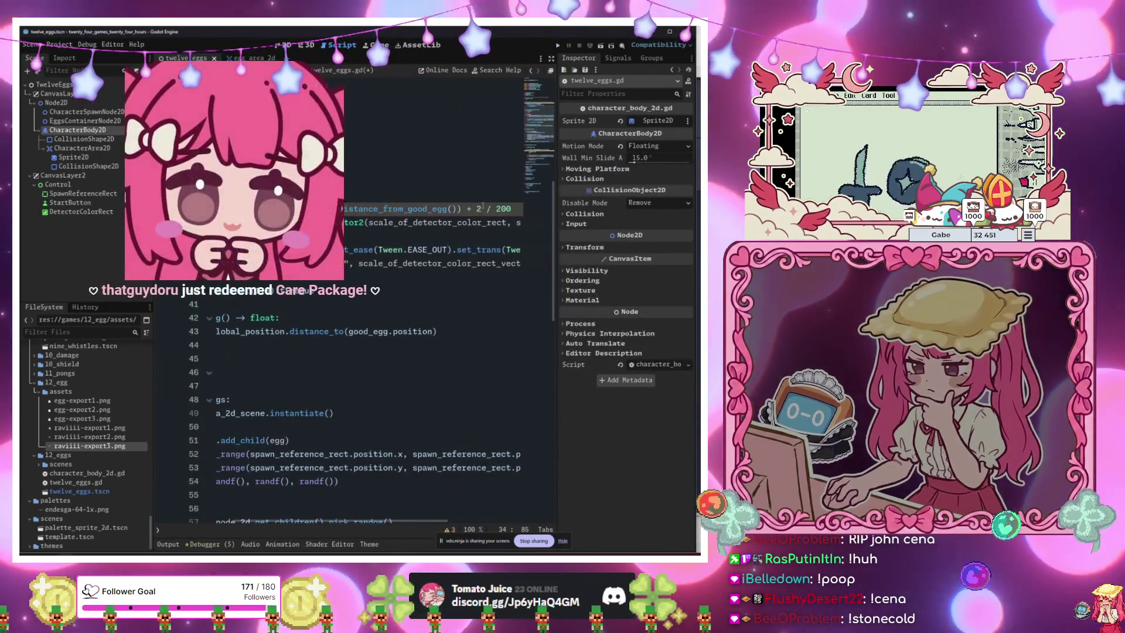
{"action": "key", "text": "F5"}
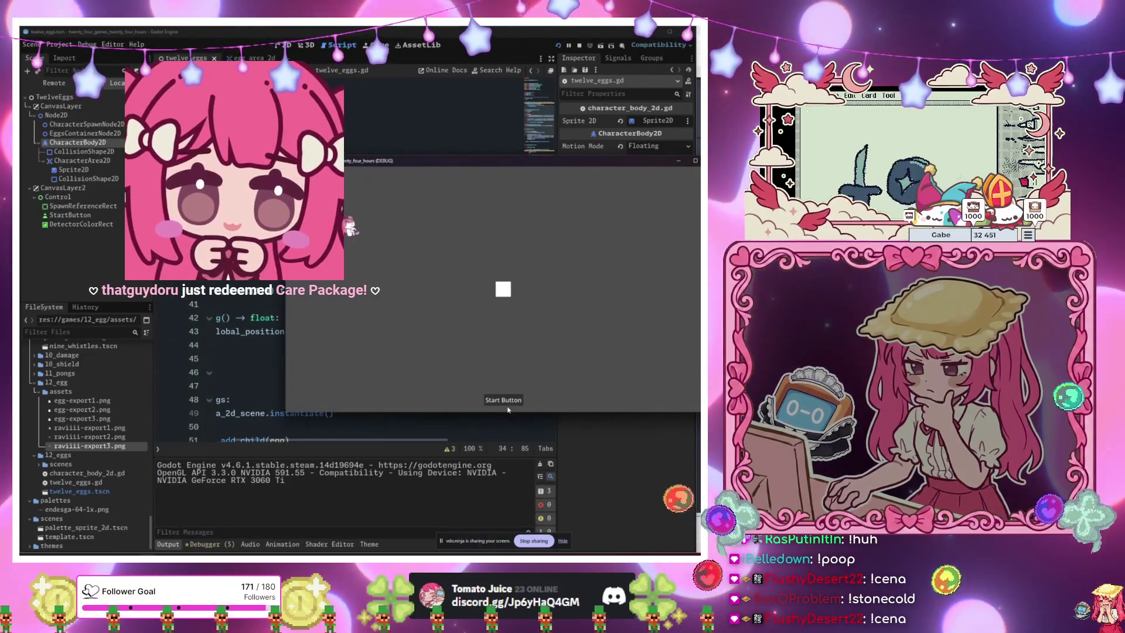
{"action": "left_click", "coordinate": [510, 402]}
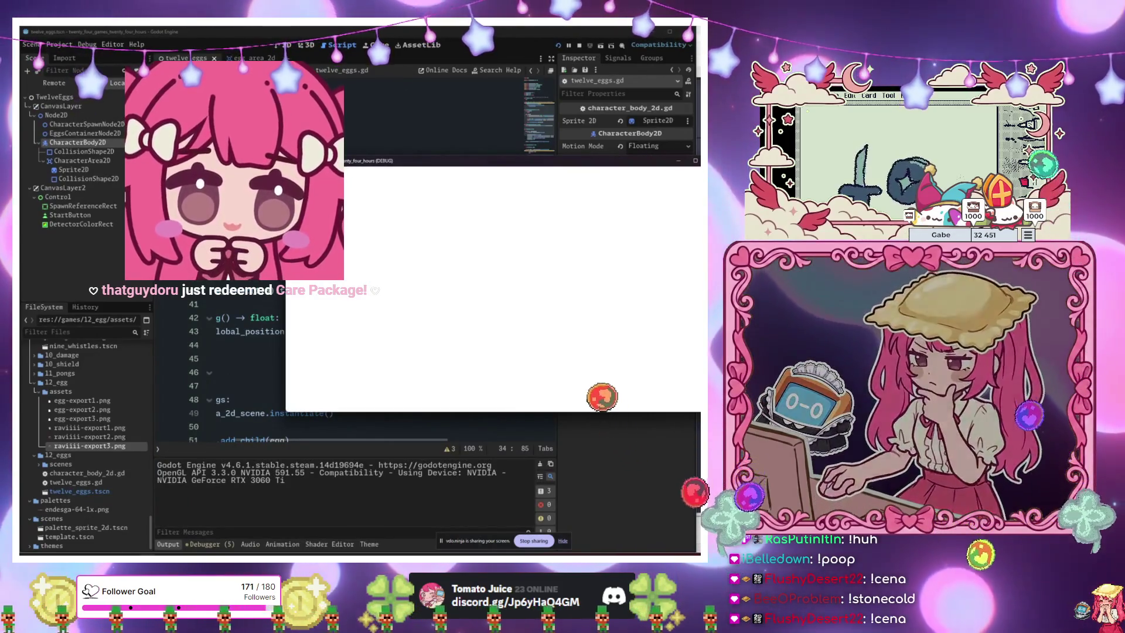
{"action": "key", "text": "F8"}
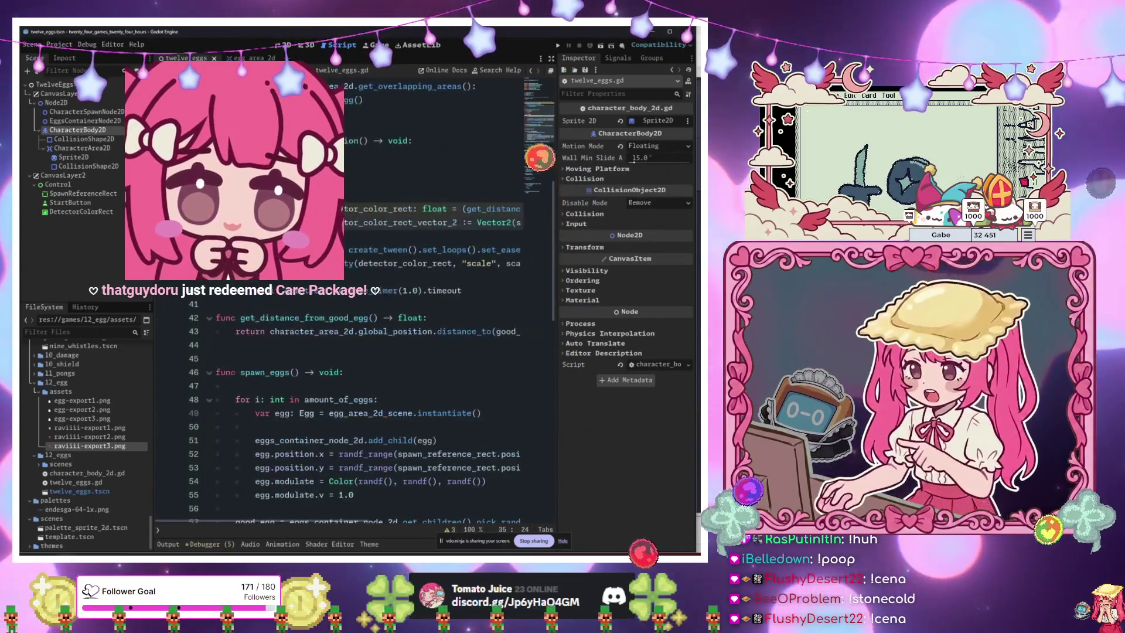
Remove the added 2 from line 34's scale expression and rerun a round
{"action": "left_click_drag", "start_coordinate": [422, 222], "coordinate": [564, 223]}
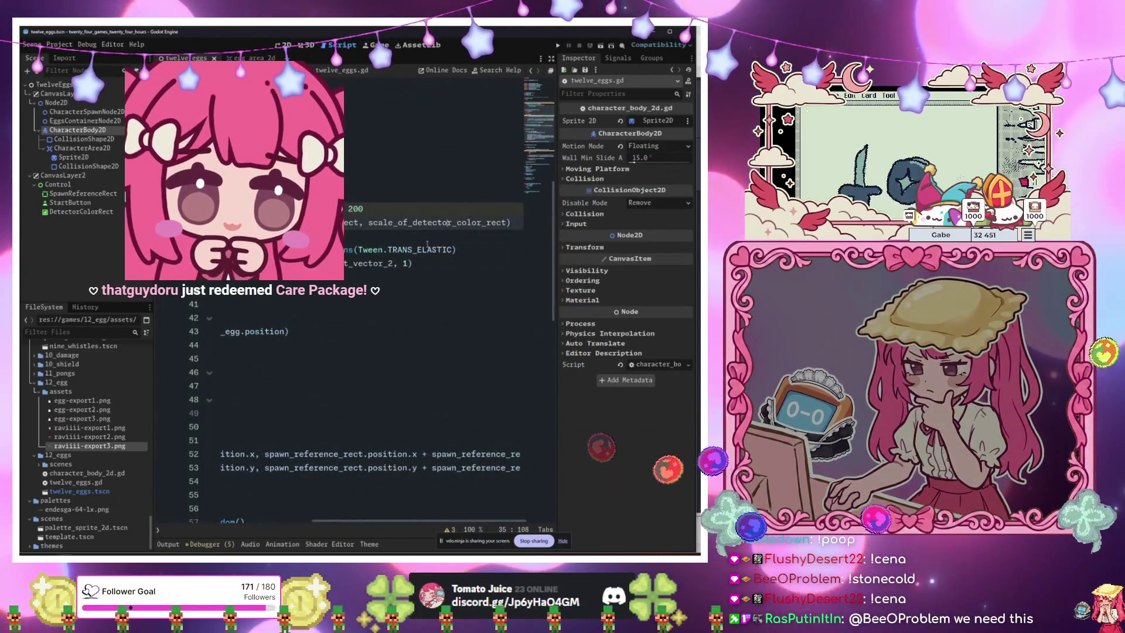
{"action": "left_click", "coordinate": [365, 209]}
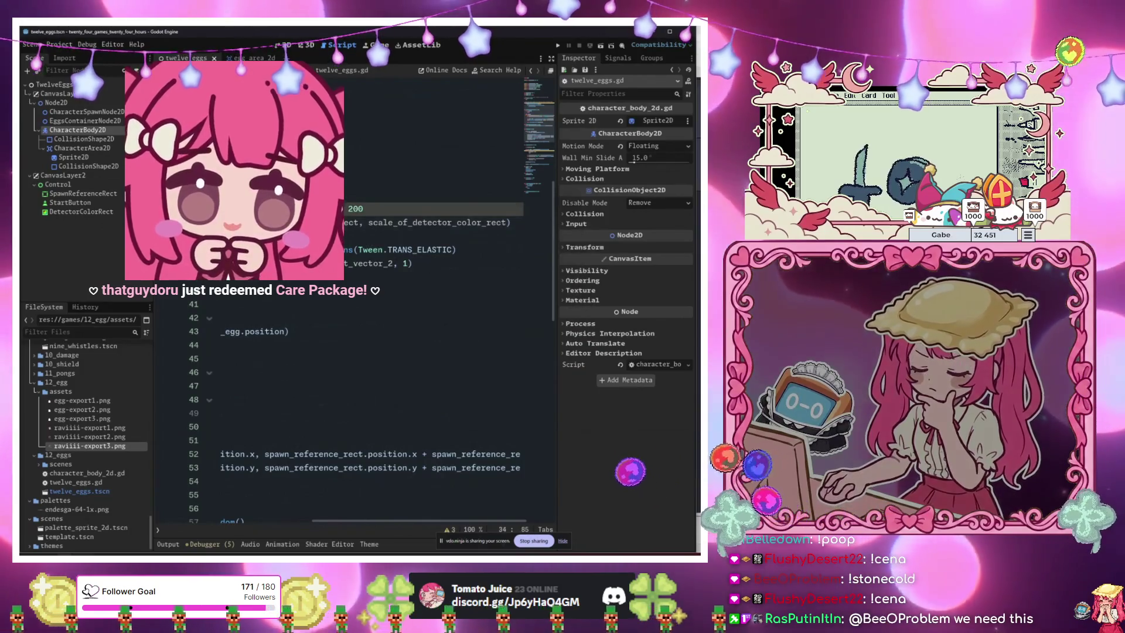
{"action": "key", "text": "Left"}
{"action": "key", "text": "Left"}
{"action": "key", "text": "Left"}
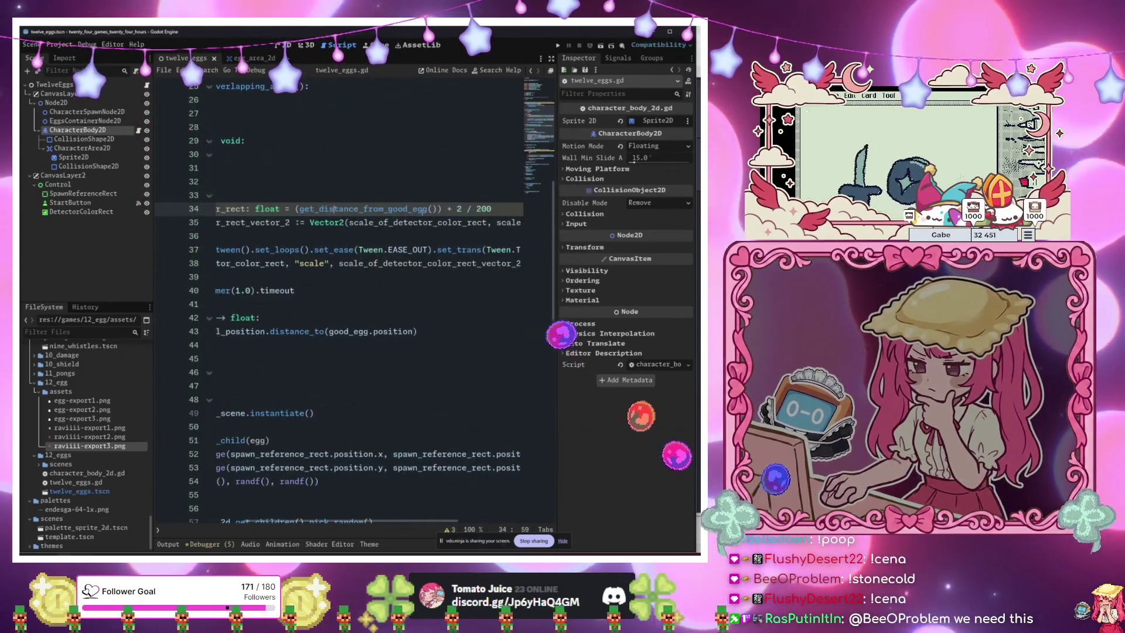
{"action": "key", "text": "BackSpace"}
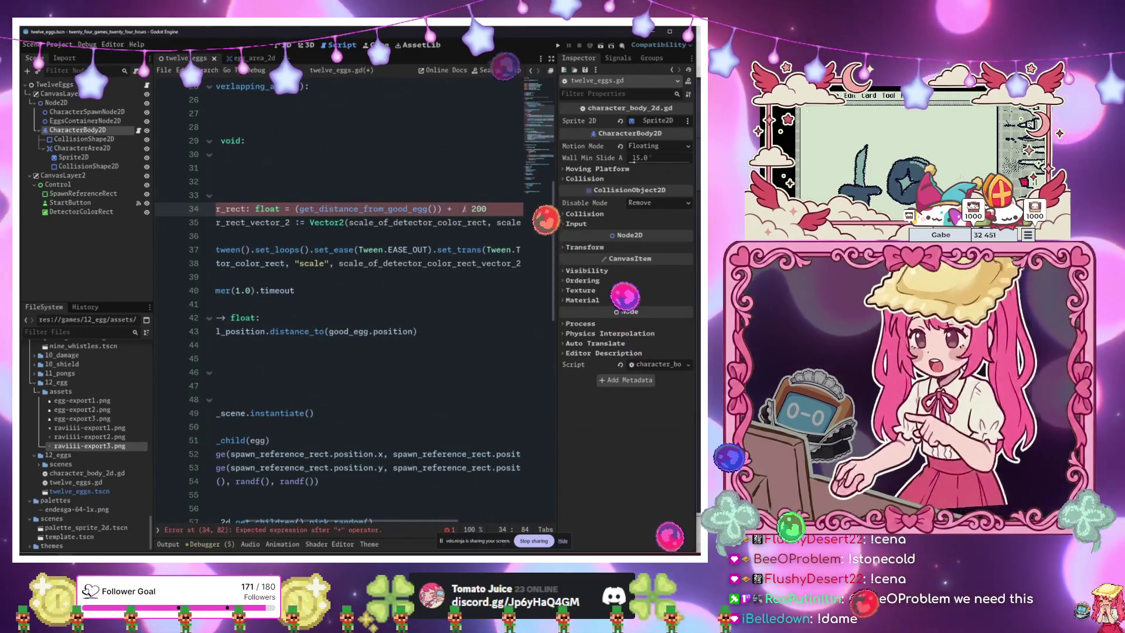
{"action": "key", "text": "F6"}
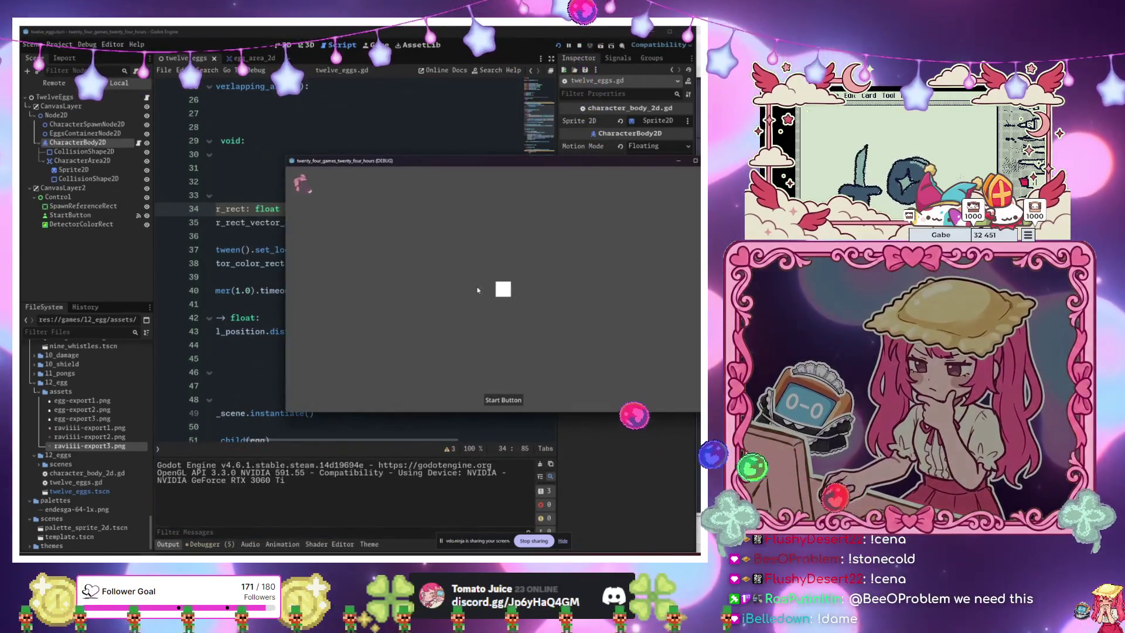
{"action": "left_click", "coordinate": [503, 401]}
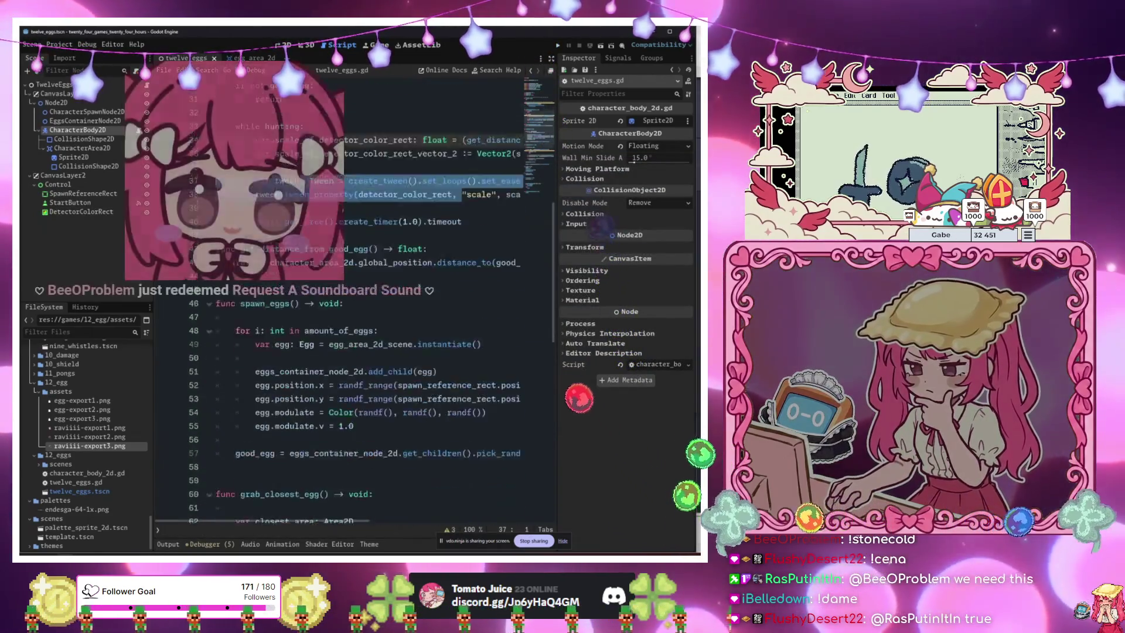
Rewrite line 34 as (get_distance_from_good_egg() + 2.0) / 200 and test it in a round
{"action": "scroll", "coordinate": [464, 249], "scroll_direction": "down", "scroll_amount": 3}
{"action": "left_click", "coordinate": [464, 248]}
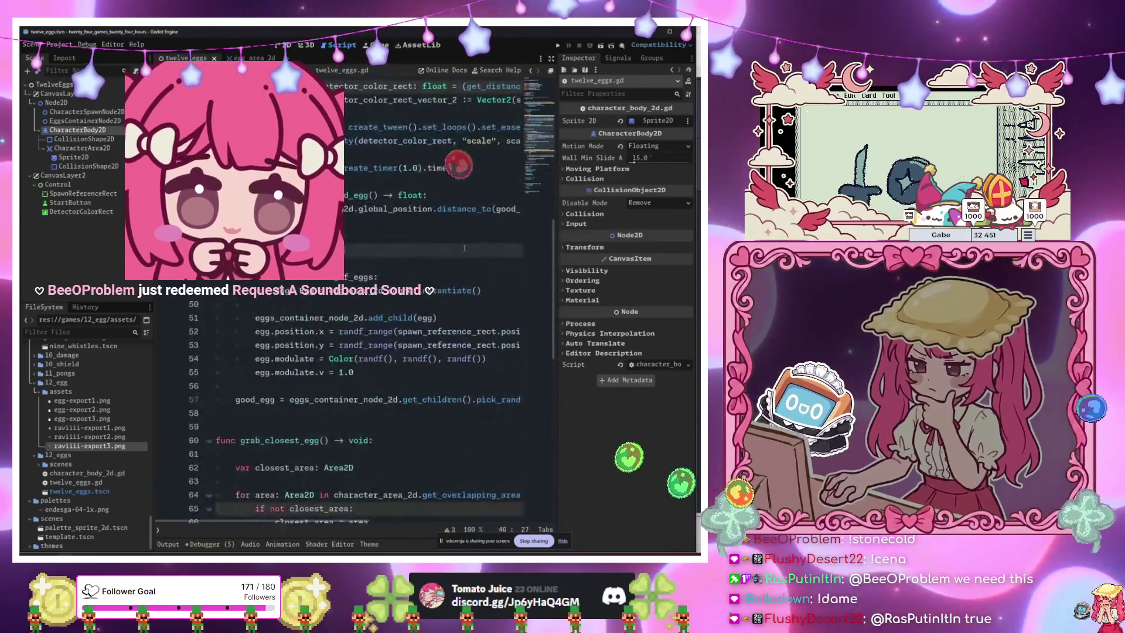
{"action": "scroll", "coordinate": [464, 248], "scroll_direction": "up", "scroll_amount": 5}
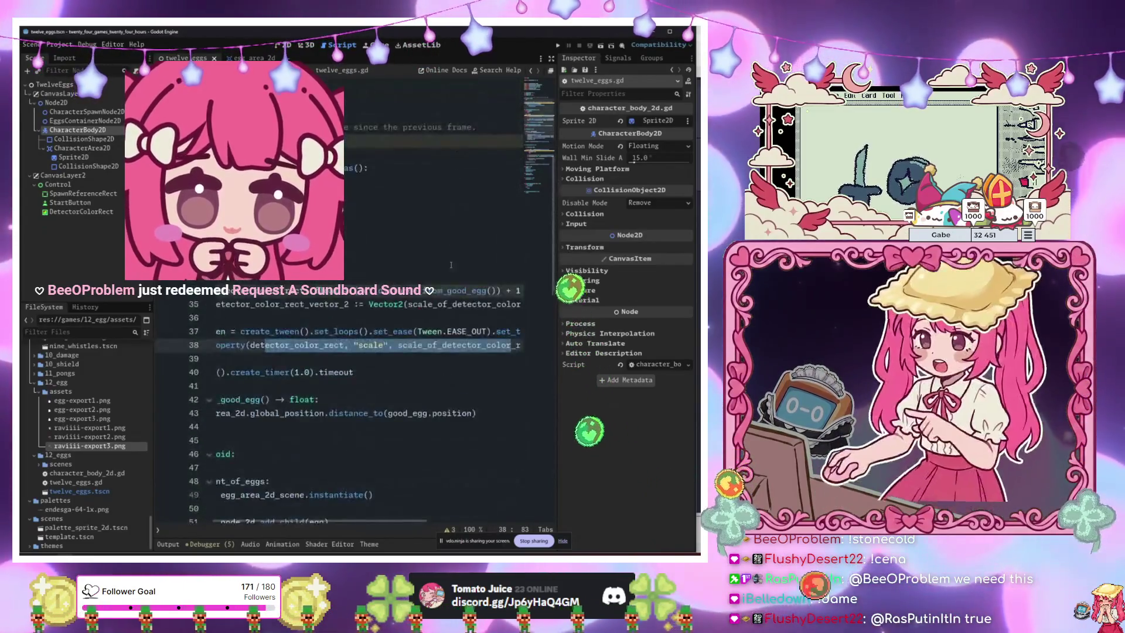
{"action": "left_click", "coordinate": [521, 290]}
{"action": "type", "text": "/ 200"}
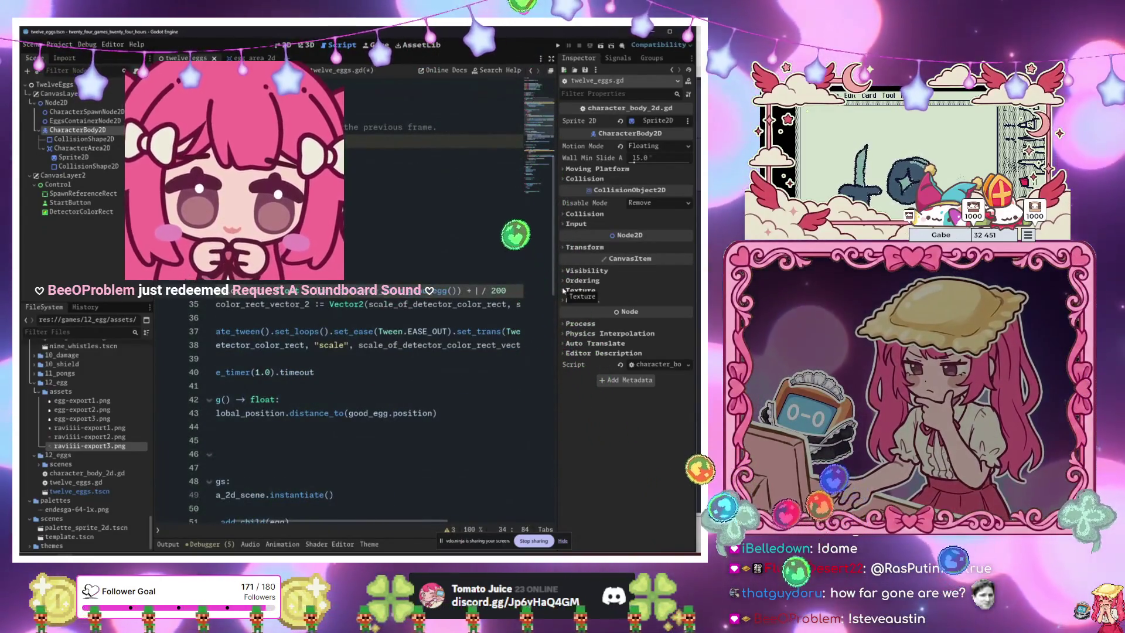
{"action": "type", "text": "2.0"}
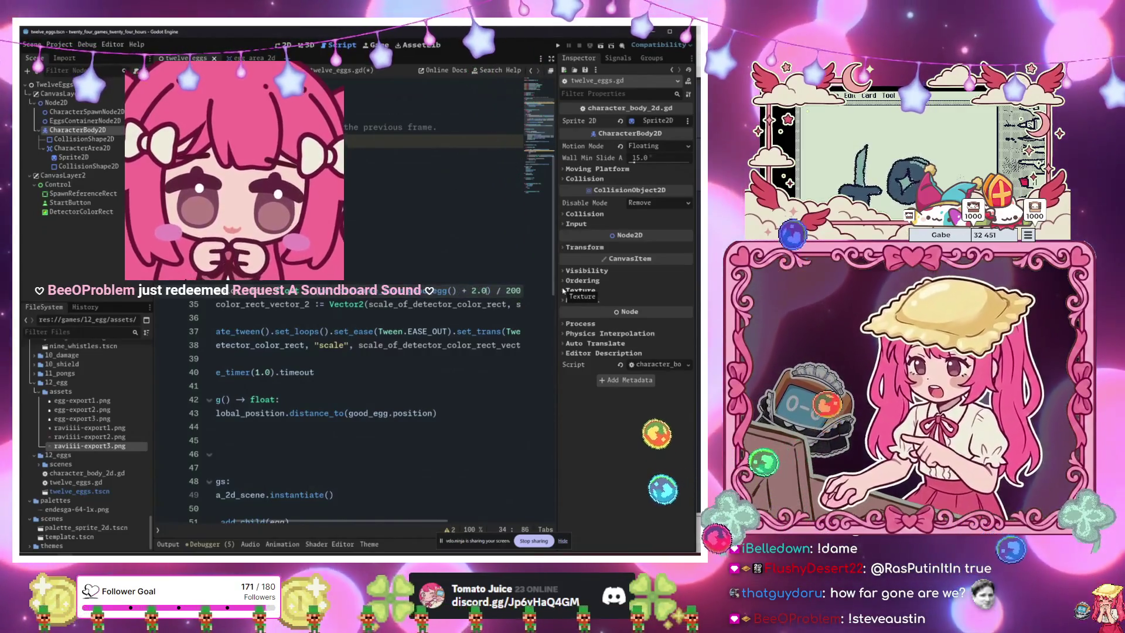
{"action": "key", "text": "F6"}
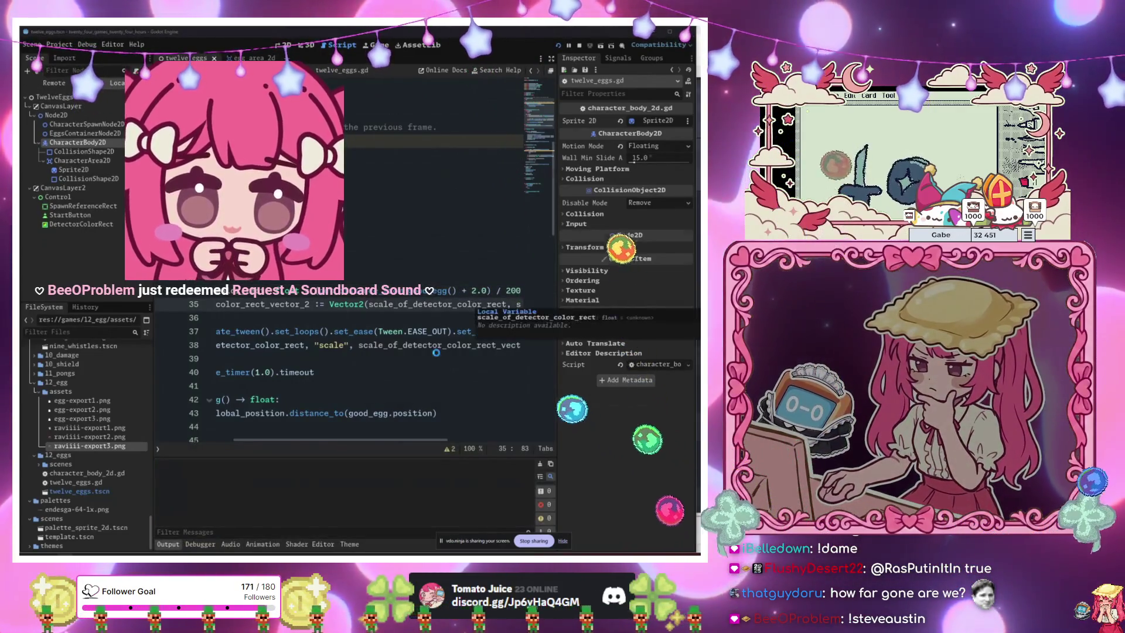
{"action": "left_click", "coordinate": [487, 398]}
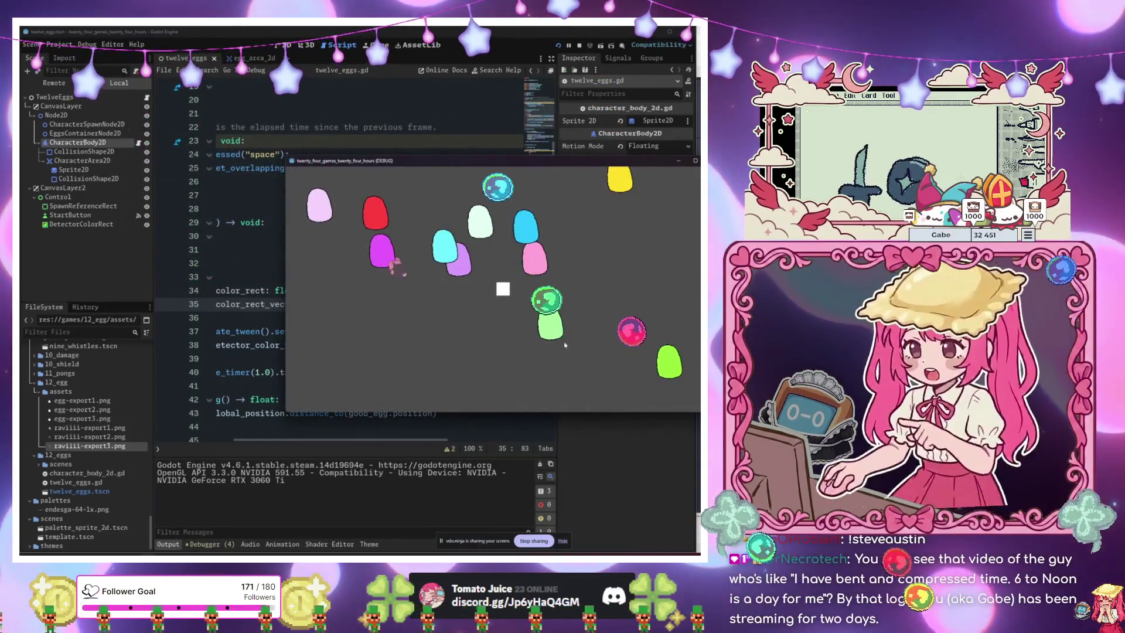
{"action": "key", "text": "F8"}
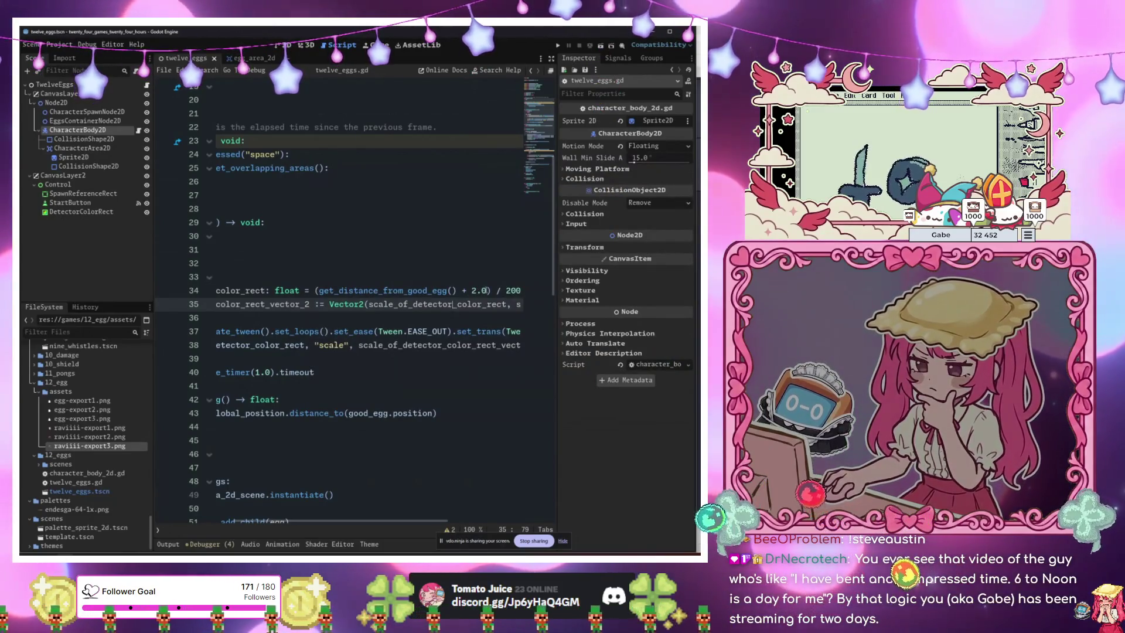
Run the game again and start another round, which hits a 'previously freed' error
{"action": "left_click", "coordinate": [486, 291]}
{"action": "key", "text": "F6"}
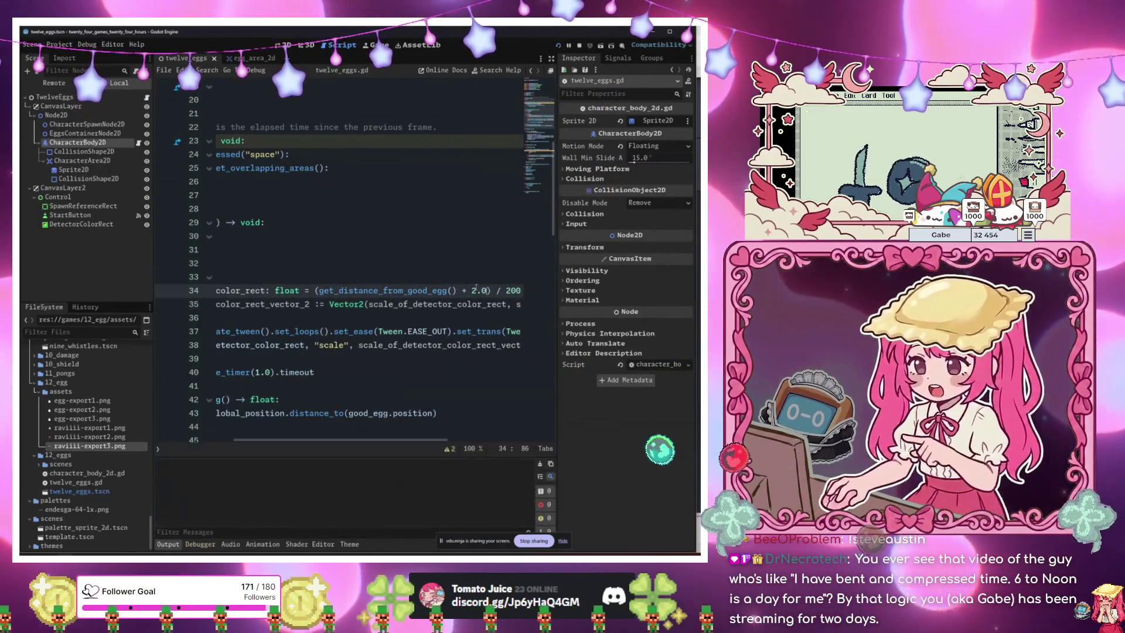
{"action": "left_click", "coordinate": [494, 400]}
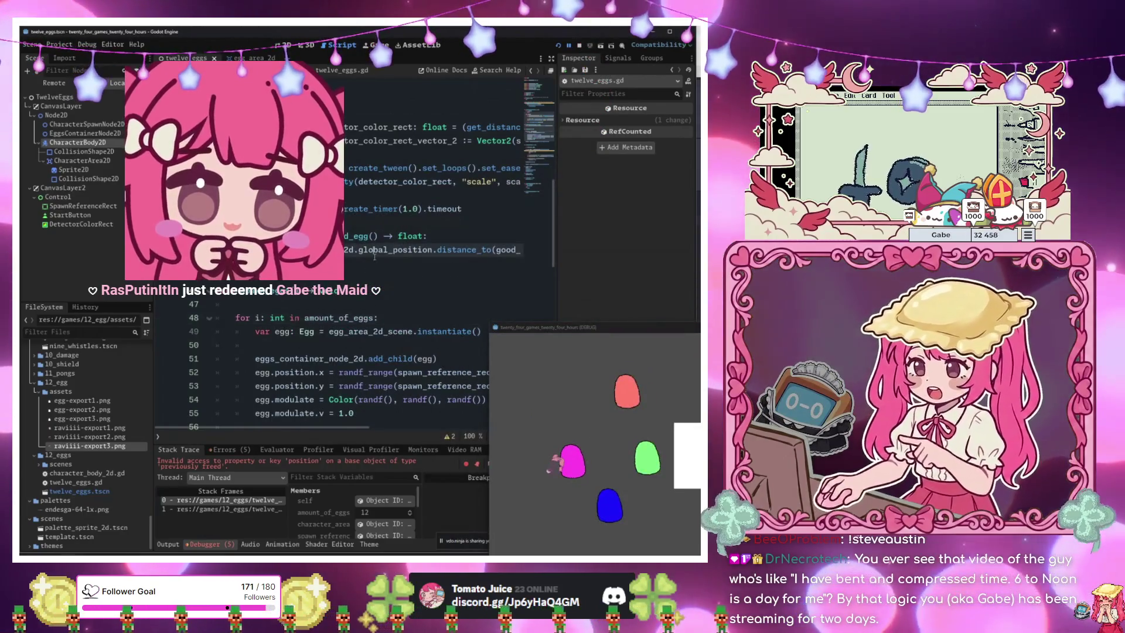
Add an 'if not good_egg: return 0.0' guard atop get_distance_from_good_egg, then save and rerun
{"action": "left_click_drag", "start_coordinate": [383, 249], "coordinate": [526, 254]}
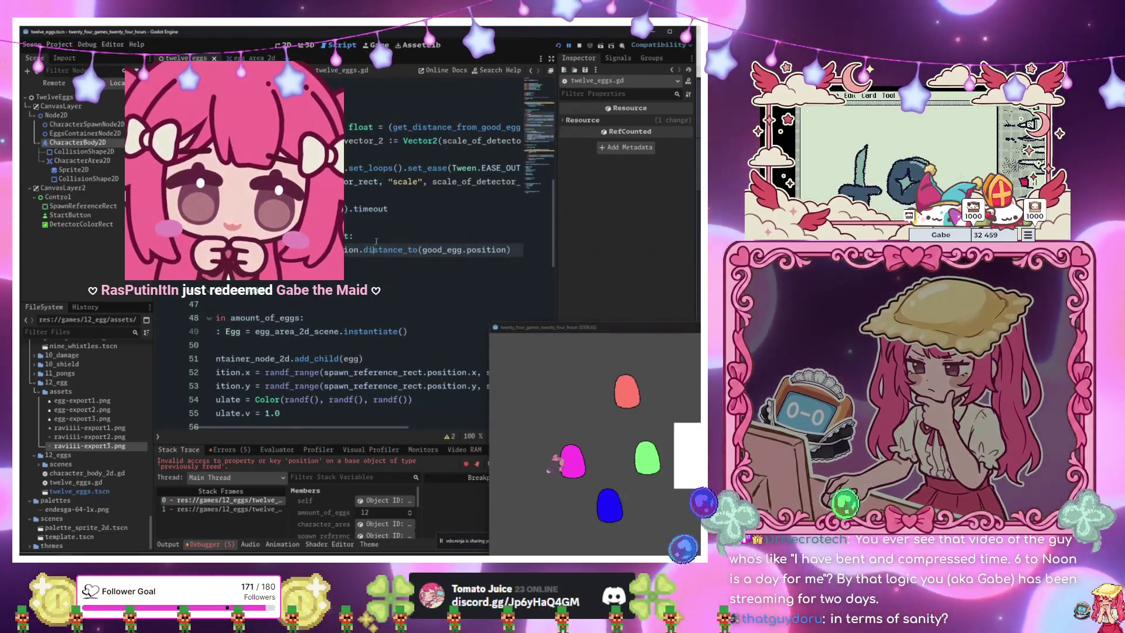
{"action": "left_click", "coordinate": [445, 233]}
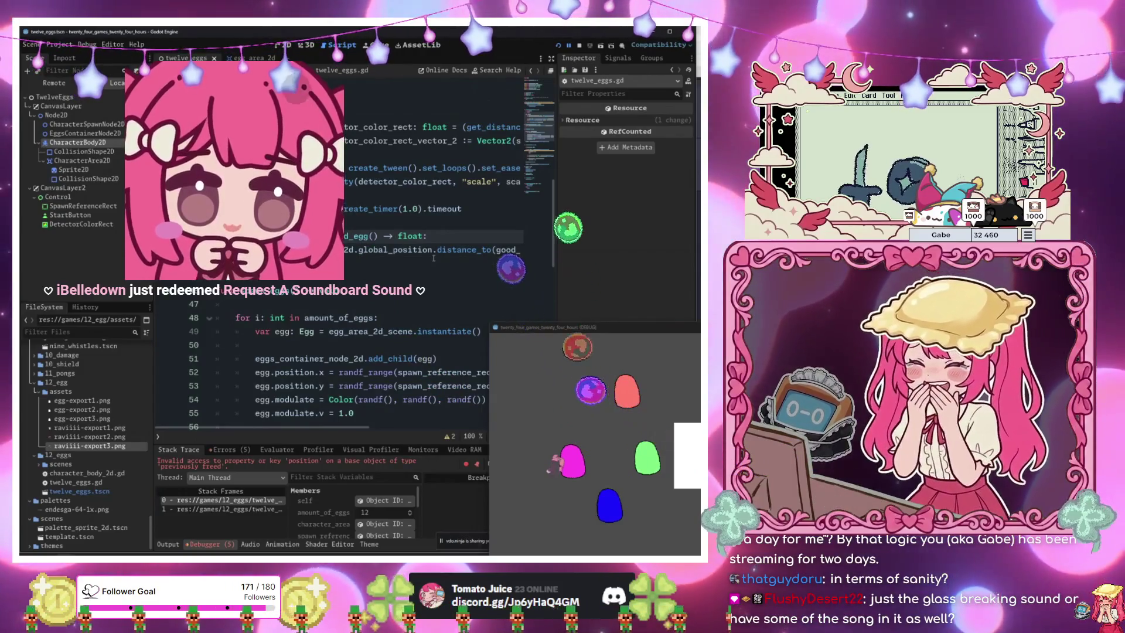
{"action": "key", "text": "Return"}
{"action": "key", "text": "Return"}
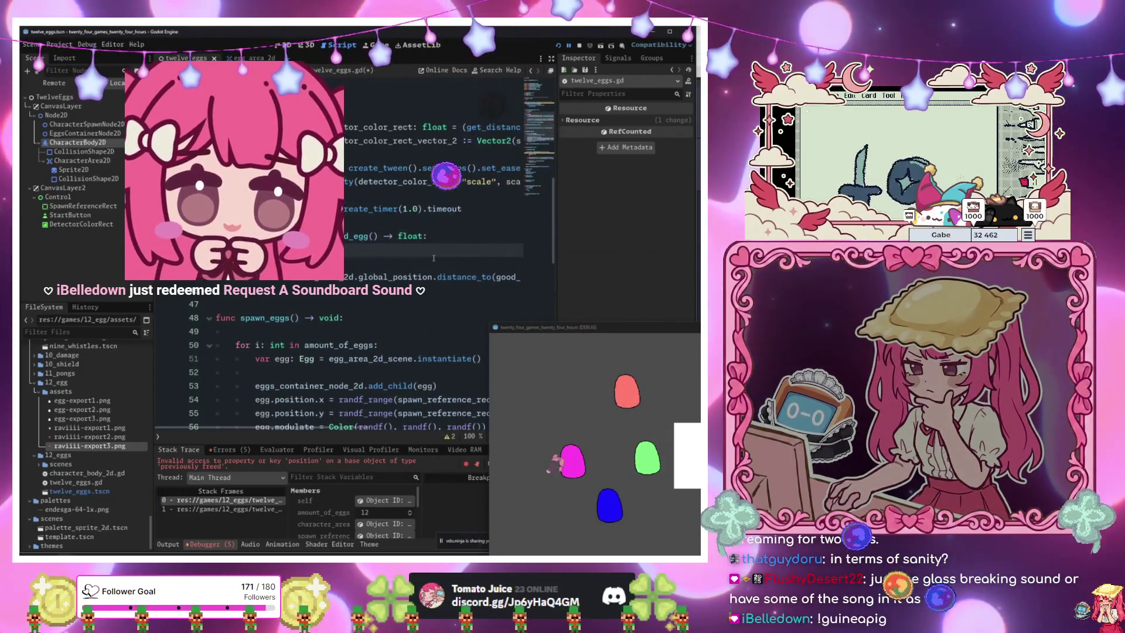
{"action": "type", "text": "isco"}
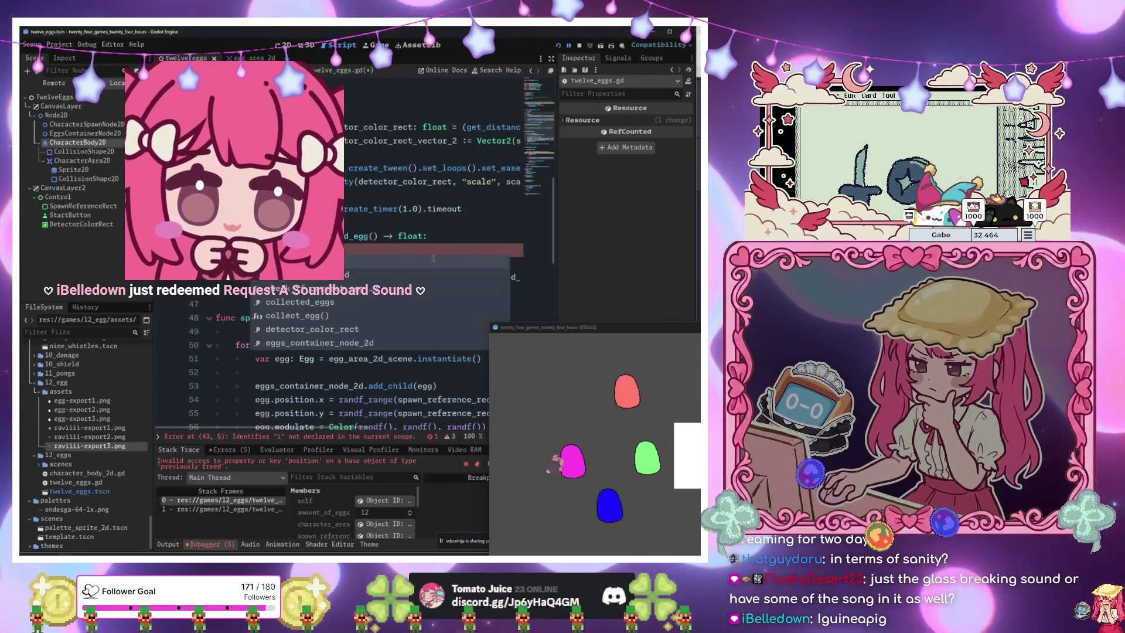
{"action": "key", "text": "BackSpace"}
{"action": "key", "text": "BackSpace"}
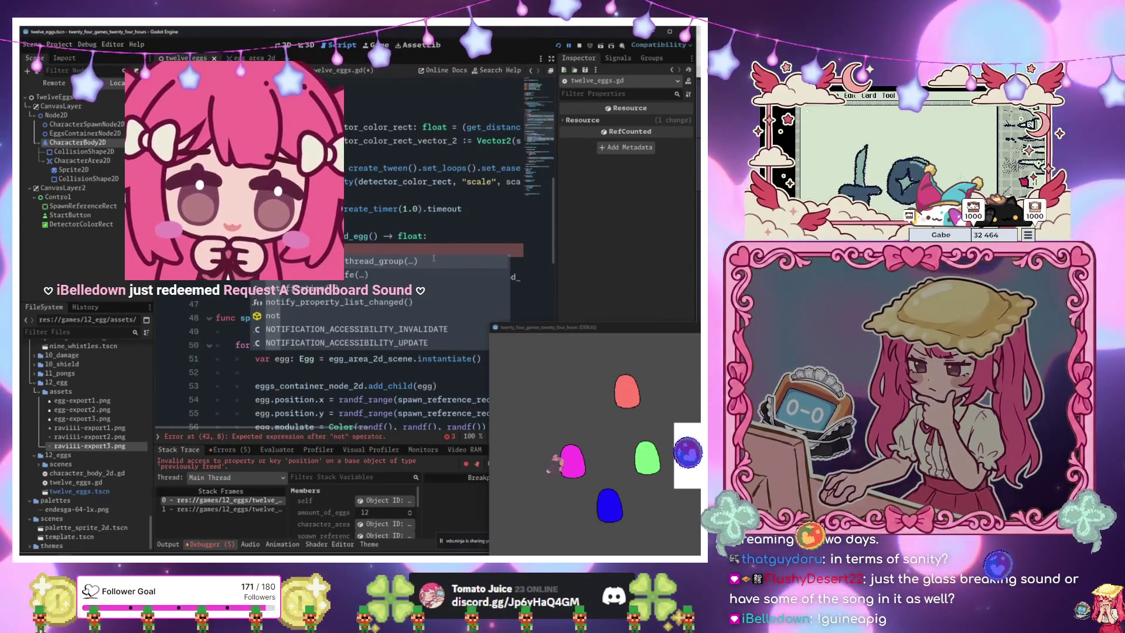
{"action": "type", "text": "good_egg:"}
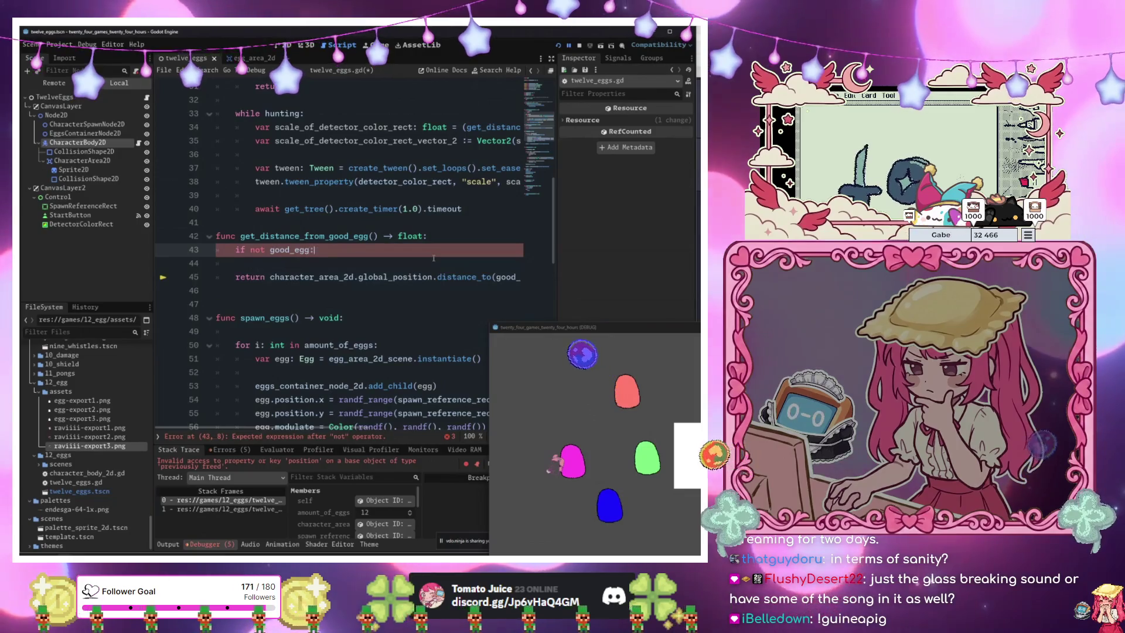
{"action": "key", "text": "Return"}
{"action": "type", "text": "return 0.0"}
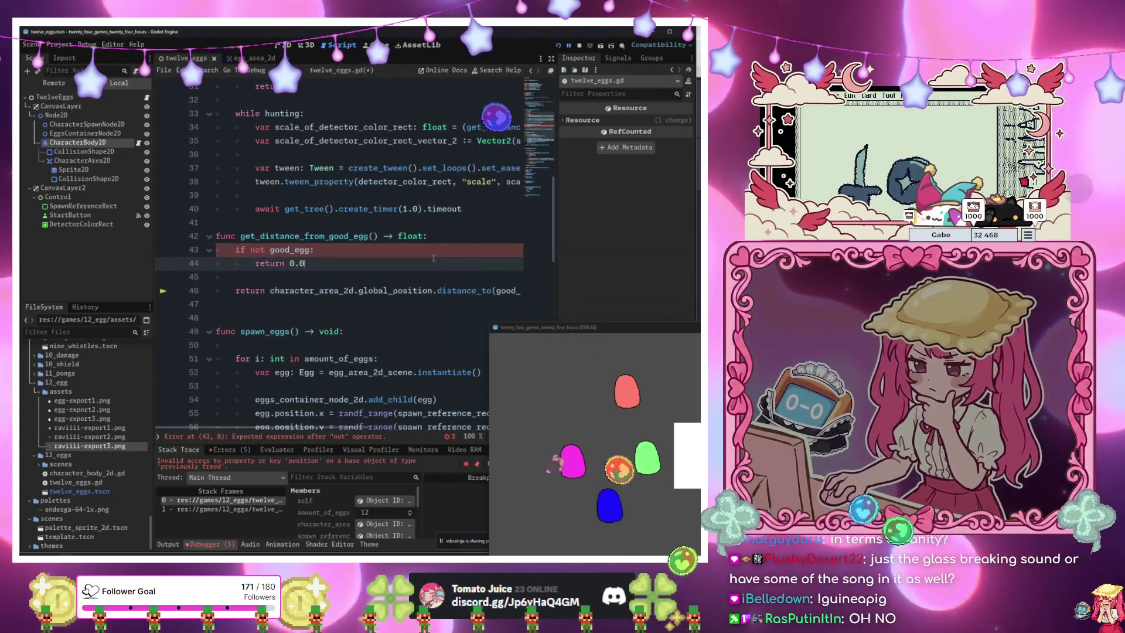
{"action": "key", "text": "F5"}
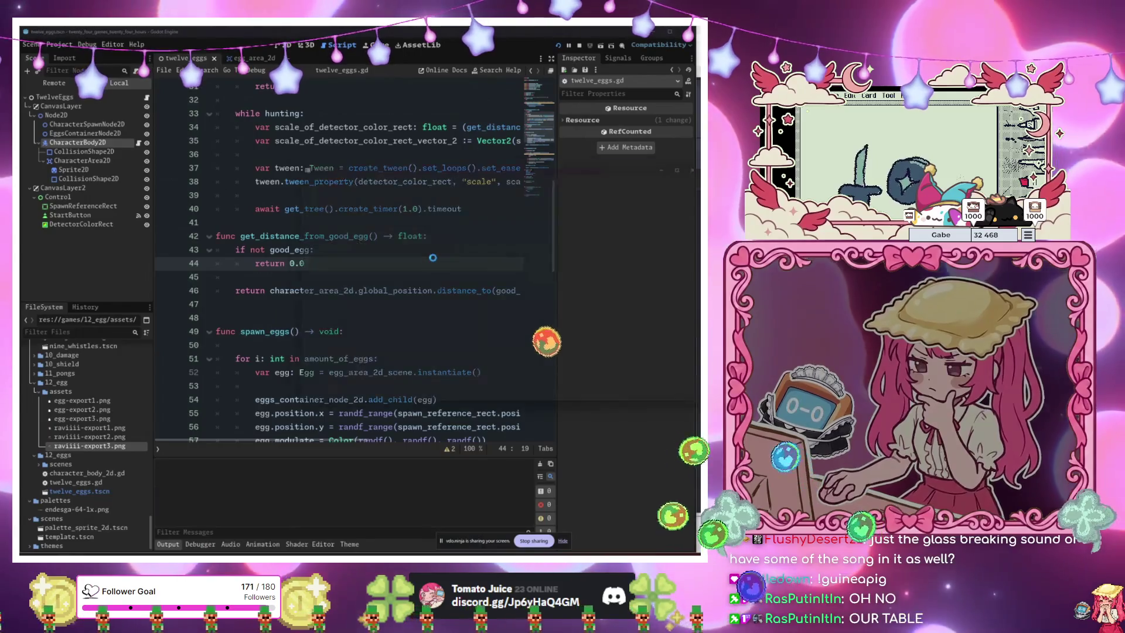
Start a round and steer the player among the pink, cyan, purple and red eggs while watching the detector
{"action": "left_click", "coordinate": [502, 404]}
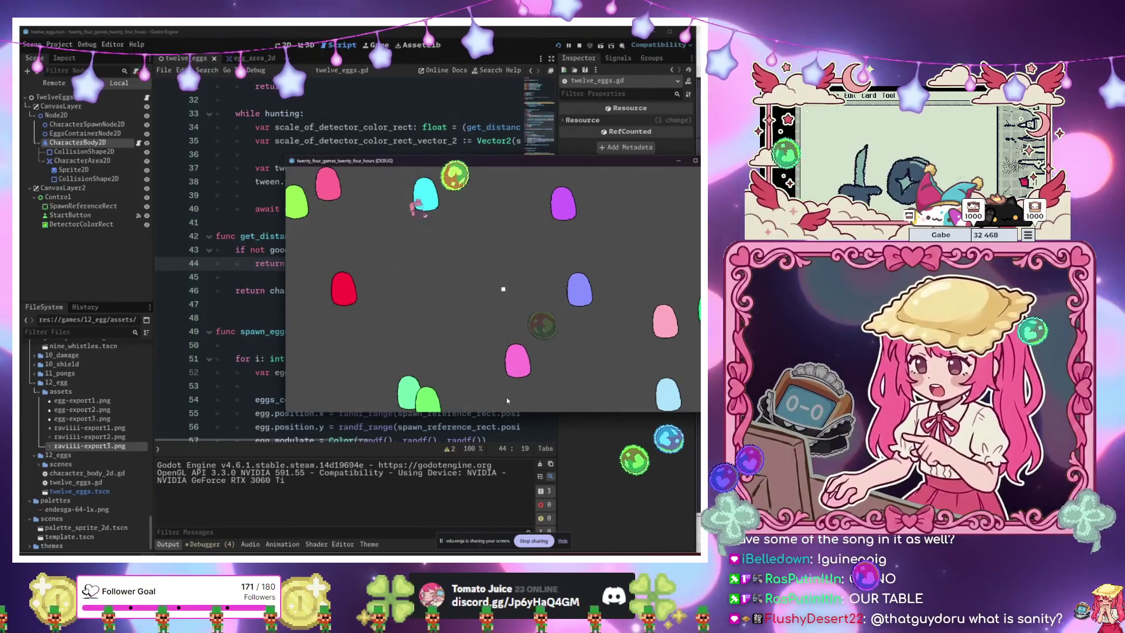
{"action": "key", "text": "Left"}
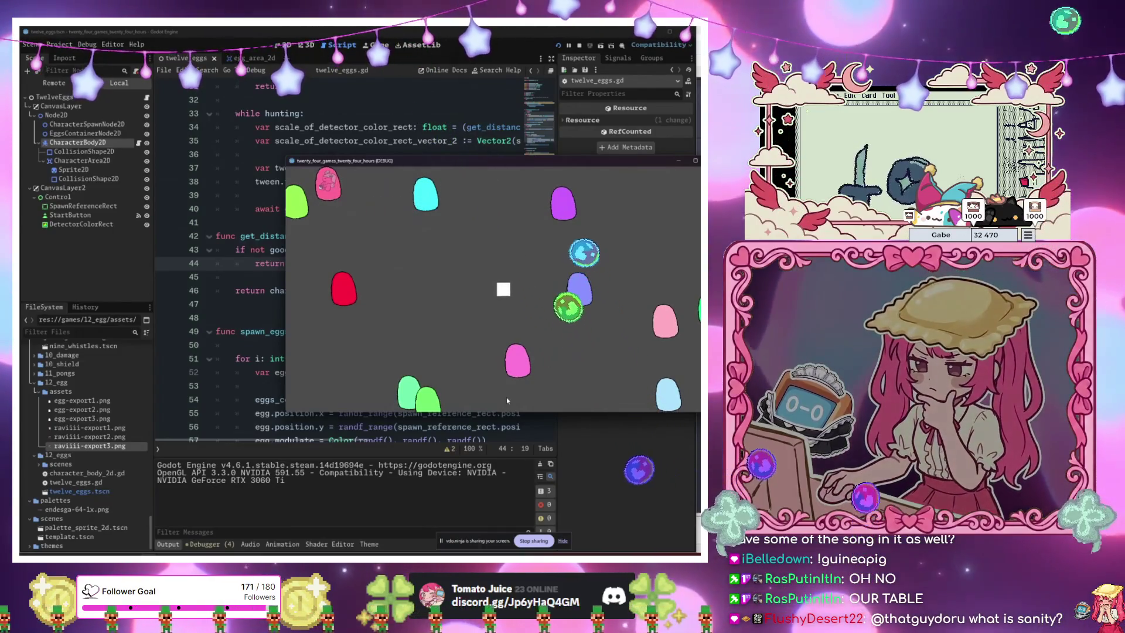
{"action": "key", "text": "Right"}
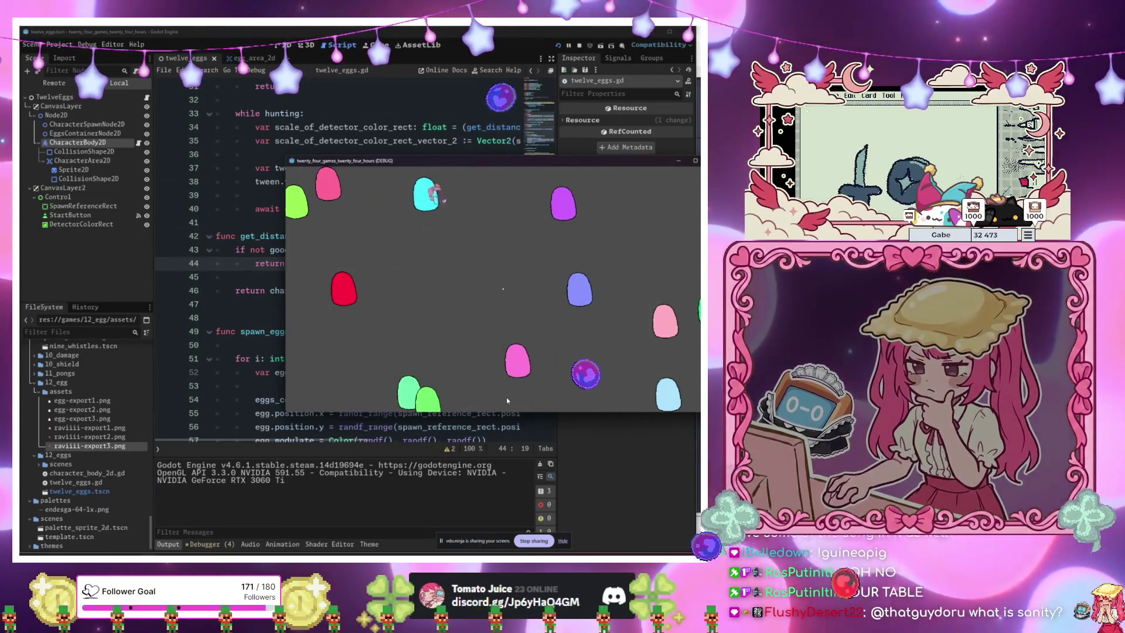
{"action": "key", "text": "Right"}
{"action": "key", "text": "Right"}
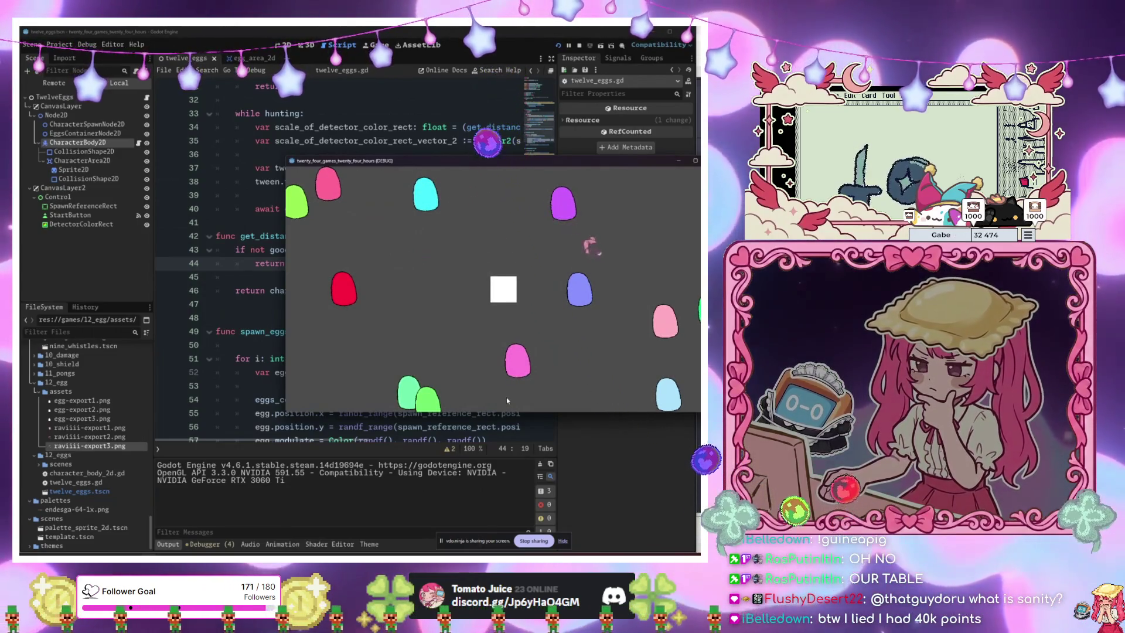
{"action": "key", "text": "Left"}
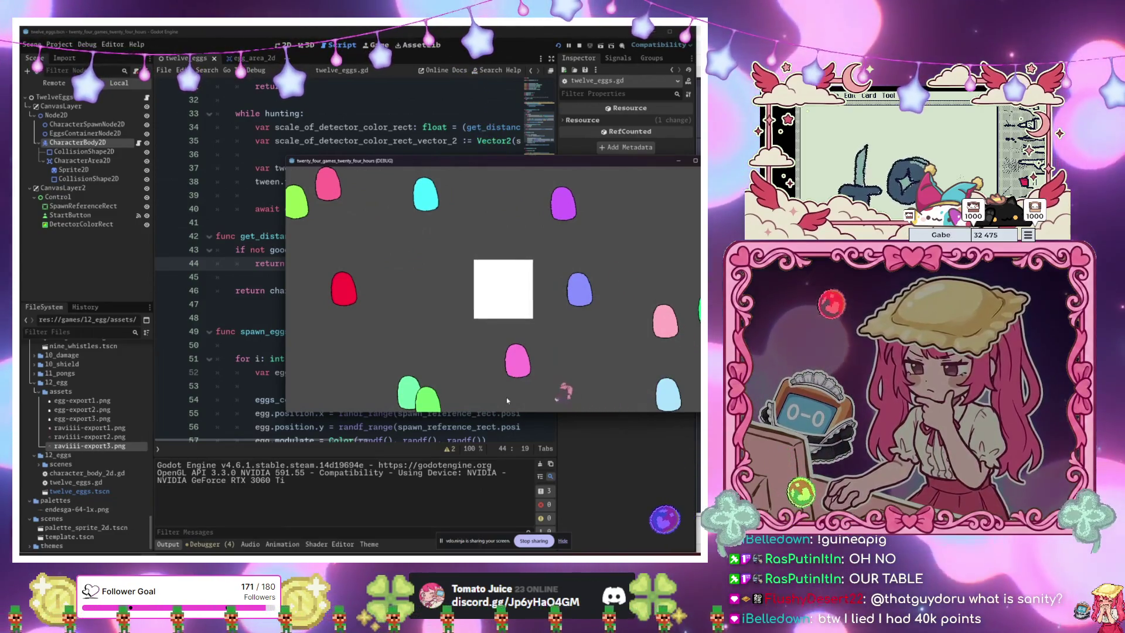
{"action": "key", "text": "Left"}
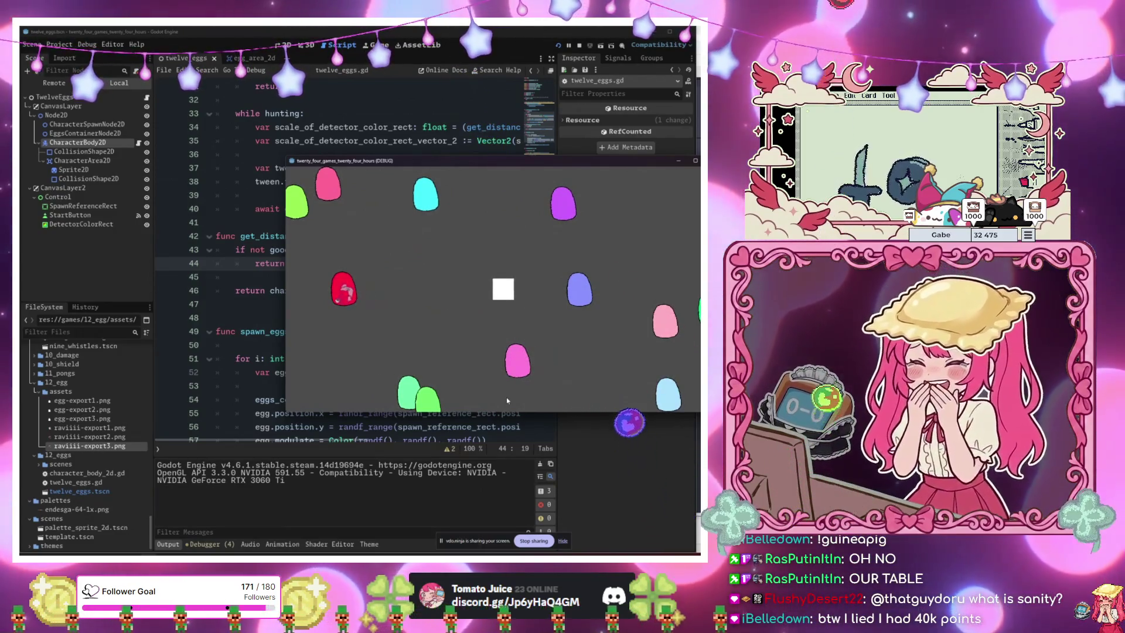
{"action": "left_click_drag", "start_coordinate": [485, 160], "coordinate": [671, 140]}
Insert a collect_egg() call in grab_closest_egg above line 78
{"action": "scroll", "coordinate": [352, 264], "scroll_direction": "down", "scroll_amount": 10}
{"action": "scroll", "coordinate": [292, 318], "scroll_direction": "down", "scroll_amount": 3}
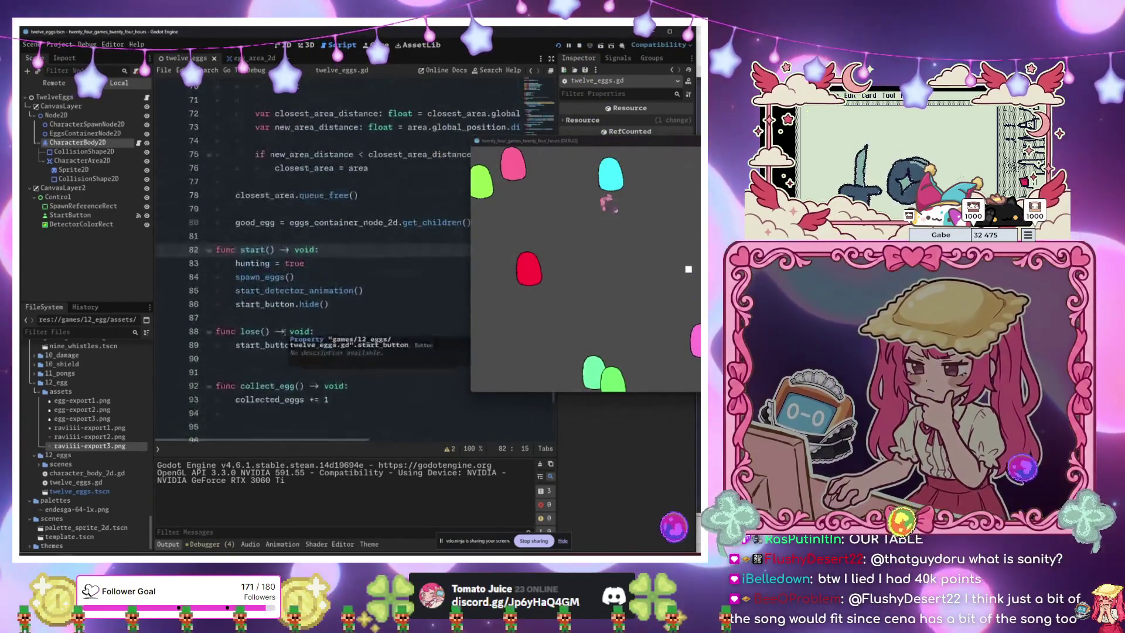
{"action": "scroll", "coordinate": [292, 318], "scroll_direction": "up", "scroll_amount": 3}
{"action": "left_click", "coordinate": [292, 330]}
{"action": "left_click", "coordinate": [354, 290]}
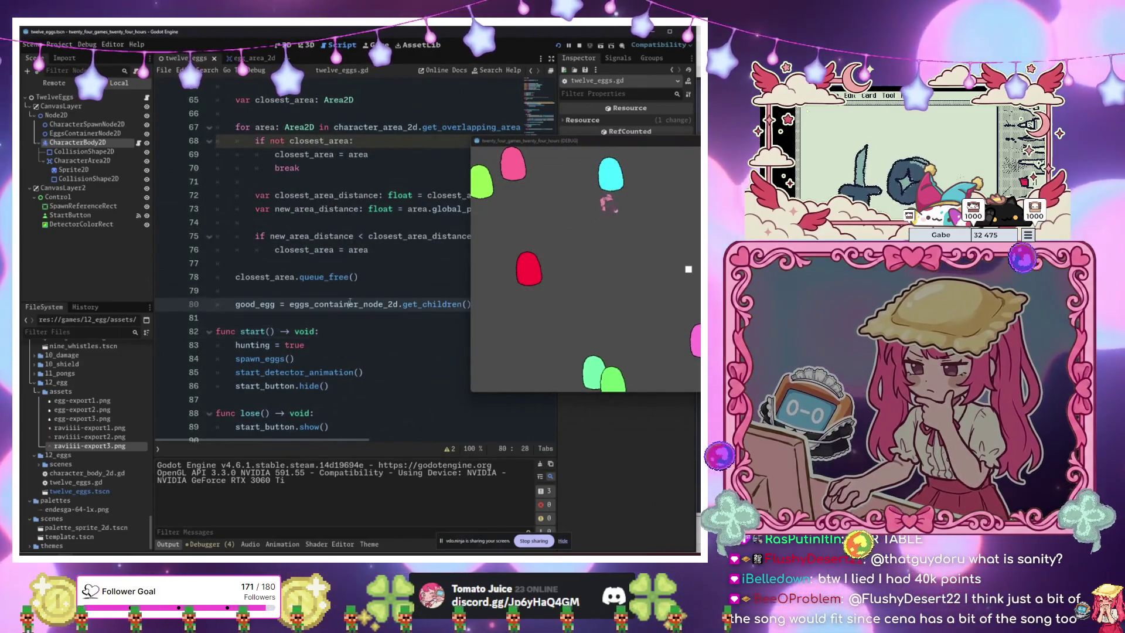
{"action": "left_click", "coordinate": [377, 275]}
{"action": "left_click", "coordinate": [376, 265]}
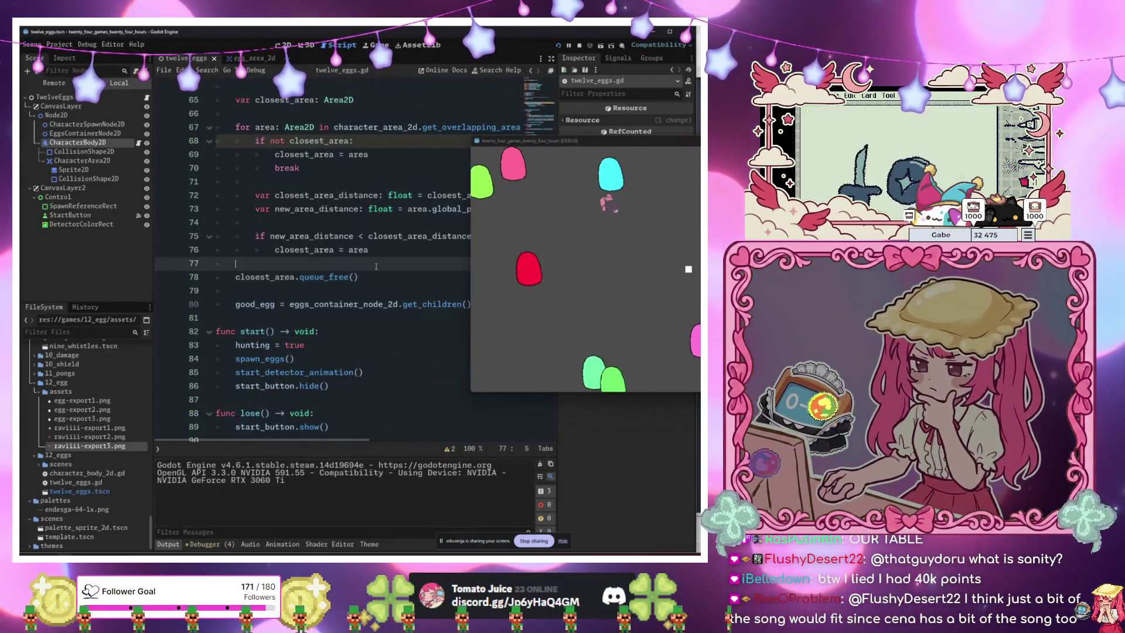
{"action": "scroll", "coordinate": [372, 273], "scroll_direction": "up", "scroll_amount": 2}
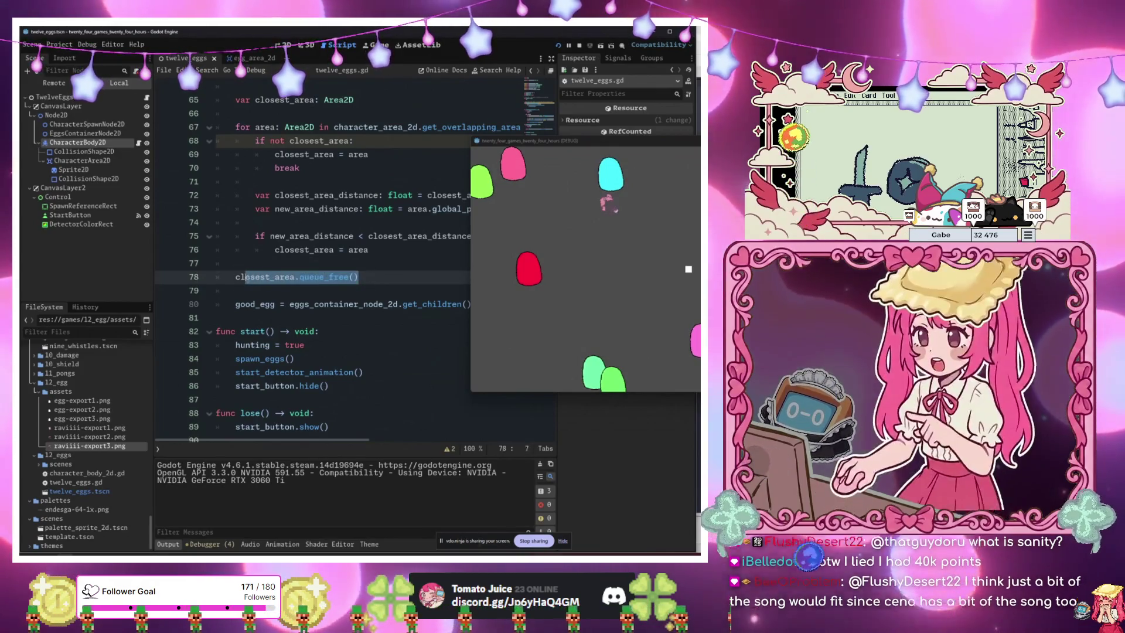
{"action": "key", "text": "Return"}
{"action": "key", "text": "Return"}
{"action": "key", "text": "Up"}
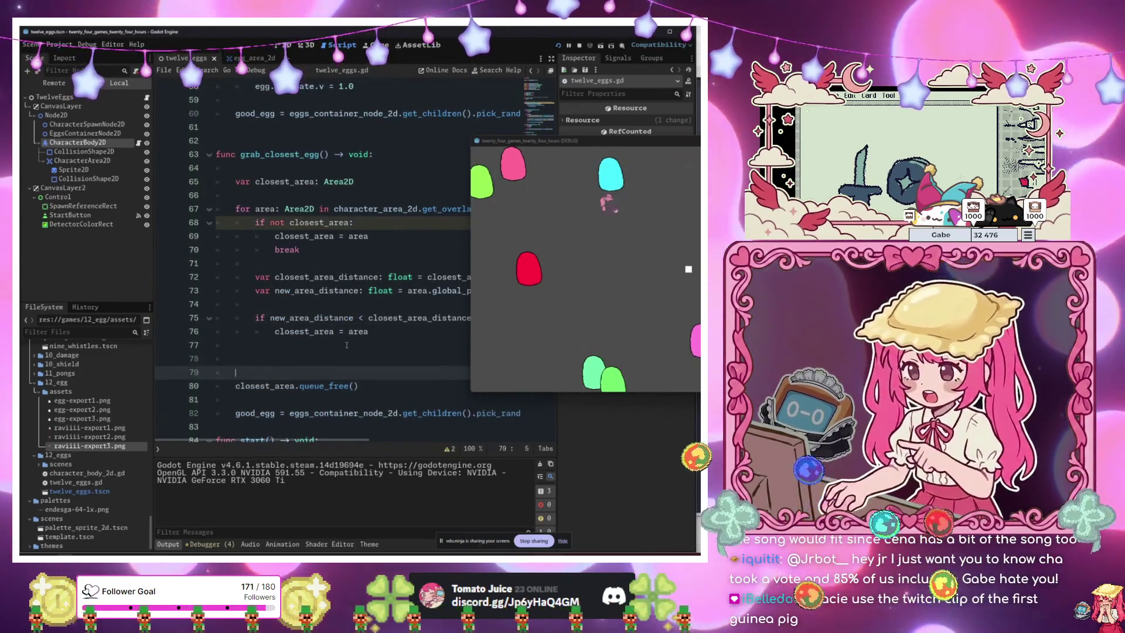
{"action": "type", "text": "col"}
{"action": "key", "text": "Down"}
{"action": "key", "text": "Return"}
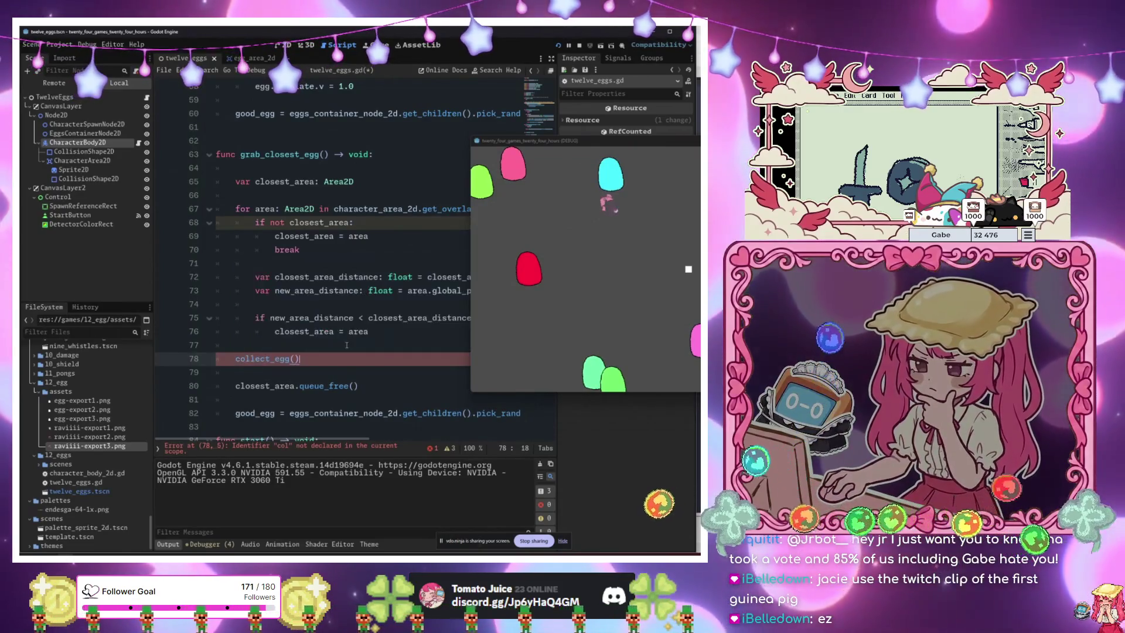
Remove closest_area.queue_free() from grab_closest_egg and open a line after the counter in collect_egg
{"action": "key", "text": "Down"}
{"action": "key", "text": "Down"}
{"action": "key", "text": "End"}
{"action": "key", "text": "shift+Home"}
{"action": "key", "text": "ctrl+c"}
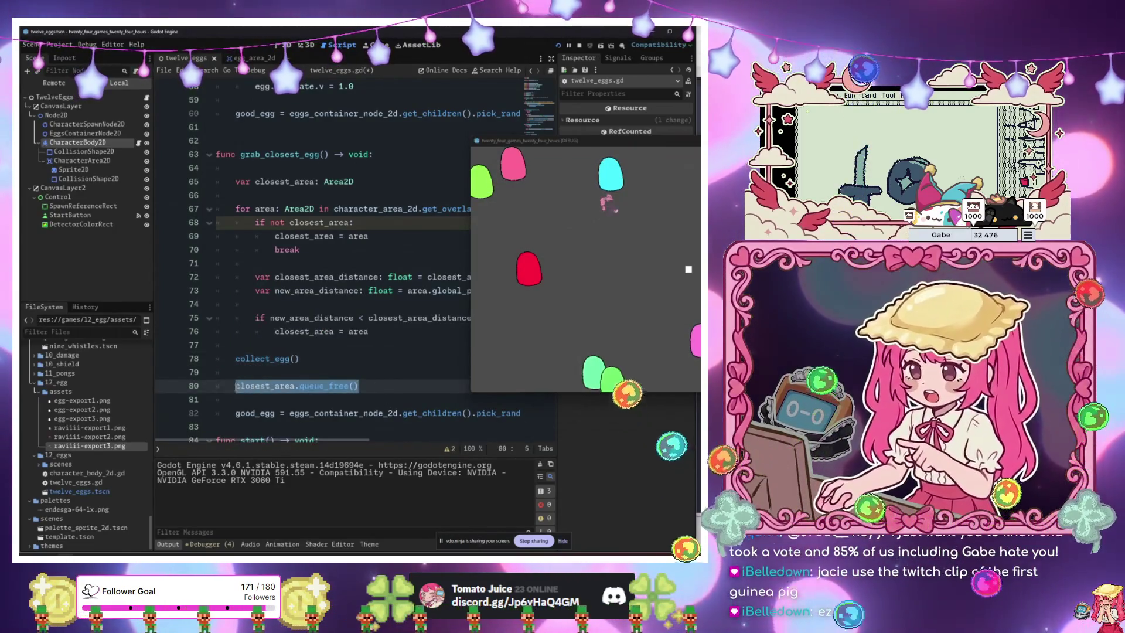
{"action": "key", "text": "BackSpace"}
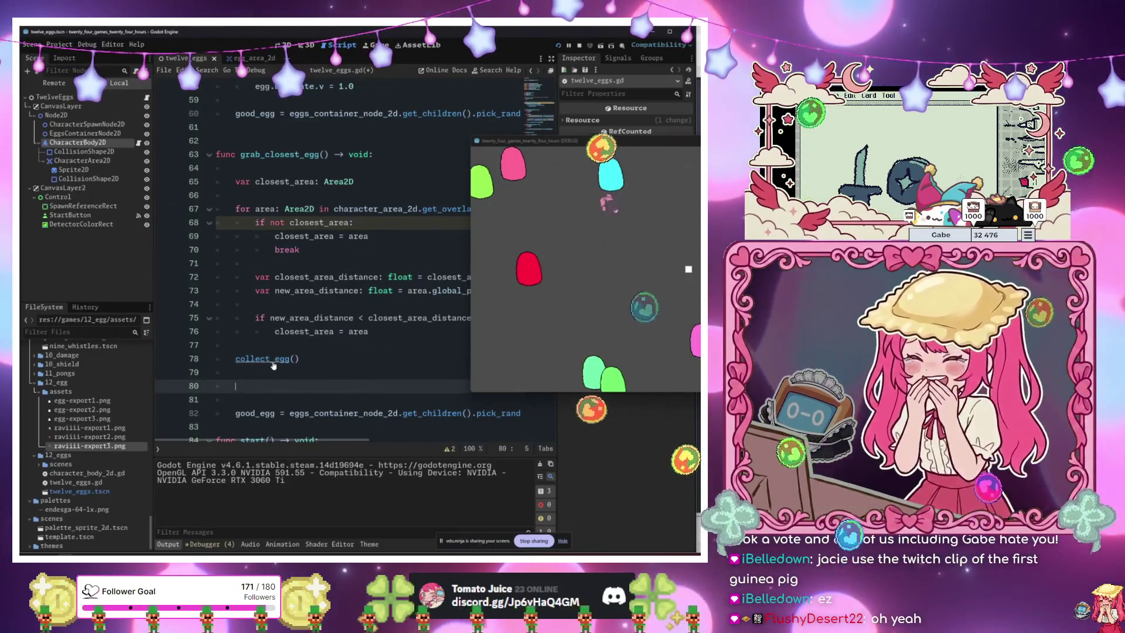
{"action": "left_click", "coordinate": [269, 360], "text": "ctrl"}
{"action": "key", "text": "End"}
{"action": "key", "text": "Return"}
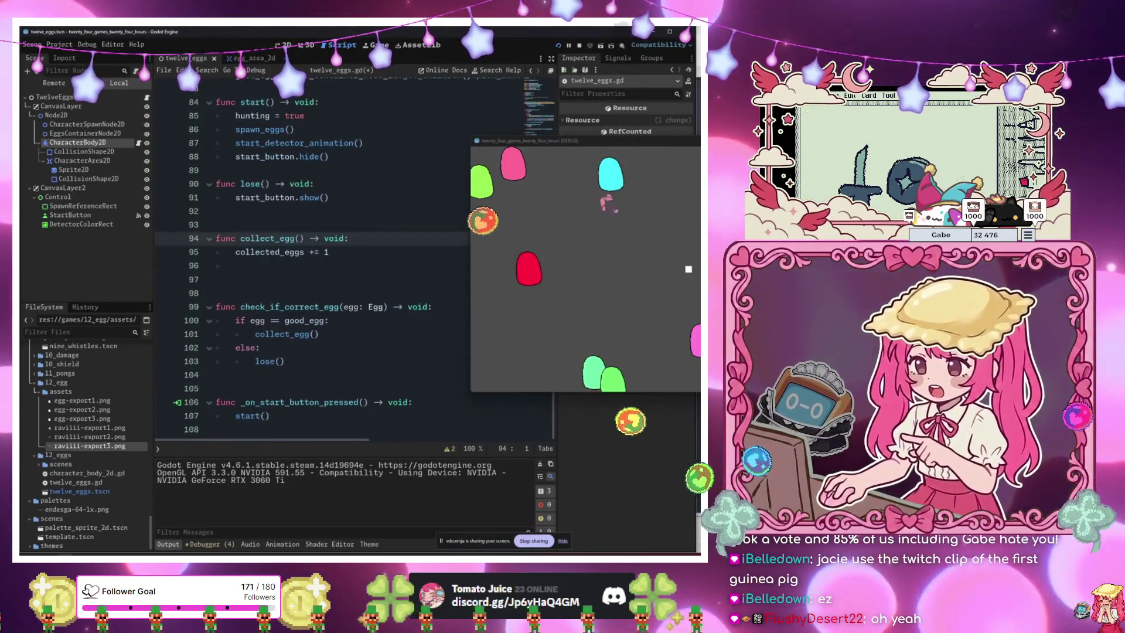
Paste the queue_free line into collect_egg and add 'if egg == good_egg:' printing "Good Egg!"
{"action": "key", "text": "ctrl+v"}
{"action": "left_click", "coordinate": [379, 265]}
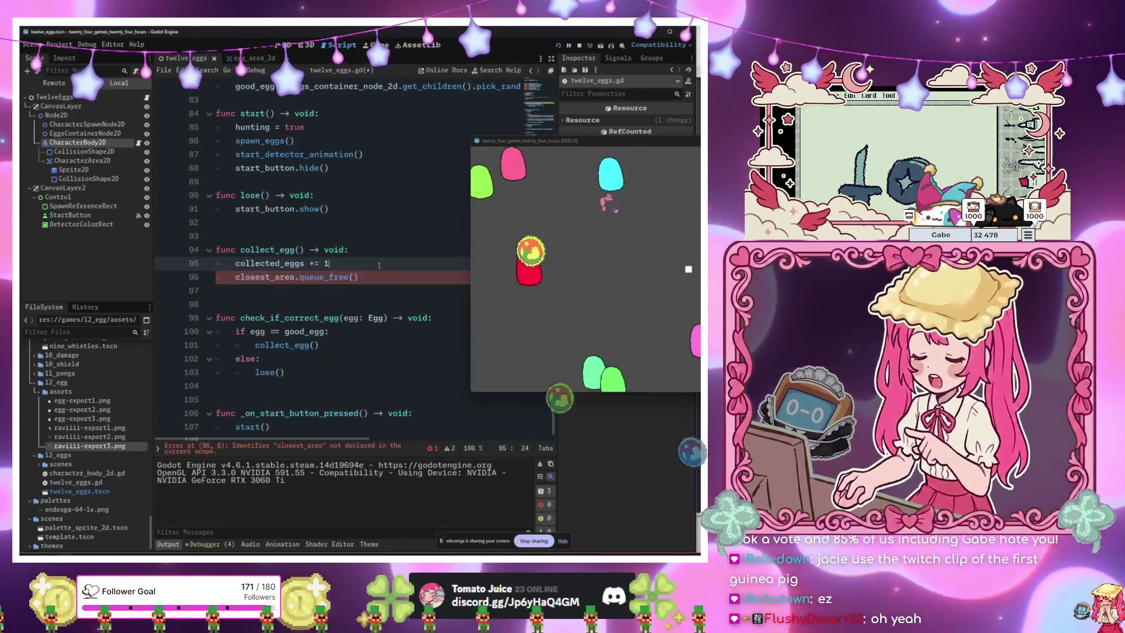
{"action": "key", "text": "Return"}
{"action": "type", "text": "if egg == good_egg:"}
{"action": "key", "text": "Return"}
{"action": "key", "text": "Return"}
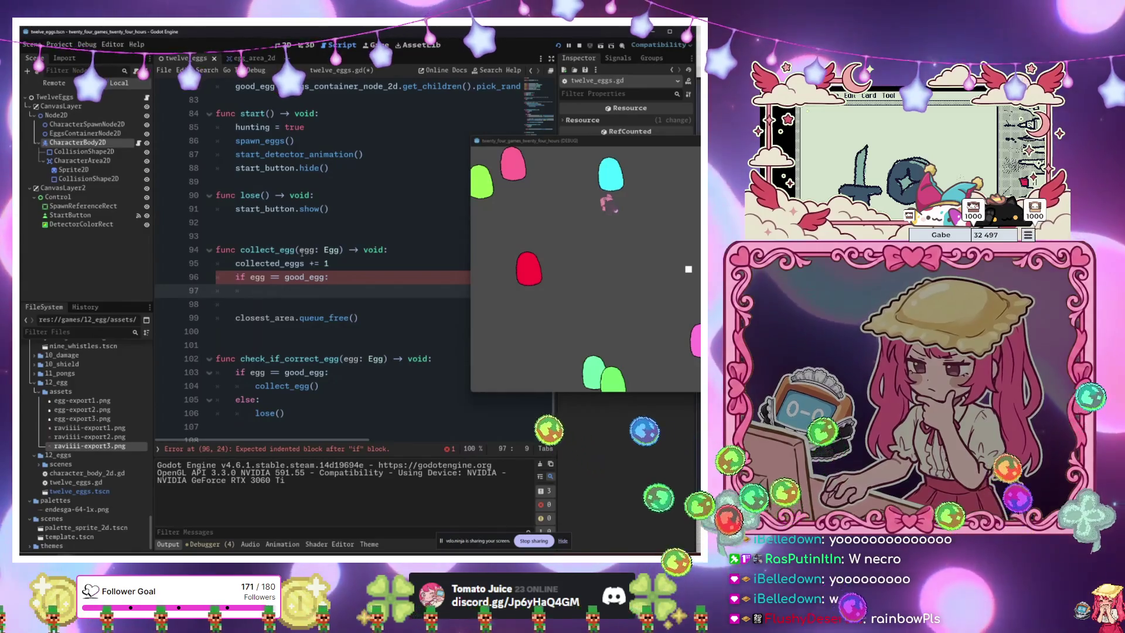
{"action": "type", "text": "print(\"Good"}
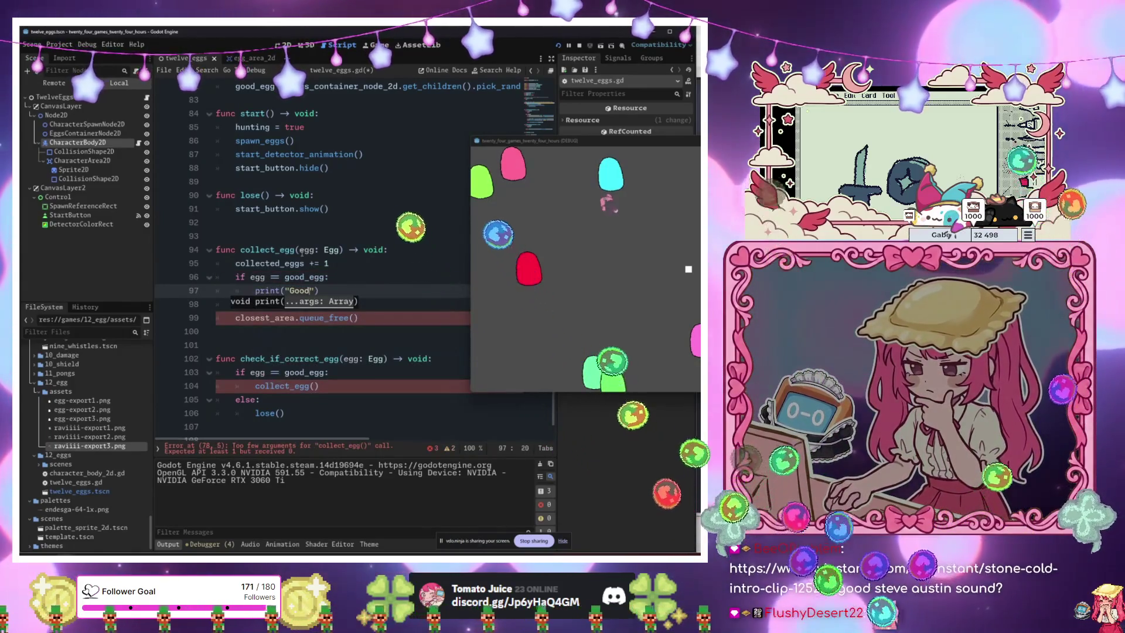
{"action": "type", "text": " E"}
{"action": "key", "text": "BackSpace"}
{"action": "key", "text": "BackSpace"}
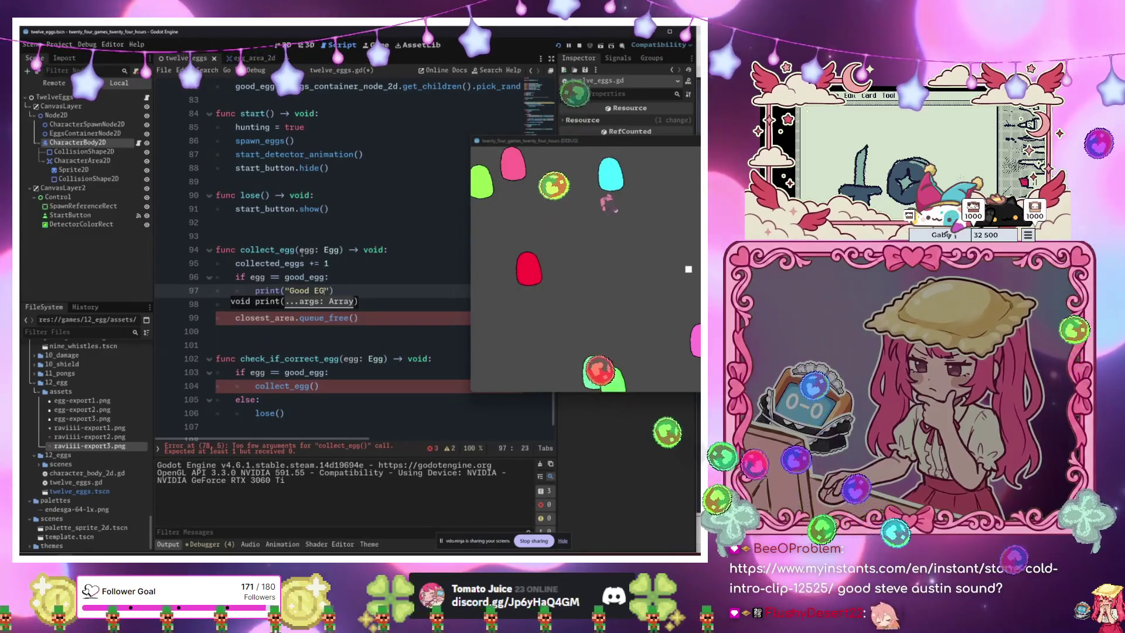
{"action": "type", "text": "gg!"}
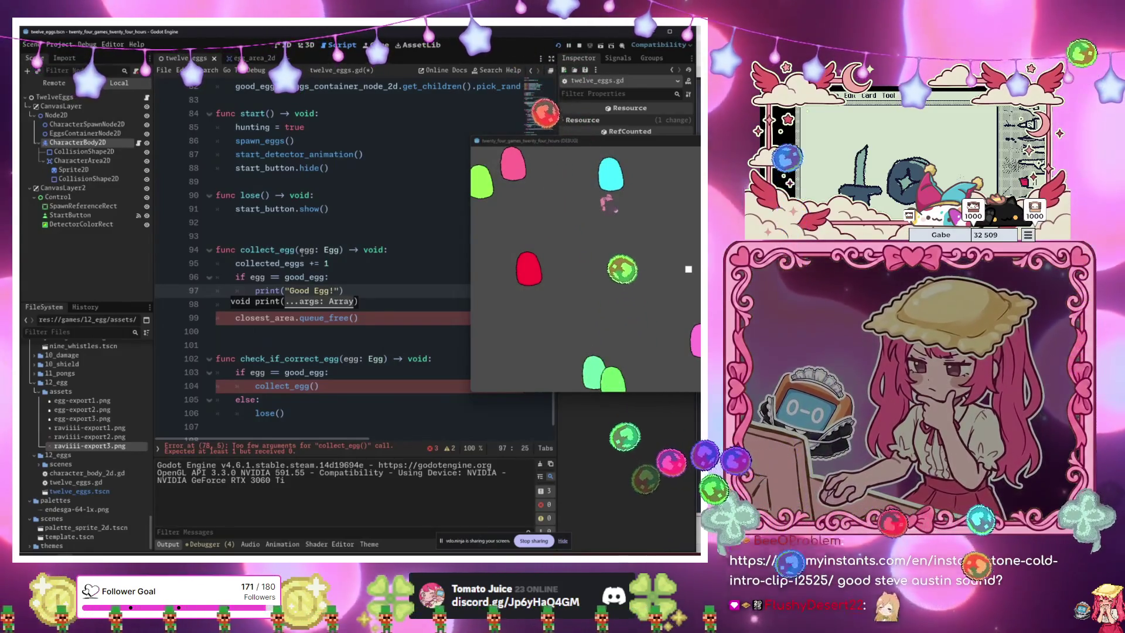
Save the script and pass closest_area into the collect_egg() call on line 78
{"action": "left_click", "coordinate": [309, 318]}
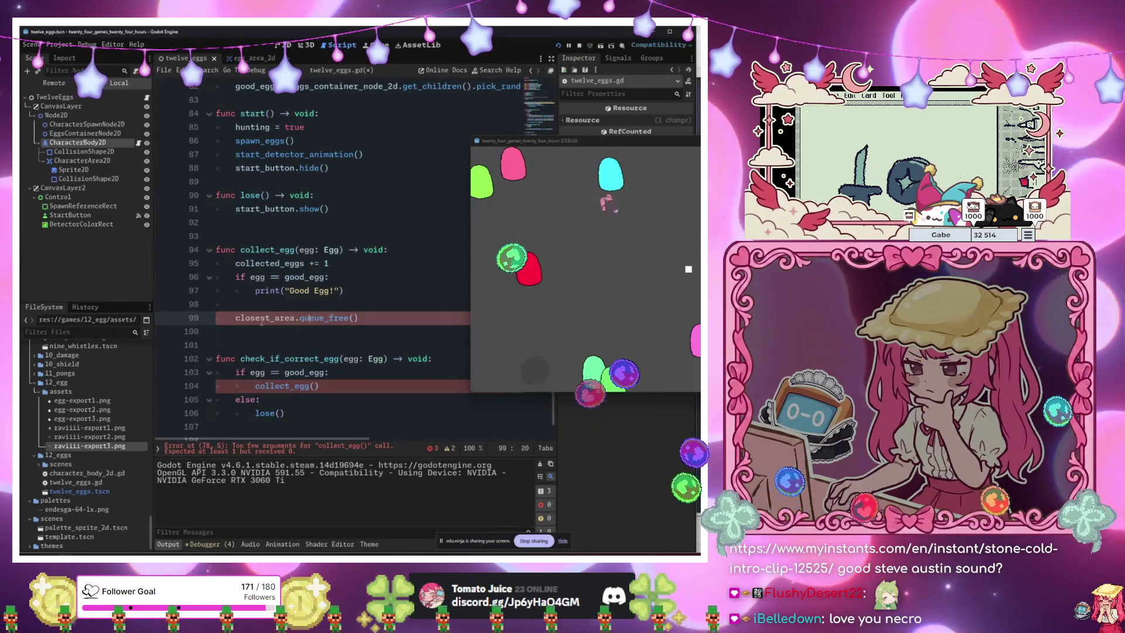
{"action": "key", "text": "End"}
{"action": "key", "text": "shift+Home"}
{"action": "key", "text": "ctrl+s"}
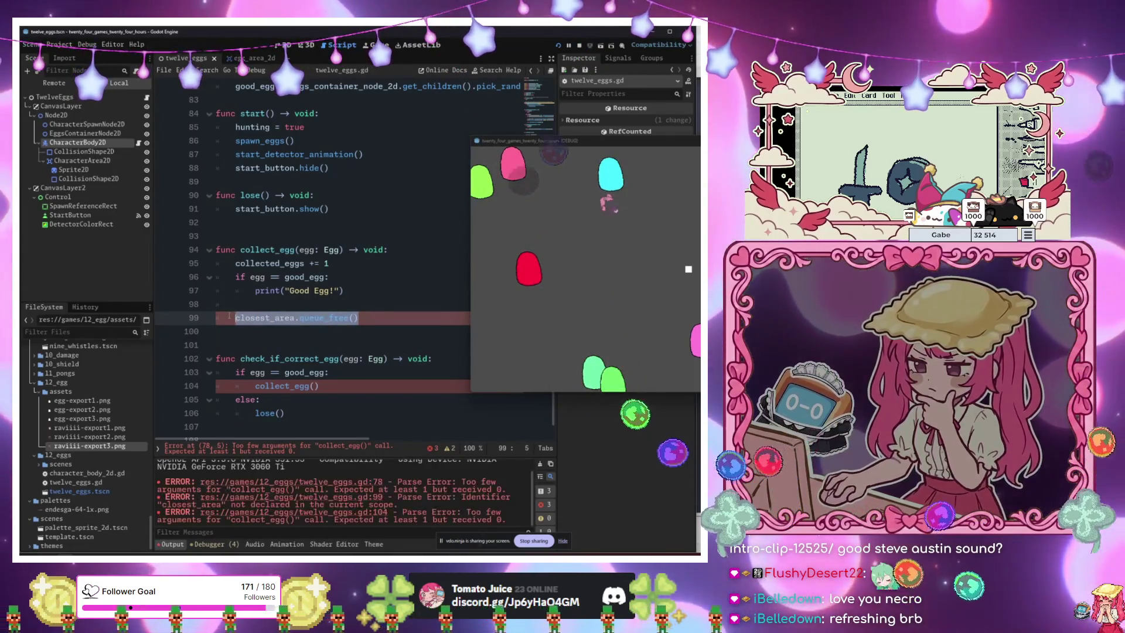
{"action": "scroll", "coordinate": [330, 299], "scroll_direction": "up", "scroll_amount": 6}
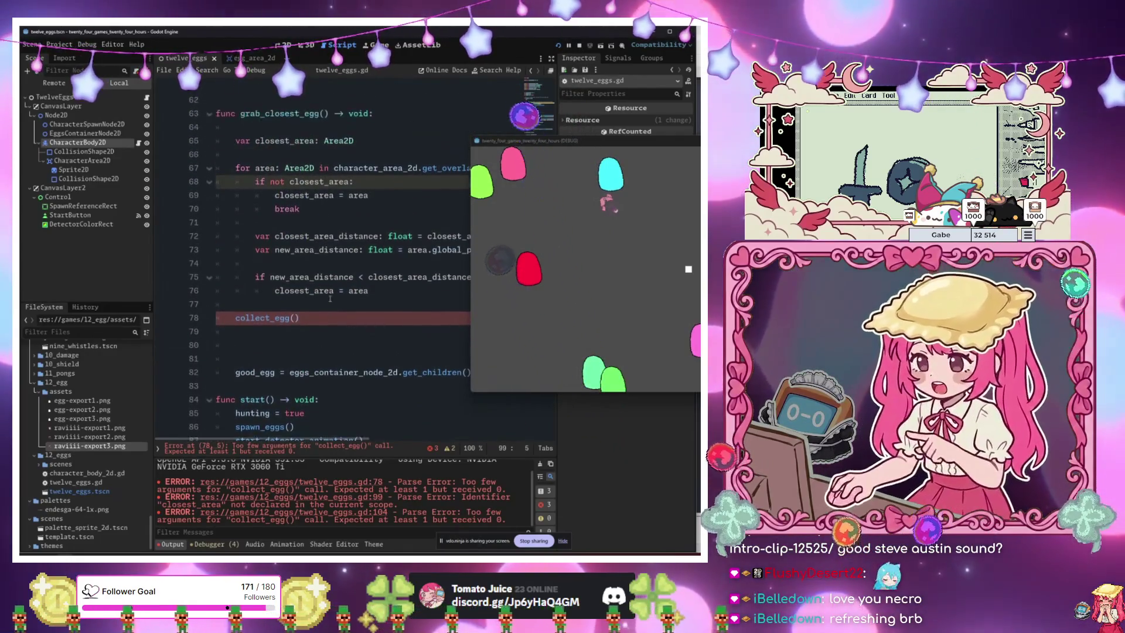
{"action": "left_click", "coordinate": [296, 278]}
{"action": "type", "text": "closest_area"}
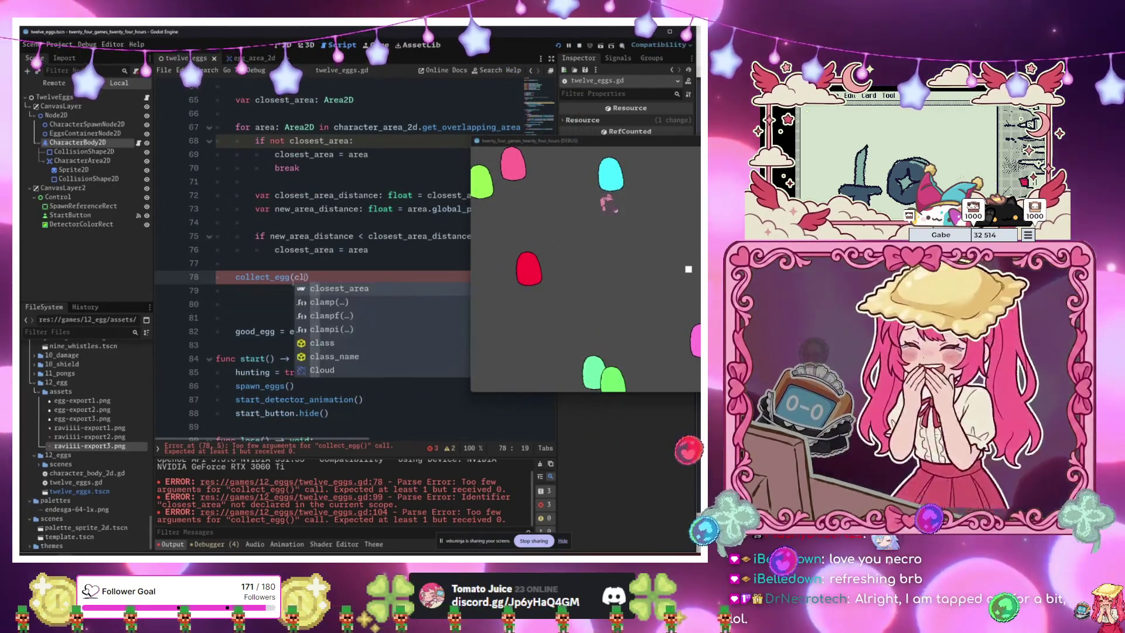
{"action": "key", "text": "Return"}
Copy the good_egg assignment below the call, then cut it again and select the egg-check lines
{"action": "scroll", "coordinate": [293, 282], "scroll_direction": "down", "scroll_amount": 3}
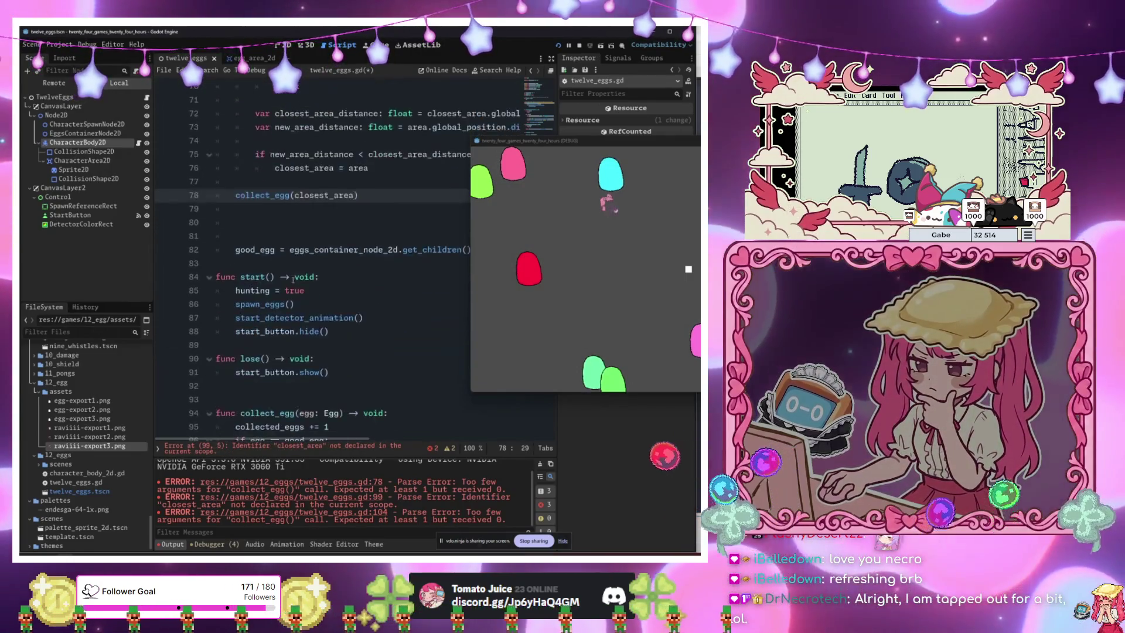
{"action": "double_click", "coordinate": [290, 210]}
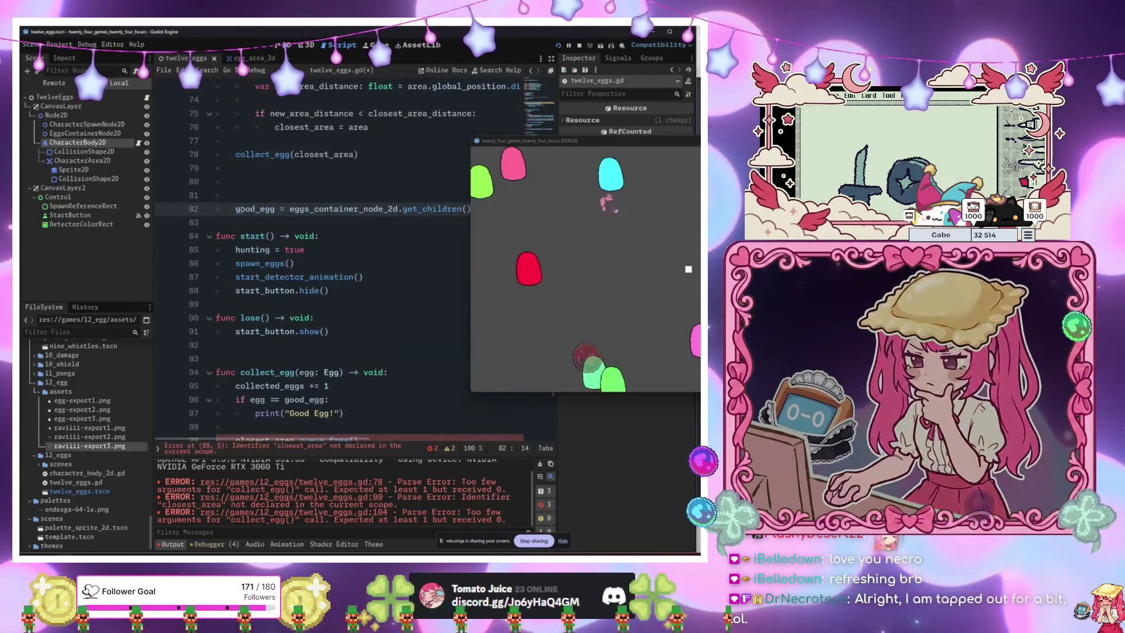
{"action": "left_click_drag", "start_coordinate": [241, 210], "coordinate": [417, 214]}
{"action": "scroll", "coordinate": [332, 293], "scroll_direction": "down", "scroll_amount": 4}
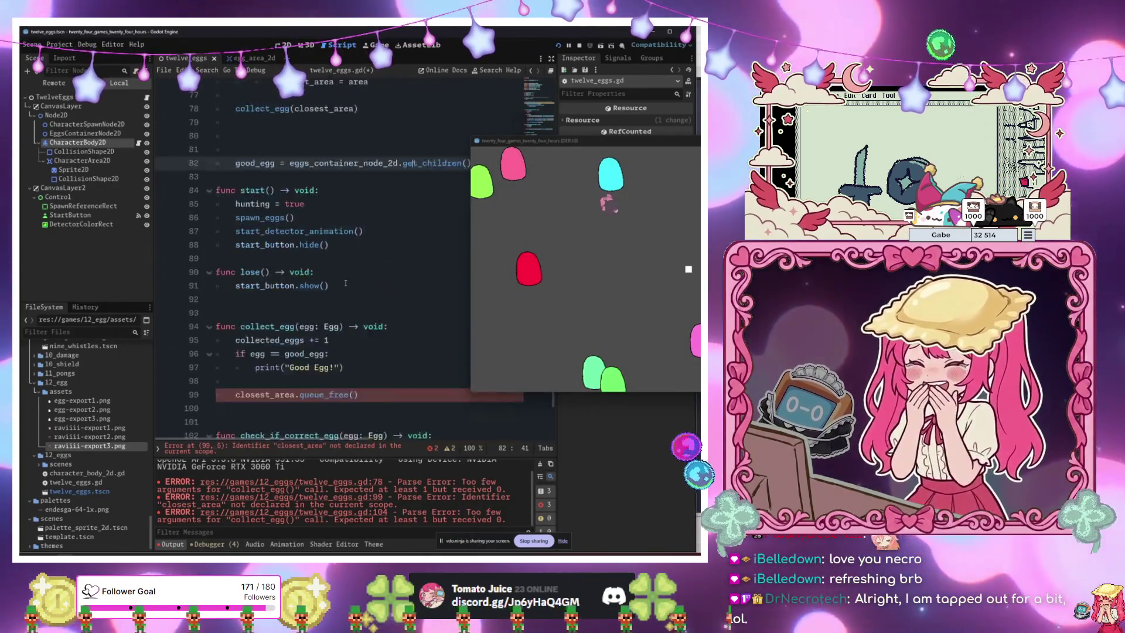
{"action": "left_click", "coordinate": [332, 334]}
{"action": "key", "text": "Return"}
{"action": "key", "text": "ctrl+v"}
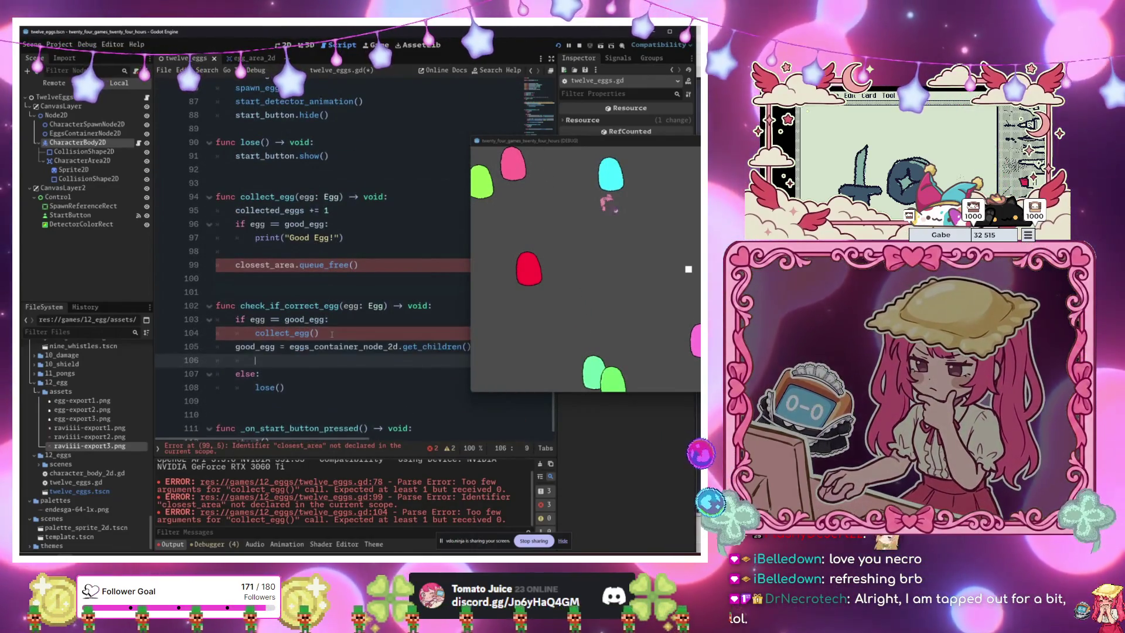
{"action": "key", "text": "Return"}
{"action": "left_click", "coordinate": [227, 359]}
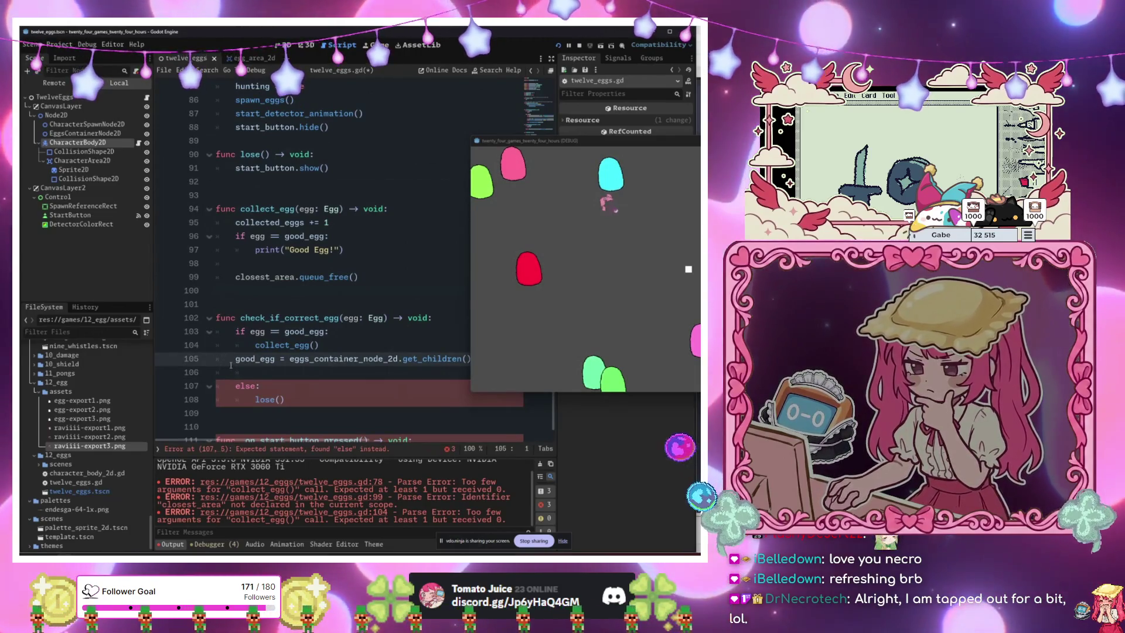
{"action": "key", "text": "Tab"}
{"action": "scroll", "coordinate": [257, 365], "scroll_direction": "down", "scroll_amount": 1}
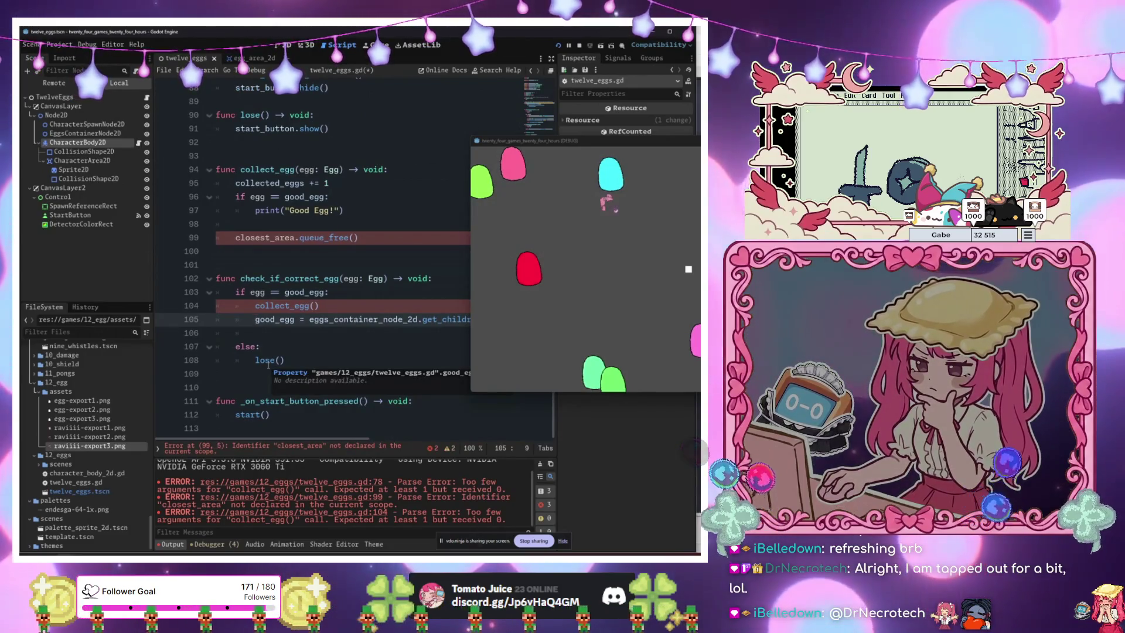
{"action": "key", "text": "ctrl+x"}
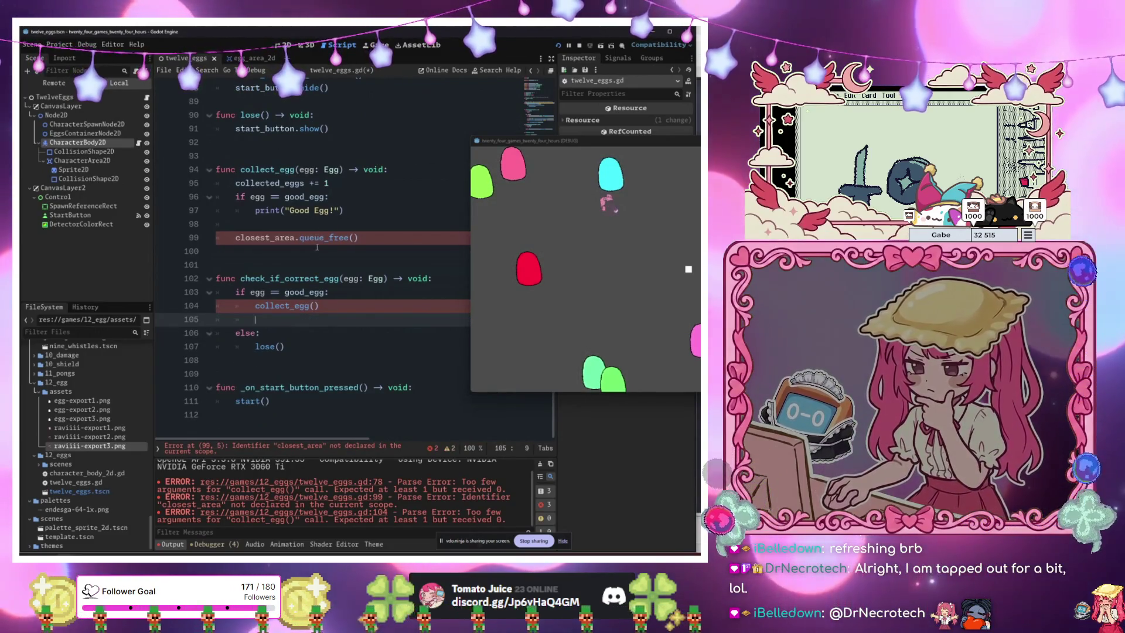
{"action": "key", "text": "ctrl+x"}
{"action": "mouse_move", "coordinate": [344, 210]}
{"action": "left_mouse_down"}
{"action": "mouse_move", "coordinate": [258, 209]}
{"action": "mouse_move", "coordinate": [241, 197]}
{"action": "left_mouse_up"}
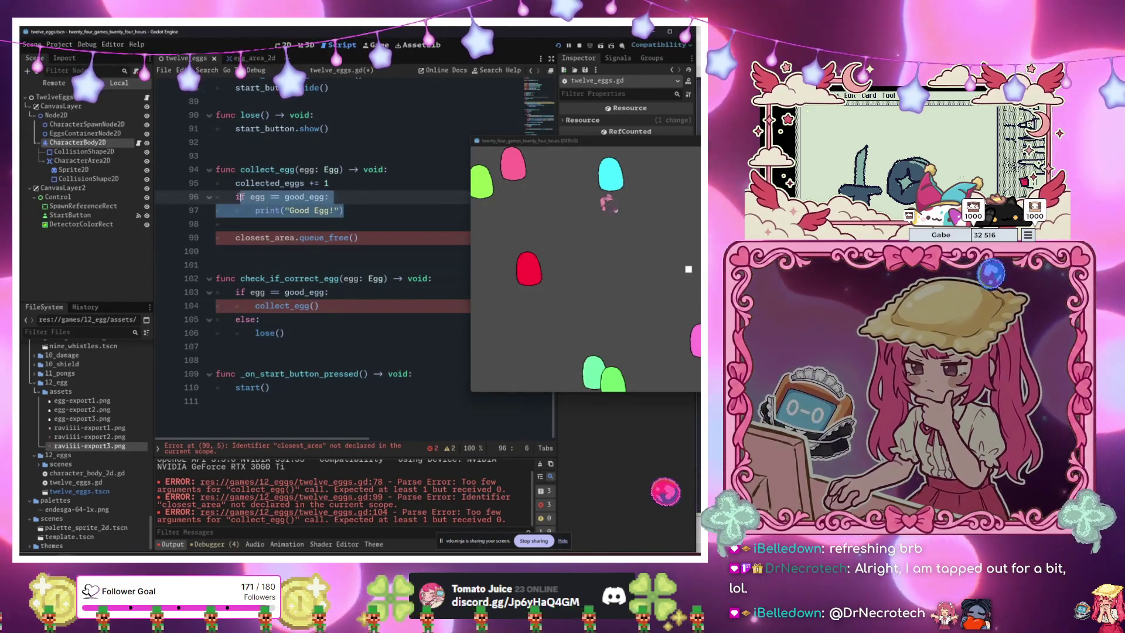
Replace the egg check with check_if_correct_egg(egg) and delete the stray collect_egg() on line 103
{"action": "type", "text": "ch"}
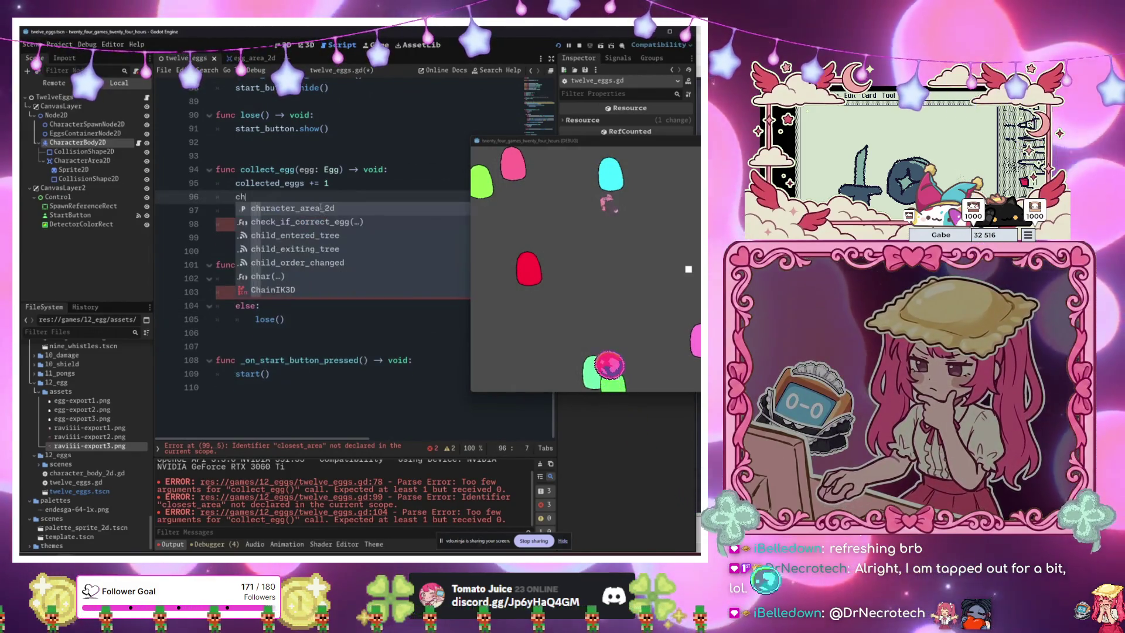
{"action": "scroll", "coordinate": [320, 208], "scroll_direction": "up", "scroll_amount": 1}
{"action": "key", "text": "Return"}
{"action": "type", "text": "egg(egg"}
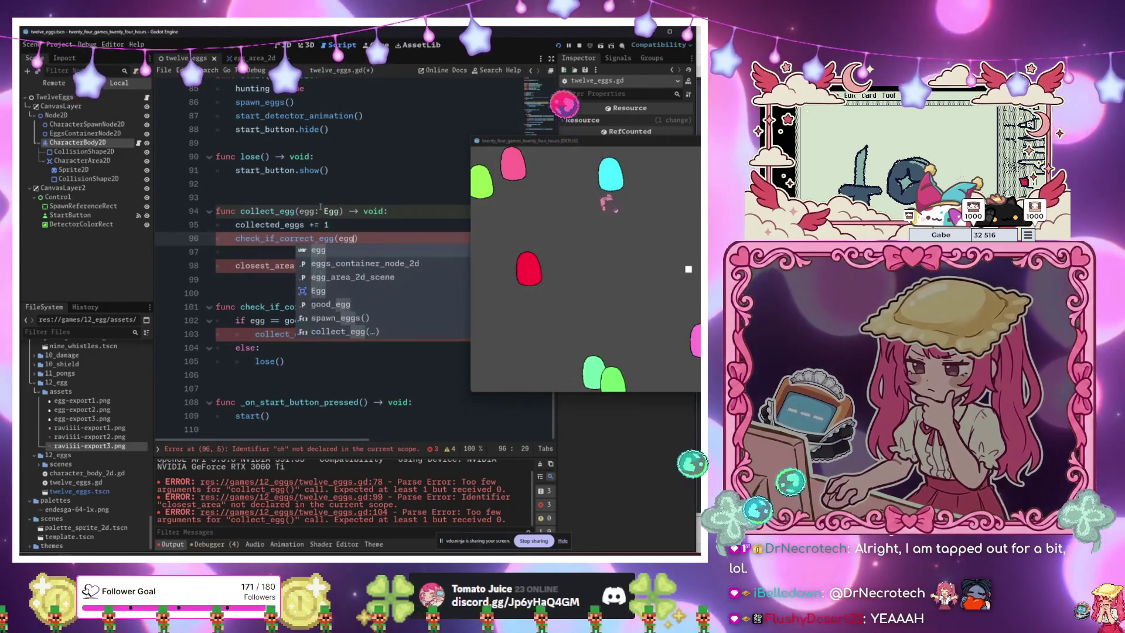
{"action": "scroll", "coordinate": [324, 293], "scroll_direction": "up", "scroll_amount": 1}
{"action": "left_click", "coordinate": [325, 358]}
{"action": "left_click", "coordinate": [314, 345]}
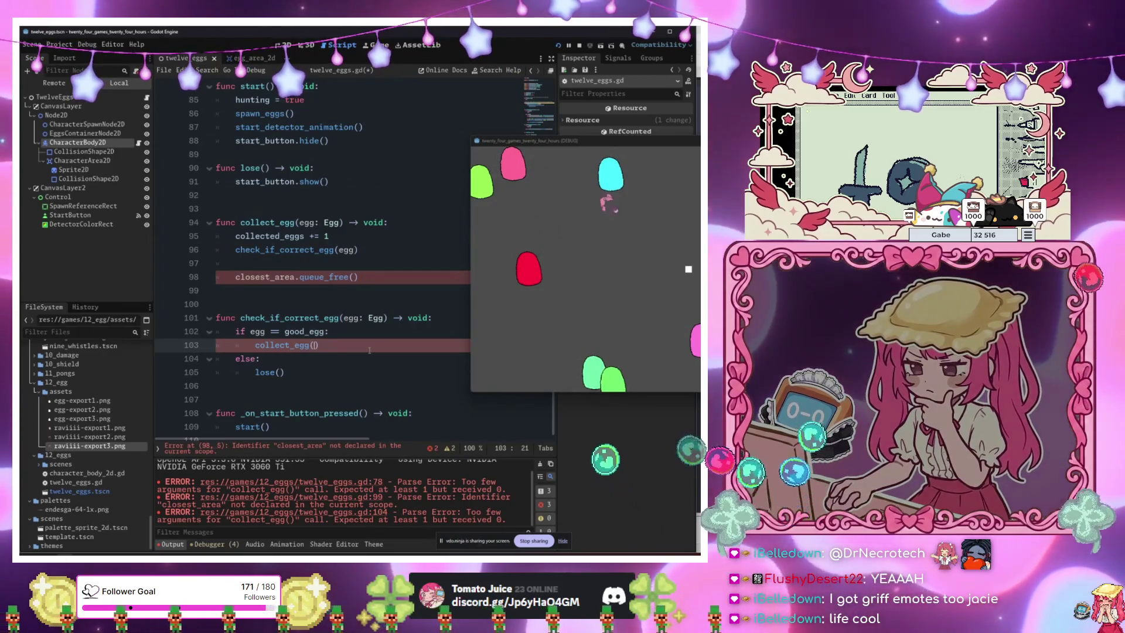
{"action": "key", "text": "BackSpace"}
{"action": "key", "text": "BackSpace"}
{"action": "key", "text": "BackSpace"}
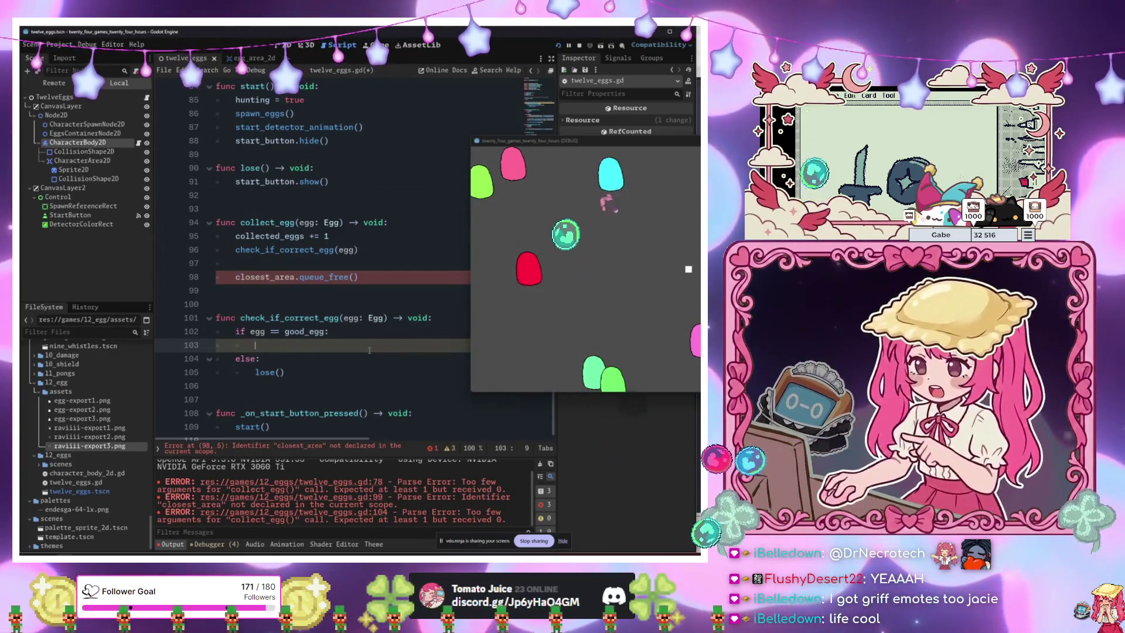
{"action": "key", "text": "BackSpace"}
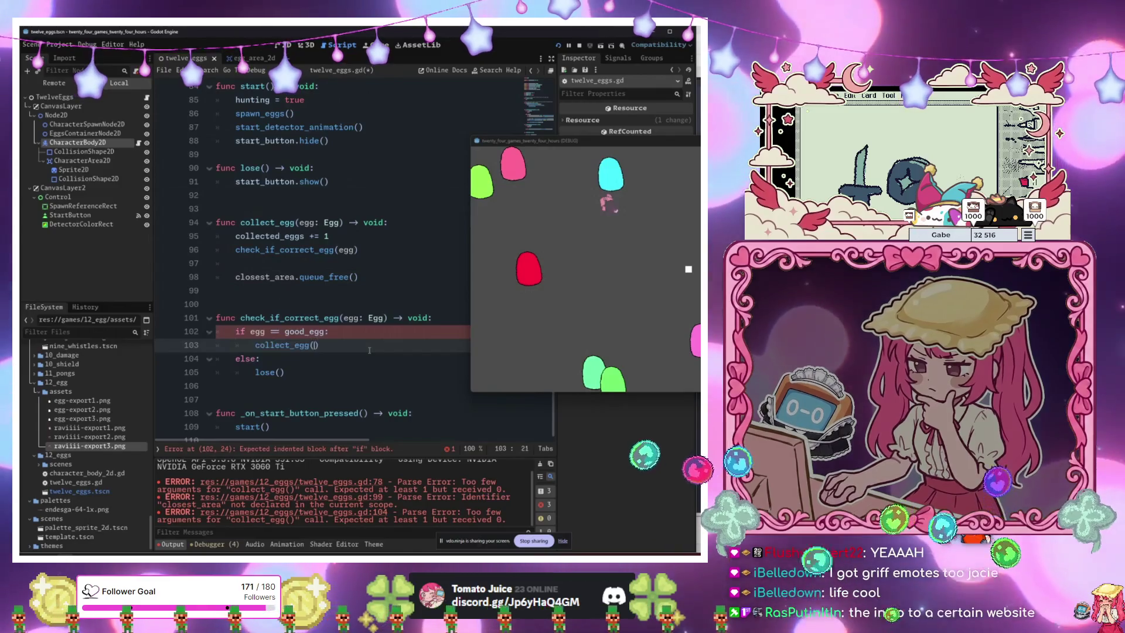
Replace collect_egg(closest_area) on line 78 with check_if_correct_egg(egg) and pass egg to collect_egg on line 103
{"action": "scroll", "coordinate": [369, 349], "scroll_direction": "up", "scroll_amount": 5}
{"action": "left_click", "coordinate": [369, 277]}
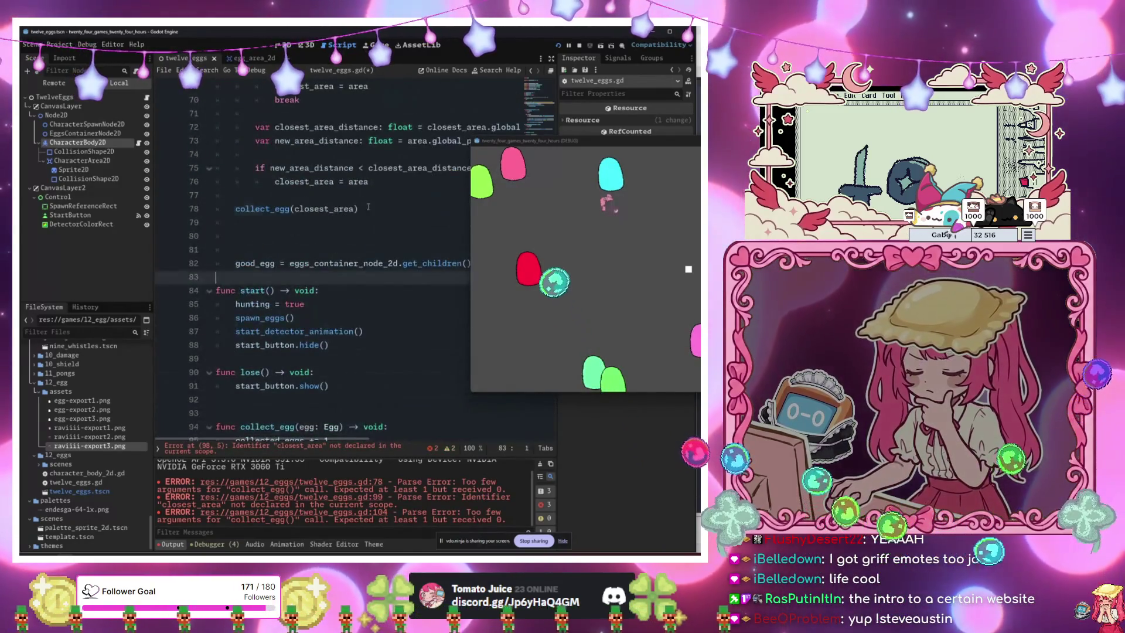
{"action": "left_click_drag", "start_coordinate": [369, 209], "coordinate": [235, 209]}
{"action": "type", "text": "check_if_correct_egg(egg"}
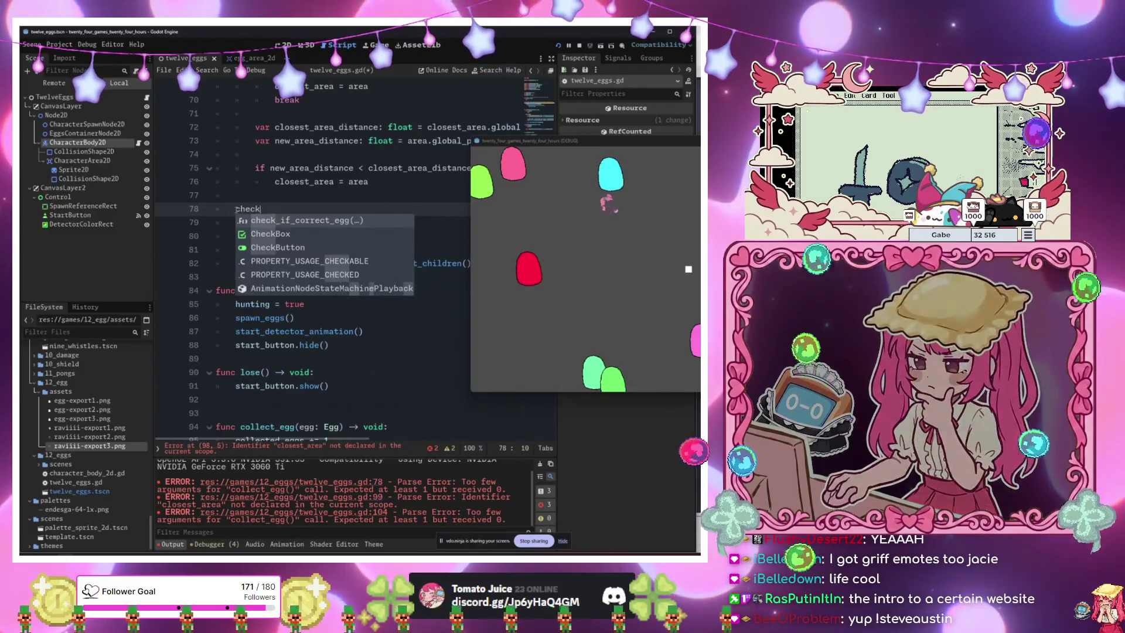
{"action": "scroll", "coordinate": [352, 258], "scroll_direction": "down", "scroll_amount": 5}
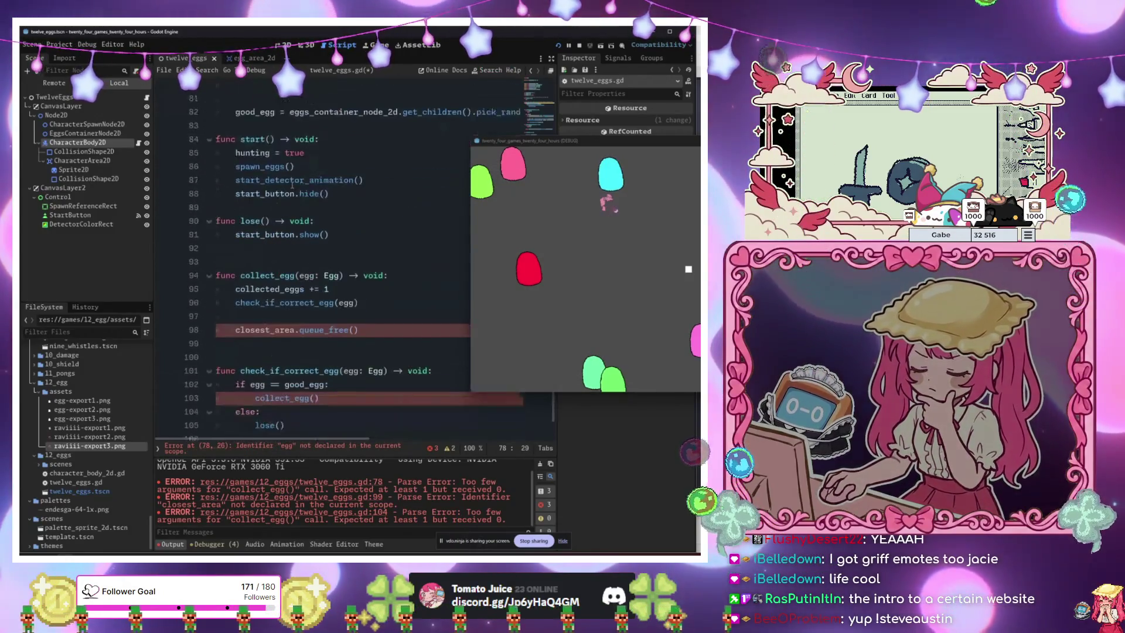
{"action": "left_click", "coordinate": [311, 386]}
{"action": "type", "text": "egg"}
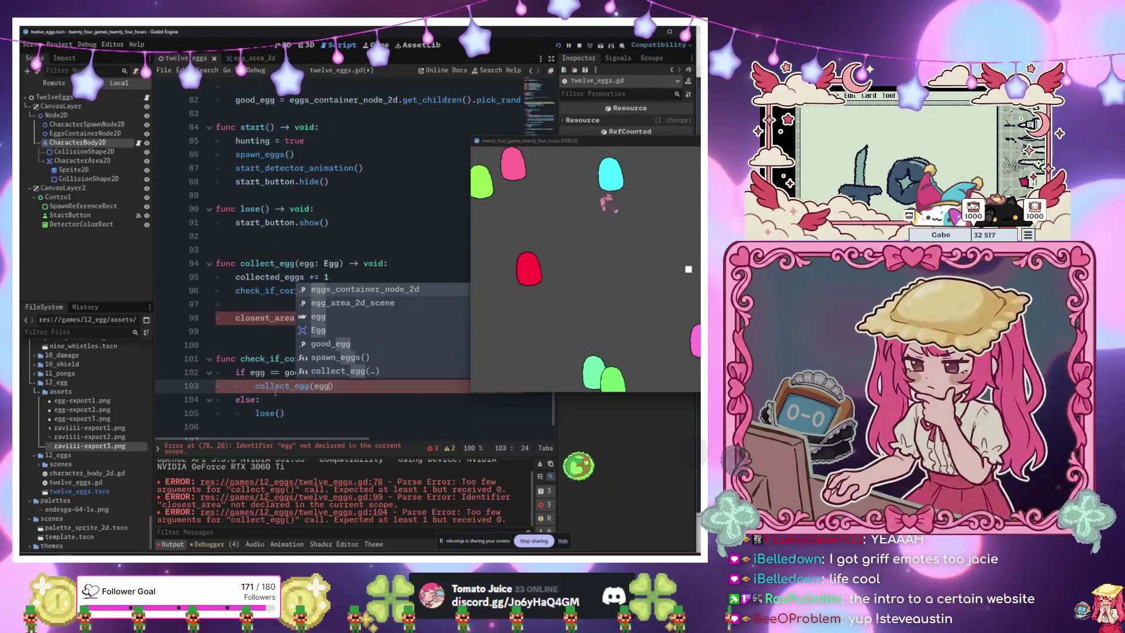
{"action": "left_click", "coordinate": [265, 385]}
Change line 98 to egg.queue_free() and line 78's argument to closest_area
{"action": "left_click", "coordinate": [372, 318]}
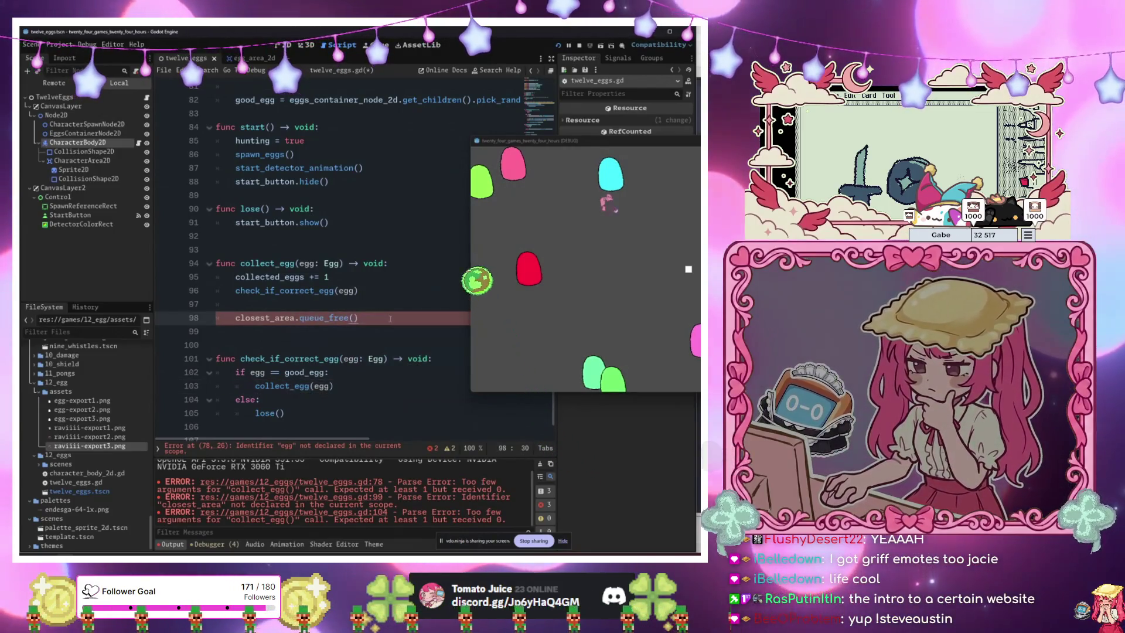
{"action": "double_click", "coordinate": [263, 318]}
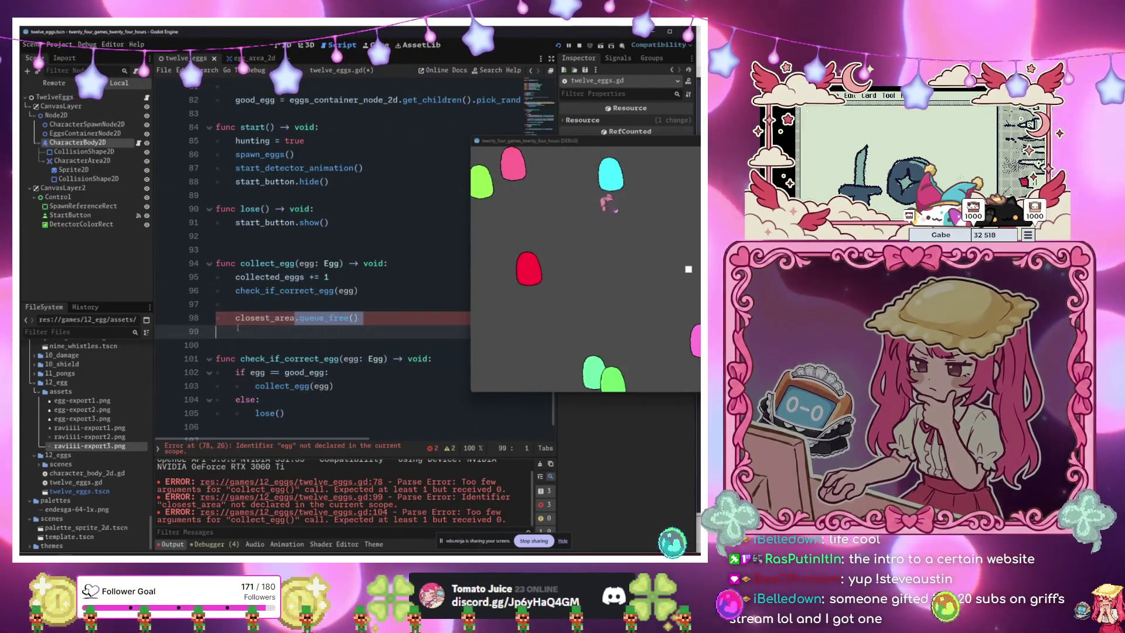
{"action": "type", "text": "egg"}
{"action": "left_click", "coordinate": [336, 291]}
{"action": "scroll", "coordinate": [336, 322], "scroll_direction": "up", "scroll_amount": 4}
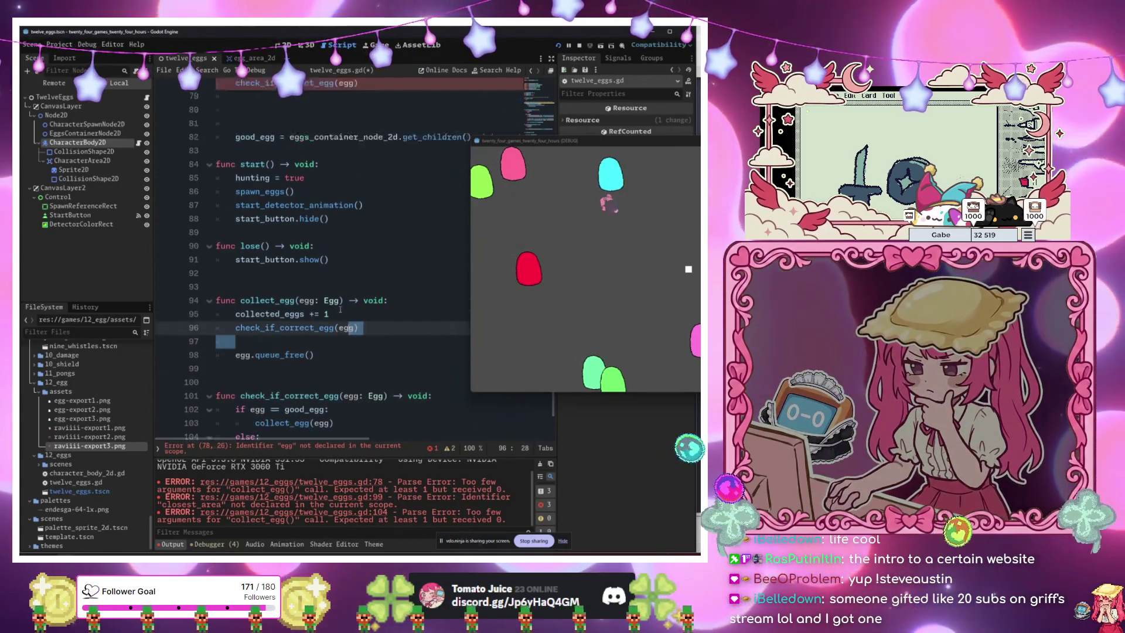
{"action": "left_click", "coordinate": [302, 221]}
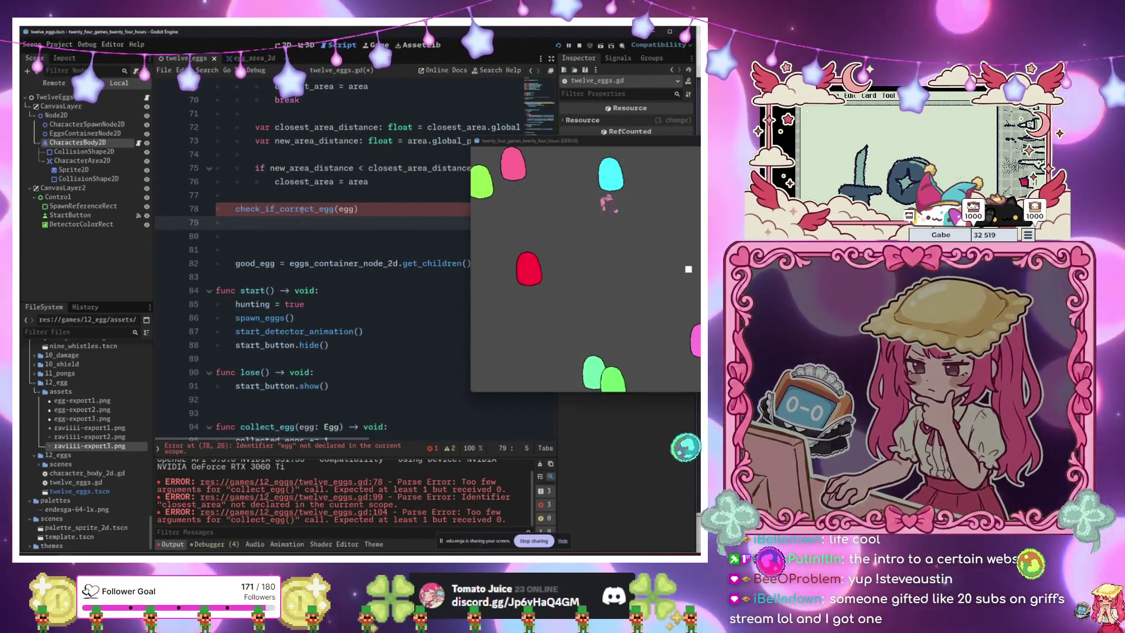
{"action": "scroll", "coordinate": [312, 279], "scroll_direction": "up", "scroll_amount": 2}
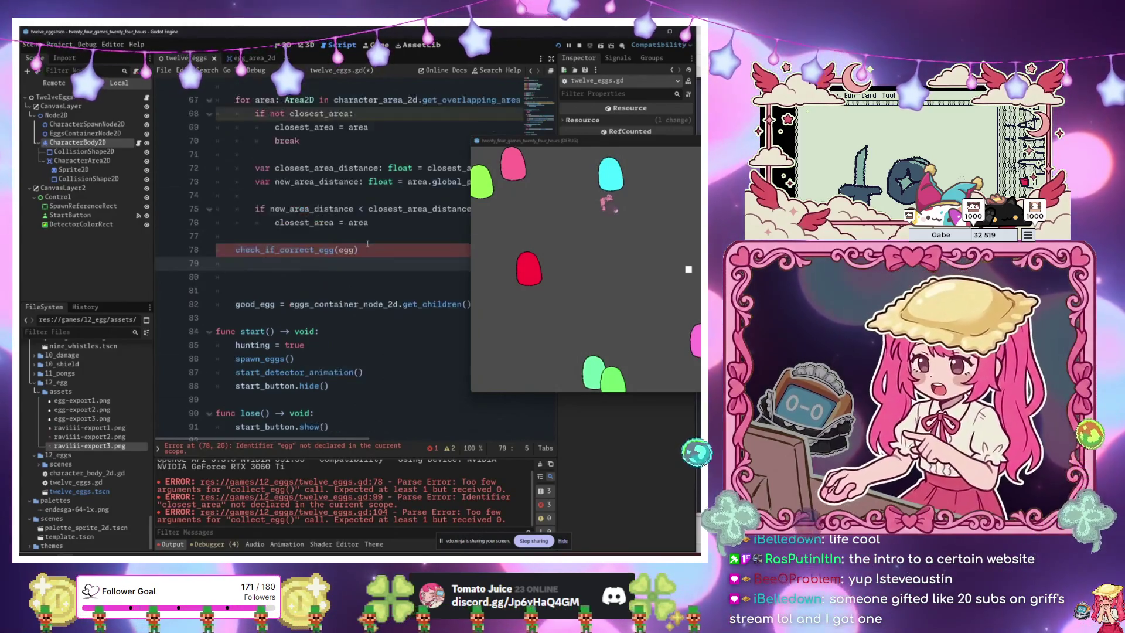
{"action": "double_click", "coordinate": [346, 291]}
{"action": "type", "text": "closest_area"}
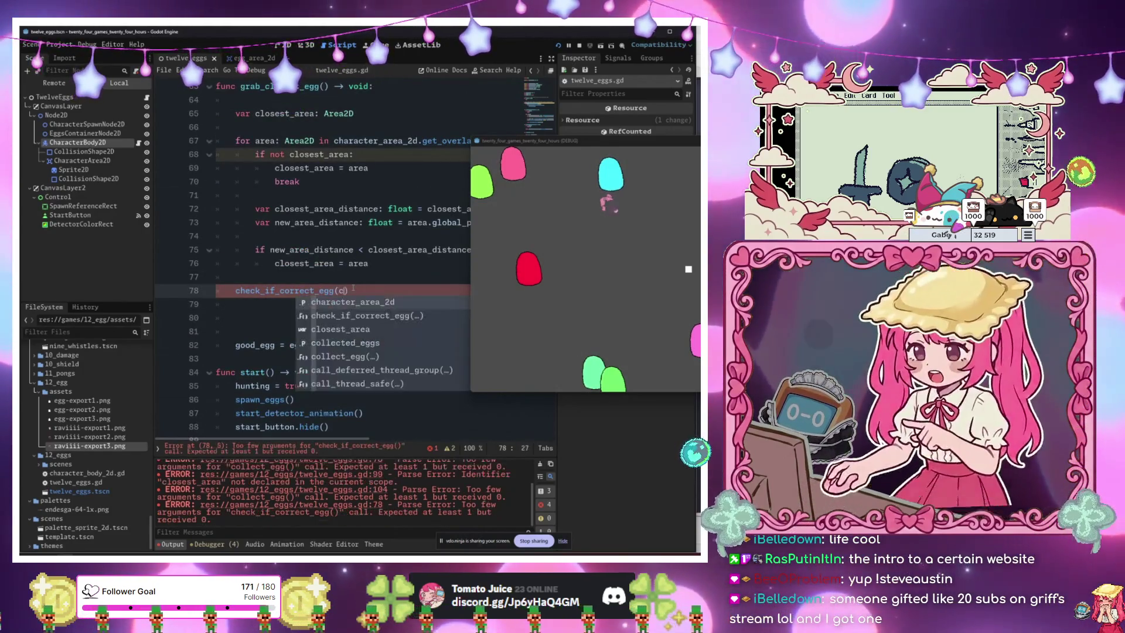
{"action": "scroll", "coordinate": [352, 293], "scroll_direction": "down", "scroll_amount": 4}
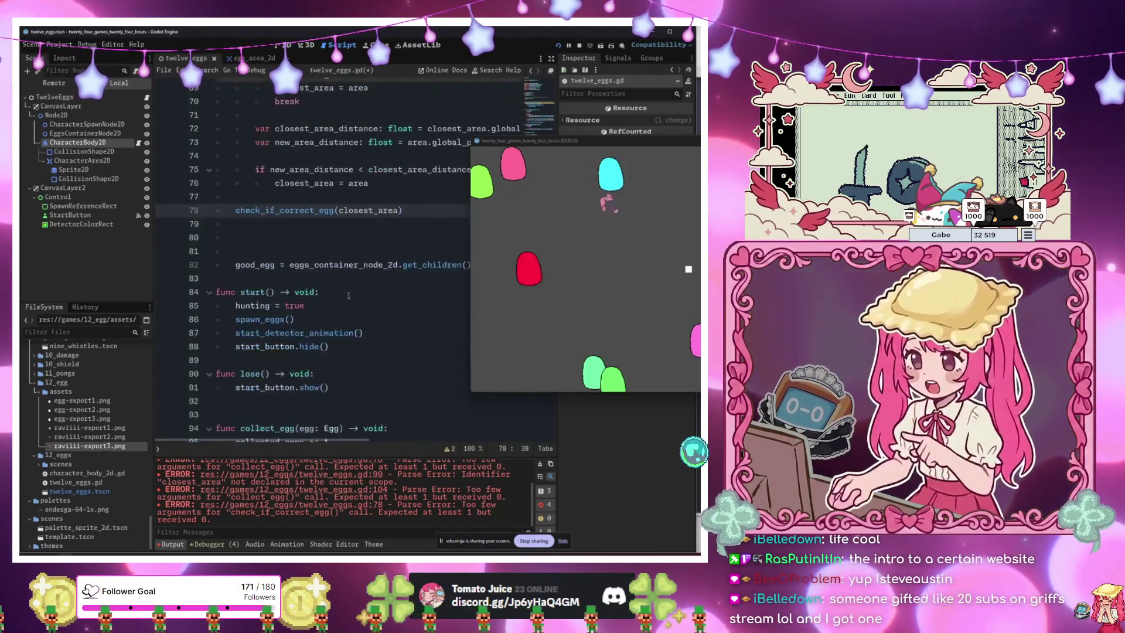
{"action": "left_click", "coordinate": [339, 332]}
Run the game and steer onto the green and pink eggs until a stack overflow at line 96
{"action": "key", "text": "F6"}
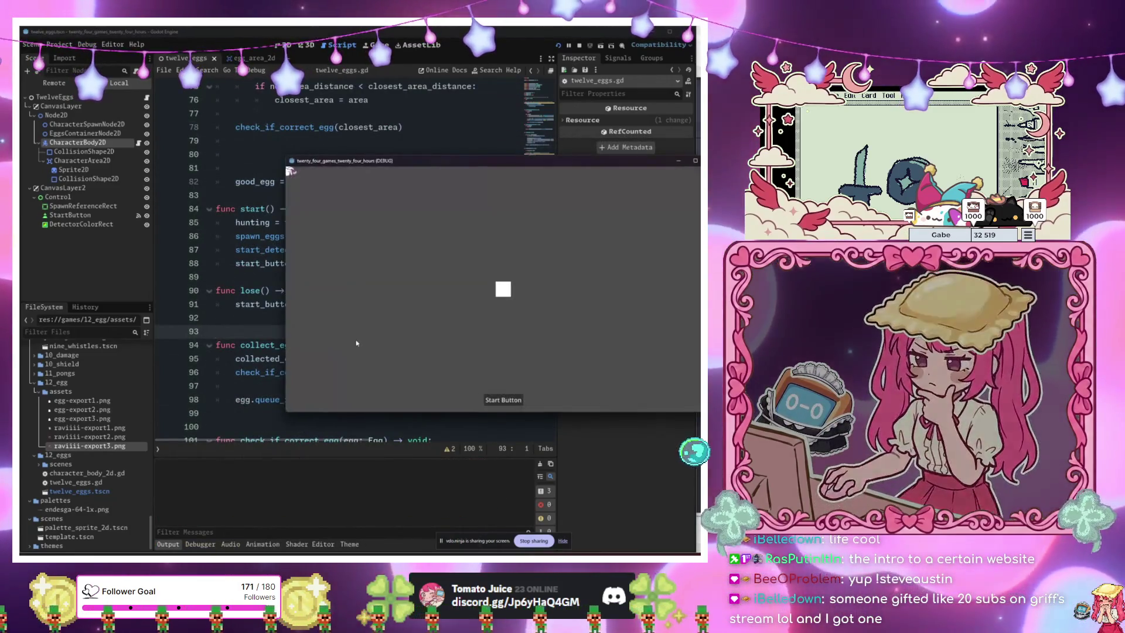
{"action": "left_click", "coordinate": [490, 400]}
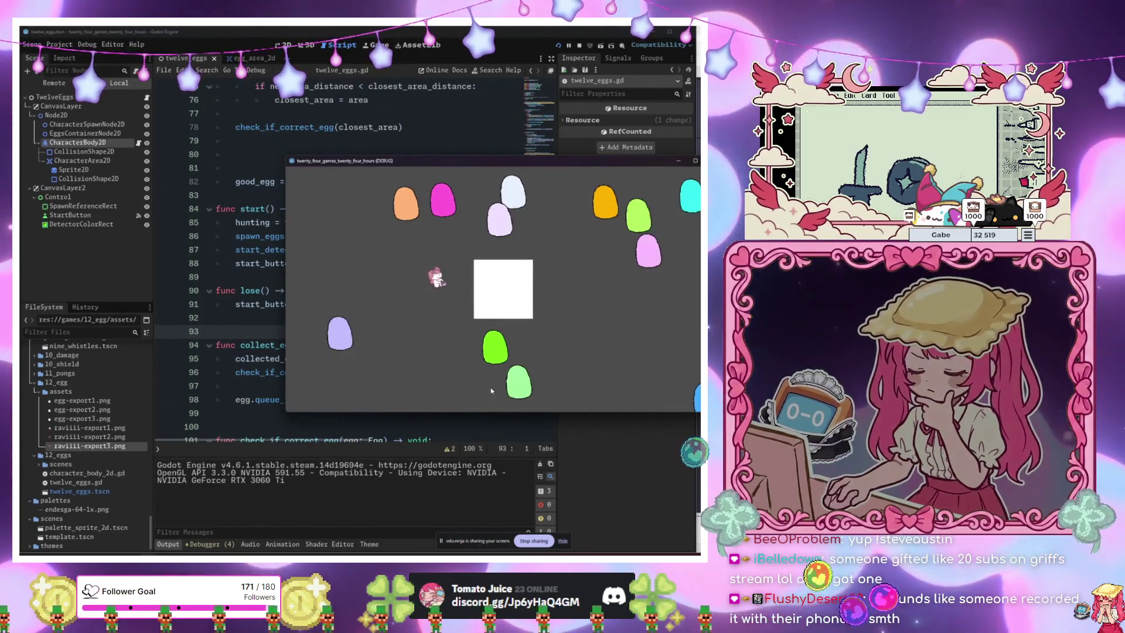
{"action": "key", "text": "Left"}
{"action": "key", "text": "Down"}
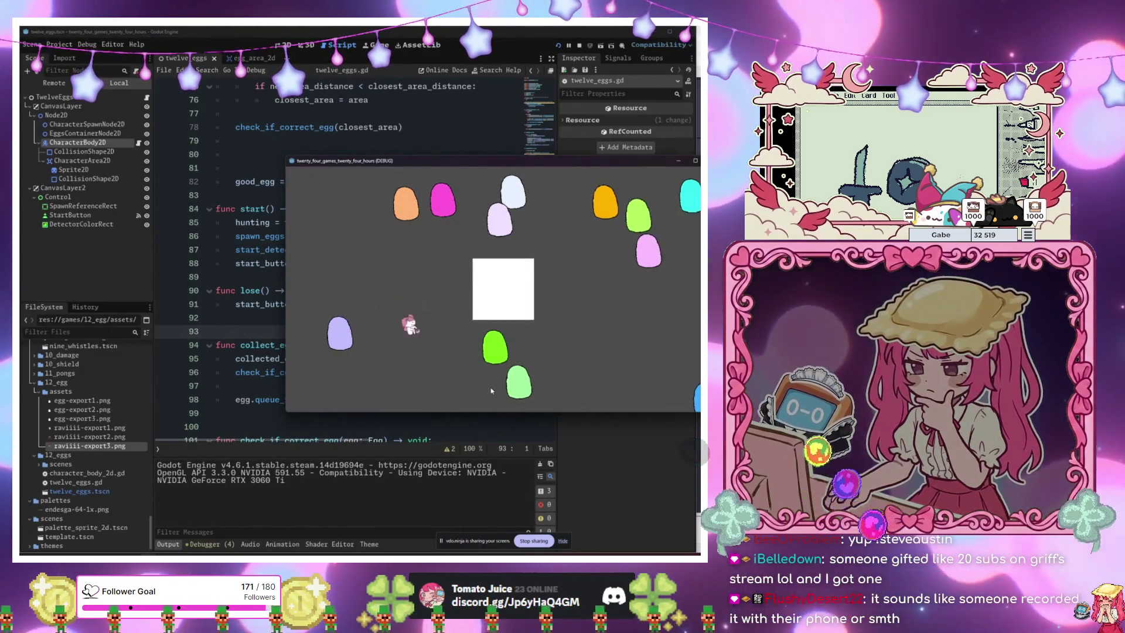
{"action": "key", "text": "Right"}
{"action": "key", "text": "Down"}
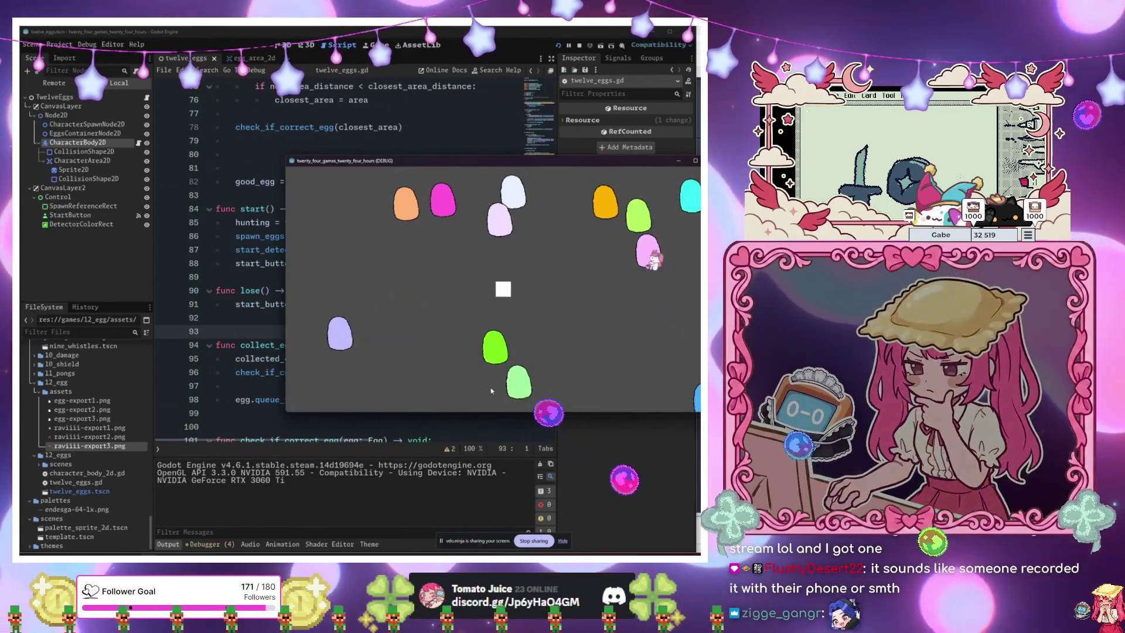
{"action": "key", "text": "Up"}
{"action": "key", "text": "Right"}
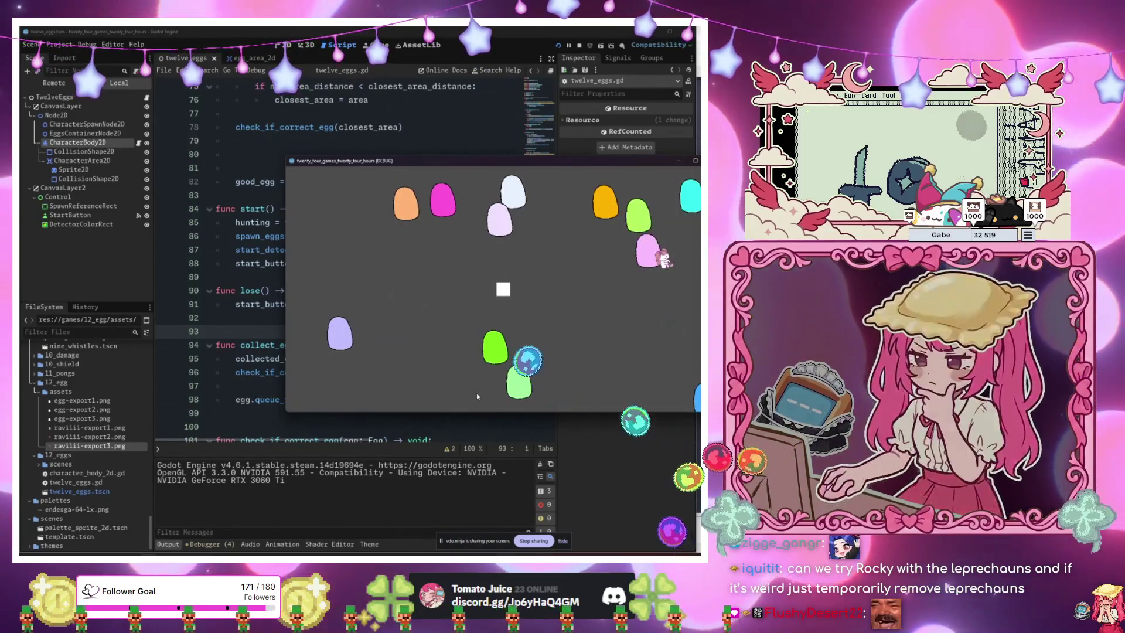
{"action": "key", "text": "Down"}
{"action": "key", "text": "Right"}
{"action": "left_click_drag", "start_coordinate": [352, 157], "coordinate": [662, 186]}
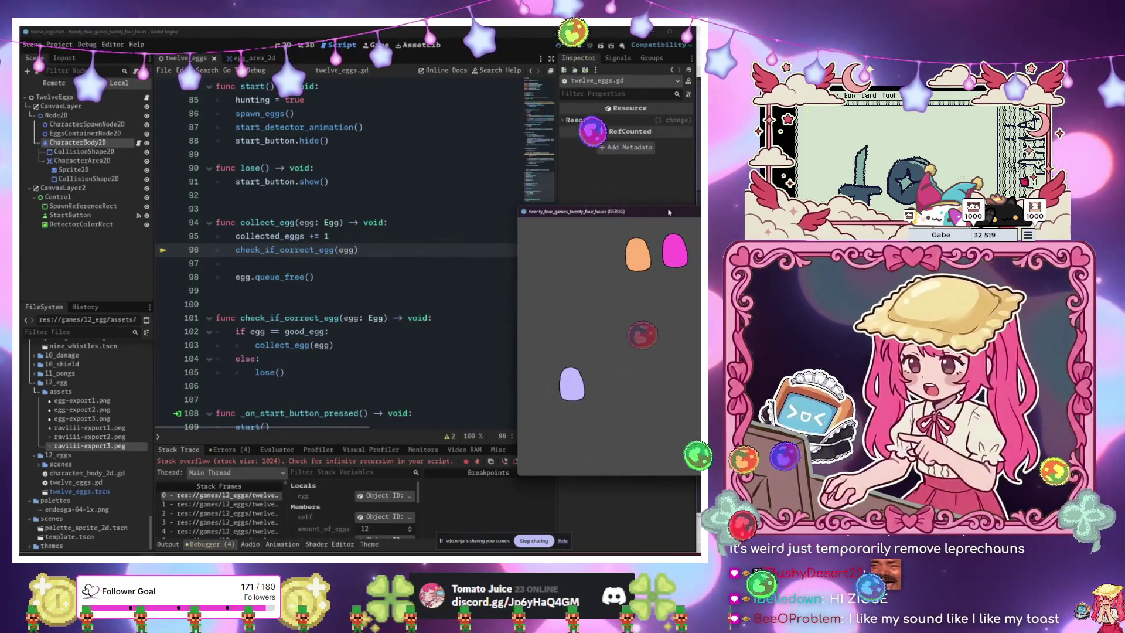
Cut the recursive check_if_correct_egg(egg) line from collect_egg and relaunch a round
{"action": "left_click", "coordinate": [393, 249]}
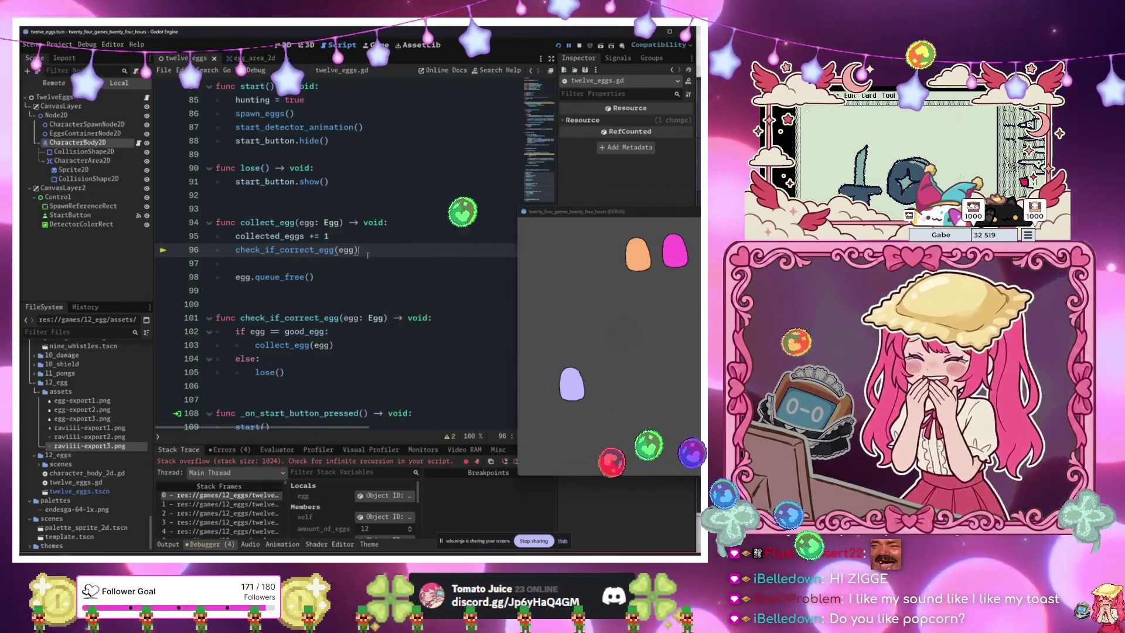
{"action": "left_click_drag", "start_coordinate": [373, 250], "coordinate": [176, 261]}
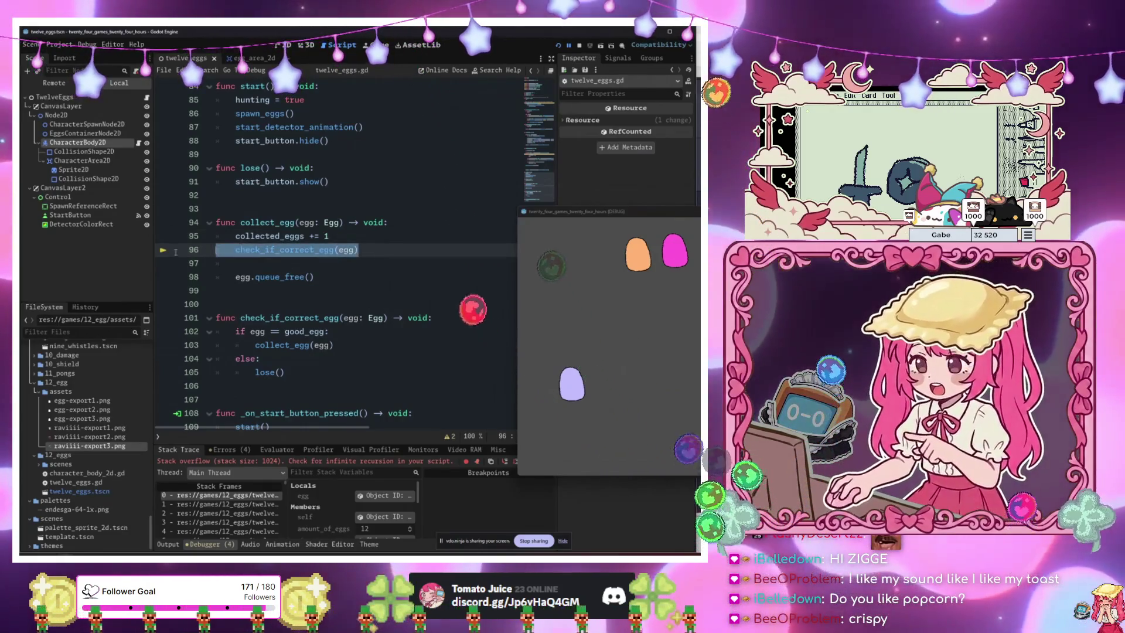
{"action": "key", "text": "ctrl+x"}
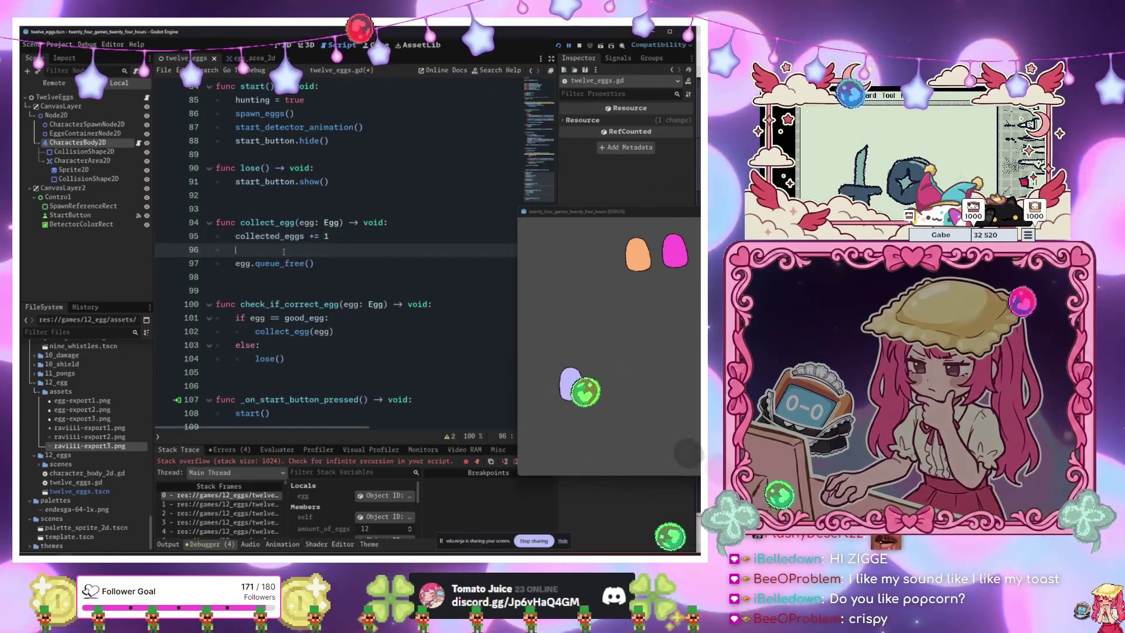
{"action": "key", "text": "F6"}
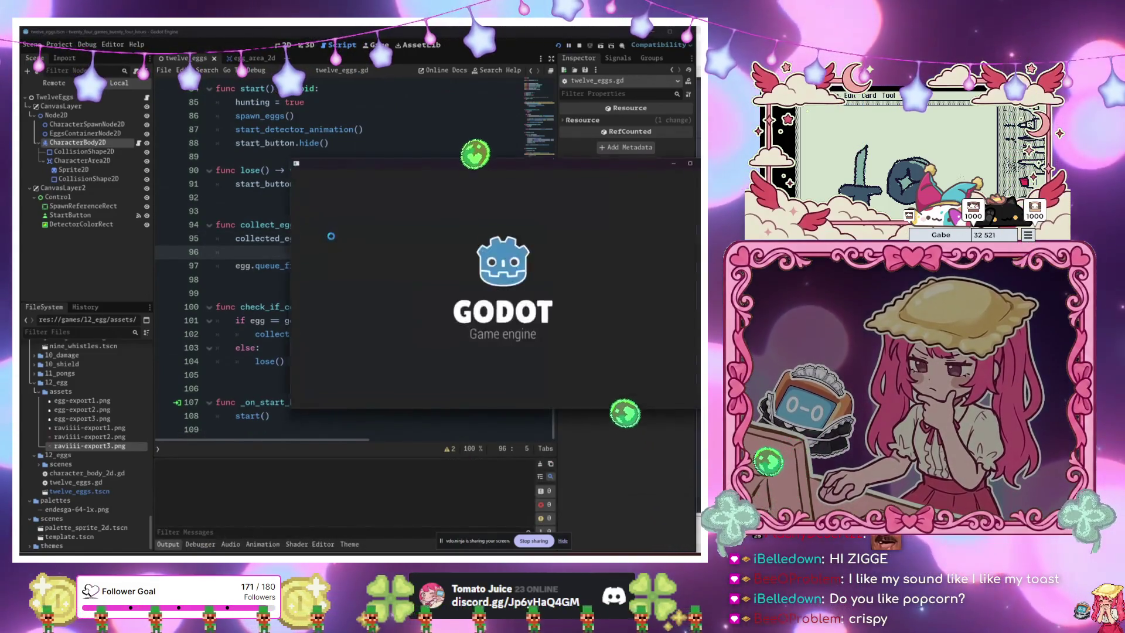
{"action": "left_click", "coordinate": [511, 398]}
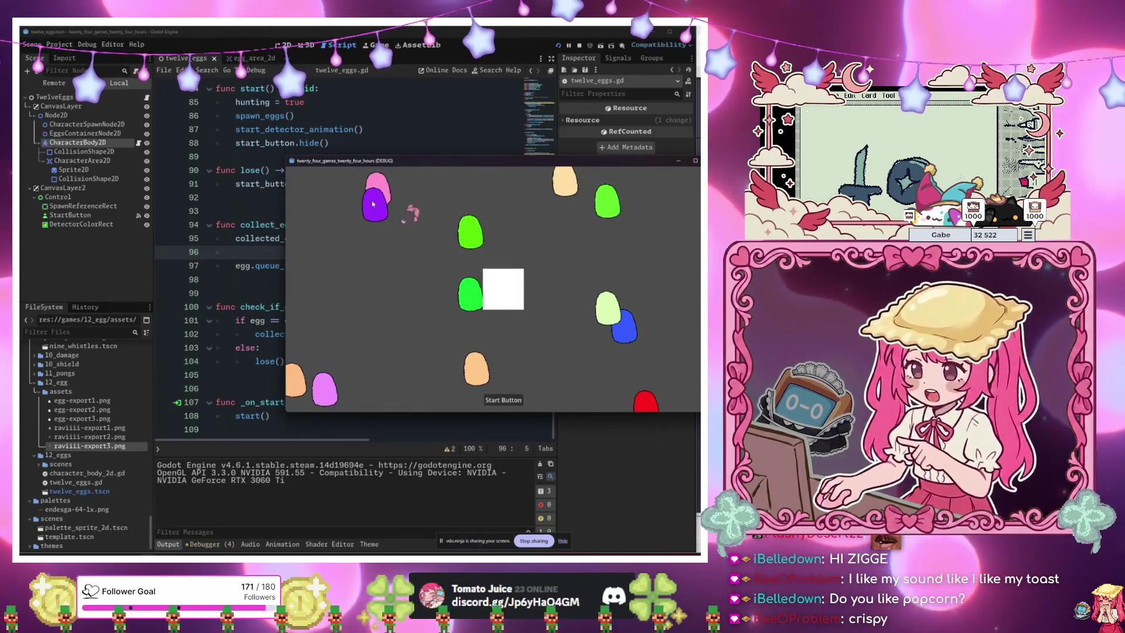
Move the game window aside and relaunch another round to retest egg collection
{"action": "left_click_drag", "start_coordinate": [347, 160], "coordinate": [519, 142]}
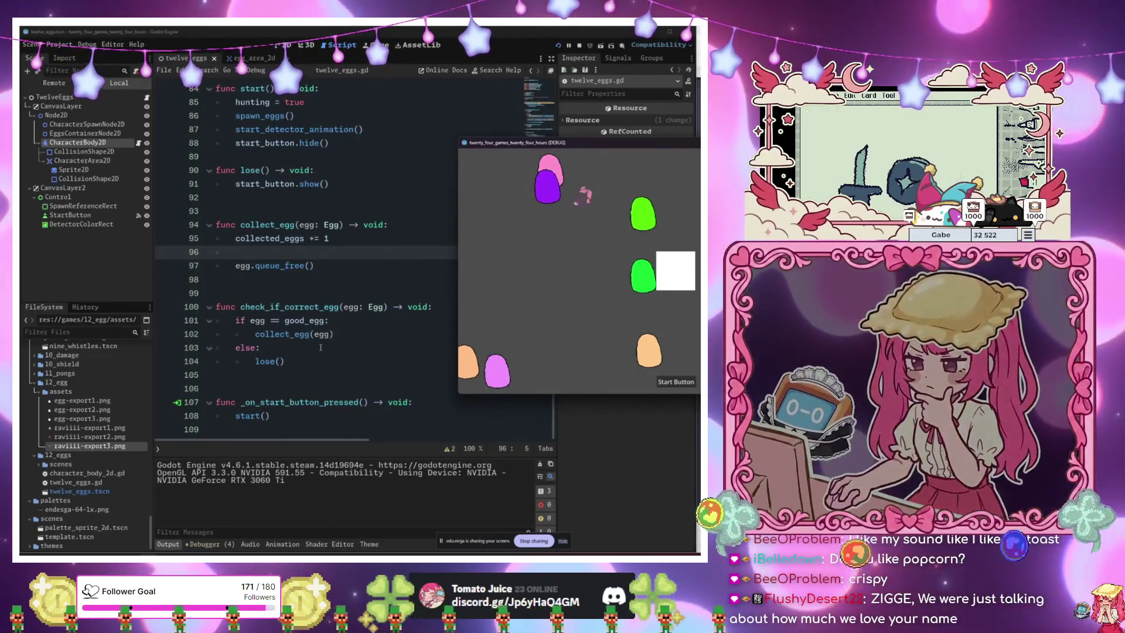
{"action": "scroll", "coordinate": [320, 347], "scroll_direction": "up", "scroll_amount": 1}
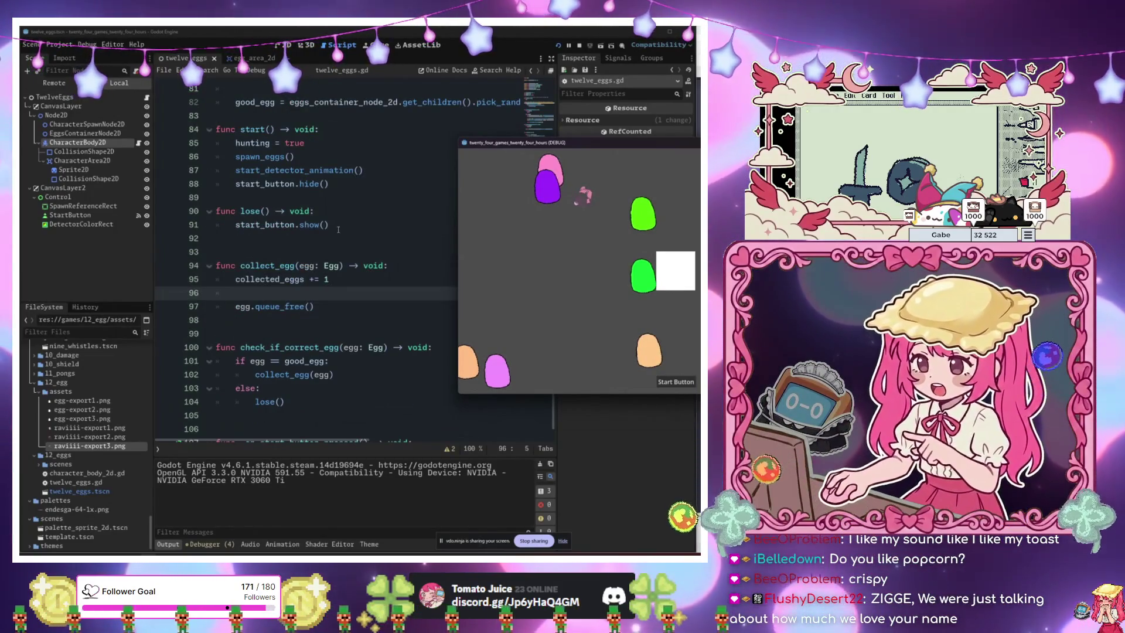
{"action": "scroll", "coordinate": [336, 234], "scroll_direction": "down", "scroll_amount": 1}
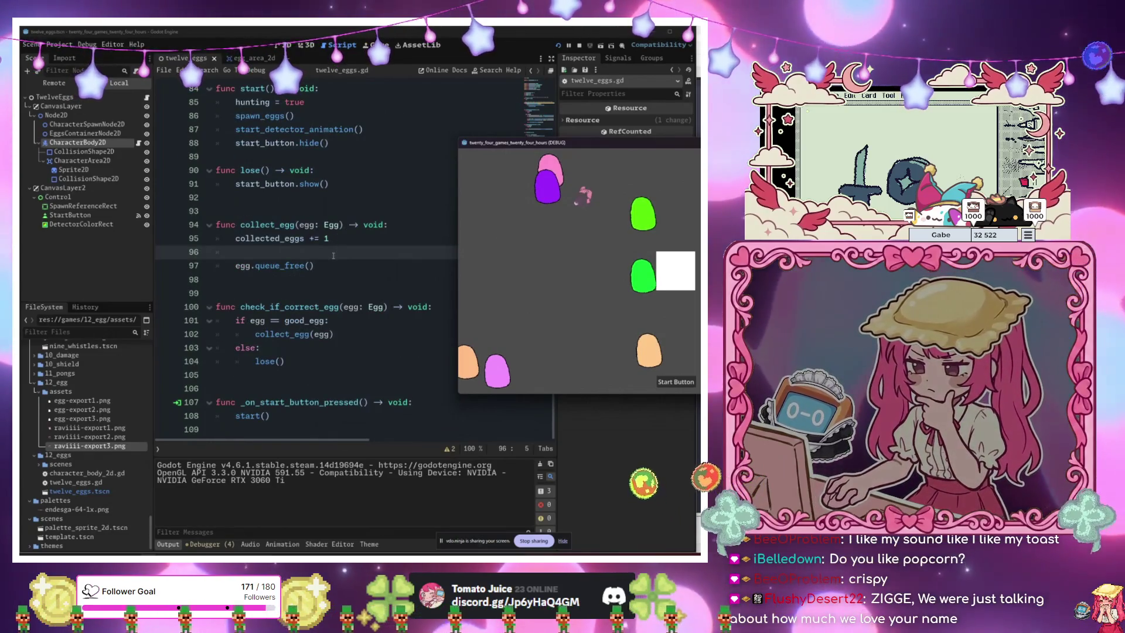
{"action": "left_click", "coordinate": [329, 284]}
{"action": "key", "text": "F6"}
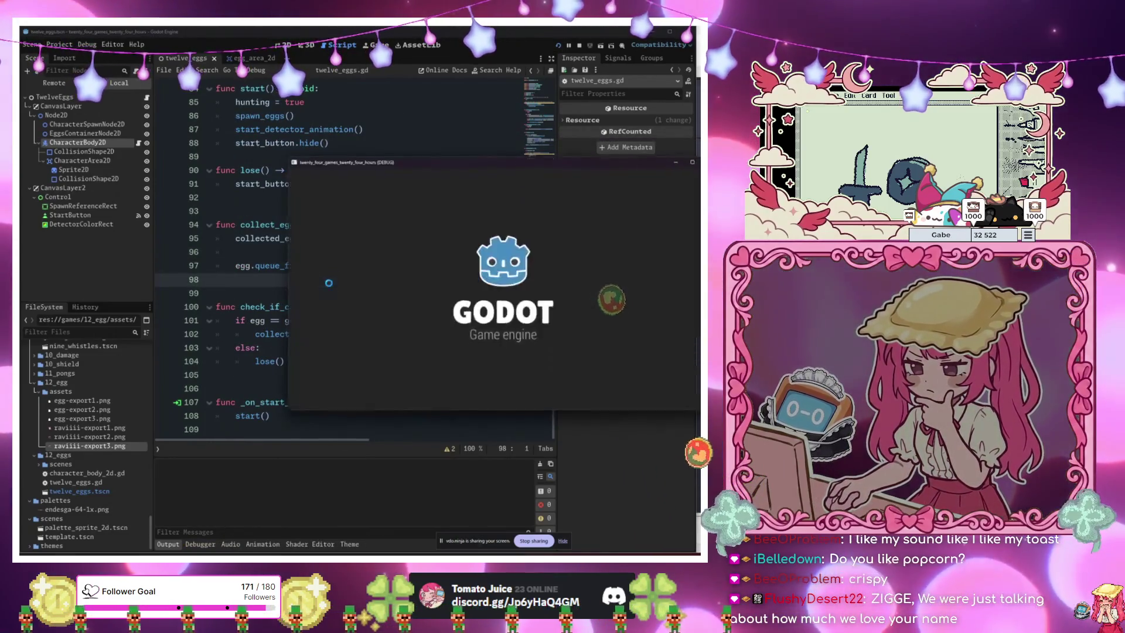
{"action": "left_click", "coordinate": [511, 403]}
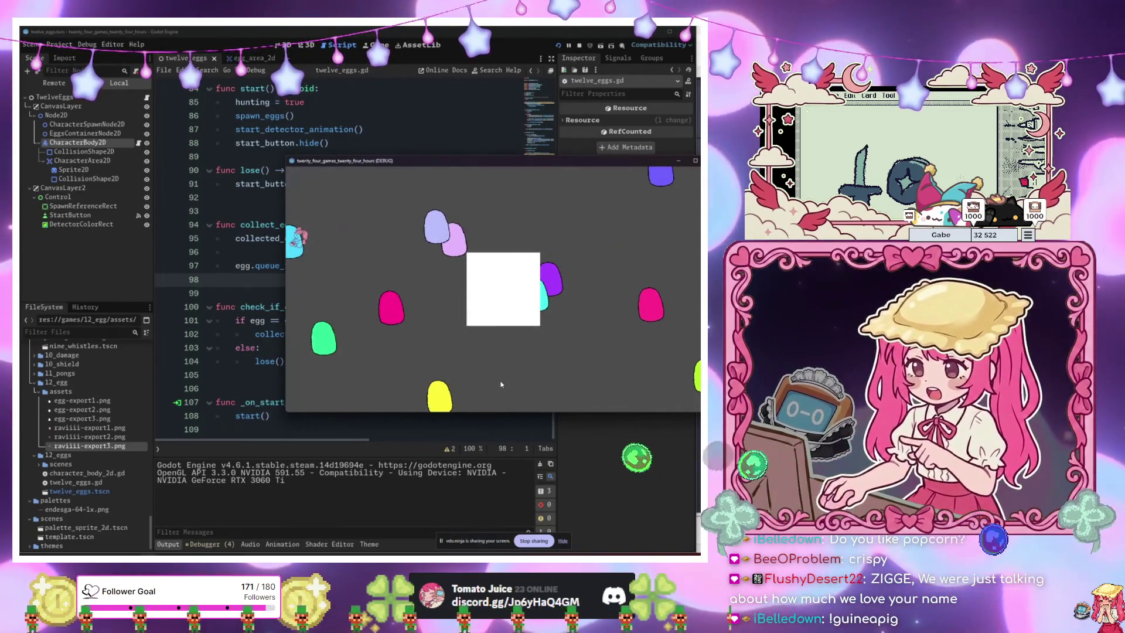
{"action": "left_click_drag", "start_coordinate": [492, 161], "coordinate": [380, 349]}
{"action": "left_click", "coordinate": [310, 265]}
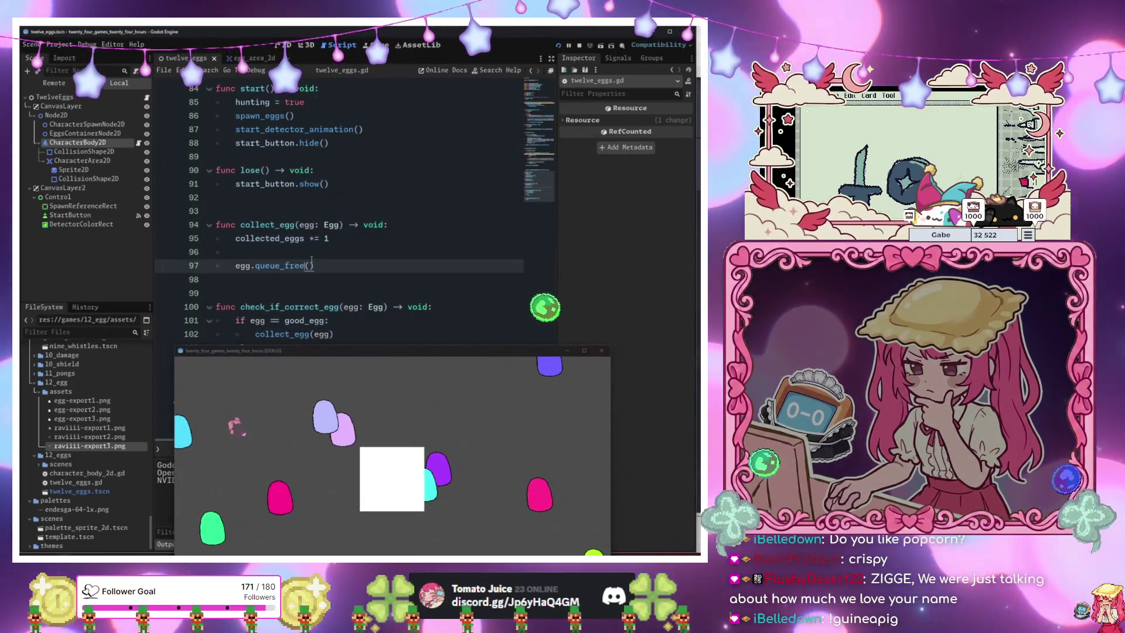
{"action": "scroll", "coordinate": [311, 261], "scroll_direction": "up", "scroll_amount": 8}
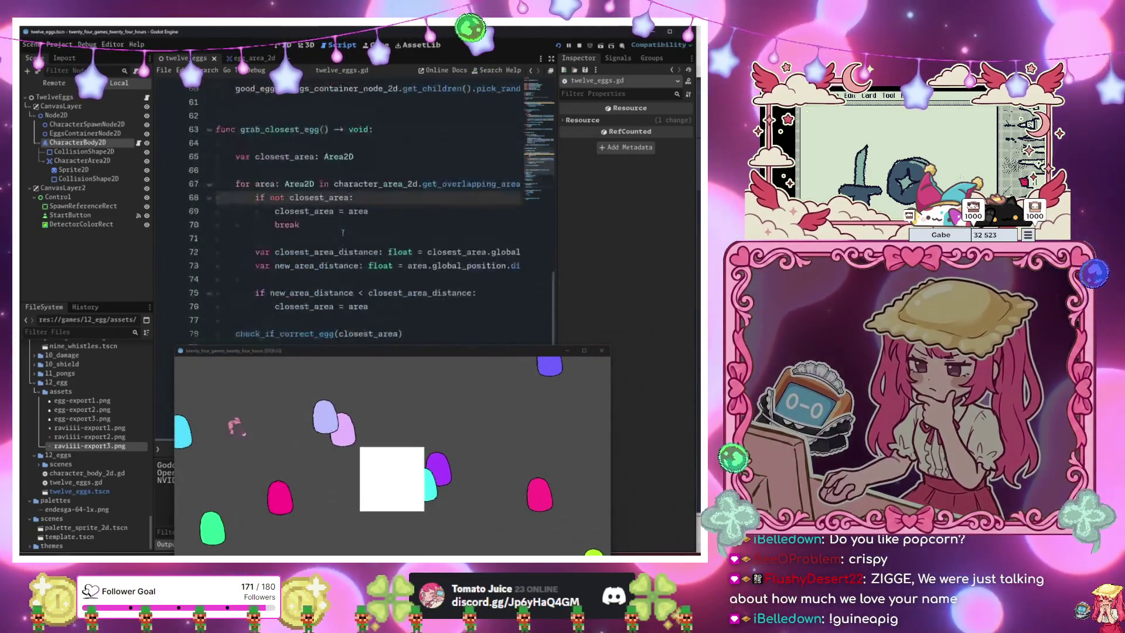
Add 'good_egg.modulate = Color.BLACK' below the good_egg pick, then save and rerun with F5
{"action": "scroll", "coordinate": [354, 234], "scroll_direction": "up", "scroll_amount": 7}
{"action": "scroll", "coordinate": [355, 233], "scroll_direction": "down", "scroll_amount": 4}
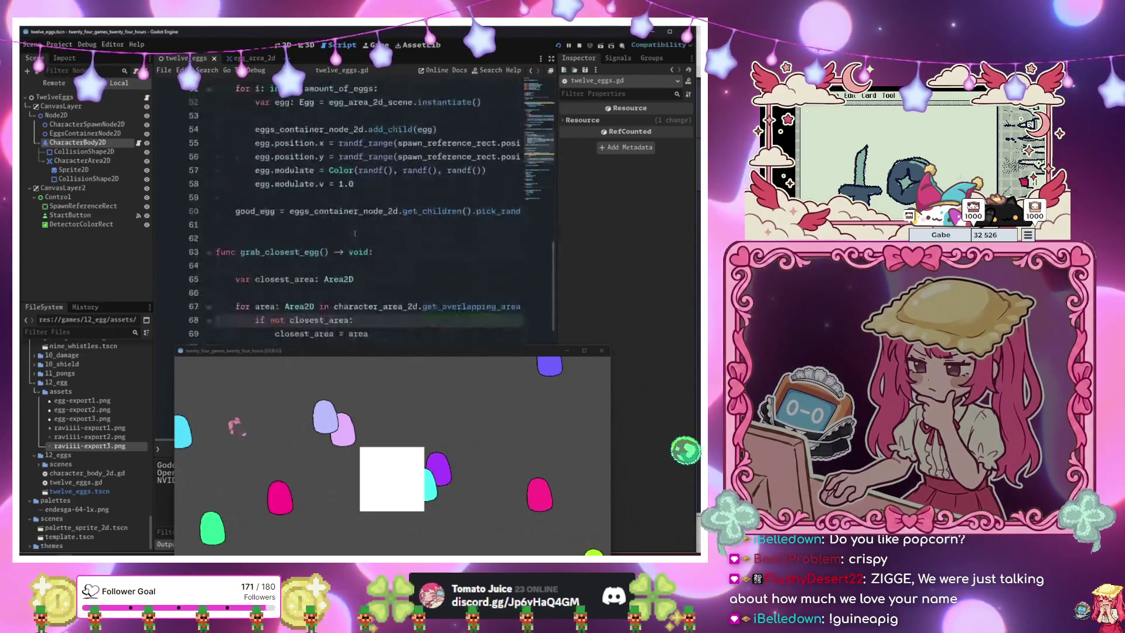
{"action": "left_click", "coordinate": [332, 230]}
{"action": "key", "text": "Return"}
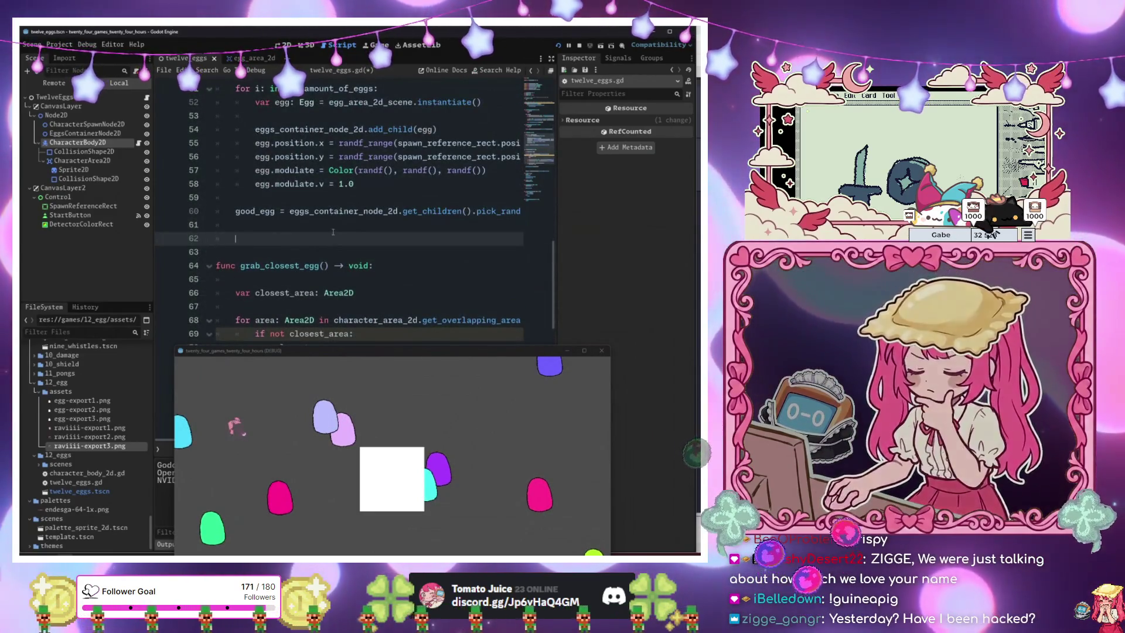
{"action": "key", "text": "Up"}
{"action": "key", "text": "Return"}
{"action": "type", "text": "good_egg."}
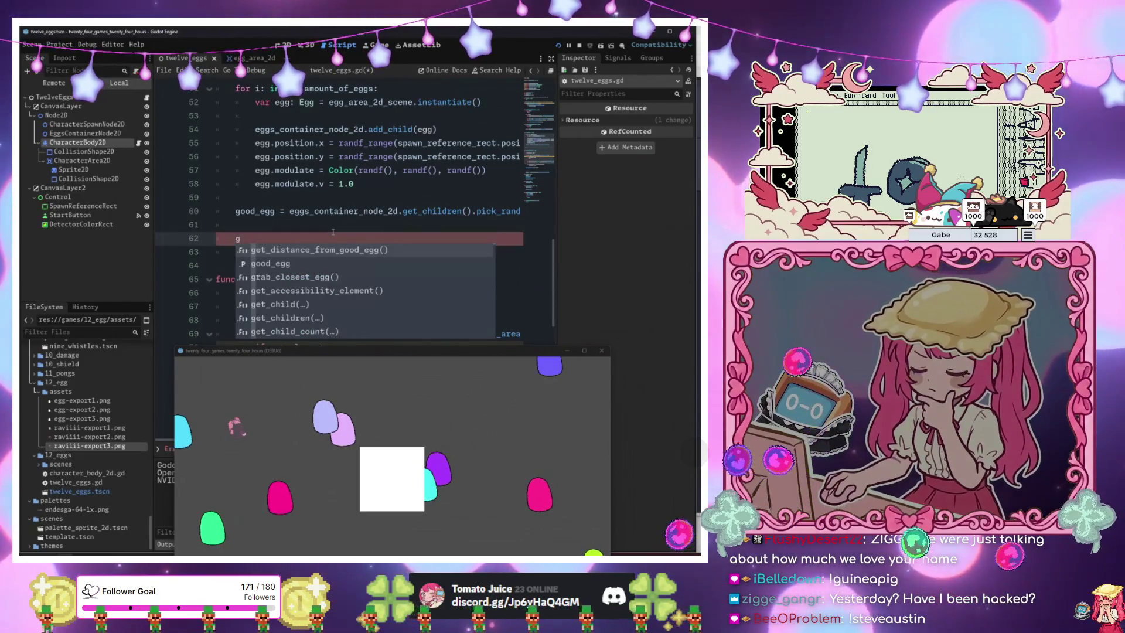
{"action": "key", "text": "ctrl+BackSpace"}
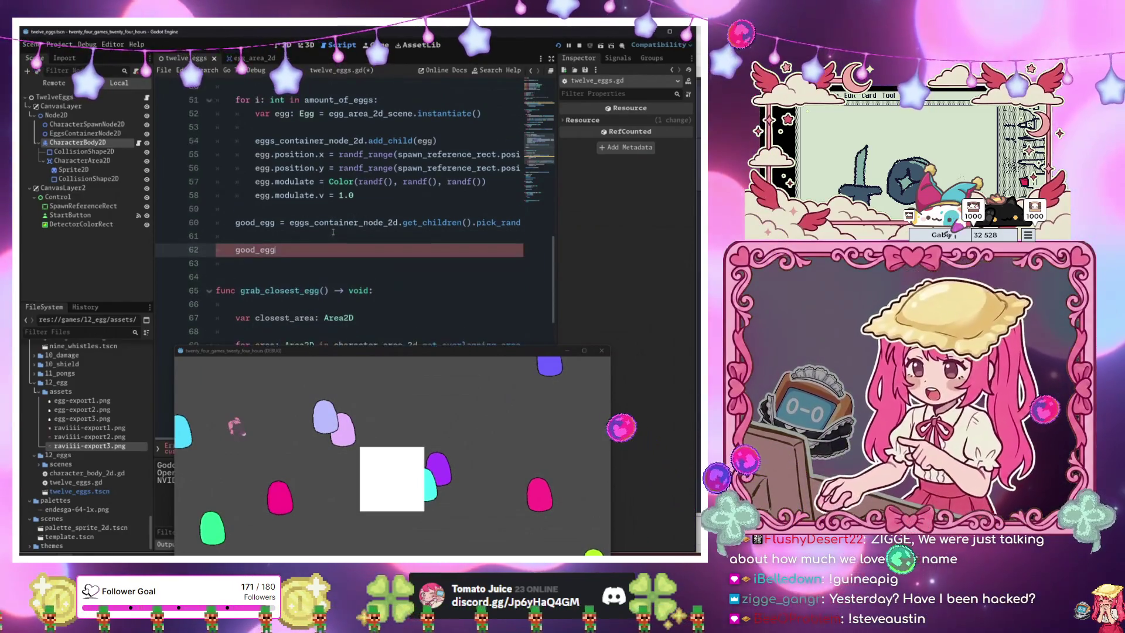
{"action": "type", "text": "good_egg.modulate"}
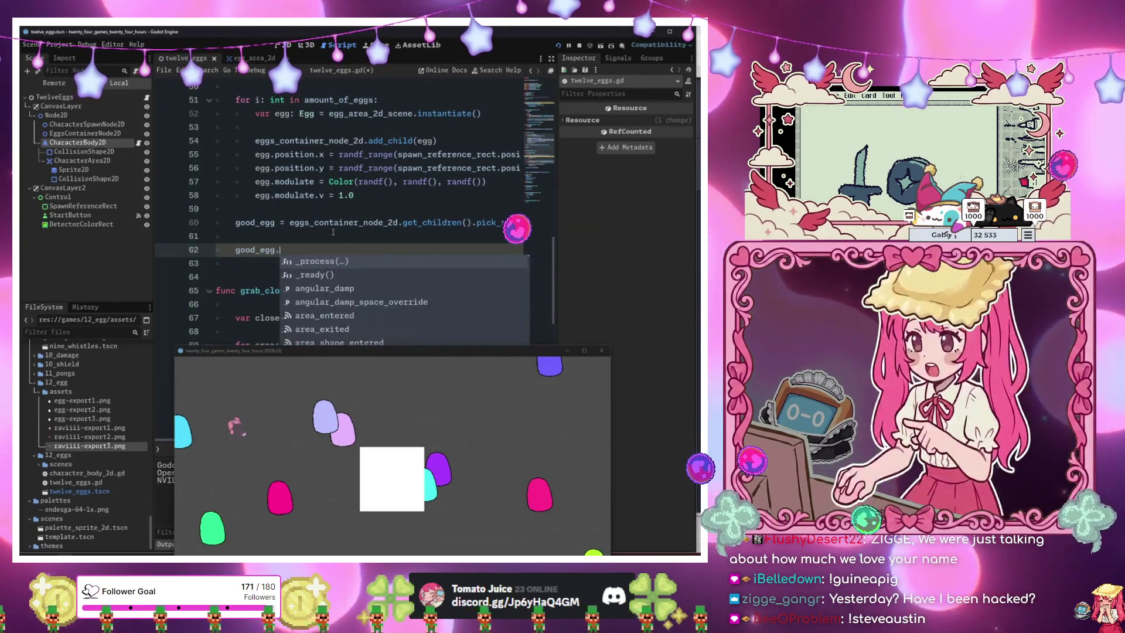
{"action": "type", "text": " = Color"}
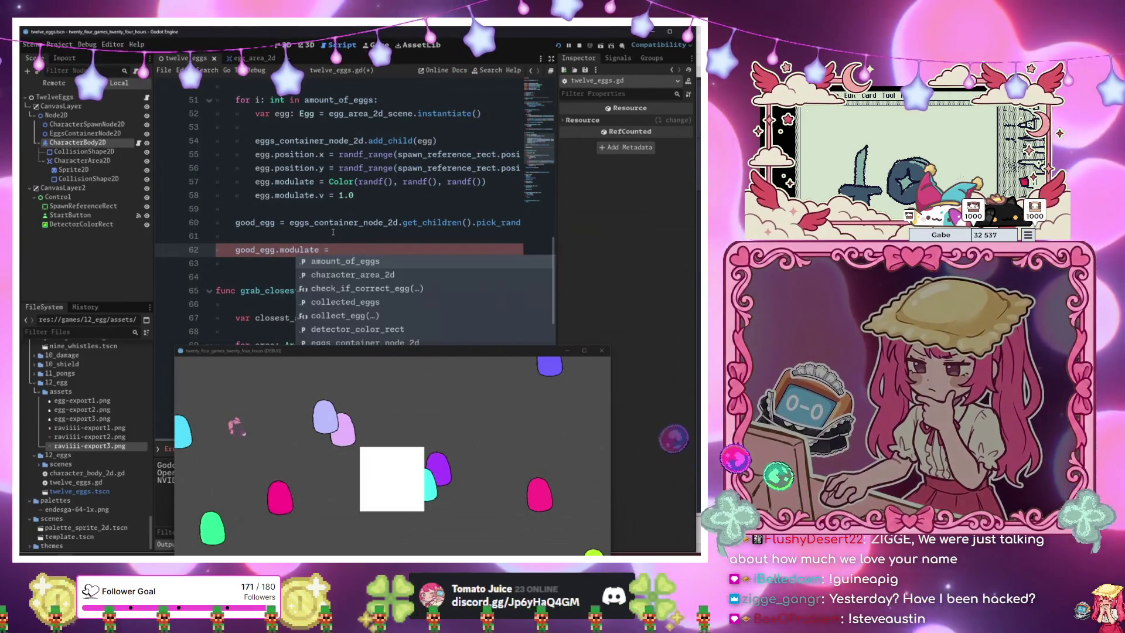
{"action": "type", "text": ".BLA"}
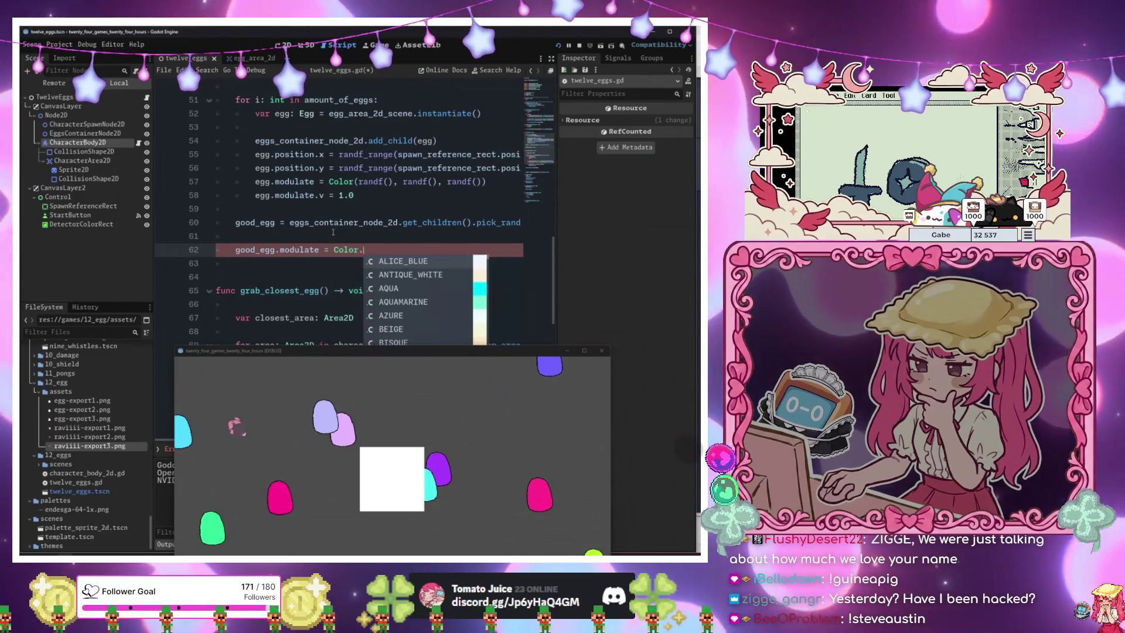
{"action": "key", "text": "Return"}
{"action": "left_click", "coordinate": [333, 234]}
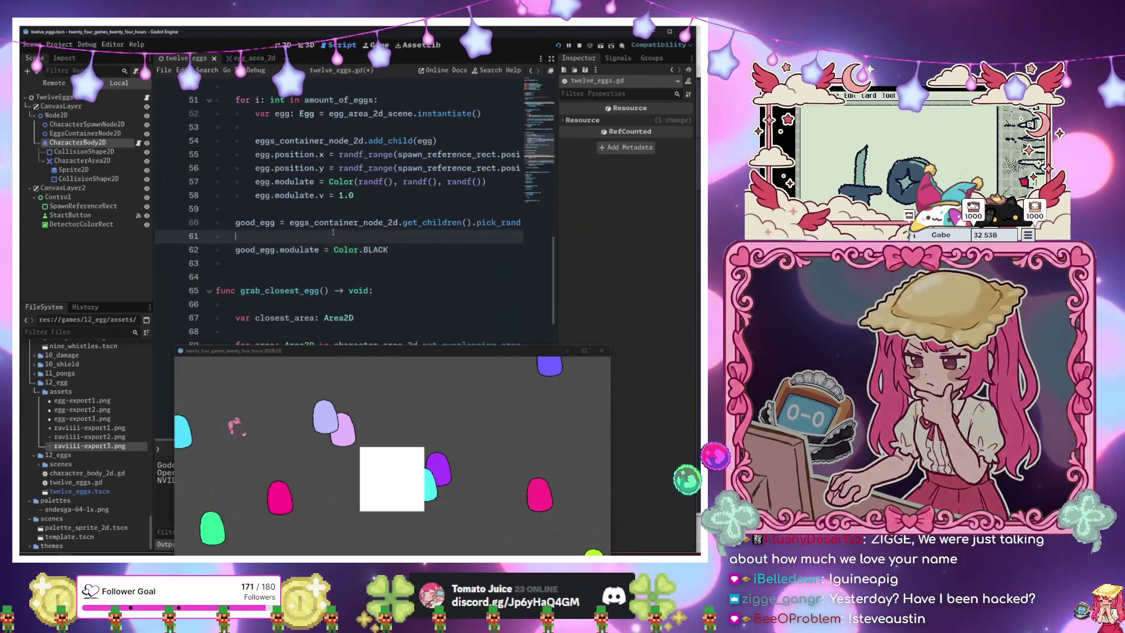
{"action": "key", "text": "F5"}
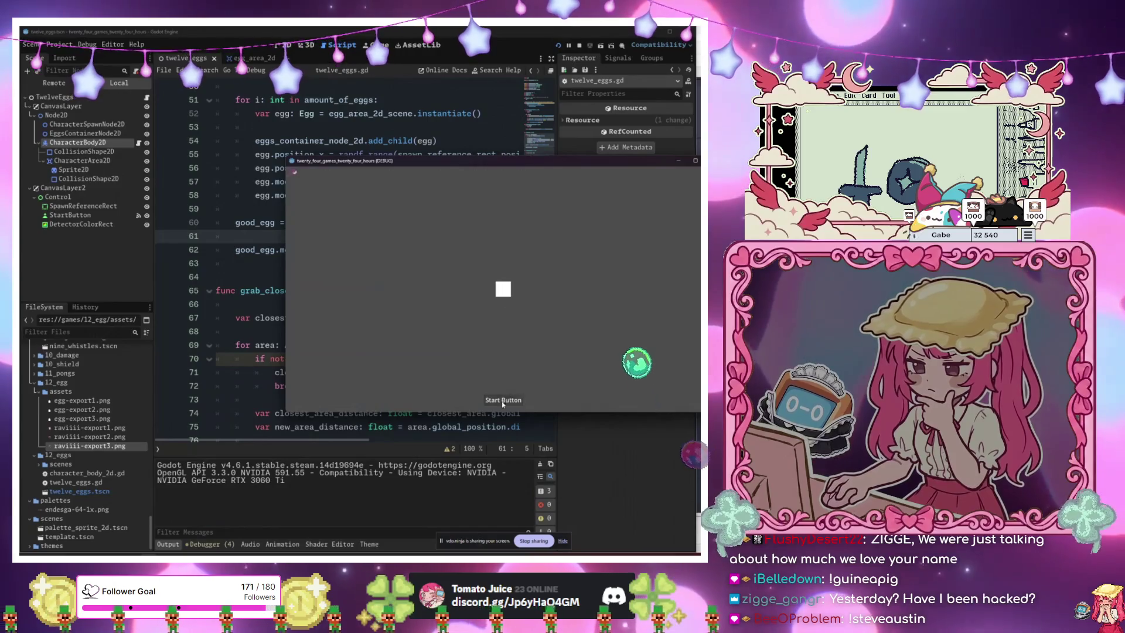
Start a round and steer the character onto the black egg, then the orange and blue eggs
{"action": "left_click", "coordinate": [503, 403]}
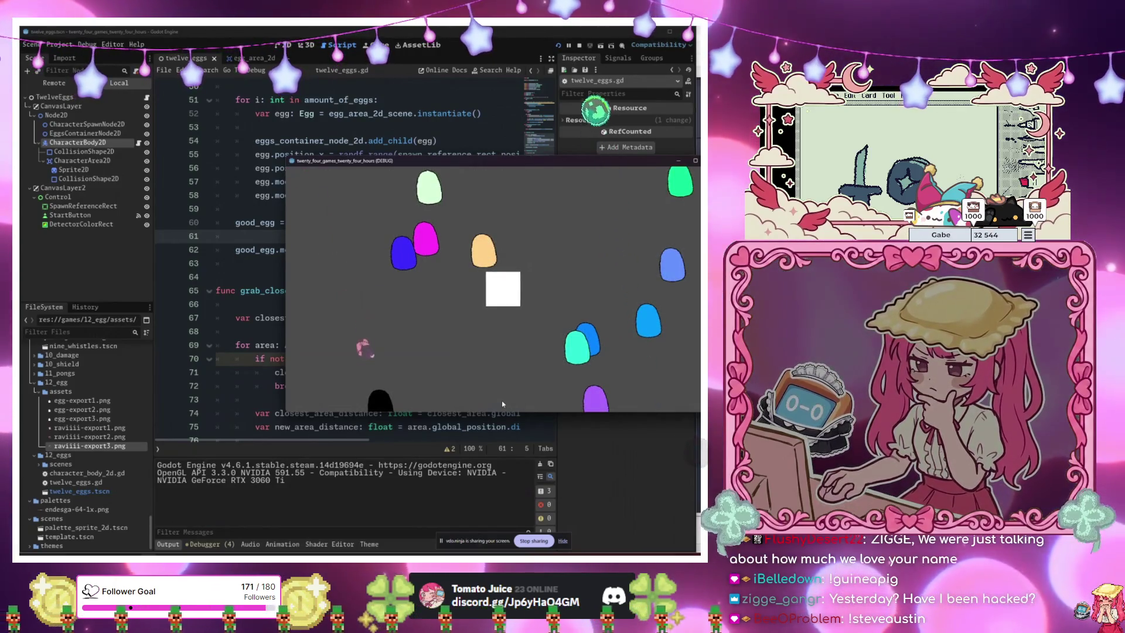
{"action": "key", "text": "Down"}
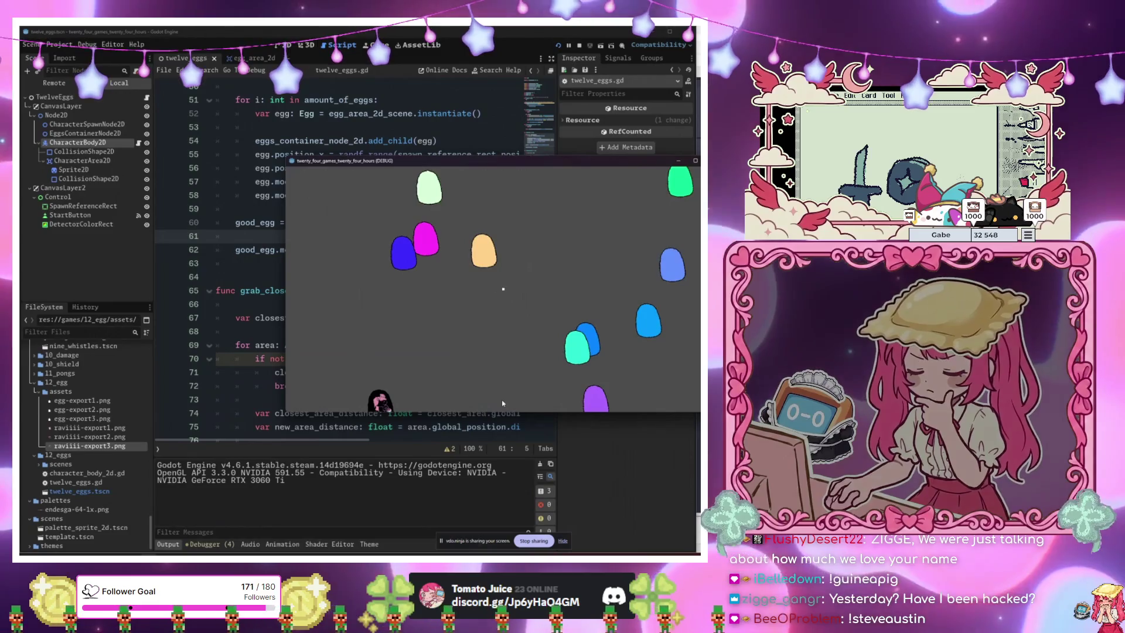
{"action": "key", "text": "Up"}
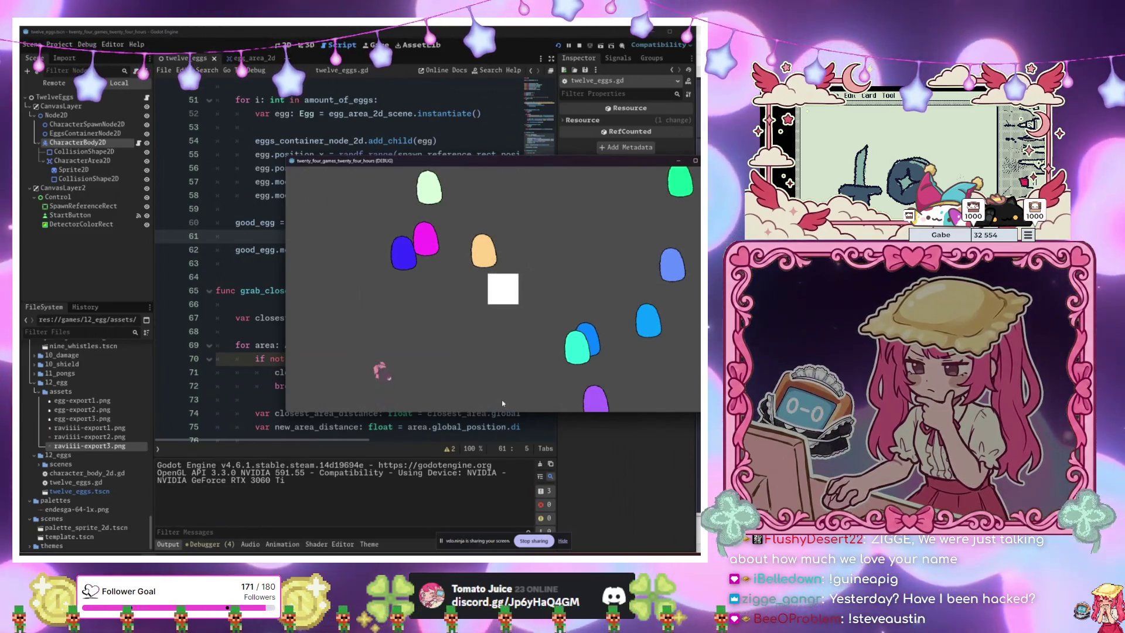
{"action": "key", "text": "Right"}
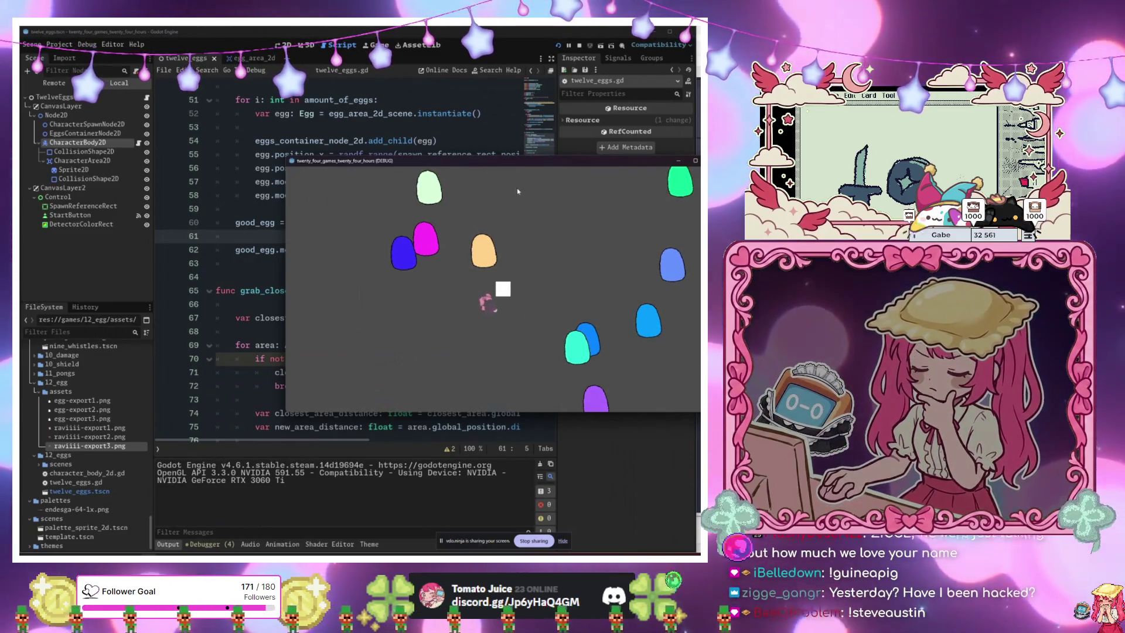
{"action": "key", "text": "Up"}
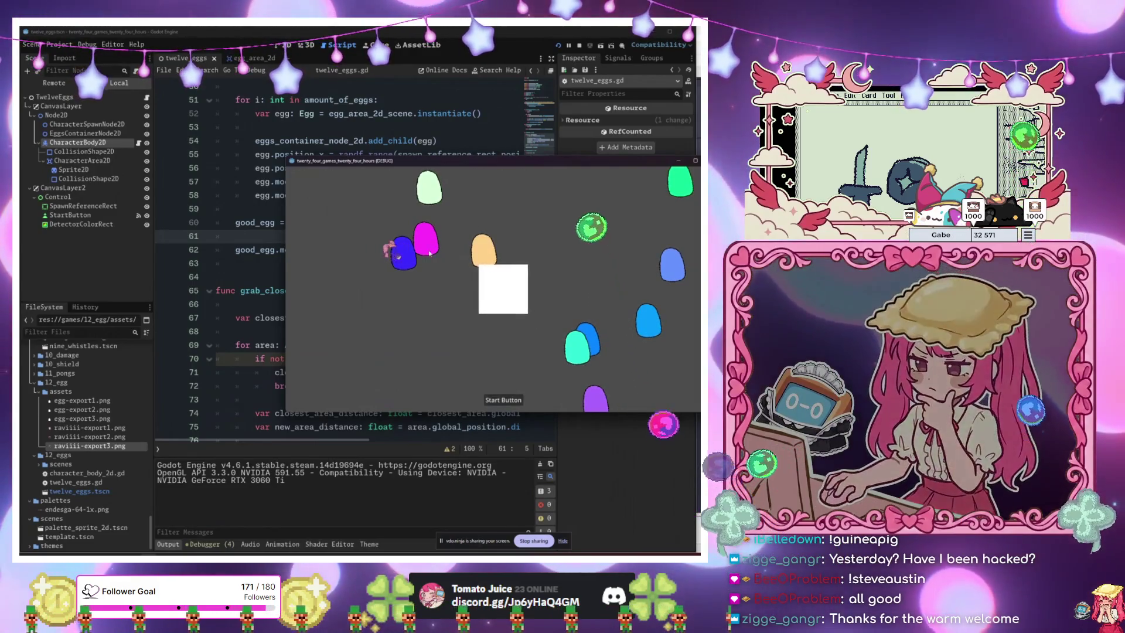
{"action": "key", "text": "Left"}
{"action": "key", "text": "Left"}
{"action": "key", "text": "Down"}
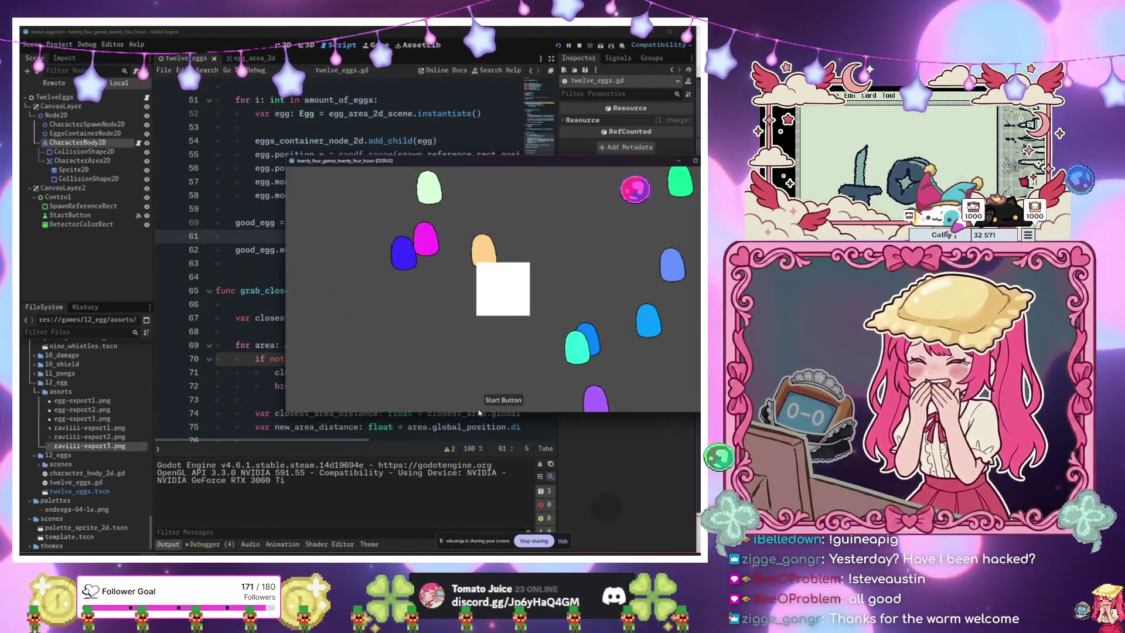
{"action": "key", "text": "Up"}
{"action": "key", "text": "Right"}
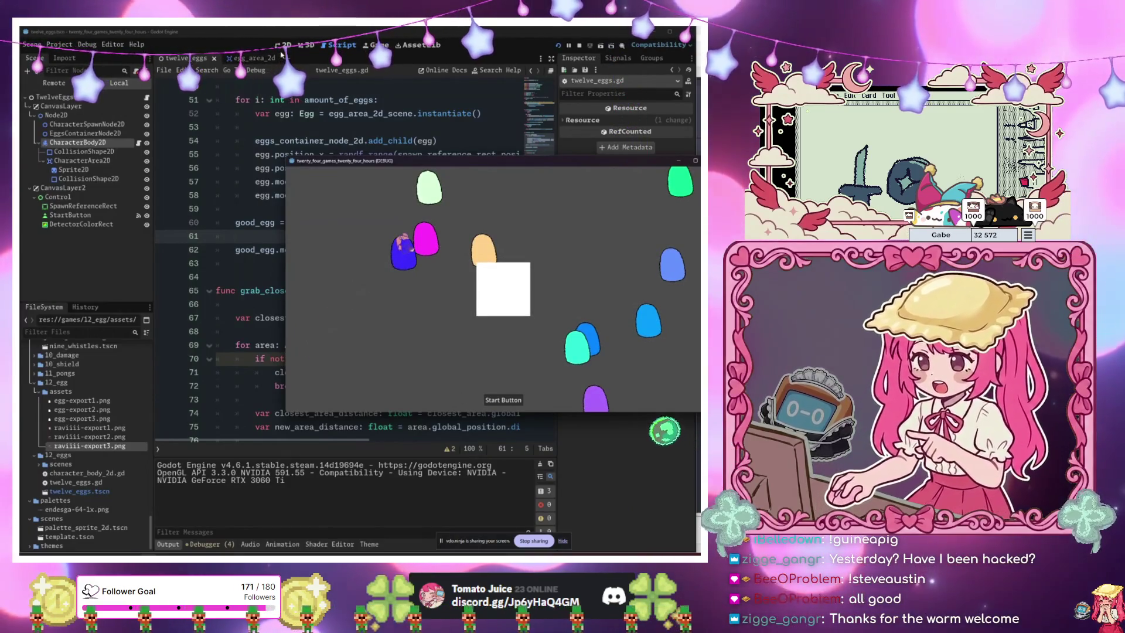
In the zoomed 2D view, shift the player's Sprite2D and CollisionShape2D together up-left
{"action": "left_click", "coordinate": [286, 47]}
{"action": "left_click_drag", "start_coordinate": [289, 170], "coordinate": [435, 245]}
{"action": "scroll", "coordinate": [296, 267], "scroll_direction": "up", "scroll_amount": 5}
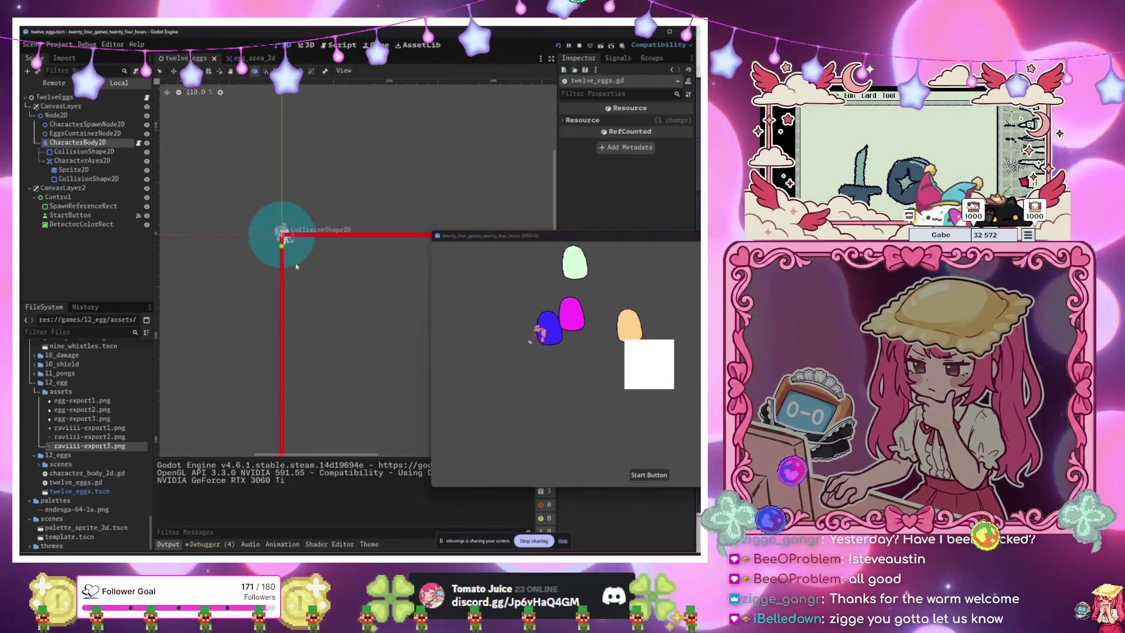
{"action": "scroll", "coordinate": [295, 266], "scroll_direction": "up", "scroll_amount": 8}
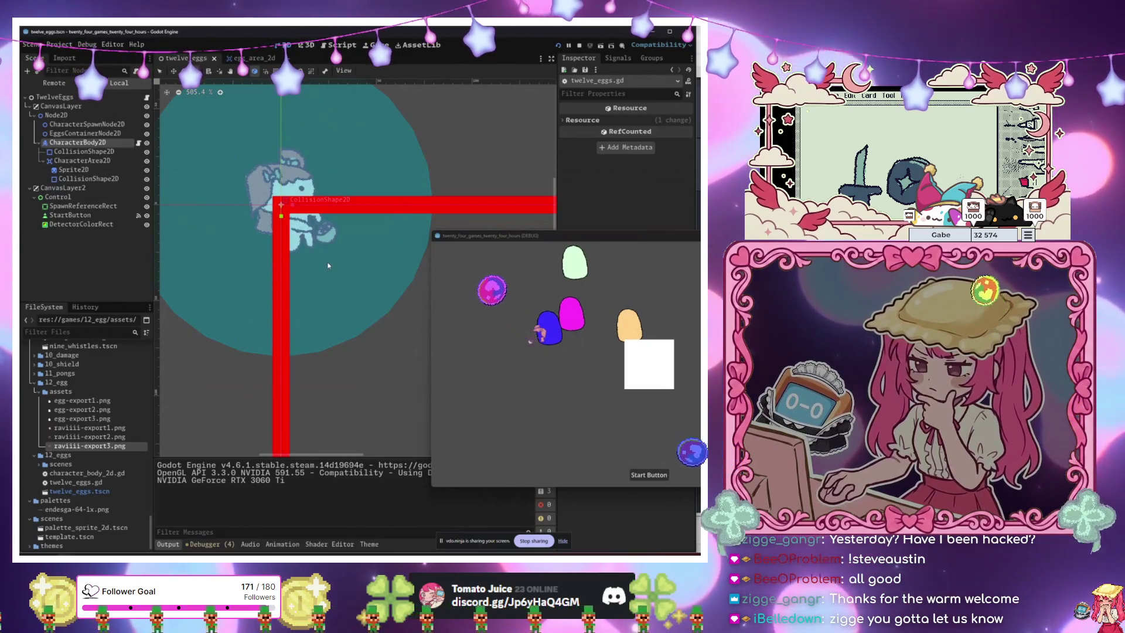
{"action": "mouse_move", "coordinate": [329, 265]}
{"action": "left_mouse_down"}
{"action": "mouse_move", "coordinate": [329, 252]}
{"action": "mouse_move", "coordinate": [243, 217]}
{"action": "left_mouse_up"}
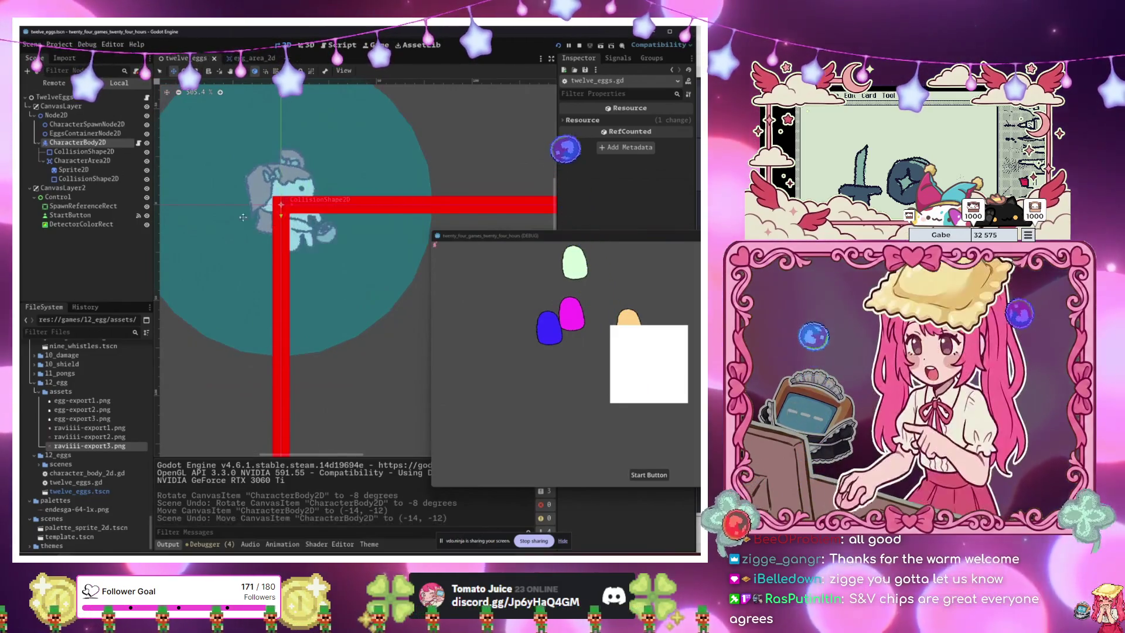
{"action": "left_click", "coordinate": [73, 170]}
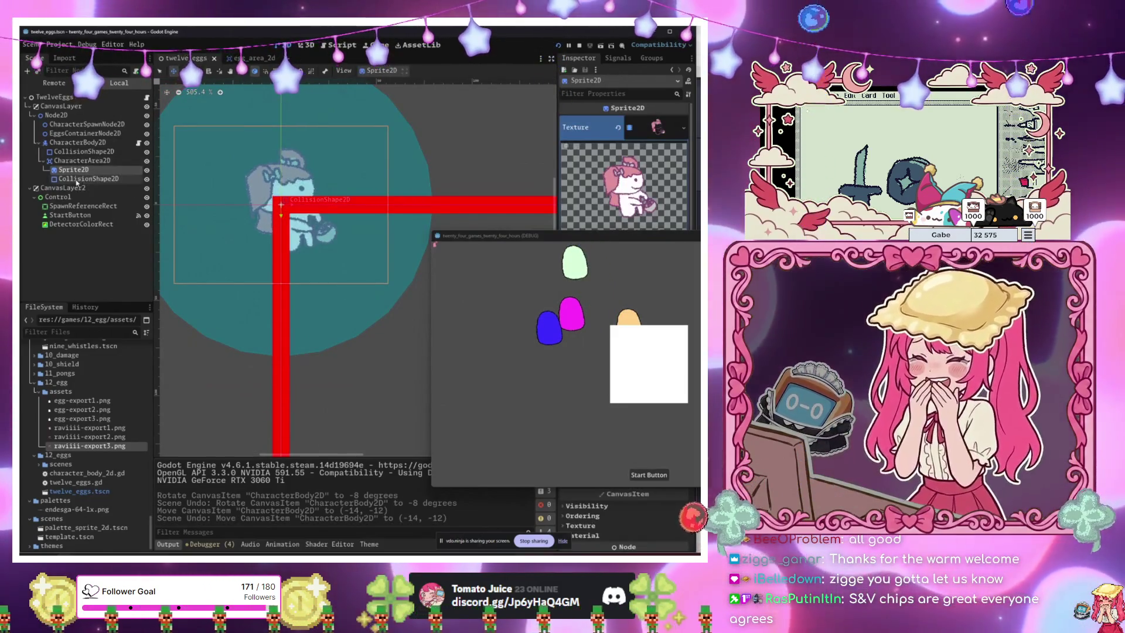
{"action": "left_click", "coordinate": [83, 160]}
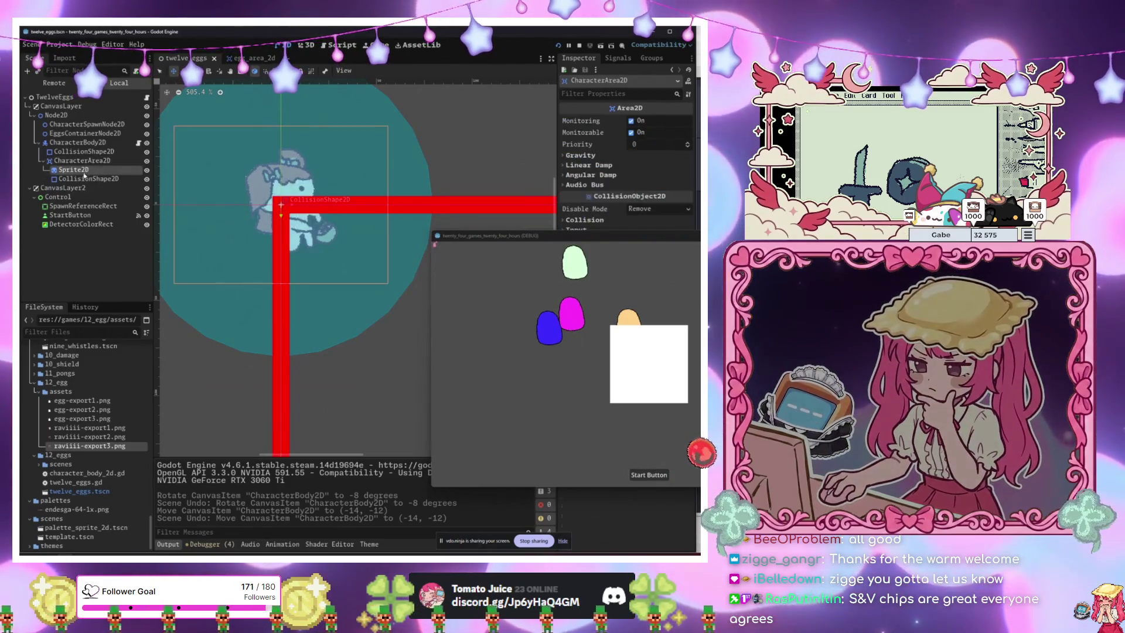
{"action": "left_click", "coordinate": [87, 178], "text": "shift"}
{"action": "mouse_move", "coordinate": [303, 295]}
{"action": "left_mouse_down"}
{"action": "mouse_move", "coordinate": [264, 278]}
{"action": "mouse_move", "coordinate": [273, 290]}
{"action": "mouse_move", "coordinate": [255, 269]}
{"action": "left_mouse_up"}
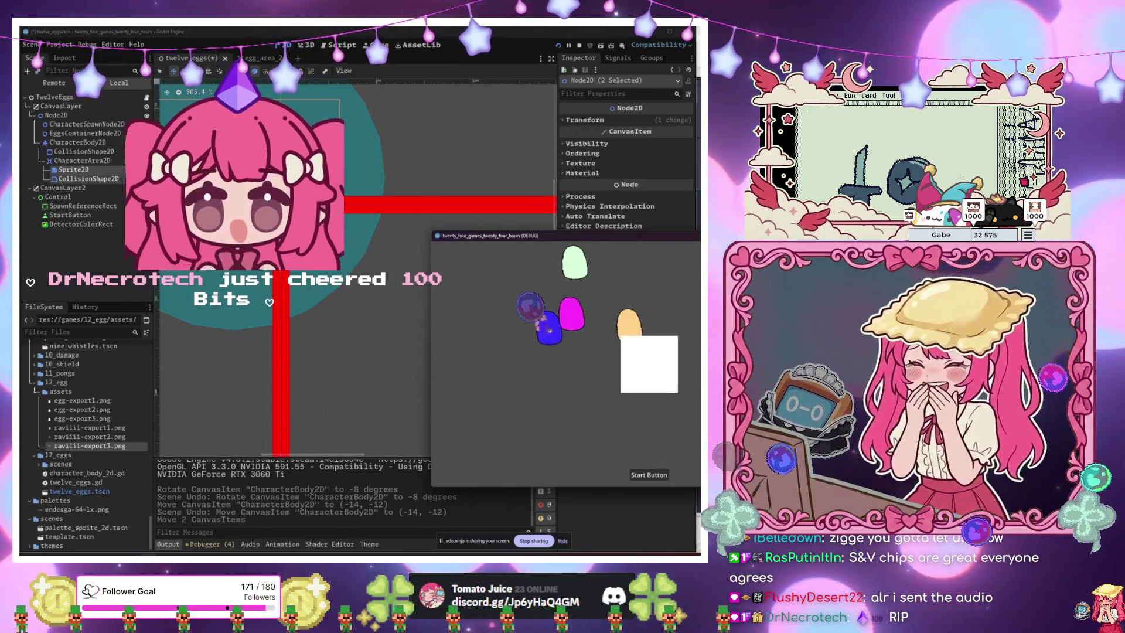
Save, play a test round, stop it, and return to the twelve_eggs.gd script
{"action": "key", "text": "F8"}
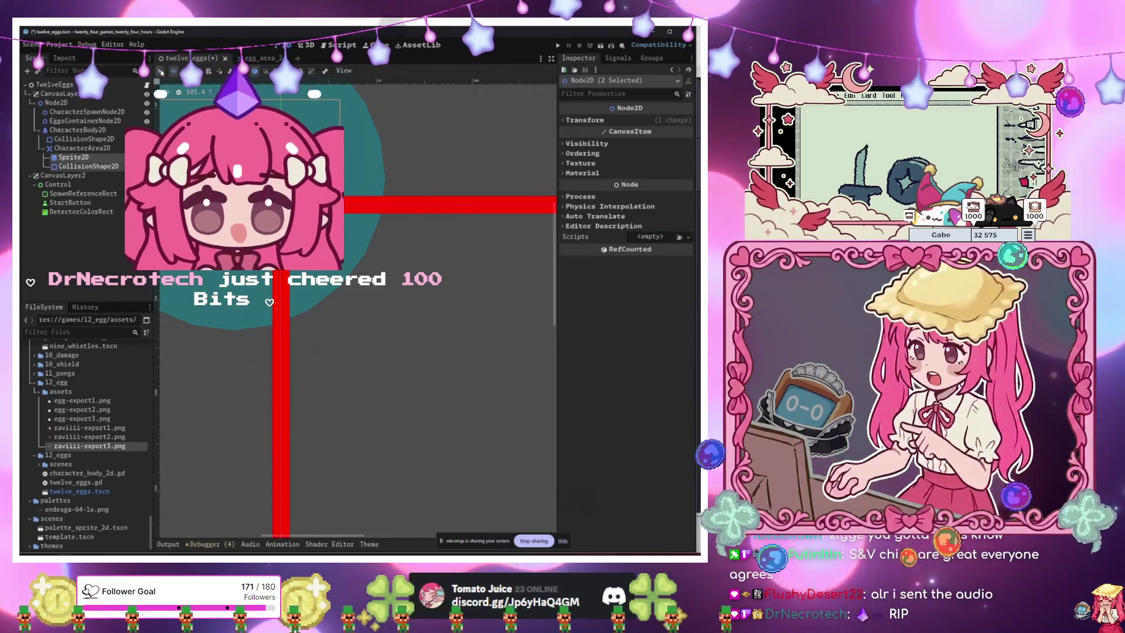
{"action": "key", "text": "F6"}
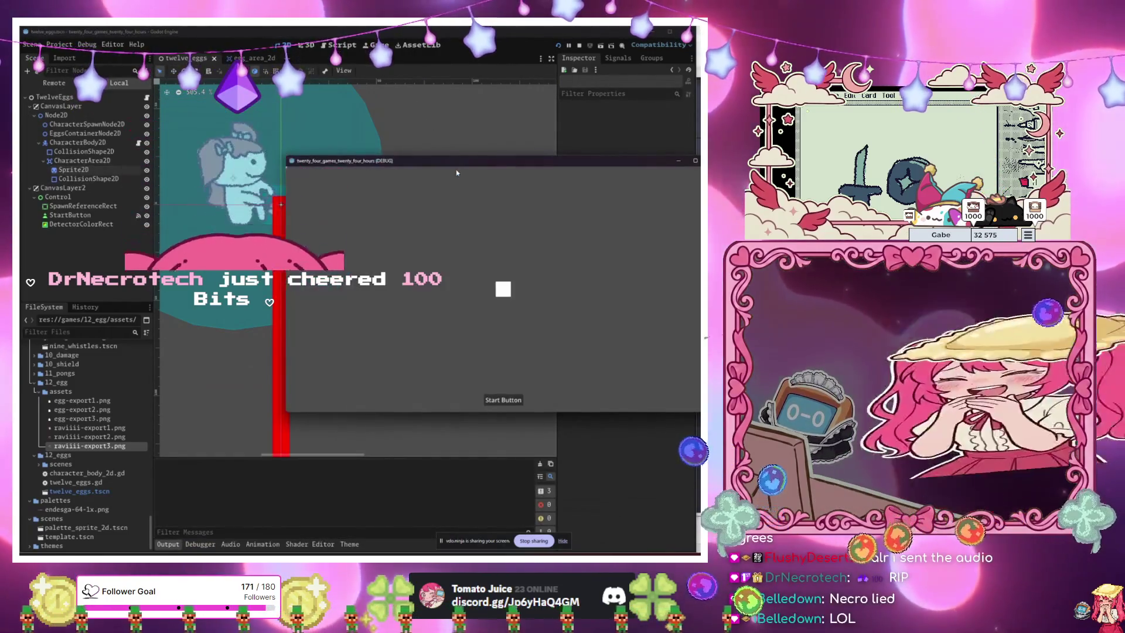
{"action": "left_click", "coordinate": [498, 389]}
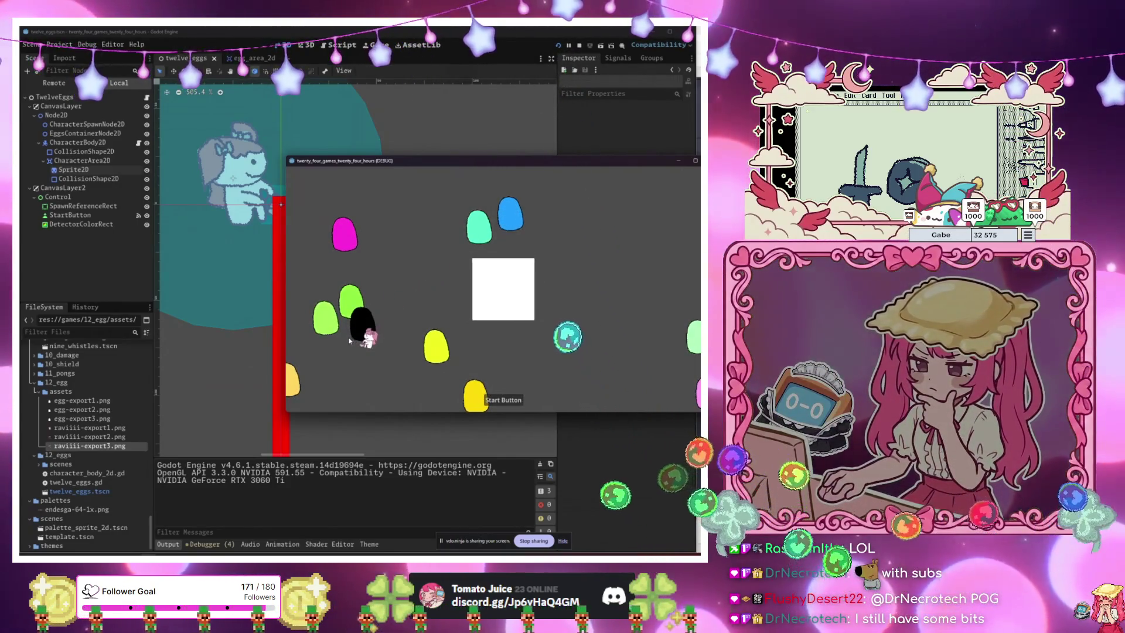
{"action": "key", "text": "F8"}
{"action": "key", "text": "ctrl+F3"}
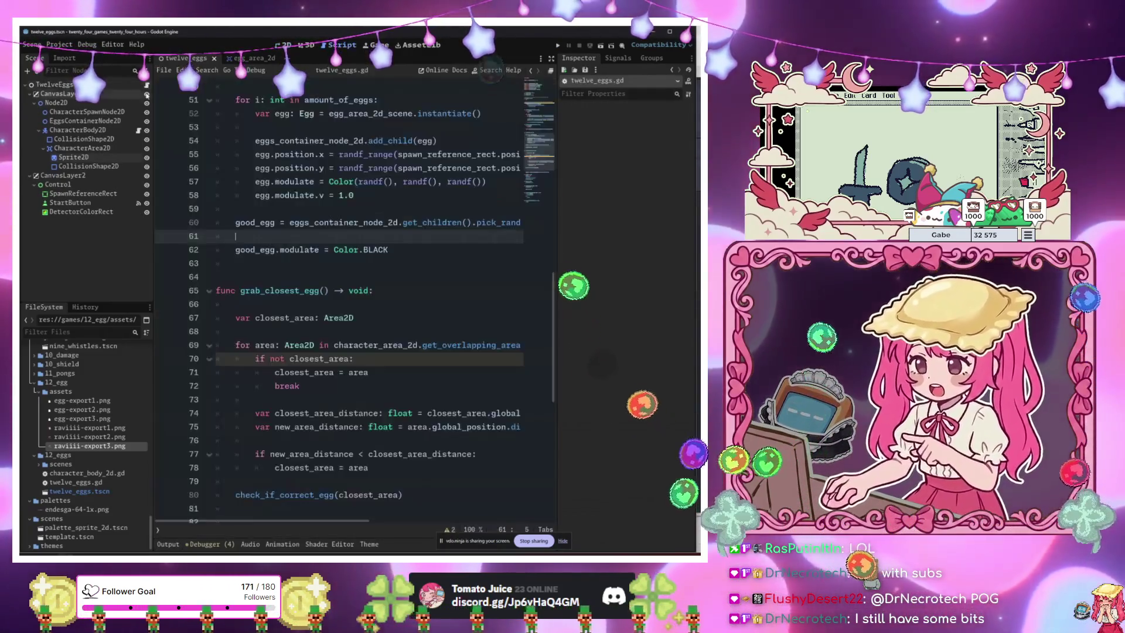
Move egg.queue_free() from collect_egg to after the if/else in check_if_correct_egg, then relaunch
{"action": "scroll", "coordinate": [307, 280], "scroll_direction": "down", "scroll_amount": 10}
{"action": "scroll", "coordinate": [306, 281], "scroll_direction": "up", "scroll_amount": 5}
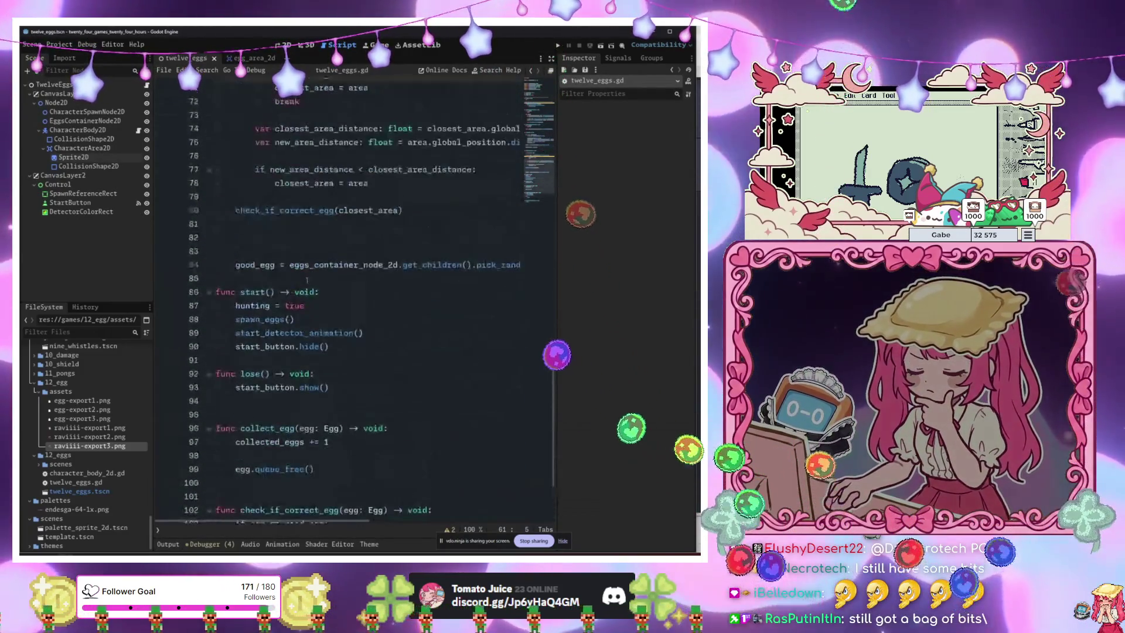
{"action": "scroll", "coordinate": [306, 335], "scroll_direction": "down", "scroll_amount": 5}
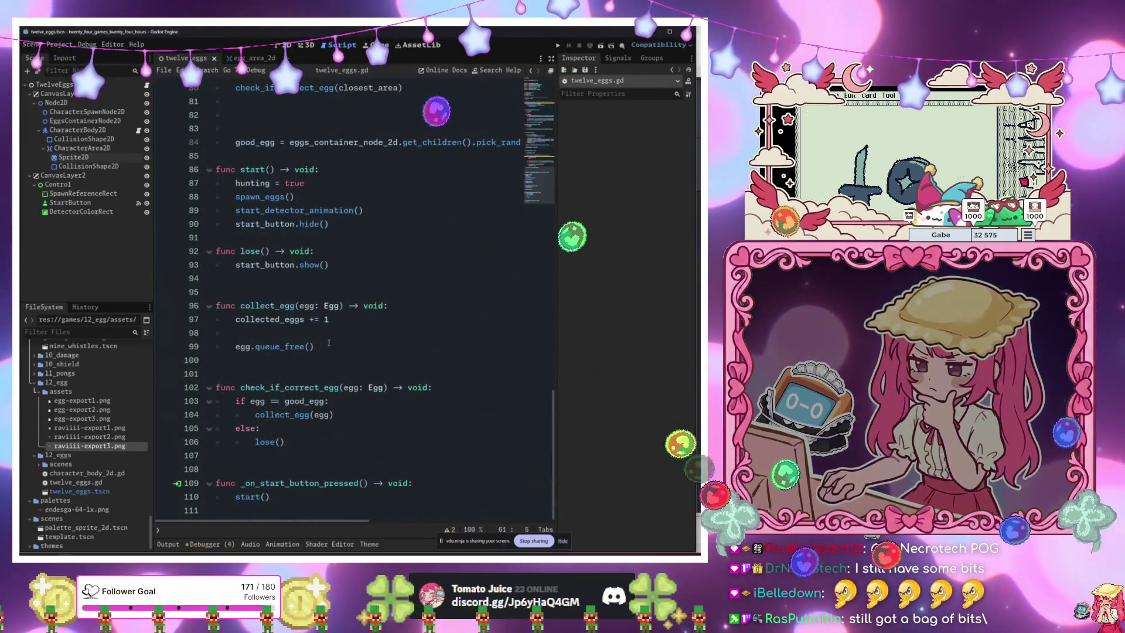
{"action": "left_click_drag", "start_coordinate": [314, 346], "coordinate": [235, 346]}
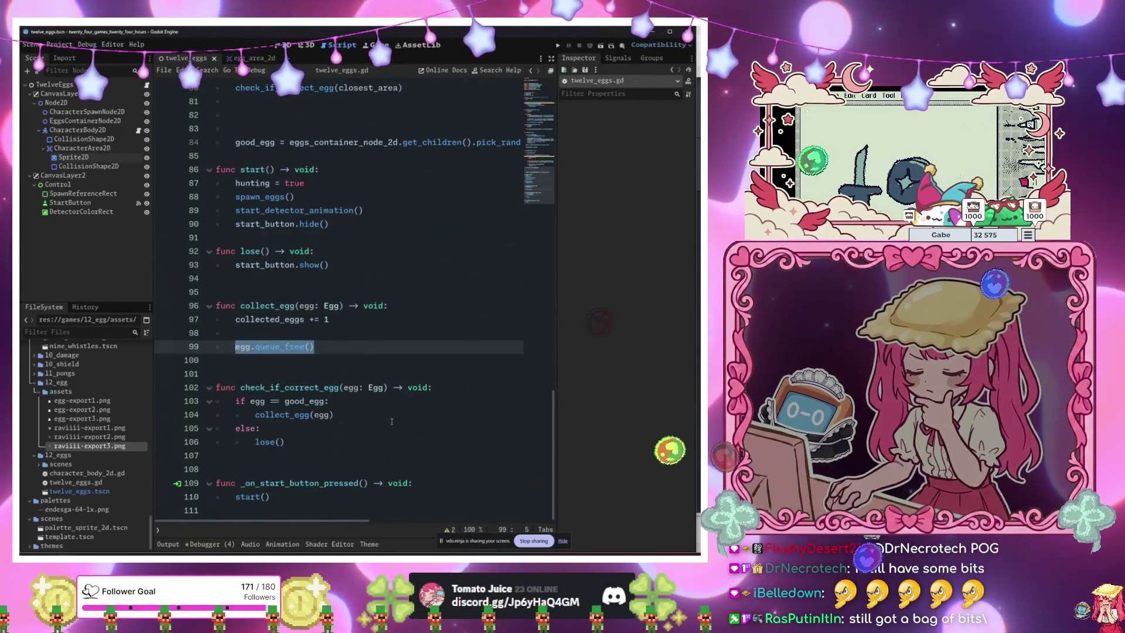
{"action": "key", "text": "ctrl+x"}
{"action": "left_click", "coordinate": [378, 443]}
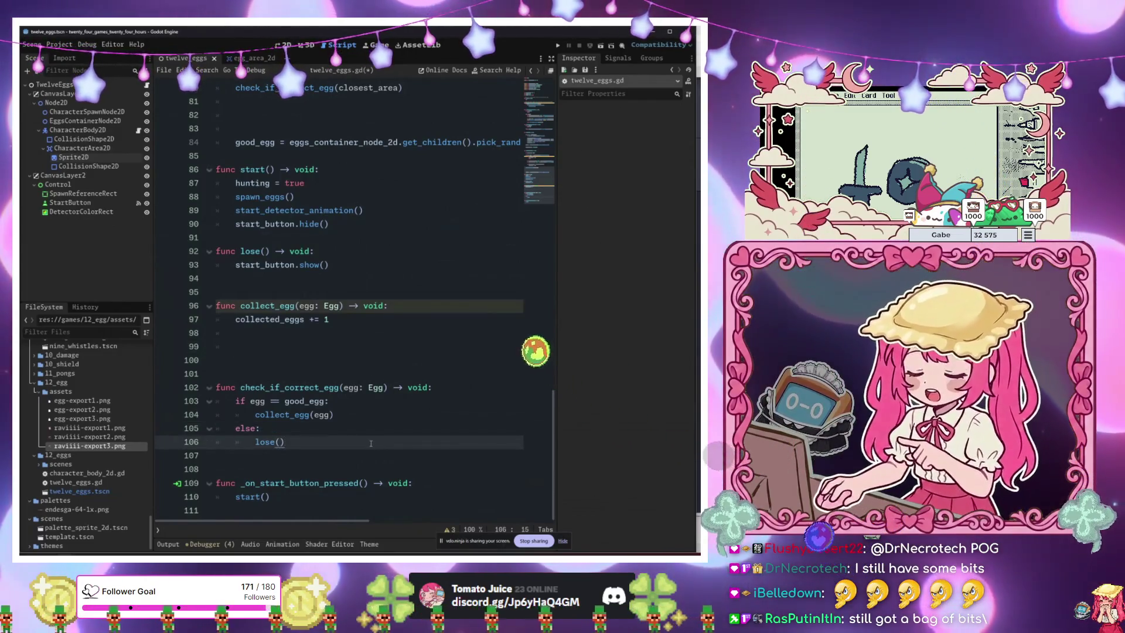
{"action": "key", "text": "Return"}
{"action": "key", "text": "Return"}
{"action": "key", "text": "BackSpace"}
{"action": "key", "text": "ctrl+v"}
{"action": "left_click", "coordinate": [428, 370]}
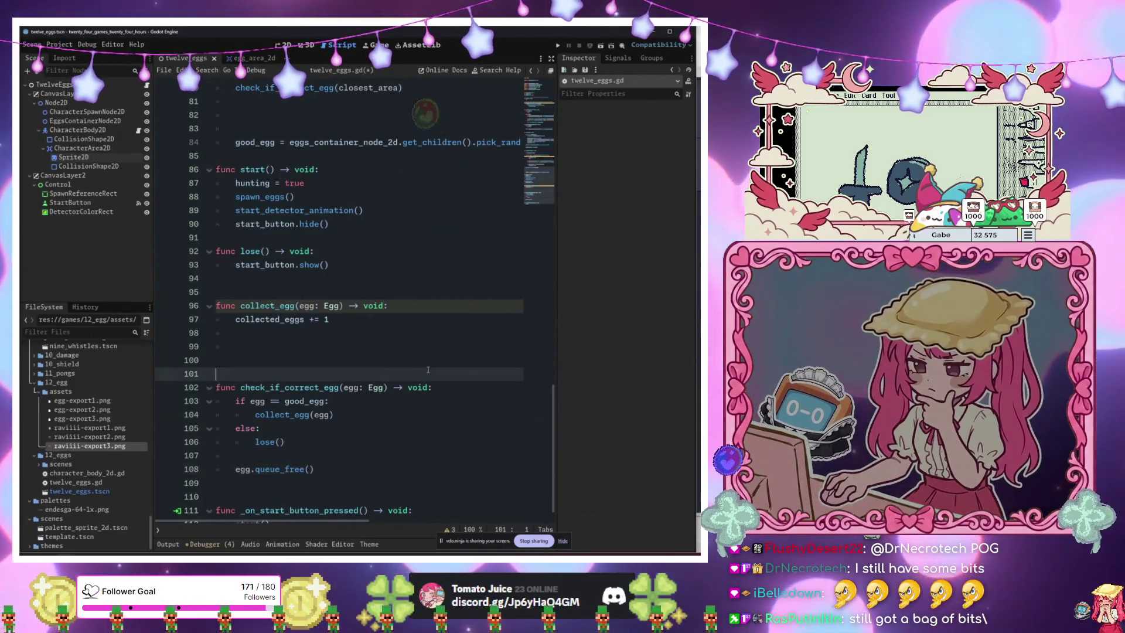
{"action": "key", "text": "F6"}
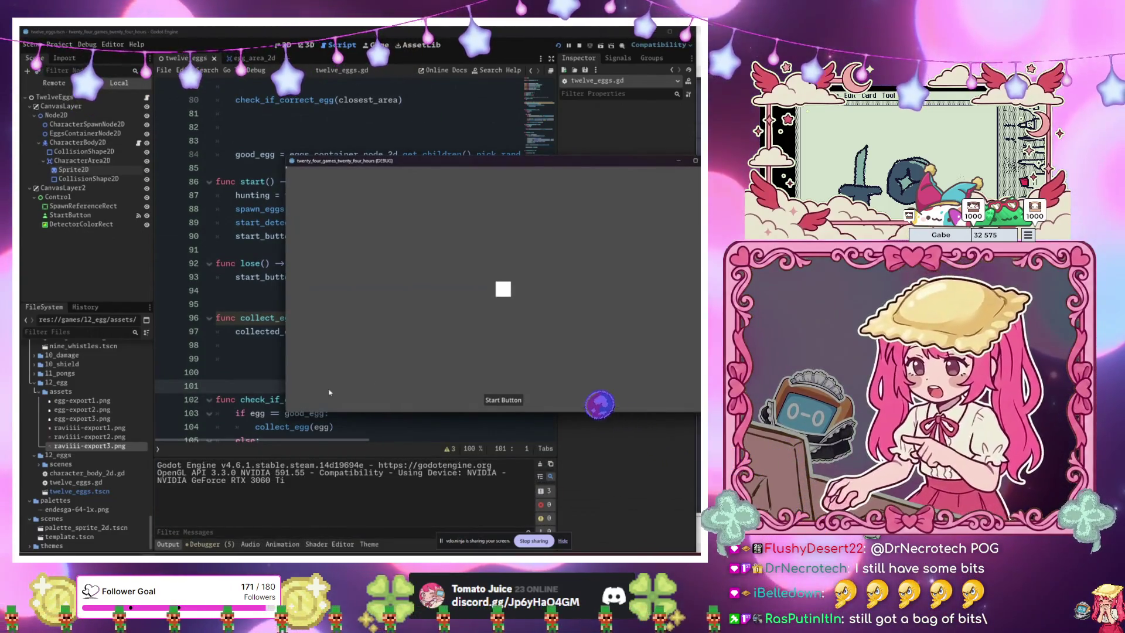
{"action": "left_click", "coordinate": [500, 402]}
Steer the player onto the black egg, toward the green egg, and touch the lavender egg
{"action": "key", "text": "Down"}
{"action": "key", "text": "Left"}
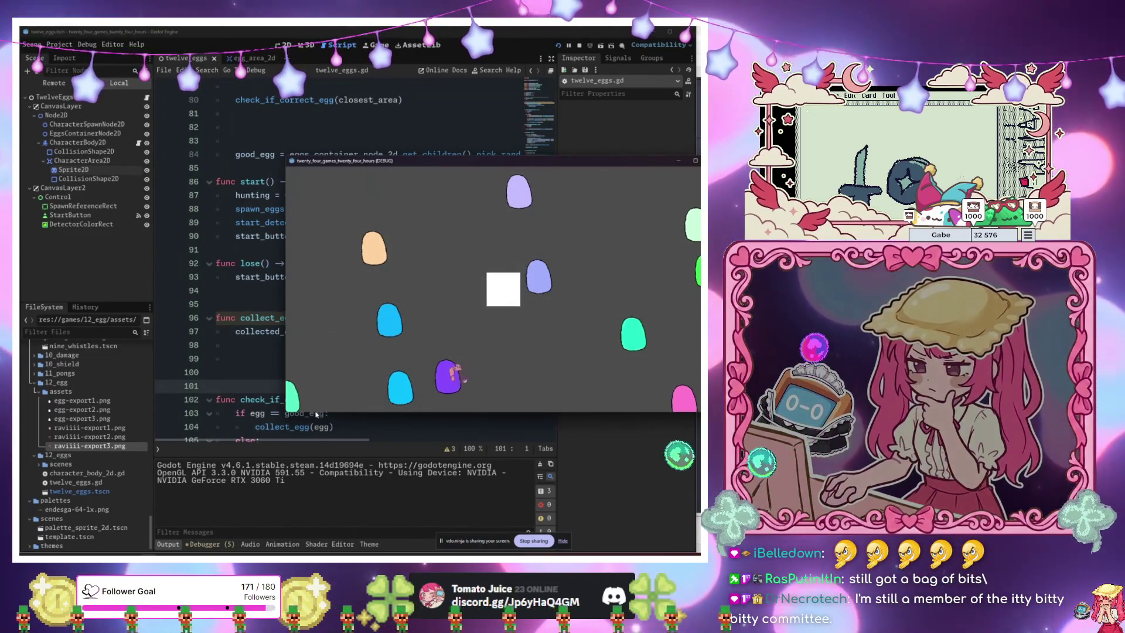
{"action": "key", "text": "Left"}
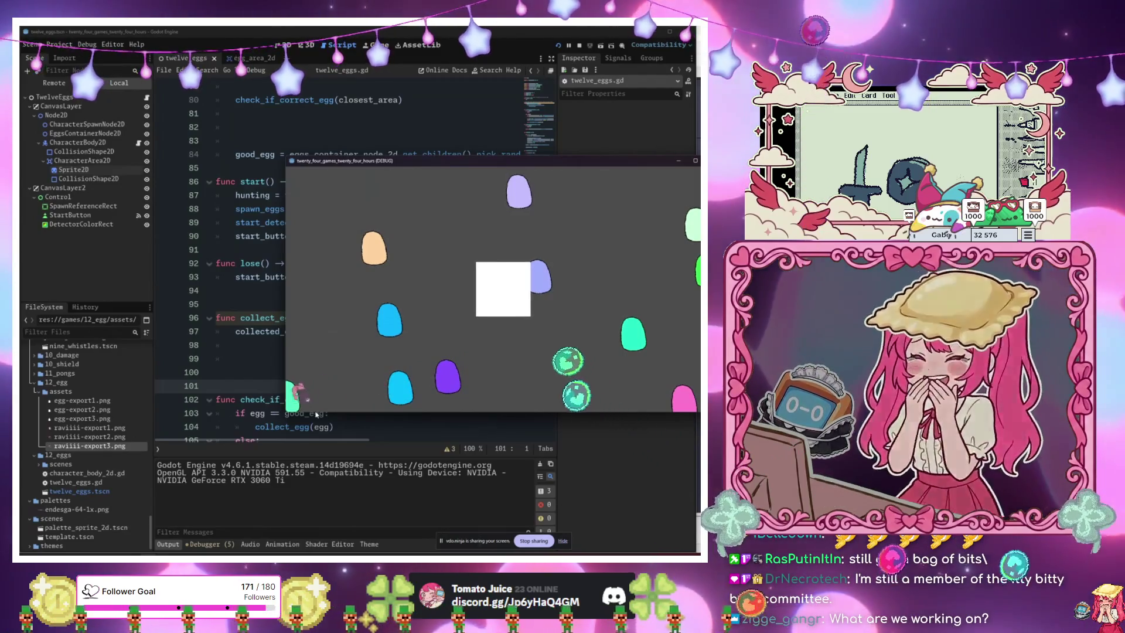
{"action": "key", "text": "Up"}
{"action": "key", "text": "Right"}
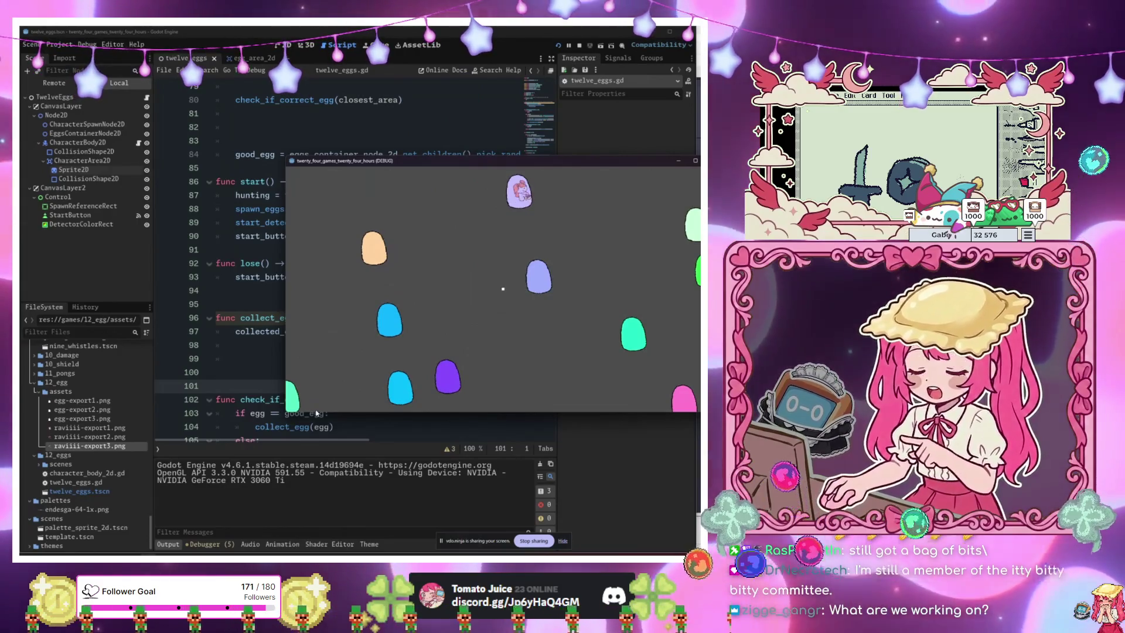
{"action": "key", "text": "space"}
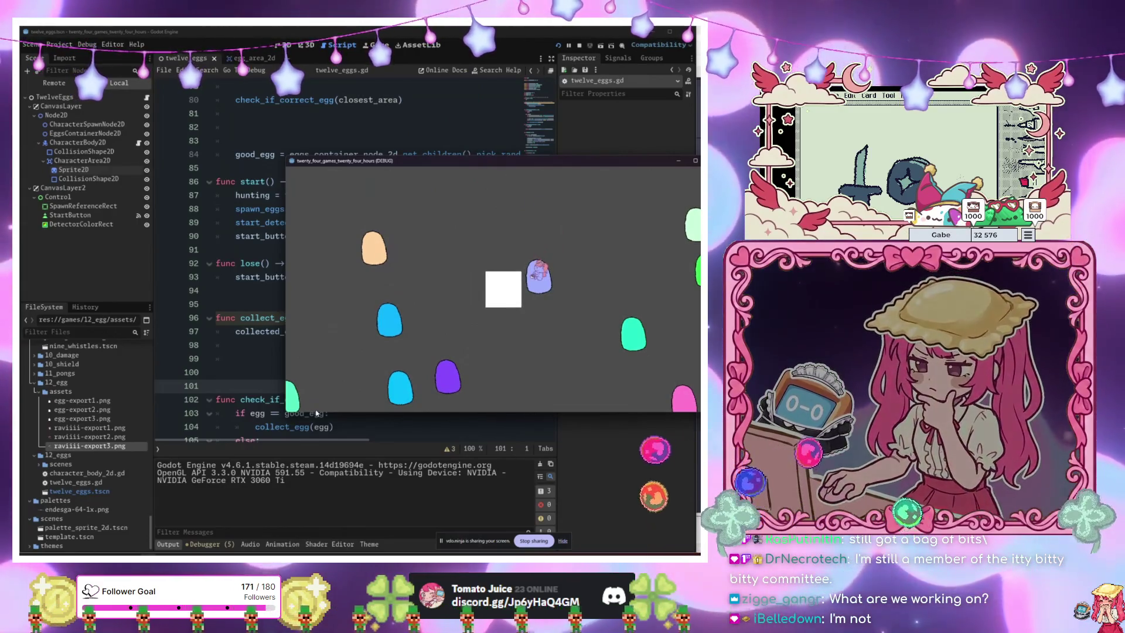
{"action": "key", "text": "Right"}
{"action": "key", "text": "Up"}
{"action": "key", "text": "Down"}
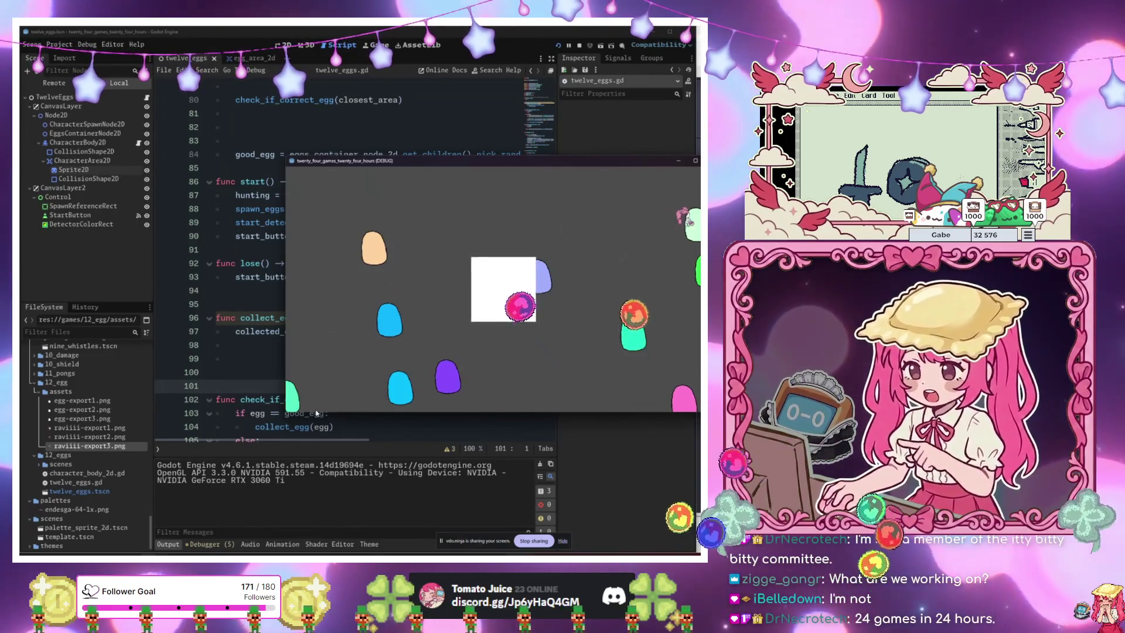
{"action": "key", "text": "Down"}
{"action": "key", "text": "Left"}
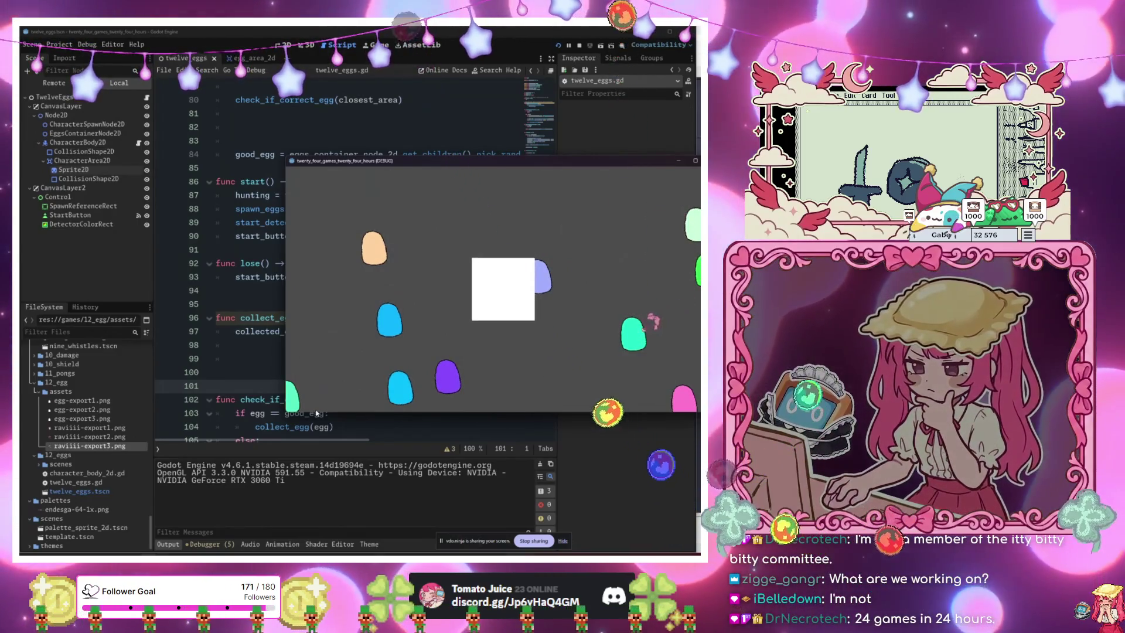
{"action": "key", "text": "Left"}
{"action": "key", "text": "Up"}
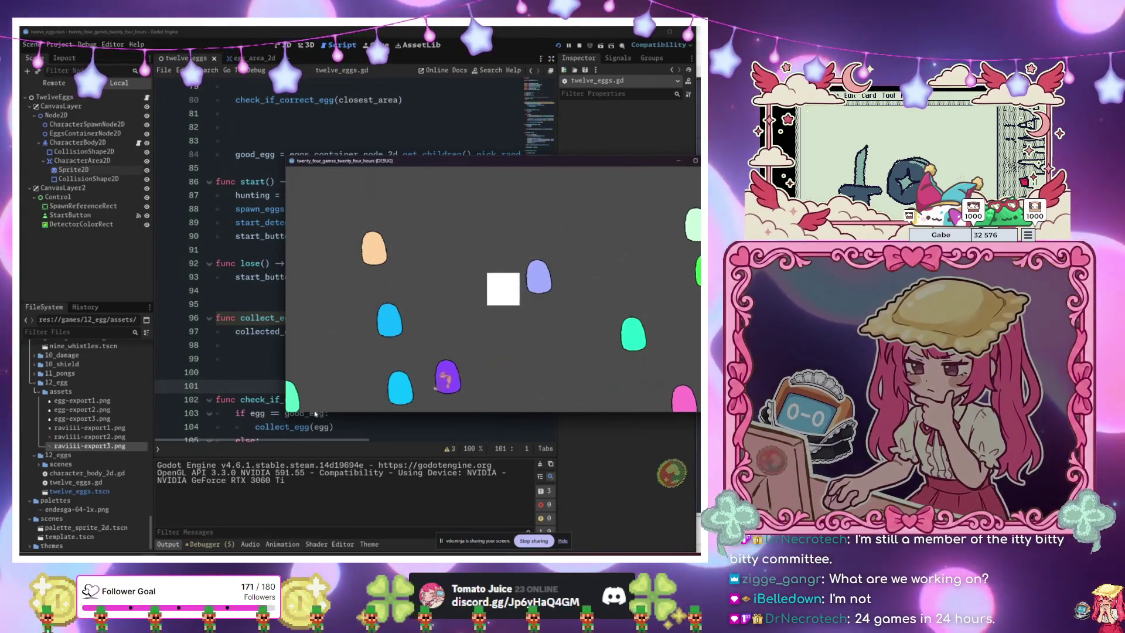
Collect the orange, green and cyan eggs, then stop the game with F8
{"action": "key", "text": "Up"}
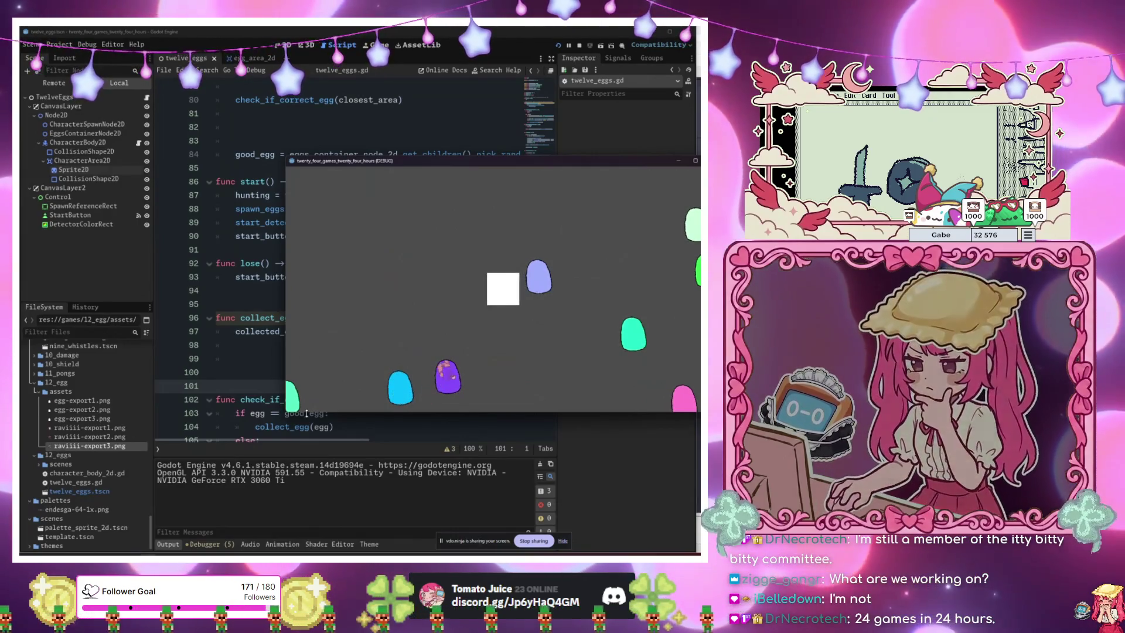
{"action": "key", "text": "Left"}
{"action": "key", "text": "Down"}
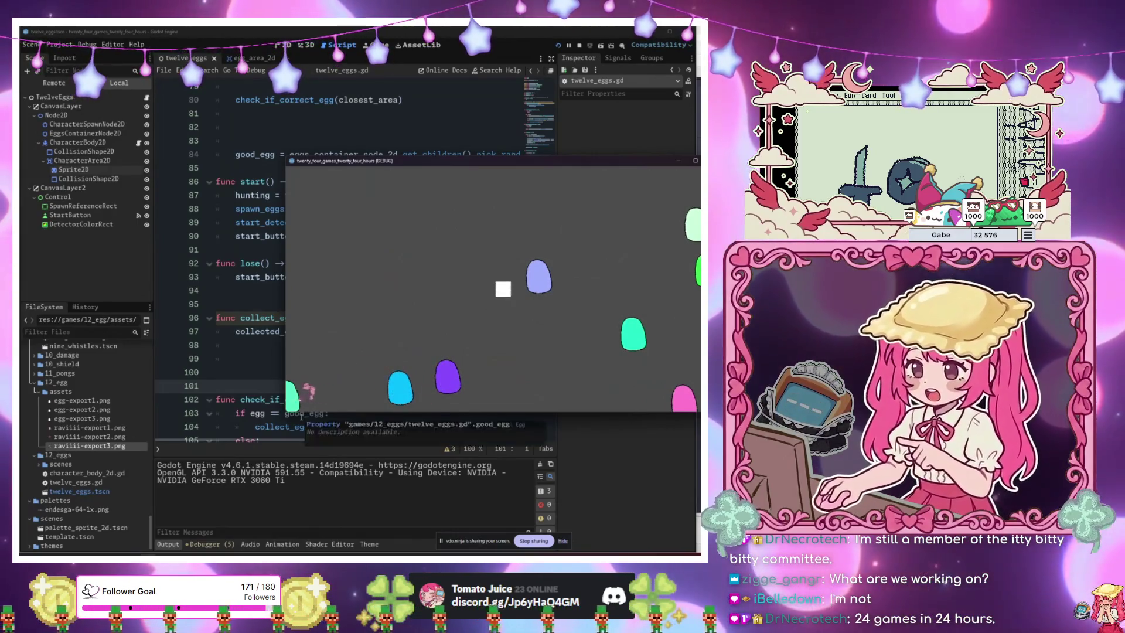
{"action": "key", "text": "Right"}
{"action": "key", "text": "Right"}
{"action": "key", "text": "Up"}
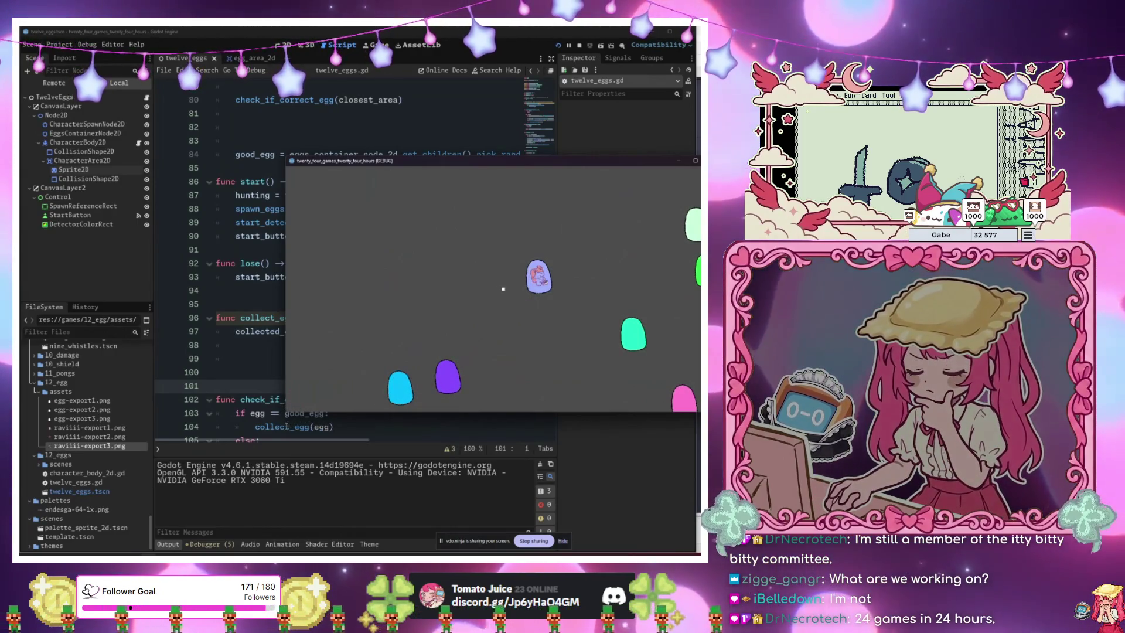
{"action": "key", "text": "Right"}
{"action": "key", "text": "Down"}
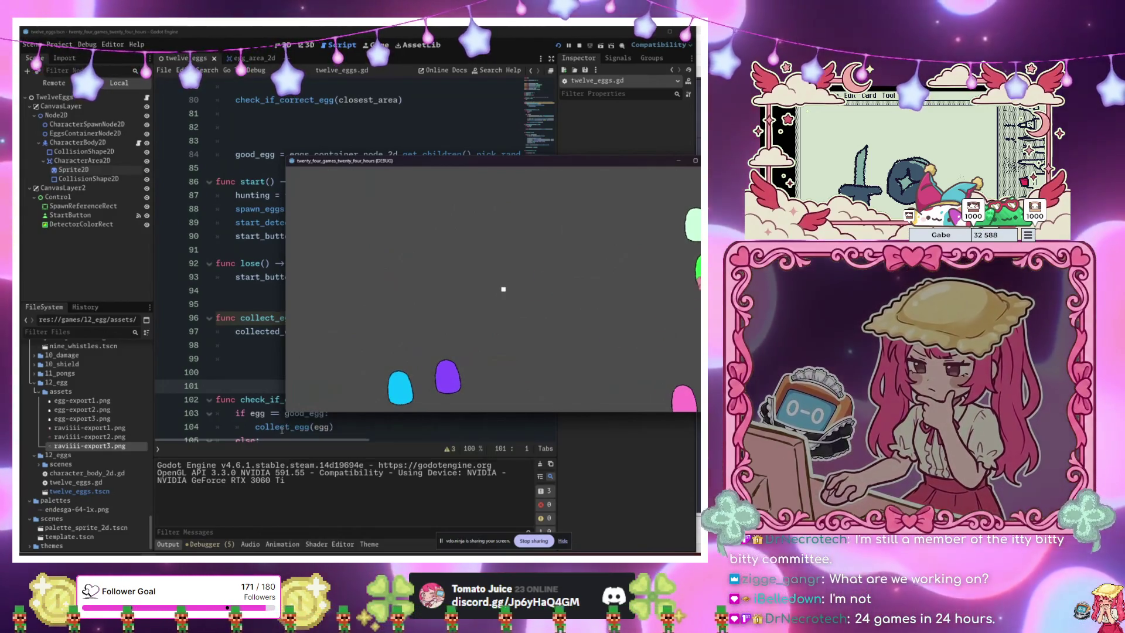
{"action": "key", "text": "Down"}
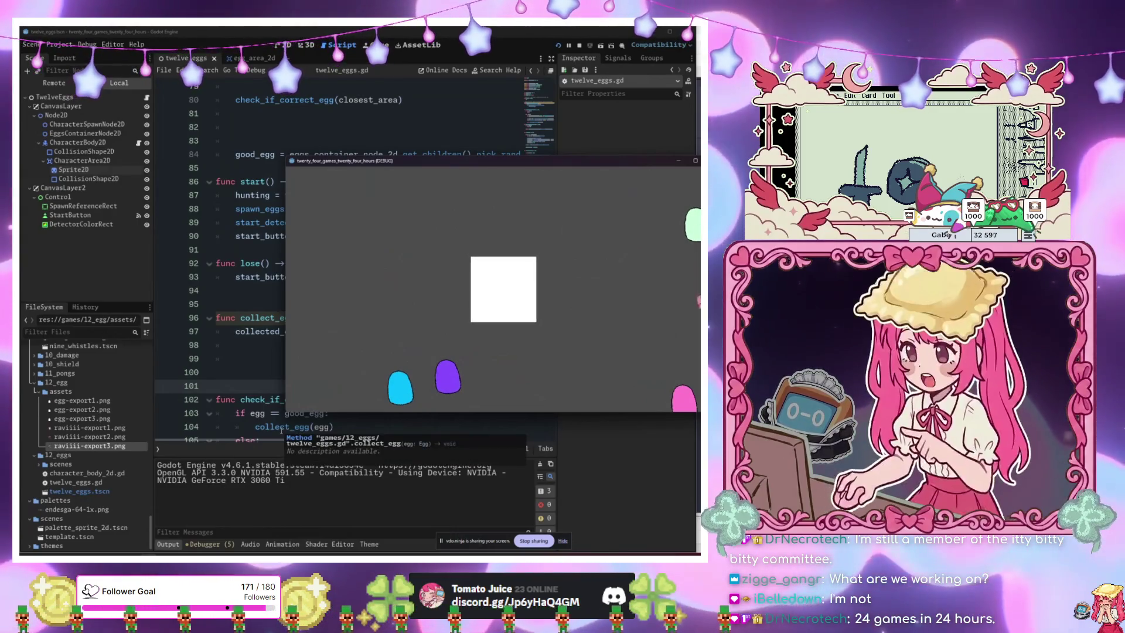
{"action": "key", "text": "Left"}
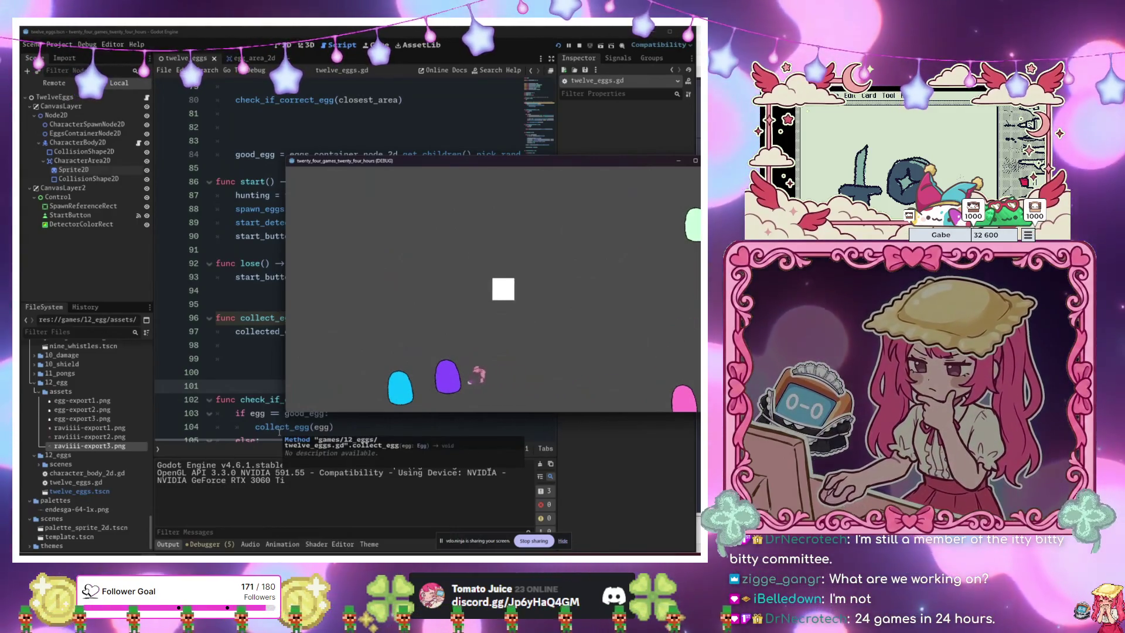
{"action": "key", "text": "Left"}
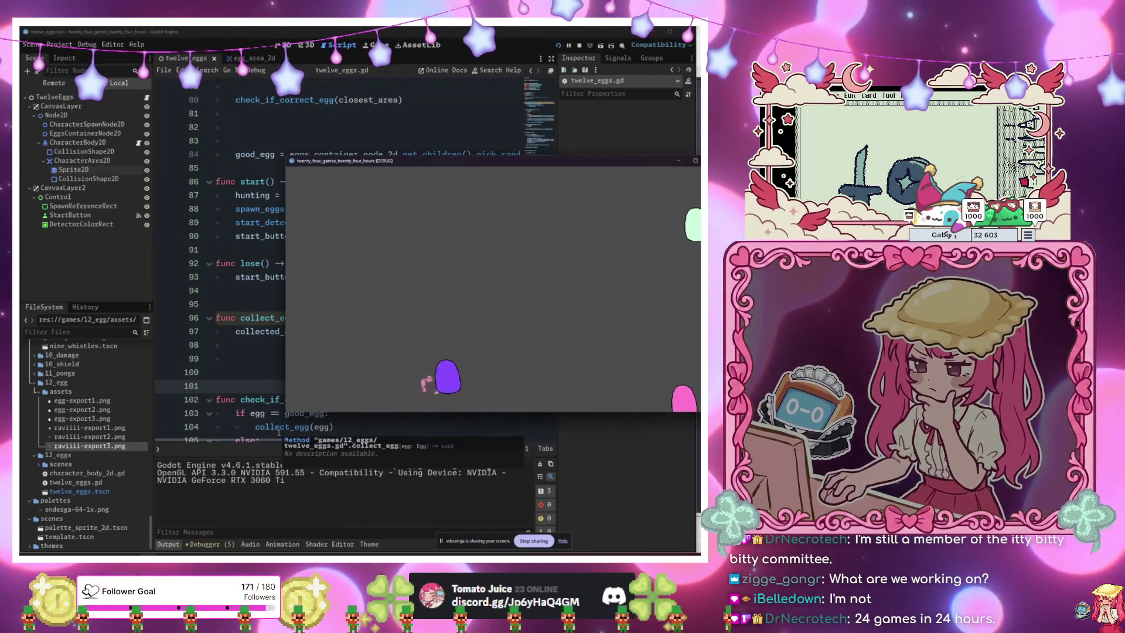
{"action": "key", "text": "Right"}
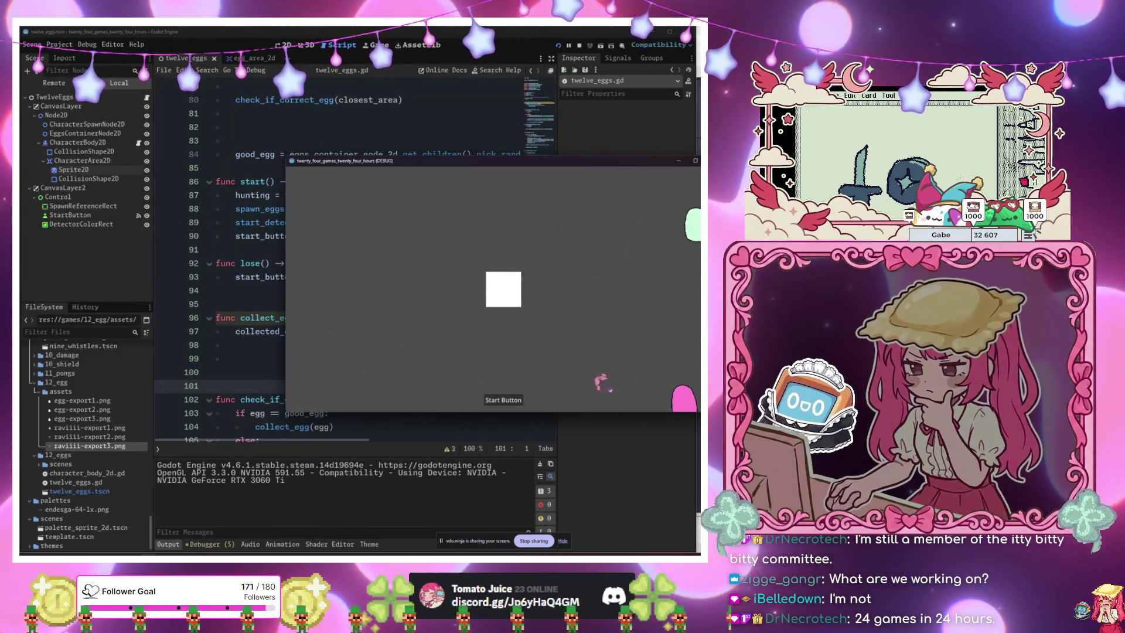
{"action": "key", "text": "F8"}
{"action": "left_click", "coordinate": [380, 355]}
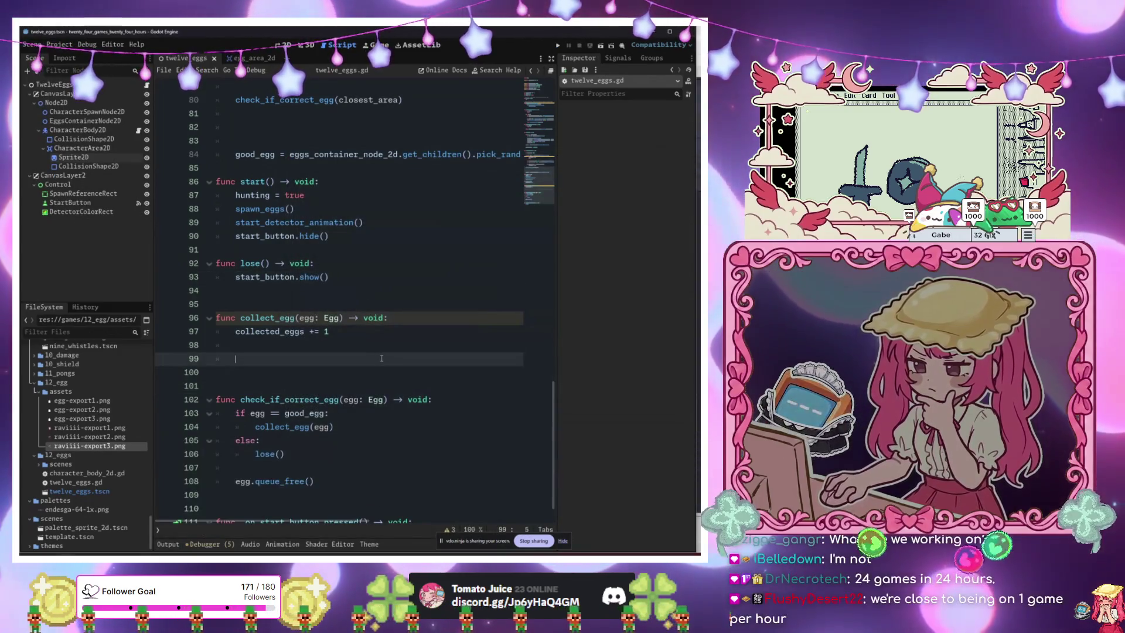
Switch from the script to the 2D view and zoom and pan until the StartButton frame is fully visible
{"action": "left_click", "coordinate": [321, 388]}
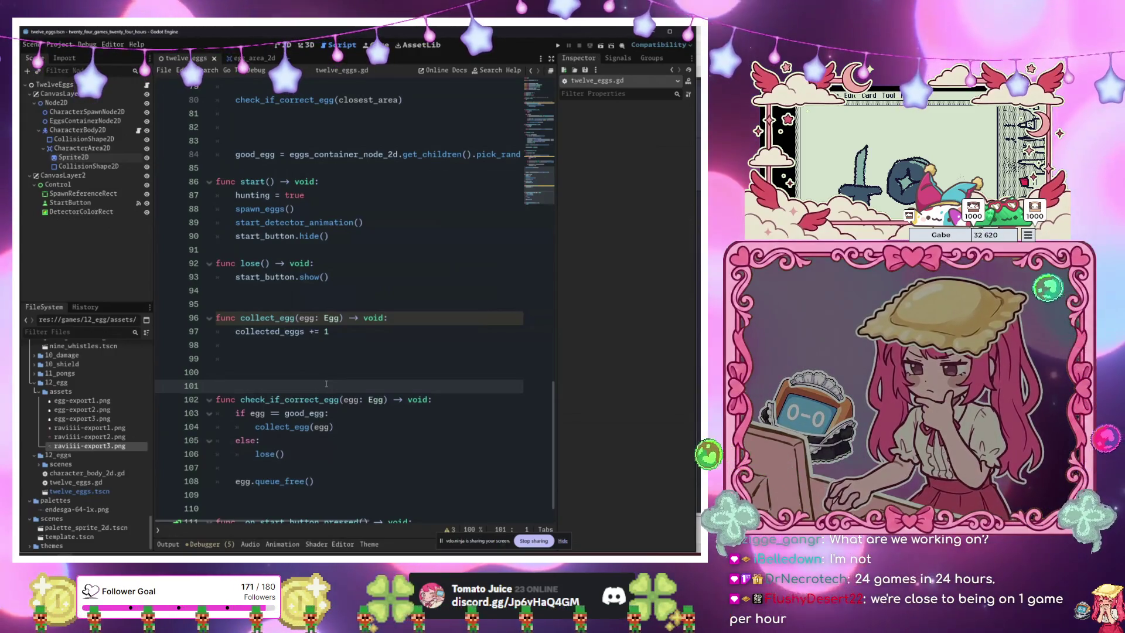
{"action": "left_click", "coordinate": [313, 374]}
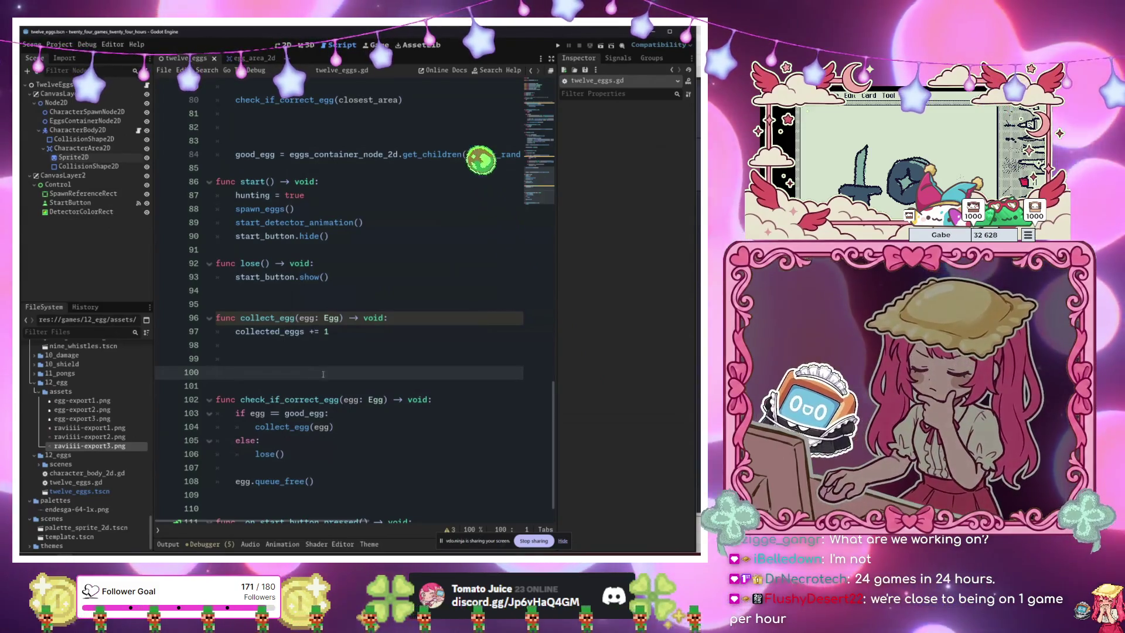
{"action": "scroll", "coordinate": [323, 374], "scroll_direction": "up", "scroll_amount": 9}
{"action": "left_click", "coordinate": [285, 44]}
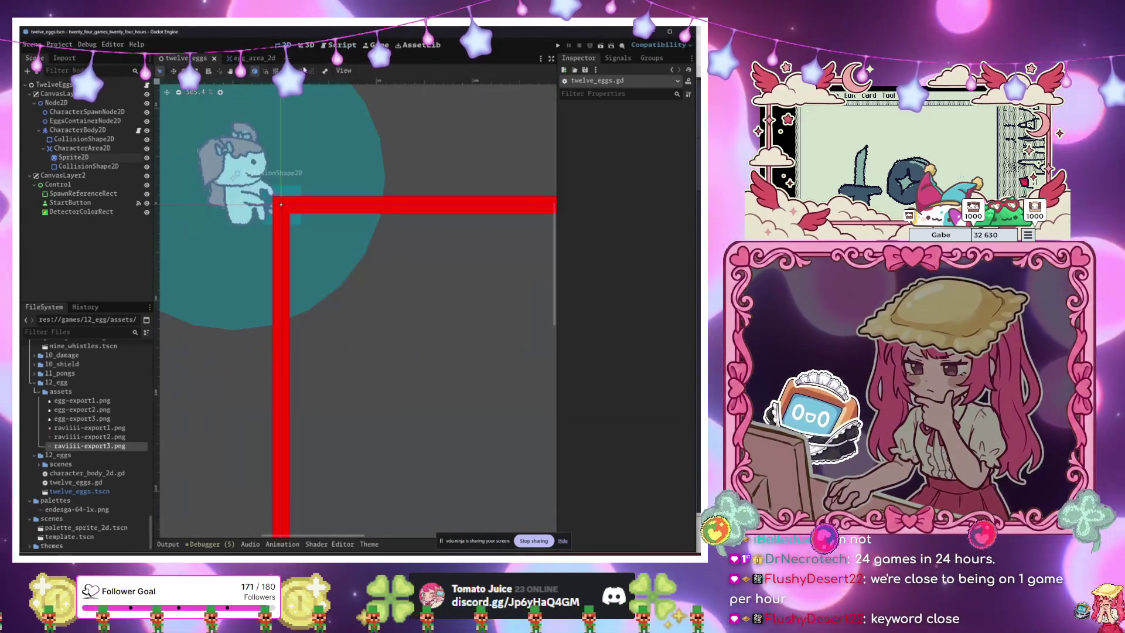
{"action": "scroll", "coordinate": [371, 272], "scroll_direction": "down", "scroll_amount": 9}
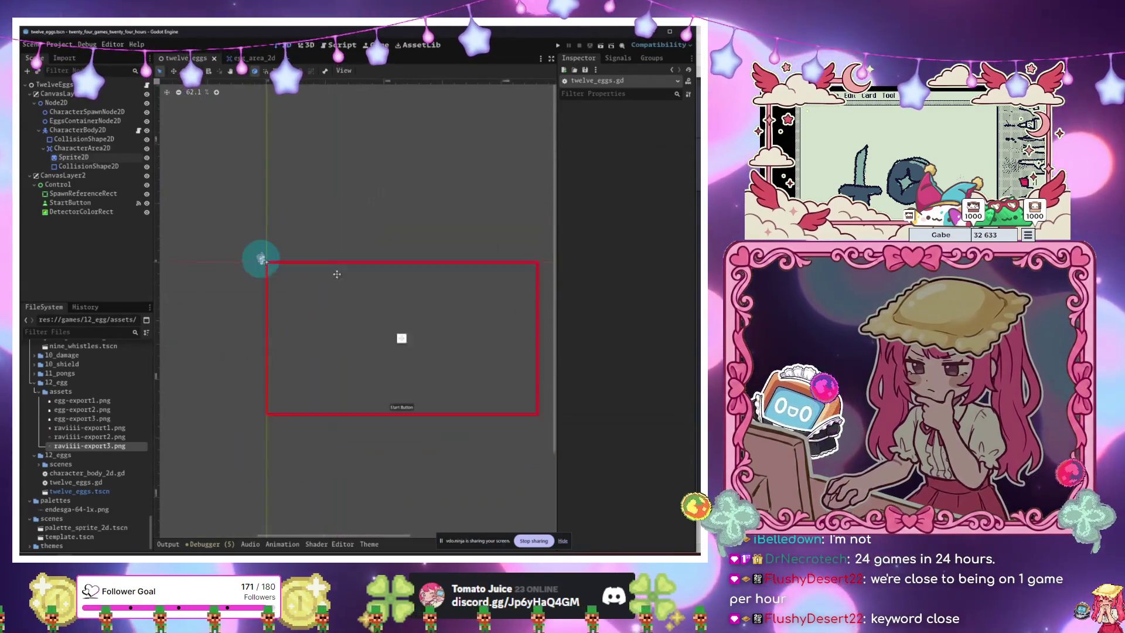
{"action": "left_click_drag", "start_coordinate": [358, 333], "coordinate": [278, 293]}
{"action": "scroll", "coordinate": [277, 293], "scroll_direction": "up", "scroll_amount": 3}
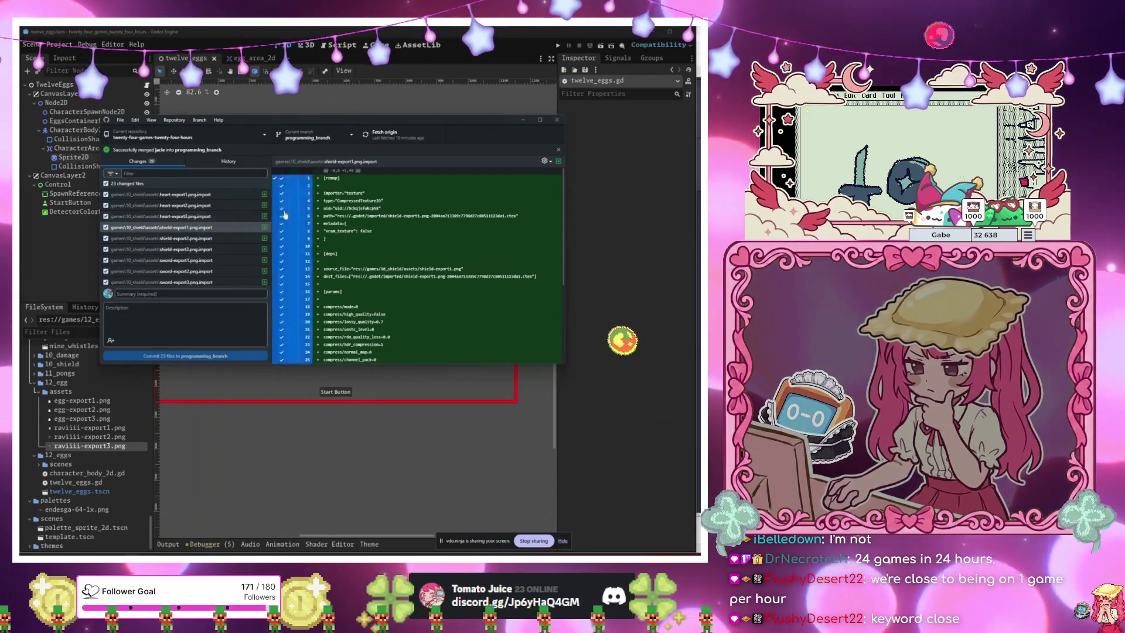
Fetch origin, dismiss the branch merge dialog, push programming_branch, and switch back to Godot
{"action": "left_click", "coordinate": [384, 134]}
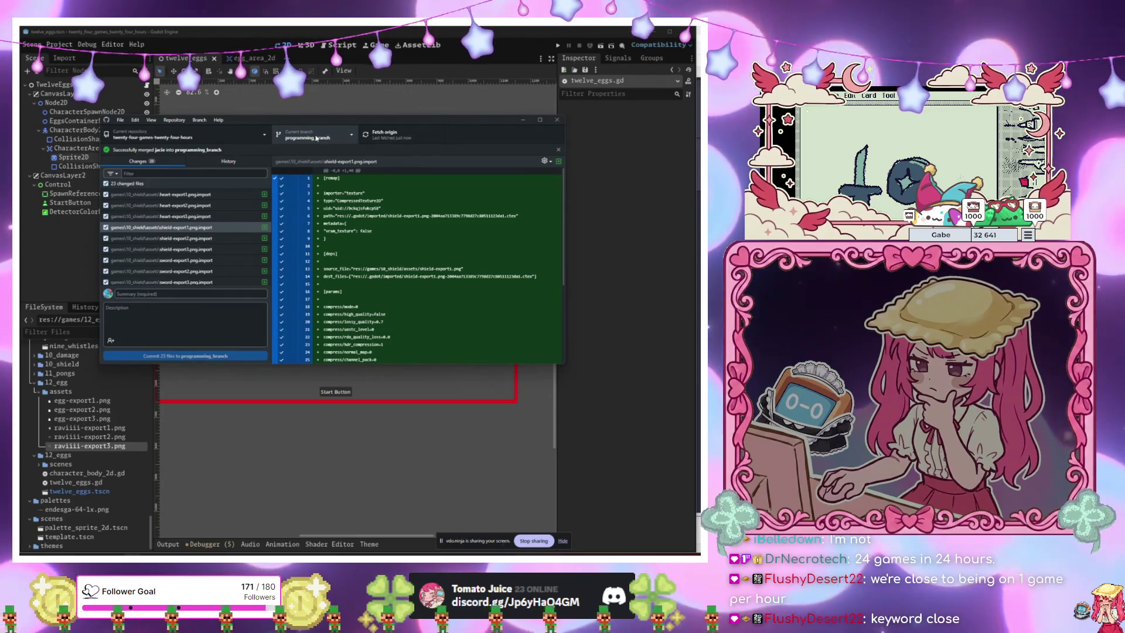
{"action": "left_click", "coordinate": [317, 139]}
{"action": "left_click", "coordinate": [340, 357]}
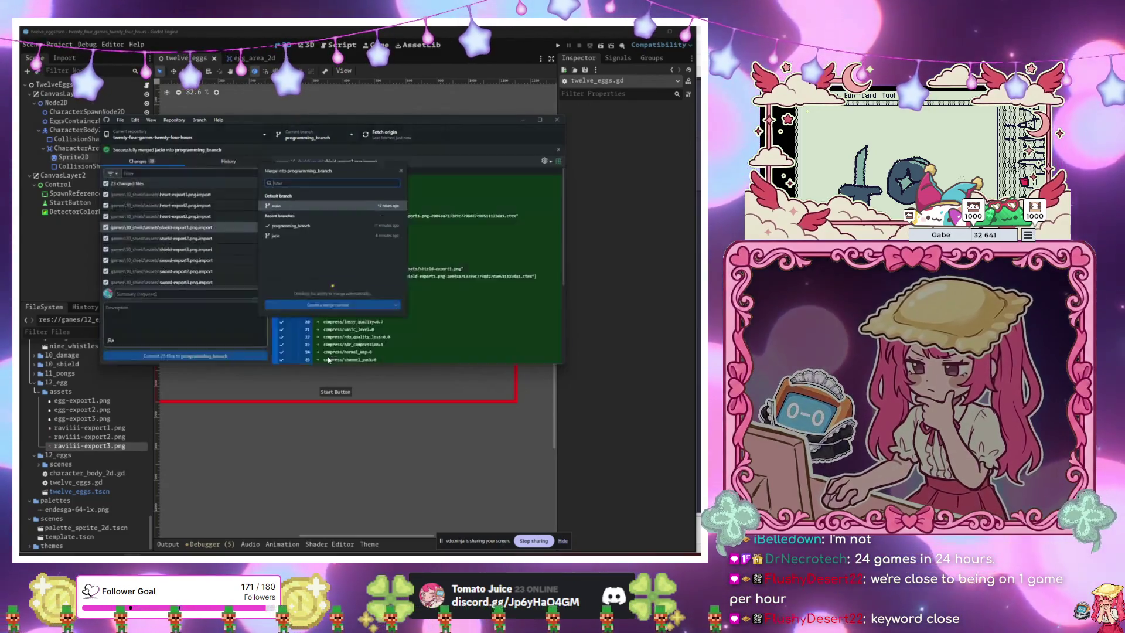
{"action": "key", "text": "Escape"}
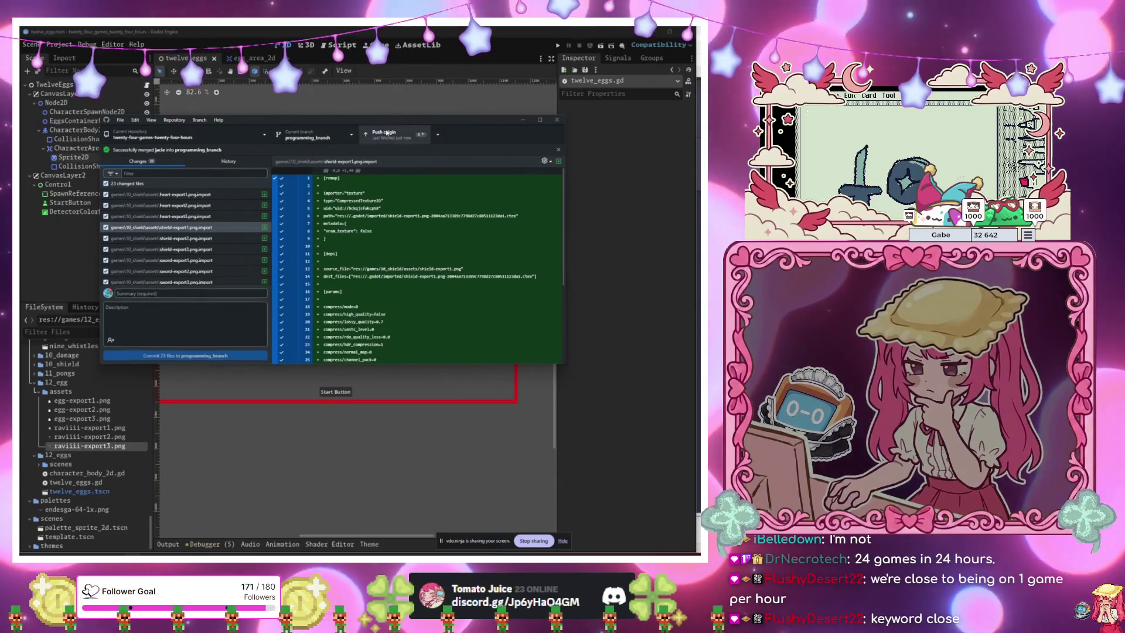
{"action": "left_click", "coordinate": [386, 133]}
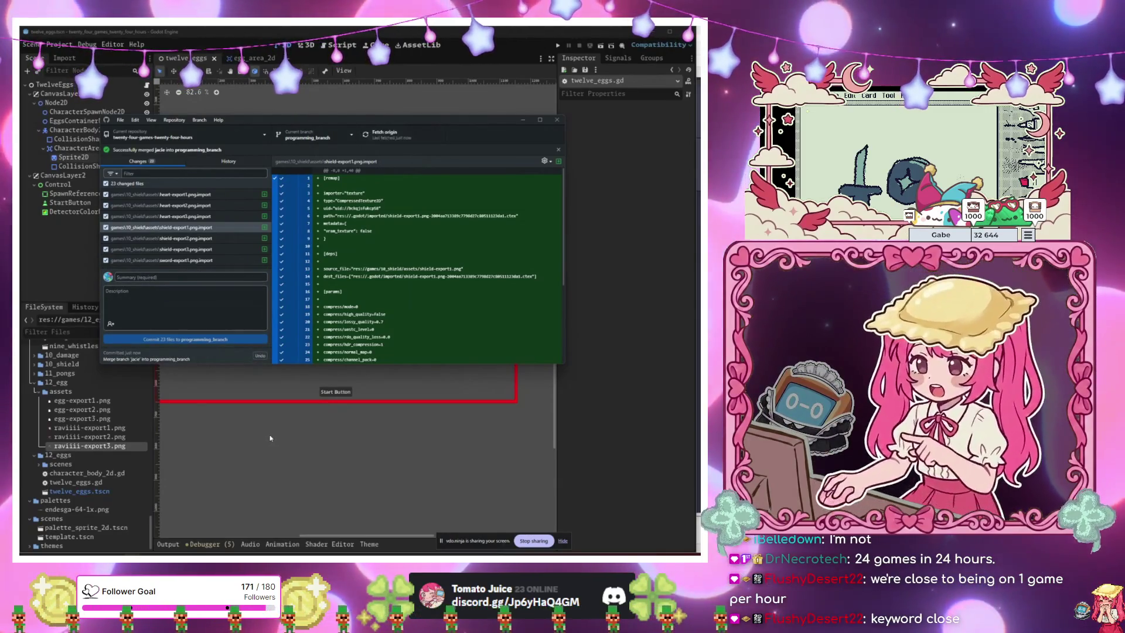
{"action": "left_click", "coordinate": [270, 438]}
{"action": "scroll", "coordinate": [281, 316], "scroll_direction": "up", "scroll_amount": 3}
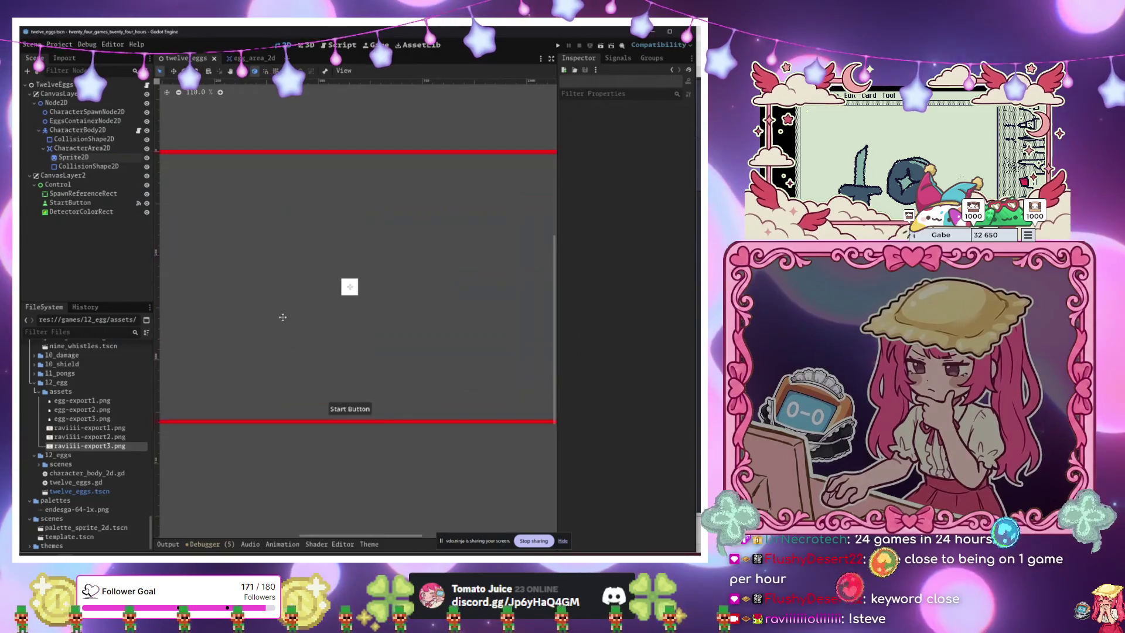
{"action": "scroll", "coordinate": [327, 266], "scroll_direction": "up", "scroll_amount": 5}
{"action": "scroll", "coordinate": [358, 246], "scroll_direction": "up", "scroll_amount": 9}
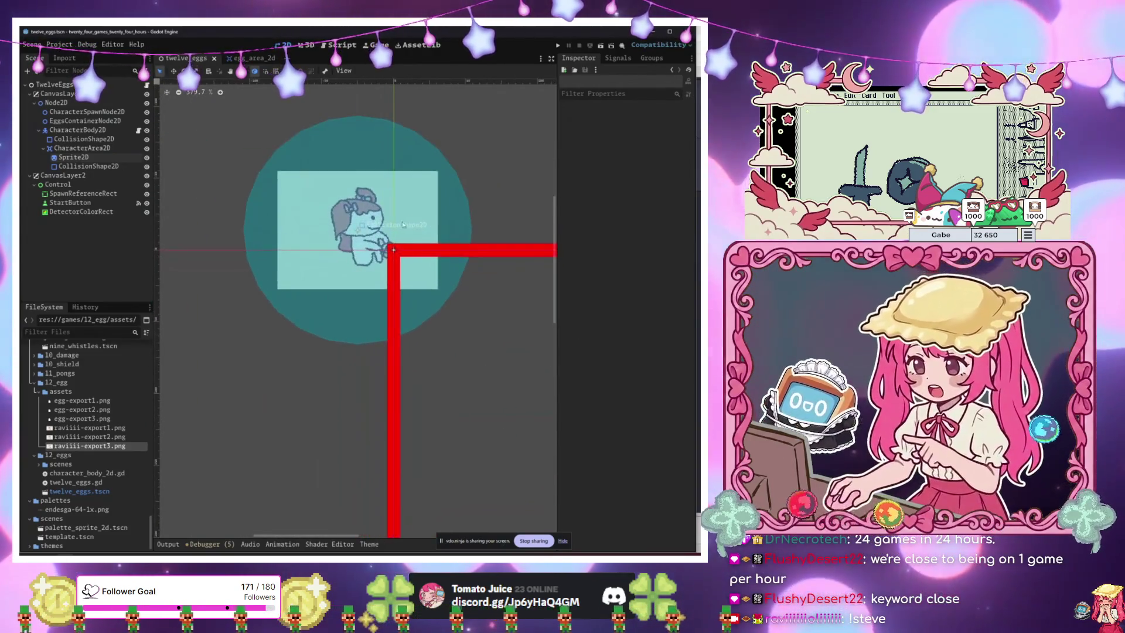
{"action": "left_click_drag", "start_coordinate": [410, 216], "coordinate": [472, 206]}
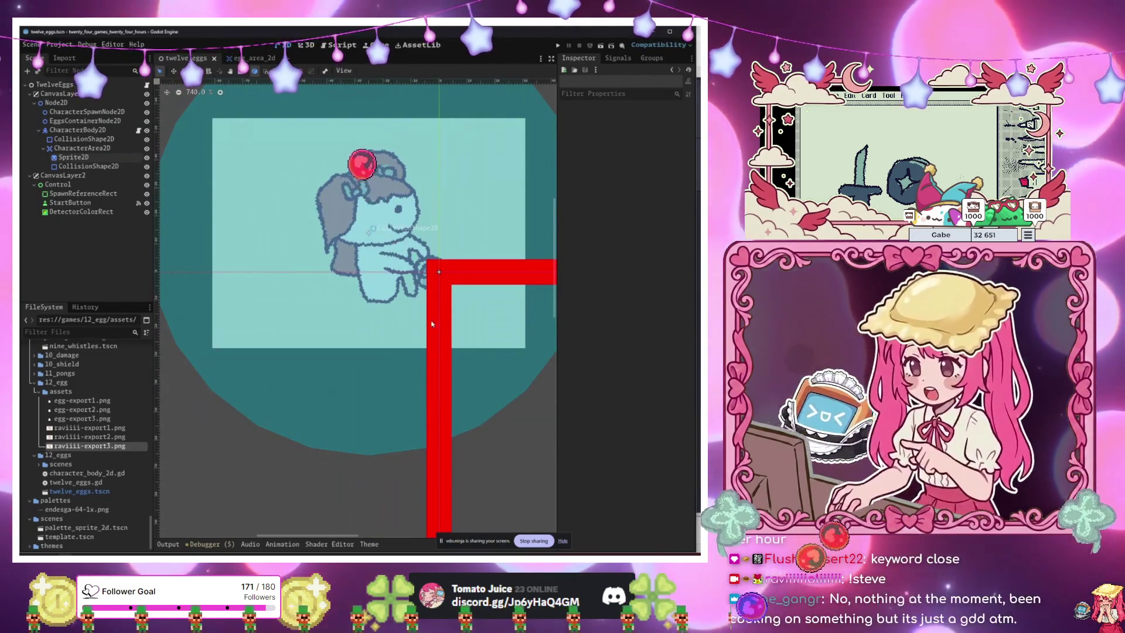
{"action": "scroll", "coordinate": [494, 161], "scroll_direction": "down", "scroll_amount": 7}
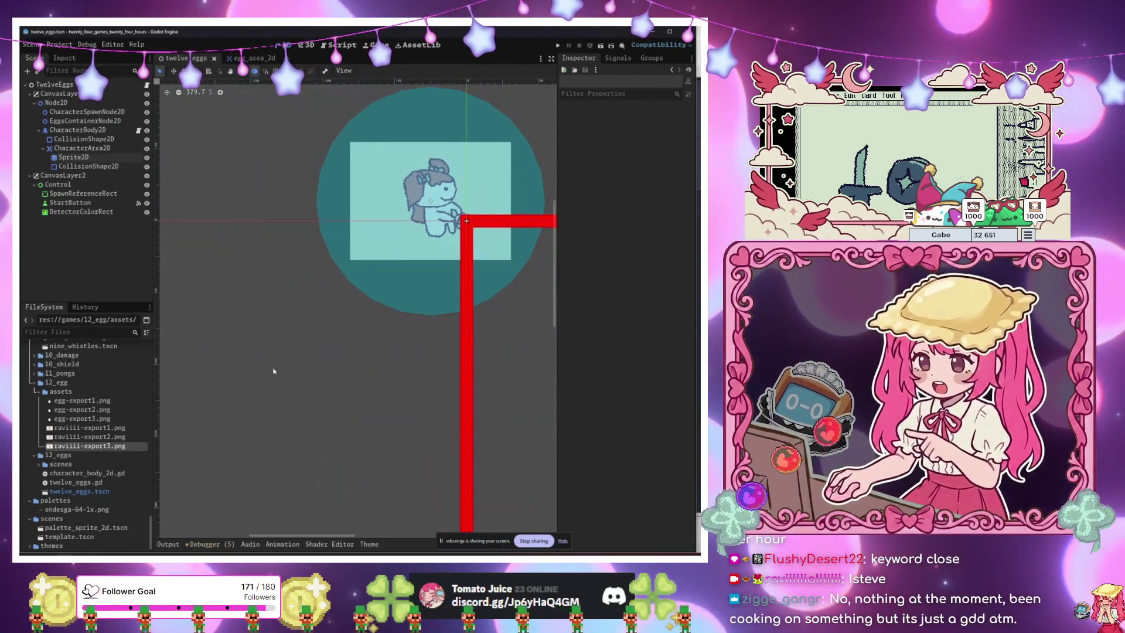
{"action": "left_click", "coordinate": [88, 446]}
{"action": "mouse_move", "coordinate": [460, 298]}
{"action": "left_mouse_down"}
{"action": "mouse_move", "coordinate": [331, 379]}
{"action": "mouse_move", "coordinate": [245, 309]}
{"action": "mouse_move", "coordinate": [356, 271]}
{"action": "mouse_move", "coordinate": [327, 308]}
{"action": "left_mouse_up"}
{"action": "scroll", "coordinate": [331, 378], "scroll_direction": "down", "scroll_amount": 17}
{"action": "left_click", "coordinate": [146, 84]}
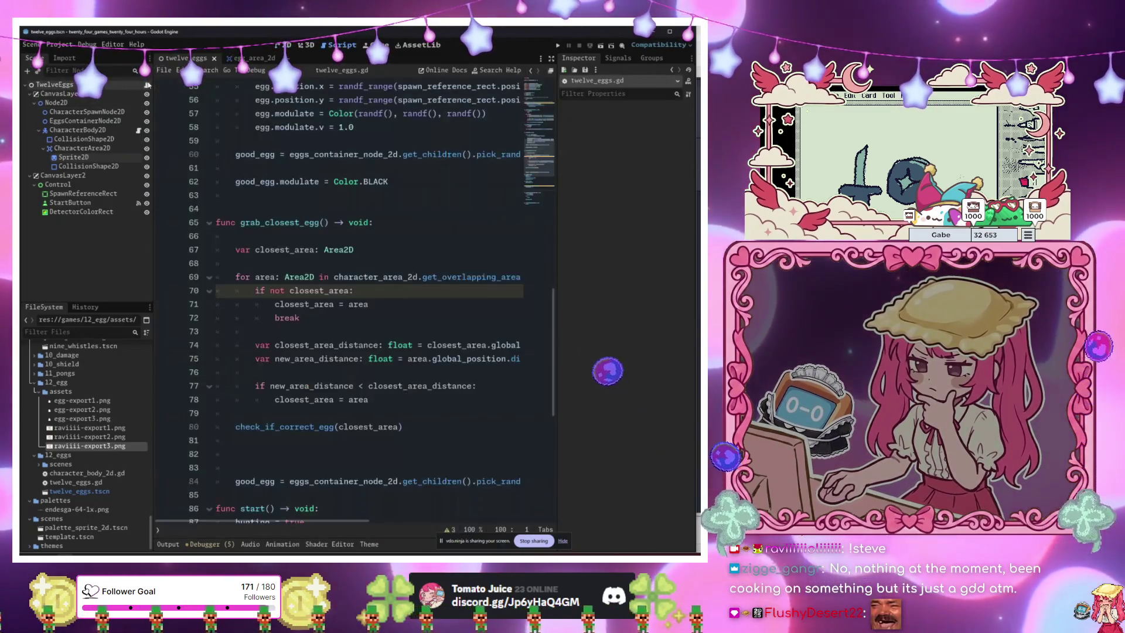
{"action": "scroll", "coordinate": [387, 329], "scroll_direction": "down", "scroll_amount": 4}
{"action": "scroll", "coordinate": [386, 330], "scroll_direction": "down", "scroll_amount": 3}
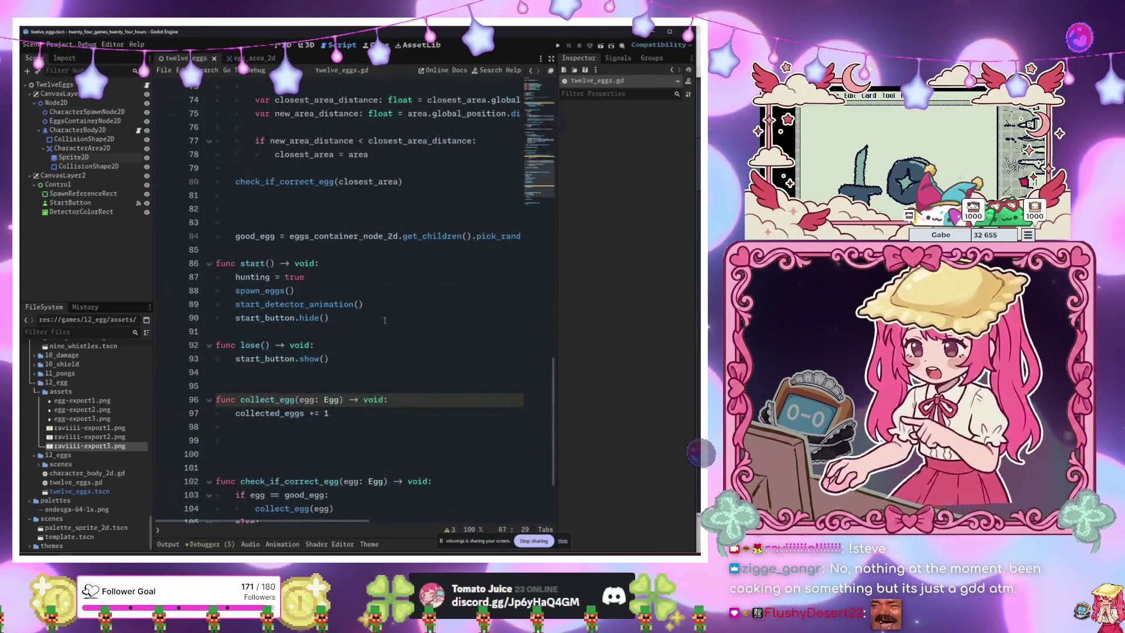
{"action": "left_click", "coordinate": [375, 318]}
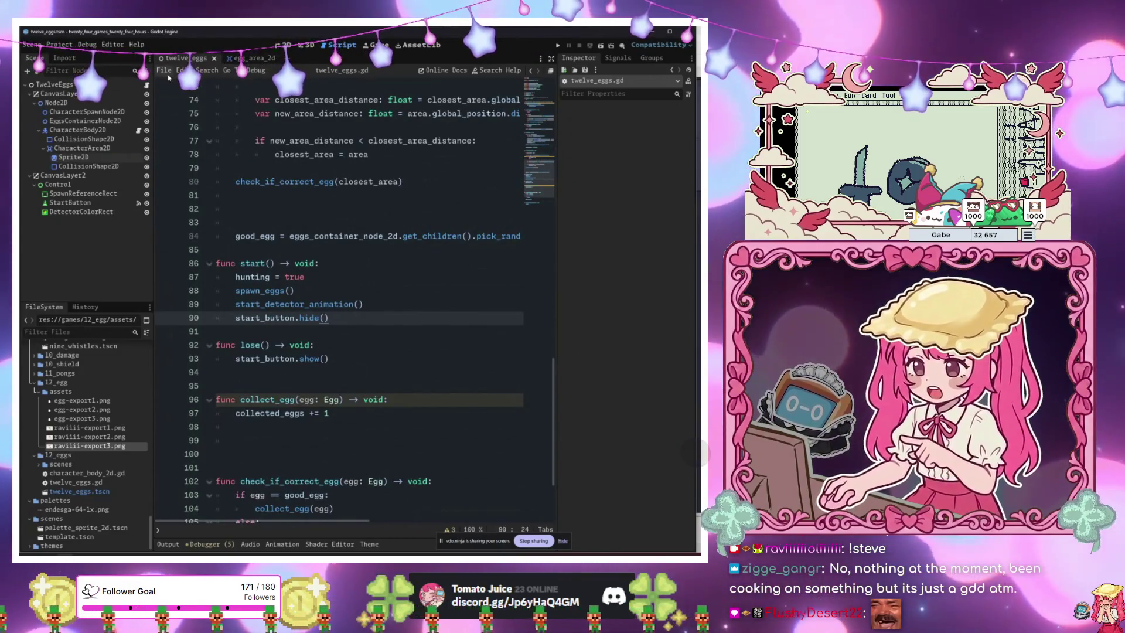
{"action": "left_click", "coordinate": [115, 87]}
{"action": "left_click", "coordinate": [283, 45]}
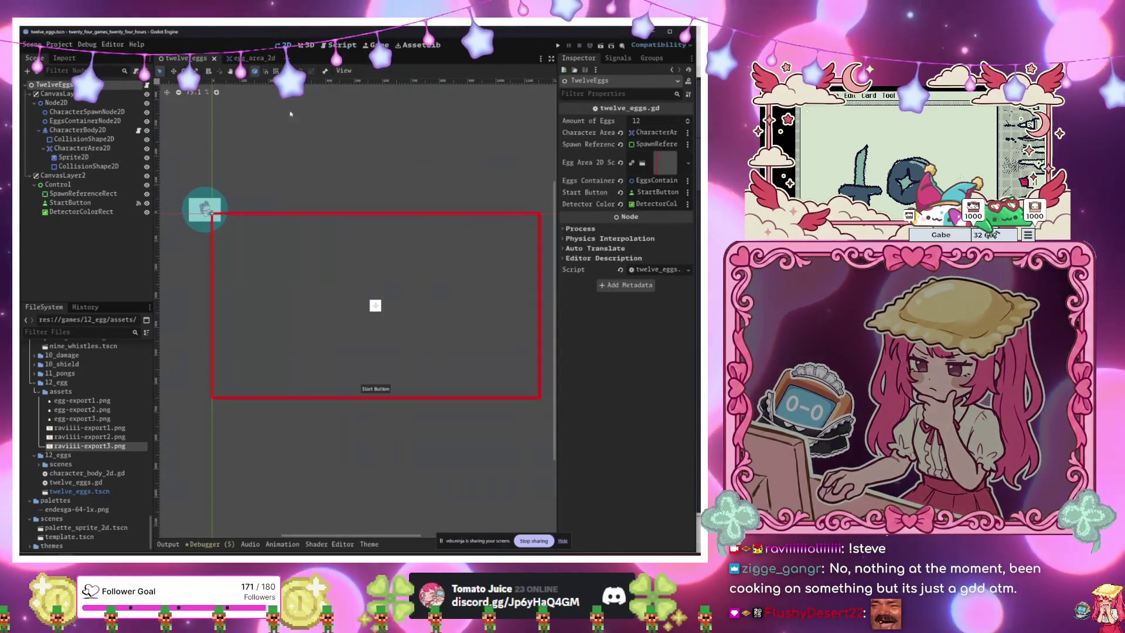
Add a new ColorRect node as a child of the TwelveEggs root
{"action": "left_click", "coordinate": [63, 175]}
{"action": "left_click", "coordinate": [86, 129]}
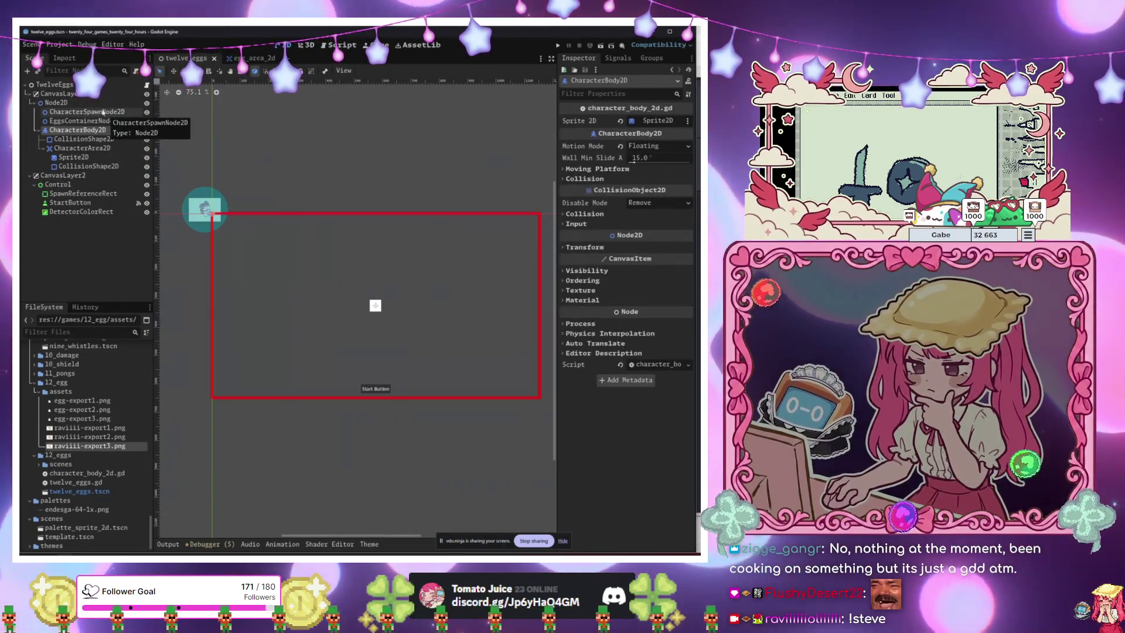
{"action": "left_click", "coordinate": [54, 85]}
{"action": "key", "text": "ctrl+a"}
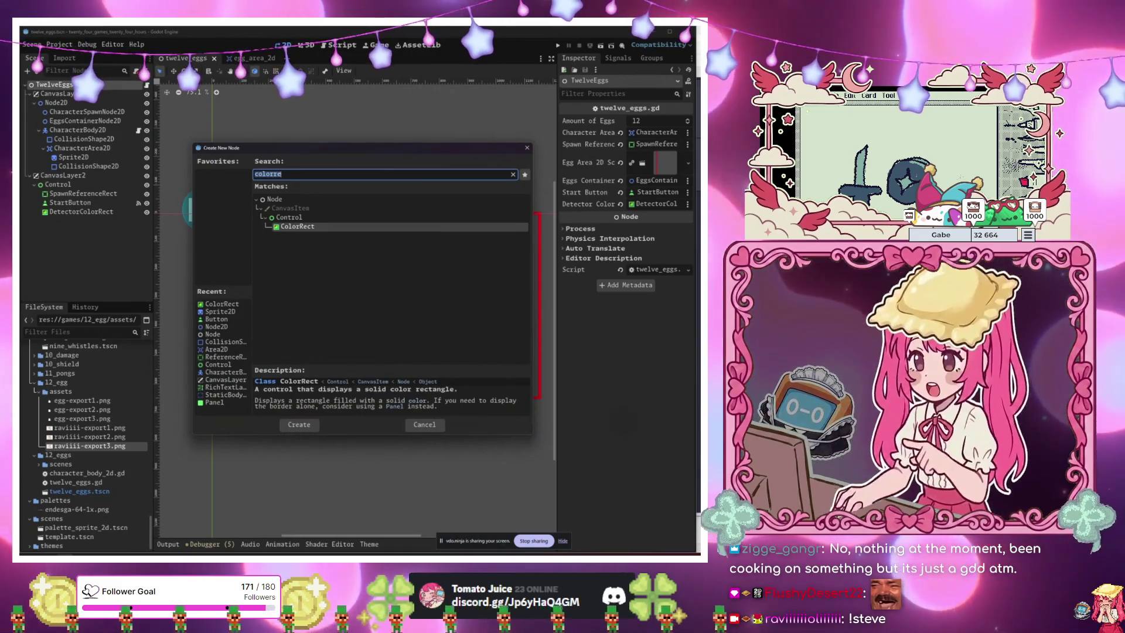
{"action": "key", "text": "Return"}
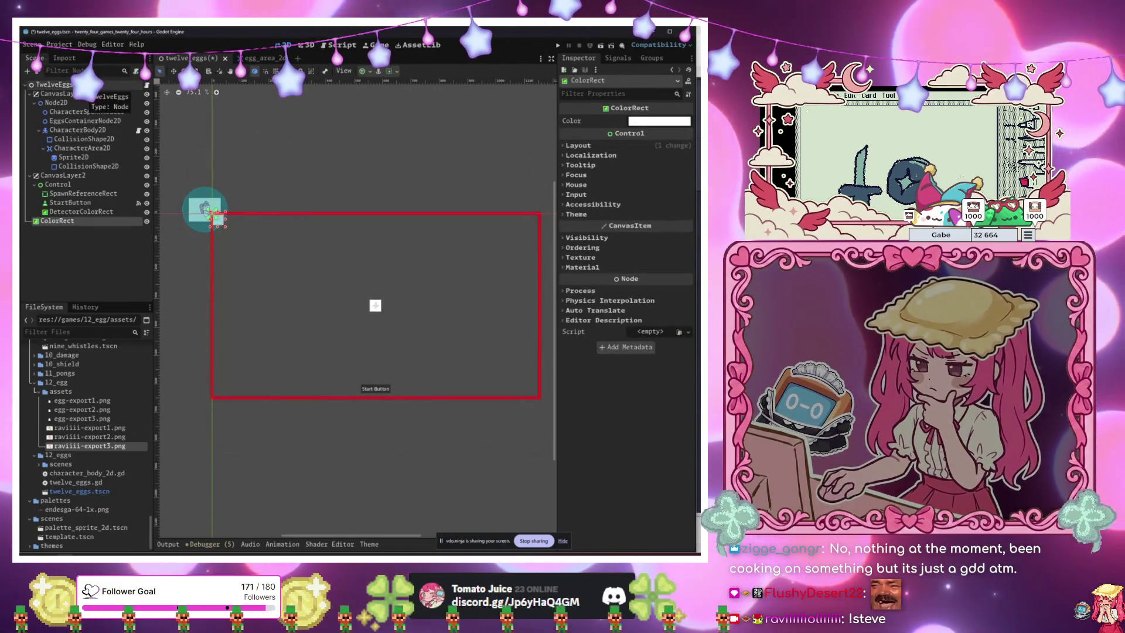
Apply the Full Rect anchor preset to ColorRect and drag it to be TwelveEggs' first child
{"action": "left_click", "coordinate": [369, 73]}
{"action": "left_click", "coordinate": [406, 132]}
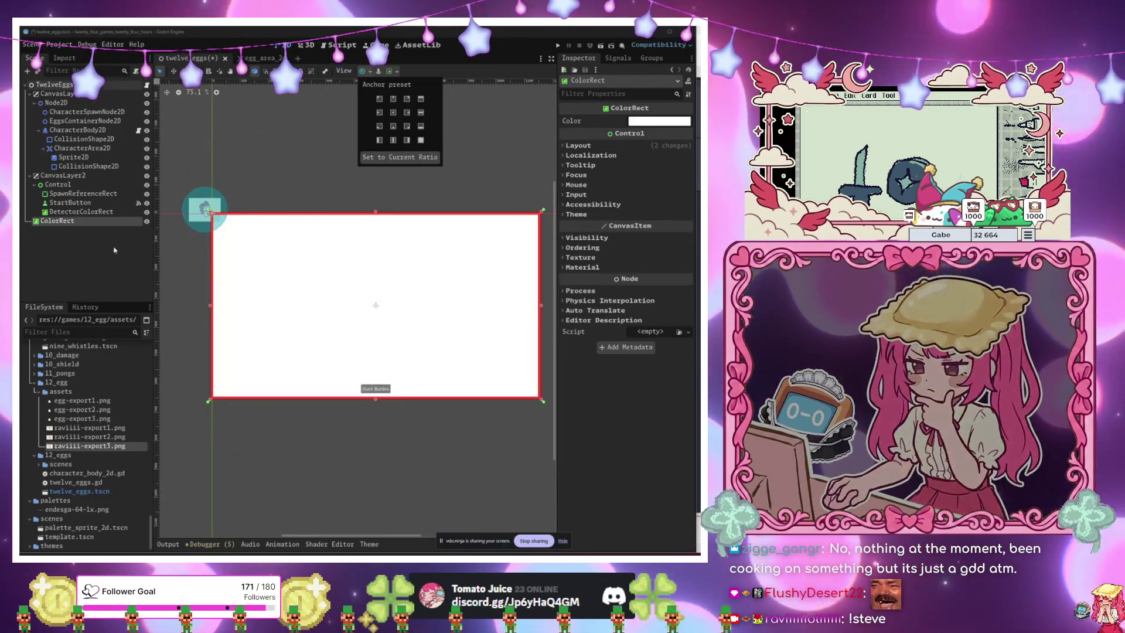
{"action": "left_click", "coordinate": [79, 228]}
{"action": "left_click_drag", "start_coordinate": [57, 221], "coordinate": [70, 98]}
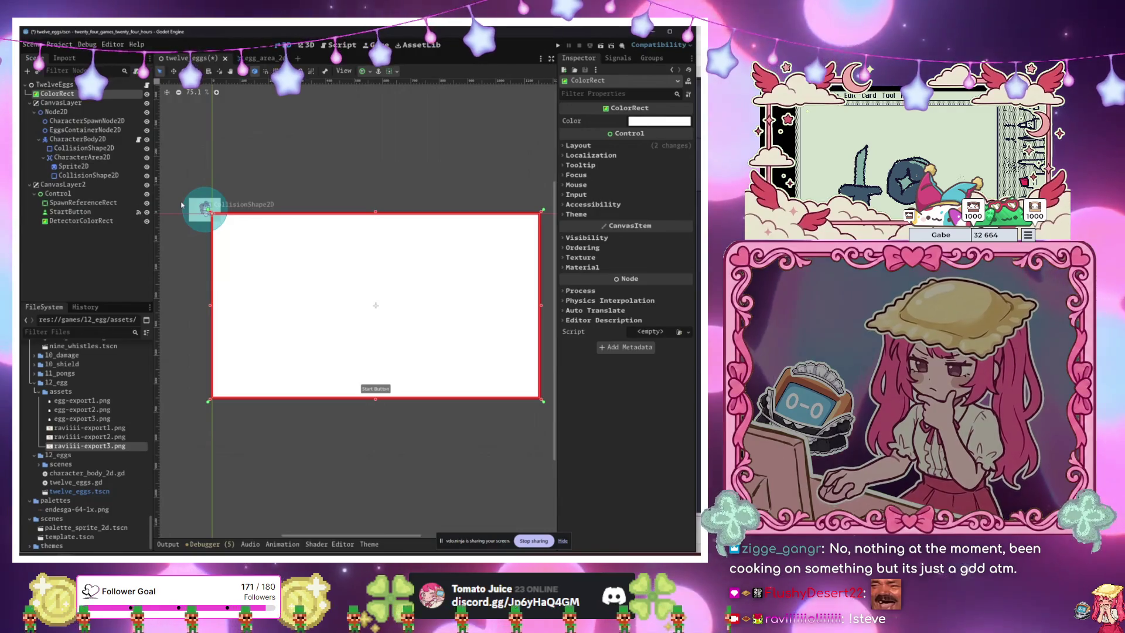
{"action": "scroll", "coordinate": [248, 247], "scroll_direction": "down", "scroll_amount": 3}
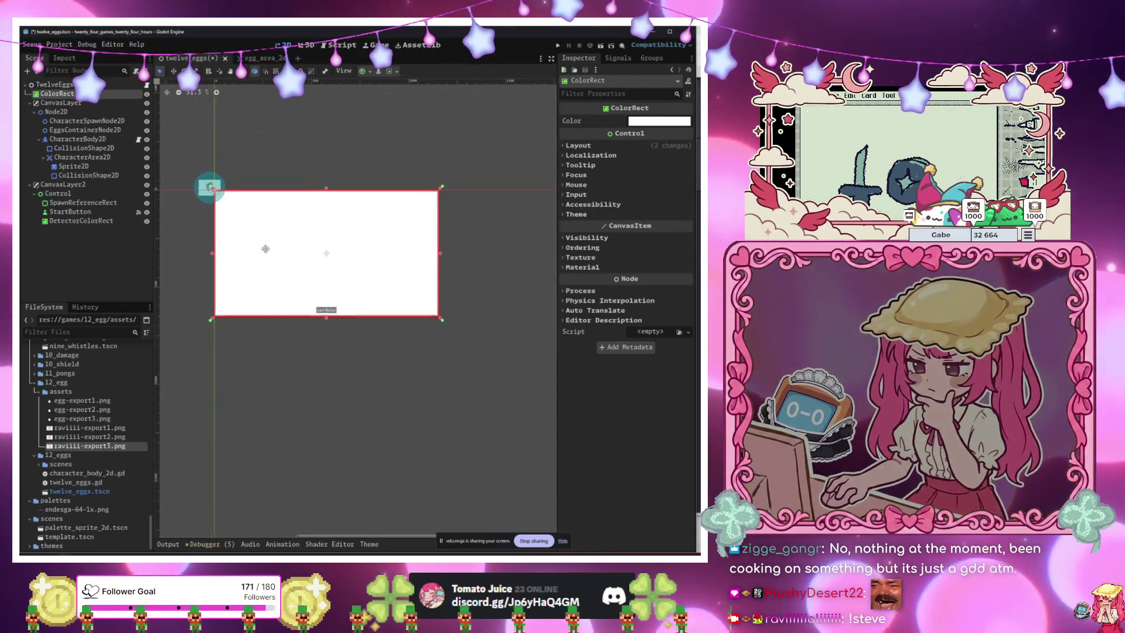
{"action": "scroll", "coordinate": [279, 256], "scroll_direction": "up", "scroll_amount": 3}
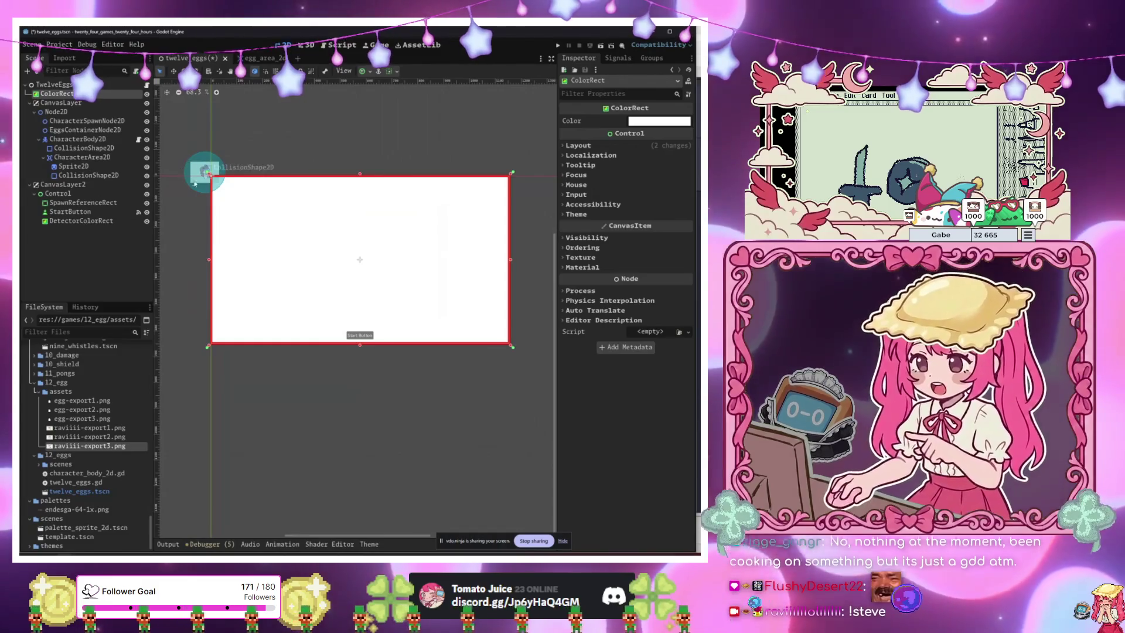
Instance palette_sprite_2d.tscn under TwelveEggs by searching 'pal', then inspect the PaletteSprite2D node
{"action": "left_click", "coordinate": [51, 85]}
{"action": "left_click", "coordinate": [38, 71]}
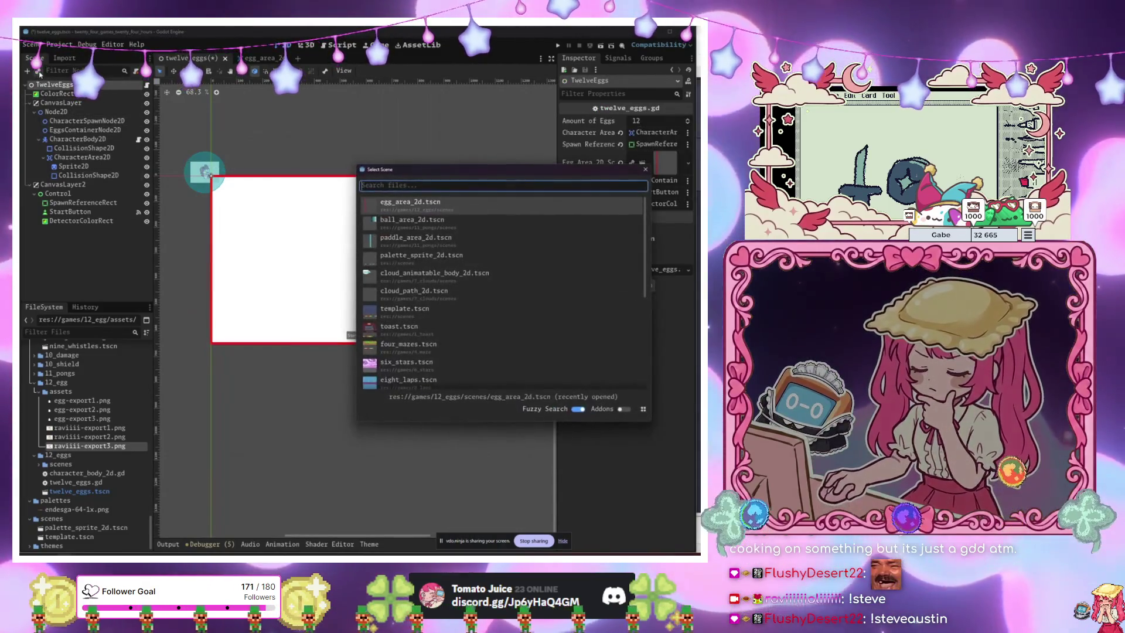
{"action": "type", "text": "pal"}
{"action": "key", "text": "Down"}
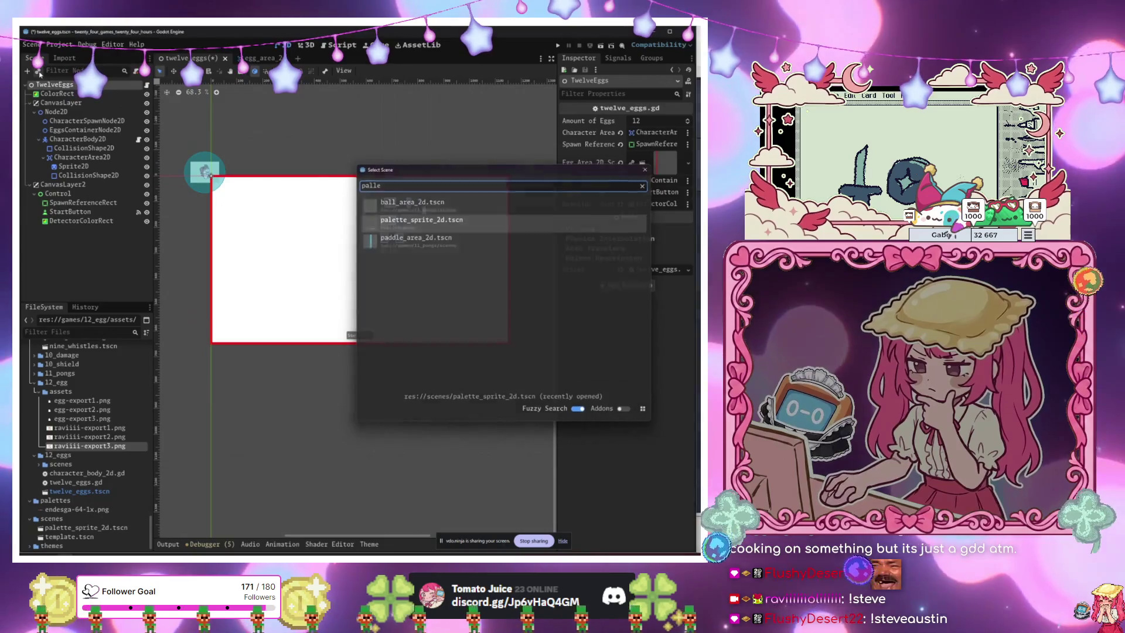
{"action": "key", "text": "Return"}
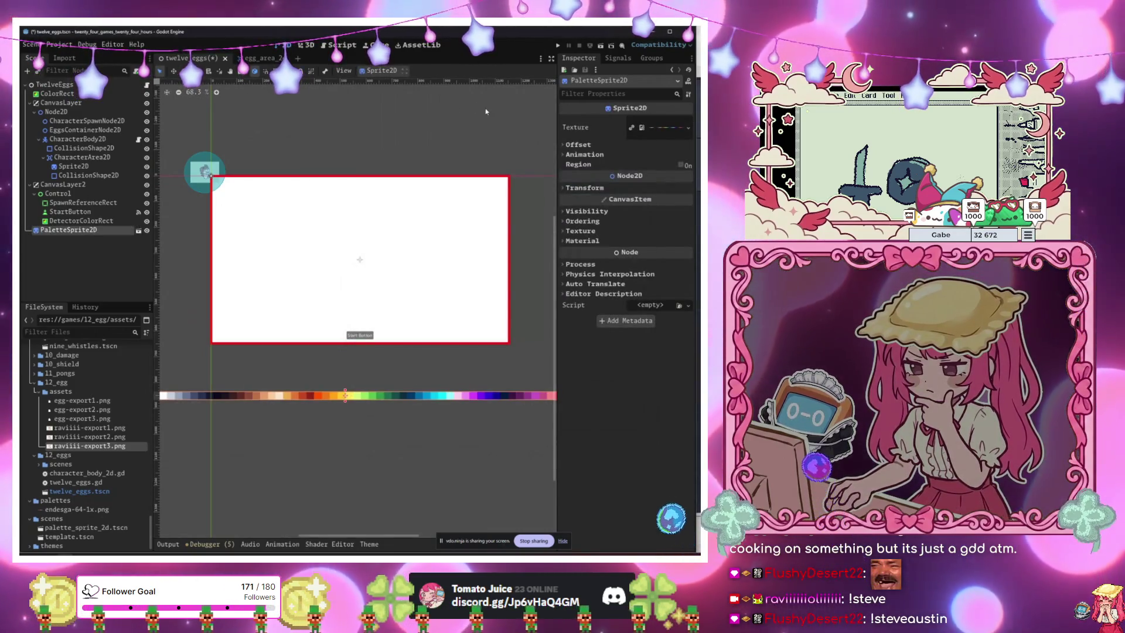
{"action": "scroll", "coordinate": [389, 258], "scroll_direction": "left", "scroll_amount": 2}
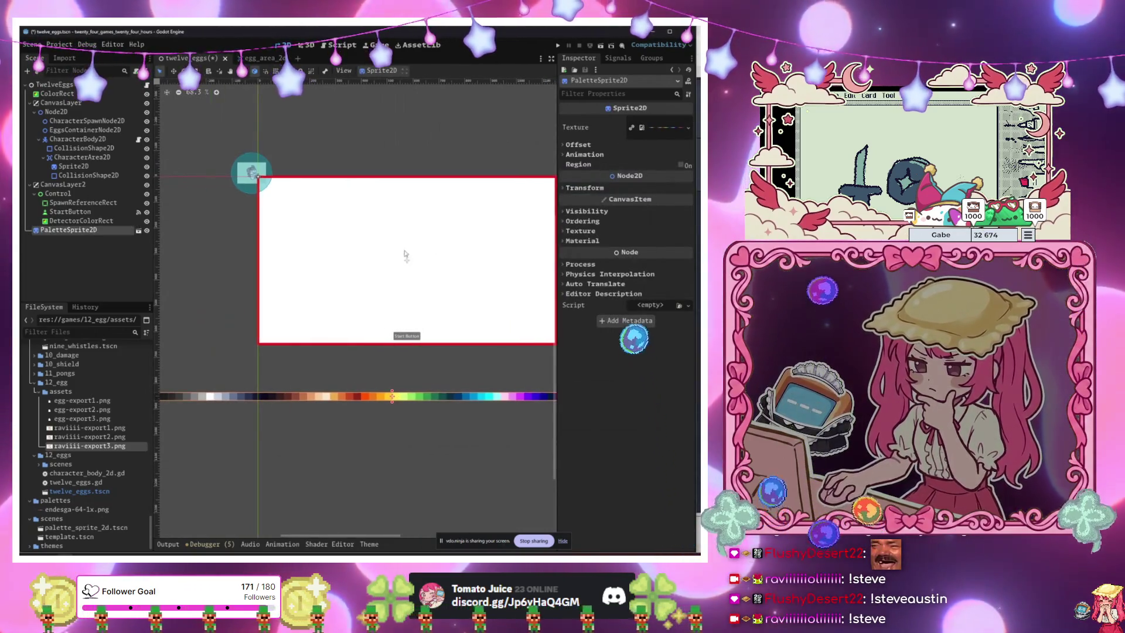
{"action": "left_click", "coordinate": [82, 202]}
{"action": "left_click", "coordinate": [69, 229]}
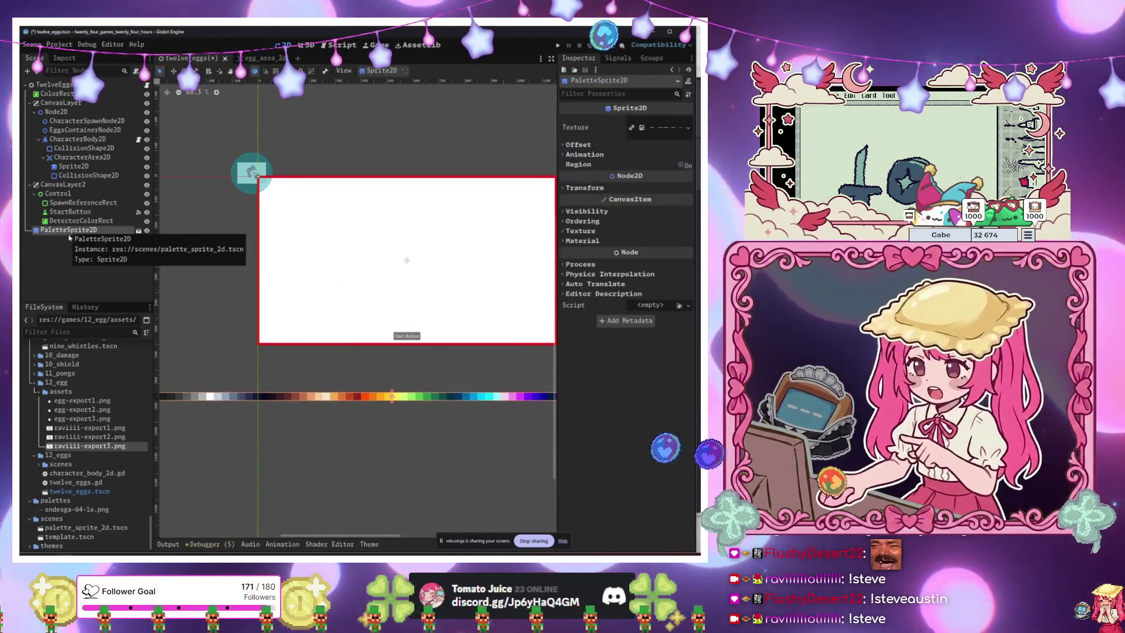
{"action": "left_click", "coordinate": [380, 193]}
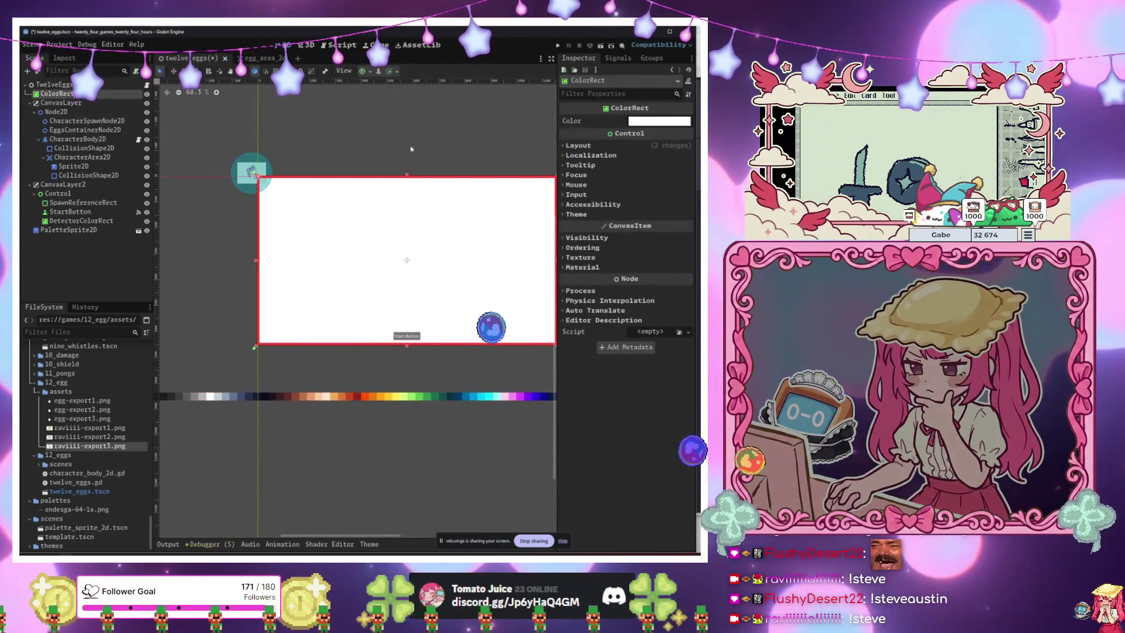
Eyedrop the dark grey 272727 from the palette strip into the background ColorRect's Color
{"action": "left_click", "coordinate": [639, 121]}
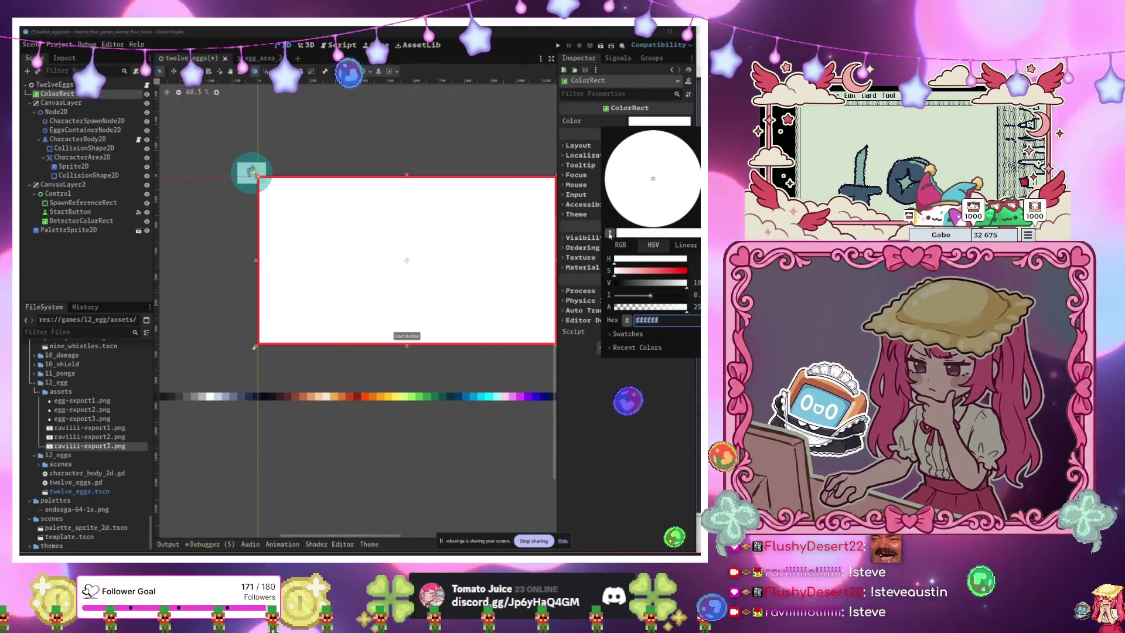
{"action": "left_click", "coordinate": [610, 234]}
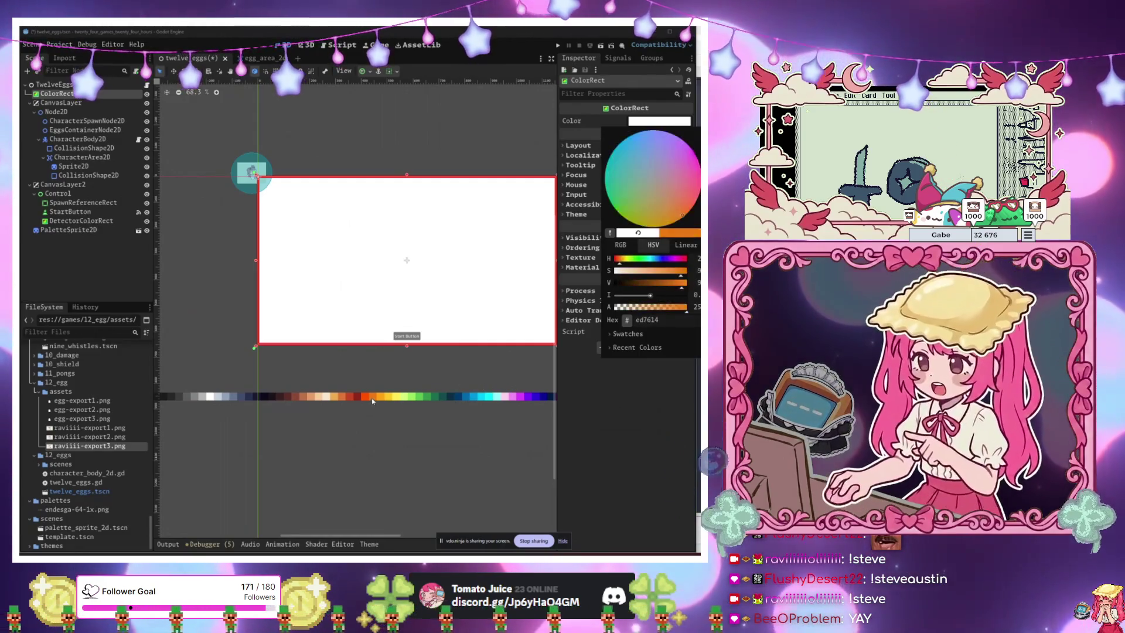
{"action": "left_click", "coordinate": [174, 397]}
{"action": "left_click", "coordinate": [236, 448]}
{"action": "left_click", "coordinate": [376, 439]}
{"action": "left_click_drag", "start_coordinate": [377, 439], "coordinate": [226, 394]}
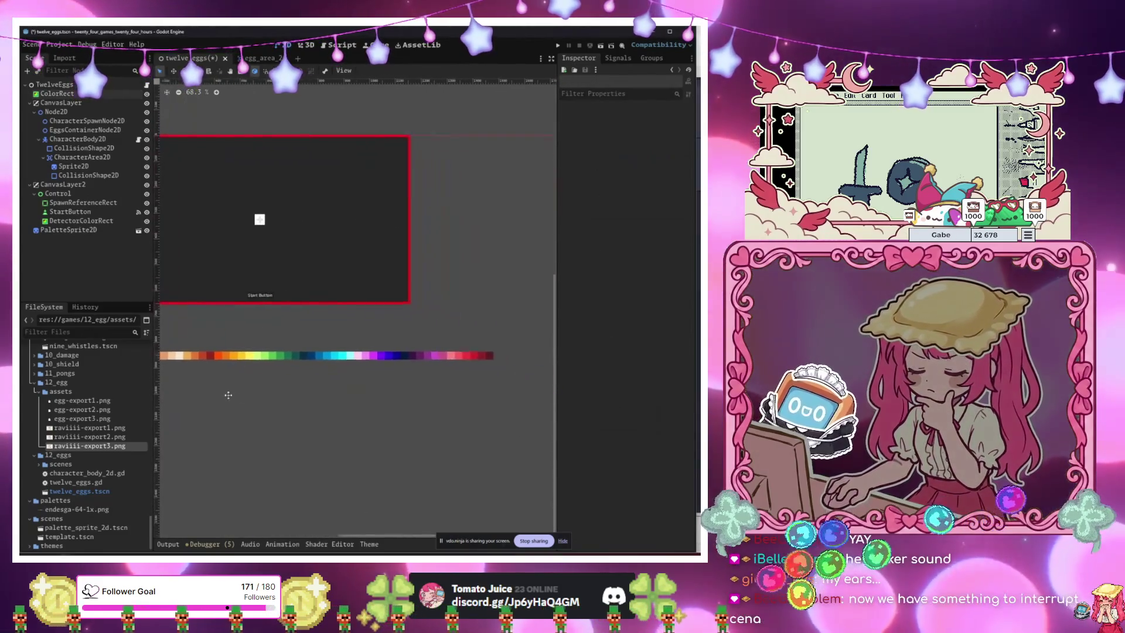
Drag the CharacterBody2D player to the centre of the play area
{"action": "left_click_drag", "start_coordinate": [266, 300], "coordinate": [430, 317]}
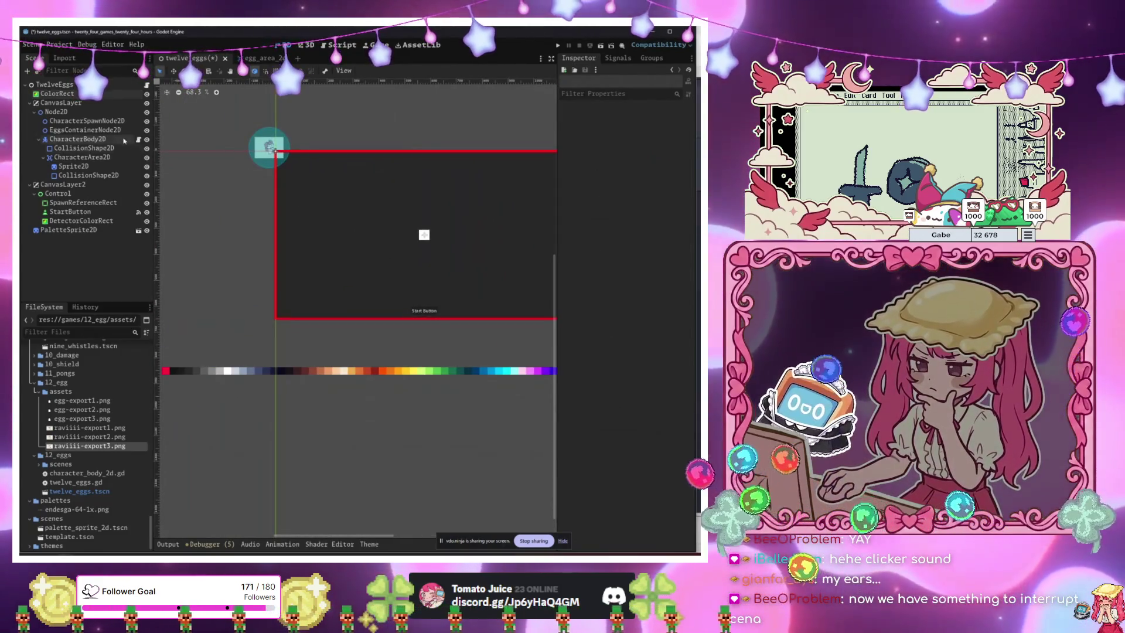
{"action": "left_click", "coordinate": [74, 167]}
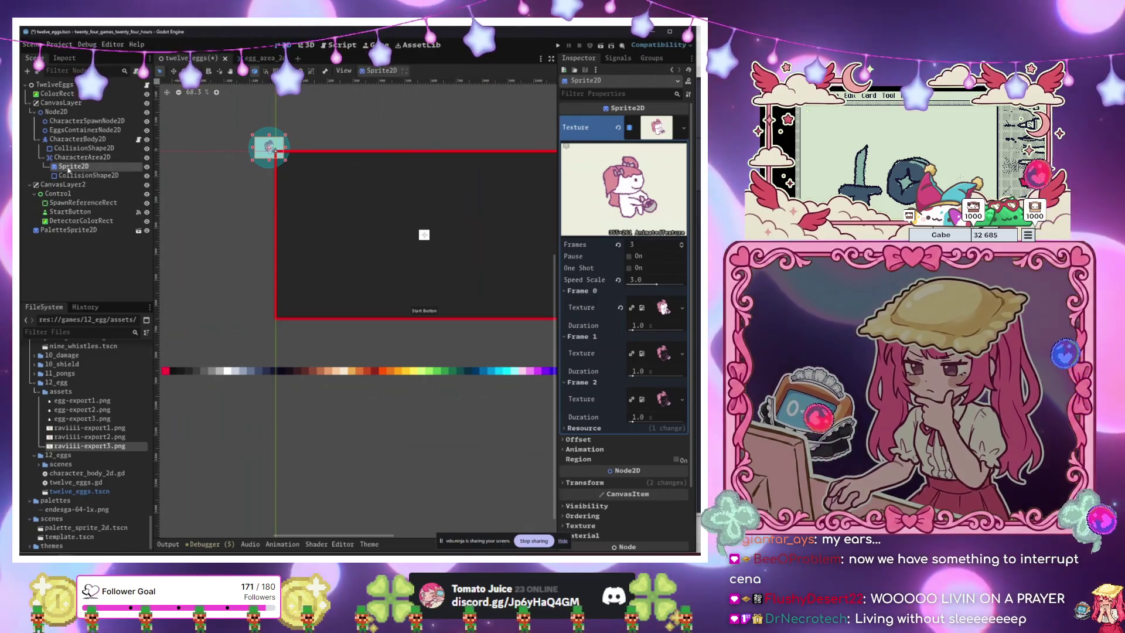
{"action": "left_click", "coordinate": [88, 176]}
{"action": "scroll", "coordinate": [287, 240], "scroll_direction": "down", "scroll_amount": 1}
{"action": "scroll", "coordinate": [288, 240], "scroll_direction": "up", "scroll_amount": 3}
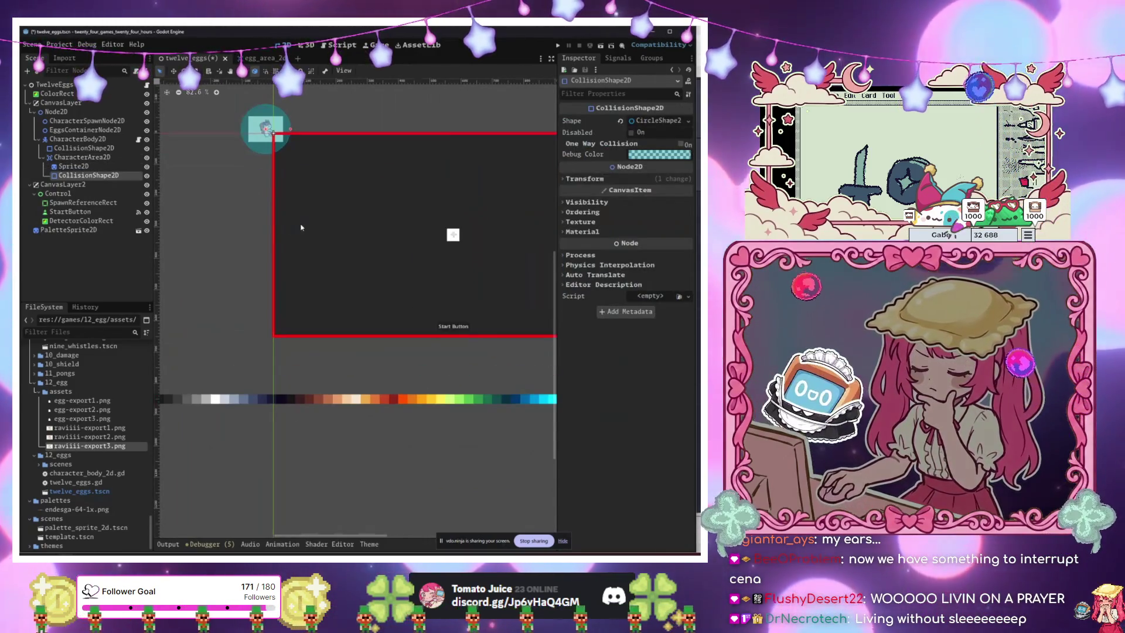
{"action": "scroll", "coordinate": [235, 193], "scroll_direction": "right", "scroll_amount": 2}
{"action": "left_click", "coordinate": [94, 140]}
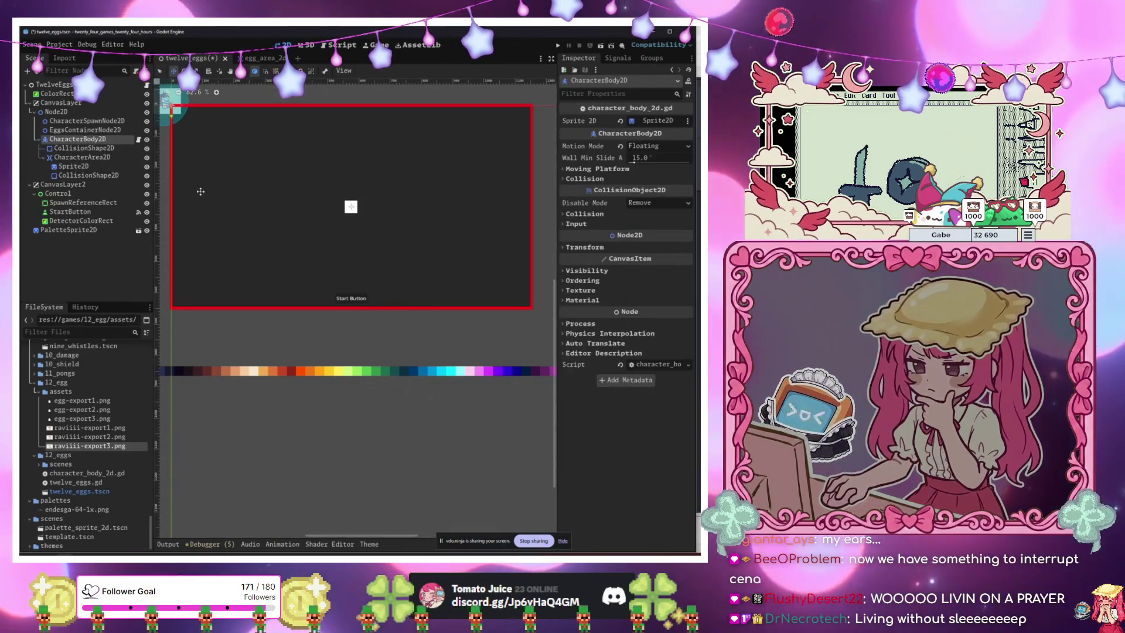
{"action": "left_click_drag", "start_coordinate": [241, 197], "coordinate": [404, 316]}
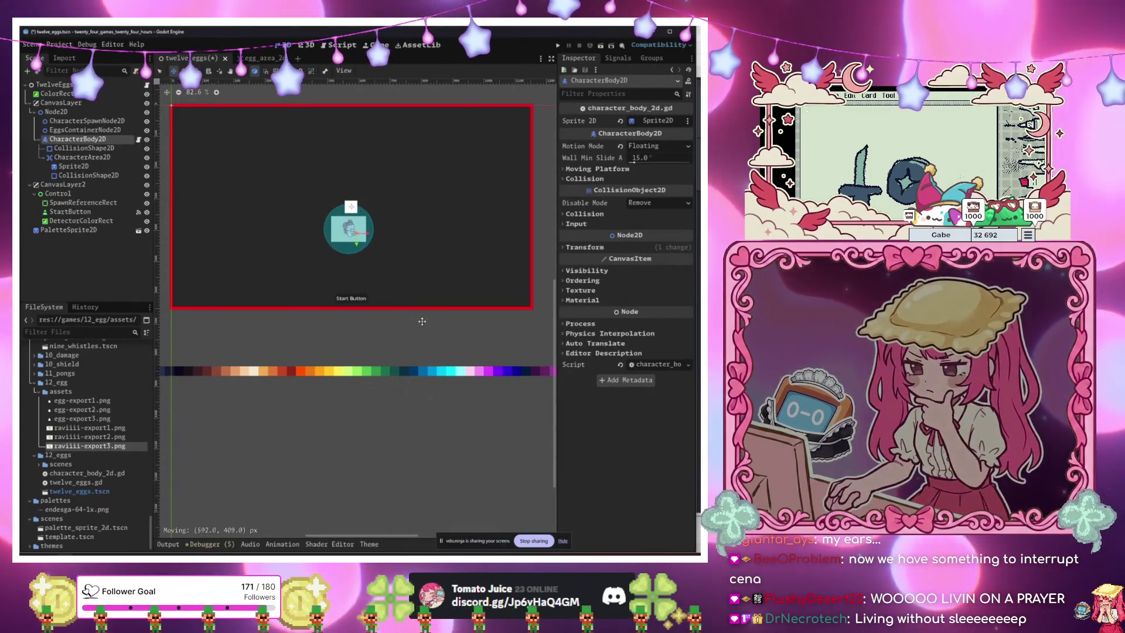
Run the scene with F6, start a round so the coloured eggs spawn, then close the game
{"action": "key", "text": "F6"}
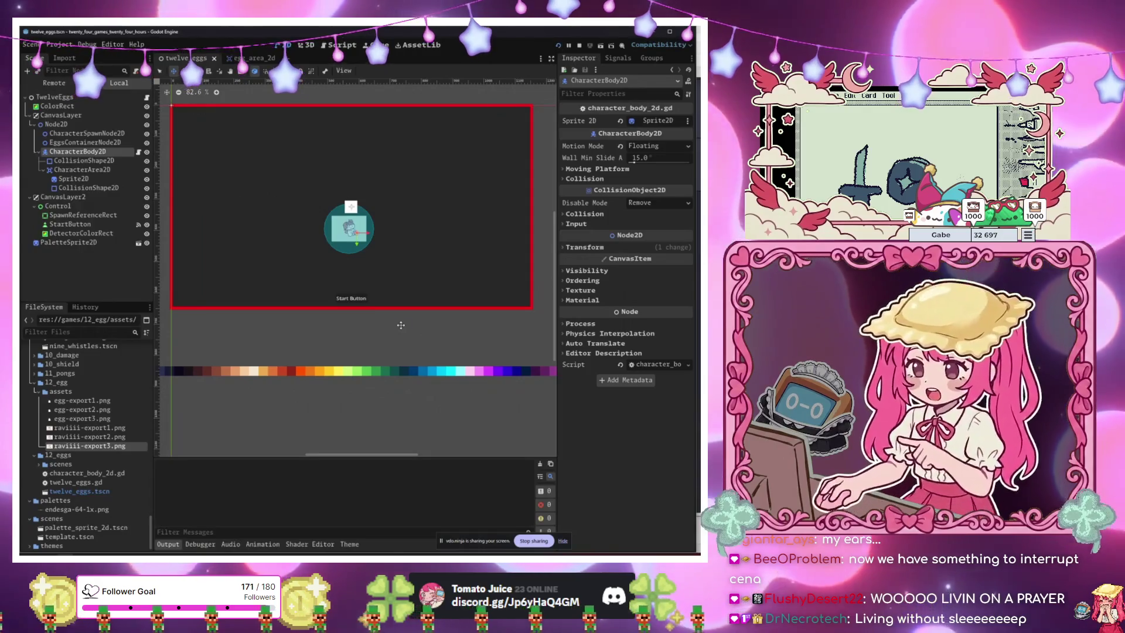
{"action": "left_click", "coordinate": [502, 290]}
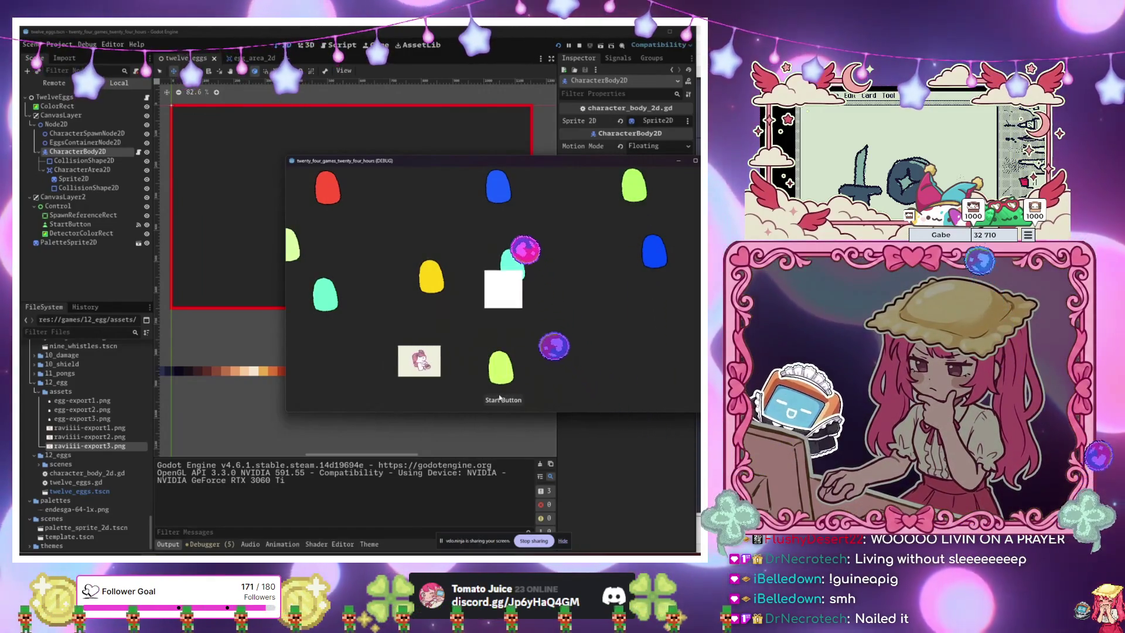
{"action": "key", "text": "F8"}
{"action": "left_click", "coordinate": [88, 177]}
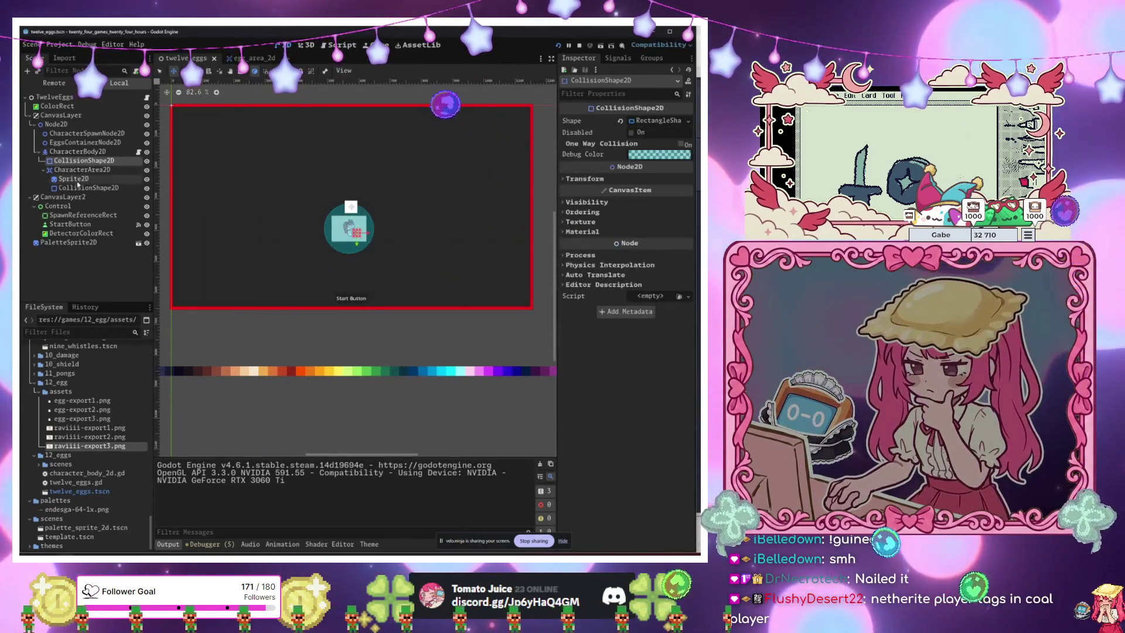
Try shrinking CharacterArea2D's pickup collision circle, undoing the accidental rotation
{"action": "double_click", "coordinate": [88, 169]}
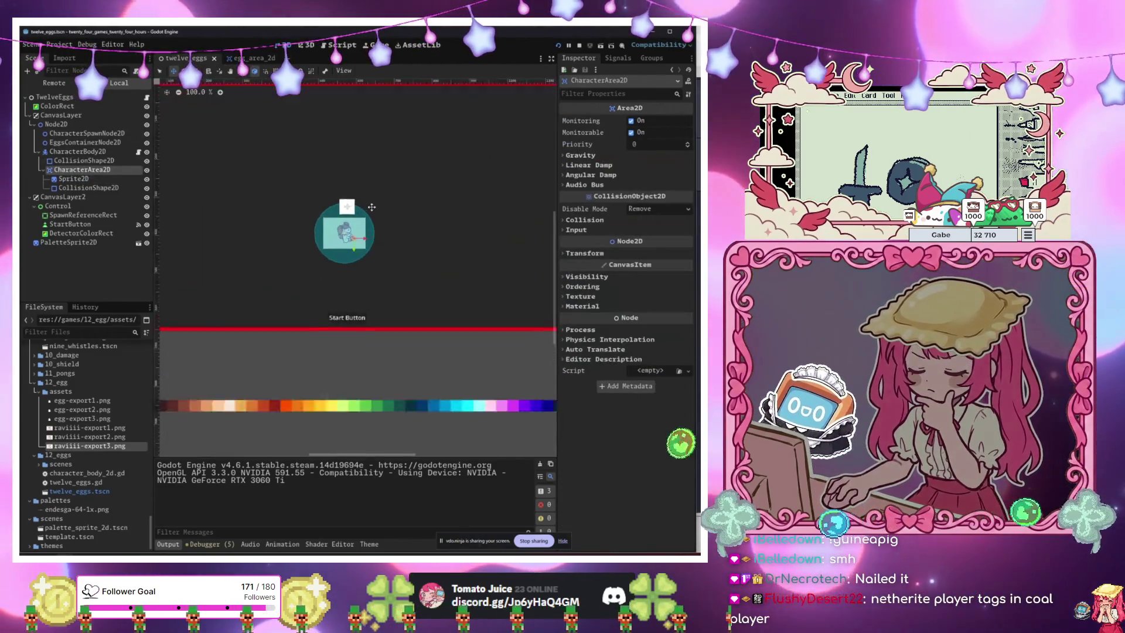
{"action": "left_click", "coordinate": [77, 179]}
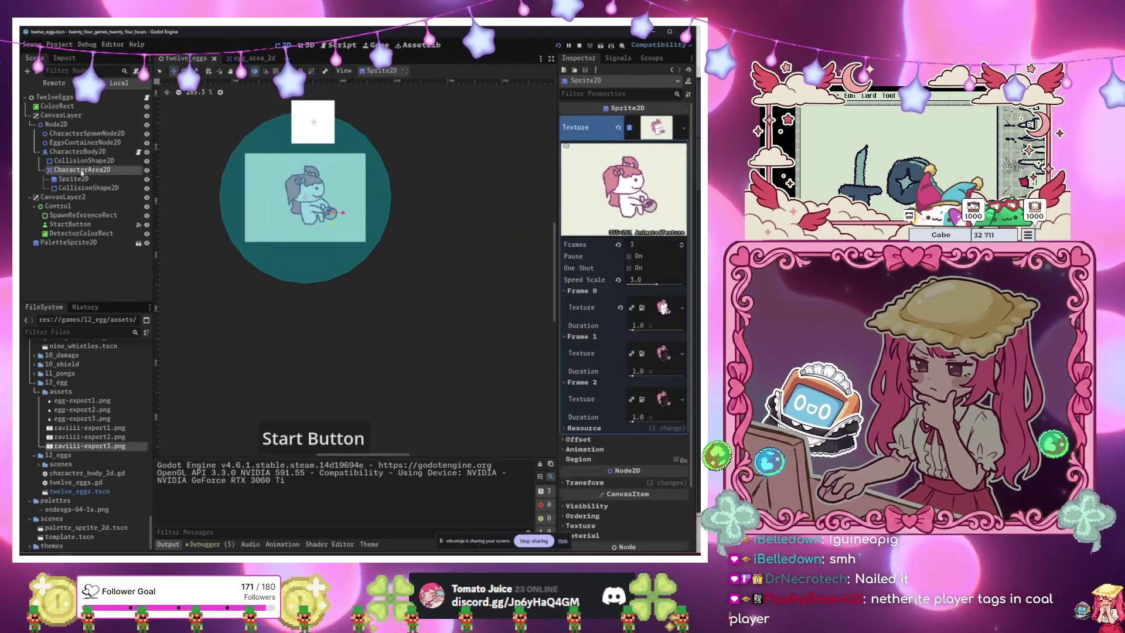
{"action": "left_click", "coordinate": [126, 188]}
{"action": "scroll", "coordinate": [403, 201], "scroll_direction": "down", "scroll_amount": 3}
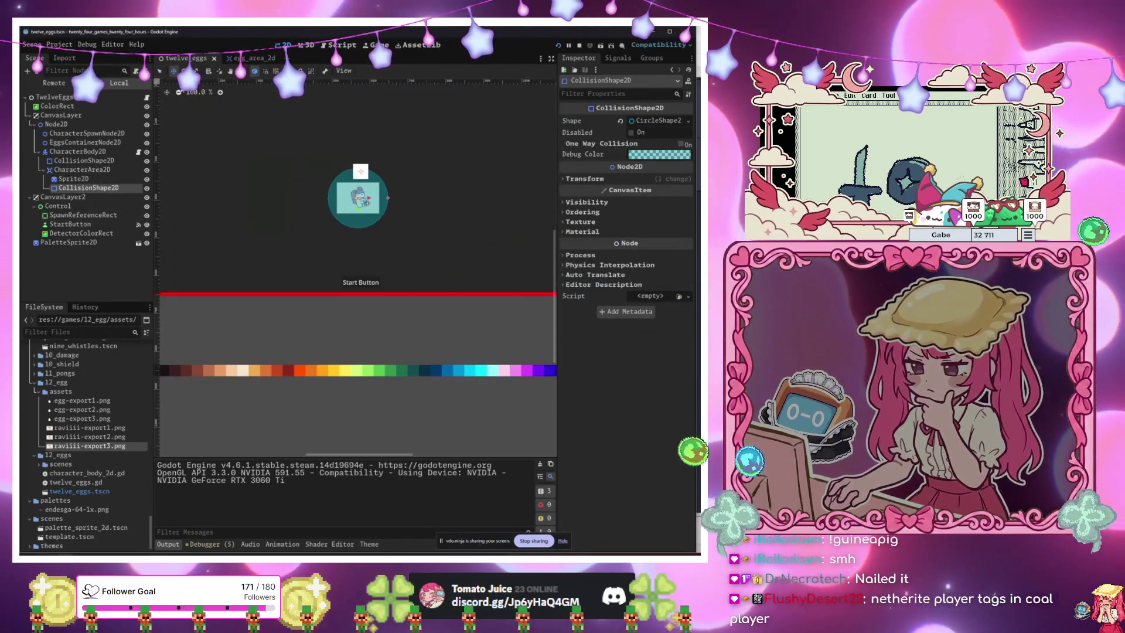
{"action": "scroll", "coordinate": [388, 198], "scroll_direction": "up", "scroll_amount": 6}
{"action": "left_click_drag", "start_coordinate": [364, 169], "coordinate": [317, 170]}
{"action": "key", "text": "ctrl+z"}
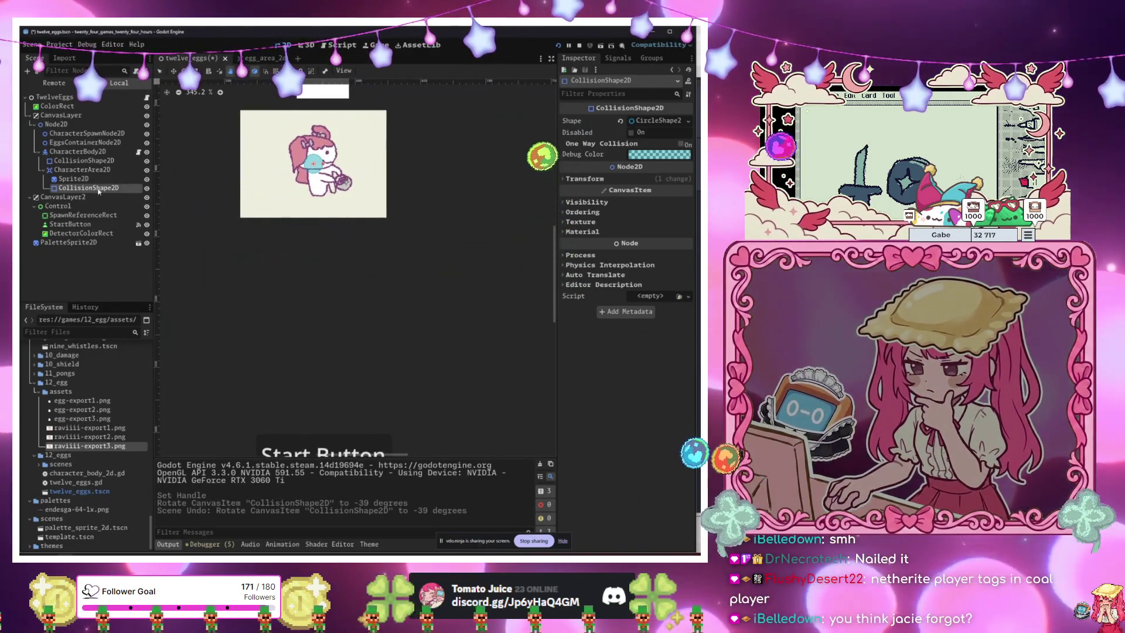
Move the collision circle onto the character's hand and relaunch the scene with F6
{"action": "left_click", "coordinate": [73, 179]}
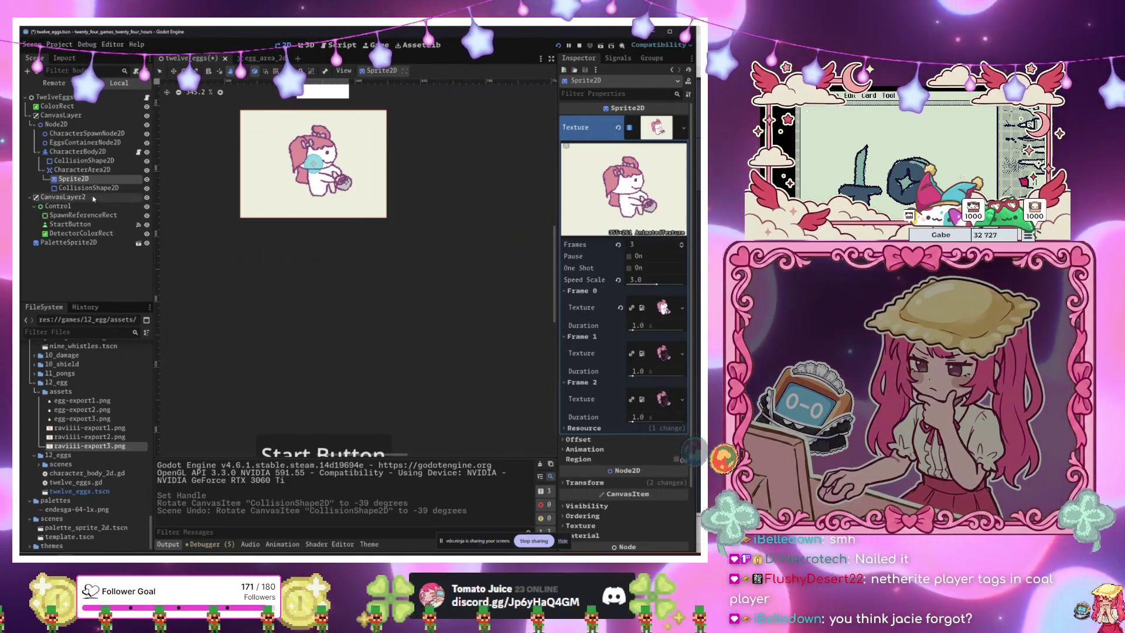
{"action": "left_click", "coordinate": [89, 187]}
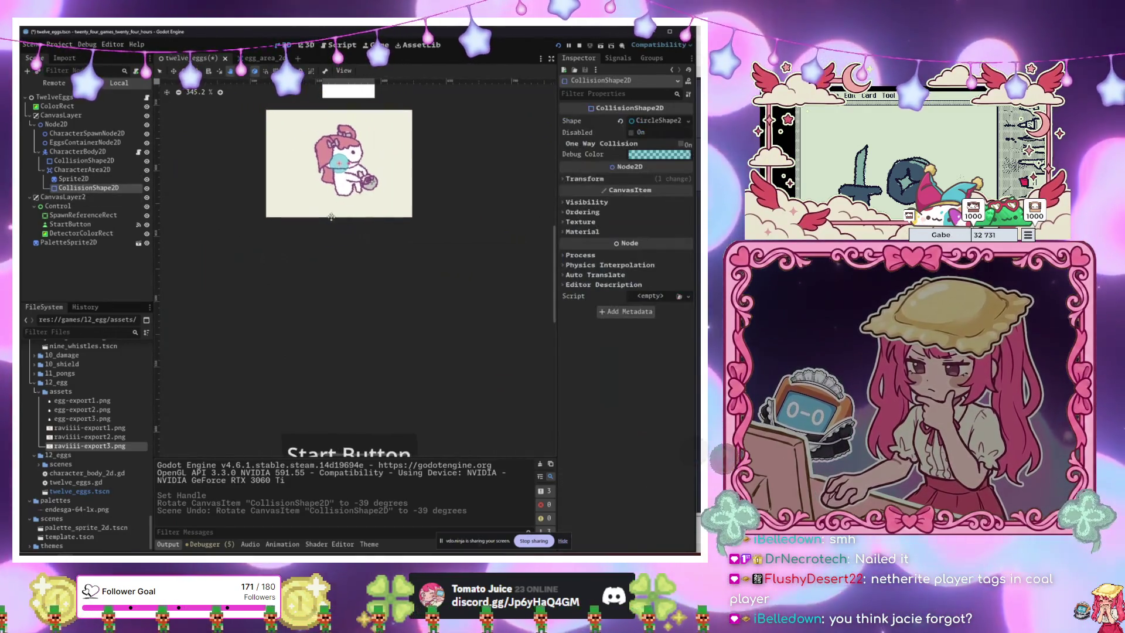
{"action": "key", "text": "w"}
{"action": "left_click_drag", "start_coordinate": [350, 237], "coordinate": [379, 255]}
{"action": "key", "text": "F6"}
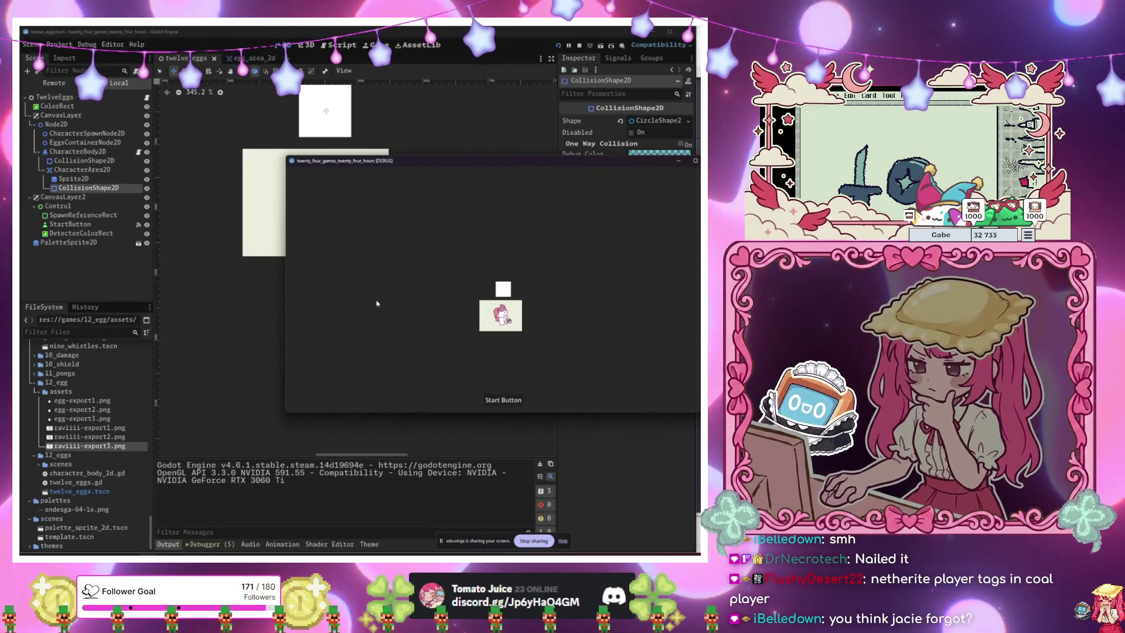
Start a round and steer the player with the arrow keys past the magenta egg, then close the game
{"action": "left_click", "coordinate": [506, 401]}
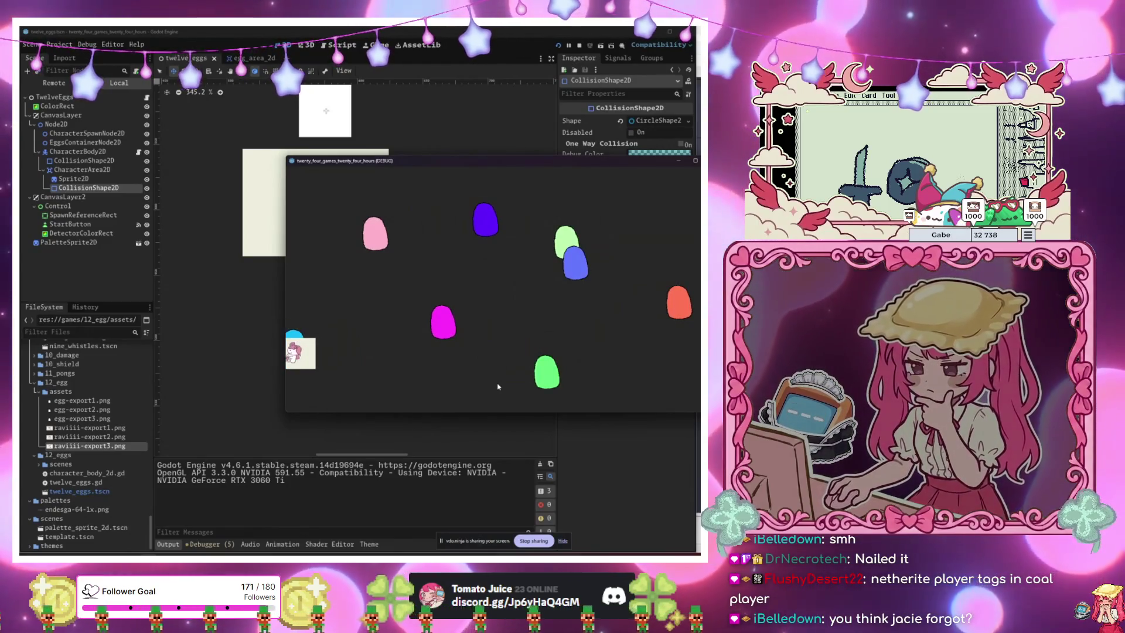
{"action": "left_click", "coordinate": [502, 401]}
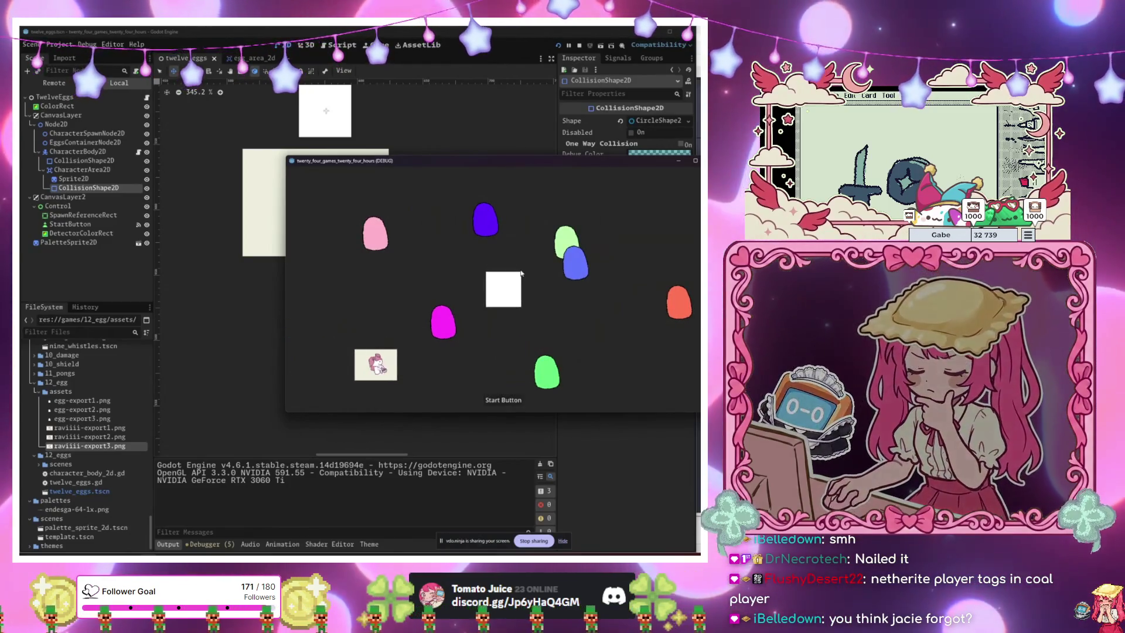
{"action": "left_click", "coordinate": [508, 401]}
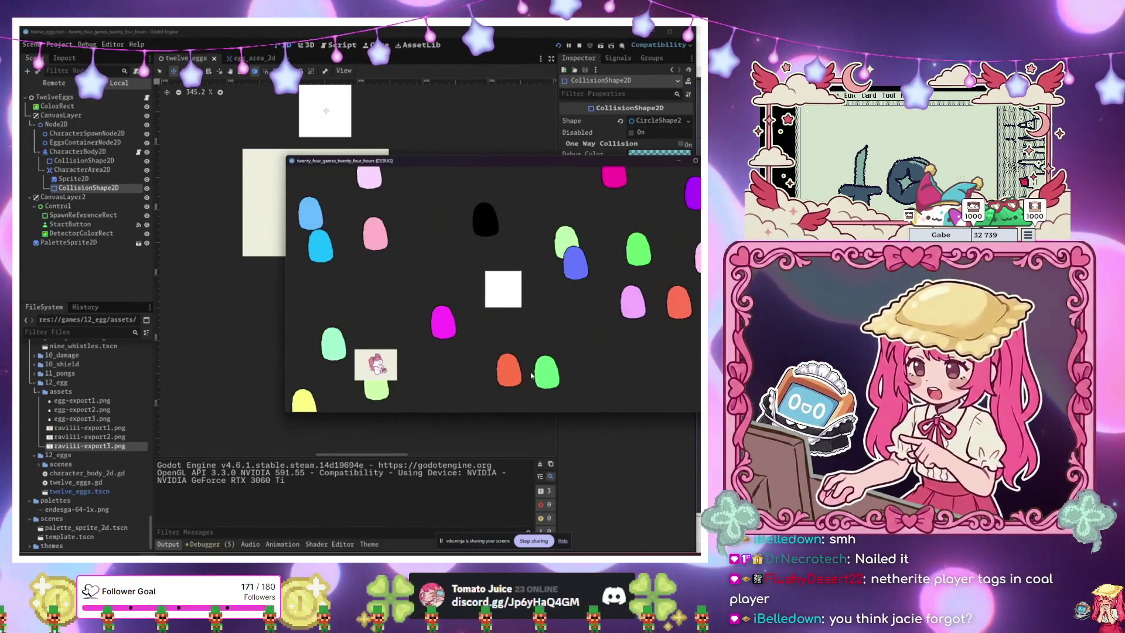
{"action": "key", "text": "Up"}
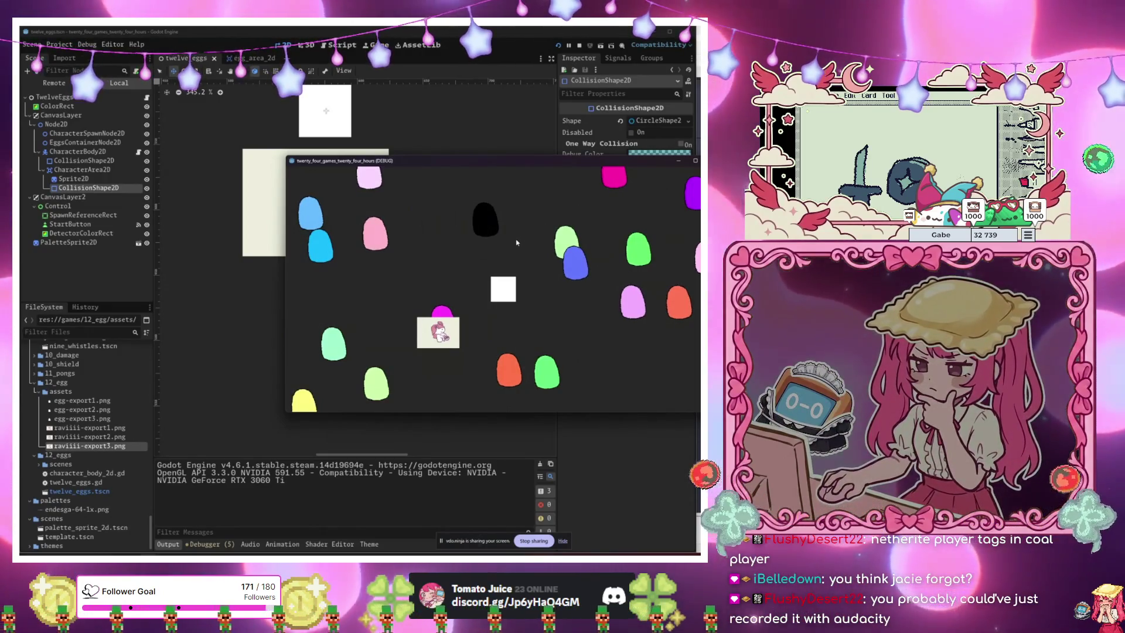
{"action": "key", "text": "Up"}
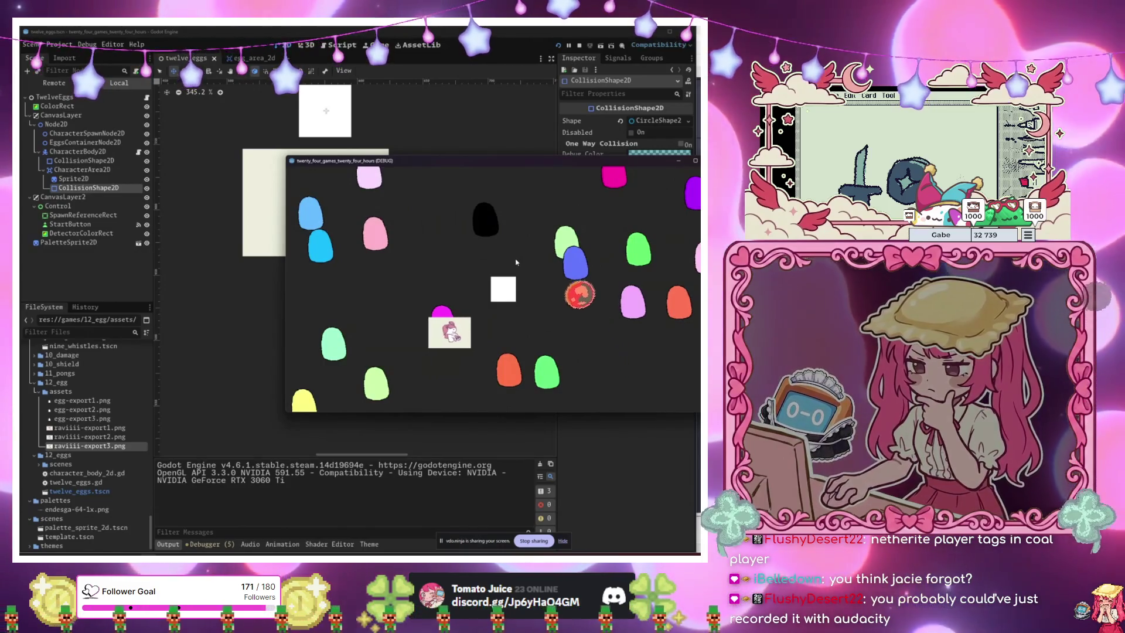
{"action": "key", "text": "Down"}
{"action": "key", "text": "Left"}
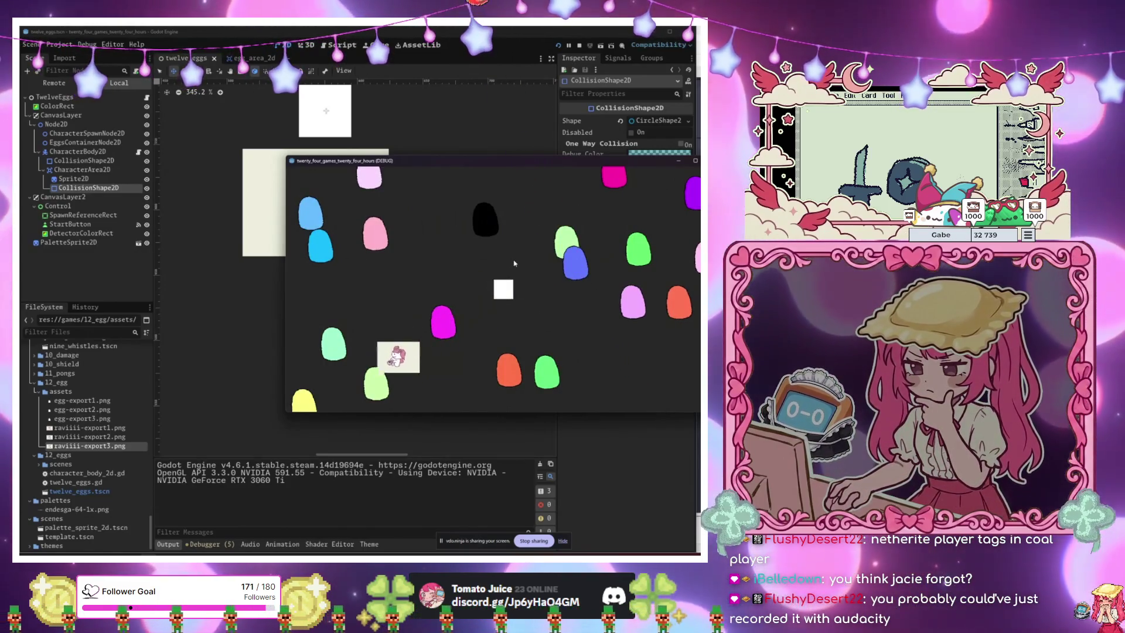
{"action": "key", "text": "Right"}
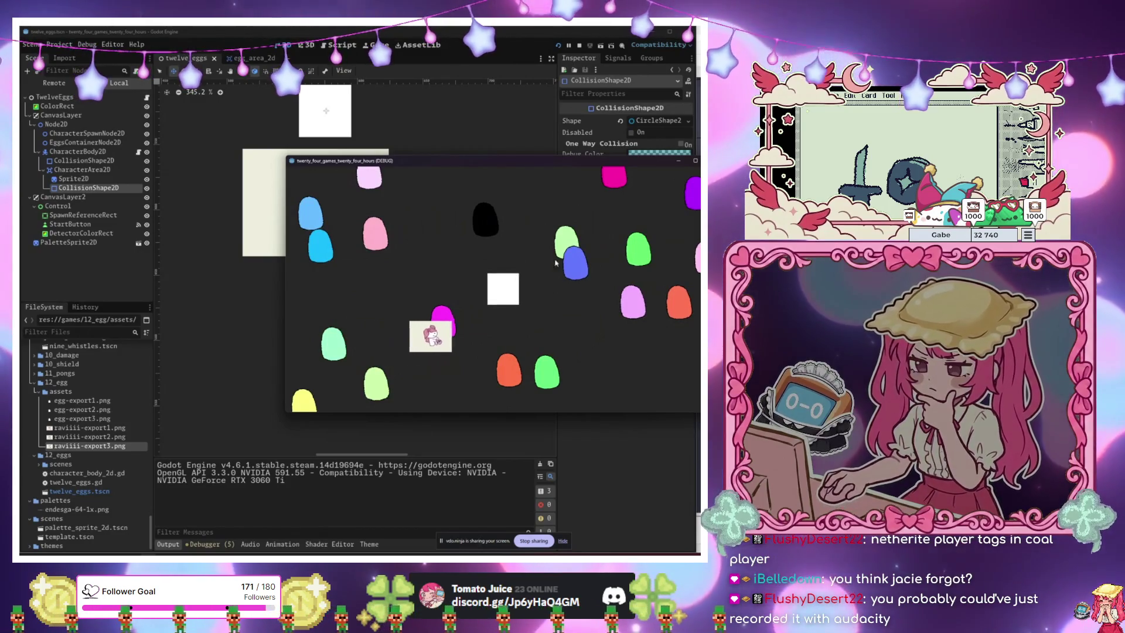
{"action": "scroll", "coordinate": [358, 294], "scroll_direction": "down", "scroll_amount": 8}
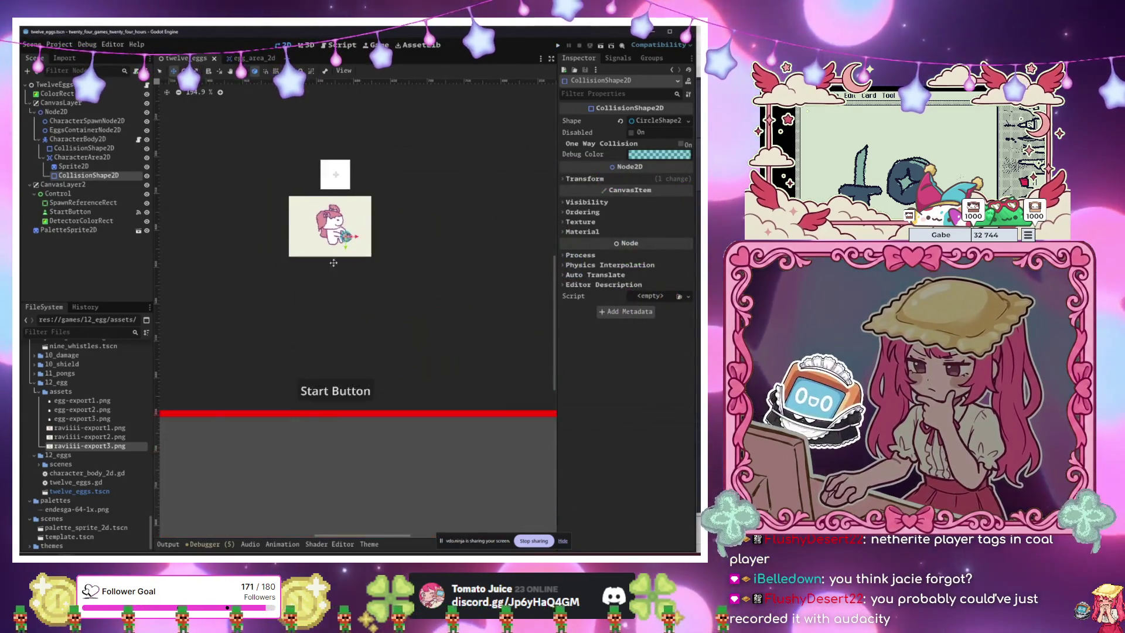
Open the player character's script, character_body_2d.gd
{"action": "scroll", "coordinate": [369, 243], "scroll_direction": "up", "scroll_amount": 2}
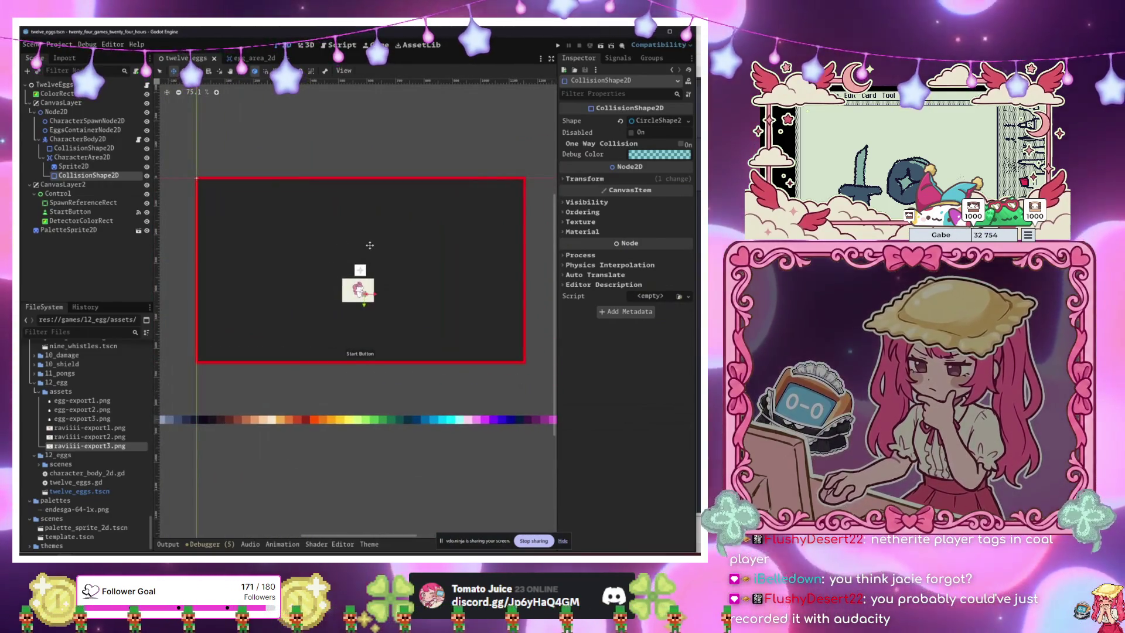
{"action": "left_click", "coordinate": [88, 133]}
{"action": "left_click", "coordinate": [84, 111]}
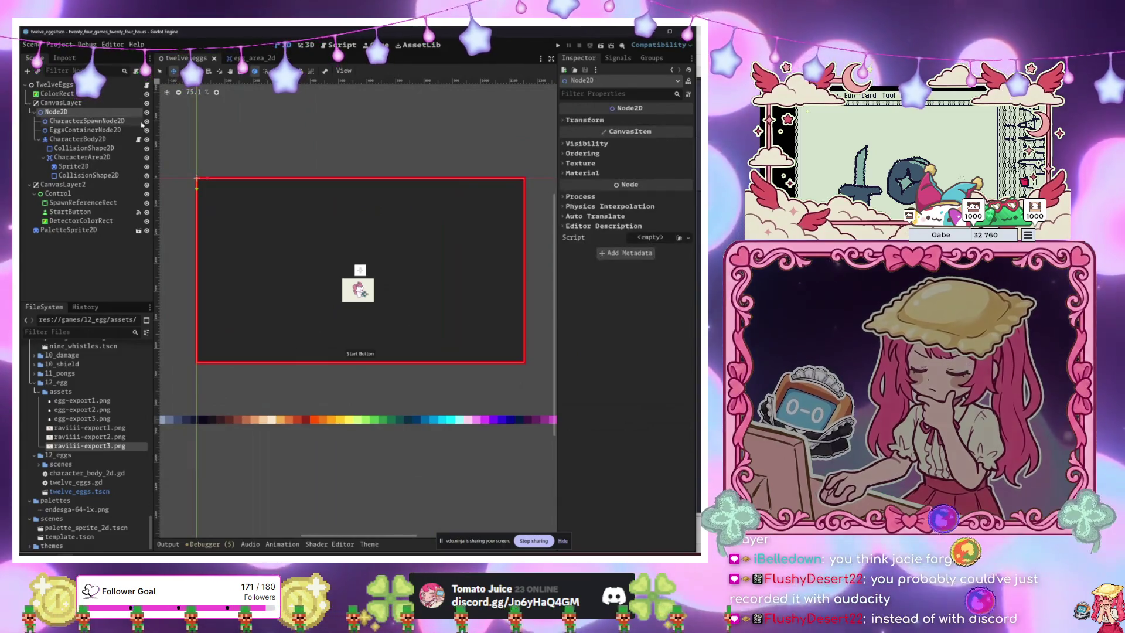
{"action": "left_click", "coordinate": [139, 139]}
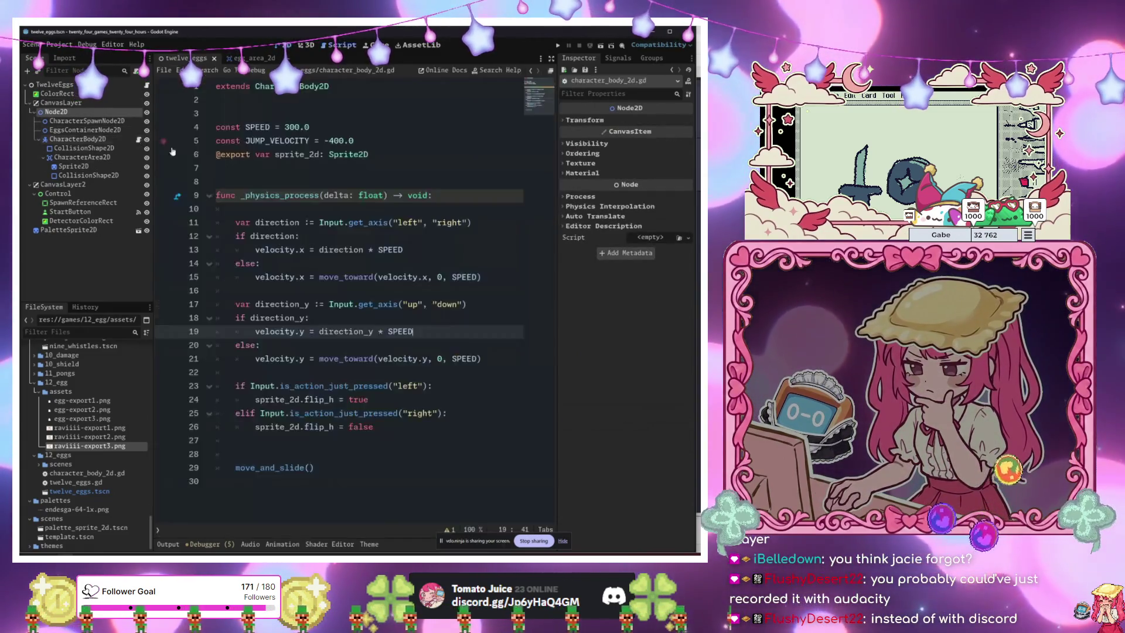
{"action": "left_click", "coordinate": [376, 115]}
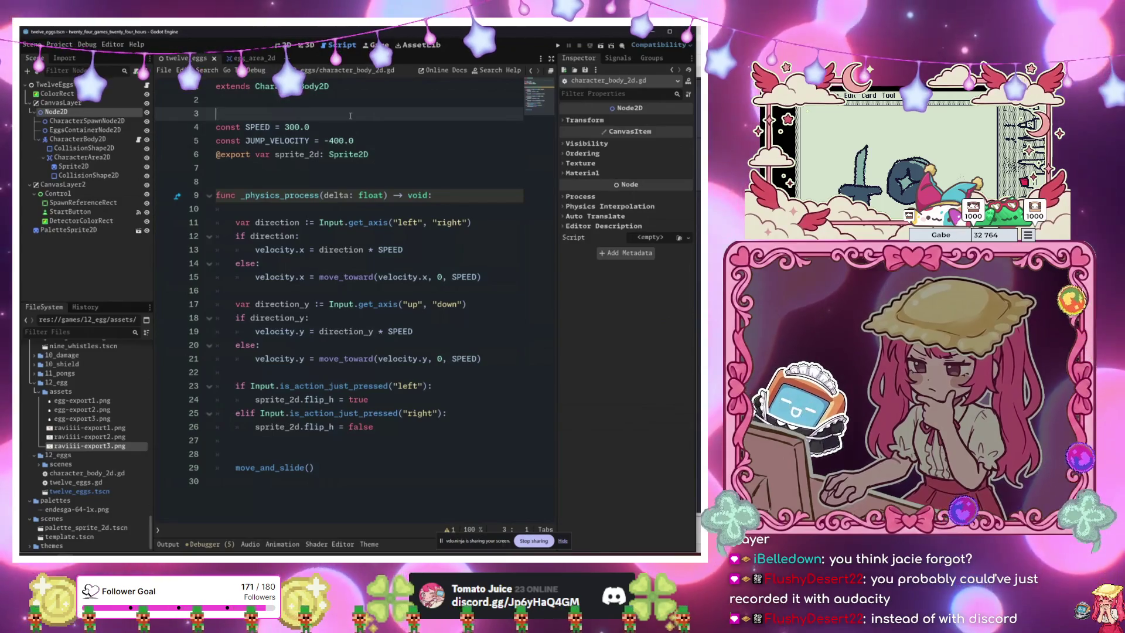
{"action": "left_click", "coordinate": [369, 154]}
{"action": "key", "text": "alt+Up"}
{"action": "key", "text": "alt+Up"}
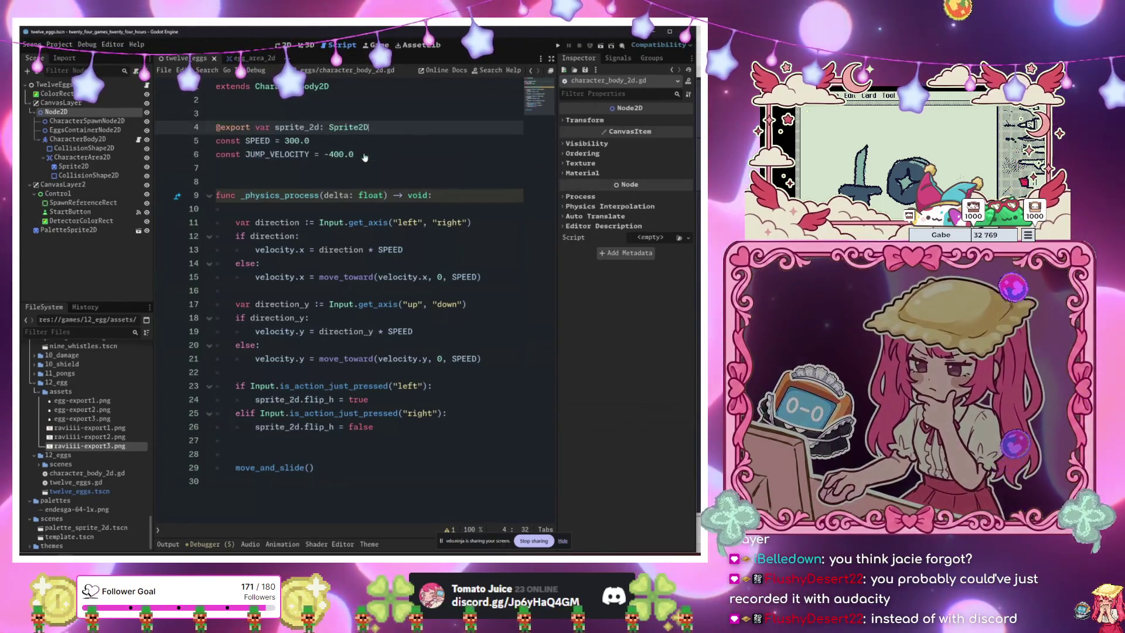
{"action": "key", "text": "alt+Up"}
{"action": "key", "text": "Return"}
{"action": "key", "text": "Return"}
{"action": "key", "text": "Up"}
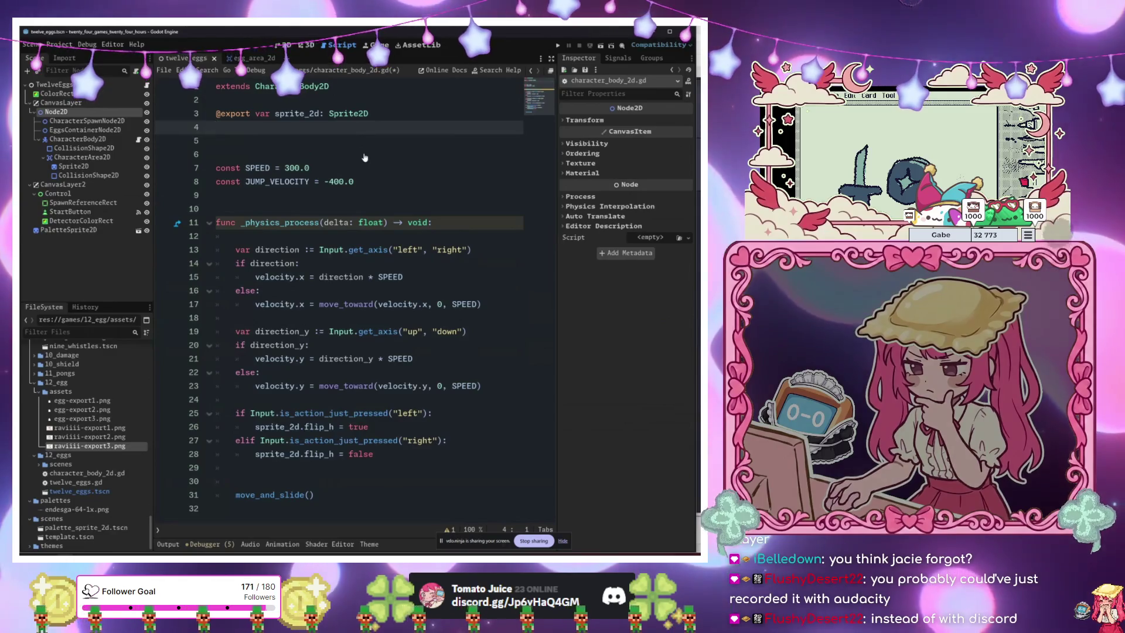
{"action": "type", "text": "@export "}
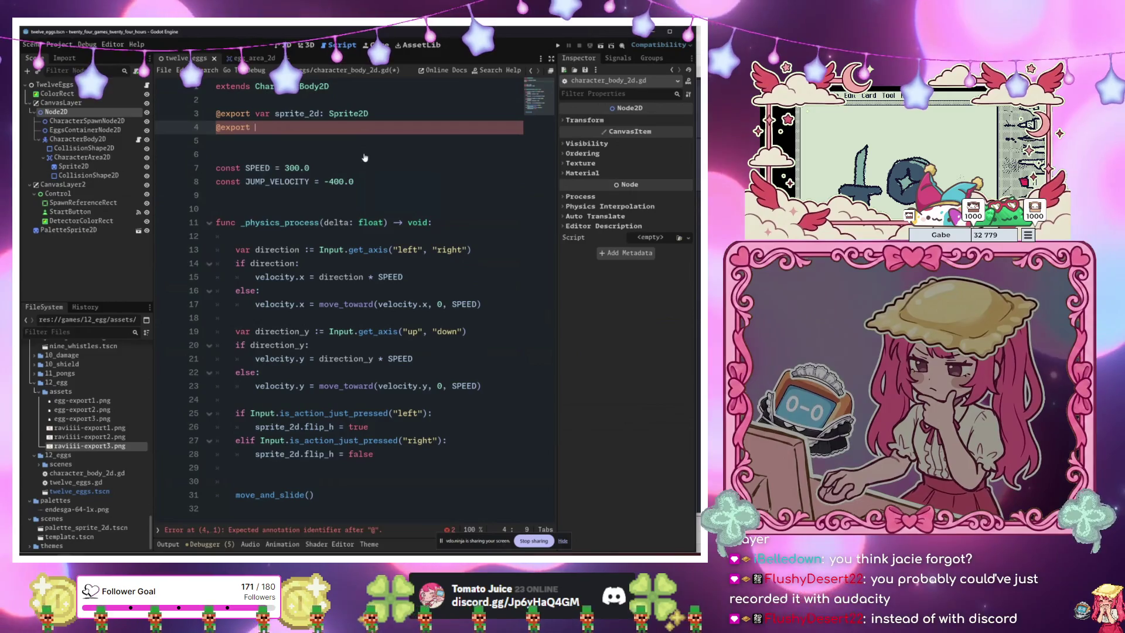
{"action": "type", "text": "sprint_"}
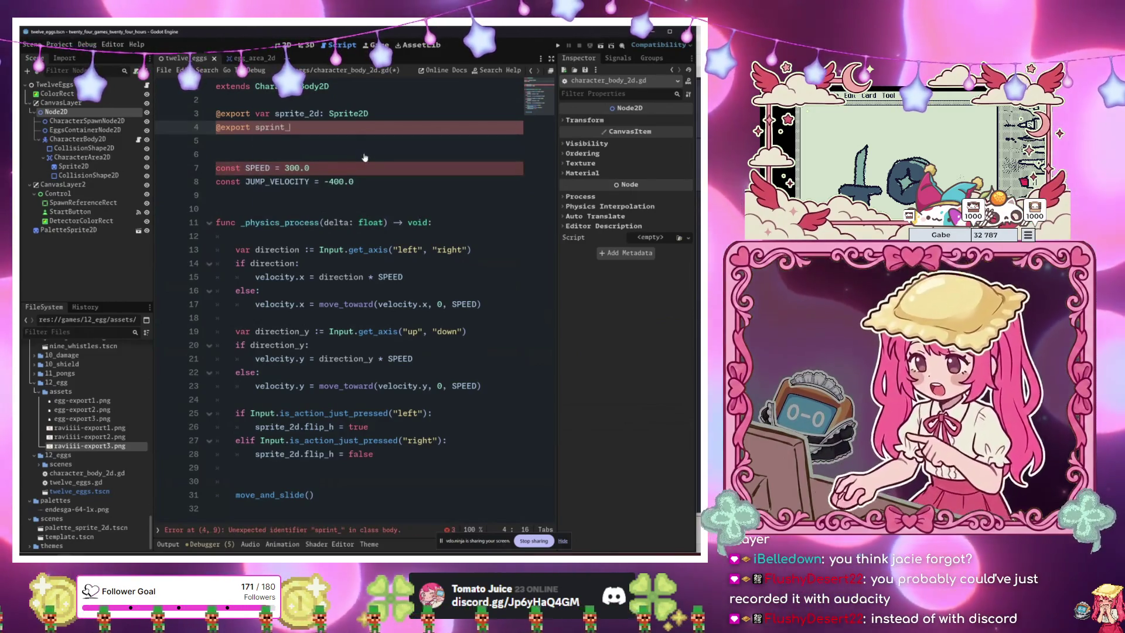
{"action": "left_click", "coordinate": [286, 168]}
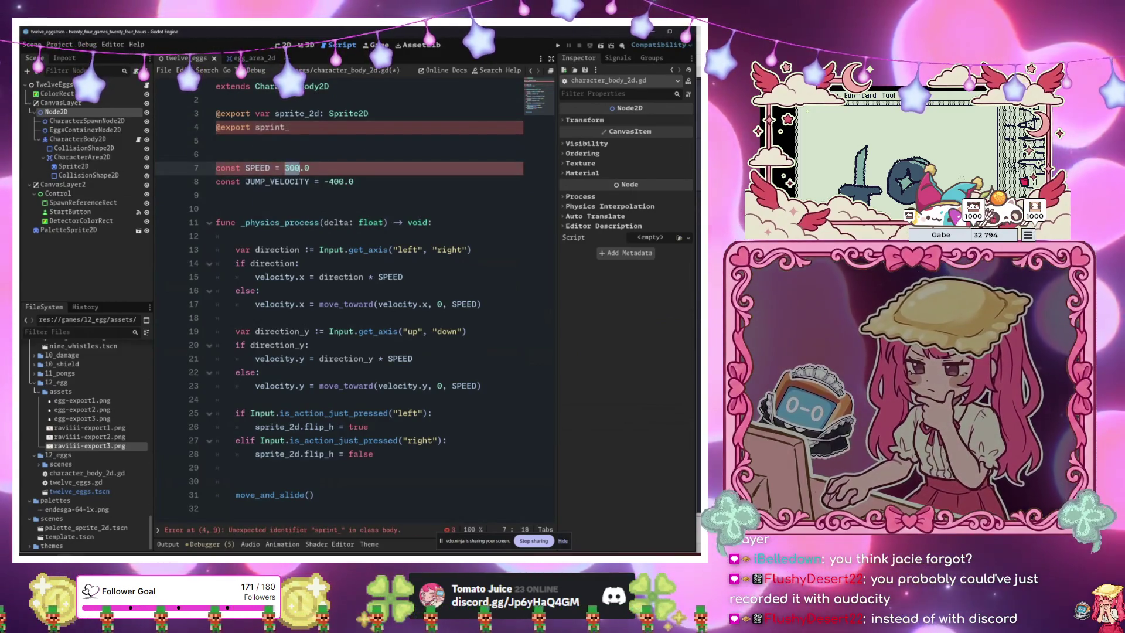
{"action": "left_click", "coordinate": [291, 168]}
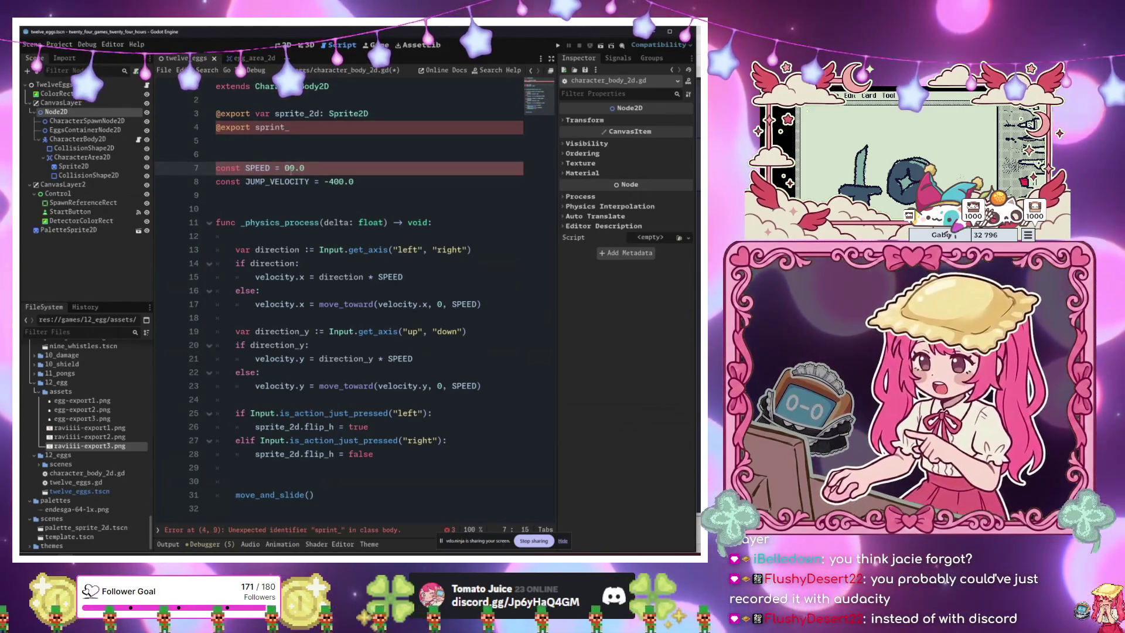
{"action": "left_click", "coordinate": [291, 129]}
{"action": "key", "text": "ctrl+shift+k"}
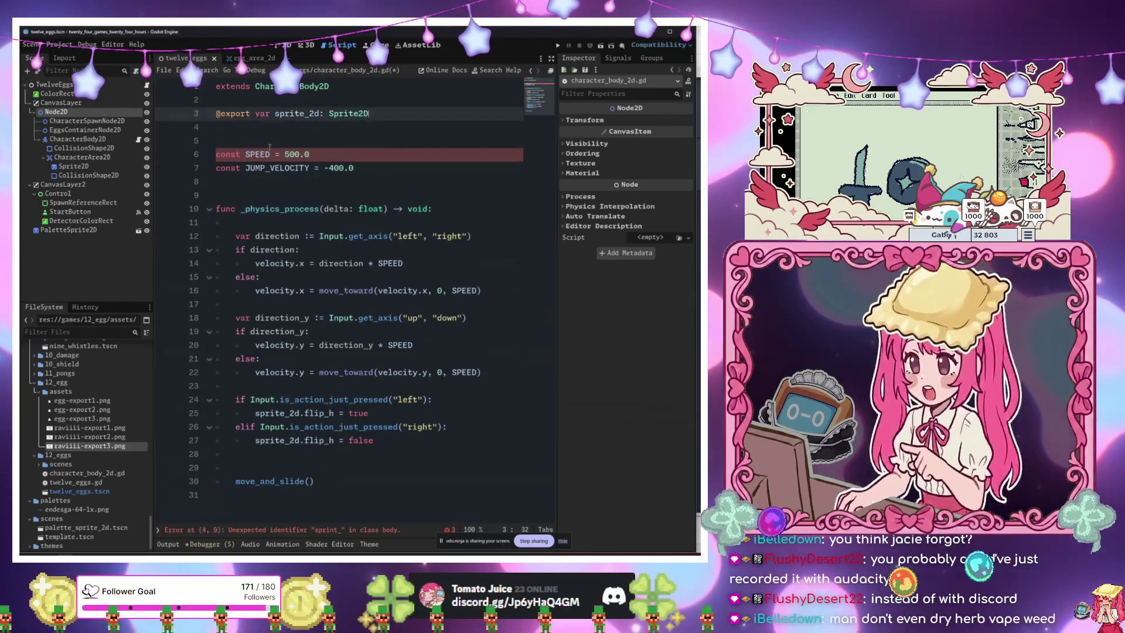
{"action": "key", "text": "F6"}
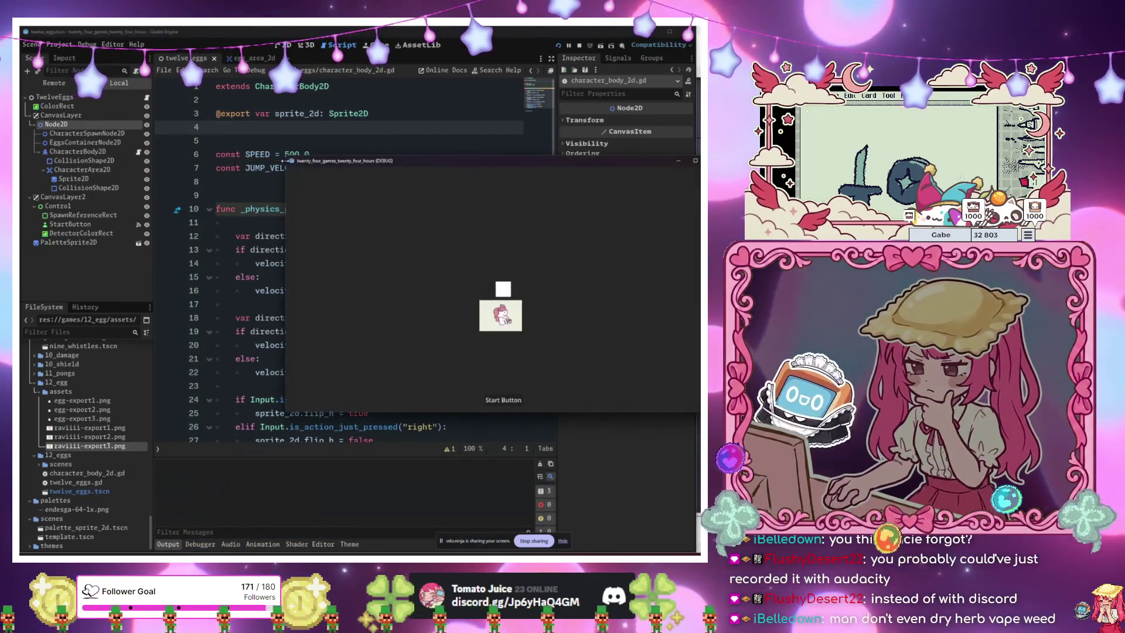
Move the faster player around the cyan and black eggs with the arrow keys, then close the game
{"action": "key", "text": "Left"}
{"action": "key", "text": "space"}
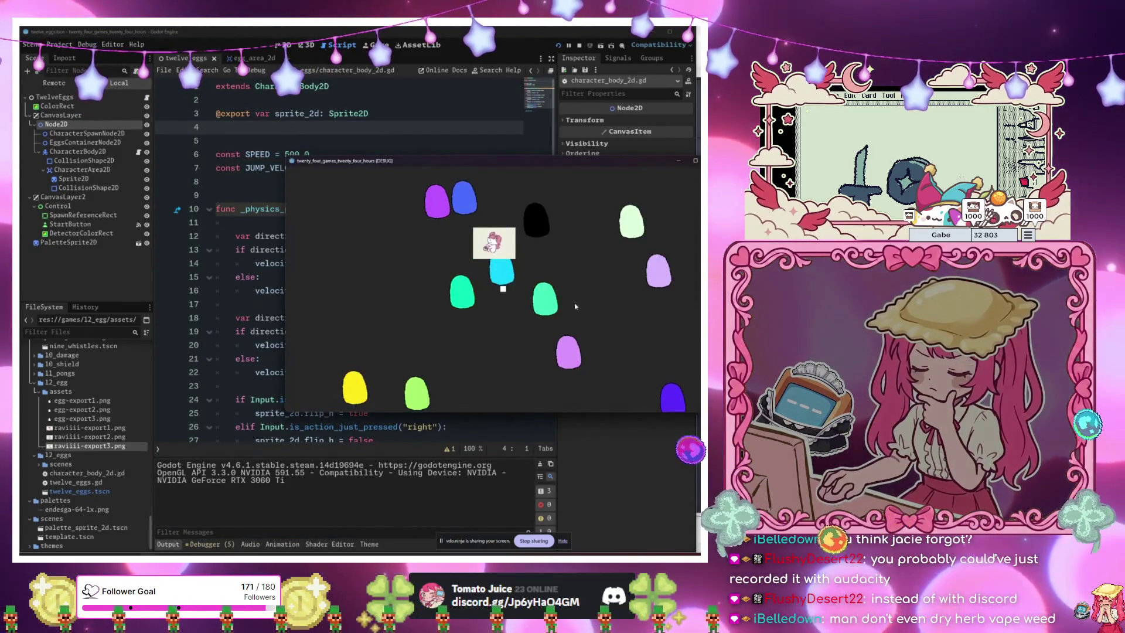
{"action": "key", "text": "Left"}
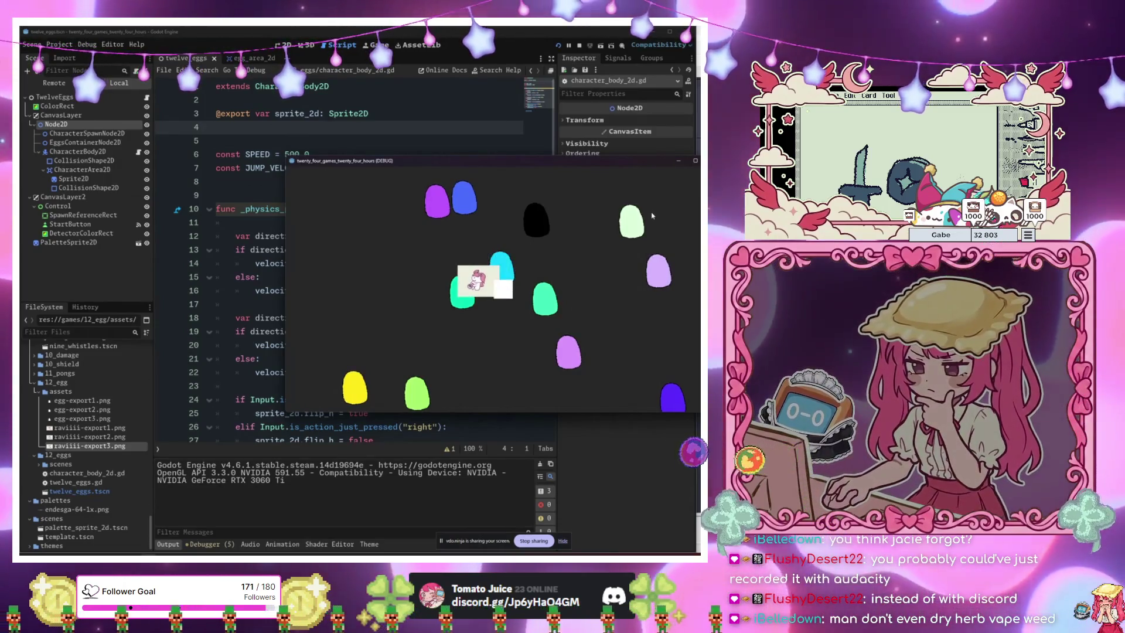
{"action": "key", "text": "Right"}
{"action": "key", "text": "space"}
{"action": "key", "text": "Right"}
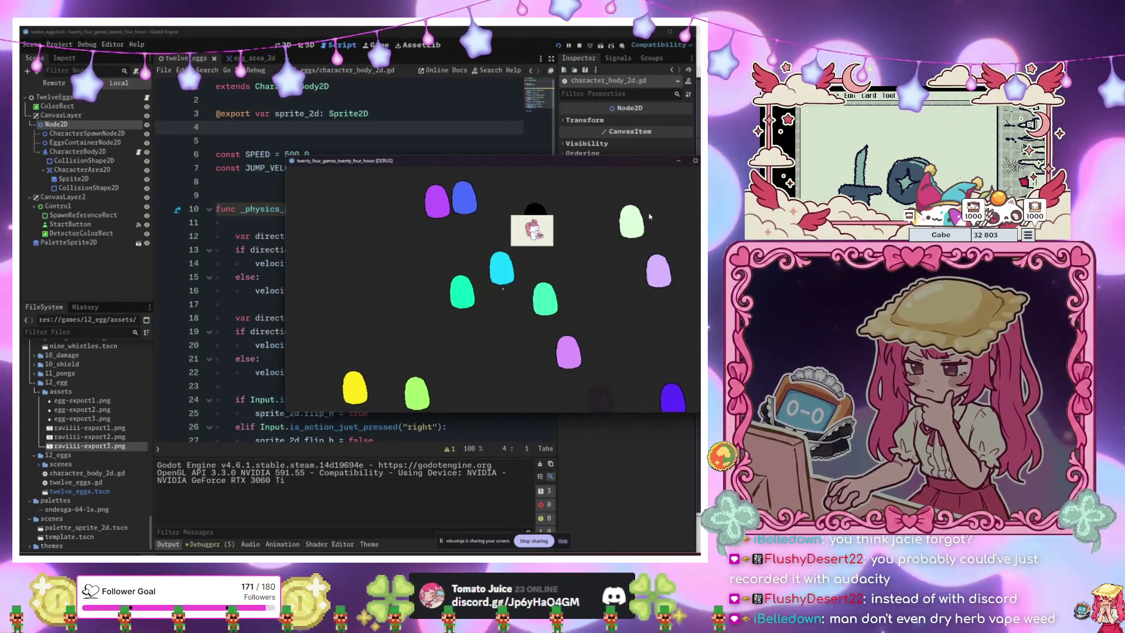
{"action": "key", "text": "Left"}
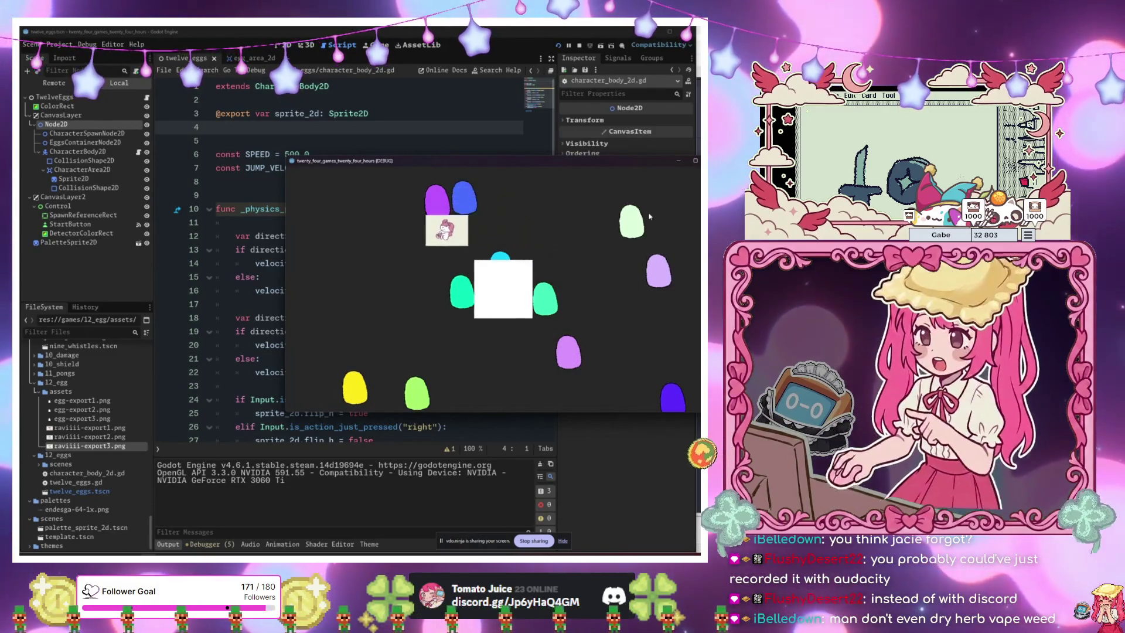
{"action": "key", "text": "Down"}
{"action": "key", "text": "Left"}
{"action": "key", "text": "Right"}
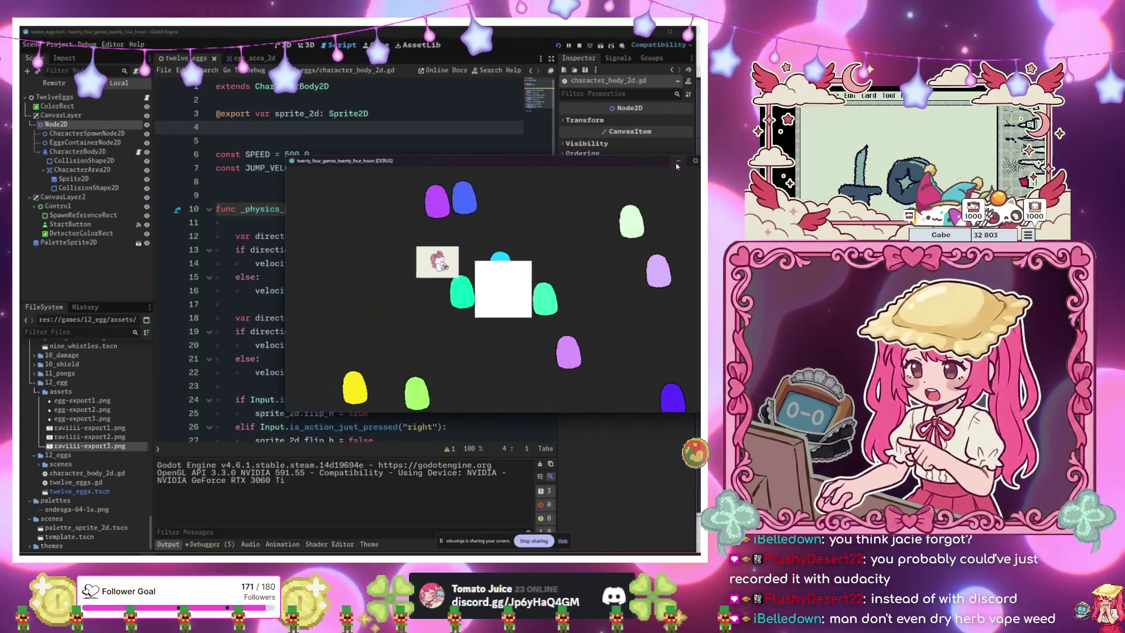
{"action": "key", "text": "F8"}
{"action": "left_click", "coordinate": [401, 195]}
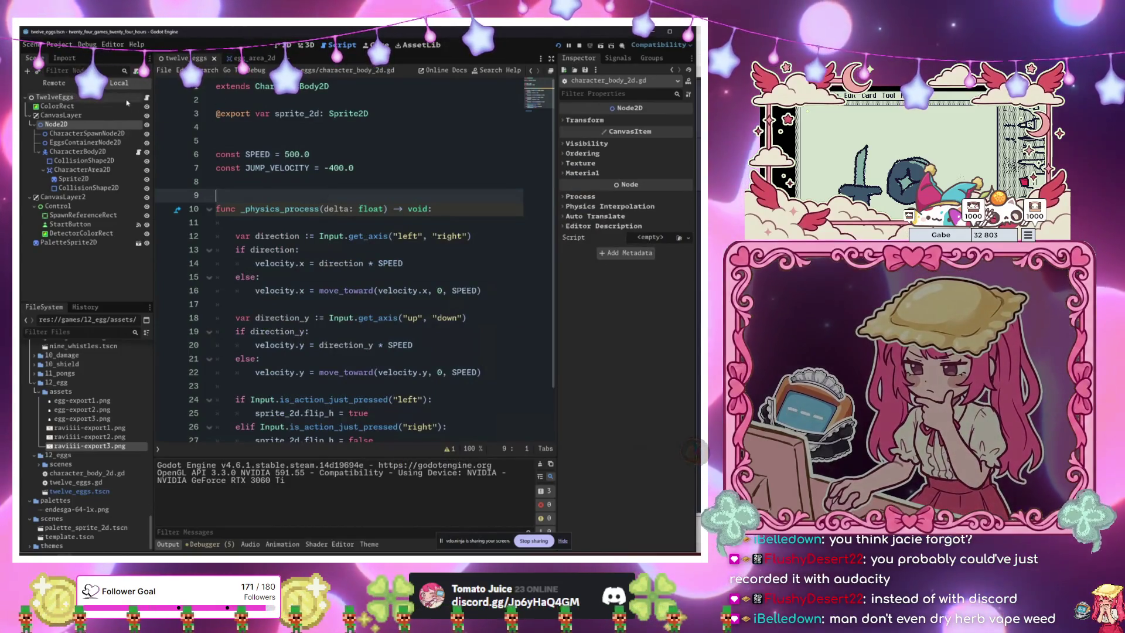
Change twelve_eggs.gd line 40 from create_timer(1.0) to create_timer(.3), then run and start a round
{"action": "left_click", "coordinate": [147, 98]}
{"action": "scroll", "coordinate": [323, 257], "scroll_direction": "up", "scroll_amount": 12}
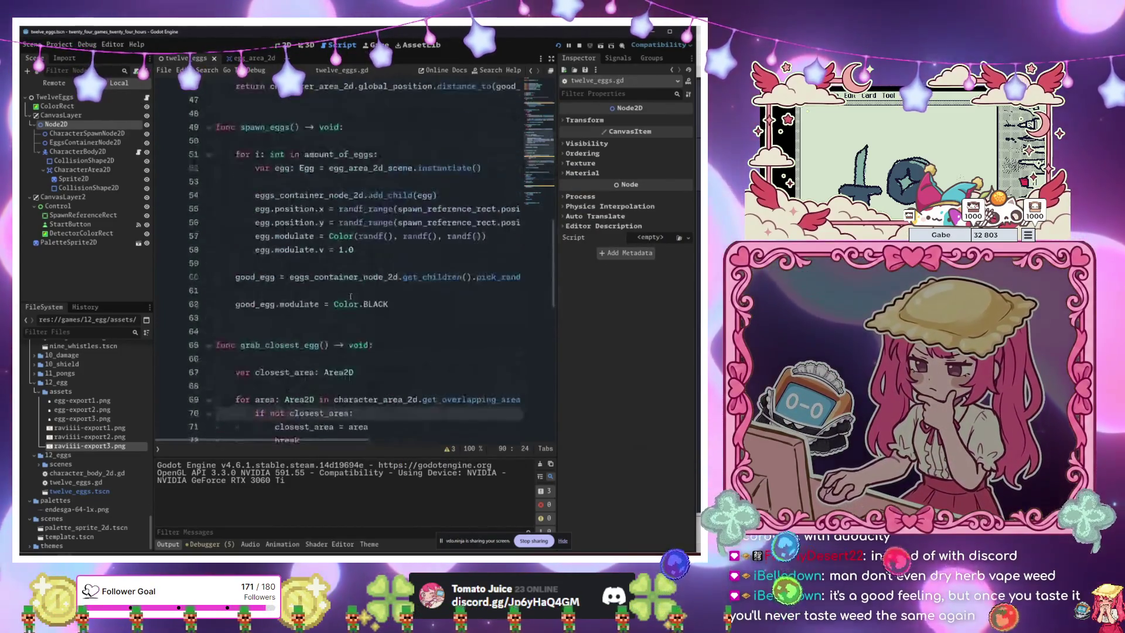
{"action": "left_click", "coordinate": [358, 347]}
{"action": "scroll", "coordinate": [417, 372], "scroll_direction": "up", "scroll_amount": 7}
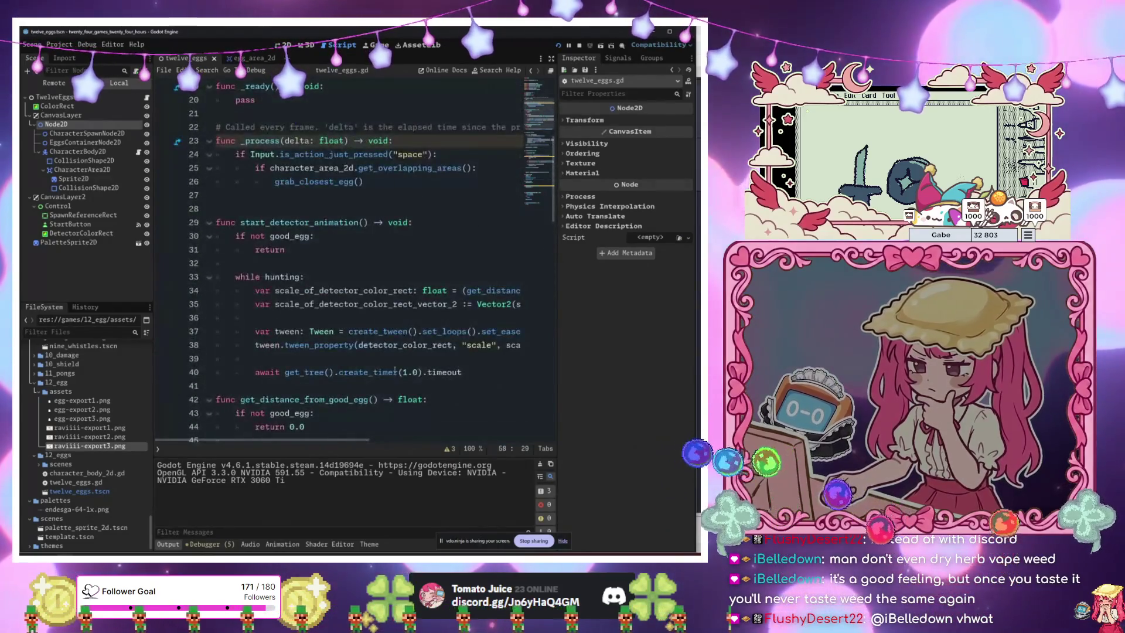
{"action": "left_click", "coordinate": [417, 373]}
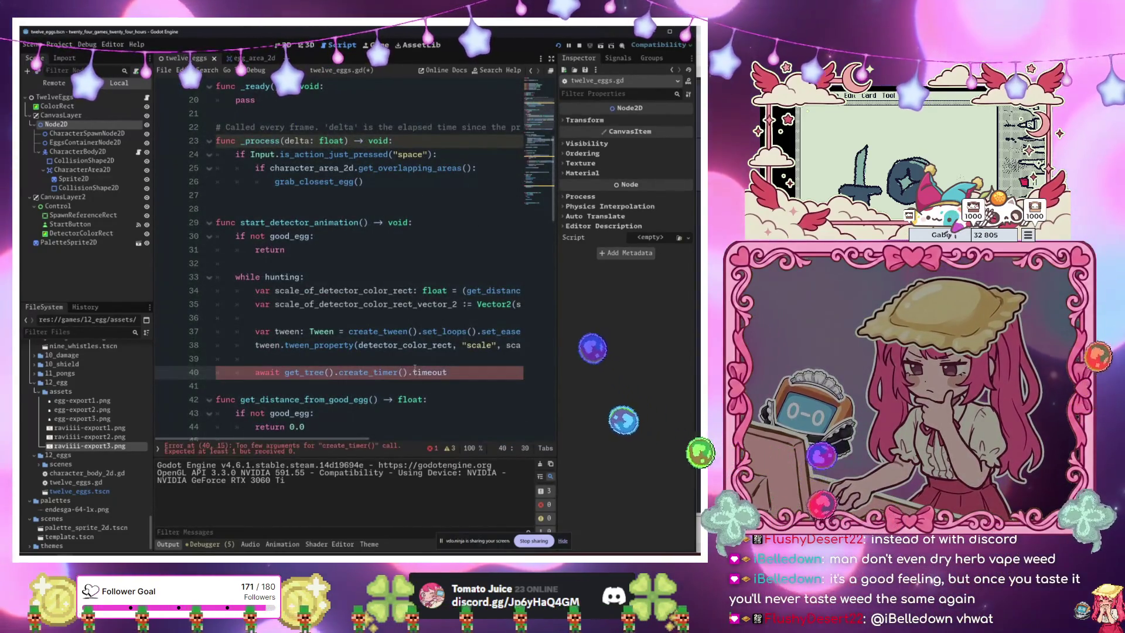
{"action": "type", "text": ".3"}
{"action": "key", "text": "F6"}
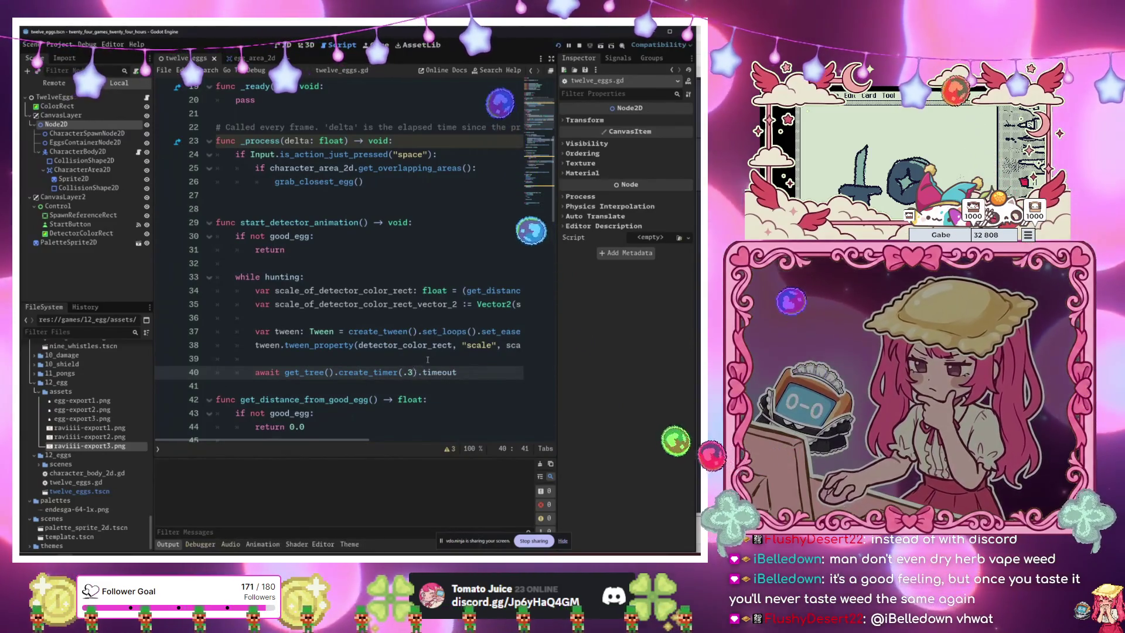
{"action": "left_click", "coordinate": [507, 401]}
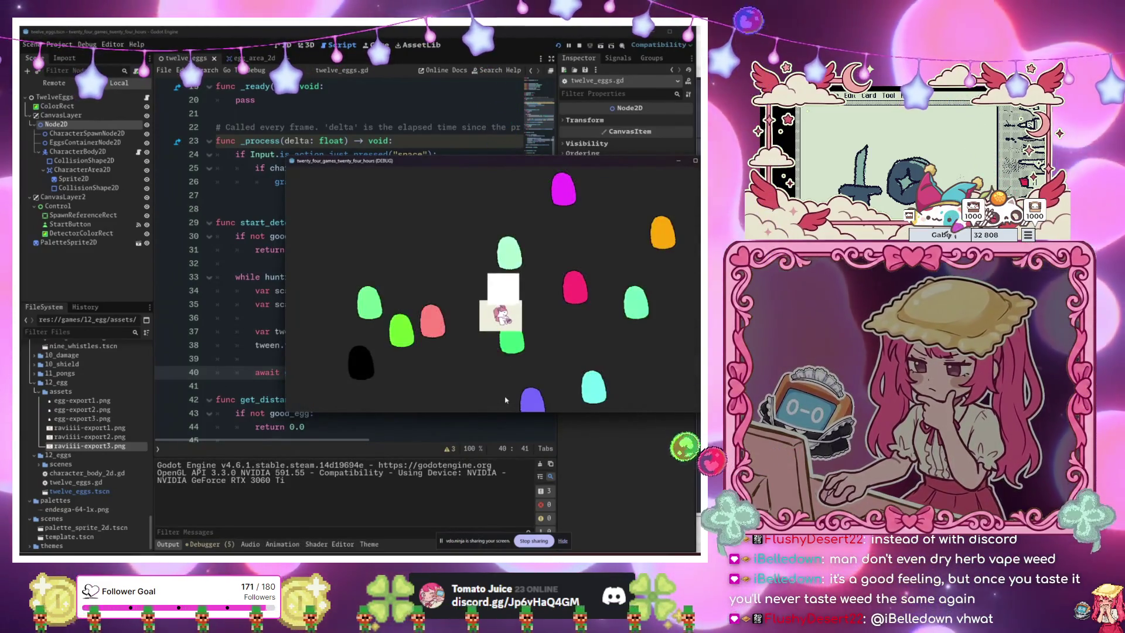
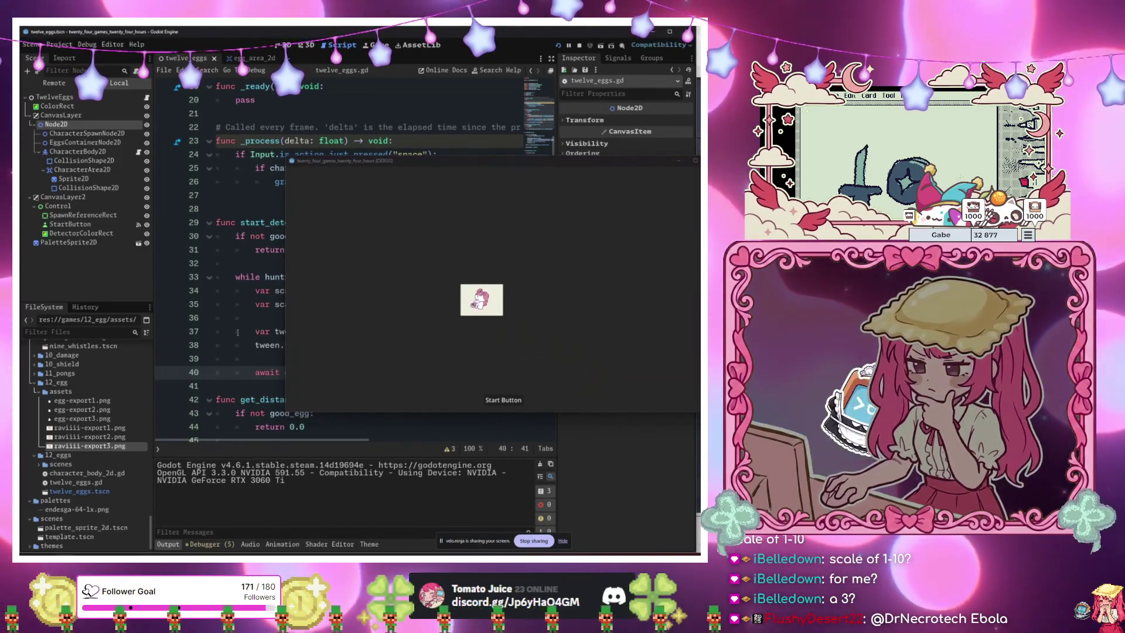
Move the running game window aside and scroll through the twelve_eggs script
{"action": "left_click", "coordinate": [251, 258]}
{"action": "left_click_drag", "start_coordinate": [459, 161], "coordinate": [712, 150]}
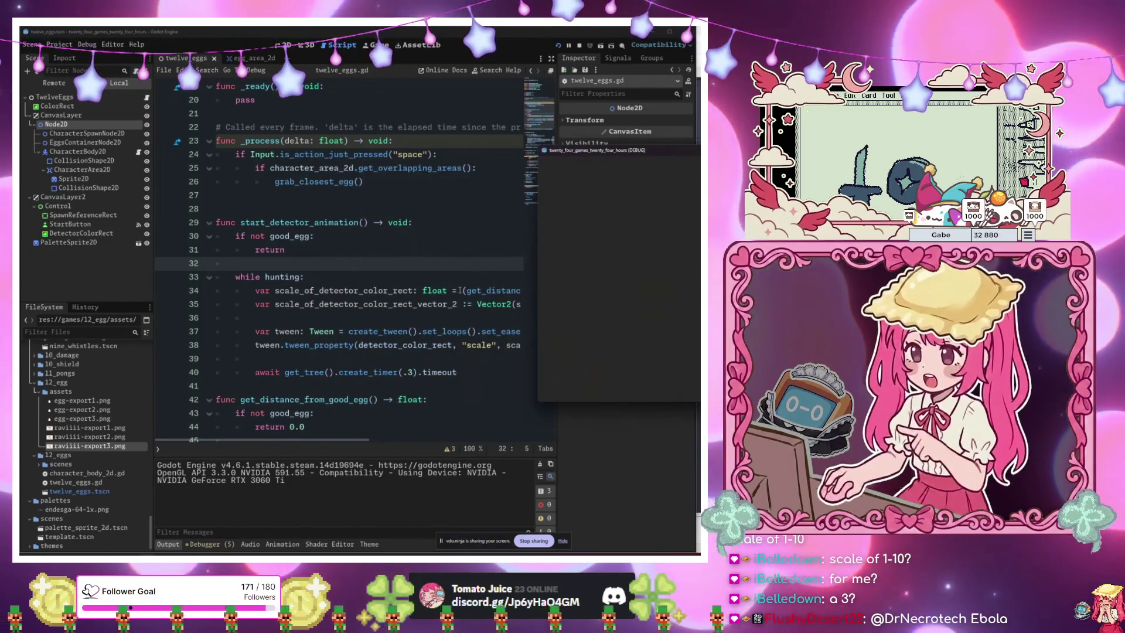
{"action": "scroll", "coordinate": [460, 290], "scroll_direction": "down", "scroll_amount": 18}
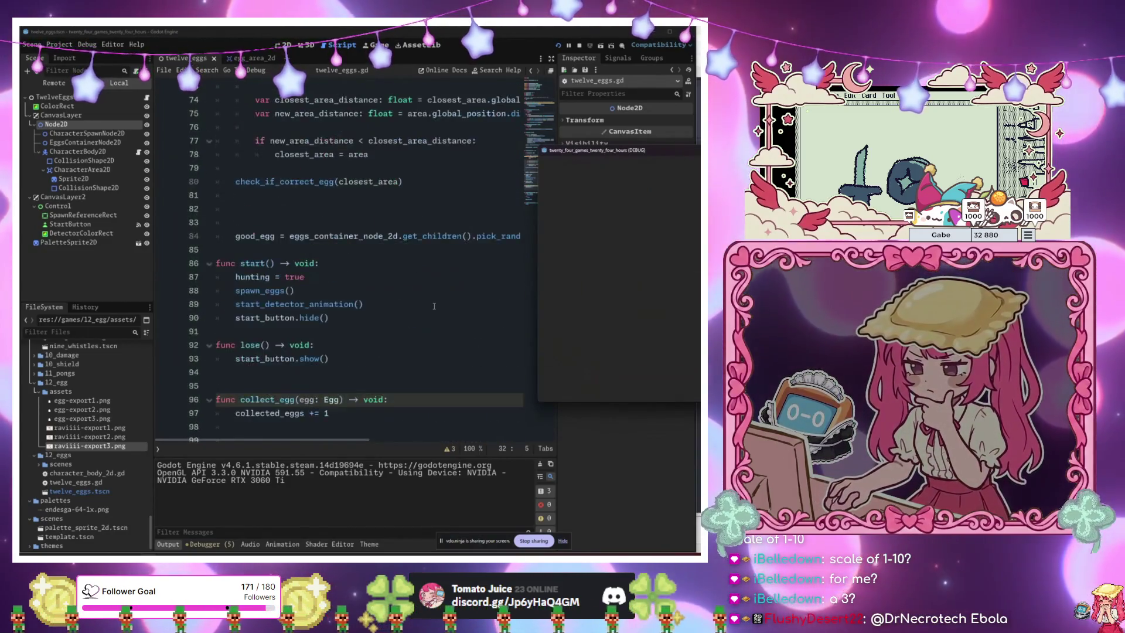
{"action": "scroll", "coordinate": [434, 306], "scroll_direction": "down", "scroll_amount": 5}
{"action": "left_click", "coordinate": [330, 341]}
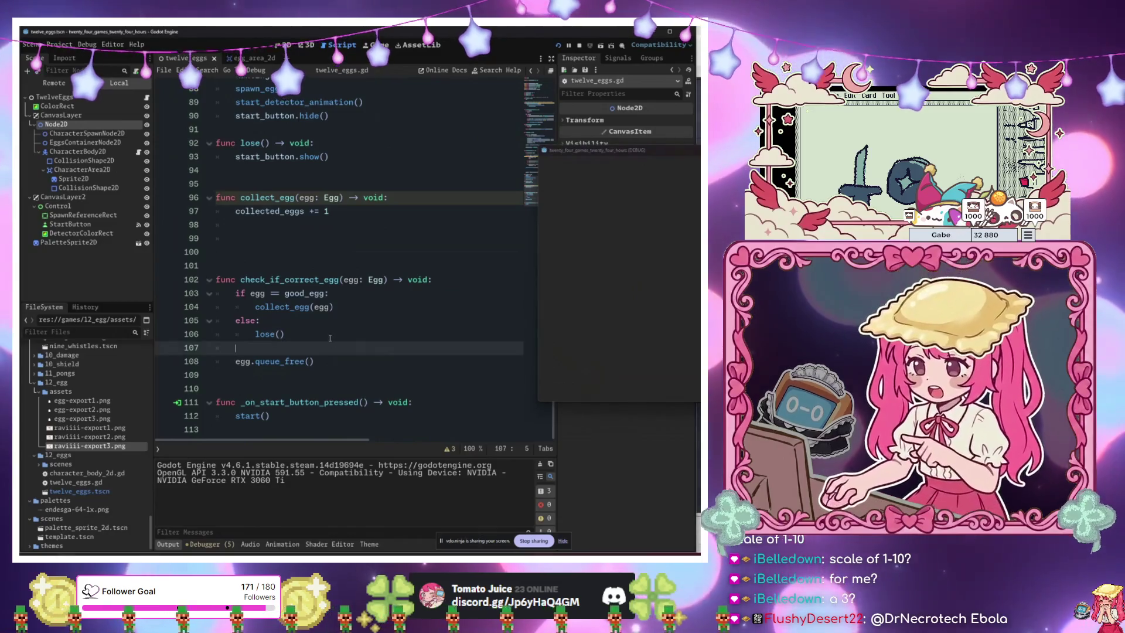
{"action": "scroll", "coordinate": [352, 304], "scroll_direction": "up", "scroll_amount": 1}
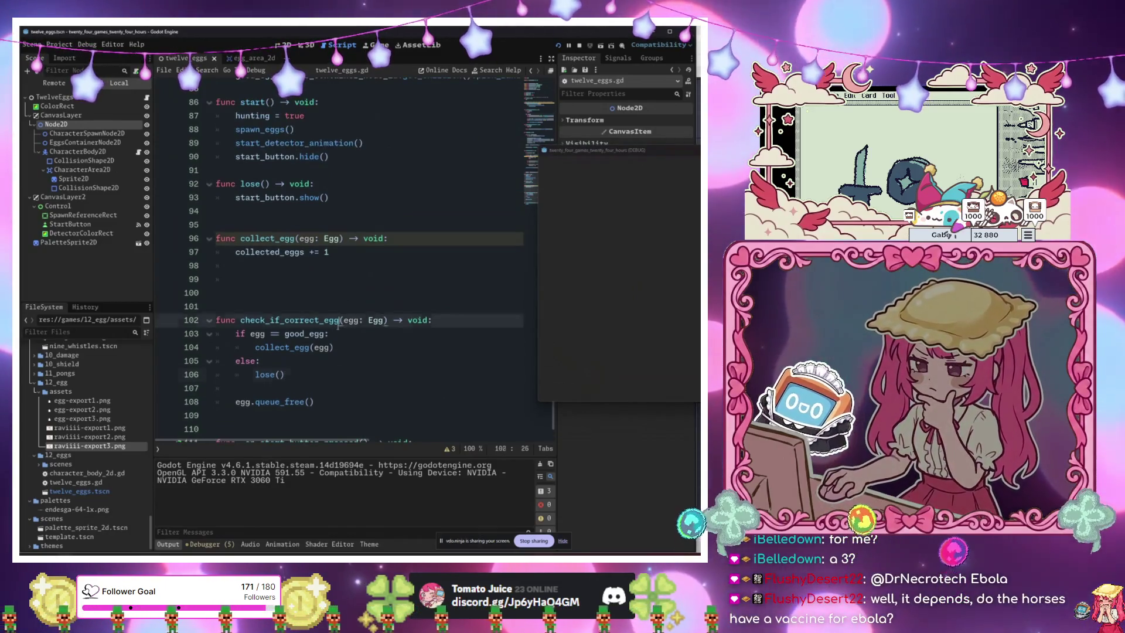
Under collected_eggs += 1, add 'if collected_eggs == amount_of_eggs:' with win() in its body
{"action": "left_click", "coordinate": [374, 252]}
{"action": "key", "text": "Return"}
{"action": "key", "text": "Return"}
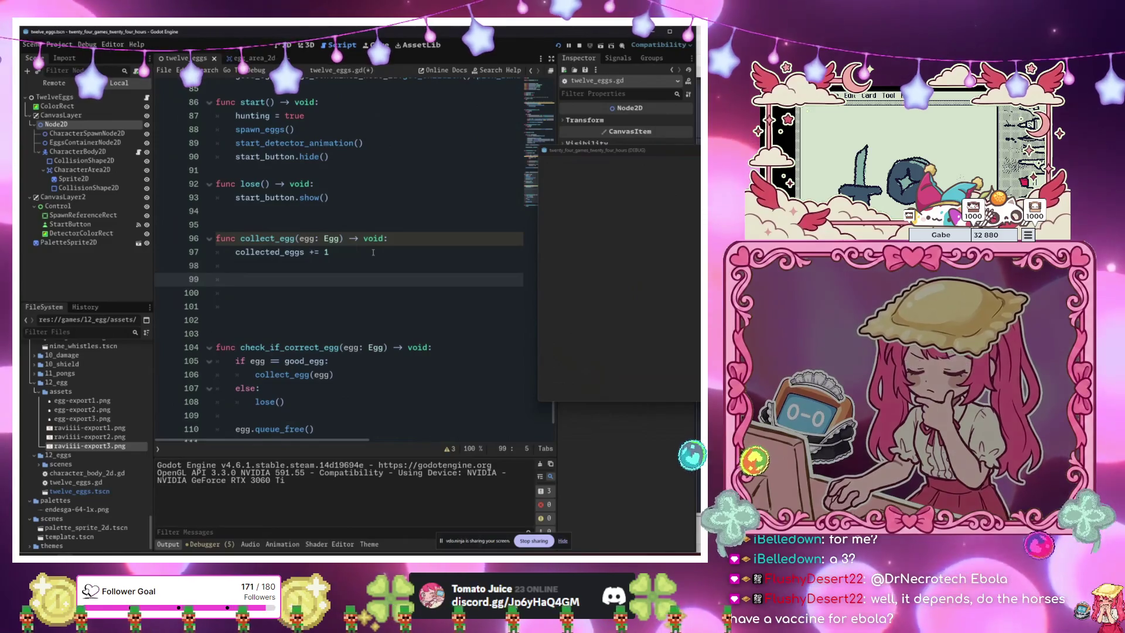
{"action": "type", "text": "if collected_eggs"}
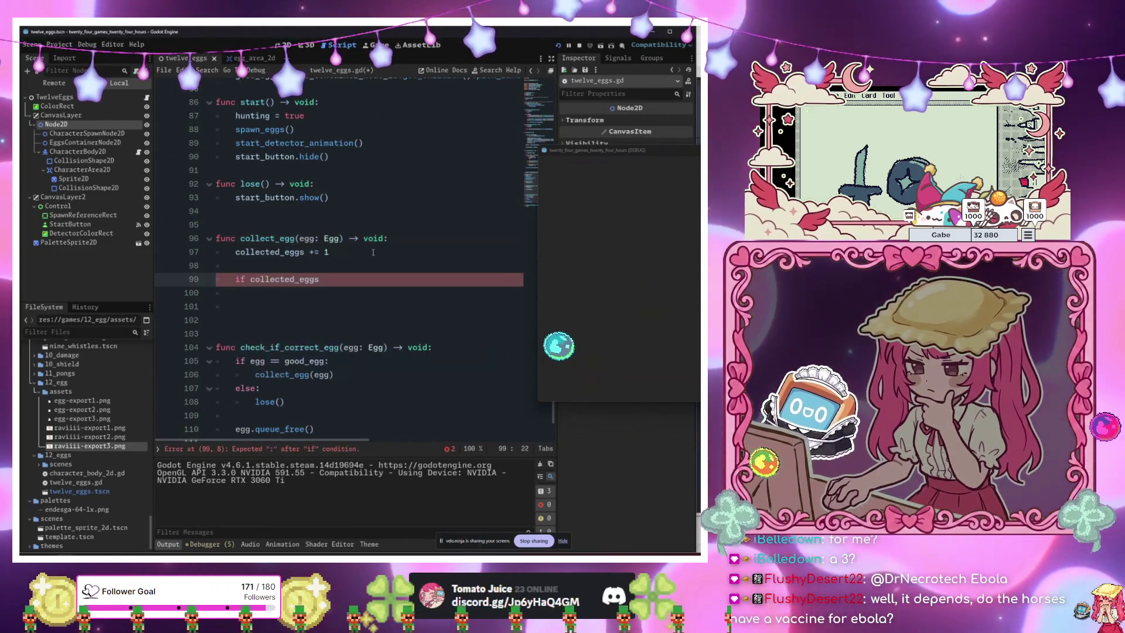
{"action": "type", "text": " =="}
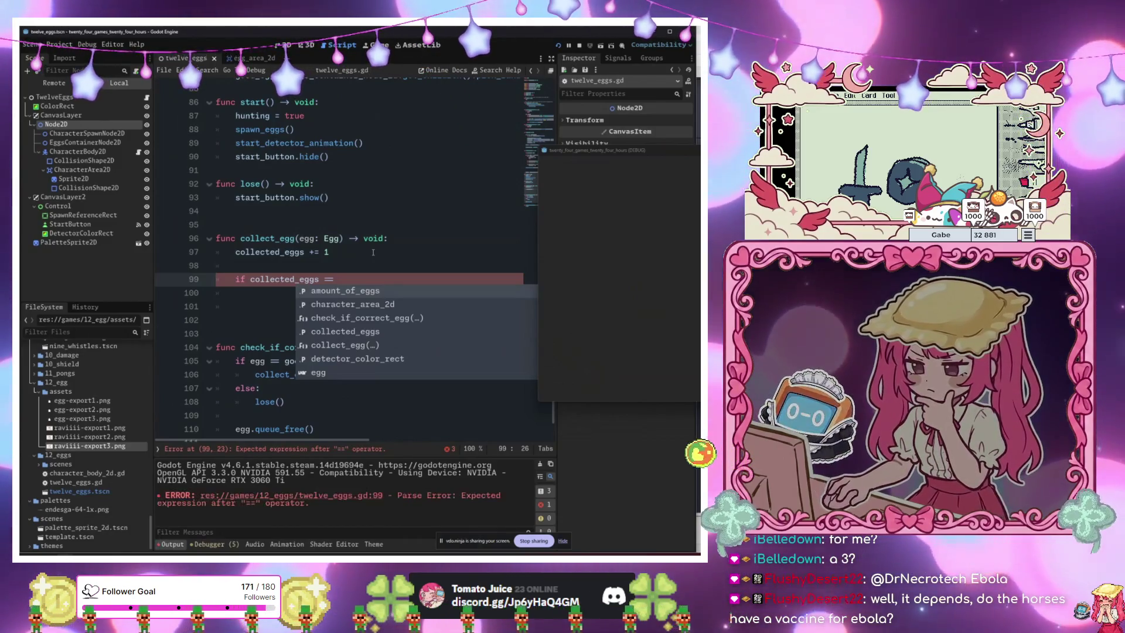
{"action": "left_click", "coordinate": [360, 291]}
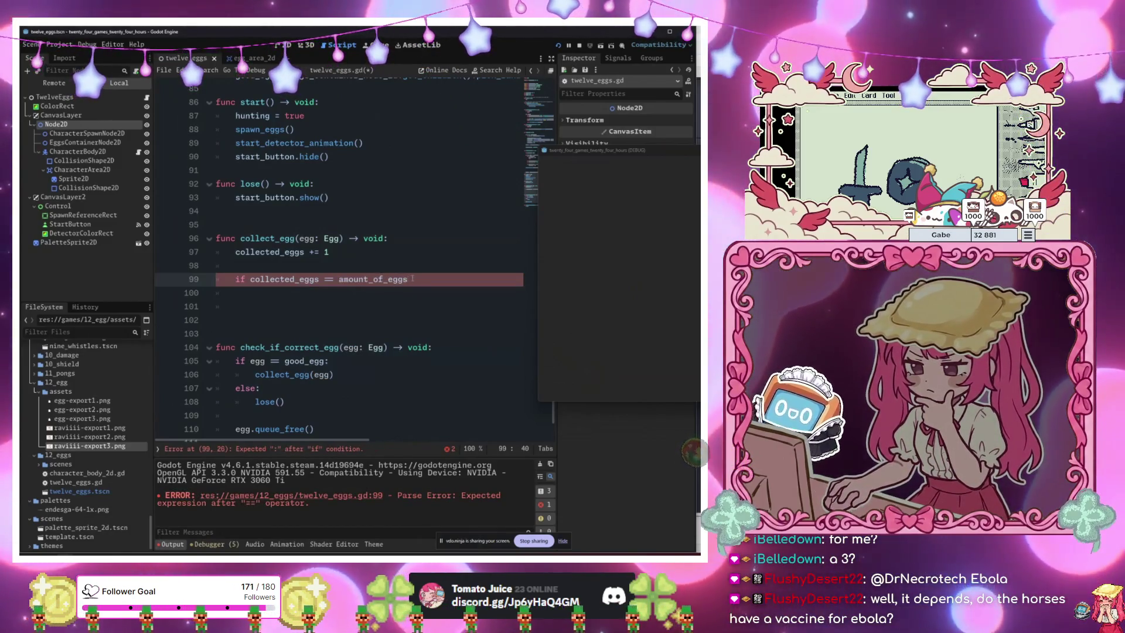
{"action": "key", "text": "Return"}
{"action": "type", "text": "win()"}
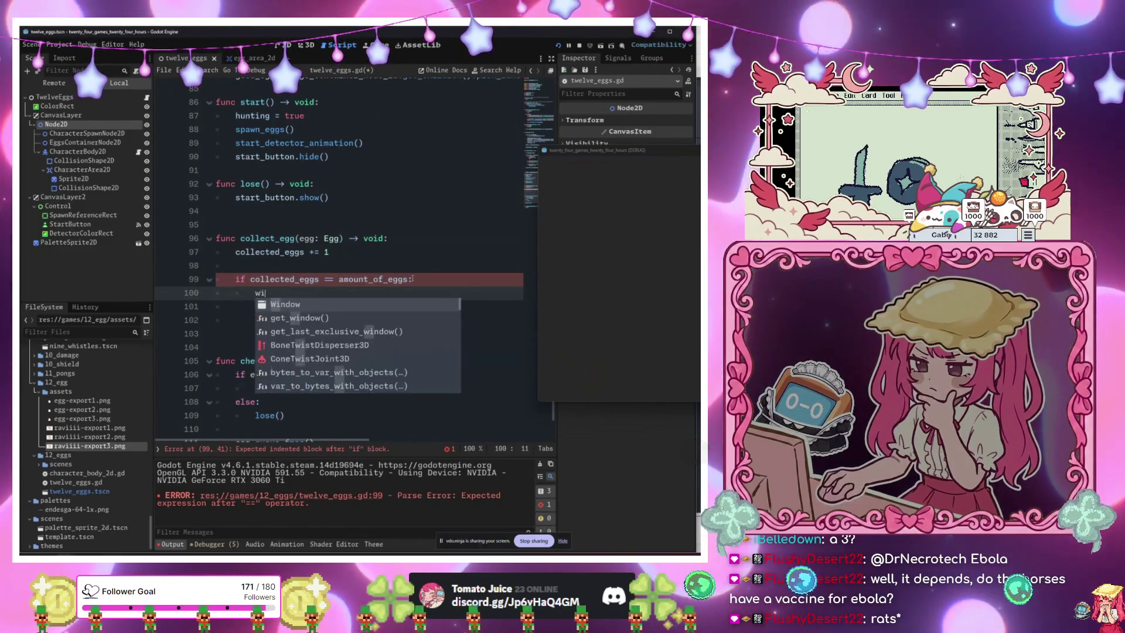
{"action": "scroll", "coordinate": [419, 263], "scroll_direction": "up", "scroll_amount": 2}
{"action": "left_click", "coordinate": [406, 256]}
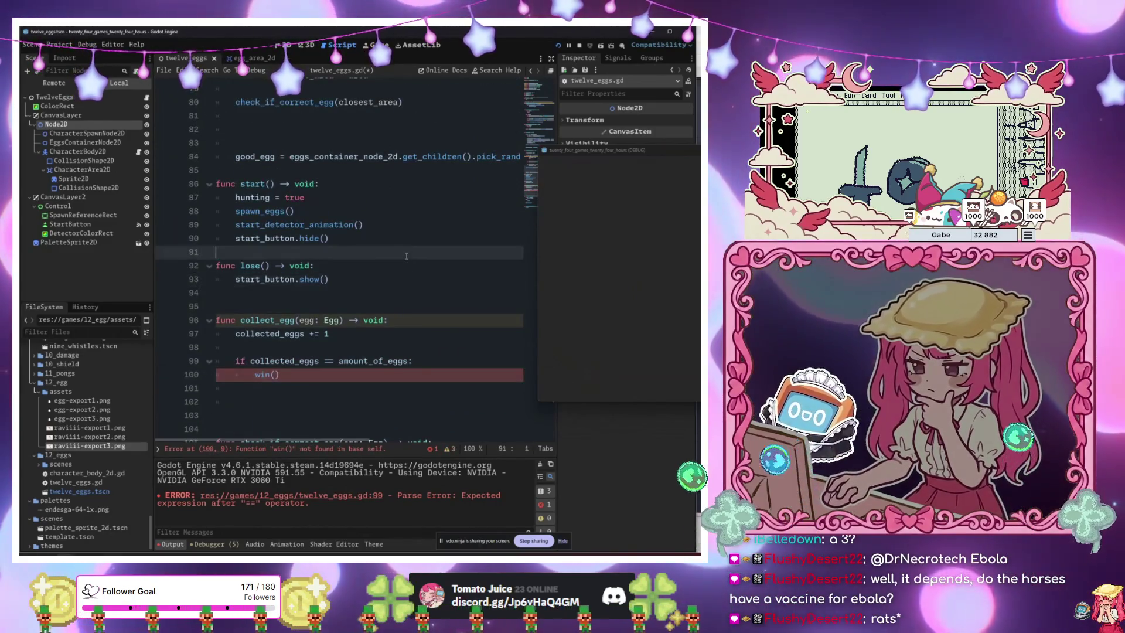
Above lose(), define 'func win() -> void:' whose body is print("You Win")
{"action": "key", "text": "Return"}
{"action": "key", "text": "Return"}
{"action": "key", "text": "Return"}
{"action": "key", "text": "Up"}
{"action": "key", "text": "Up"}
{"action": "type", "text": "fun"}
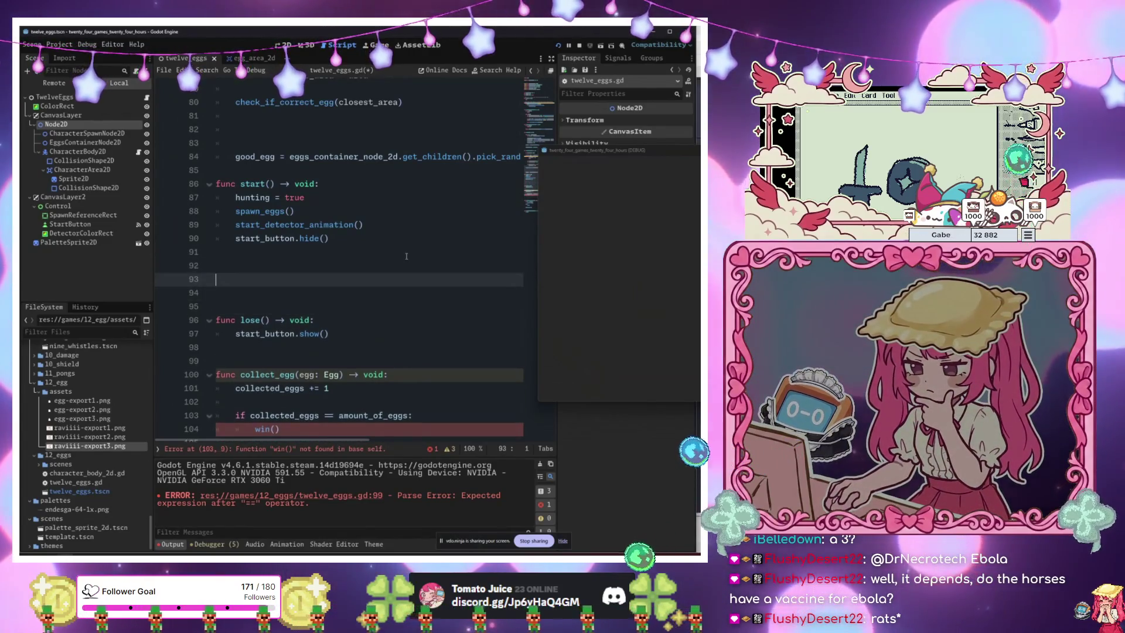
{"action": "type", "text": "c win() -"}
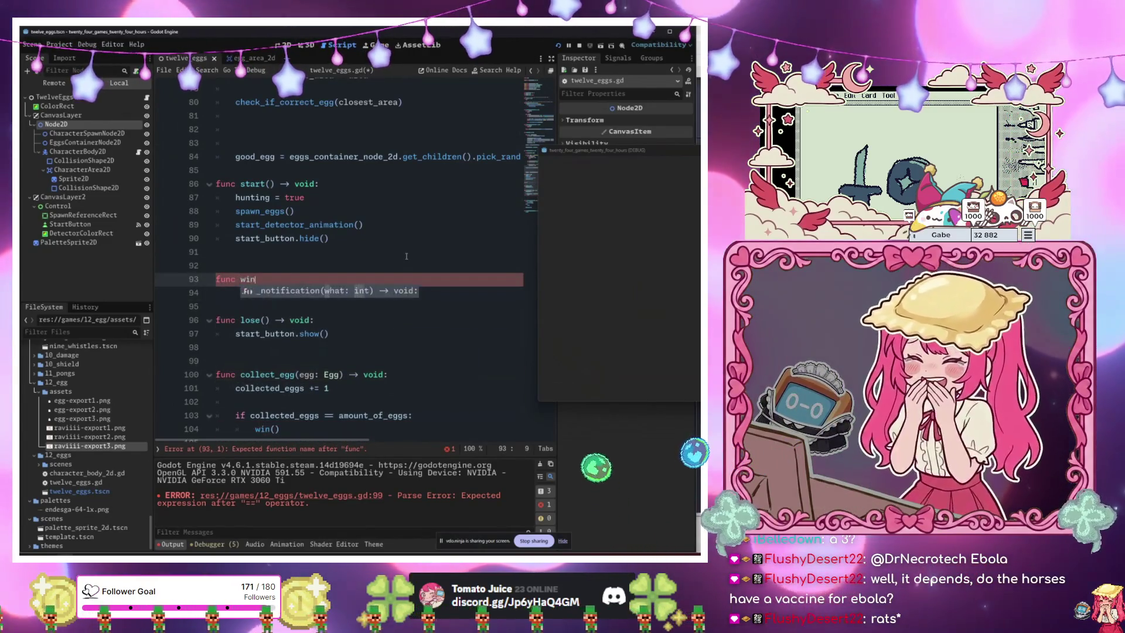
{"action": "type", "text": "> void:"}
{"action": "key", "text": "Return"}
{"action": "type", "text": "pass"}
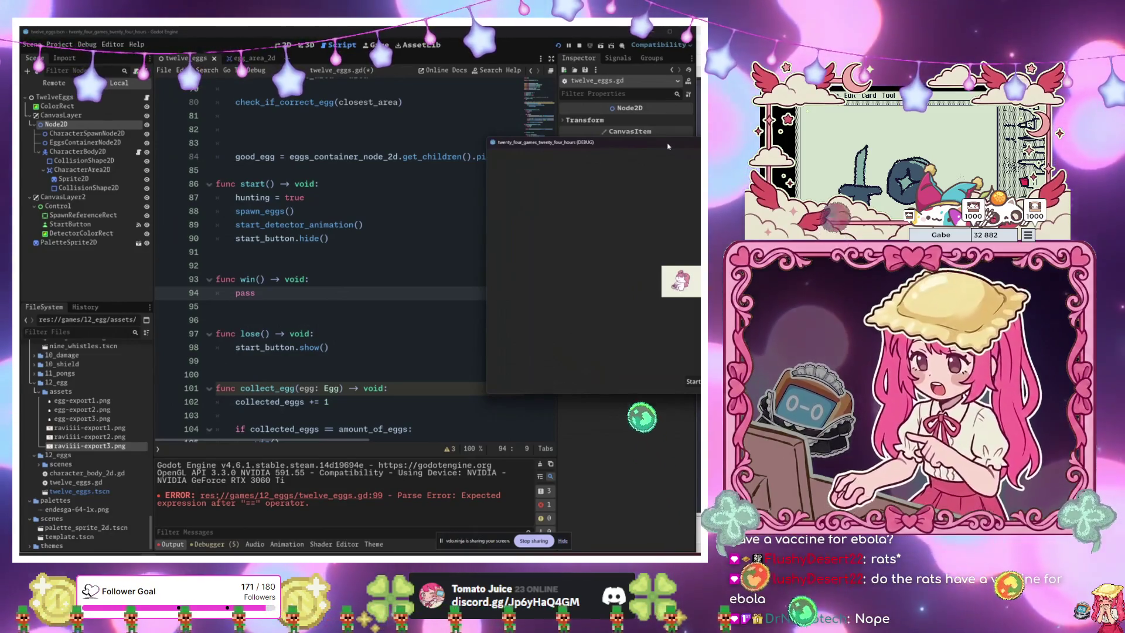
{"action": "left_click", "coordinate": [361, 292]}
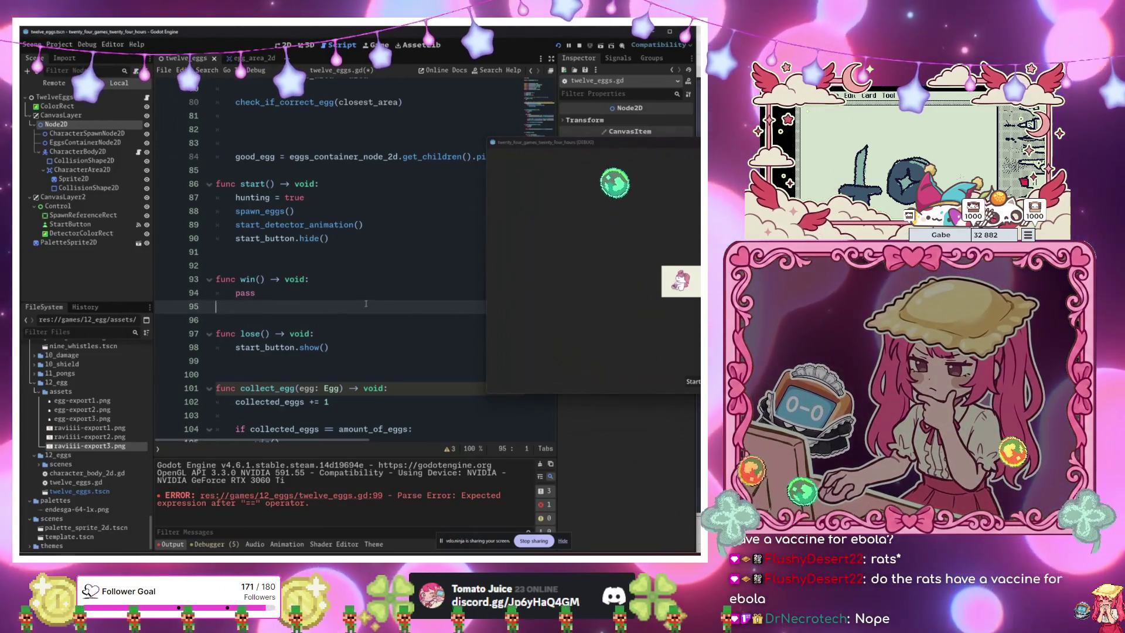
{"action": "key", "text": "BackSpace"}
{"action": "type", "text": "ri"}
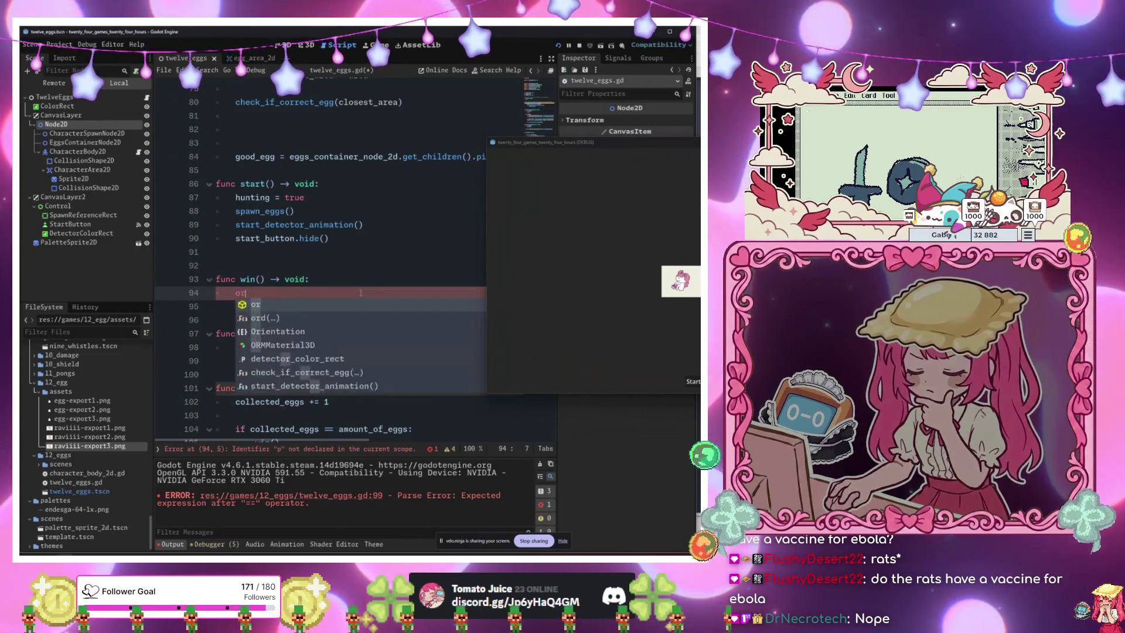
{"action": "scroll", "coordinate": [360, 292], "scroll_direction": "up", "scroll_amount": 1}
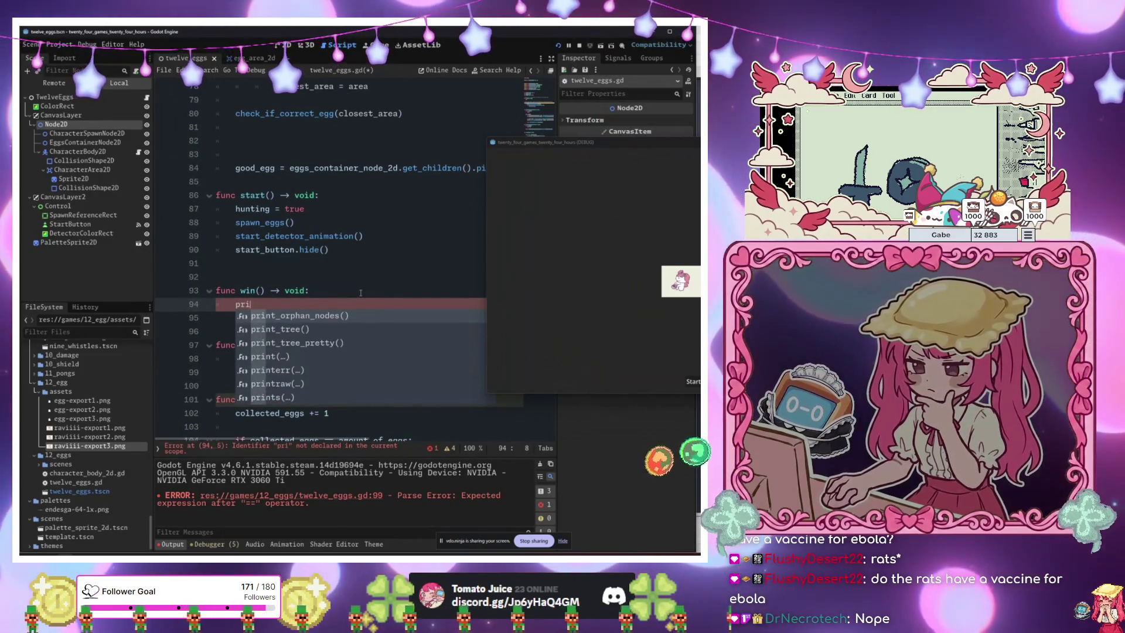
{"action": "type", "text": "nt"}
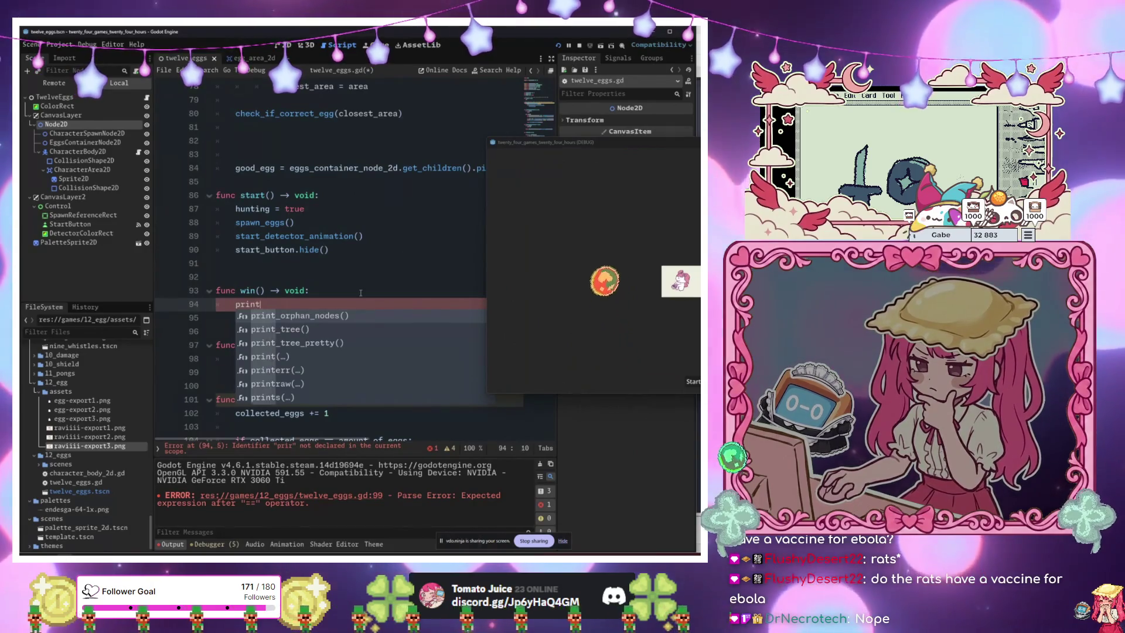
{"action": "type", "text": "(\"You Win"}
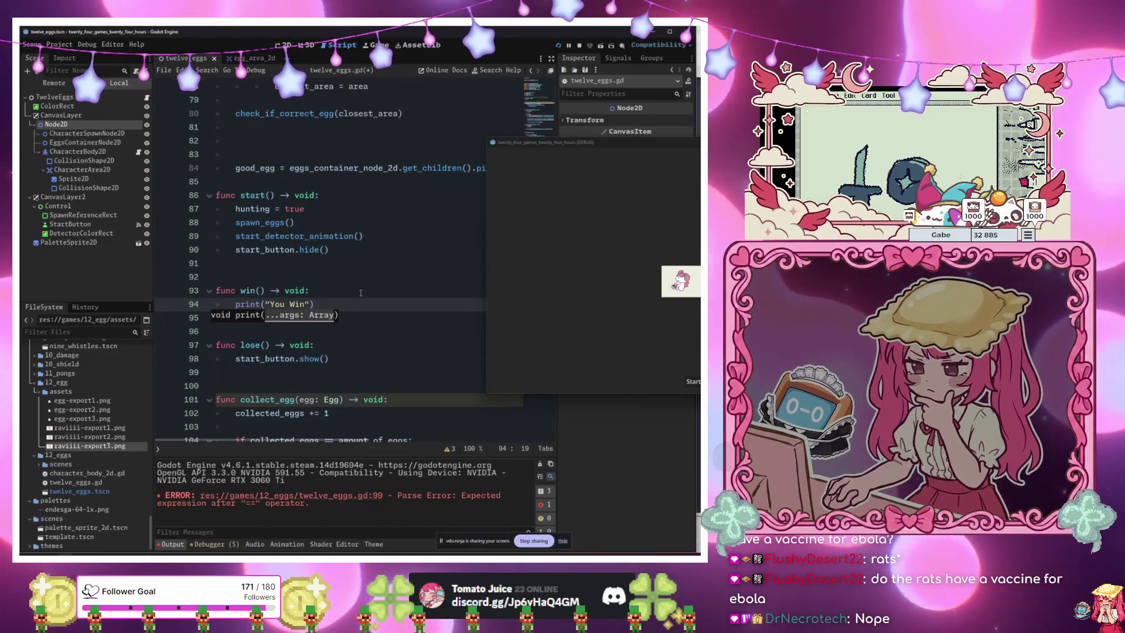
{"action": "left_click", "coordinate": [499, 377]}
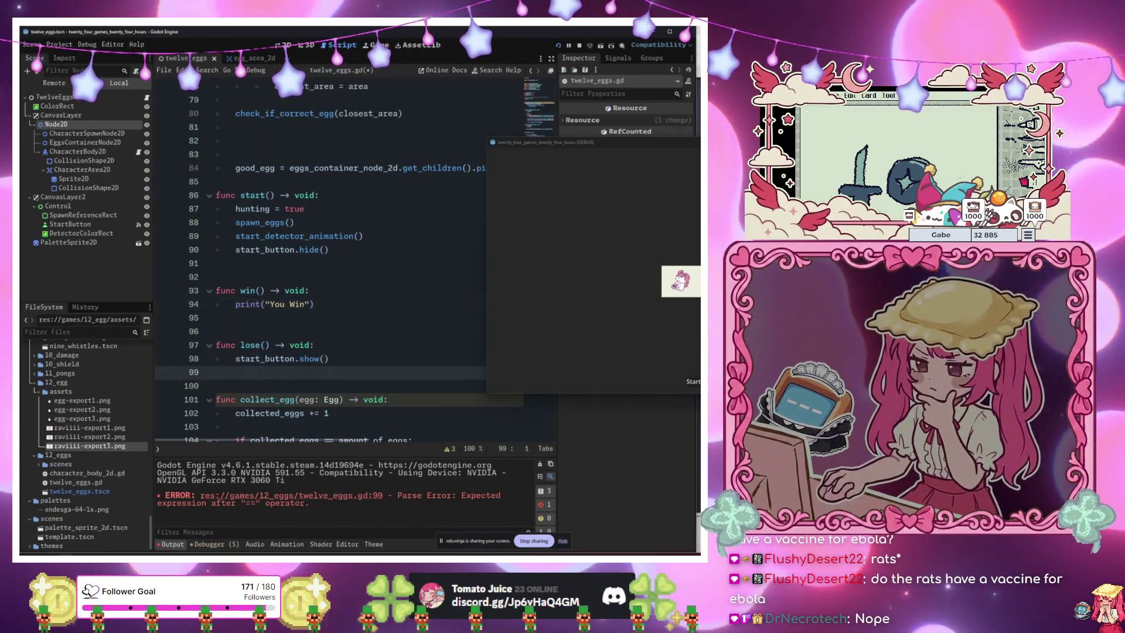
{"action": "key", "text": "alt+Tab"}
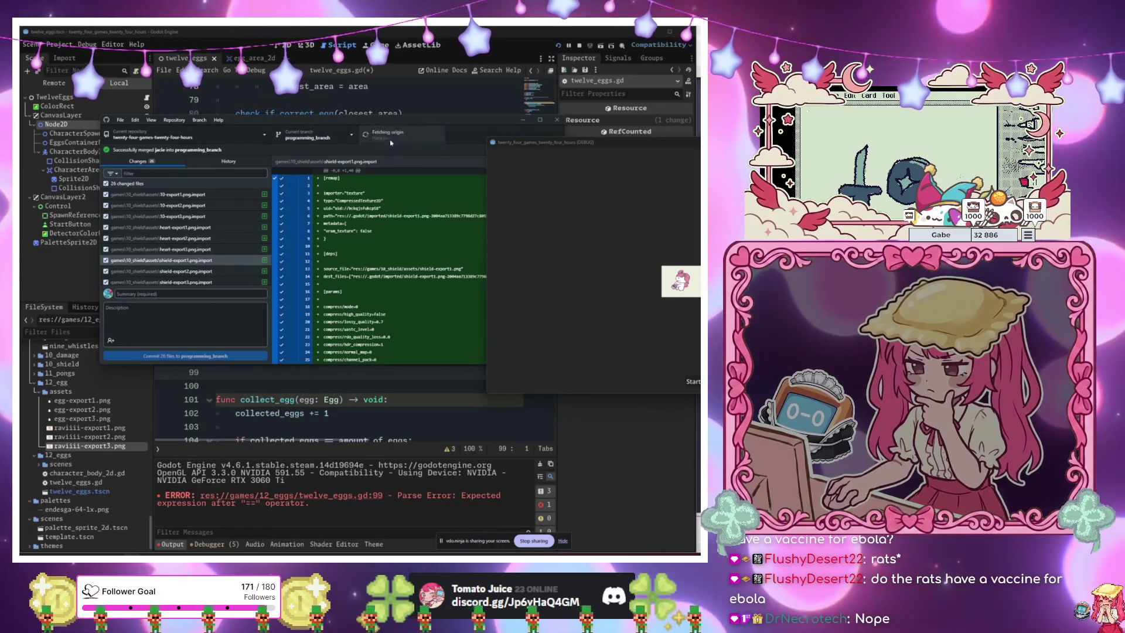
Merge the chosen branch into programming_branch with a merge commit and push to origin
{"action": "left_click", "coordinate": [305, 138]}
{"action": "left_click", "coordinate": [331, 356]}
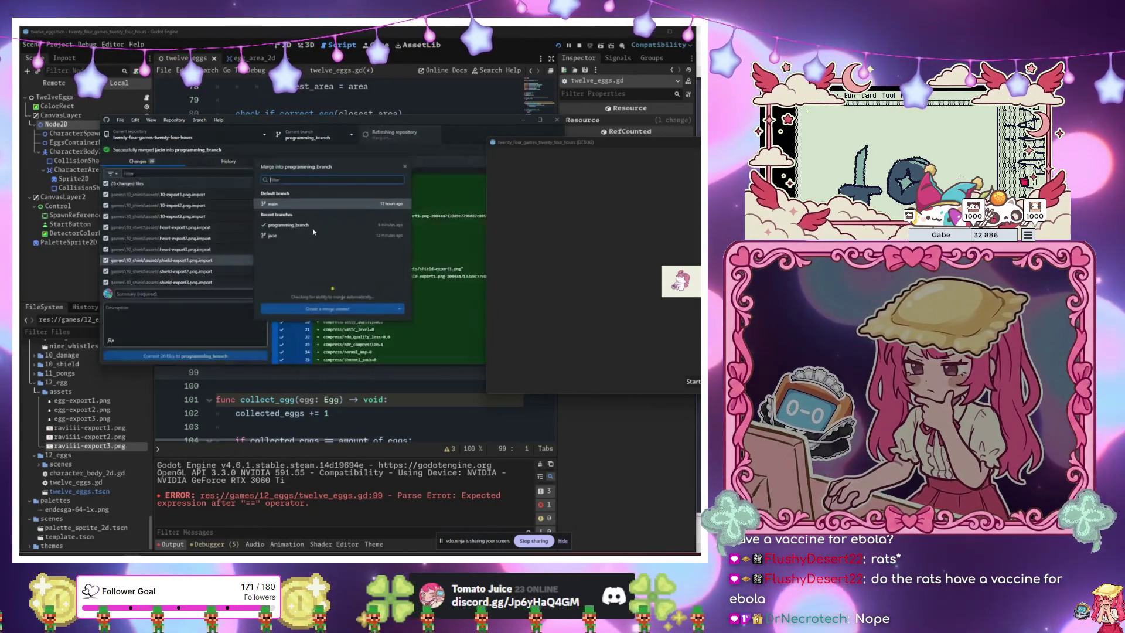
{"action": "left_click", "coordinate": [311, 236]}
{"action": "left_click", "coordinate": [324, 316]}
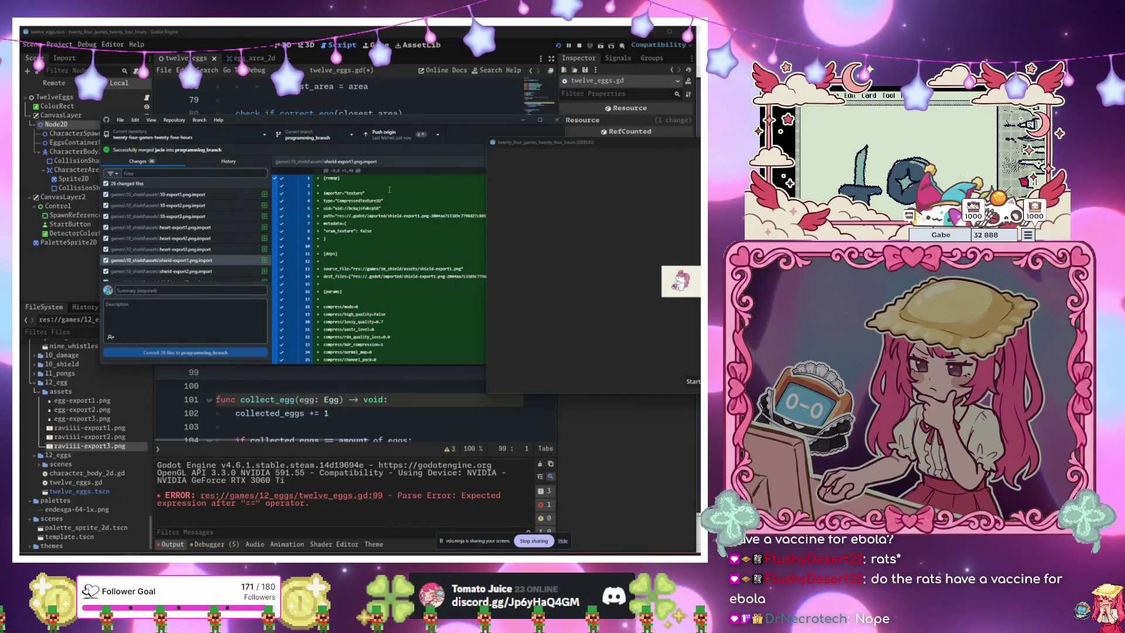
{"action": "left_click", "coordinate": [397, 139]}
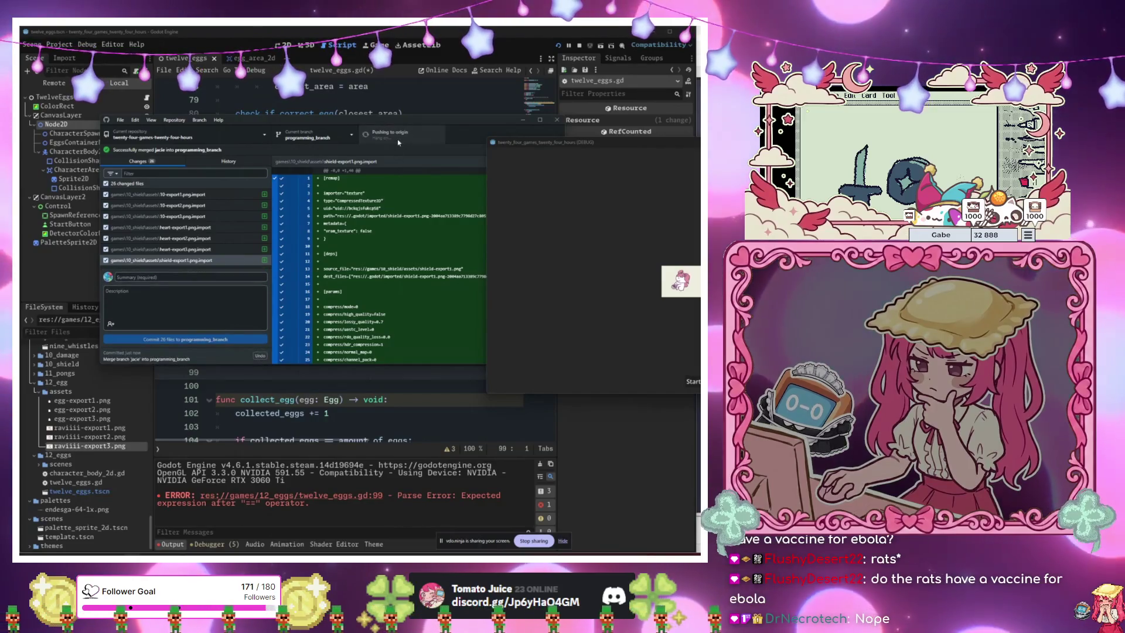
{"action": "left_click", "coordinate": [411, 98]}
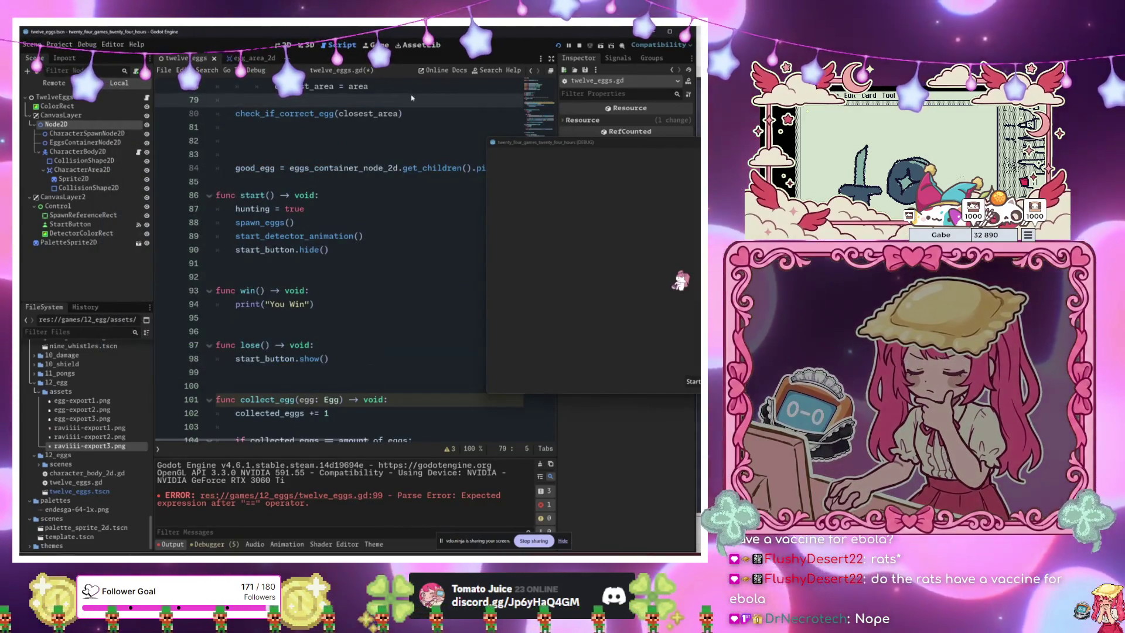
{"action": "left_click", "coordinate": [680, 281]}
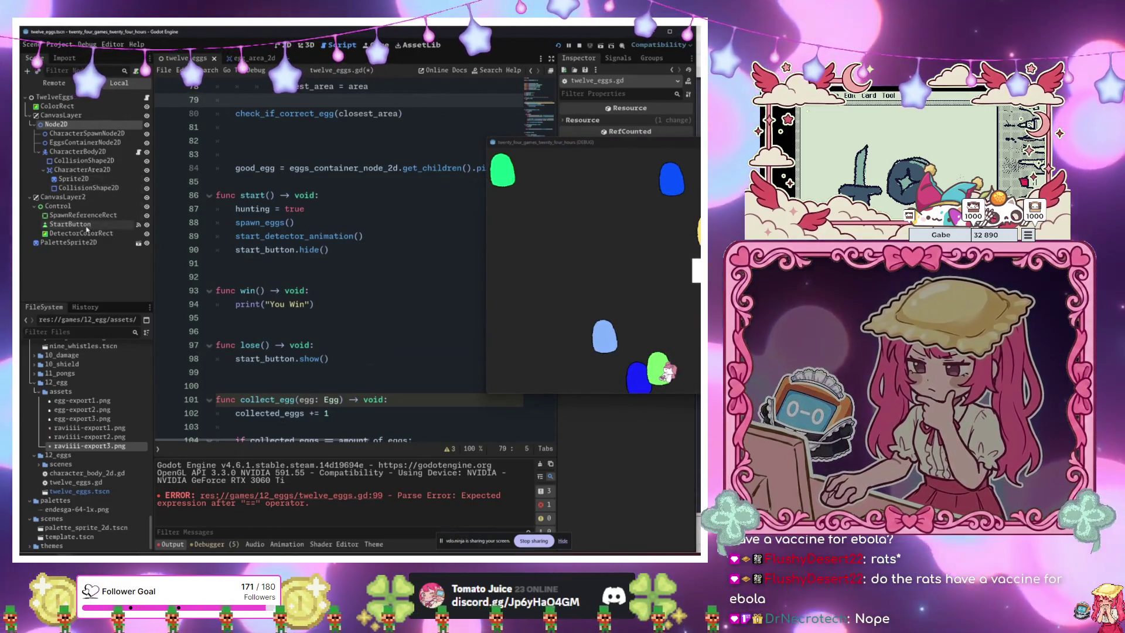
Run the twelve eggs game with F5, move the character up-right, then stop it with F8
{"action": "left_click", "coordinate": [99, 106]}
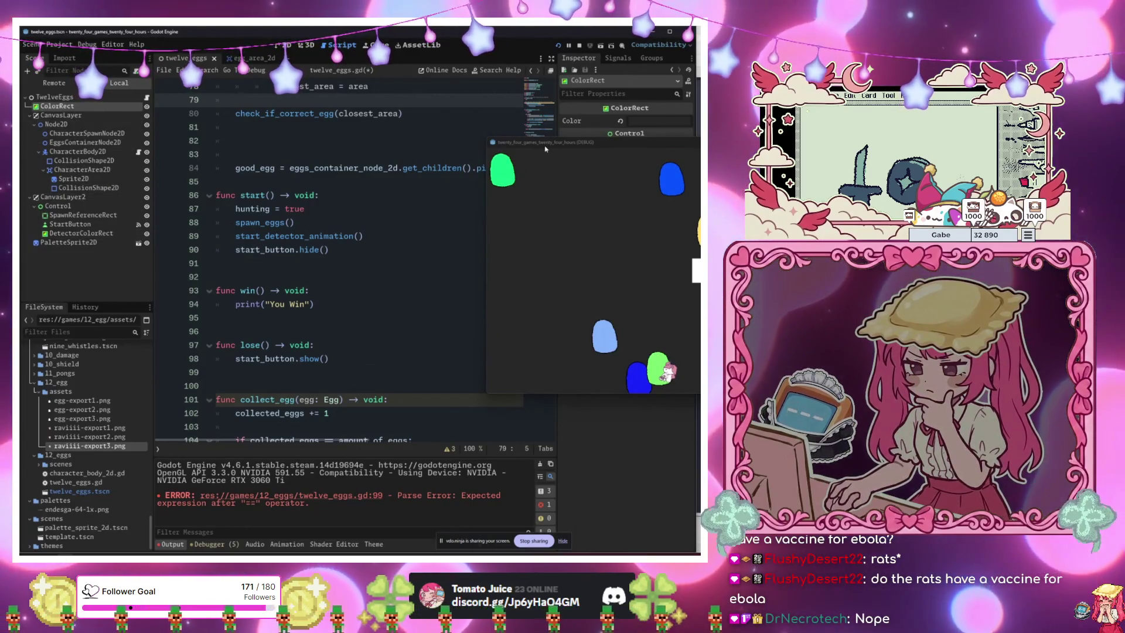
{"action": "key", "text": "F5"}
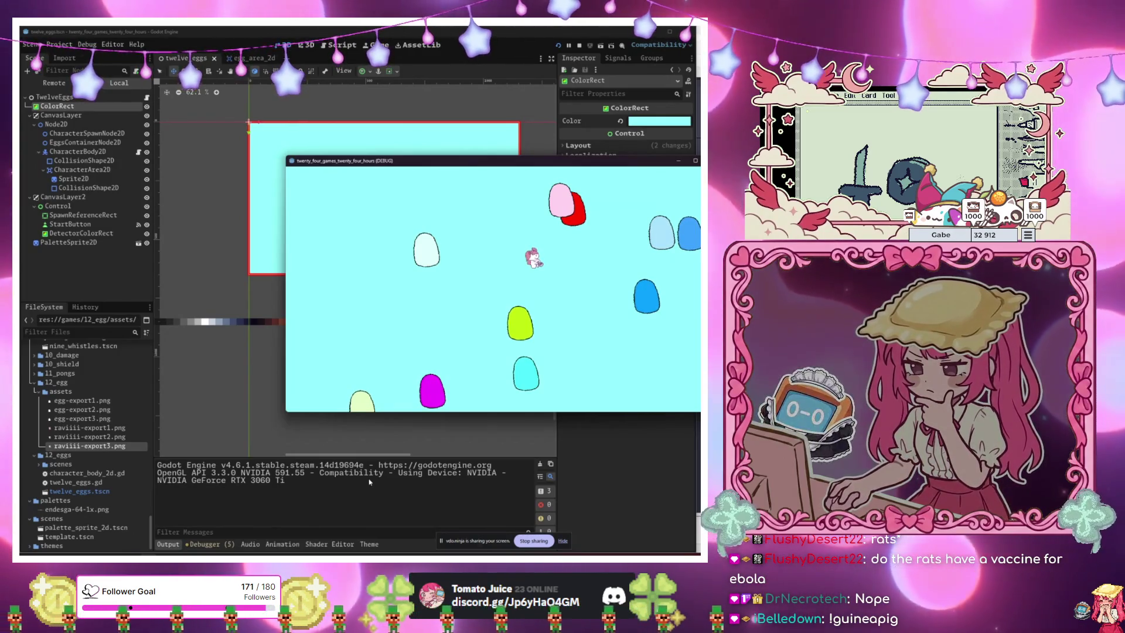
{"action": "key", "text": "Right"}
{"action": "key", "text": "Up"}
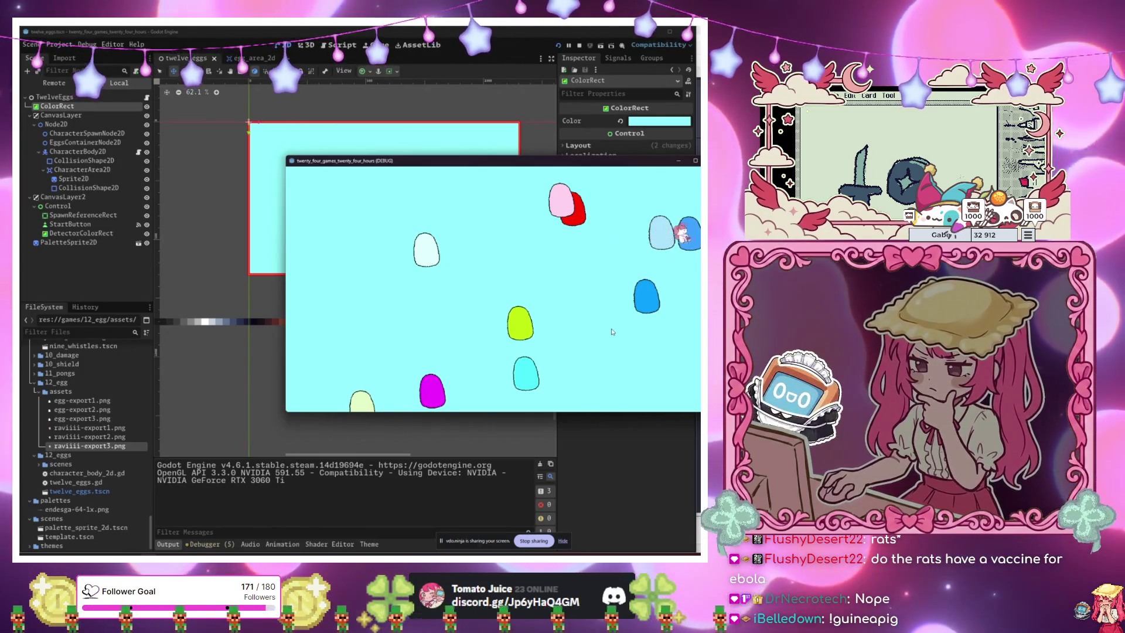
{"action": "mouse_move", "coordinate": [463, 162]}
{"action": "left_mouse_down"}
{"action": "mouse_move", "coordinate": [518, 271]}
{"action": "mouse_move", "coordinate": [323, 197]}
{"action": "mouse_move", "coordinate": [335, 145]}
{"action": "mouse_move", "coordinate": [360, 169]}
{"action": "left_mouse_up"}
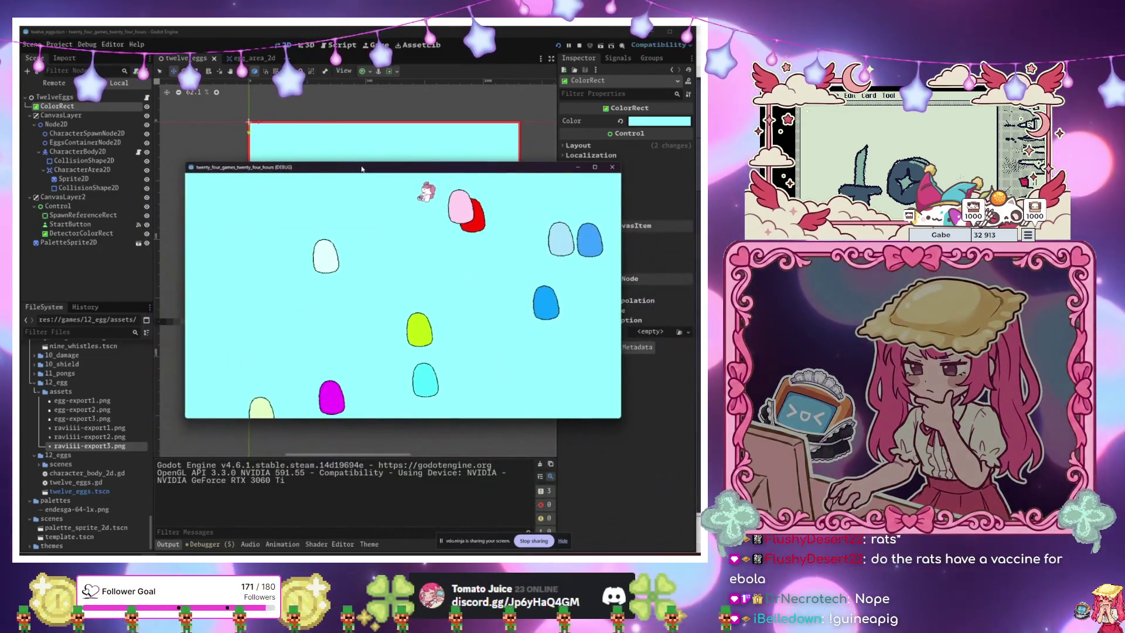
{"action": "key", "text": "F8"}
{"action": "left_click", "coordinate": [124, 130]}
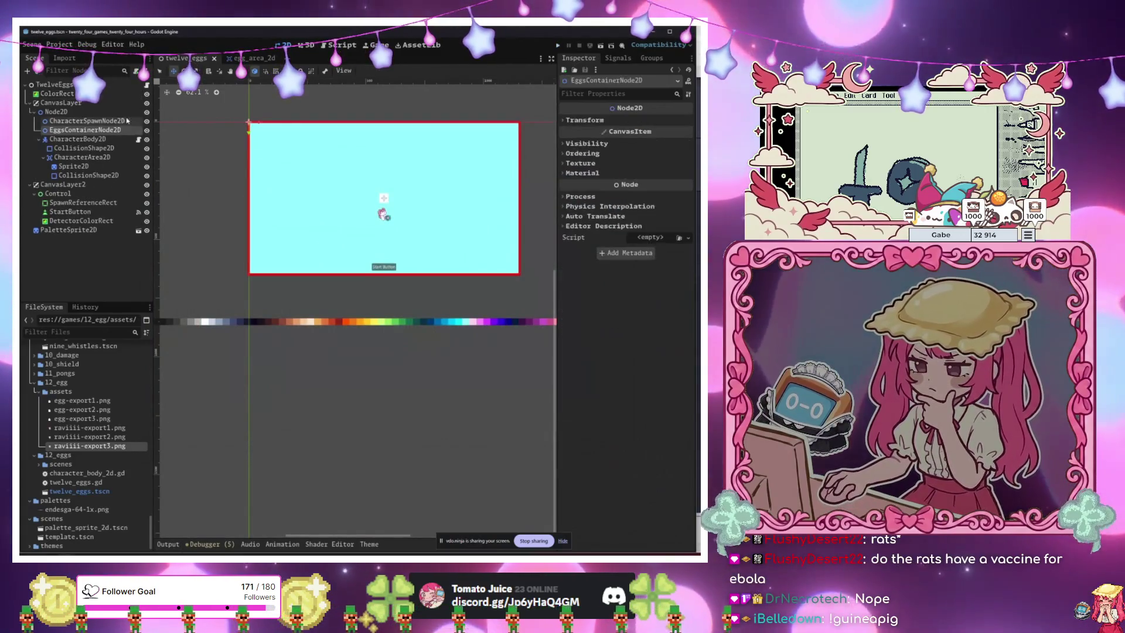
In twelve_eggs.gd, add 'collected_eggs = 0' as the first line inside lose()
{"action": "left_click", "coordinate": [146, 85]}
{"action": "scroll", "coordinate": [343, 322], "scroll_direction": "down", "scroll_amount": 5}
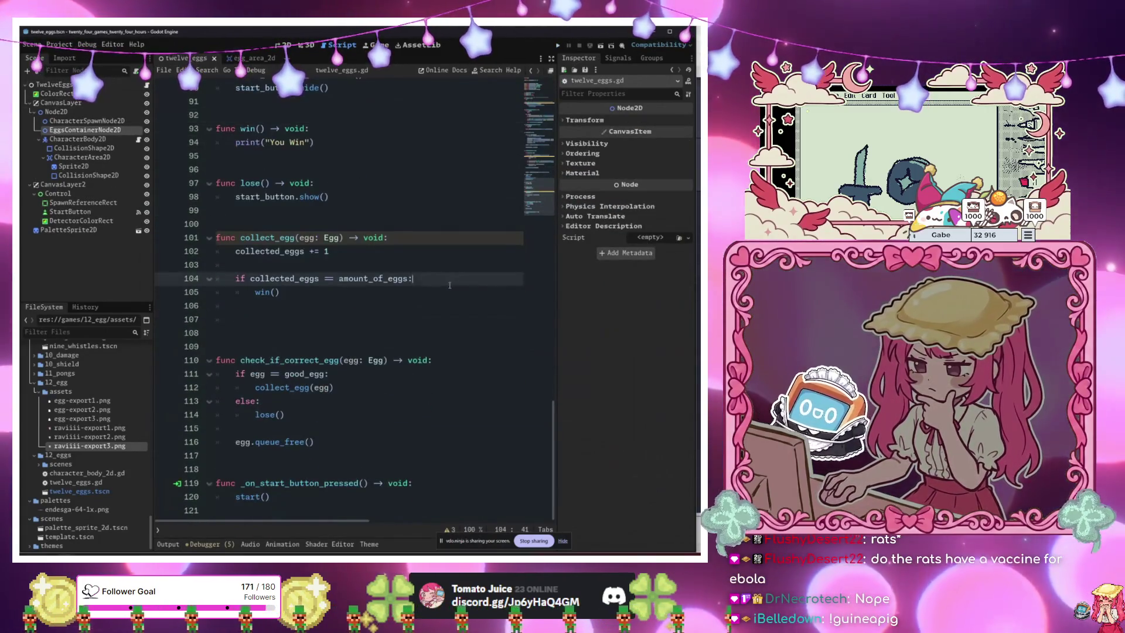
{"action": "left_click", "coordinate": [342, 323]}
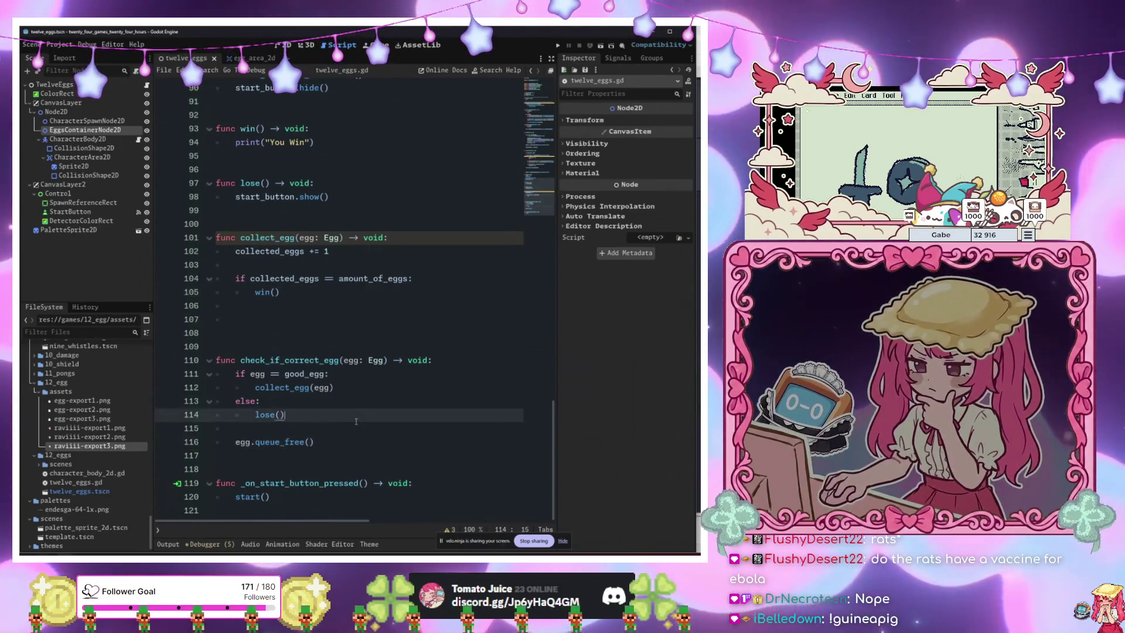
{"action": "left_click", "coordinate": [356, 420]}
{"action": "left_click", "coordinate": [337, 388]}
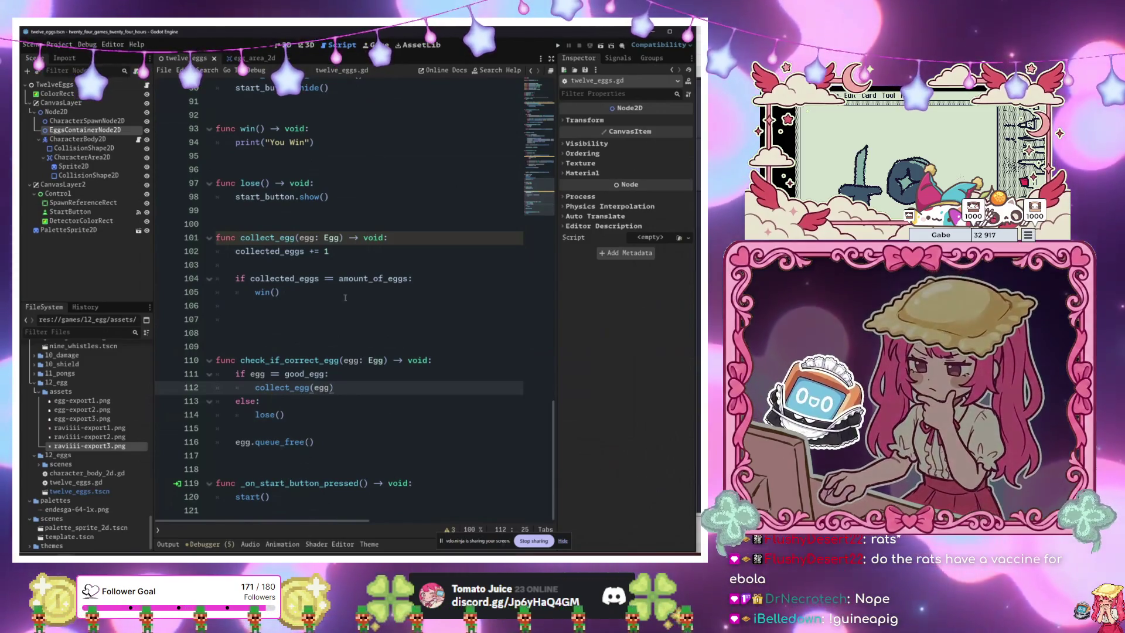
{"action": "left_click", "coordinate": [320, 416]}
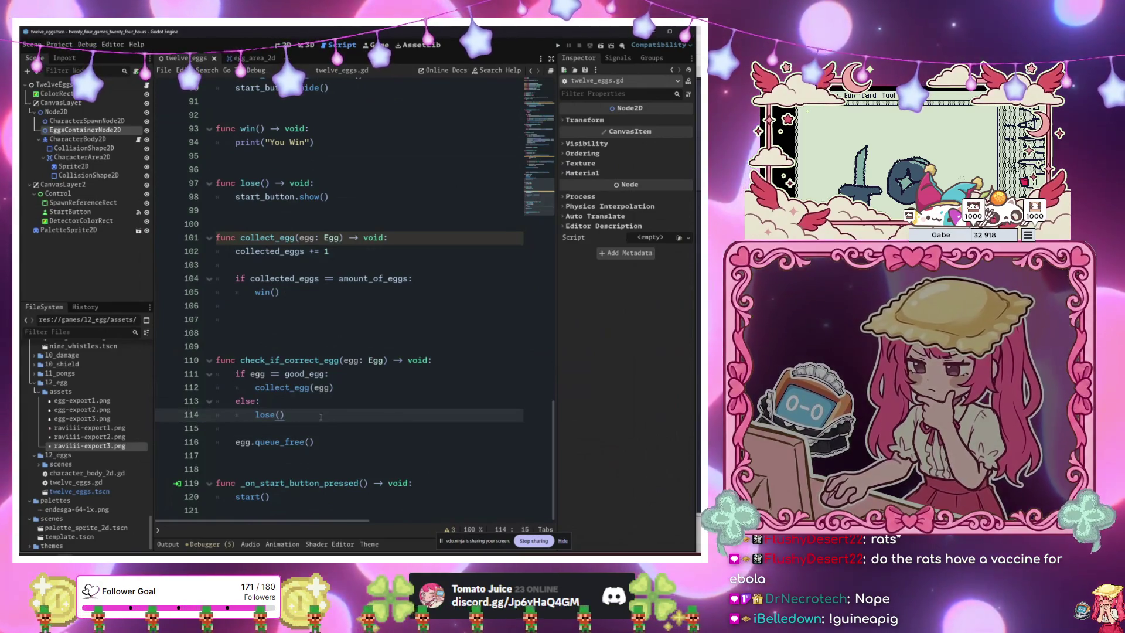
{"action": "scroll", "coordinate": [320, 417], "scroll_direction": "up", "scroll_amount": 2}
{"action": "left_click", "coordinate": [364, 266]}
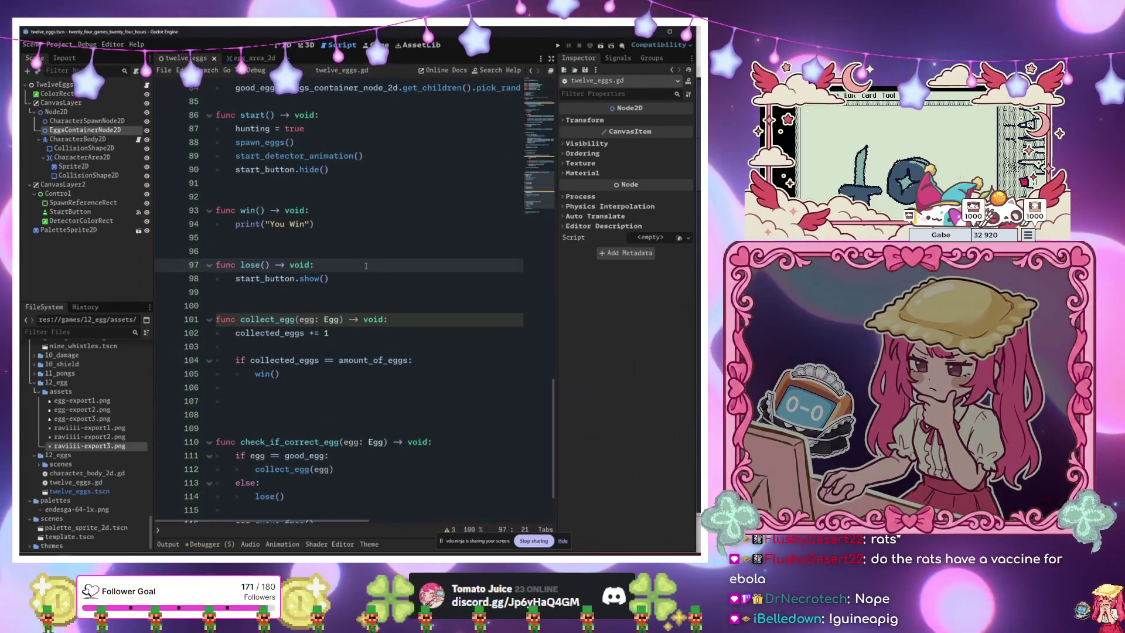
{"action": "key", "text": "Return"}
{"action": "type", "text": "collected_eggs = "}
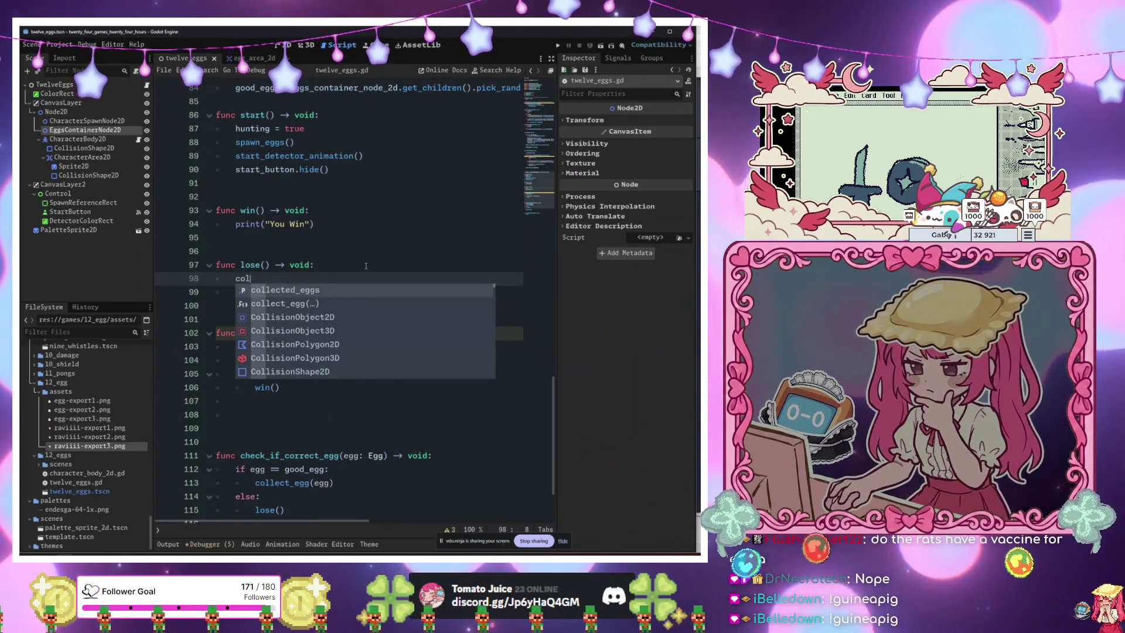
{"action": "type", "text": "0"}
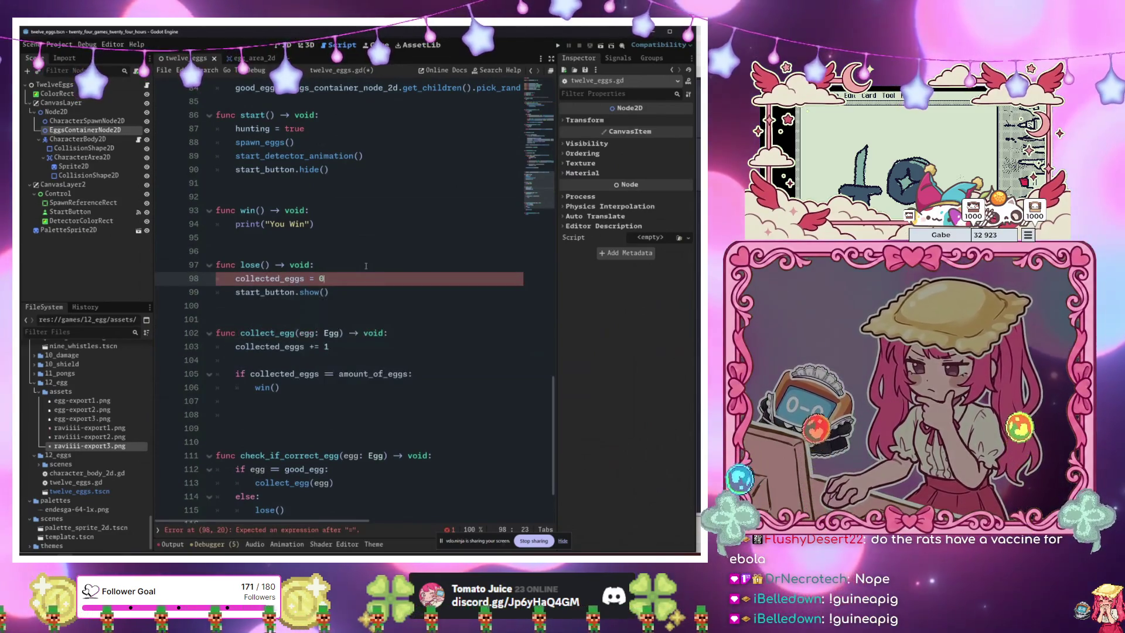
{"action": "scroll", "coordinate": [363, 116], "scroll_direction": "down", "scroll_amount": 3}
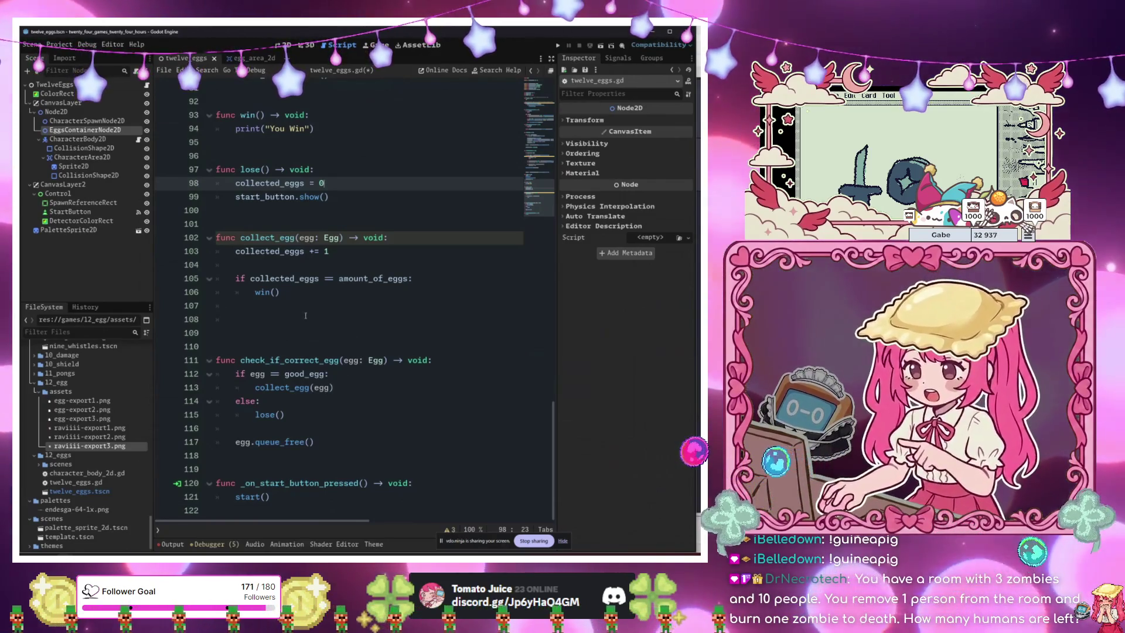
{"action": "left_click", "coordinate": [301, 307]}
{"action": "left_click", "coordinate": [288, 128]}
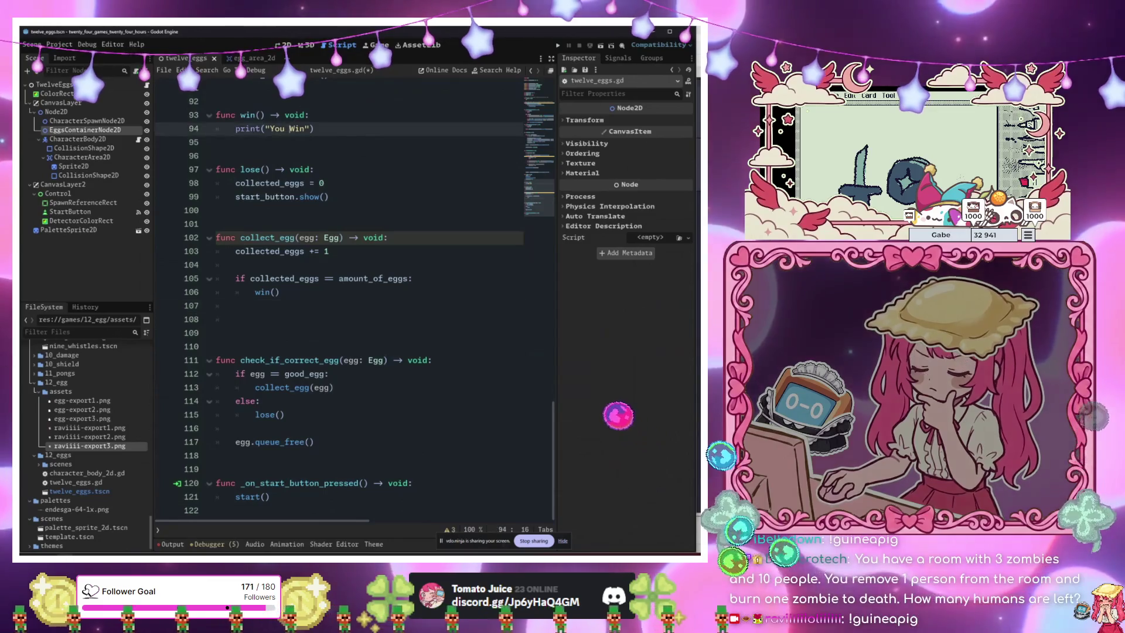
Filter the FileSystem for '5', open games/5_pedals/five_petals.tscn and run it
{"action": "left_click", "coordinate": [83, 332]}
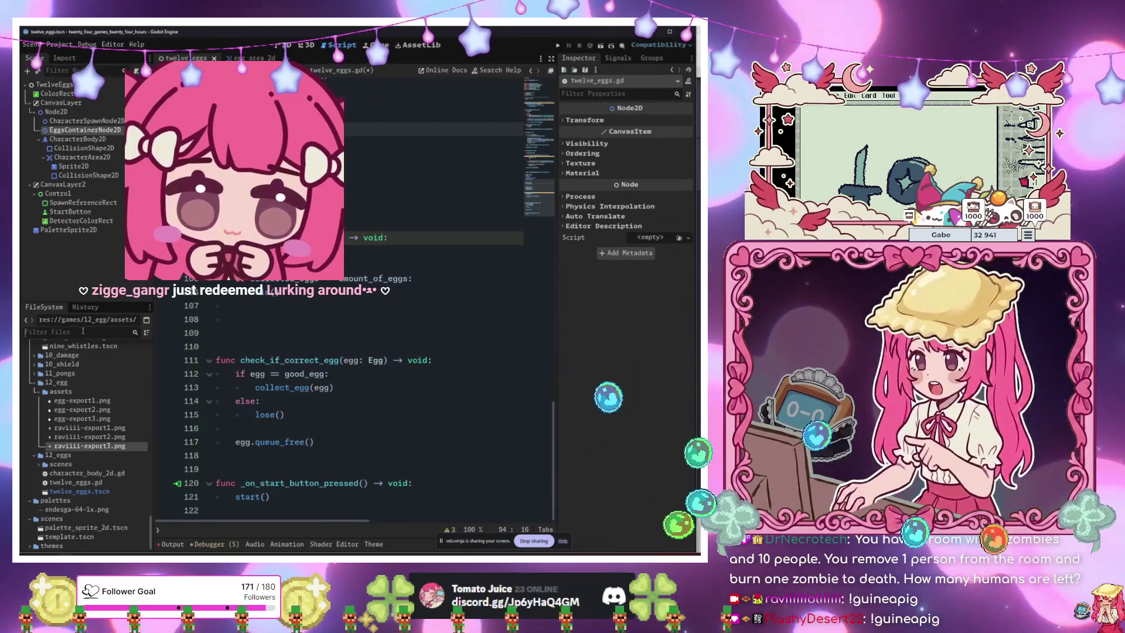
{"action": "type", "text": "5"}
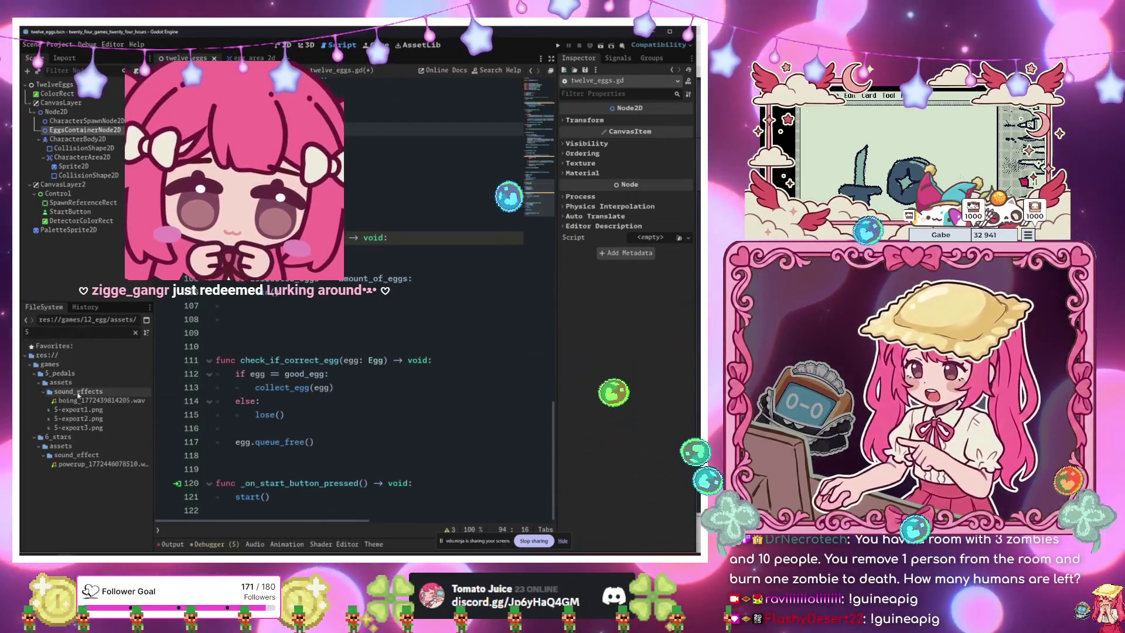
{"action": "left_click", "coordinate": [61, 374]}
{"action": "left_click", "coordinate": [135, 333]}
{"action": "scroll", "coordinate": [74, 469], "scroll_direction": "down", "scroll_amount": 5}
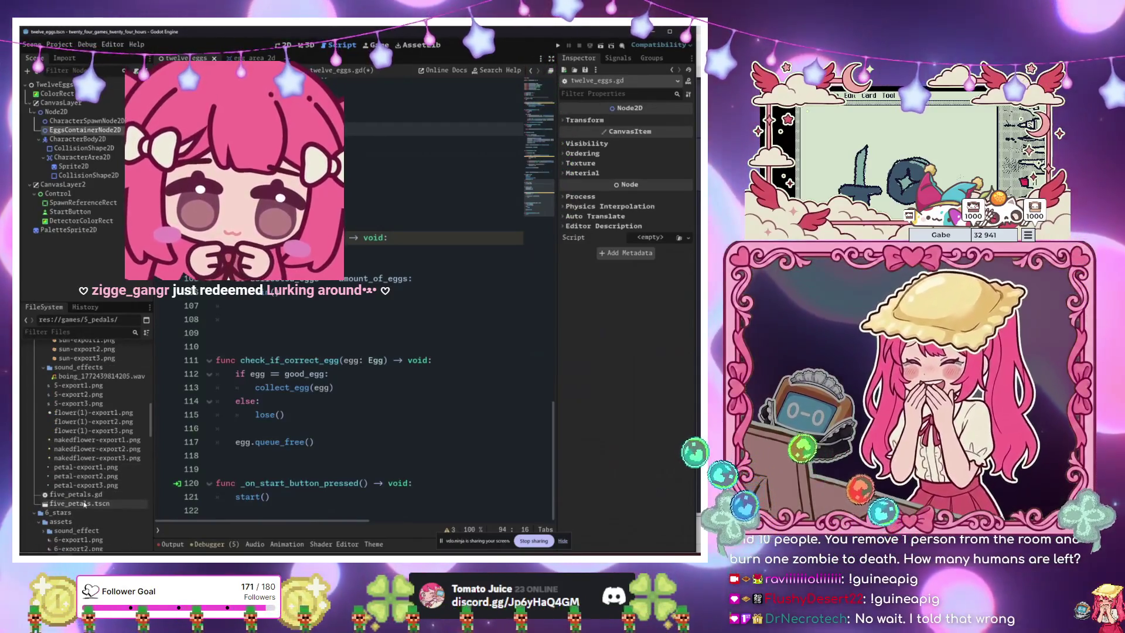
{"action": "left_click", "coordinate": [84, 503]}
{"action": "double_click", "coordinate": [84, 503]}
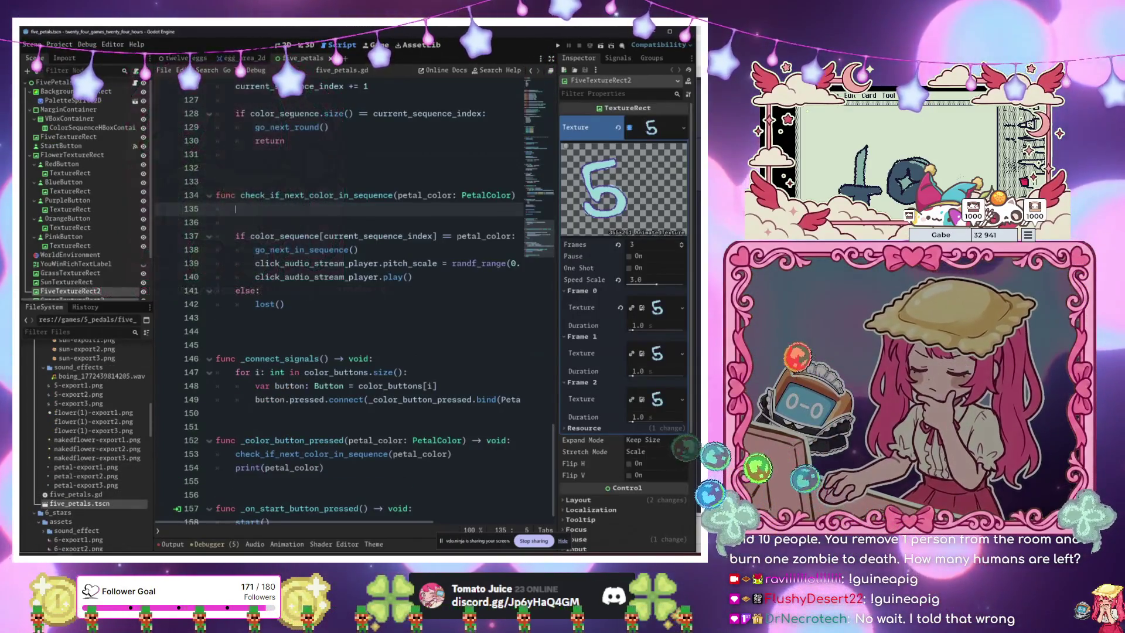
{"action": "right_click", "coordinate": [104, 504]}
{"action": "left_click", "coordinate": [148, 414]}
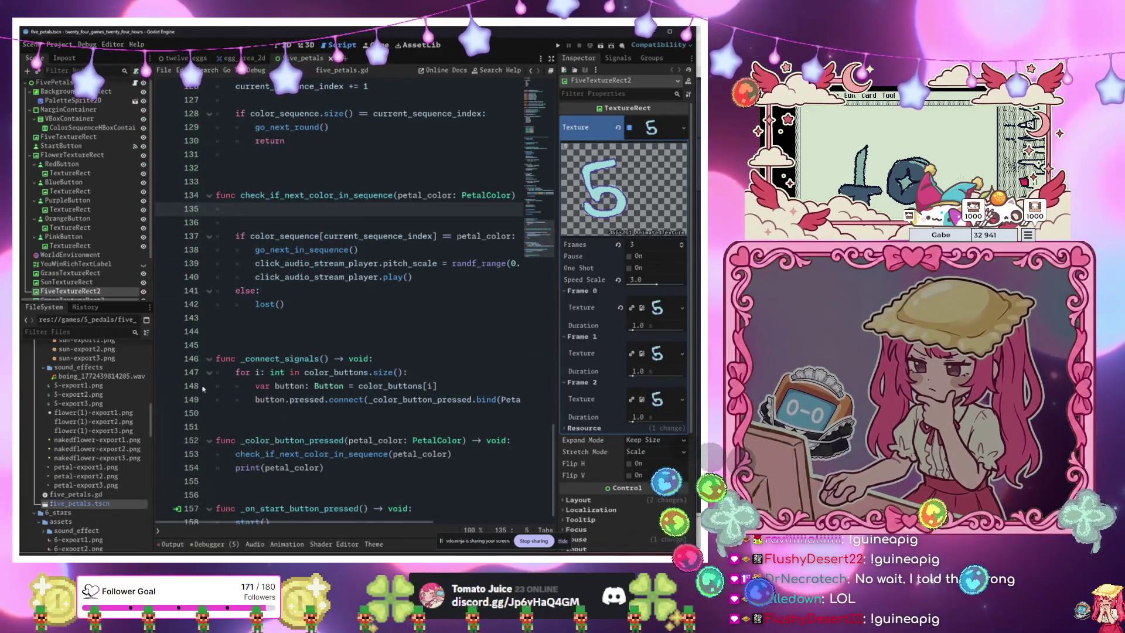
{"action": "left_click", "coordinate": [395, 317]}
{"action": "key", "text": "F5"}
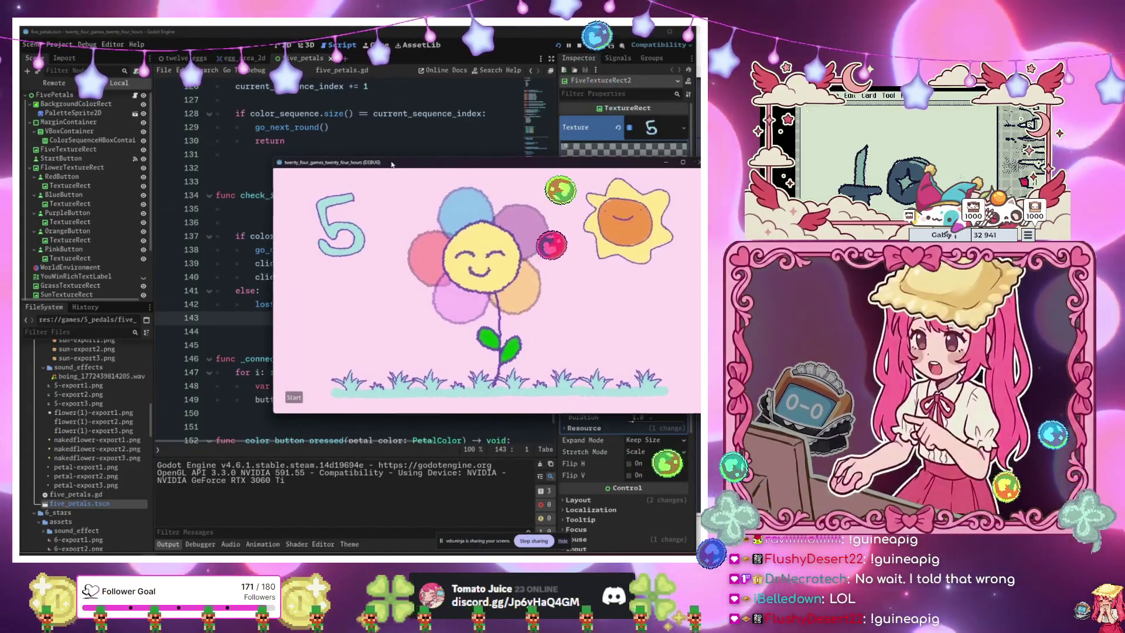
Close the five-petals game window and show the twelve_eggs scene in the 2D workspace
{"action": "left_click_drag", "start_coordinate": [410, 161], "coordinate": [239, 216]}
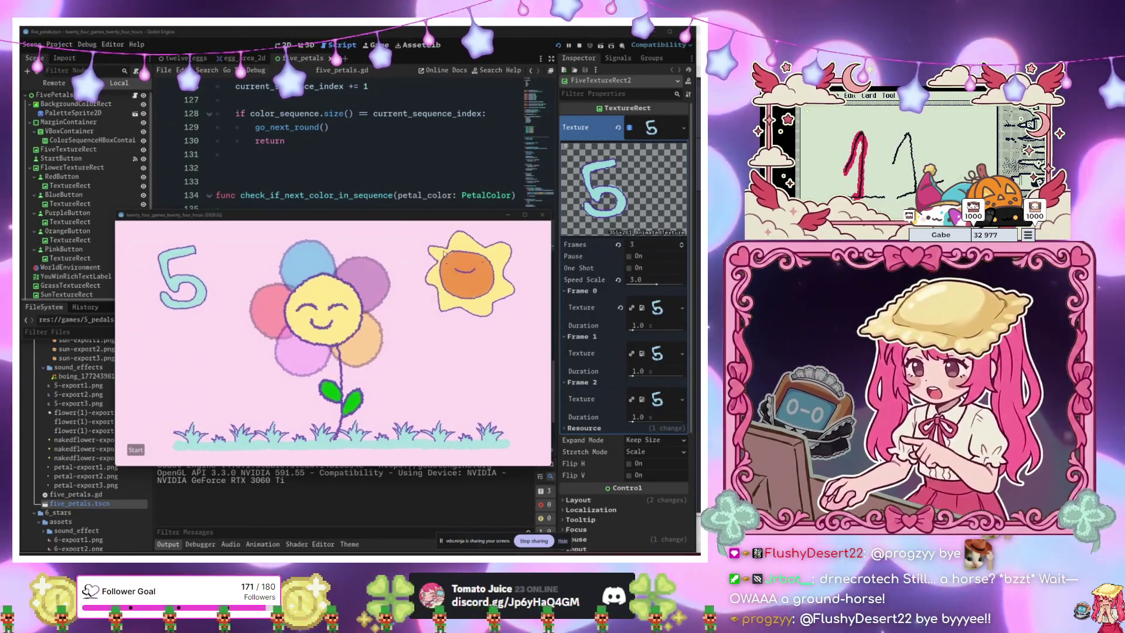
{"action": "left_click", "coordinate": [543, 216]}
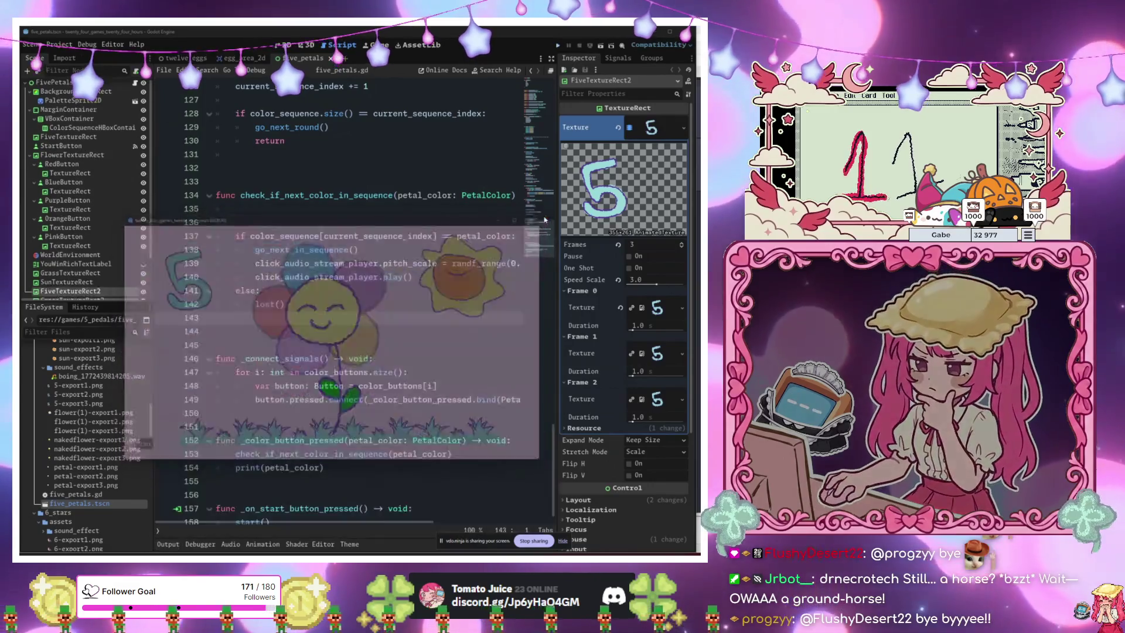
{"action": "scroll", "coordinate": [98, 264], "scroll_direction": "down", "scroll_amount": 3}
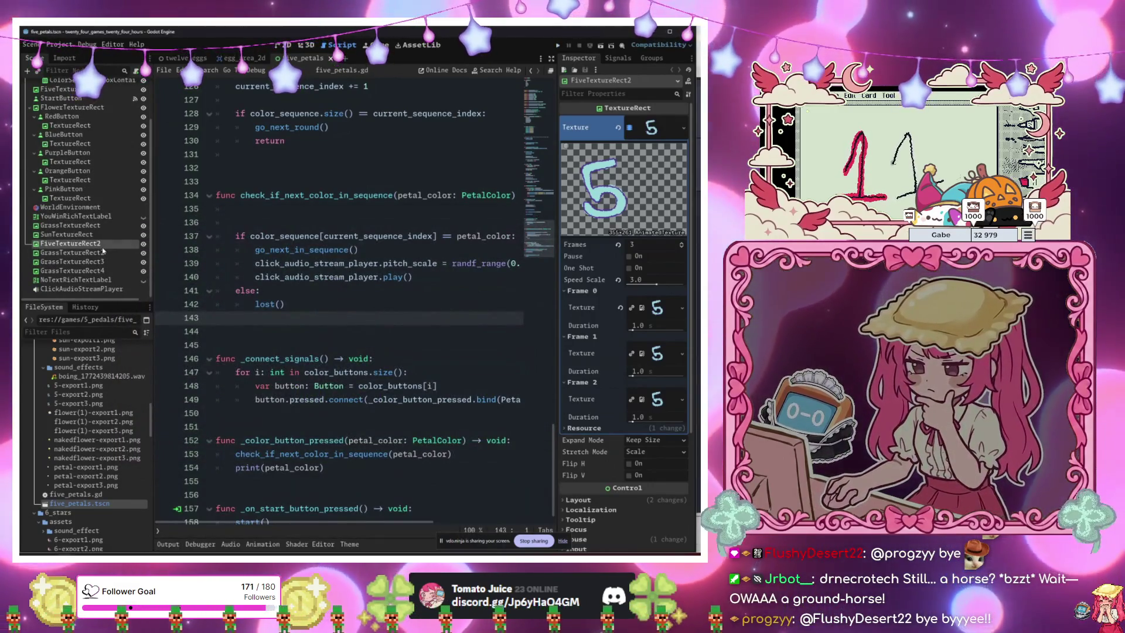
{"action": "scroll", "coordinate": [307, 169], "scroll_direction": "up", "scroll_amount": 5}
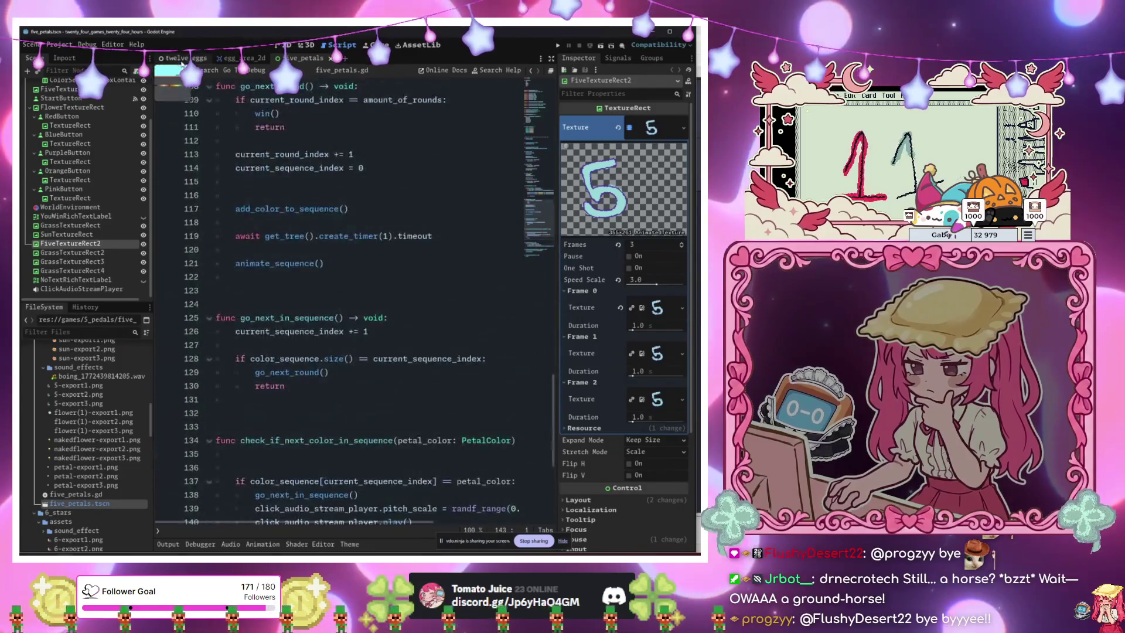
{"action": "left_click", "coordinate": [186, 58]}
{"action": "left_click", "coordinate": [285, 44]}
{"action": "scroll", "coordinate": [301, 181], "scroll_direction": "up", "scroll_amount": 1}
{"action": "scroll", "coordinate": [327, 196], "scroll_direction": "down", "scroll_amount": 2}
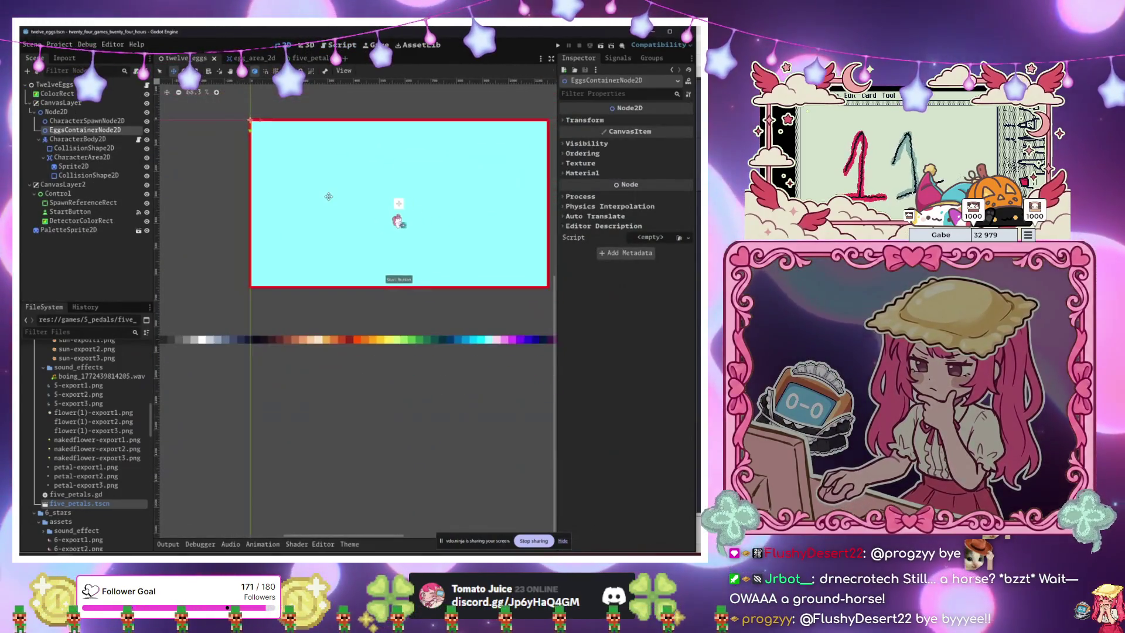
Change the ColorRect background colour from cyan to light grey-blue c7cfdd
{"action": "left_click_drag", "start_coordinate": [357, 197], "coordinate": [399, 165]}
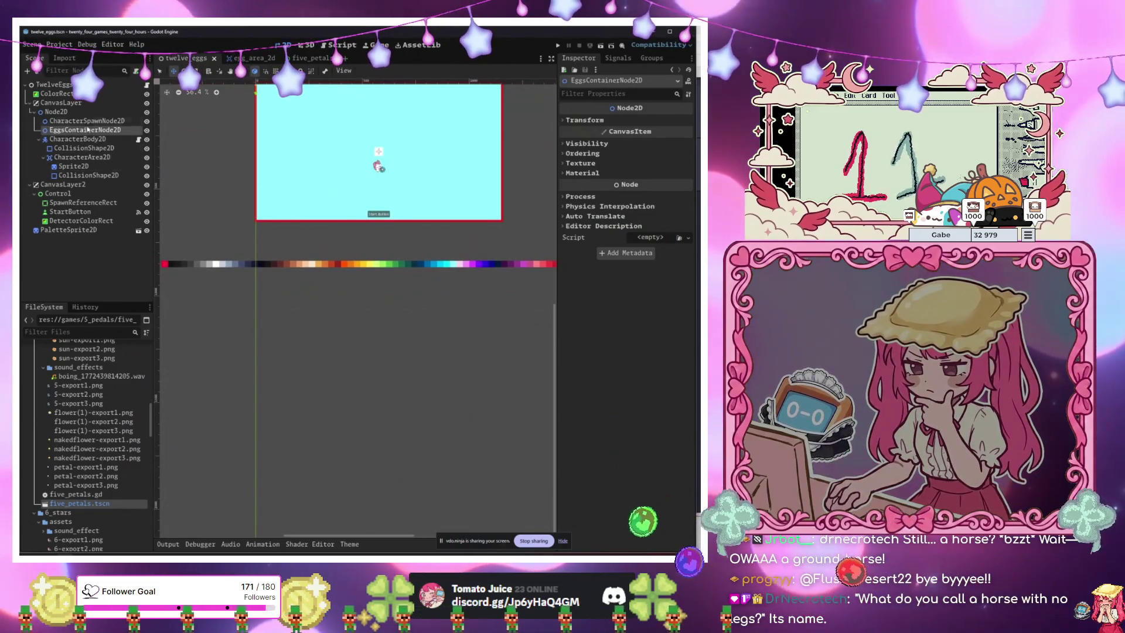
{"action": "left_click", "coordinate": [57, 93]}
{"action": "left_click", "coordinate": [659, 120]}
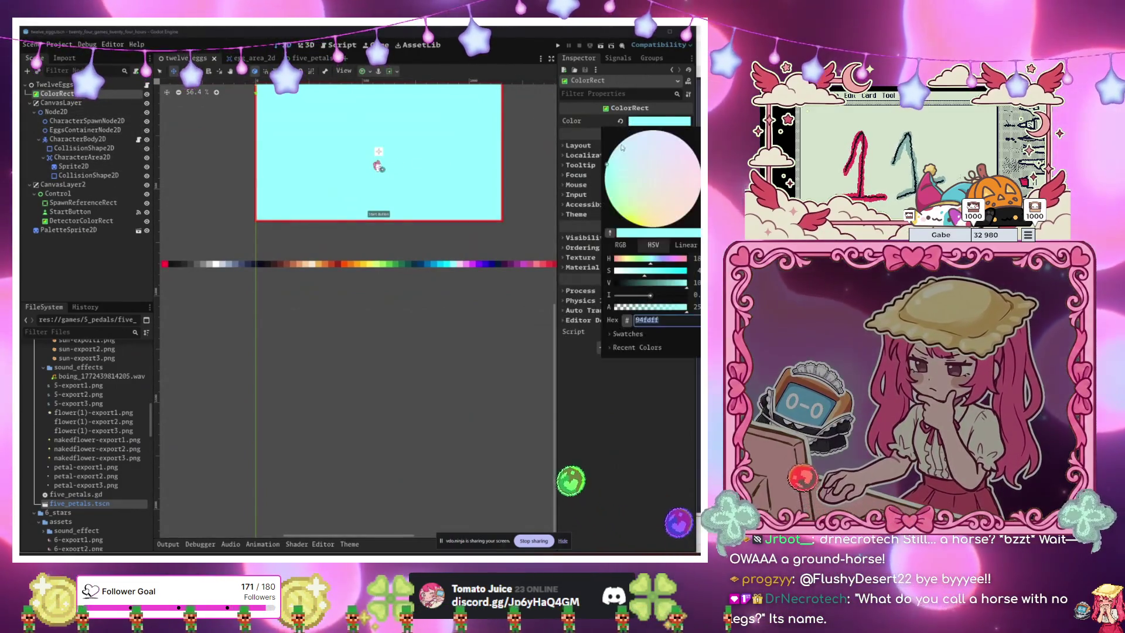
{"action": "left_click", "coordinate": [610, 229]}
{"action": "left_click", "coordinate": [234, 263]}
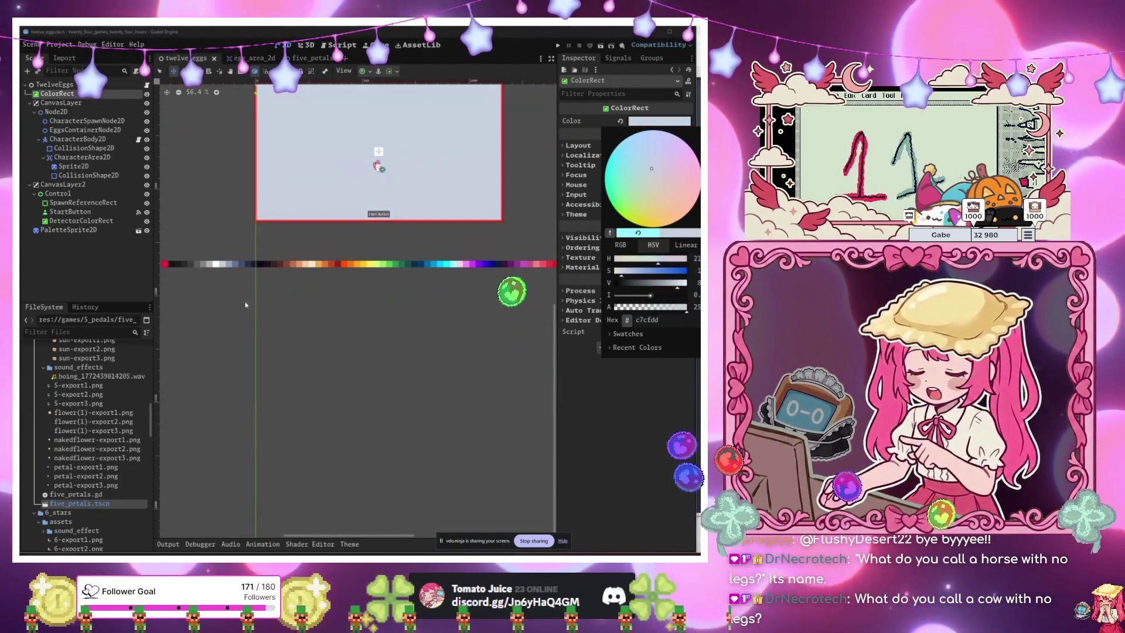
{"action": "left_click", "coordinate": [252, 311]}
Test-run the twelve eggs game twice, starting the minigame so eggs spawn, then stop it
{"action": "key", "text": "F5"}
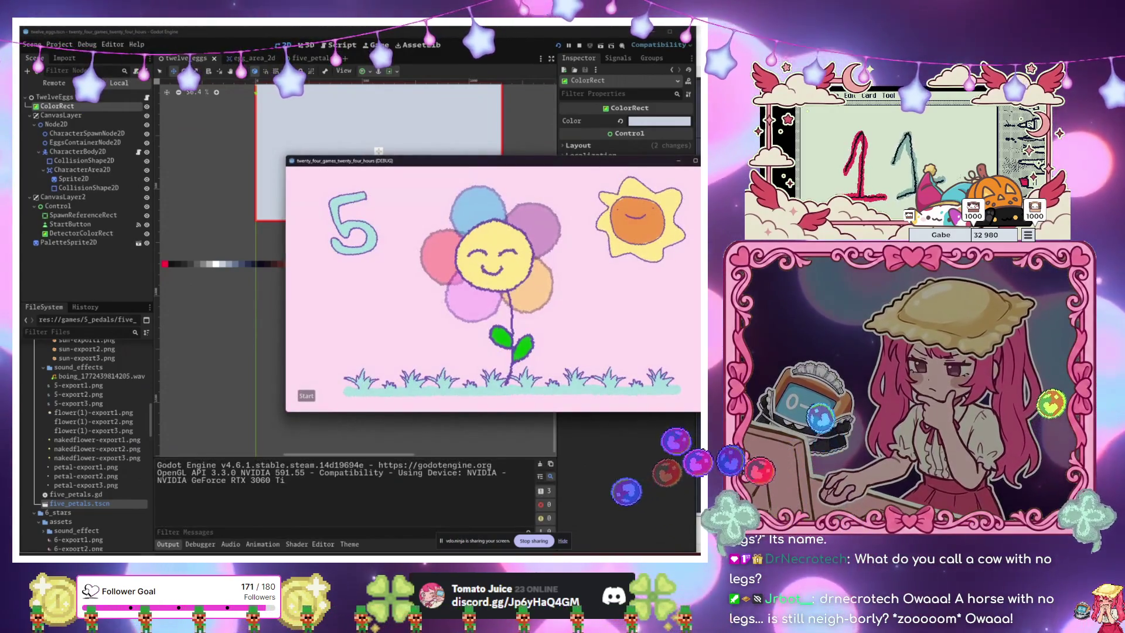
{"action": "key", "text": "F8"}
{"action": "right_click", "coordinate": [195, 99]}
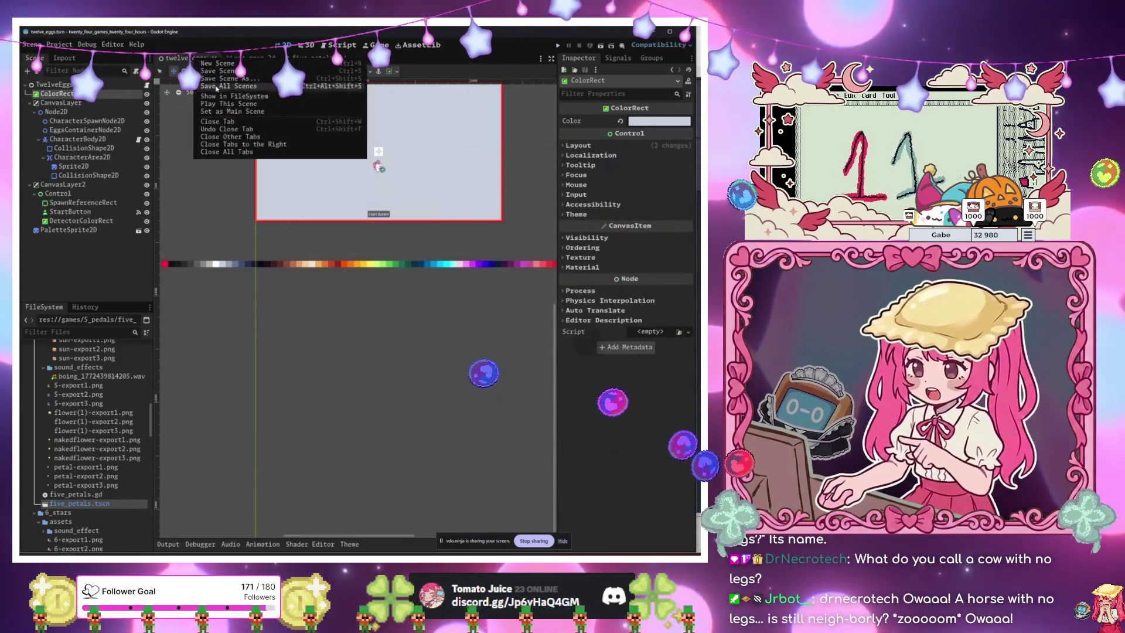
{"action": "key", "text": "Escape"}
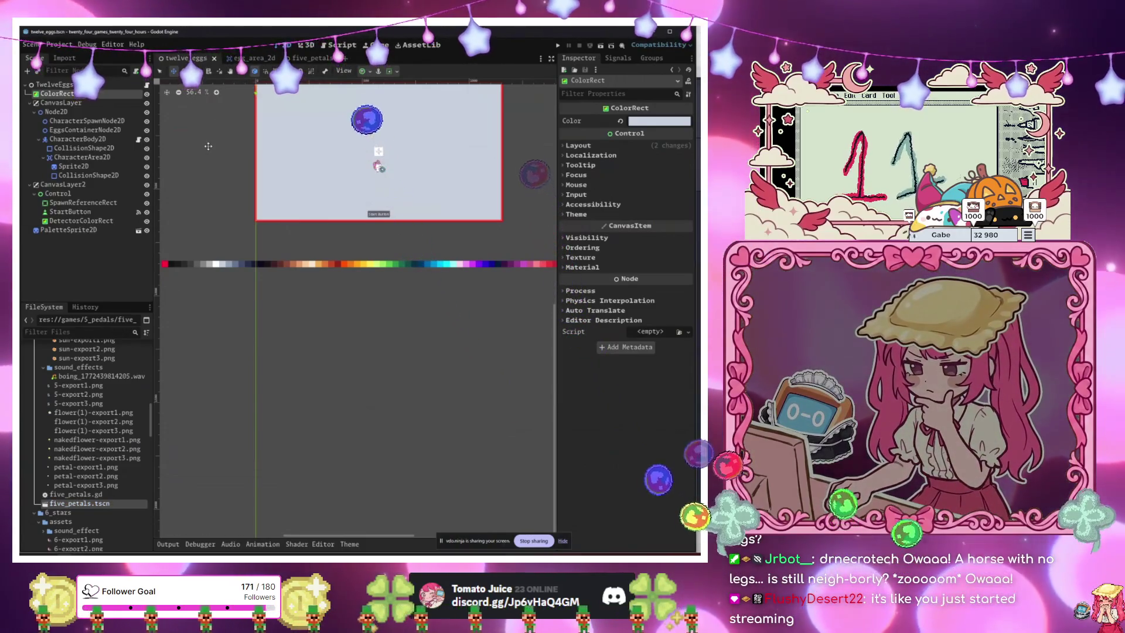
{"action": "key", "text": "F5"}
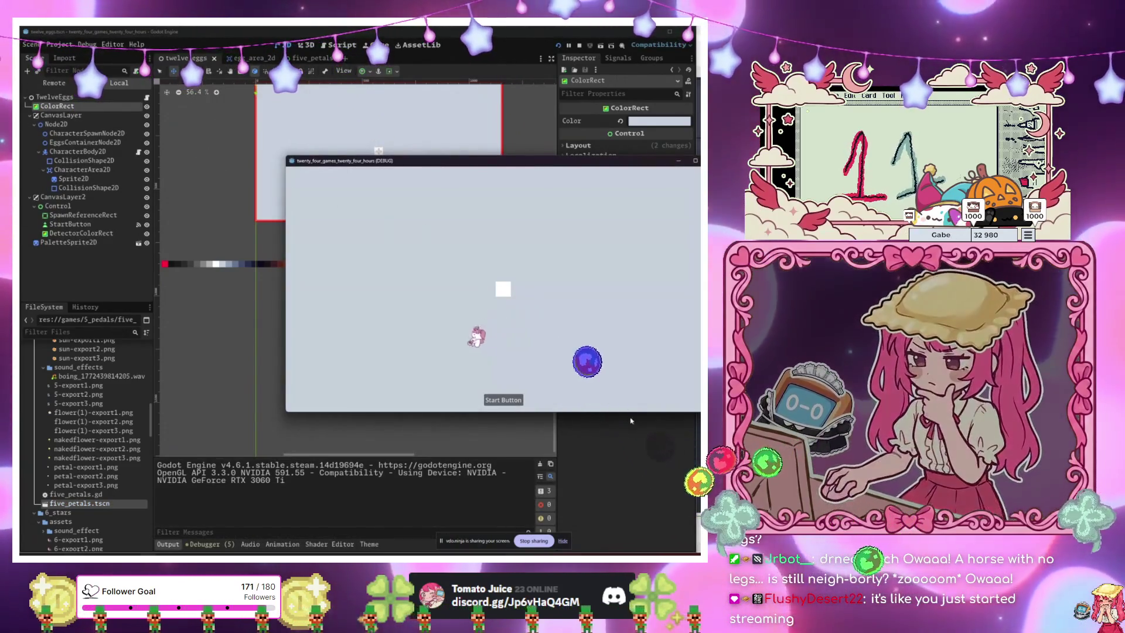
{"action": "left_click", "coordinate": [499, 399]}
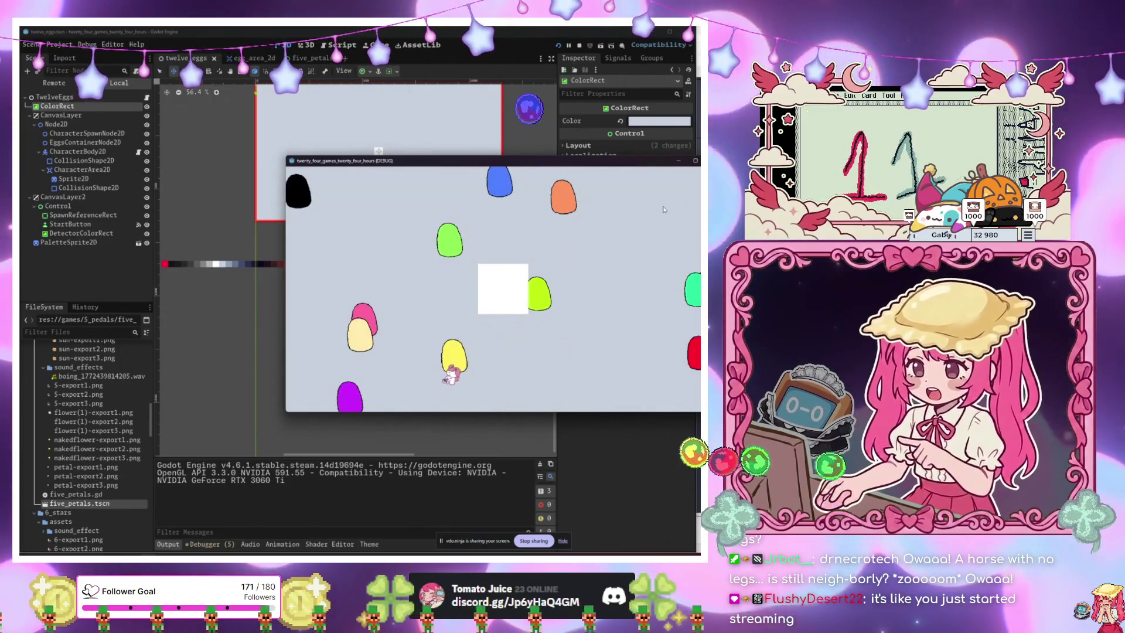
{"action": "key", "text": "F8"}
{"action": "left_click", "coordinate": [71, 212]}
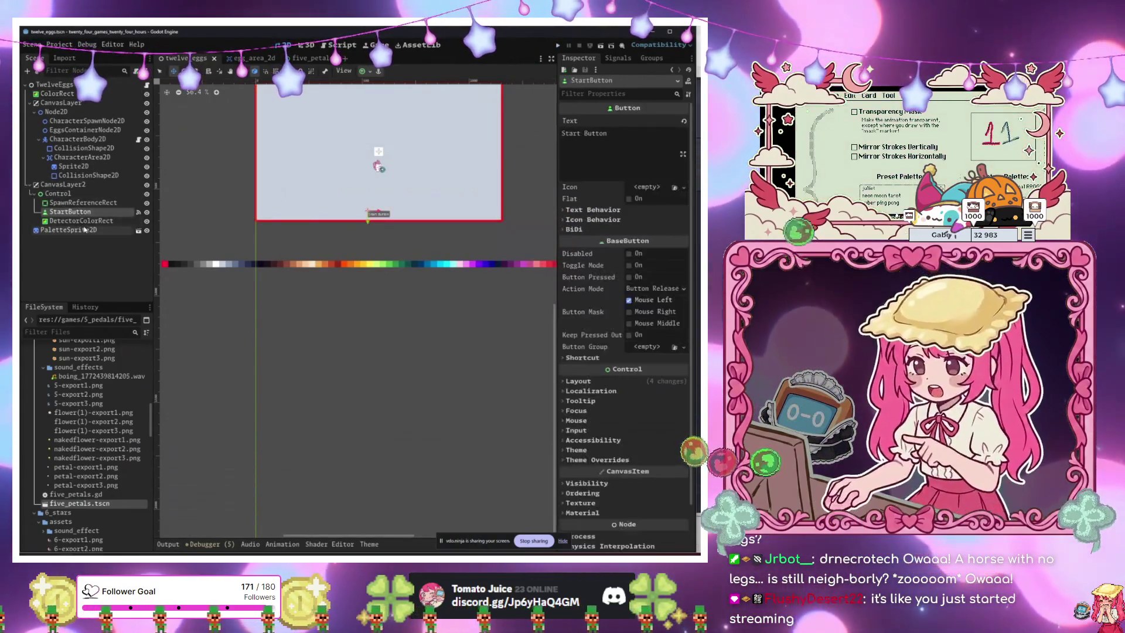
Add a Label child under Control to serve as TimerLabel
{"action": "left_click", "coordinate": [54, 84]}
{"action": "left_click", "coordinate": [78, 193]}
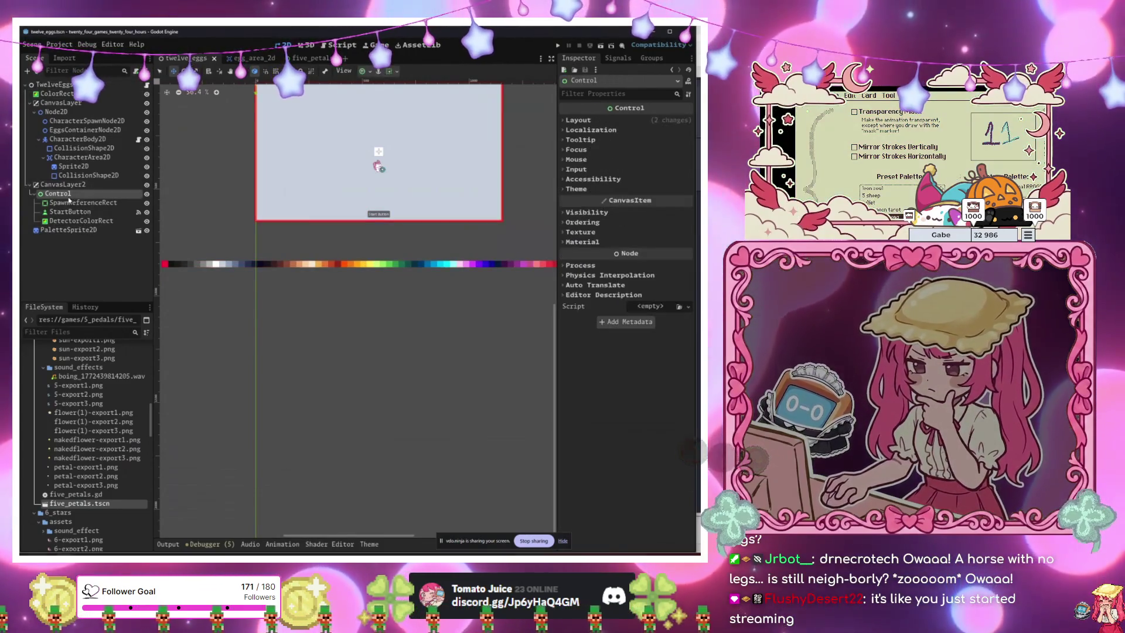
{"action": "key", "text": "ctrl+a"}
{"action": "type", "text": "label"}
{"action": "key", "text": "Return"}
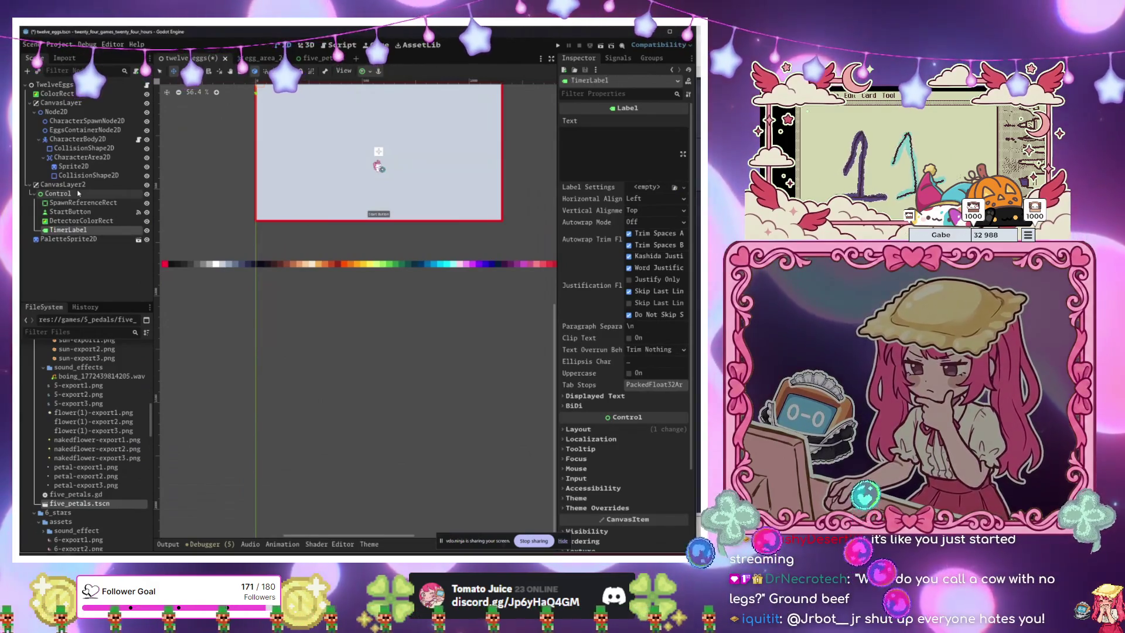
{"action": "key", "text": "Up"}
{"action": "key", "text": "Up"}
{"action": "key", "text": "Up"}
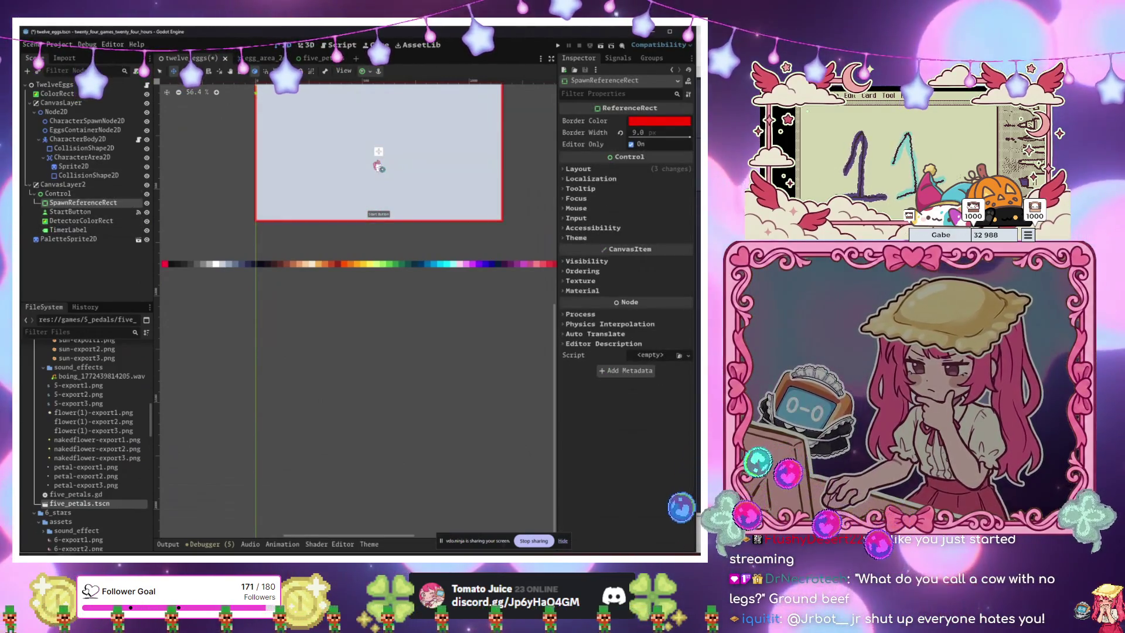
Add a Timer node under the TwelveEggs root and open the twelve_eggs script
{"action": "left_click", "coordinate": [55, 85]}
{"action": "key", "text": "ctrl+a"}
{"action": "type", "text": "Timer"}
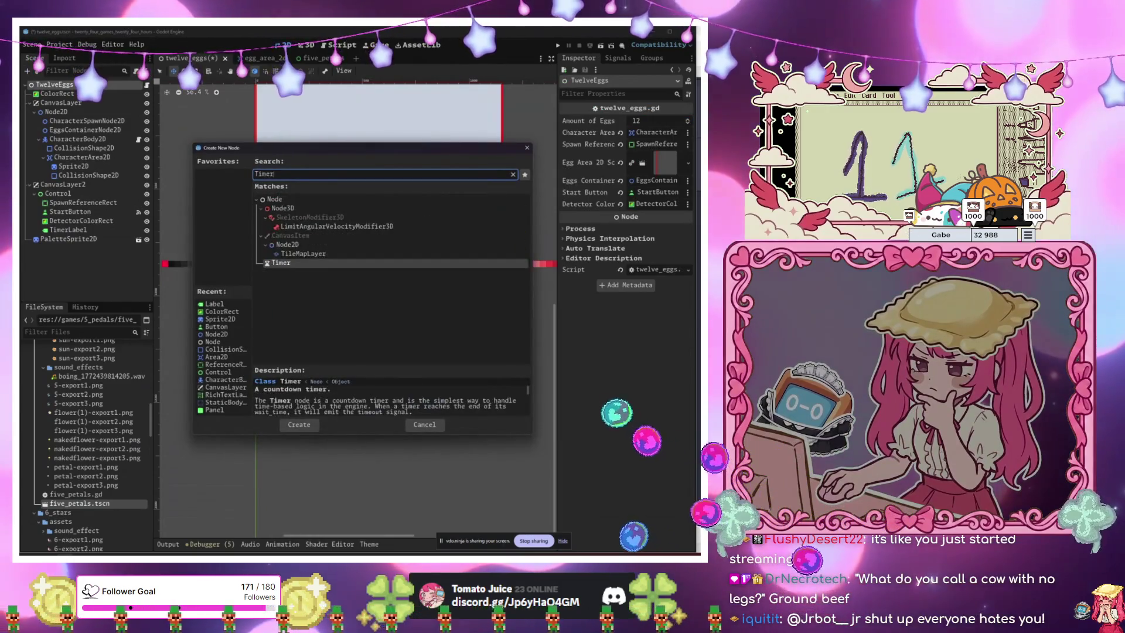
{"action": "key", "text": "Return"}
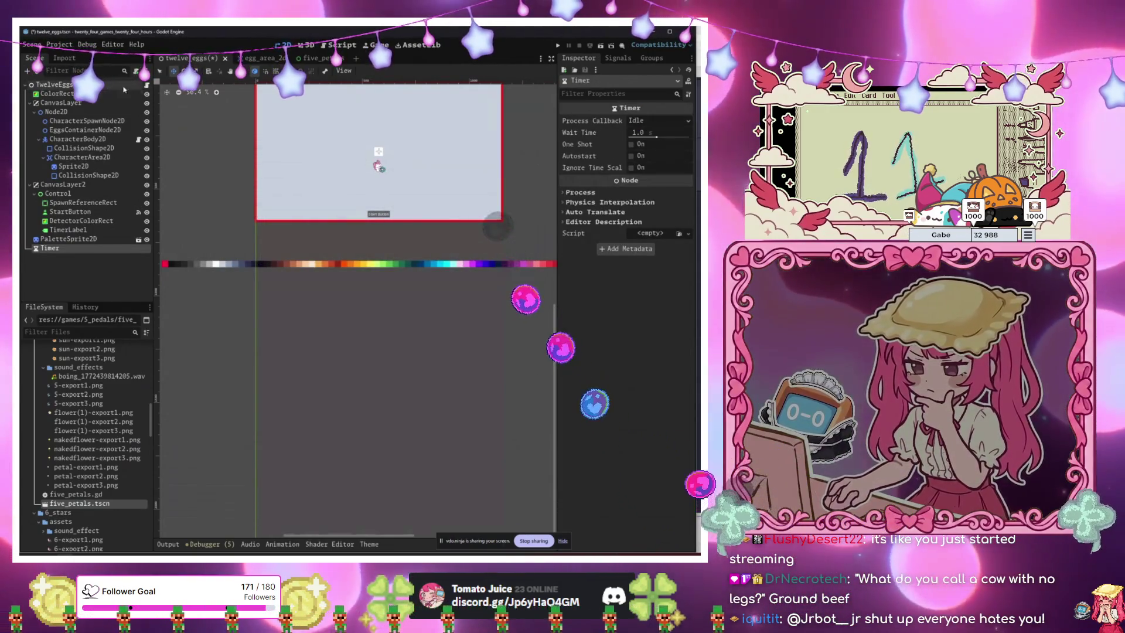
{"action": "key", "text": "ctrl+F3"}
{"action": "scroll", "coordinate": [339, 299], "scroll_direction": "up", "scroll_amount": 10}
{"action": "scroll", "coordinate": [409, 125], "scroll_direction": "up", "scroll_amount": 20}
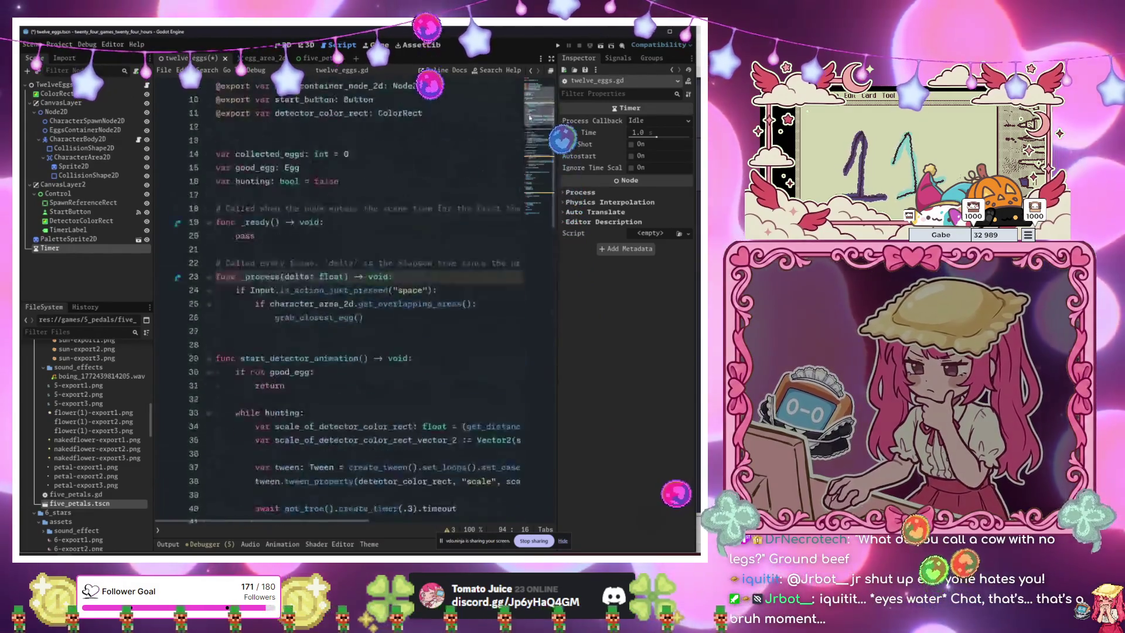
{"action": "left_click", "coordinate": [409, 125]}
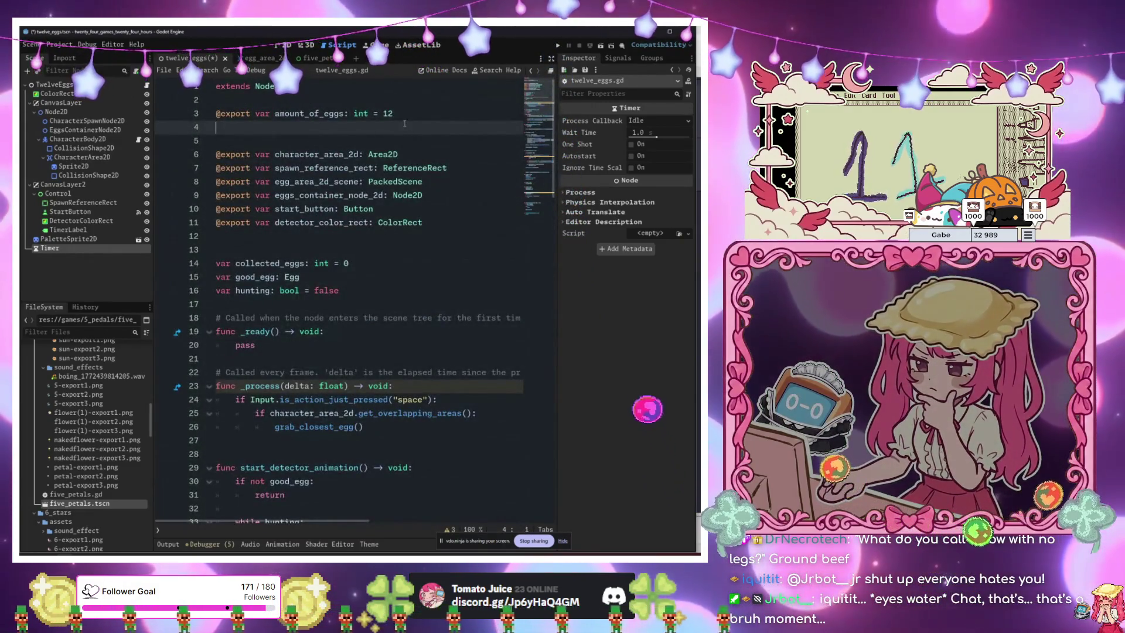
{"action": "key", "text": "Up"}
{"action": "key", "text": "Return"}
{"action": "key", "text": "Return"}
{"action": "key", "text": "Up"}
{"action": "type", "text": "@export var time_to_collect_al"}
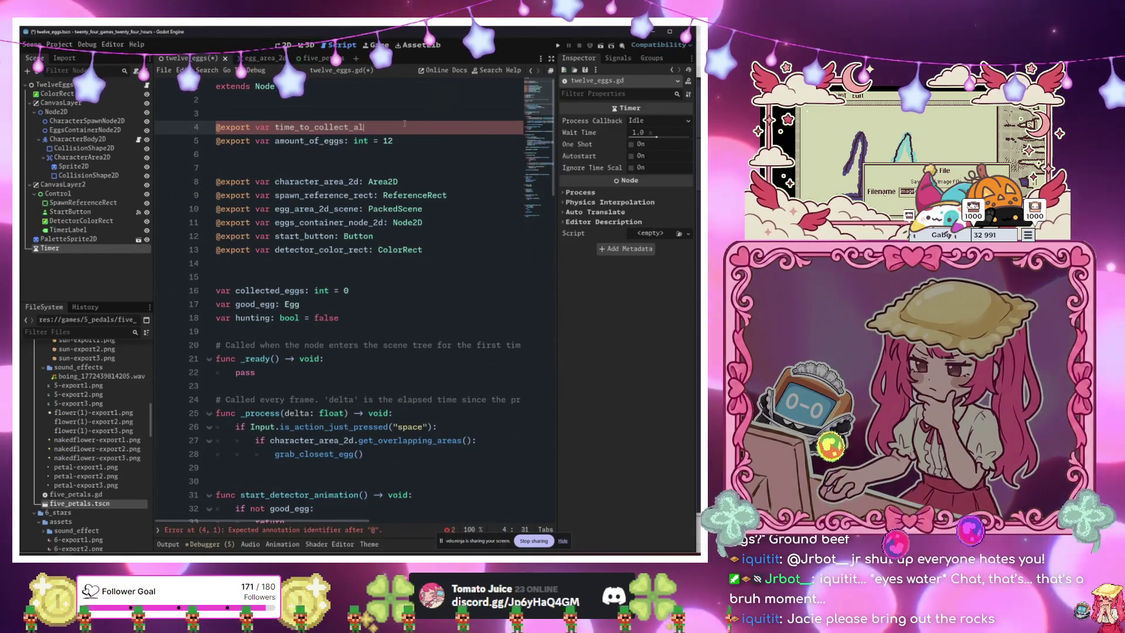
{"action": "key", "text": "BackSpace"}
{"action": "key", "text": "BackSpace"}
{"action": "key", "text": "BackSpace"}
{"action": "type", "text": "_eggs: "}
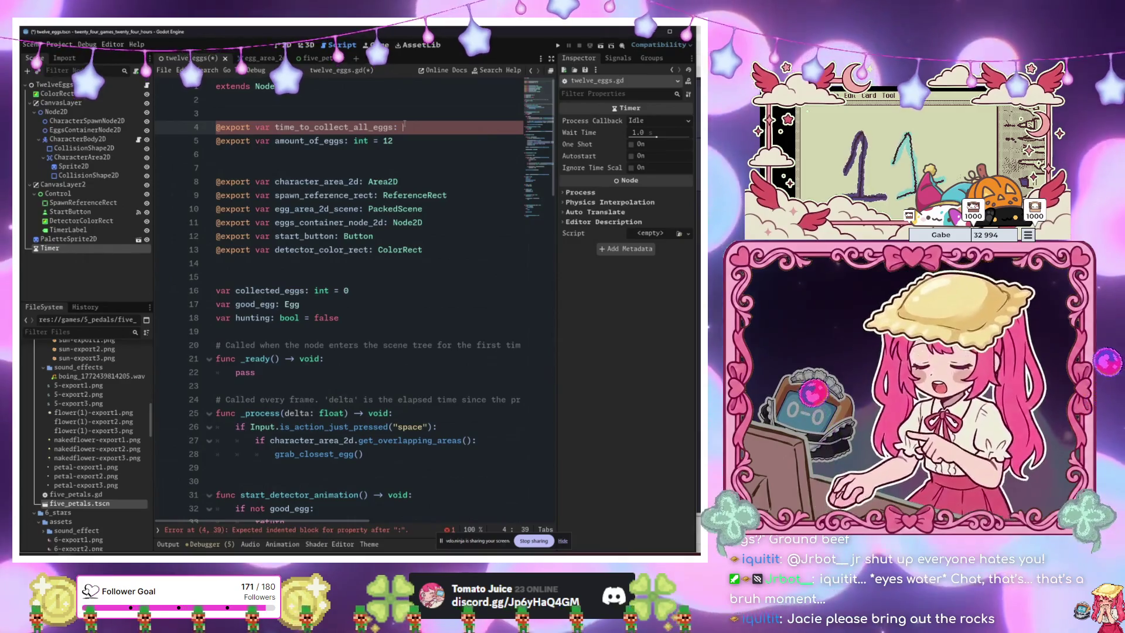
{"action": "type", "text": "in"}
{"action": "key", "text": "BackSpace"}
{"action": "key", "text": "BackSpace"}
{"action": "type", "text": "float = "}
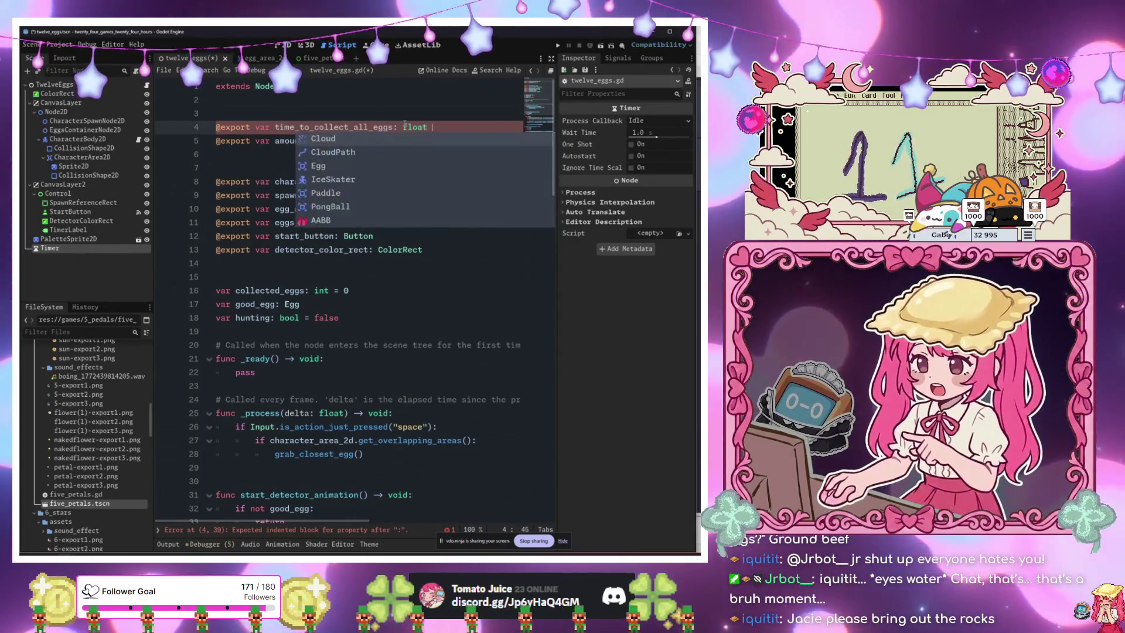
{"action": "type", "text": "31"}
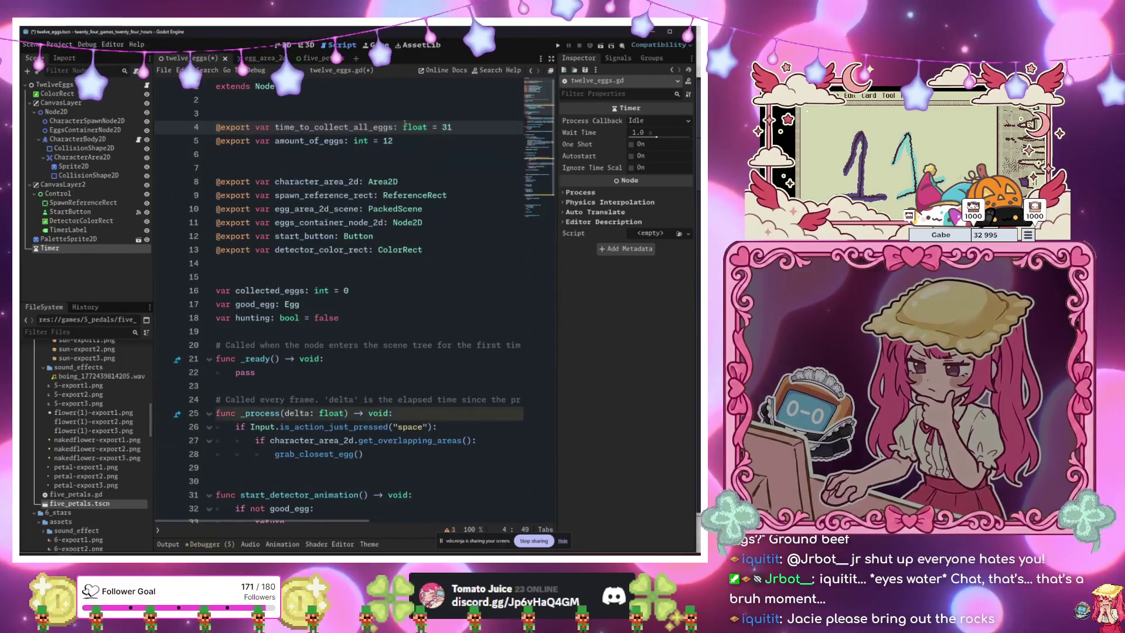
Drag the Timer node into the script to create an exported timer: Timer variable
{"action": "scroll", "coordinate": [382, 196], "scroll_direction": "down", "scroll_amount": 4}
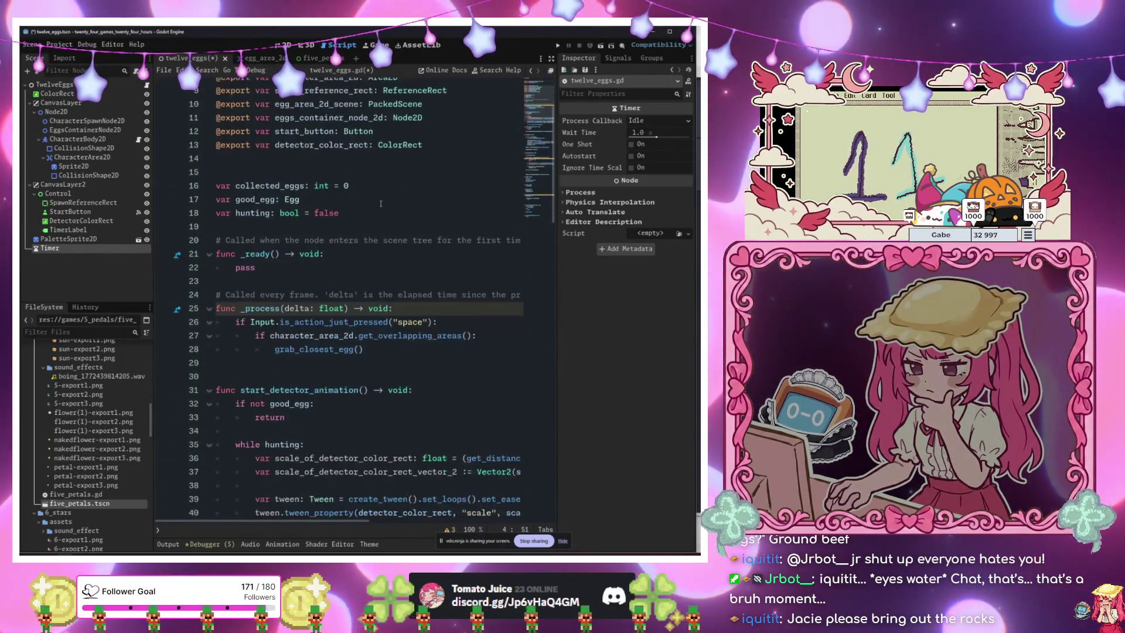
{"action": "left_click", "coordinate": [392, 291]}
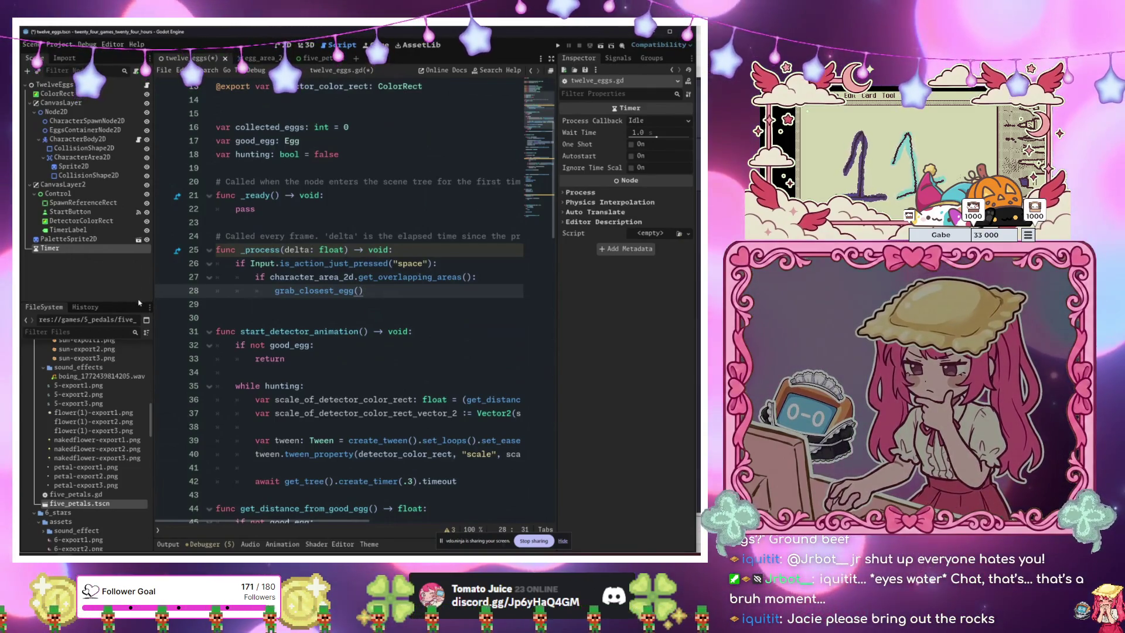
{"action": "key", "text": "Return"}
{"action": "key", "text": "Return"}
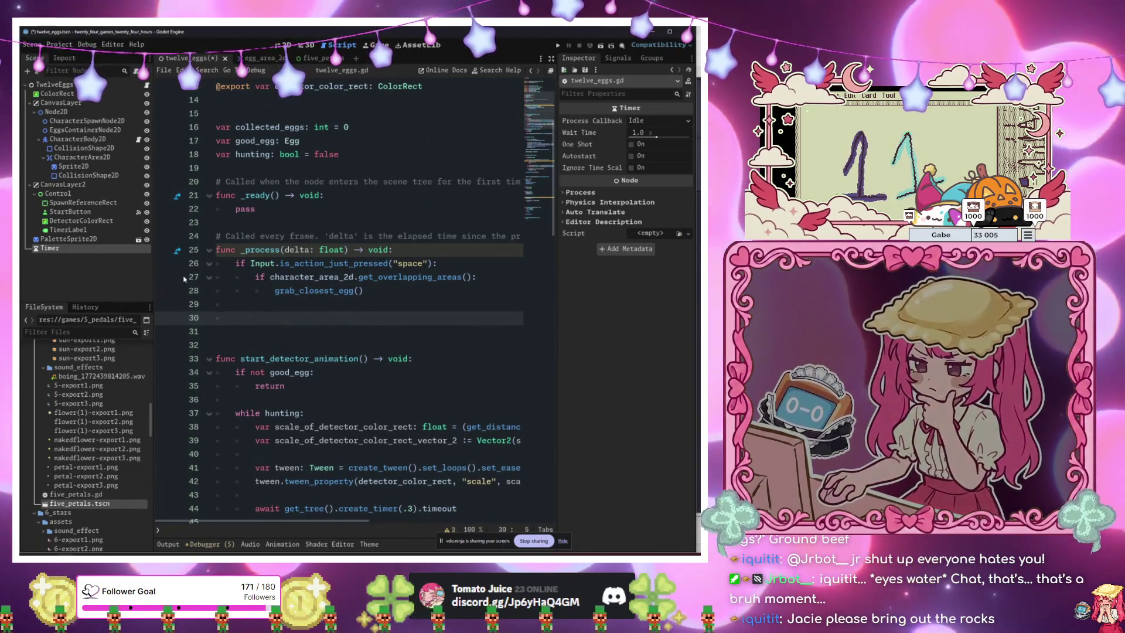
{"action": "scroll", "coordinate": [184, 280], "scroll_direction": "up", "scroll_amount": 5}
{"action": "left_click_drag", "start_coordinate": [95, 245], "coordinate": [253, 264]}
{"action": "scroll", "coordinate": [297, 280], "scroll_direction": "down", "scroll_amount": 5}
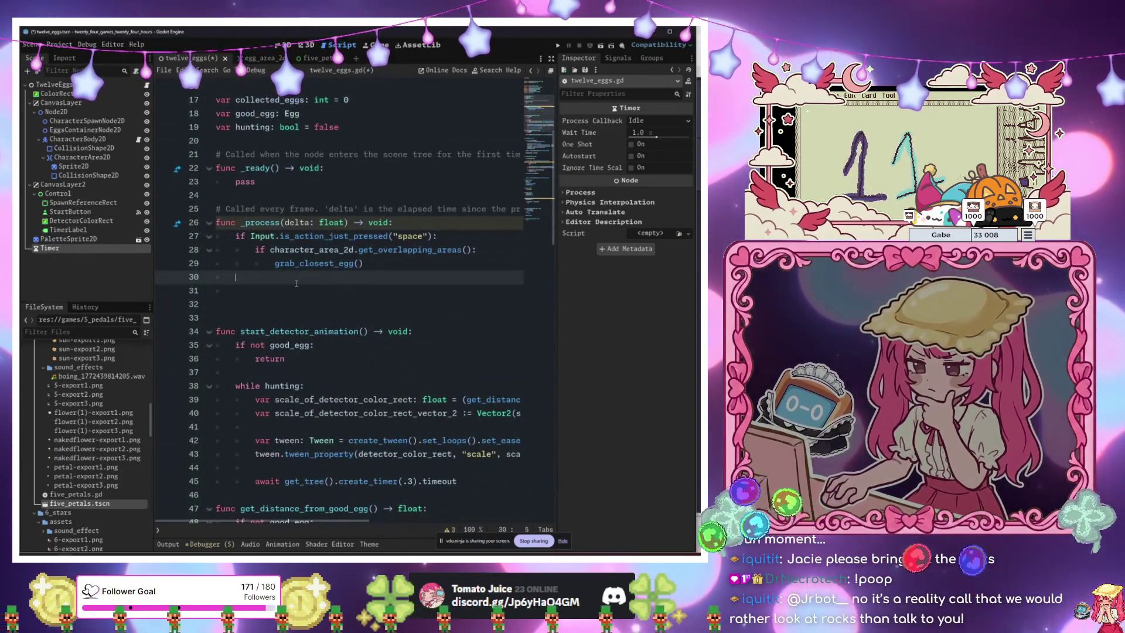
Add a timer.time_left line in _process, then return to the 2D scene
{"action": "key", "text": "Return"}
{"action": "type", "text": "t"}
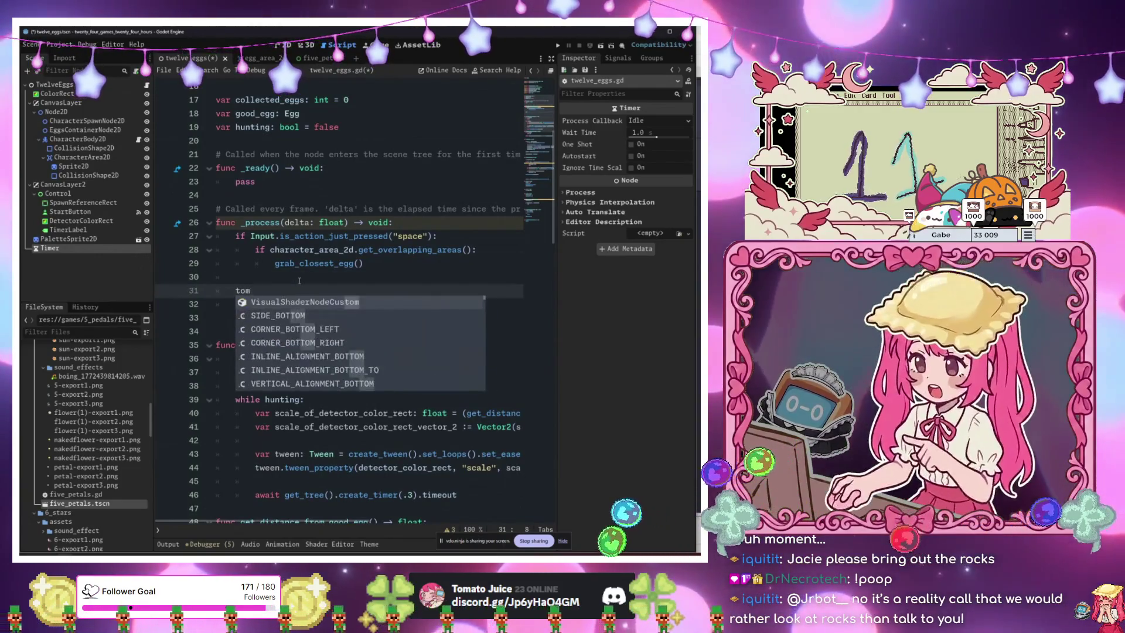
{"action": "type", "text": "imer.ti"}
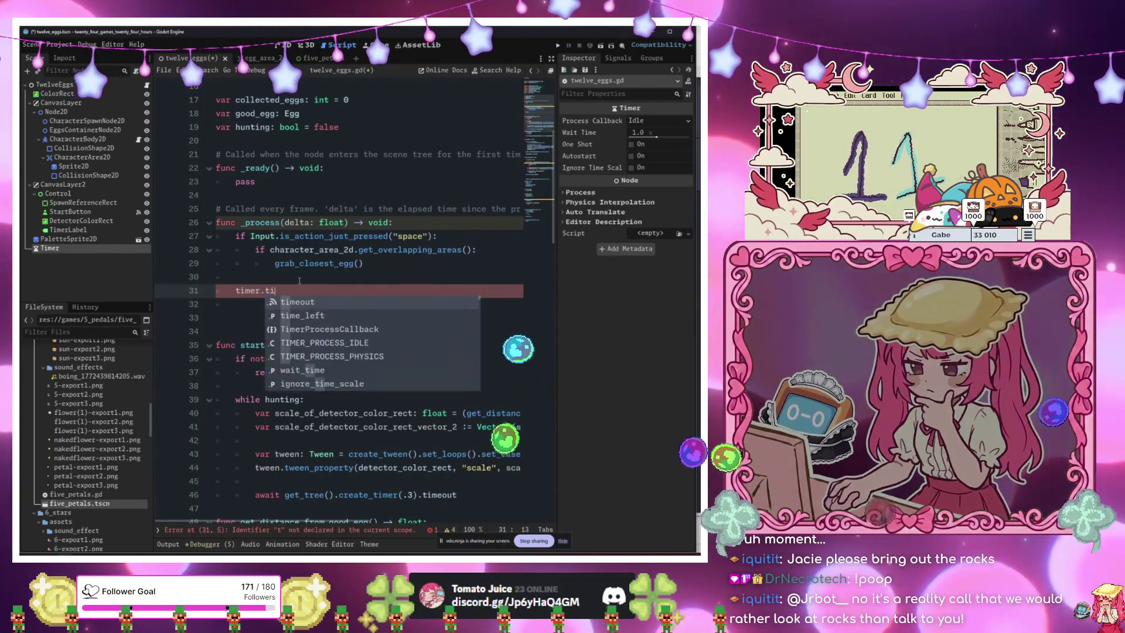
{"action": "key", "text": "Down"}
{"action": "key", "text": "Return"}
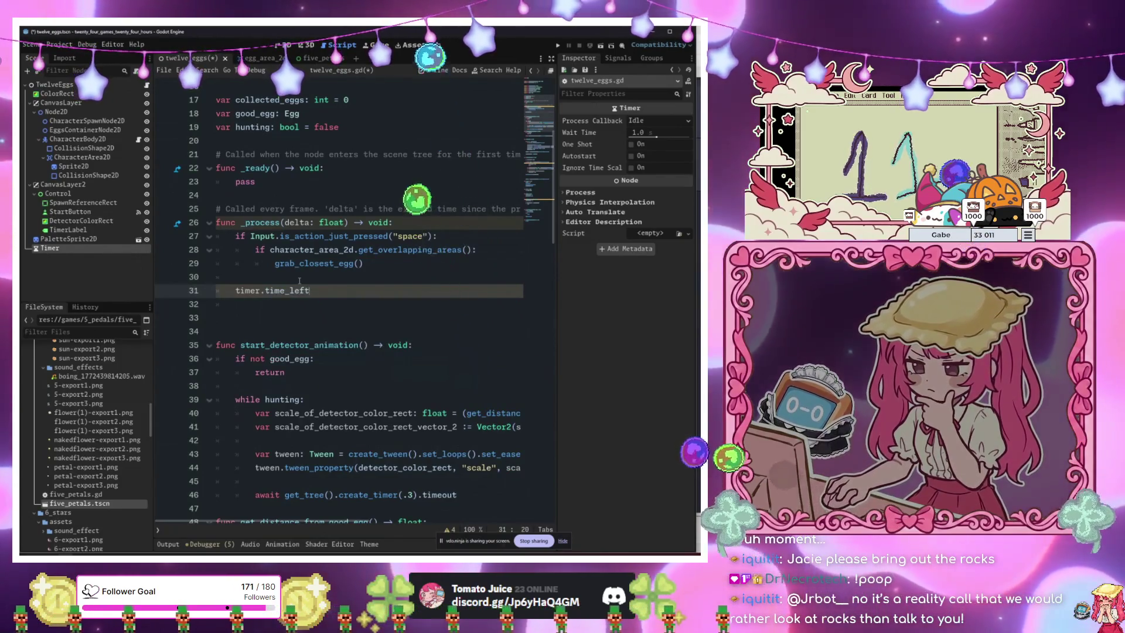
{"action": "key", "text": "Left"}
{"action": "key", "text": "Left"}
{"action": "key", "text": "Left"}
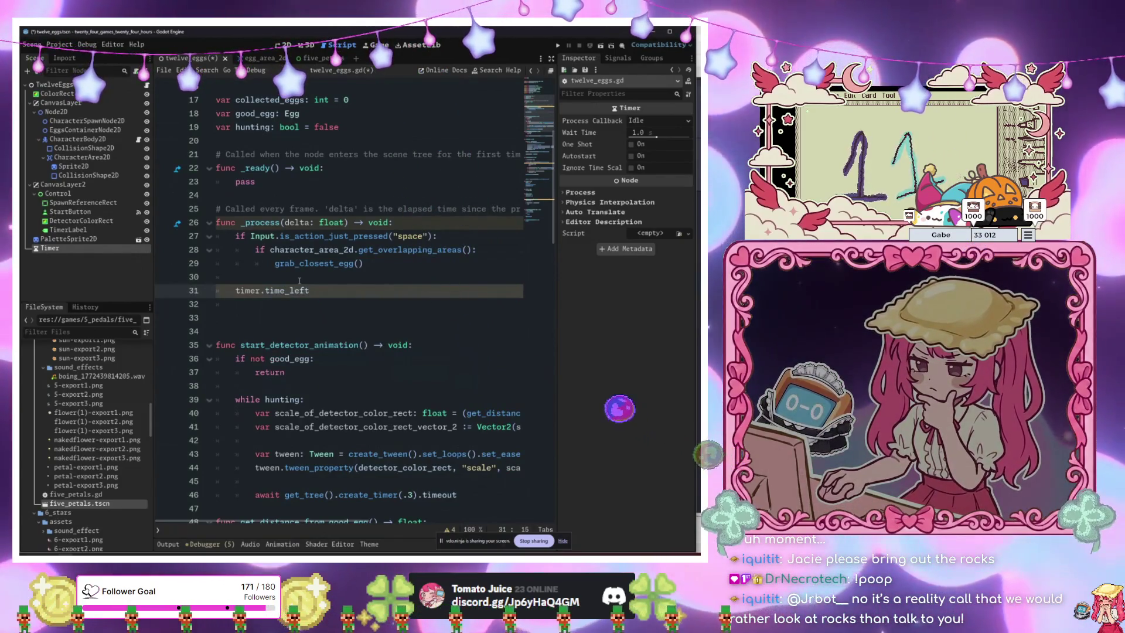
{"action": "scroll", "coordinate": [324, 271], "scroll_direction": "up", "scroll_amount": 5}
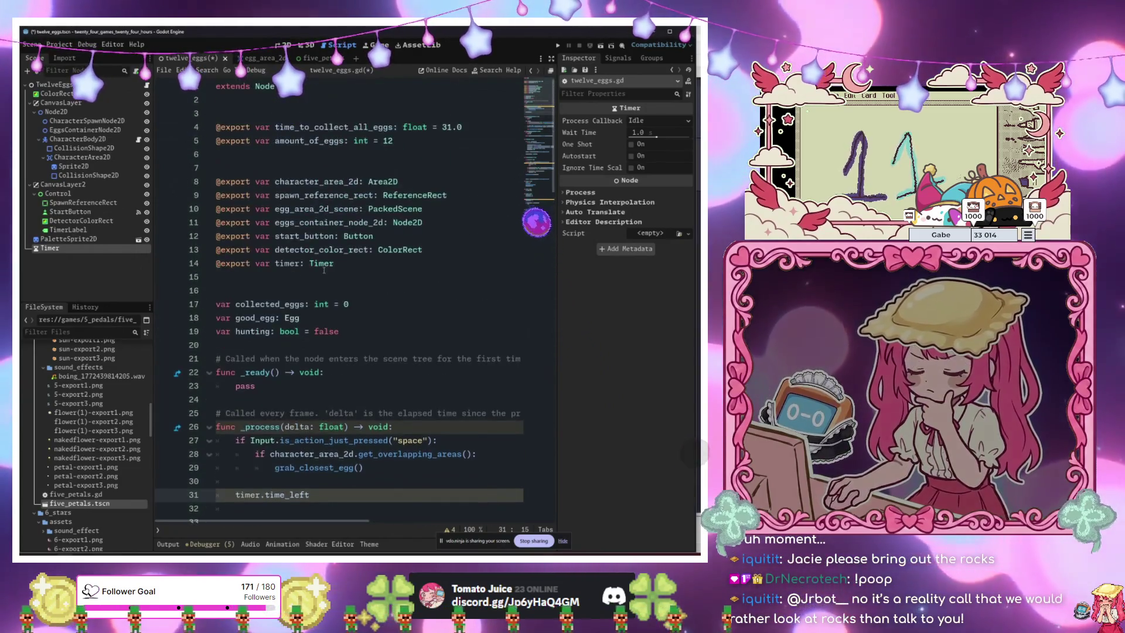
{"action": "scroll", "coordinate": [324, 271], "scroll_direction": "down", "scroll_amount": 6}
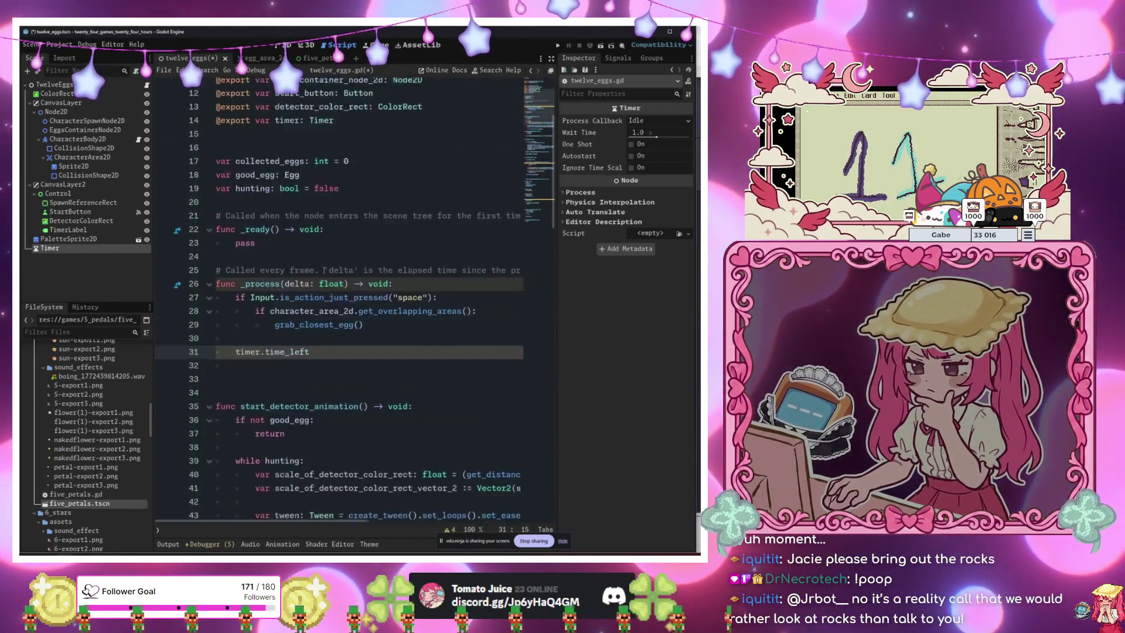
{"action": "type", "text": "t"}
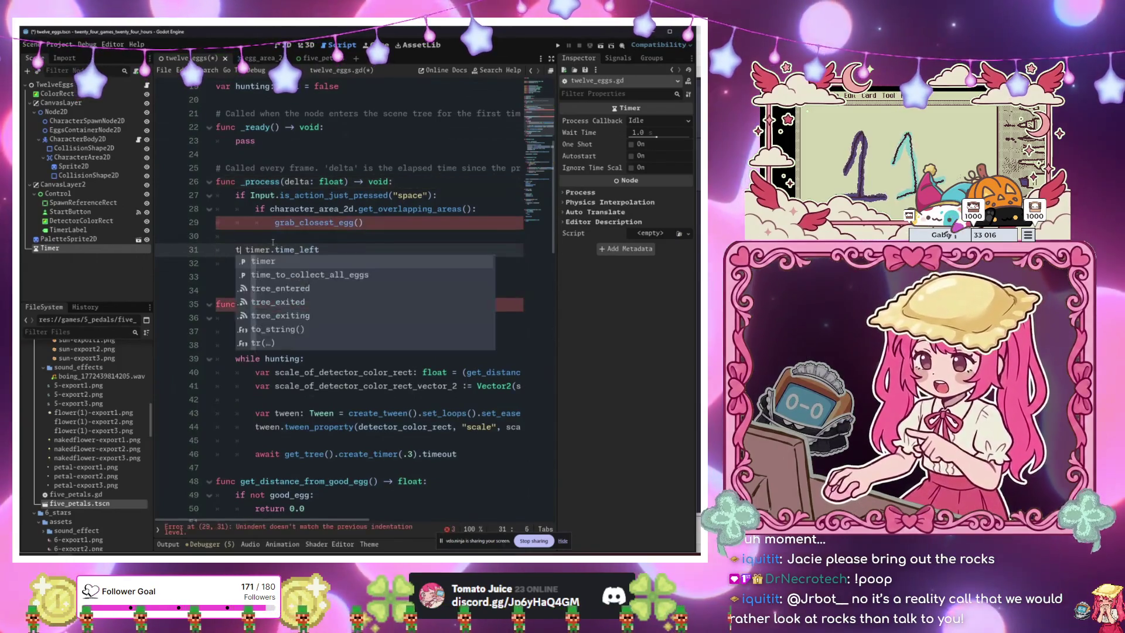
{"action": "key", "text": "BackSpace"}
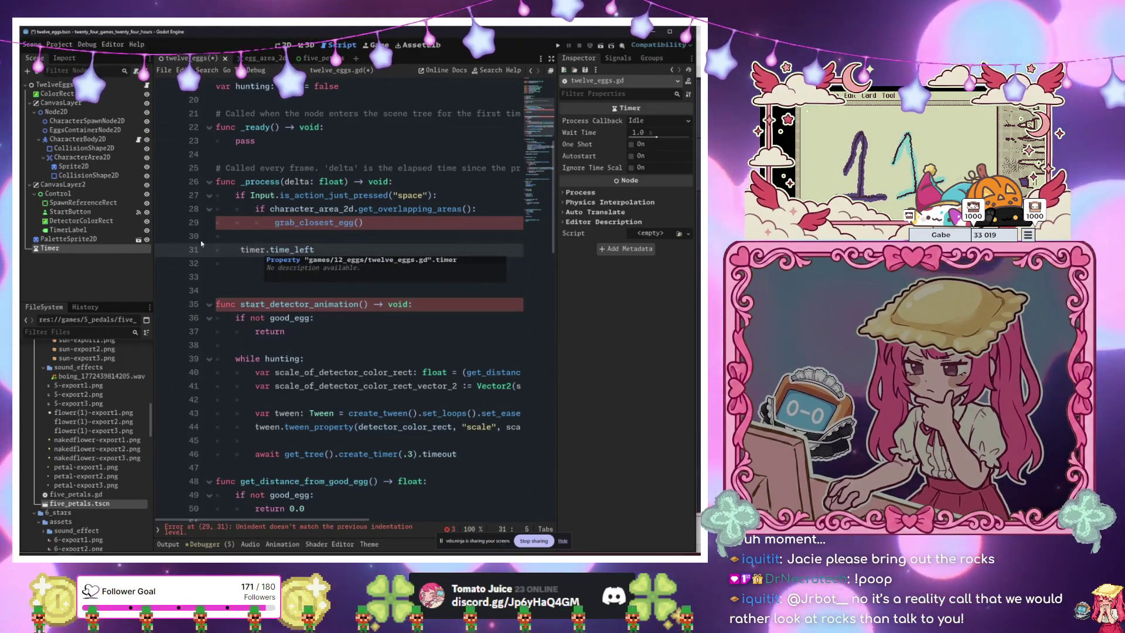
{"action": "left_click", "coordinate": [94, 222]}
{"action": "left_click", "coordinate": [93, 231]}
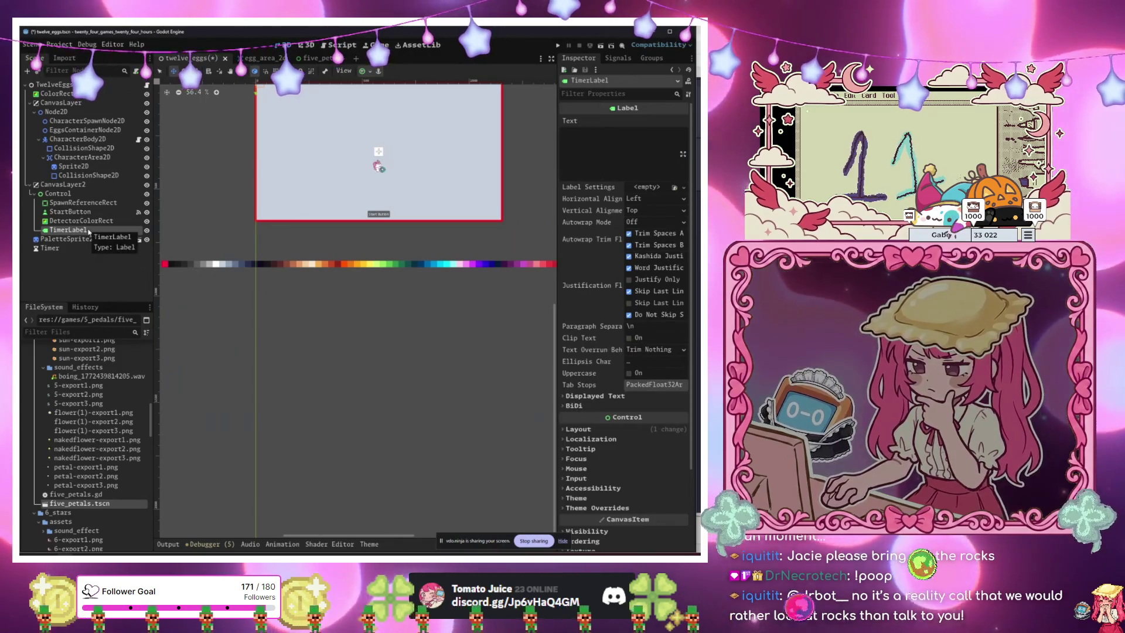
Replace the old TimerLabel with a new RichTextLabel node
{"action": "key", "text": "ctrl+a"}
{"action": "type", "text": "rich"}
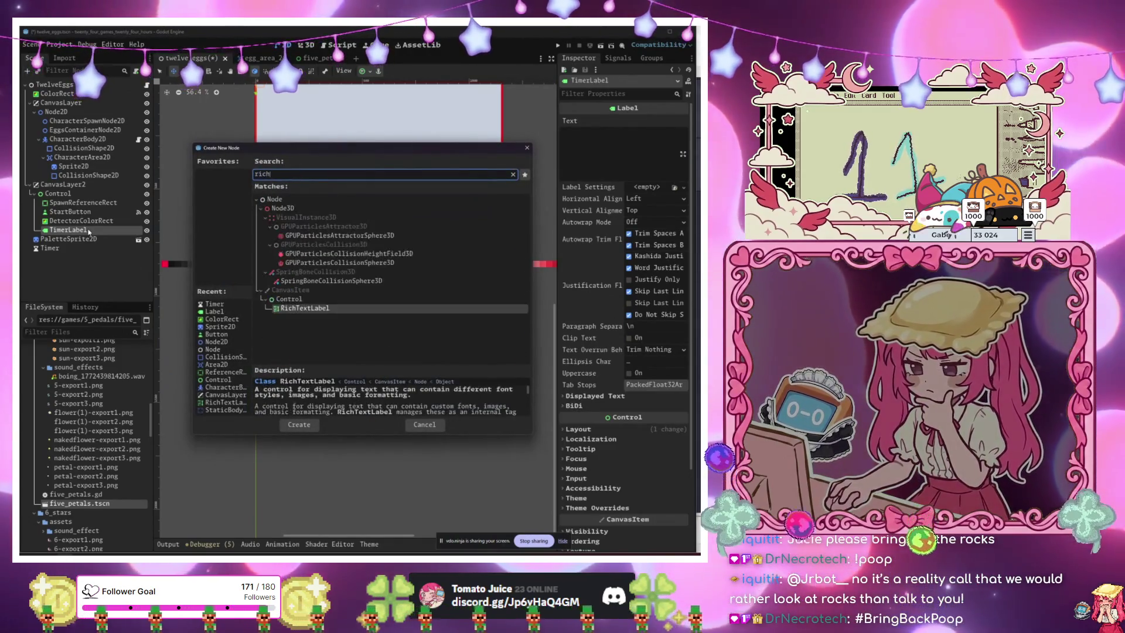
{"action": "key", "text": "Return"}
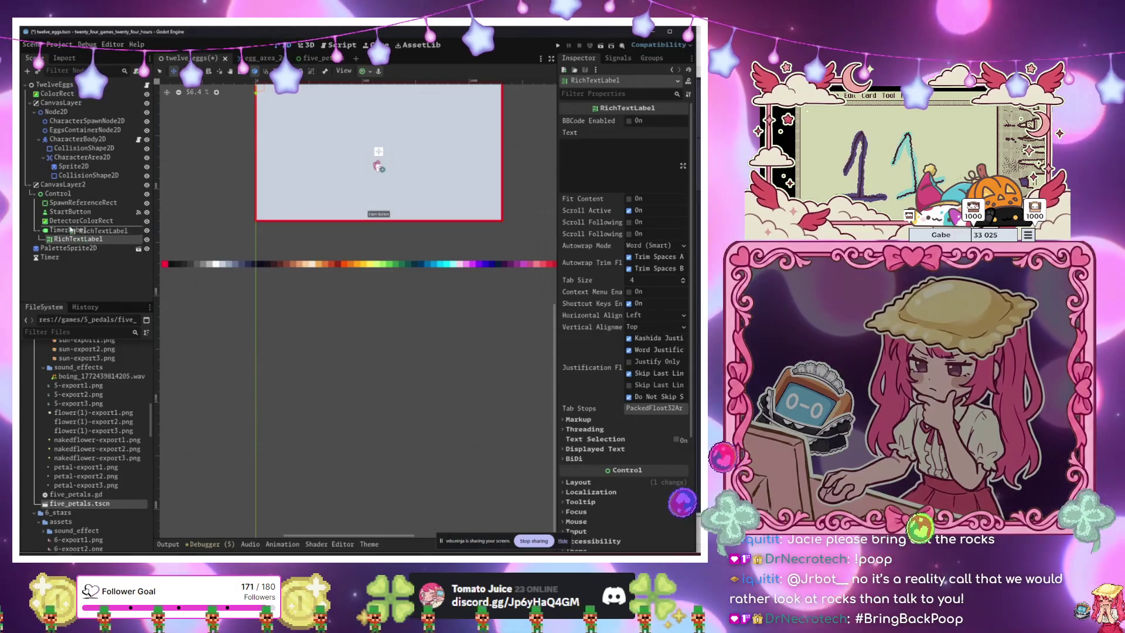
{"action": "left_click_drag", "start_coordinate": [71, 230], "coordinate": [70, 226]}
{"action": "left_click", "coordinate": [67, 239]}
{"action": "key", "text": "Delete"}
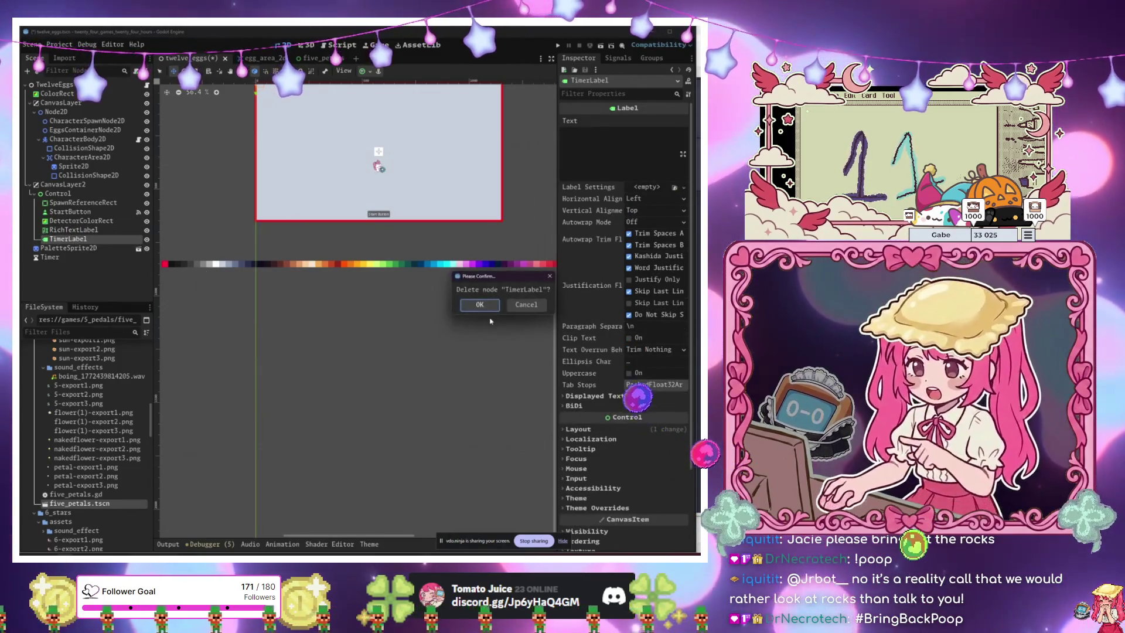
{"action": "key", "text": "Return"}
Rename the node TimerRichTextLabel and enable BBCode and Fit Content
{"action": "left_click", "coordinate": [51, 231]}
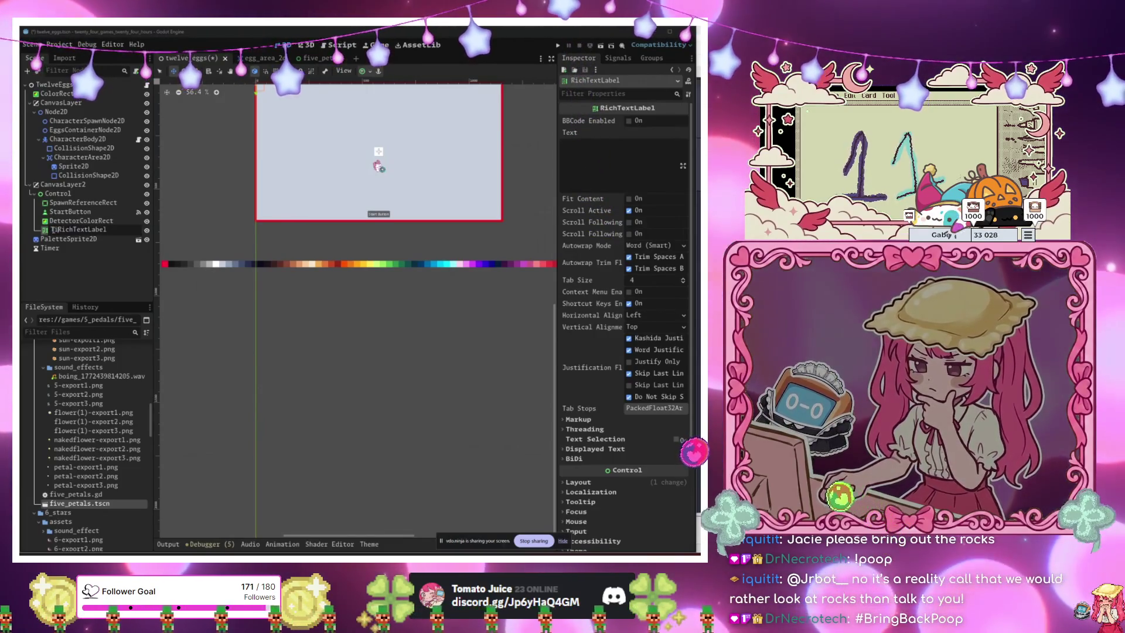
{"action": "type", "text": "Timer"}
{"action": "key", "text": "Return"}
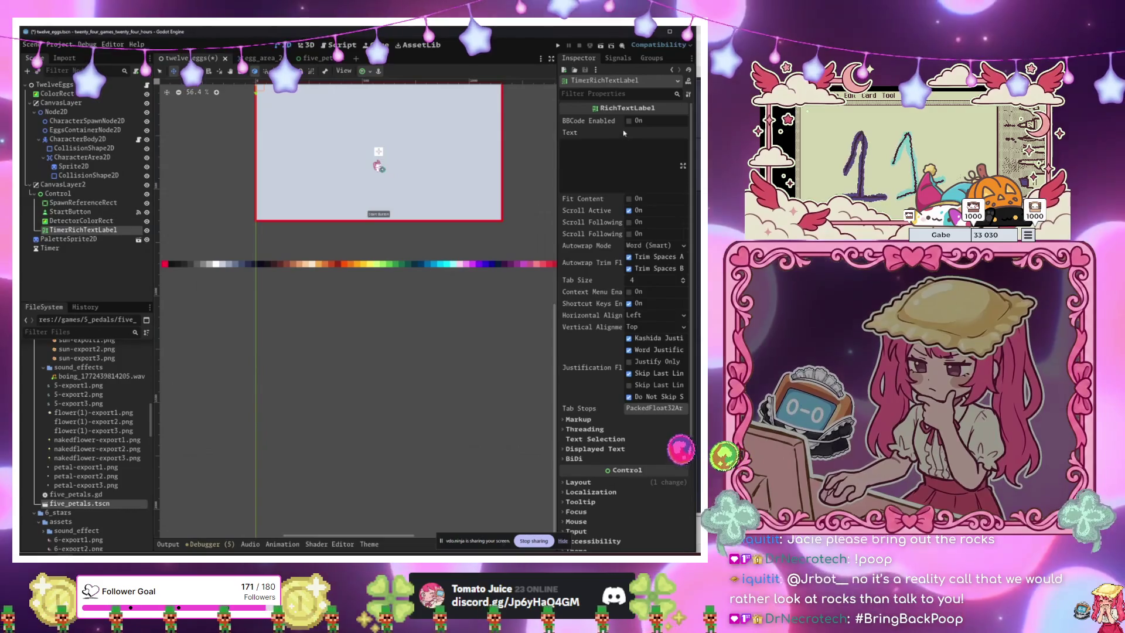
{"action": "left_click", "coordinate": [629, 120]}
{"action": "left_click", "coordinate": [629, 199]}
Set the label's text to '[wave amp=40]0'
{"action": "left_click", "coordinate": [621, 167]}
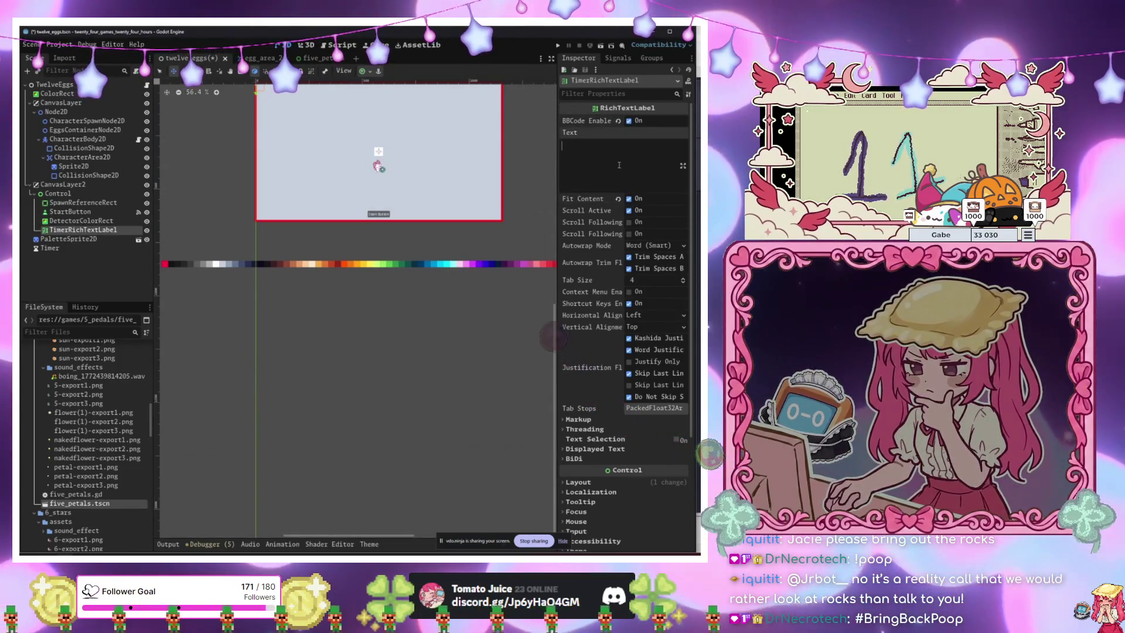
{"action": "type", "text": "sh"}
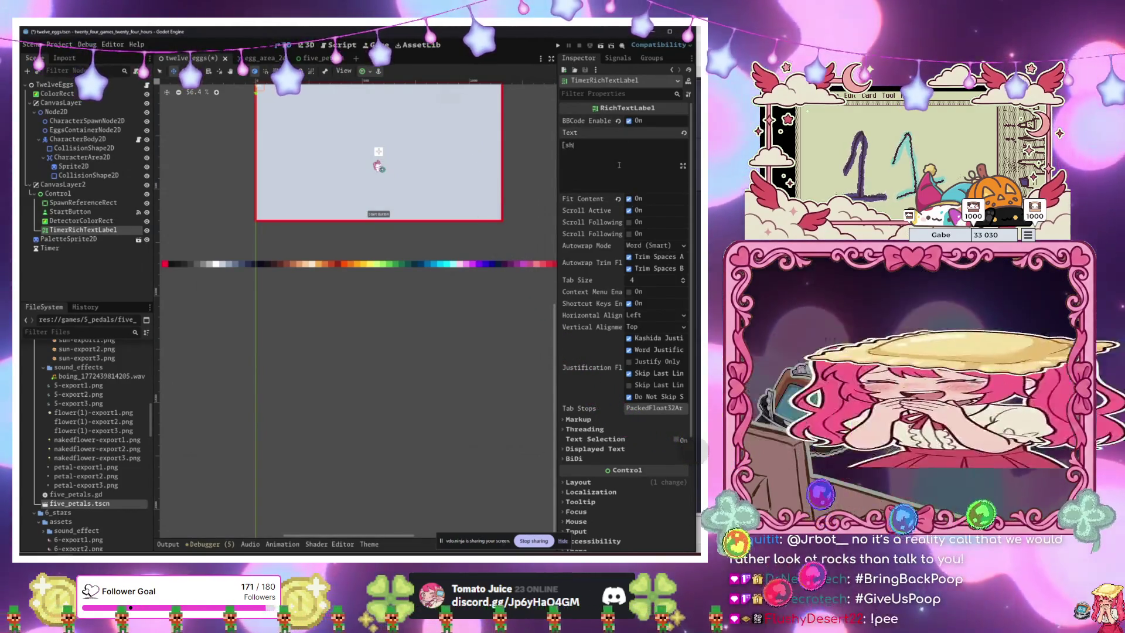
{"action": "type", "text": "ake amp"}
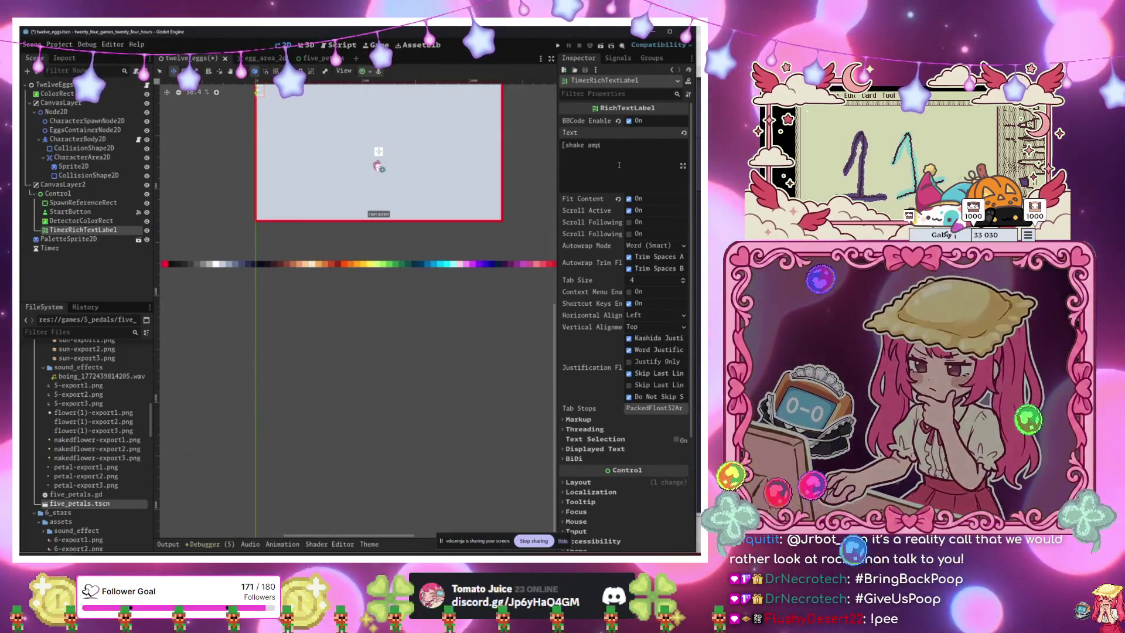
{"action": "type", "text": "0]"}
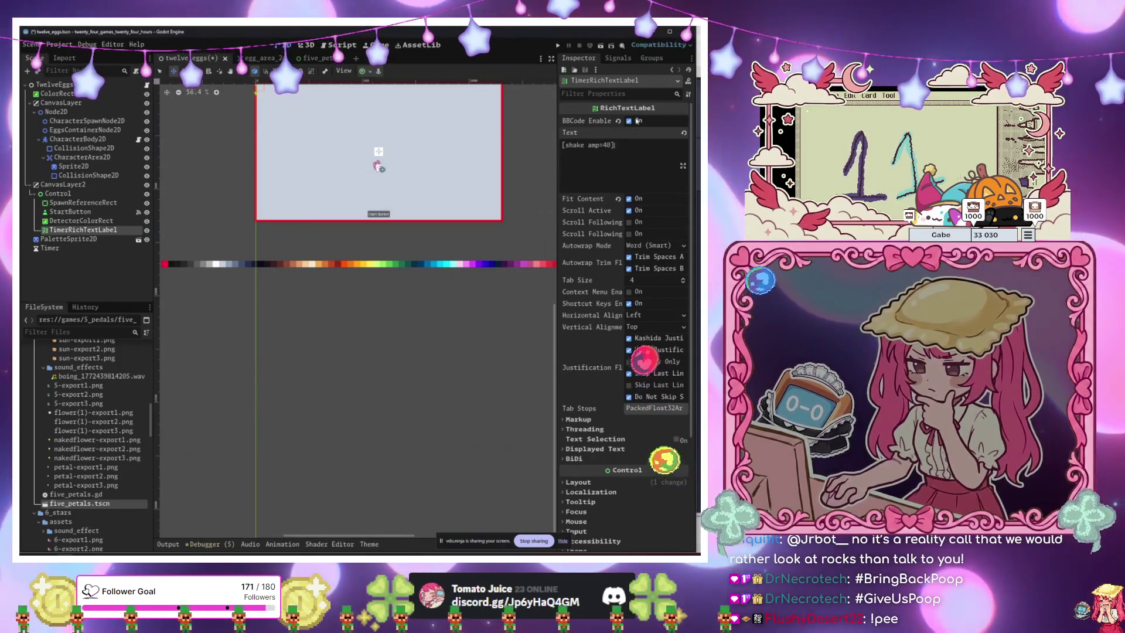
{"action": "scroll", "coordinate": [220, 213], "scroll_direction": "down", "scroll_amount": 3}
{"action": "scroll", "coordinate": [220, 213], "scroll_direction": "up", "scroll_amount": 8}
{"action": "scroll", "coordinate": [394, 199], "scroll_direction": "up", "scroll_amount": 5}
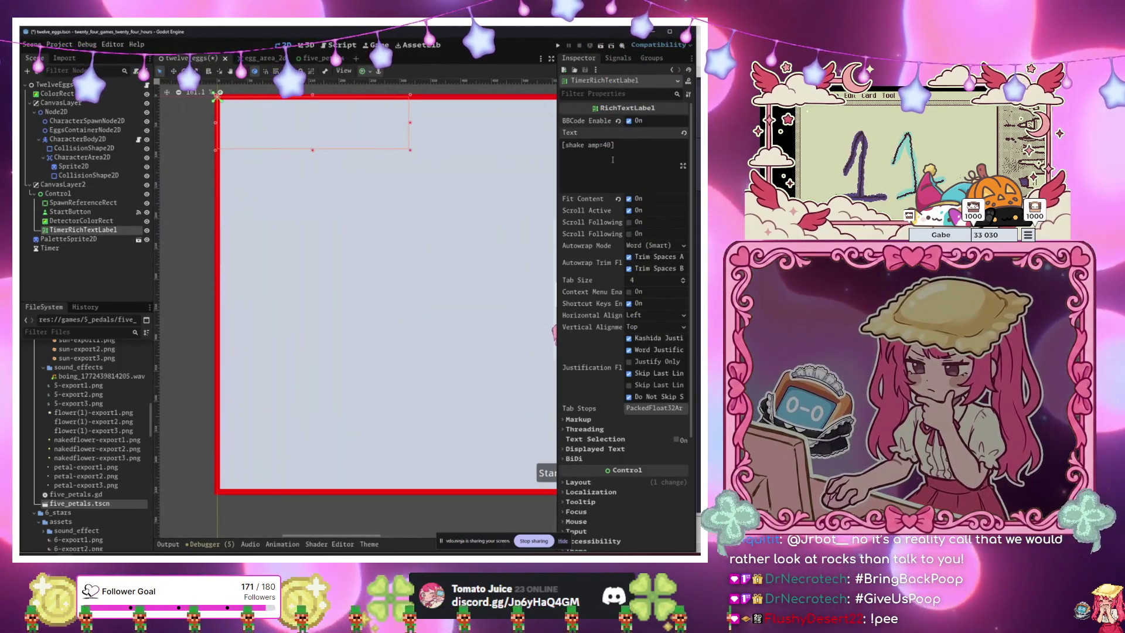
{"action": "key", "text": "BackSpace"}
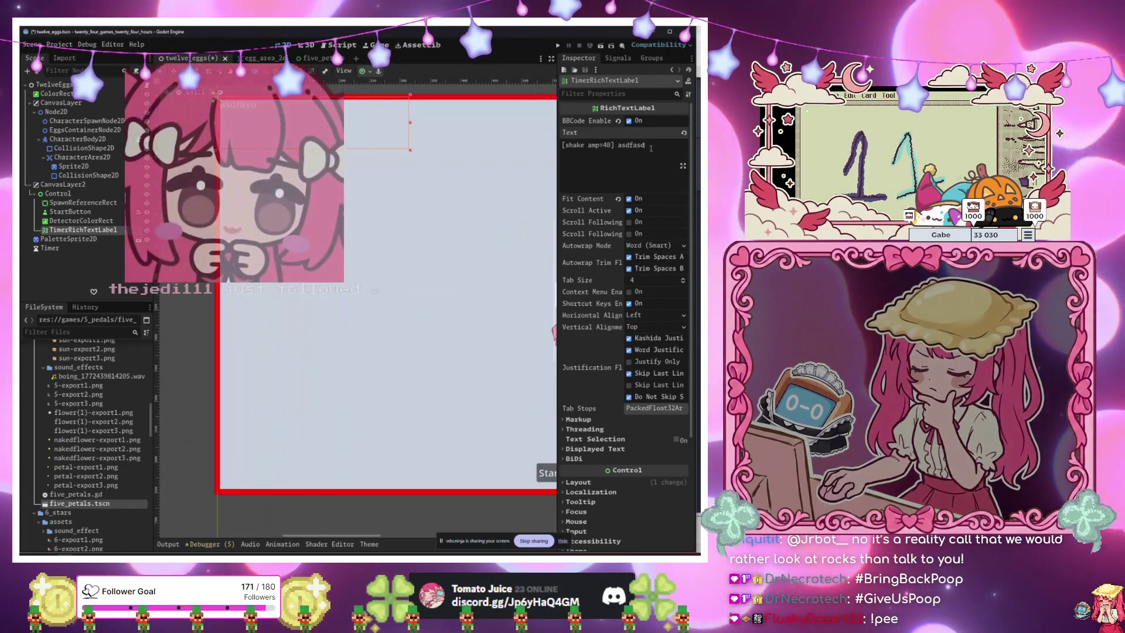
{"action": "key", "text": "BackSpace"}
{"action": "key", "text": "BackSpace"}
{"action": "key", "text": "BackSpace"}
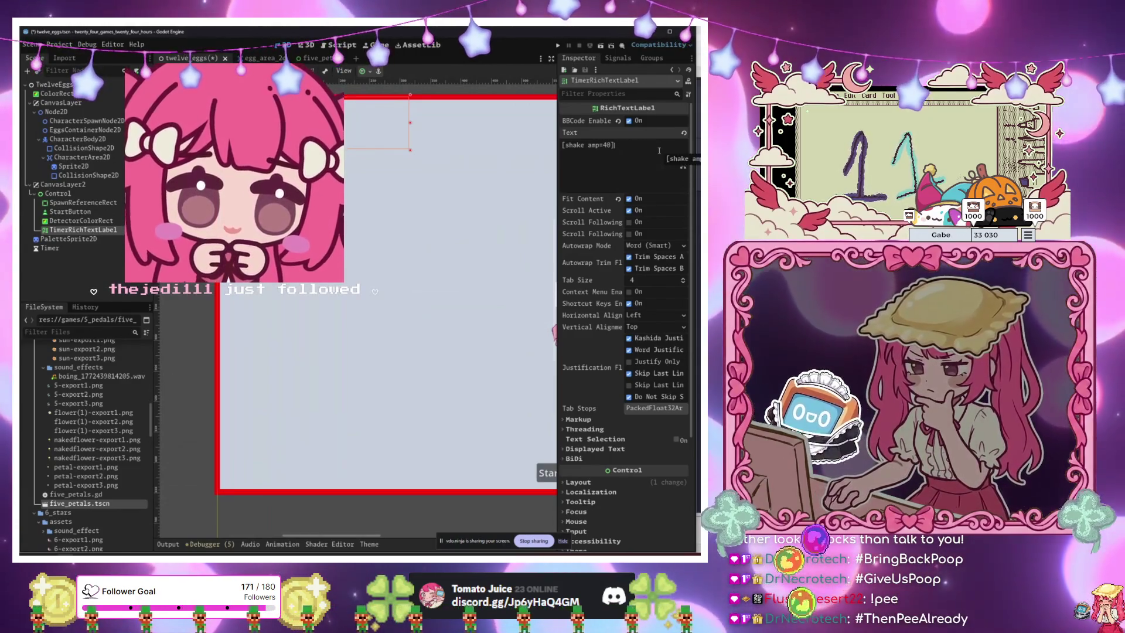
{"action": "key", "text": "Left"}
{"action": "key", "text": "Left"}
{"action": "key", "text": "Left"}
{"action": "key", "text": "BackSpace"}
{"action": "key", "text": "BackSpace"}
{"action": "key", "text": "BackSpace"}
{"action": "type", "text": "wave"}
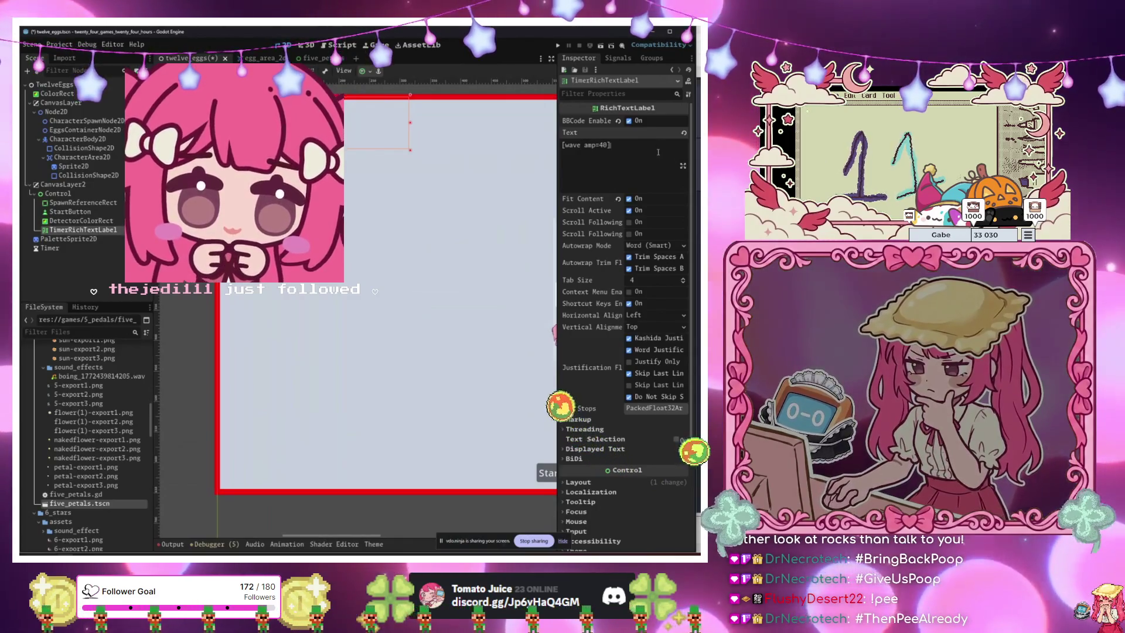
{"action": "left_click", "coordinate": [657, 153]}
{"action": "type", "text": "asdf"}
{"action": "key", "text": "BackSpace"}
{"action": "key", "text": "BackSpace"}
{"action": "key", "text": "BackSpace"}
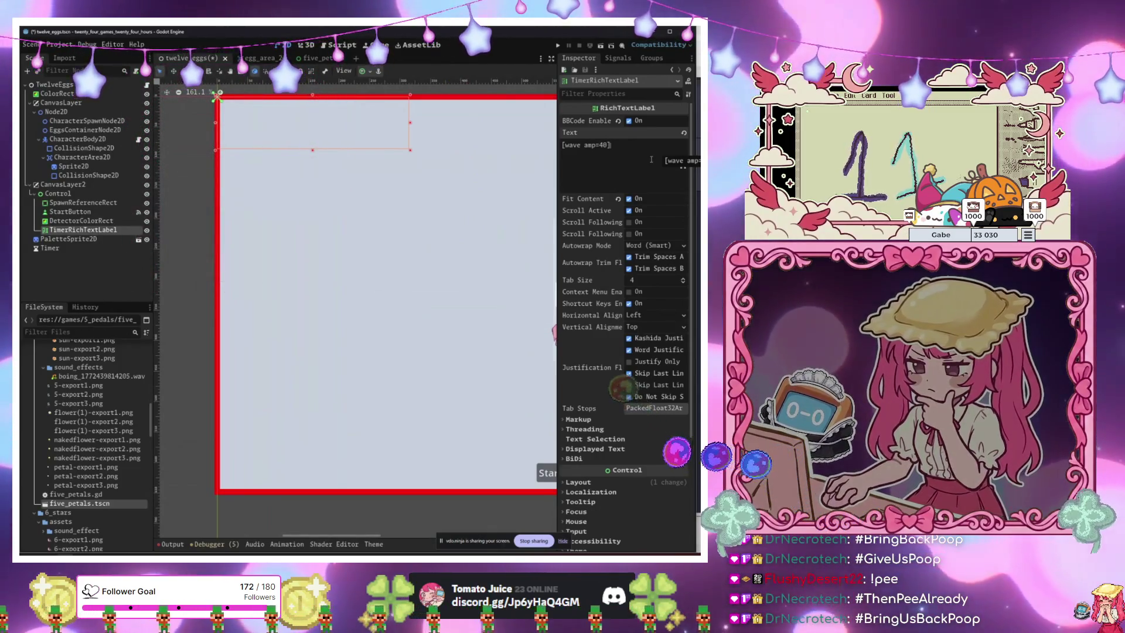
{"action": "type", "text": "0"}
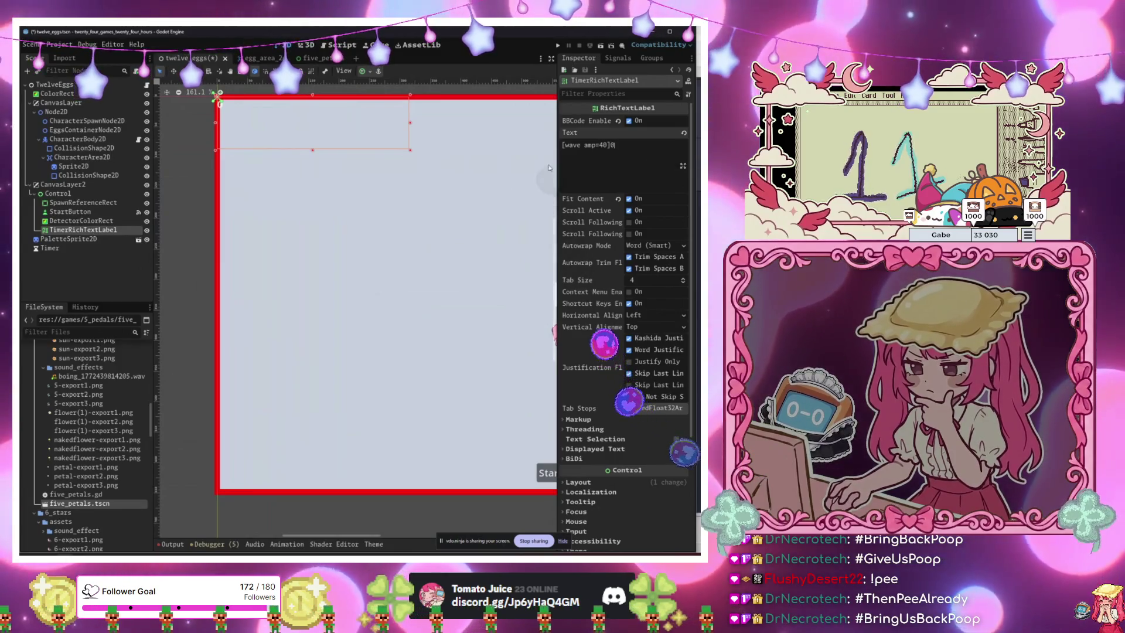
{"action": "scroll", "coordinate": [413, 178], "scroll_direction": "down", "scroll_amount": 2}
{"action": "scroll", "coordinate": [610, 381], "scroll_direction": "down", "scroll_amount": 3}
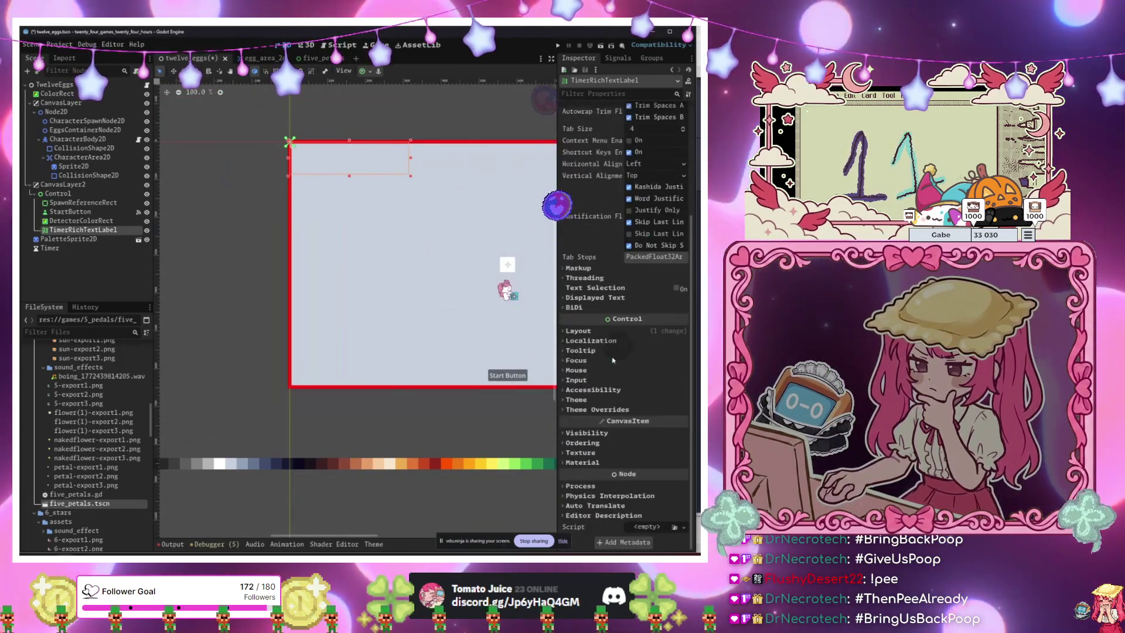
Center the timer text both horizontally and vertically within its label
{"action": "left_click", "coordinate": [597, 409]}
{"action": "left_click", "coordinate": [604, 449]}
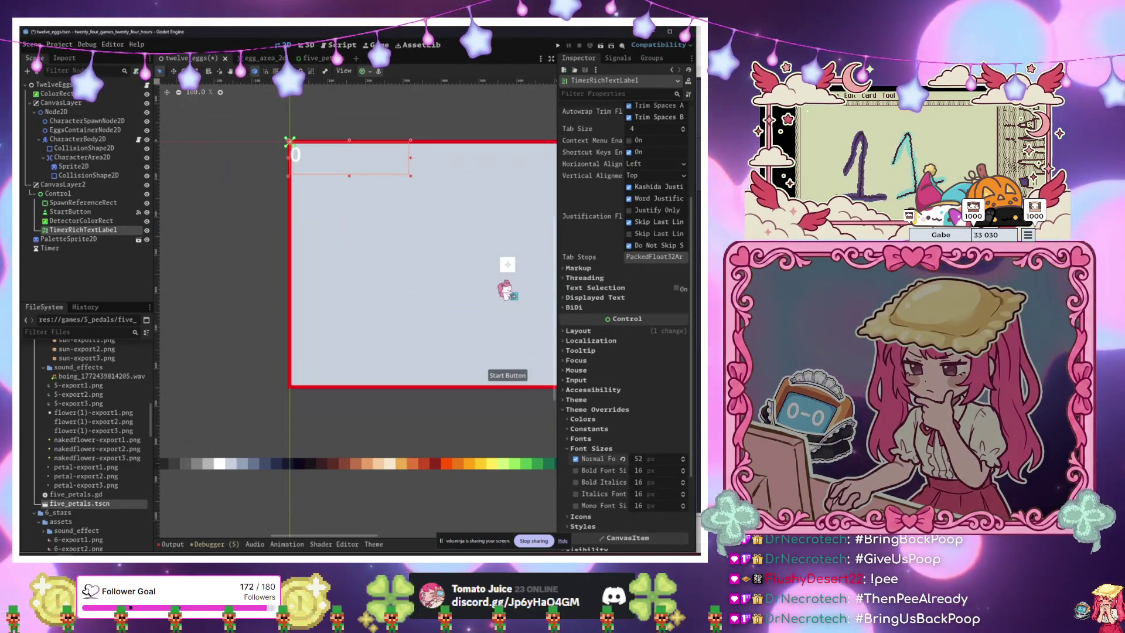
{"action": "left_click", "coordinate": [592, 429]}
{"action": "scroll", "coordinate": [633, 476], "scroll_direction": "down", "scroll_amount": 3}
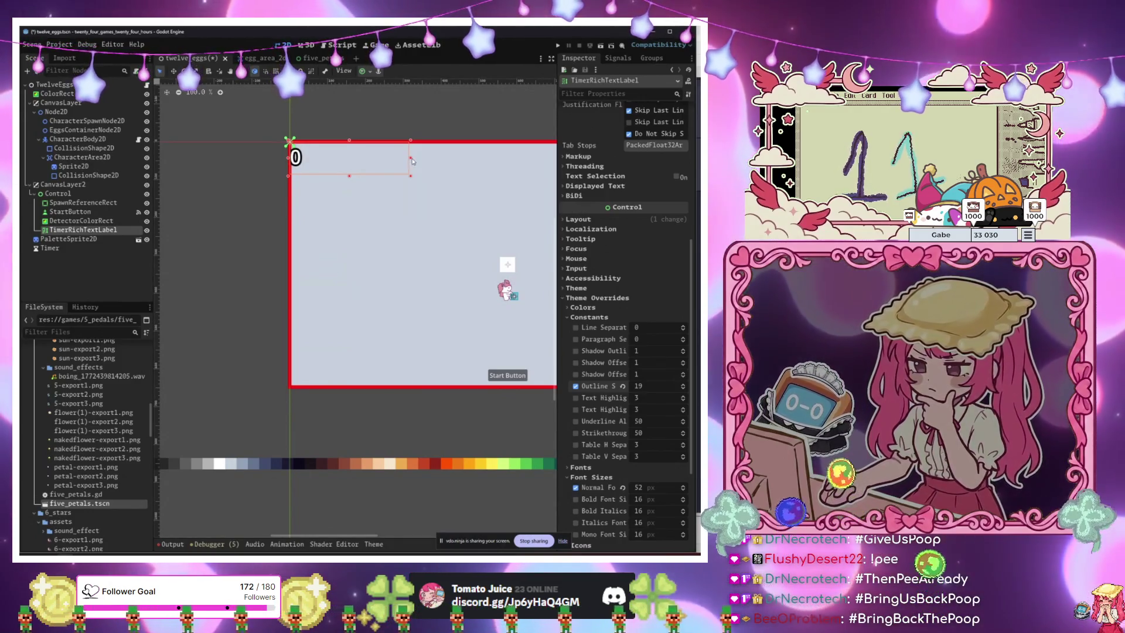
{"action": "scroll", "coordinate": [644, 316], "scroll_direction": "up", "scroll_amount": 7}
{"action": "left_click", "coordinate": [653, 316]}
{"action": "left_click", "coordinate": [647, 335]}
{"action": "left_click", "coordinate": [653, 327]}
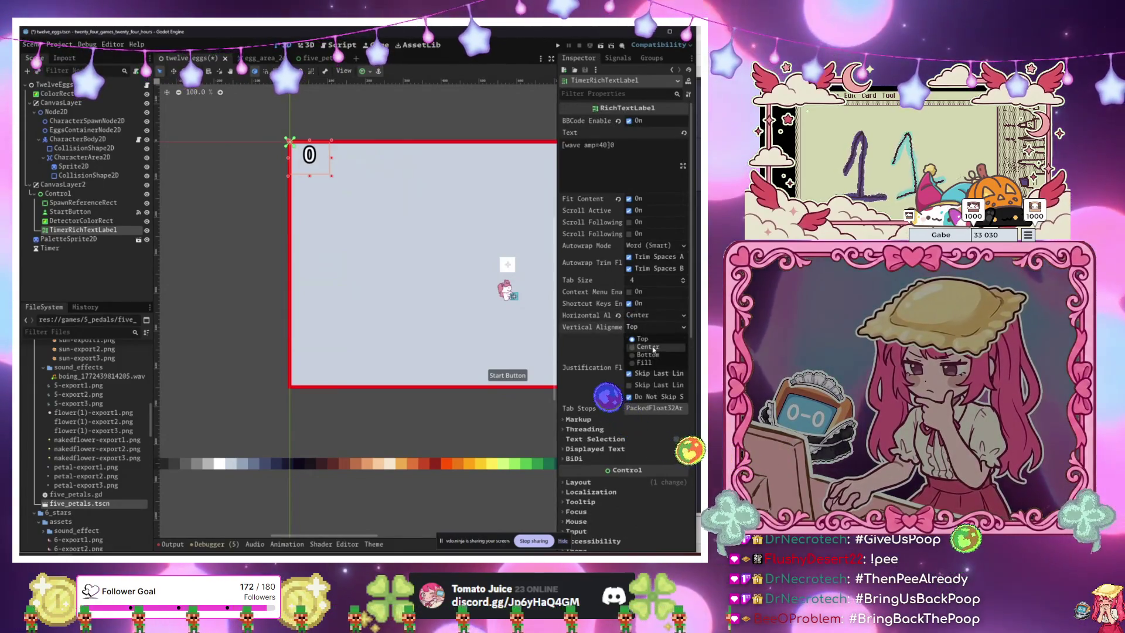
{"action": "left_click", "coordinate": [647, 346]}
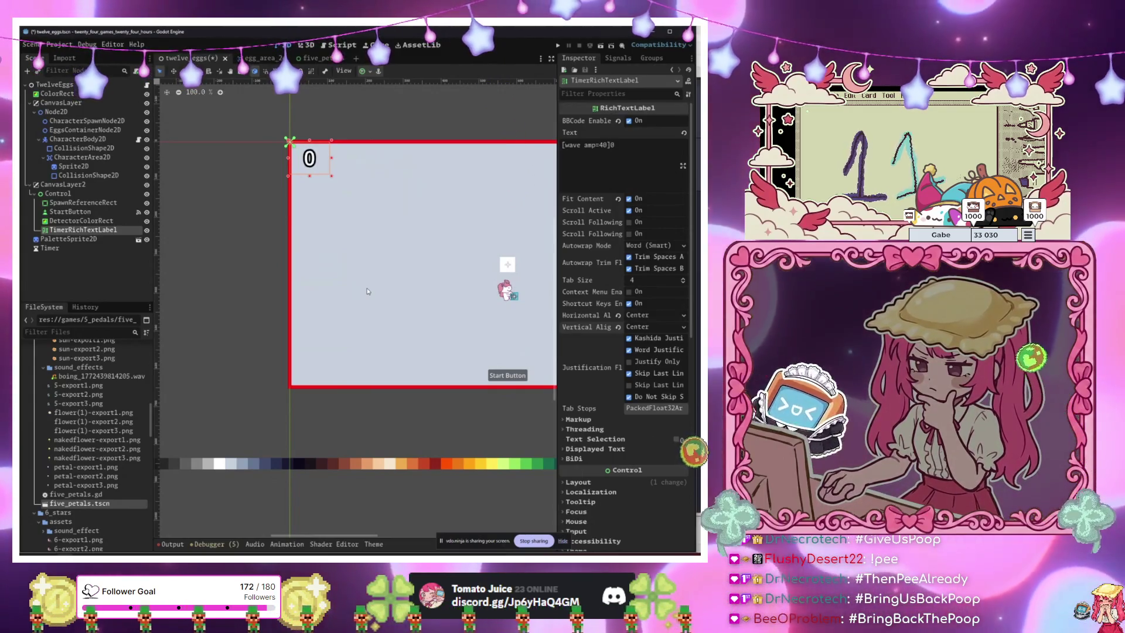
Drag the timer label into the game area's bottom-left corner
{"action": "left_click_drag", "start_coordinate": [332, 365], "coordinate": [321, 360]}
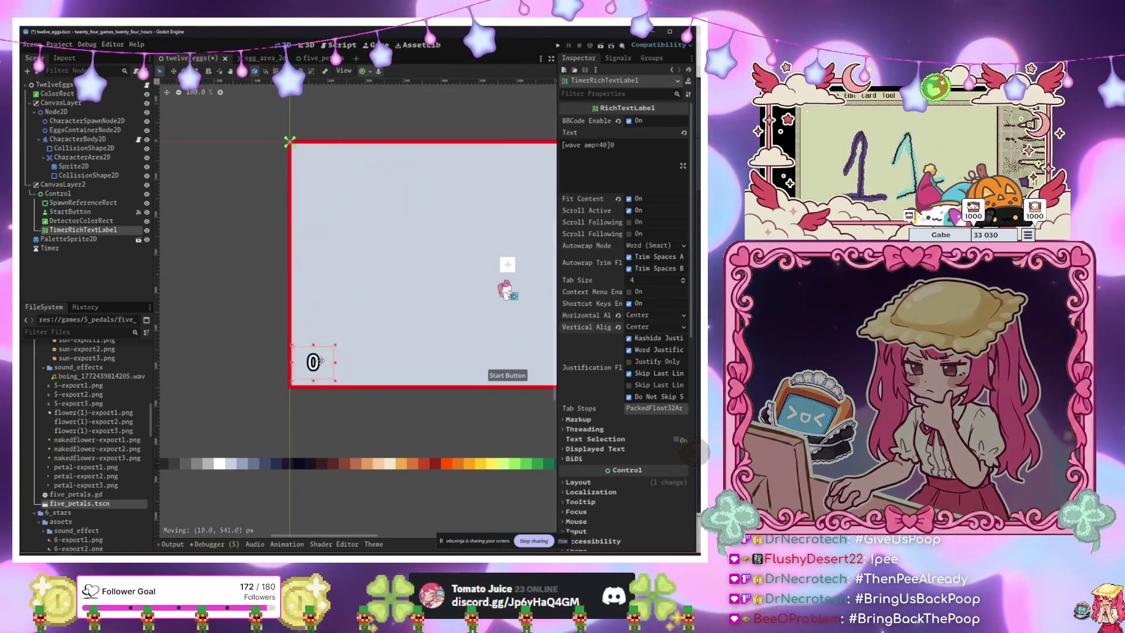
{"action": "scroll", "coordinate": [323, 369], "scroll_direction": "down", "scroll_amount": 1}
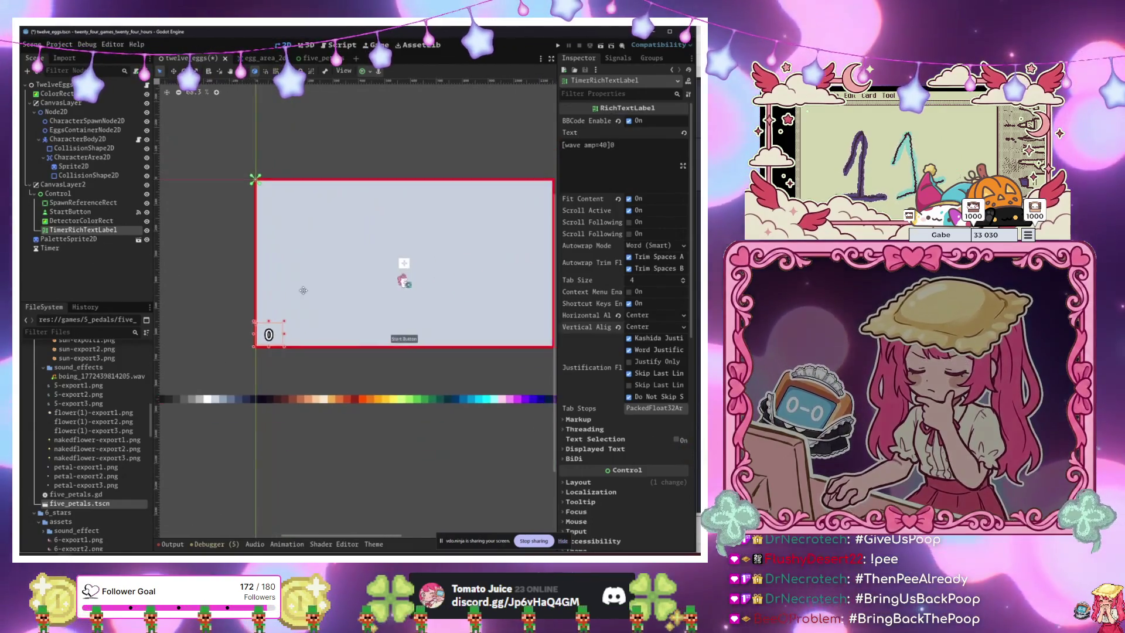
{"action": "left_click", "coordinate": [322, 370]}
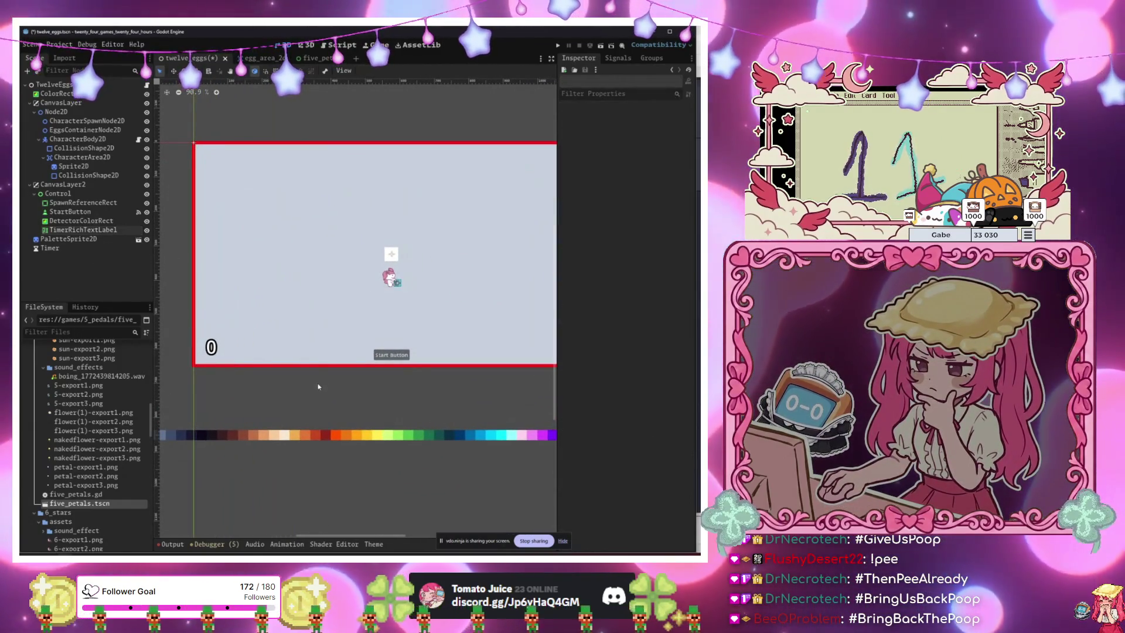
Load theme.tres as the StartButton's theme
{"action": "left_click", "coordinate": [320, 349]}
{"action": "left_click", "coordinate": [319, 387]}
{"action": "left_click", "coordinate": [324, 363]}
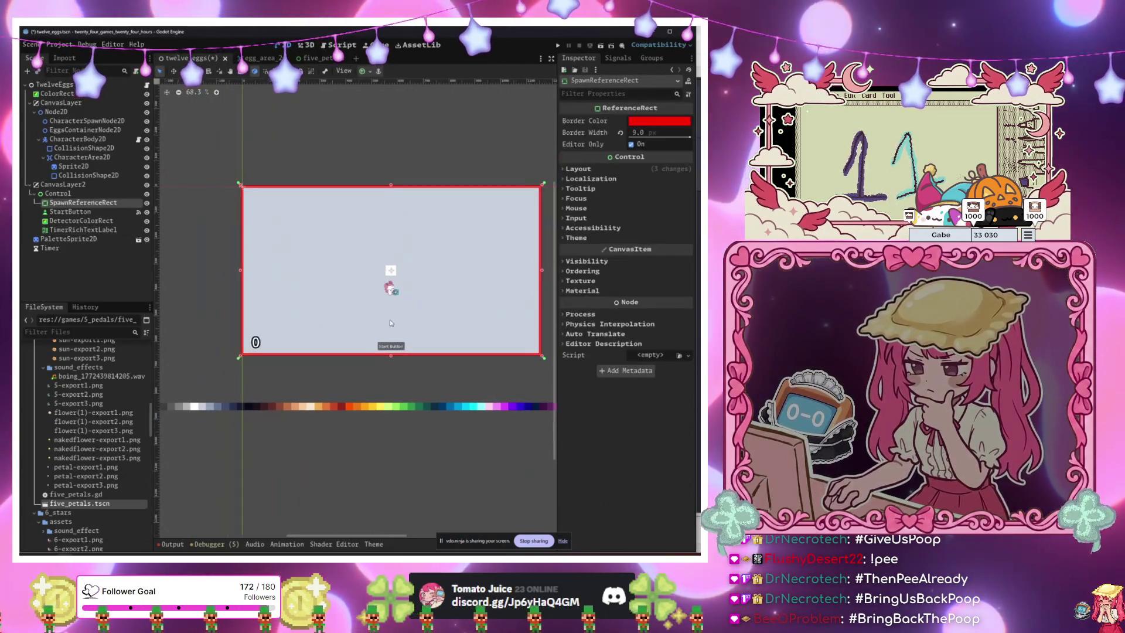
{"action": "scroll", "coordinate": [340, 358], "scroll_direction": "right", "scroll_amount": 2}
{"action": "left_click", "coordinate": [367, 352]}
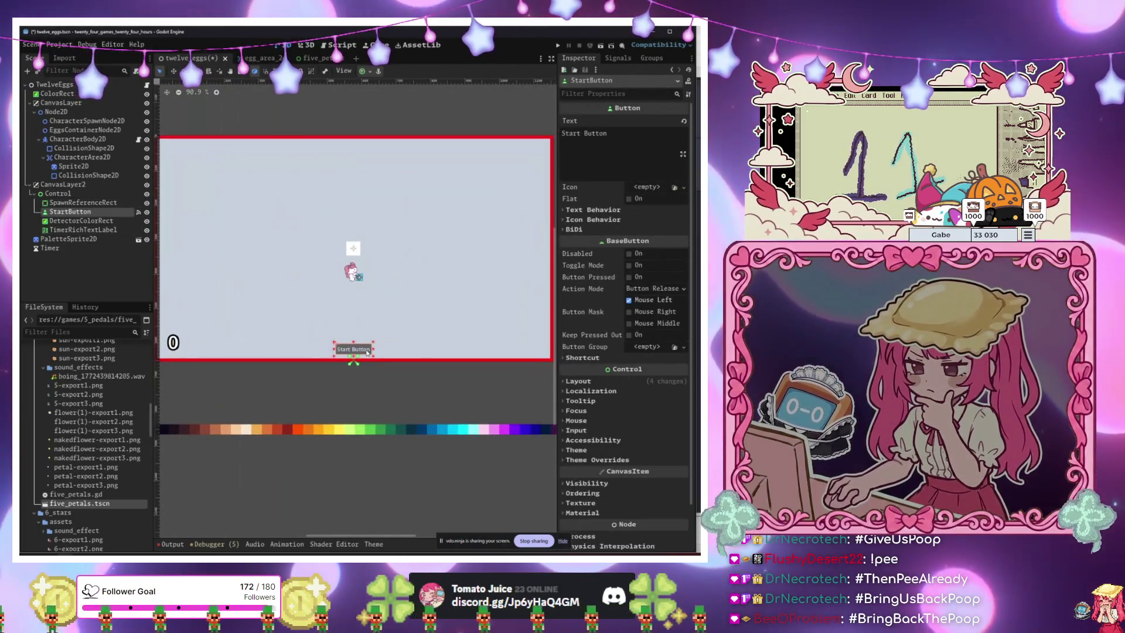
{"action": "left_click", "coordinate": [76, 87]}
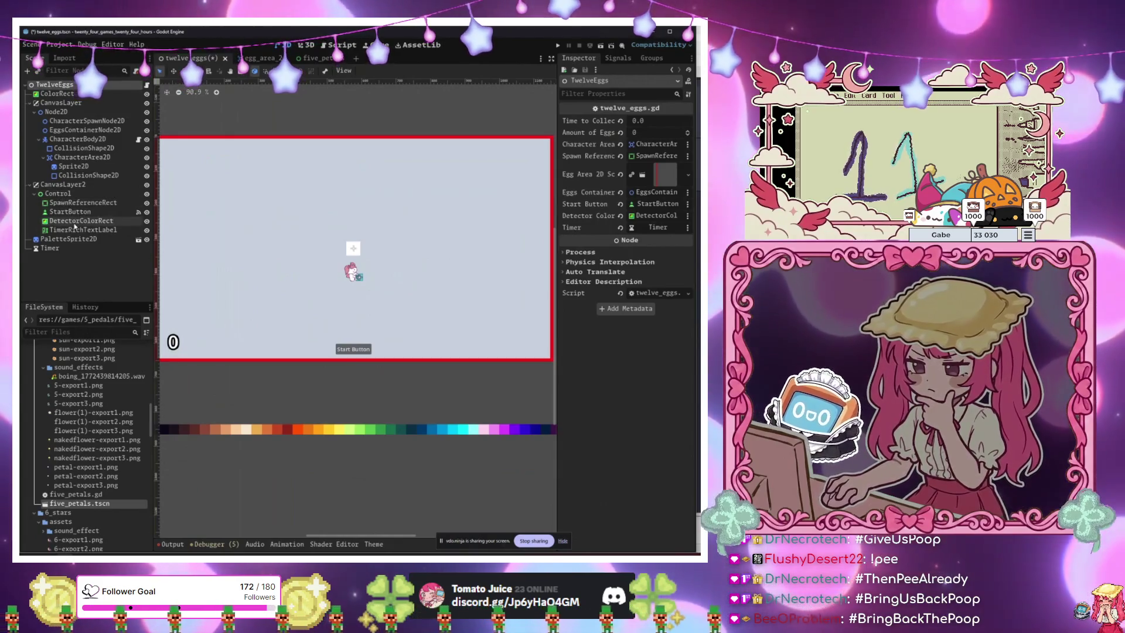
{"action": "left_click", "coordinate": [57, 194]}
{"action": "left_click", "coordinate": [70, 212]}
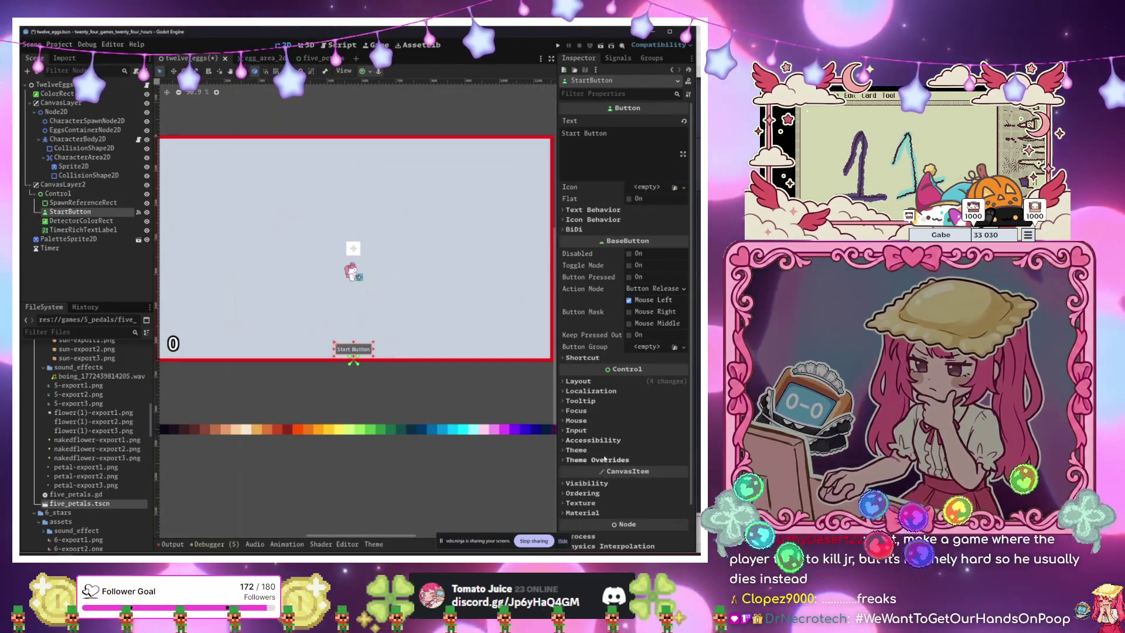
{"action": "left_click", "coordinate": [577, 449]}
{"action": "left_click", "coordinate": [650, 460]}
{"action": "left_click", "coordinate": [647, 494]}
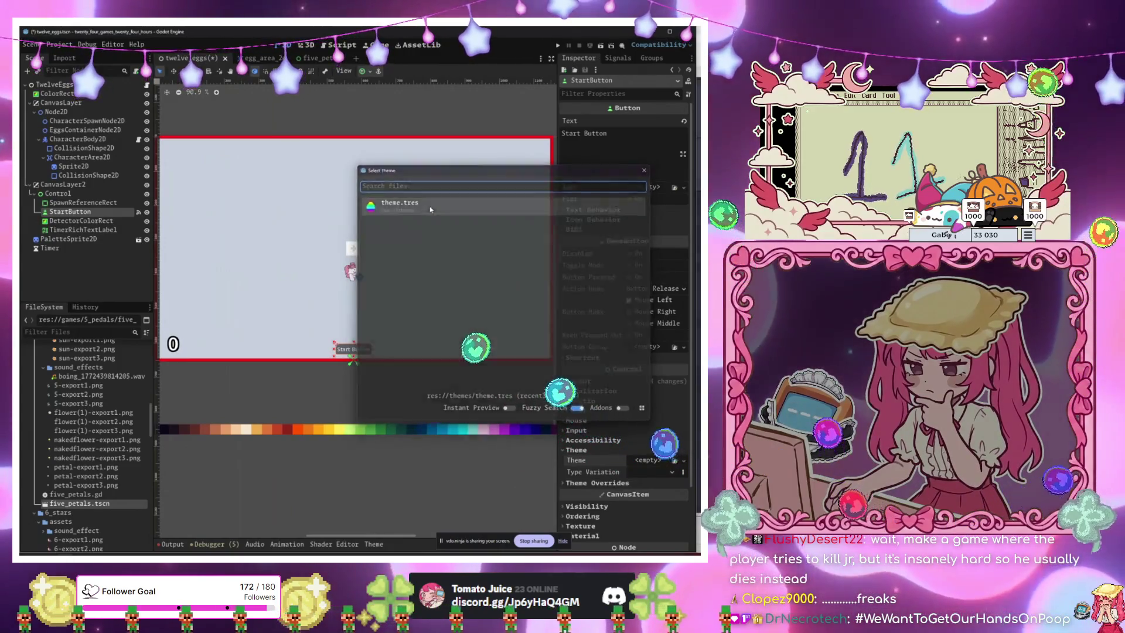
{"action": "left_click", "coordinate": [430, 205]}
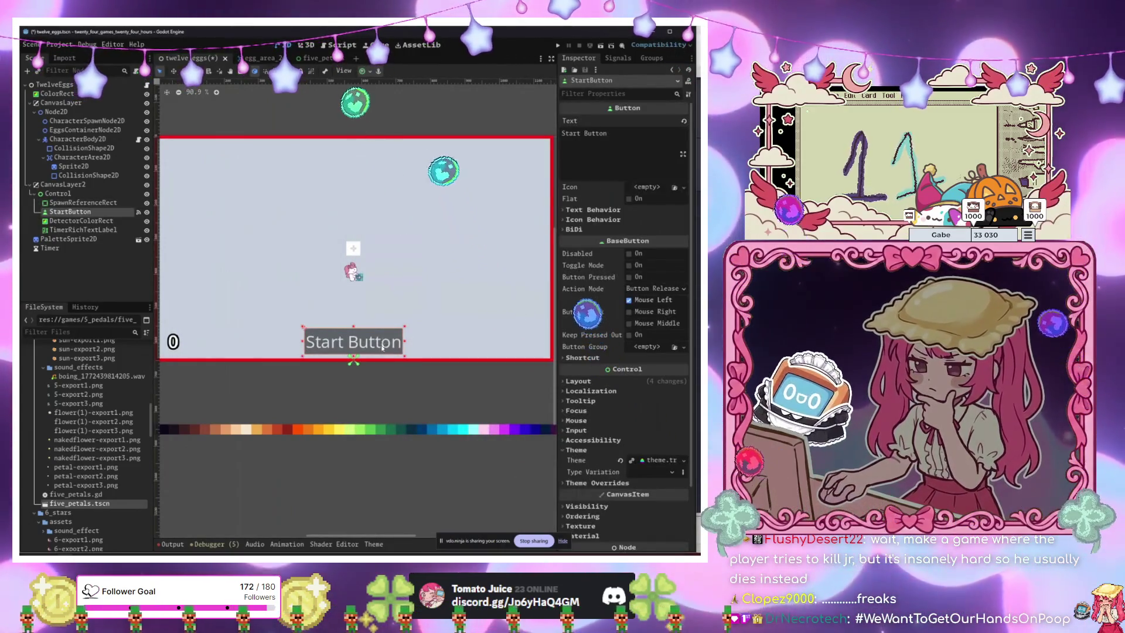
Widen the StartButton's minimum width to about 327 px, then run the scene
{"action": "scroll", "coordinate": [378, 348], "scroll_direction": "up", "scroll_amount": 2}
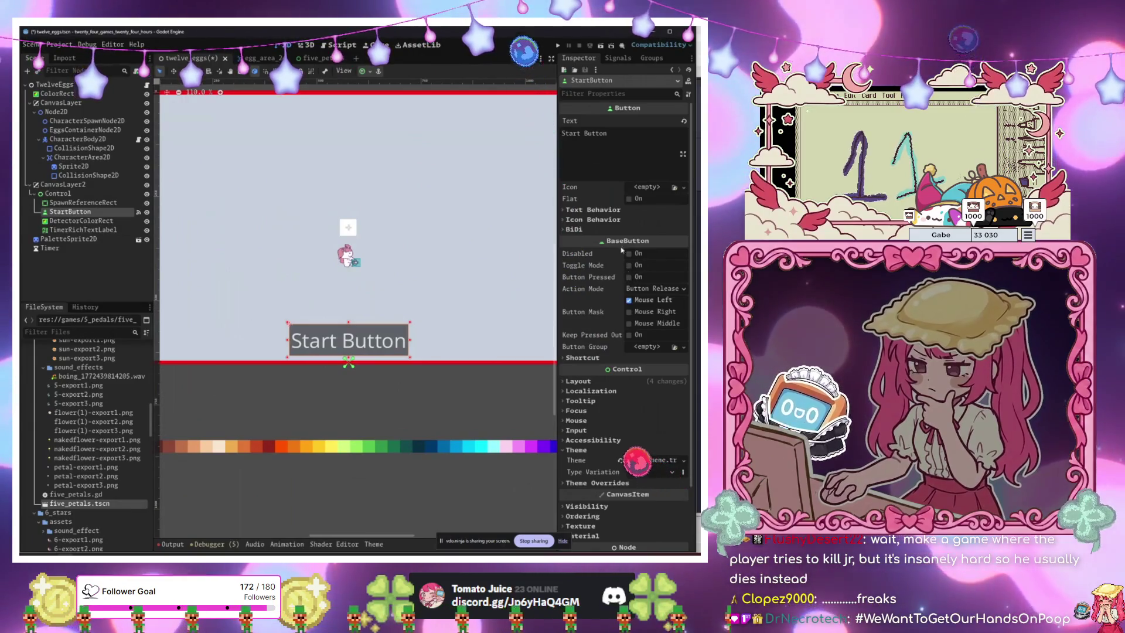
{"action": "left_click", "coordinate": [496, 240]}
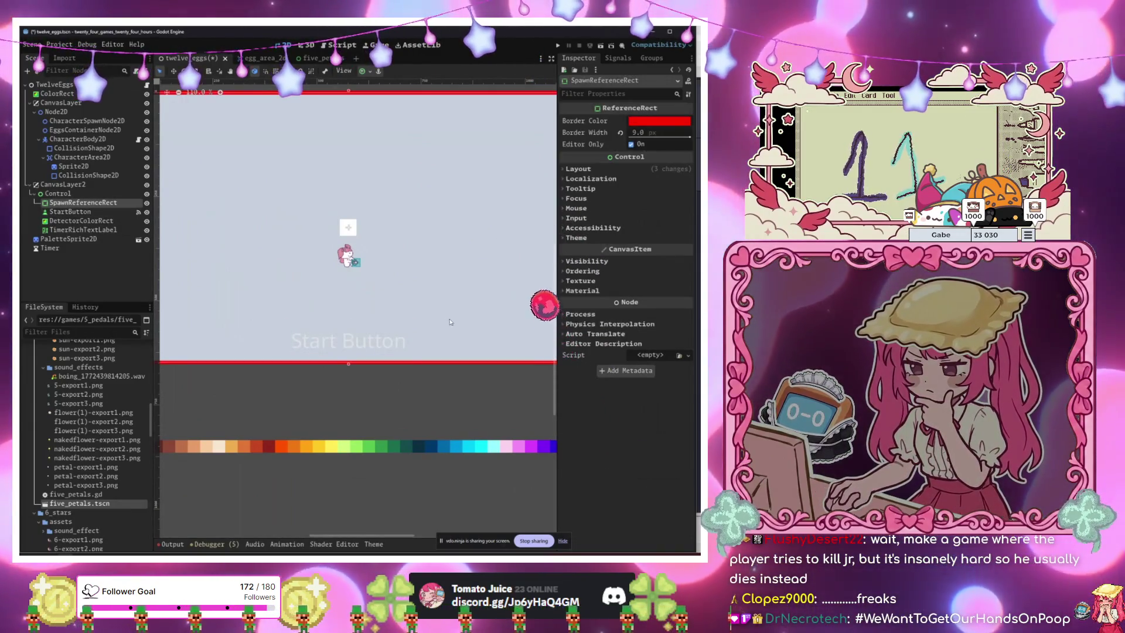
{"action": "left_click", "coordinate": [381, 340]}
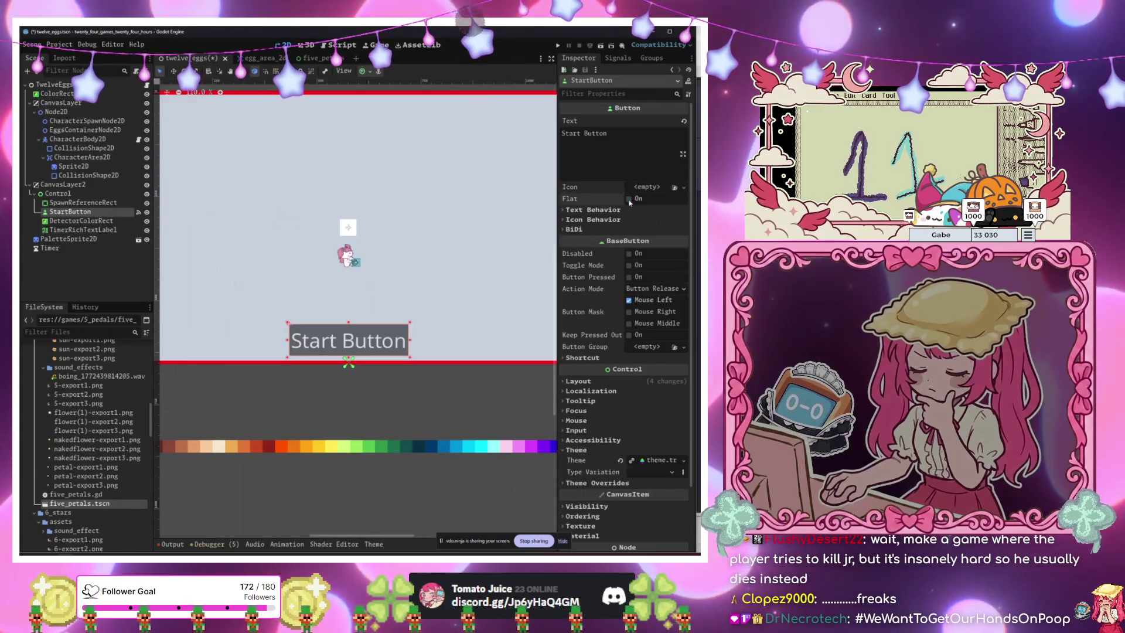
{"action": "left_click", "coordinate": [604, 382]}
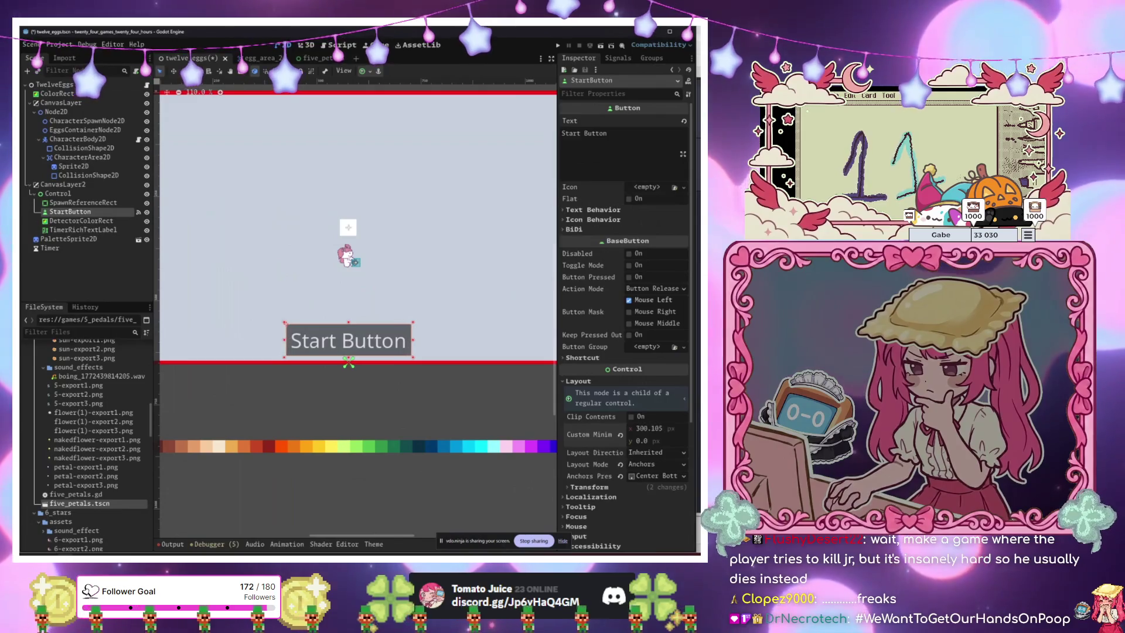
{"action": "left_click_drag", "start_coordinate": [647, 428], "coordinate": [659, 429]}
{"action": "scroll", "coordinate": [390, 273], "scroll_direction": "down", "scroll_amount": 3}
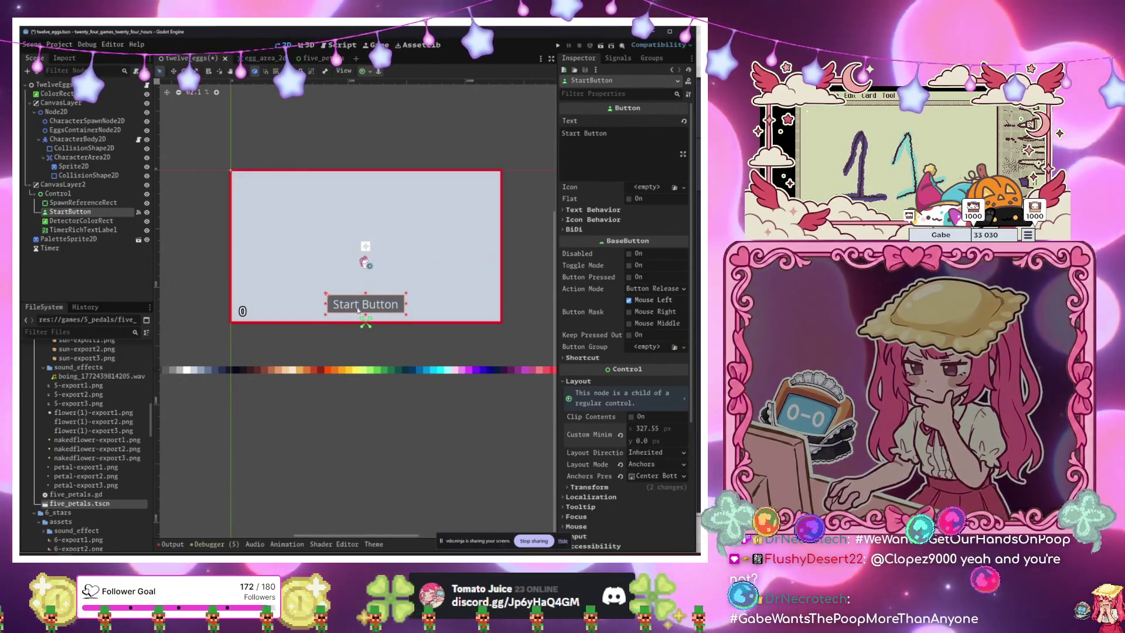
{"action": "left_click", "coordinate": [340, 344]}
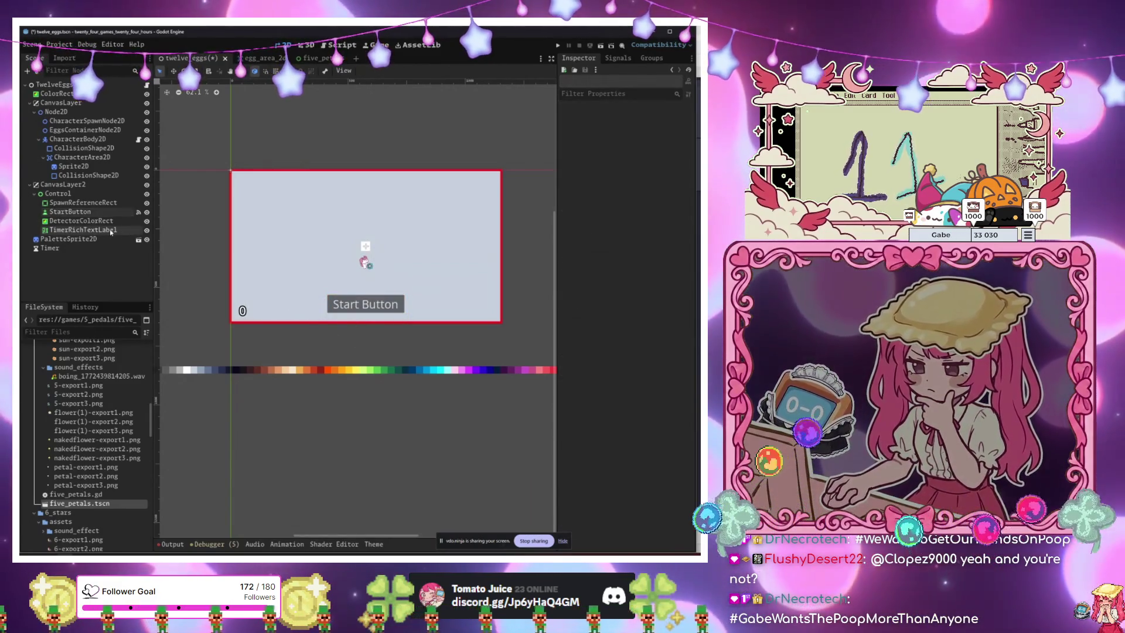
{"action": "scroll", "coordinate": [294, 297], "scroll_direction": "up", "scroll_amount": 2}
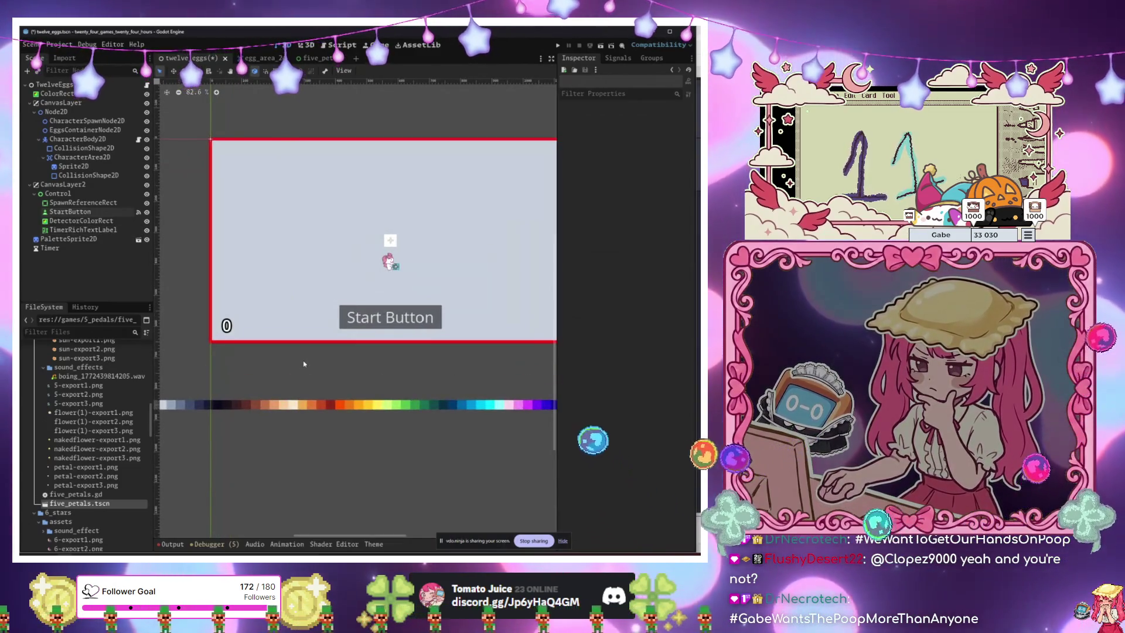
{"action": "key", "text": "F6"}
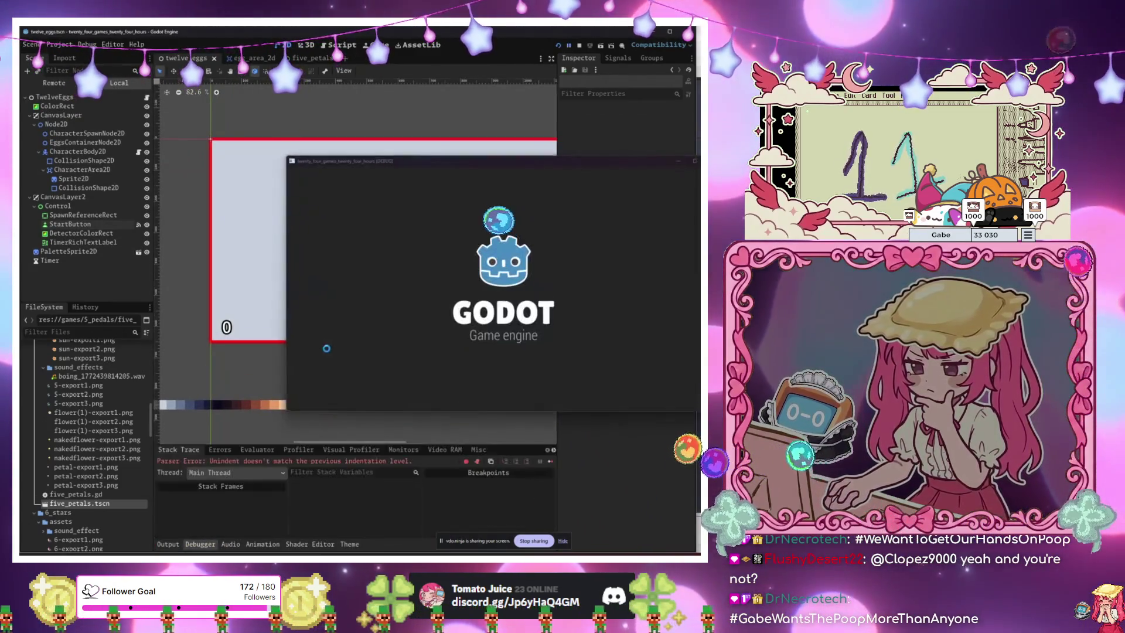
Delete the blank lines below timer.time_left in grab_closest_egg
{"action": "mouse_move", "coordinate": [348, 162]}
{"action": "left_mouse_down"}
{"action": "mouse_move", "coordinate": [525, 305]}
{"action": "mouse_move", "coordinate": [564, 260]}
{"action": "left_mouse_up"}
{"action": "left_click", "coordinate": [246, 303]}
{"action": "left_click", "coordinate": [237, 277]}
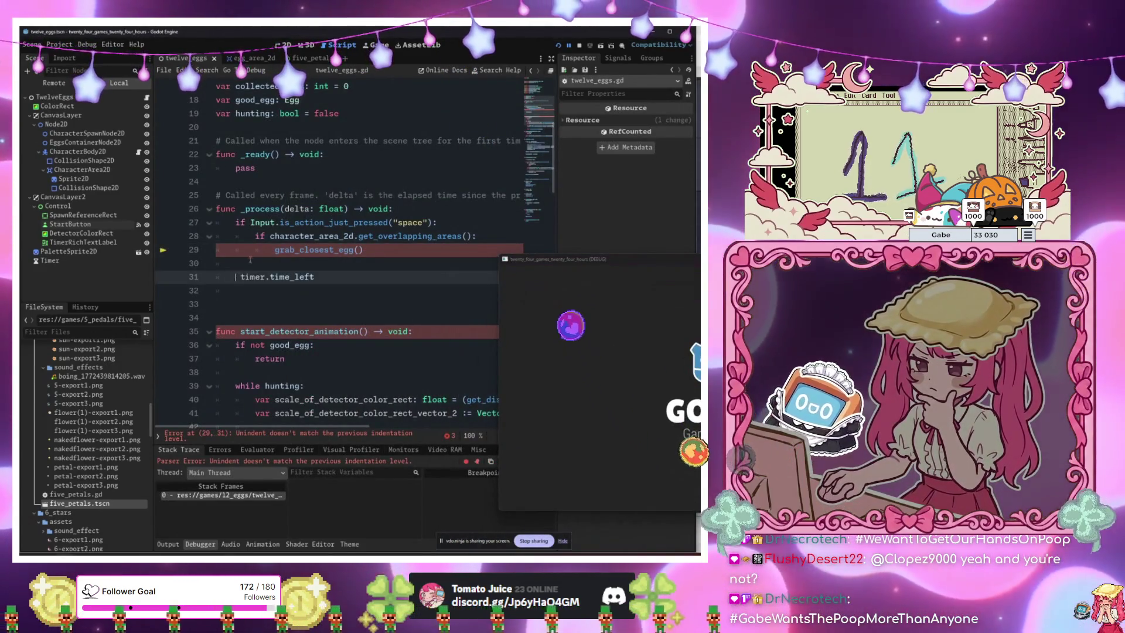
{"action": "left_click", "coordinate": [274, 250]}
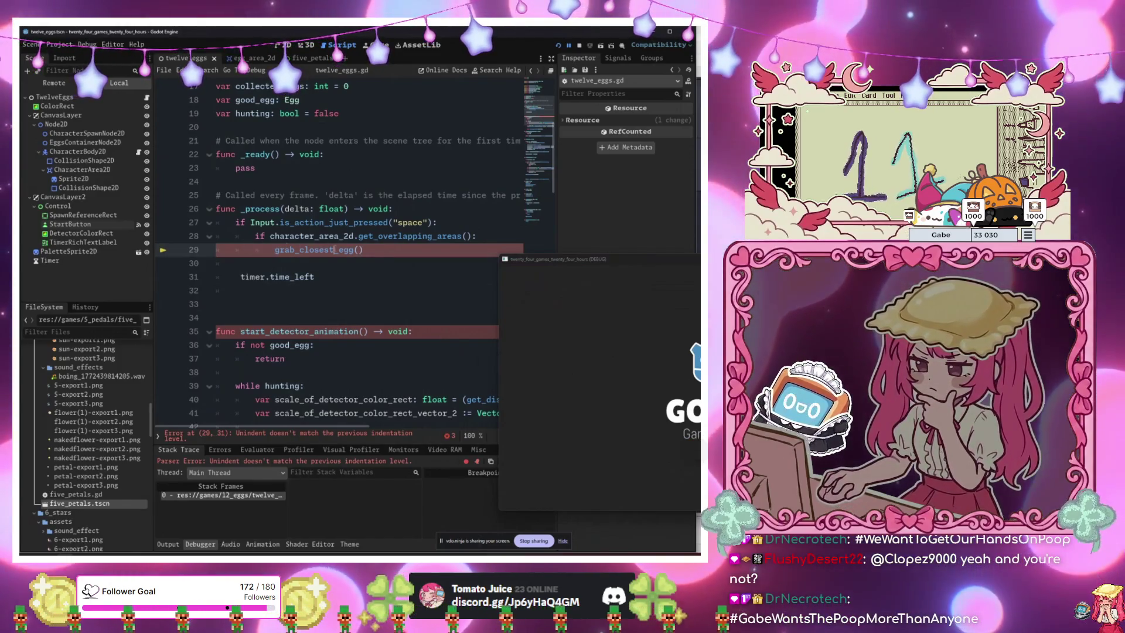
{"action": "left_click", "coordinate": [478, 236]}
{"action": "scroll", "coordinate": [352, 262], "scroll_direction": "down", "scroll_amount": 2}
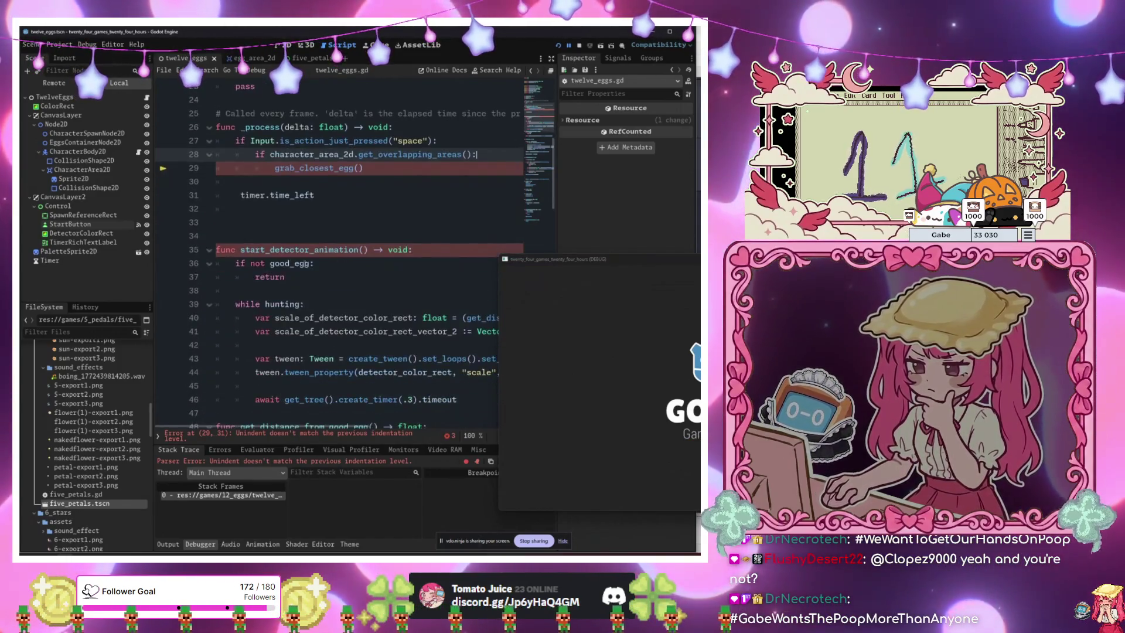
{"action": "left_click", "coordinate": [296, 213]}
{"action": "key", "text": "BackSpace"}
{"action": "left_click", "coordinate": [304, 183]}
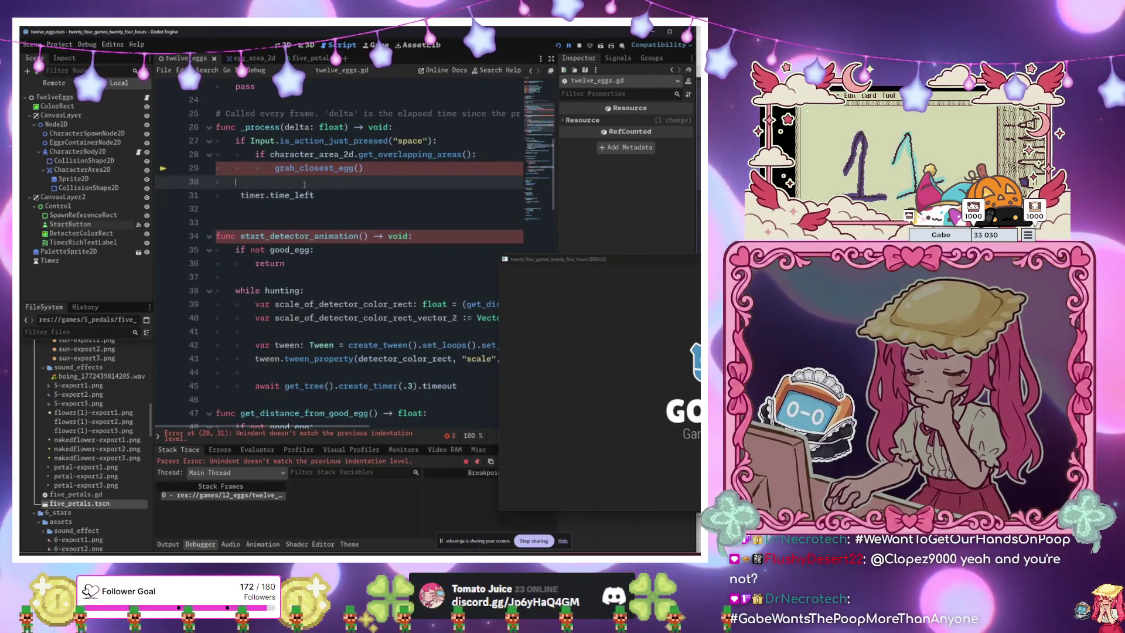
{"action": "key", "text": "BackSpace"}
Remove the extra leading space before timer.time_left
{"action": "scroll", "coordinate": [304, 185], "scroll_direction": "up", "scroll_amount": 2}
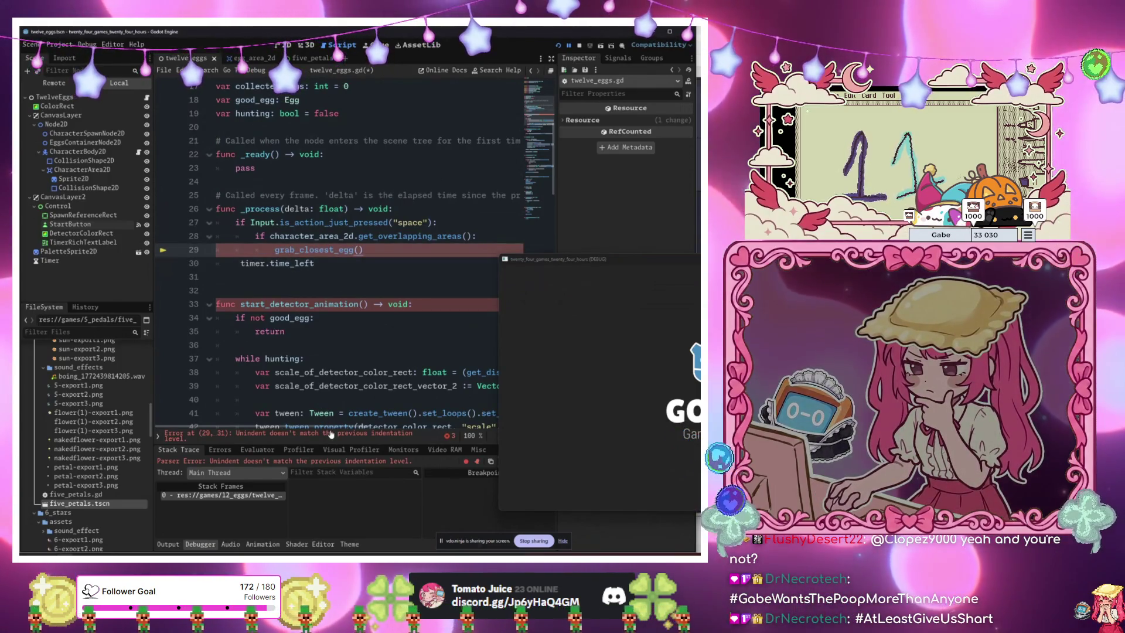
{"action": "left_click", "coordinate": [414, 255]}
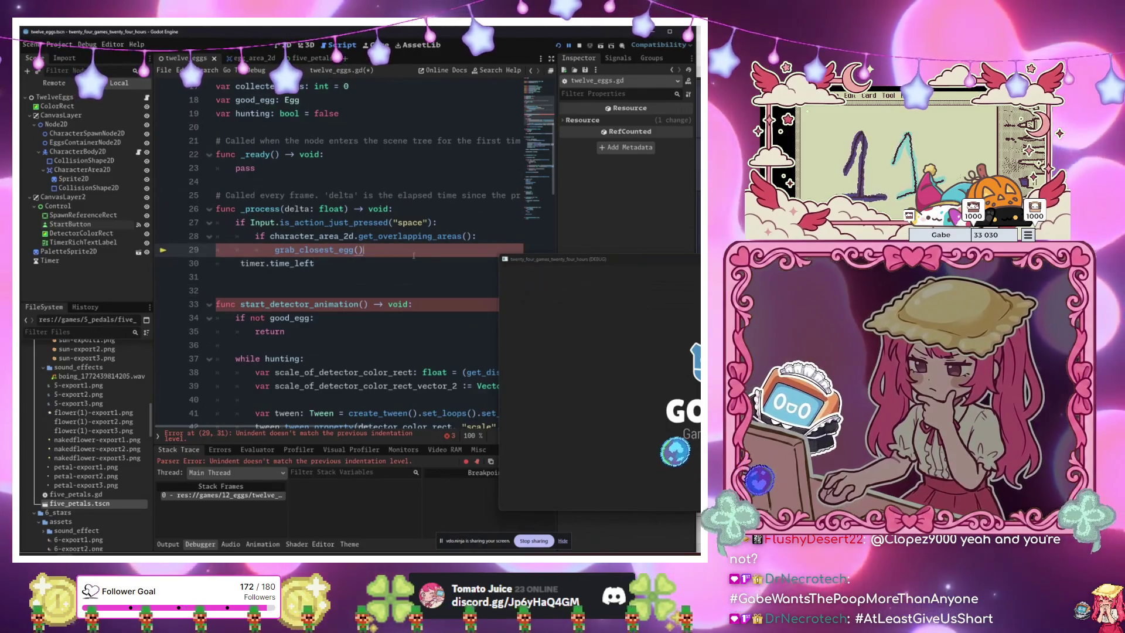
{"action": "left_click", "coordinate": [242, 264]}
{"action": "key", "text": "BackSpace"}
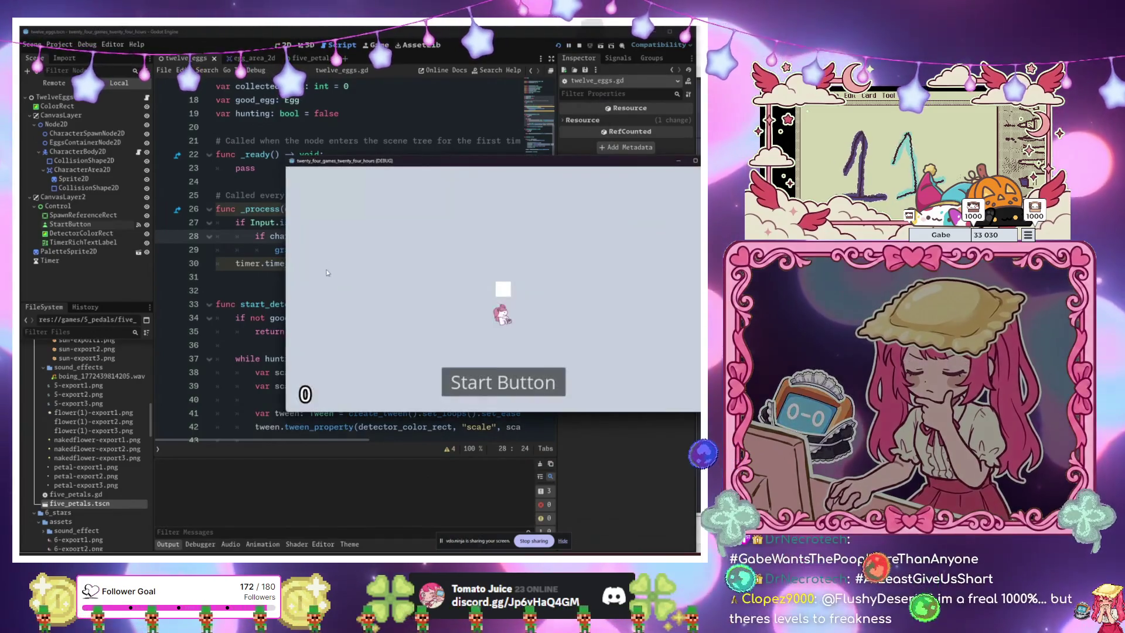
Steer the character over the black, blue, red, green and cyan eggs, then stop the game
{"action": "key", "text": "Left"}
{"action": "key", "text": "Down"}
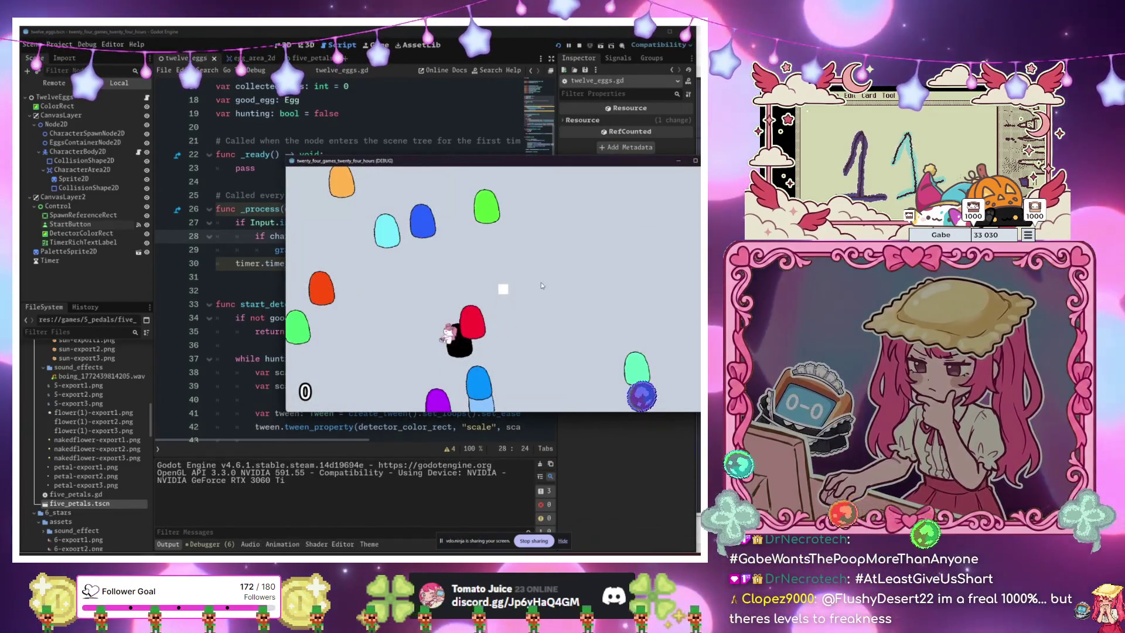
{"action": "key", "text": "Right"}
{"action": "key", "text": "Down"}
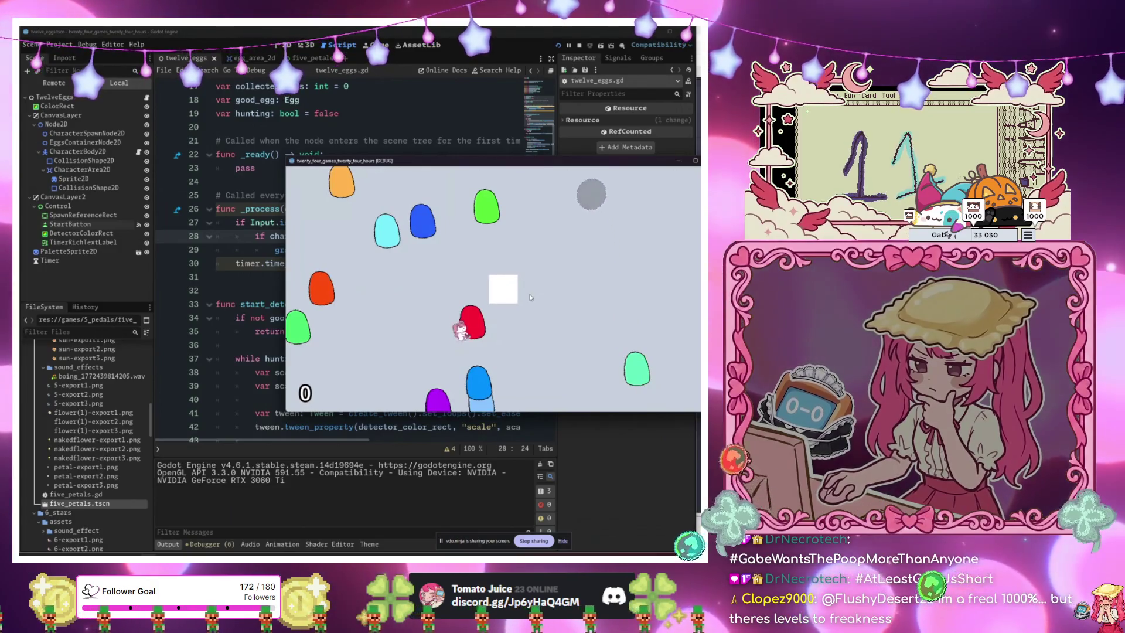
{"action": "key", "text": "Right"}
{"action": "key", "text": "Up"}
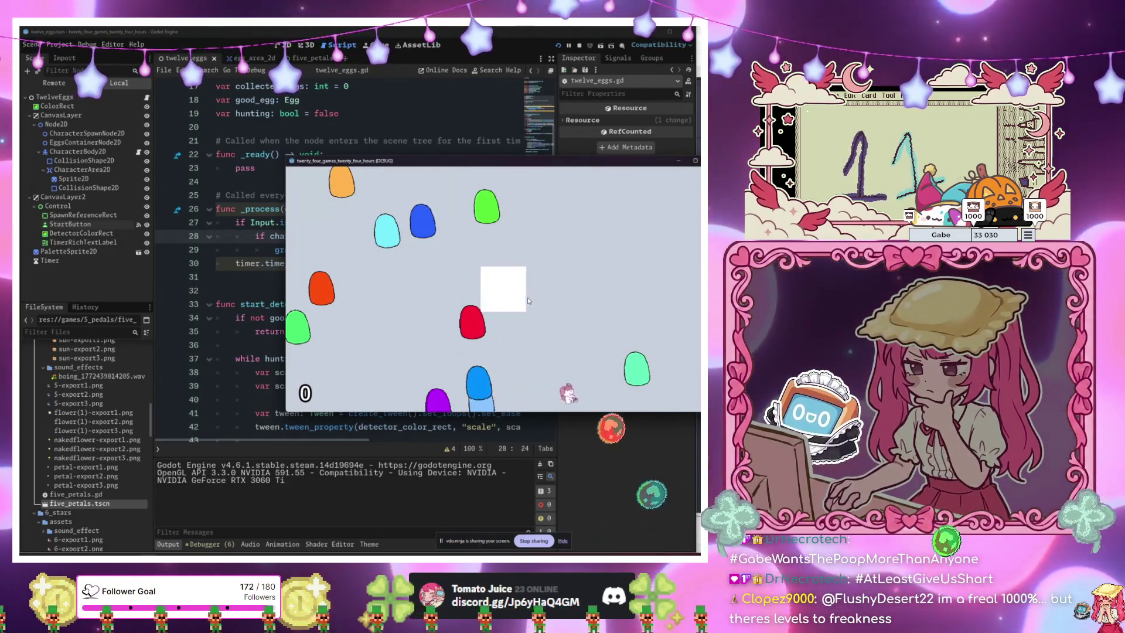
{"action": "key", "text": "Left"}
{"action": "key", "text": "Up"}
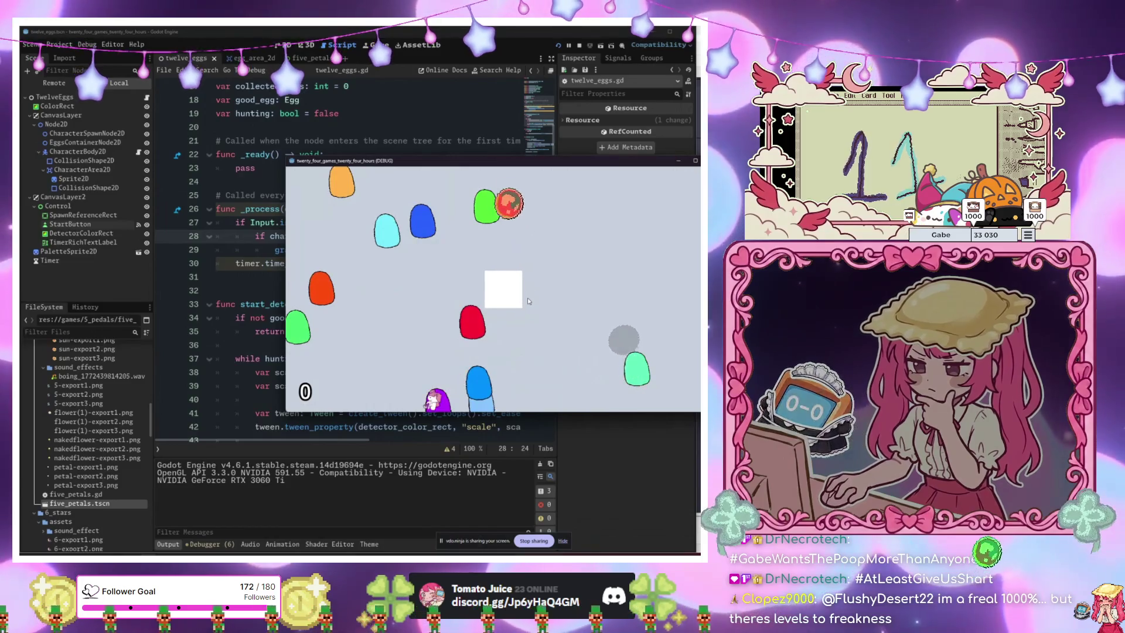
{"action": "key", "text": "Up"}
{"action": "key", "text": "Right"}
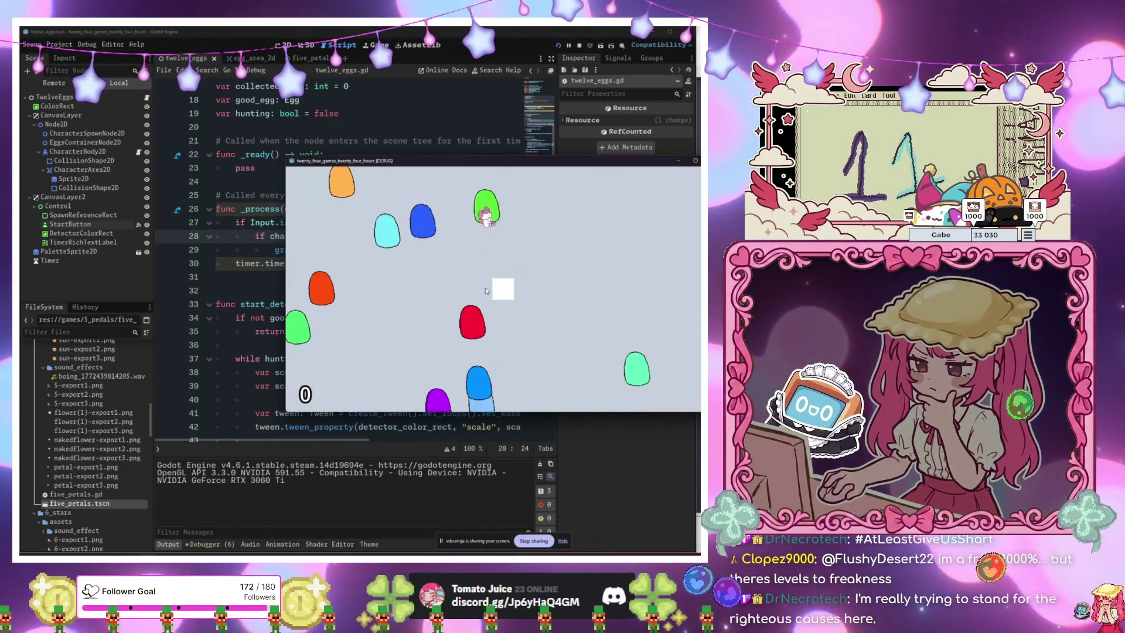
{"action": "key", "text": "Left"}
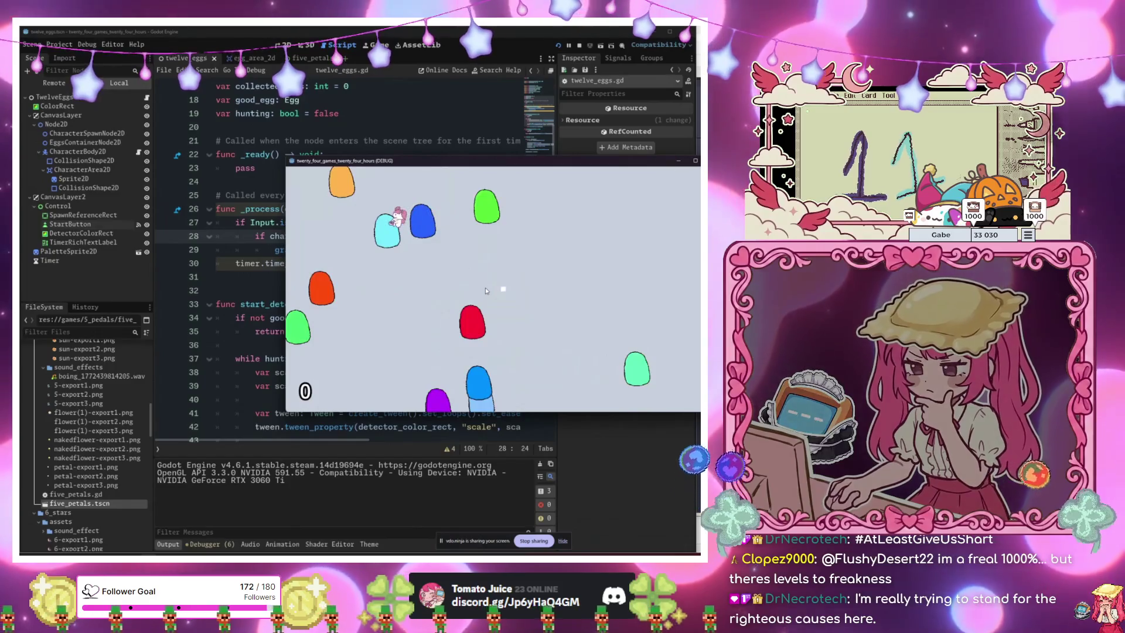
{"action": "key", "text": "Right"}
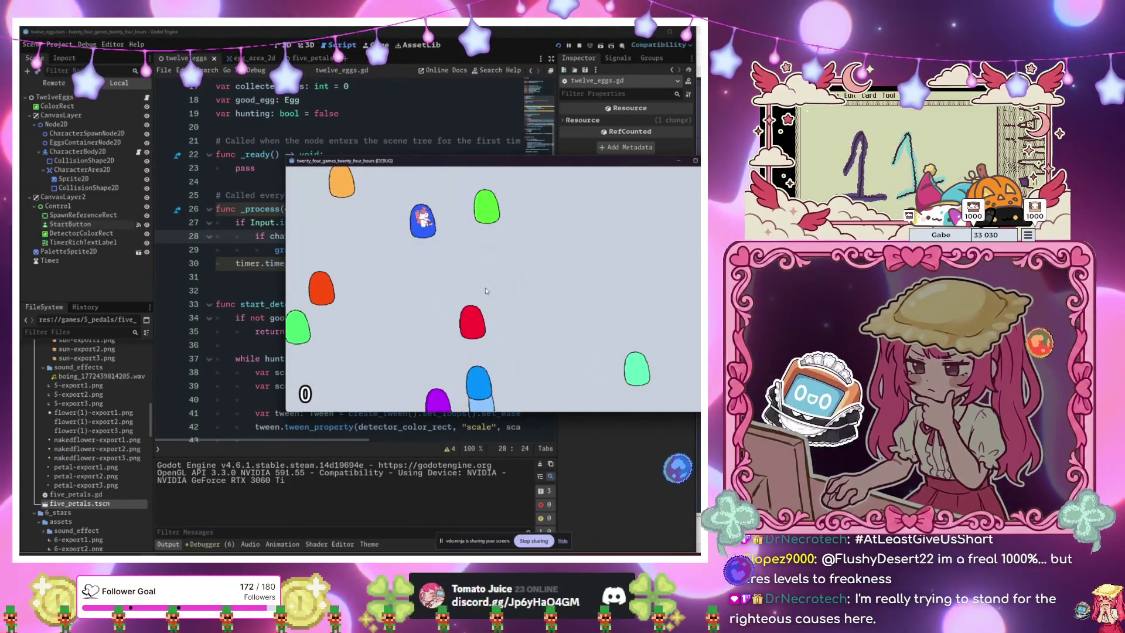
{"action": "key", "text": "Left"}
{"action": "key", "text": "F8"}
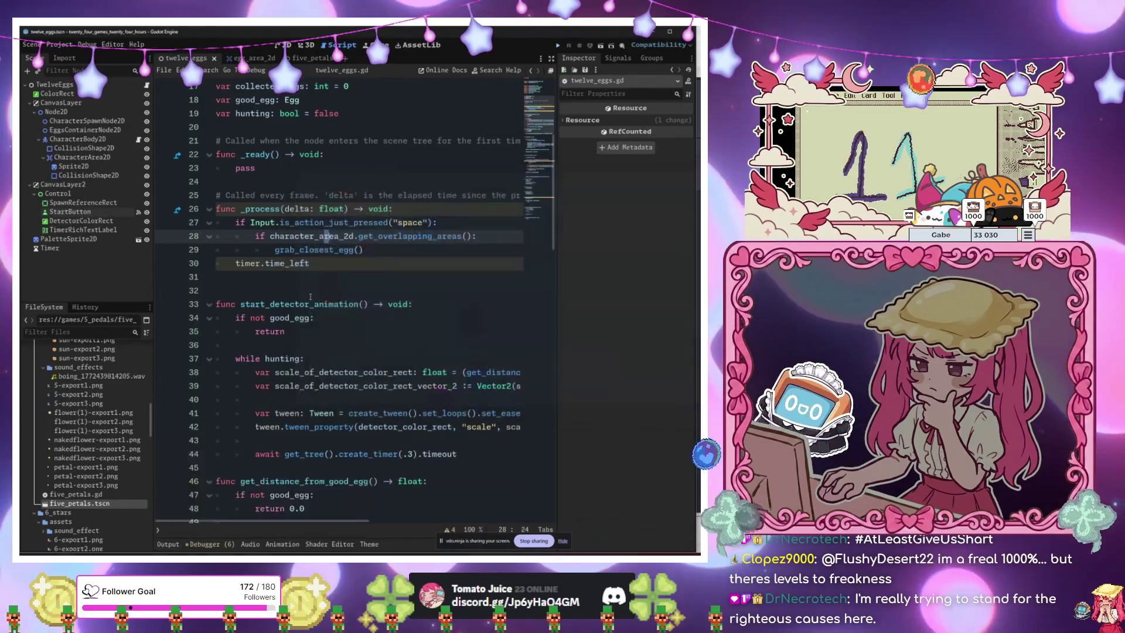
Type 'var eggs: Array[Egg] =' on a new line 17 below the exports
{"action": "scroll", "coordinate": [310, 297], "scroll_direction": "up", "scroll_amount": 5}
{"action": "left_click", "coordinate": [397, 291]}
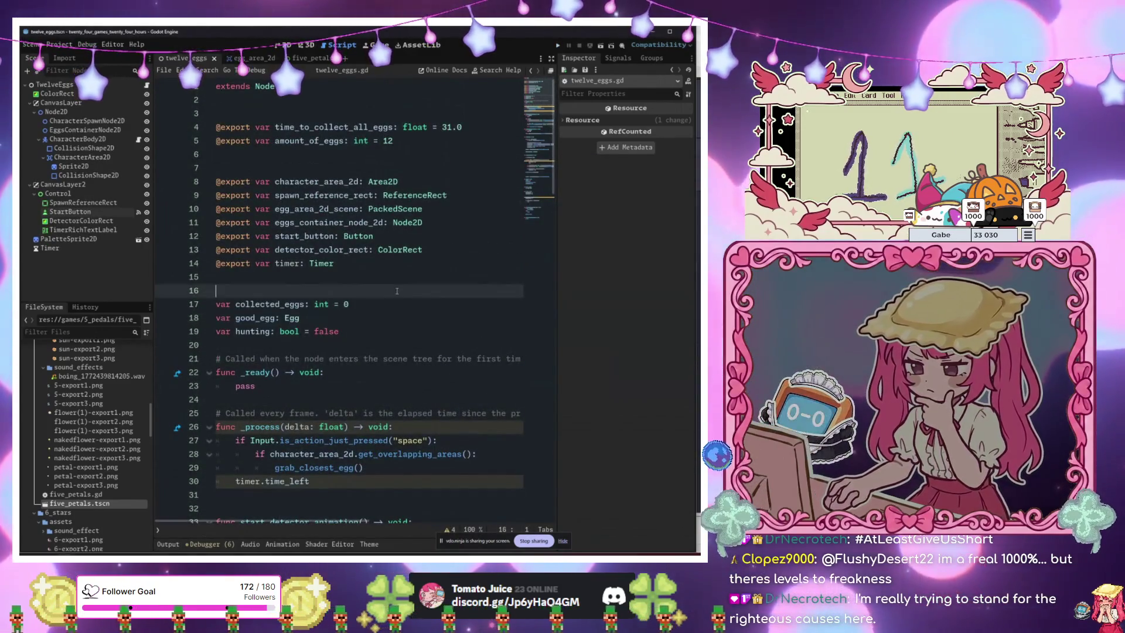
{"action": "key", "text": "Return"}
{"action": "key", "text": "Return"}
{"action": "key", "text": "Return"}
{"action": "key", "text": "Up"}
{"action": "key", "text": "Up"}
{"action": "type", "text": "va"}
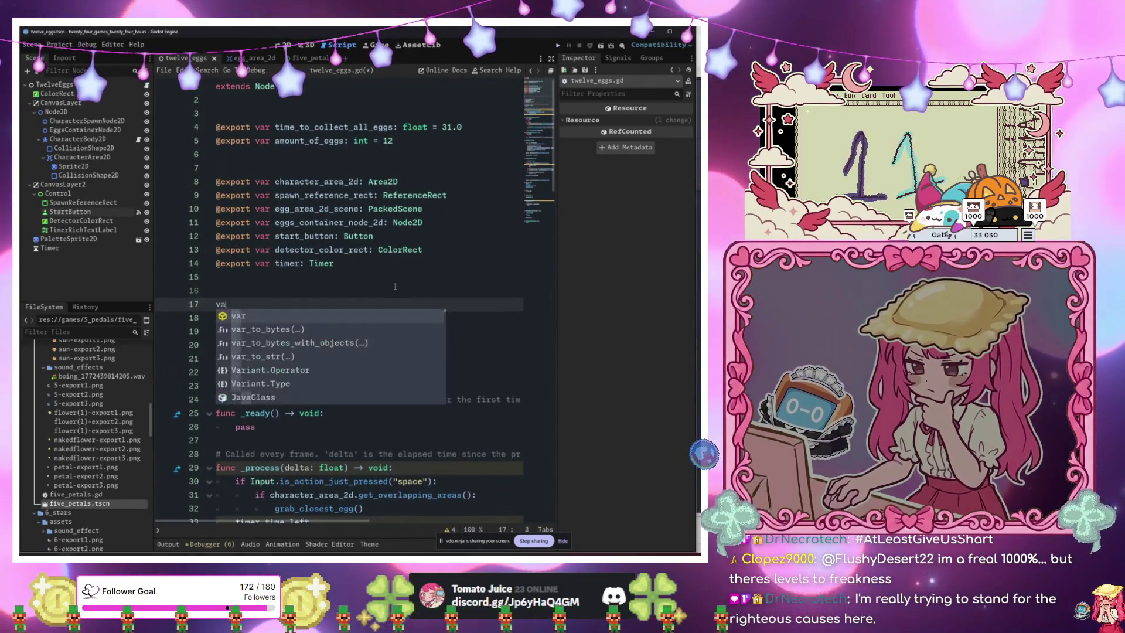
{"action": "type", "text": "r eggs:"}
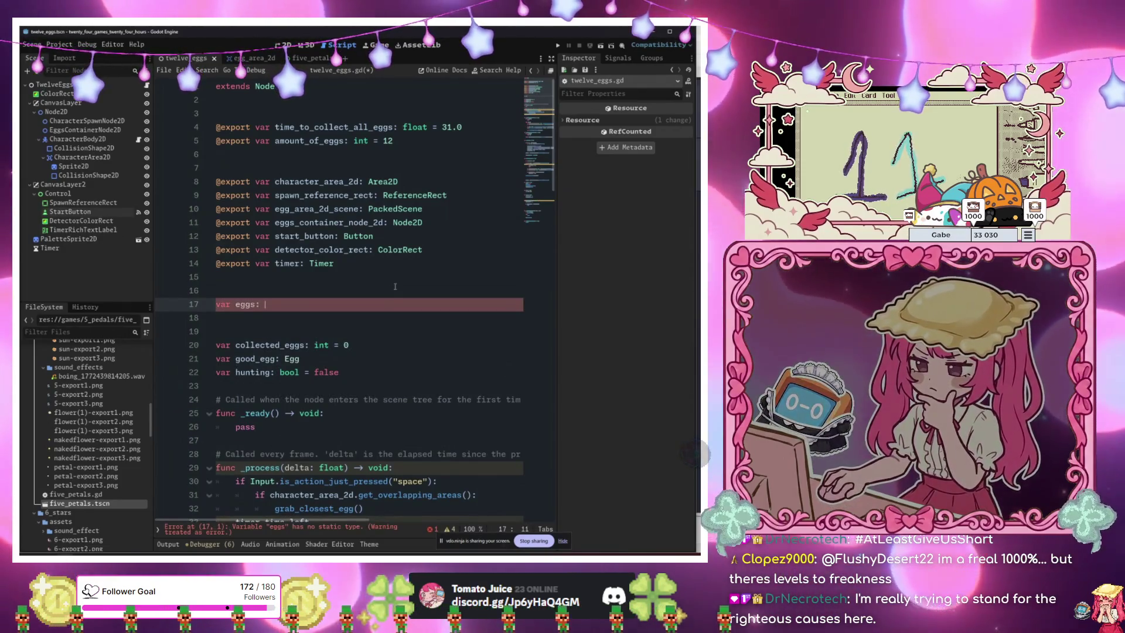
{"action": "type", "text": "Array[Egg"}
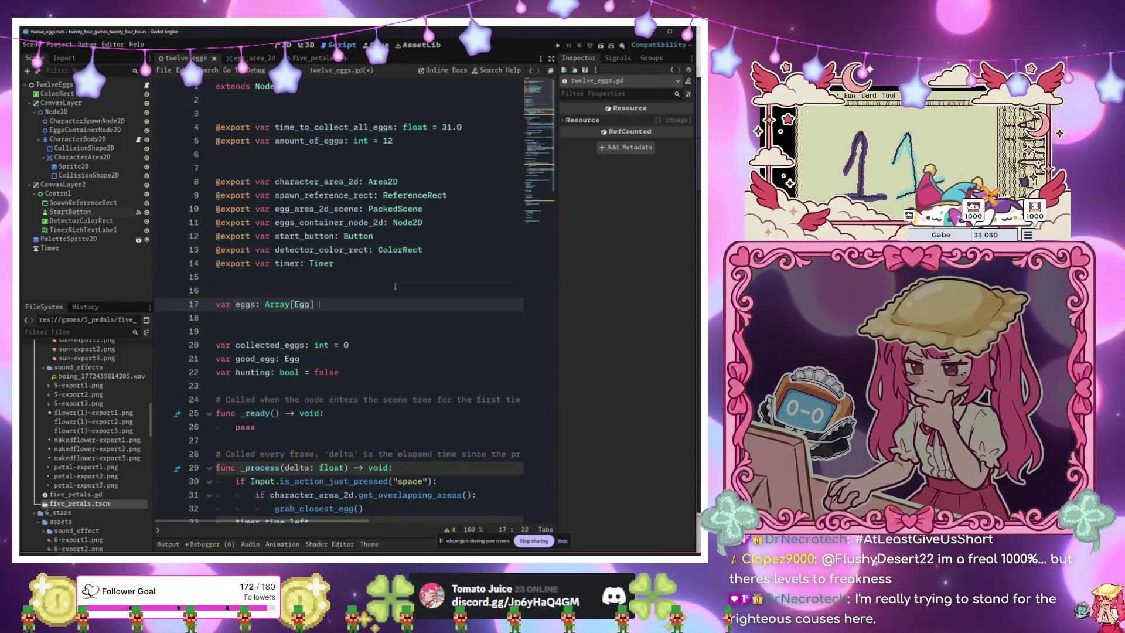
{"action": "type", "text": "= "}
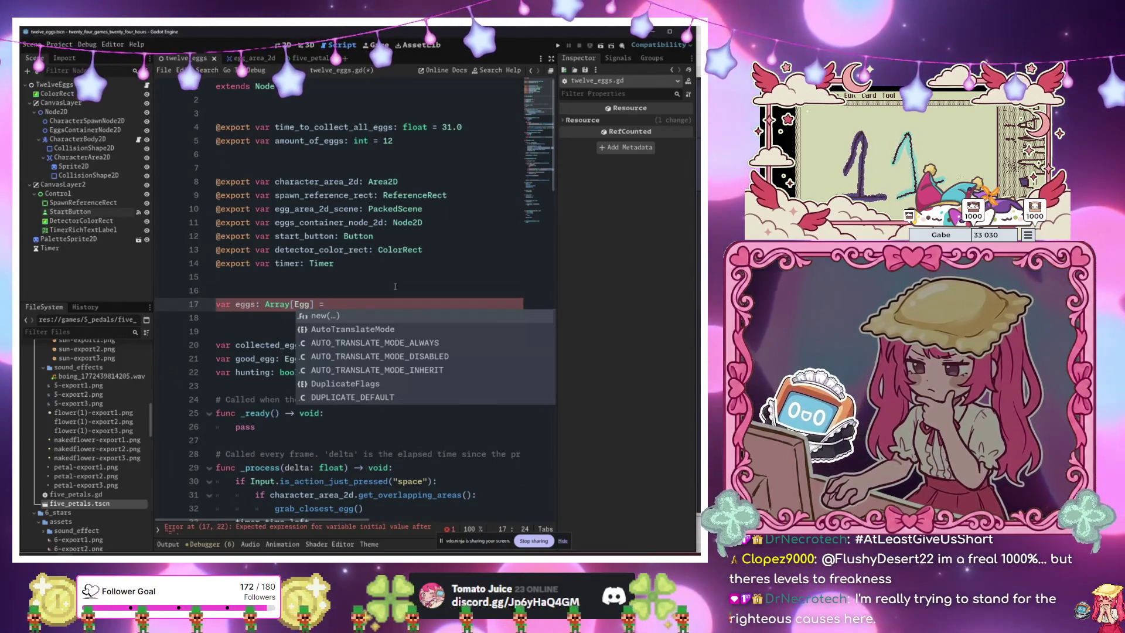
{"action": "type", "text": "["}
{"action": "scroll", "coordinate": [351, 303], "scroll_direction": "down", "scroll_amount": 7}
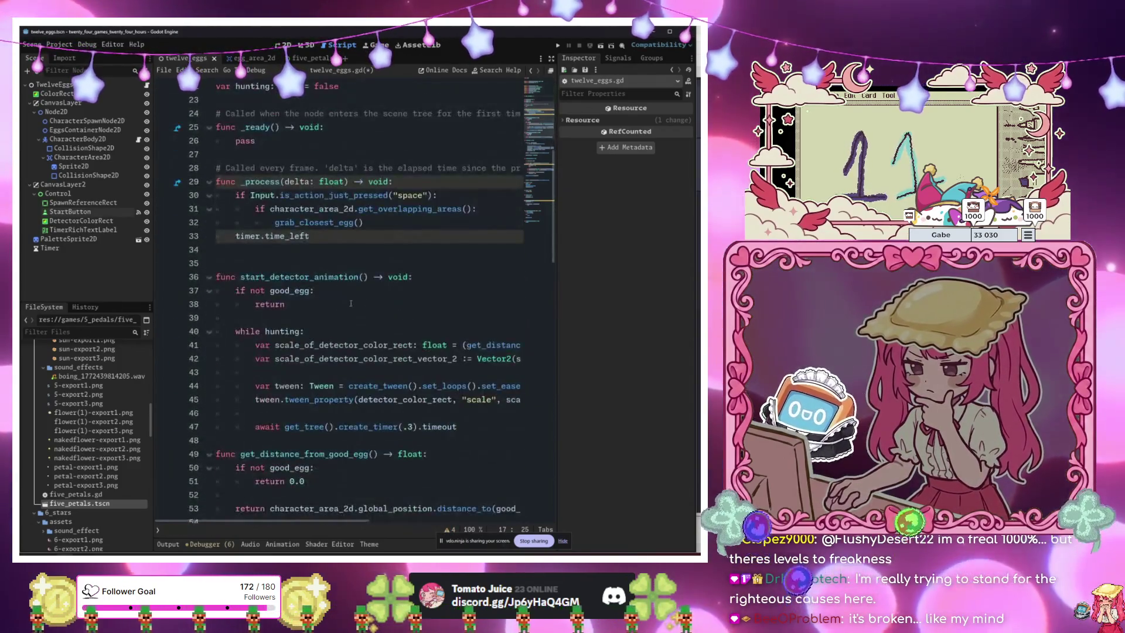
Insert eggs.clear() above start_button.show() in lose()
{"action": "scroll", "coordinate": [351, 303], "scroll_direction": "up", "scroll_amount": 2}
{"action": "scroll", "coordinate": [346, 304], "scroll_direction": "down", "scroll_amount": 7}
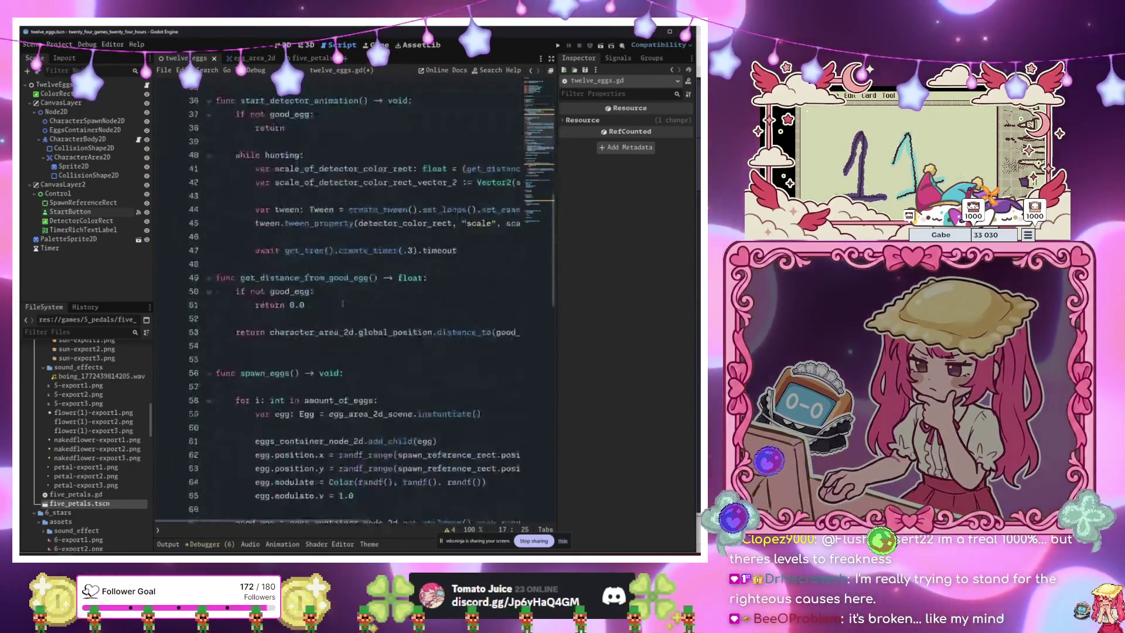
{"action": "scroll", "coordinate": [343, 304], "scroll_direction": "down", "scroll_amount": 15}
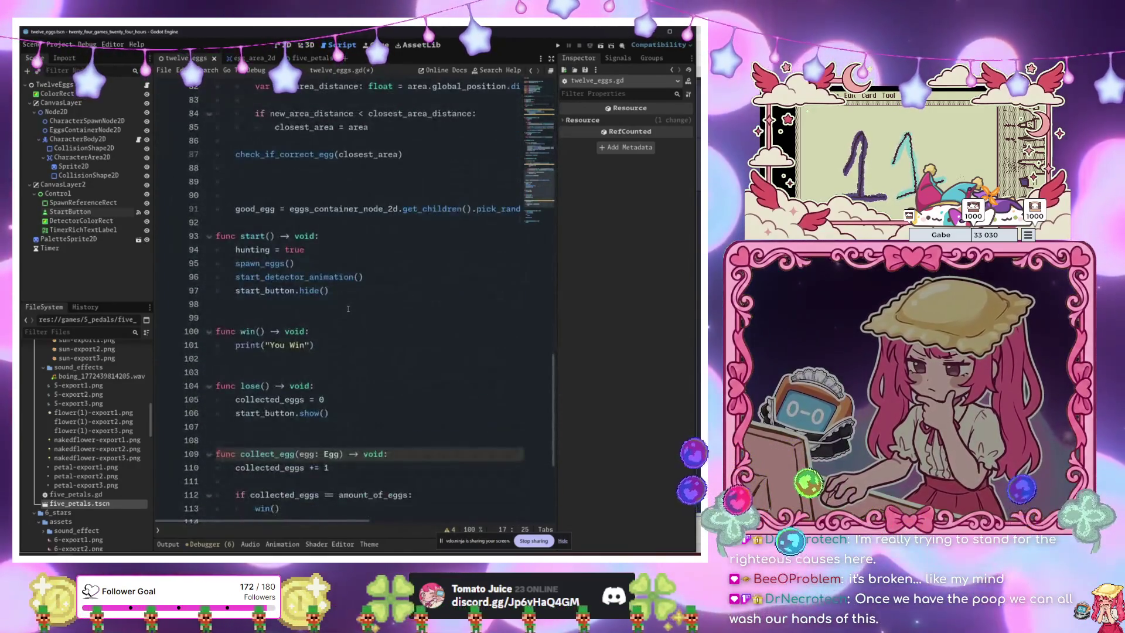
{"action": "scroll", "coordinate": [348, 308], "scroll_direction": "down", "scroll_amount": 2}
{"action": "left_click", "coordinate": [375, 321]}
{"action": "key", "text": "Down"}
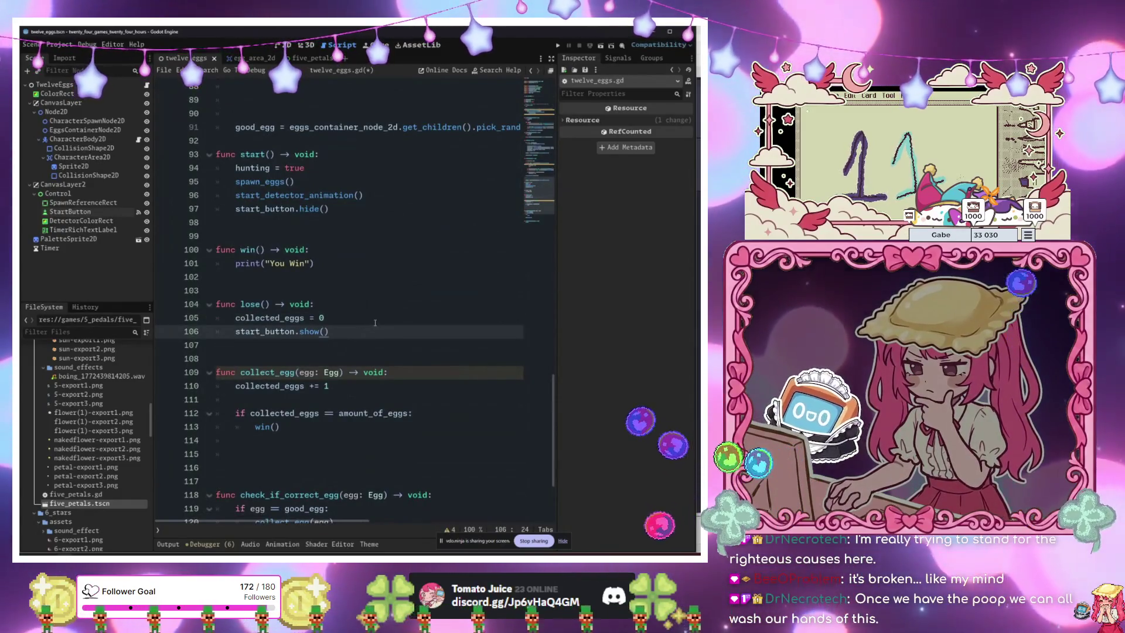
{"action": "key", "text": "Up"}
{"action": "key", "text": "Return"}
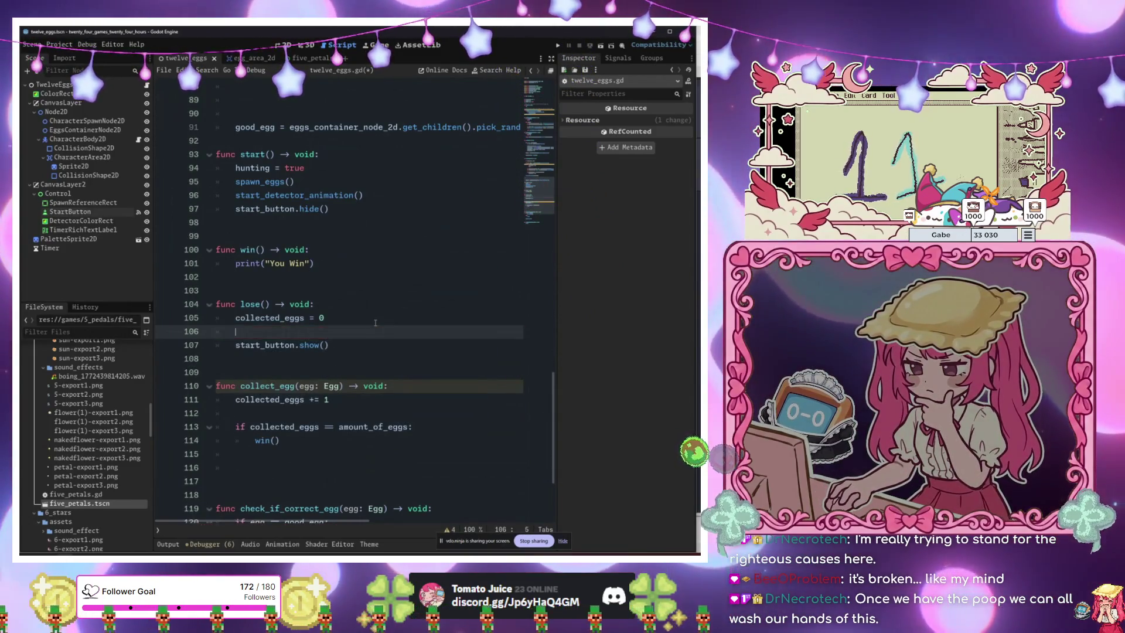
{"action": "type", "text": "eggs"}
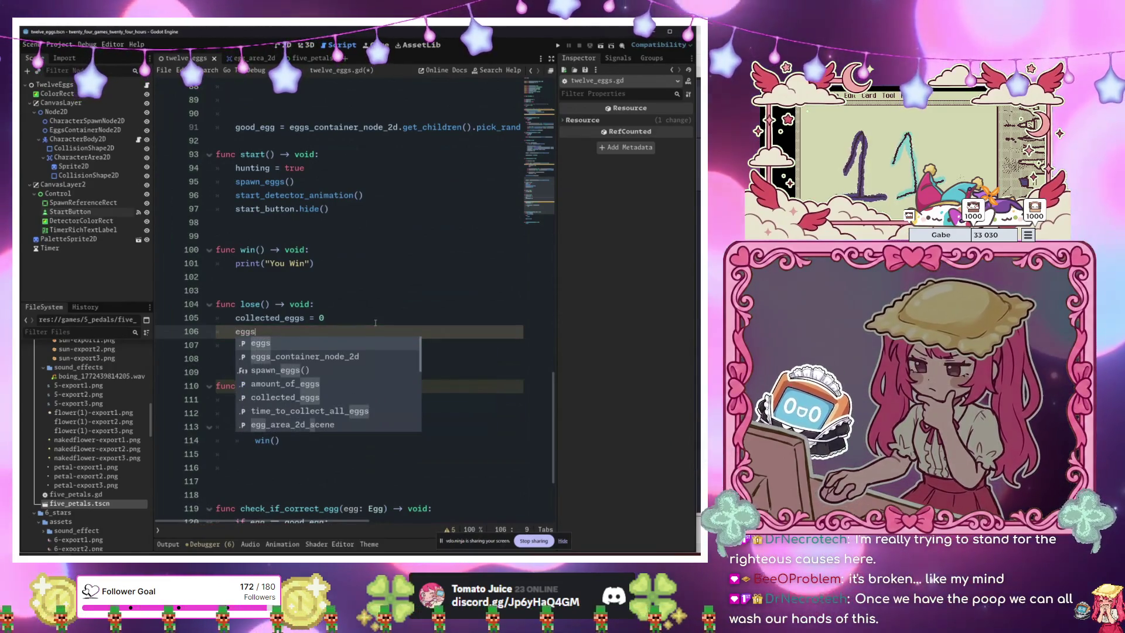
{"action": "type", "text": ".clear("}
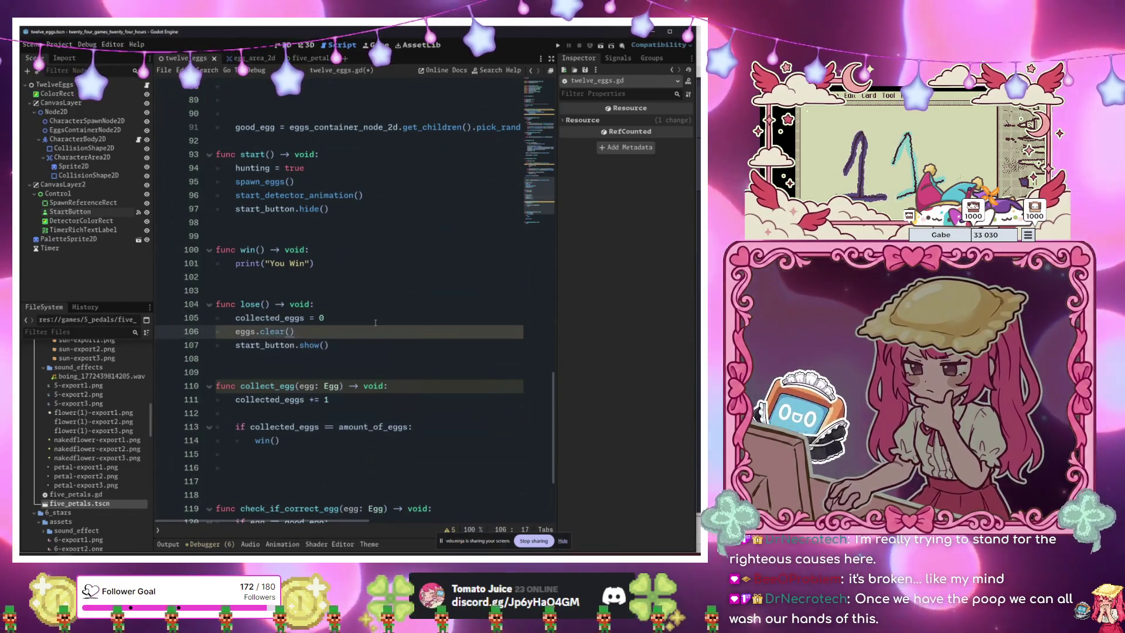
Write the loop header 'for egg: Egg in eggs_container_node_2d.get_children()'
{"action": "key", "text": "Up"}
{"action": "key", "text": "Right"}
{"action": "key", "text": "Right"}
{"action": "key", "text": "End"}
{"action": "key", "text": "Return"}
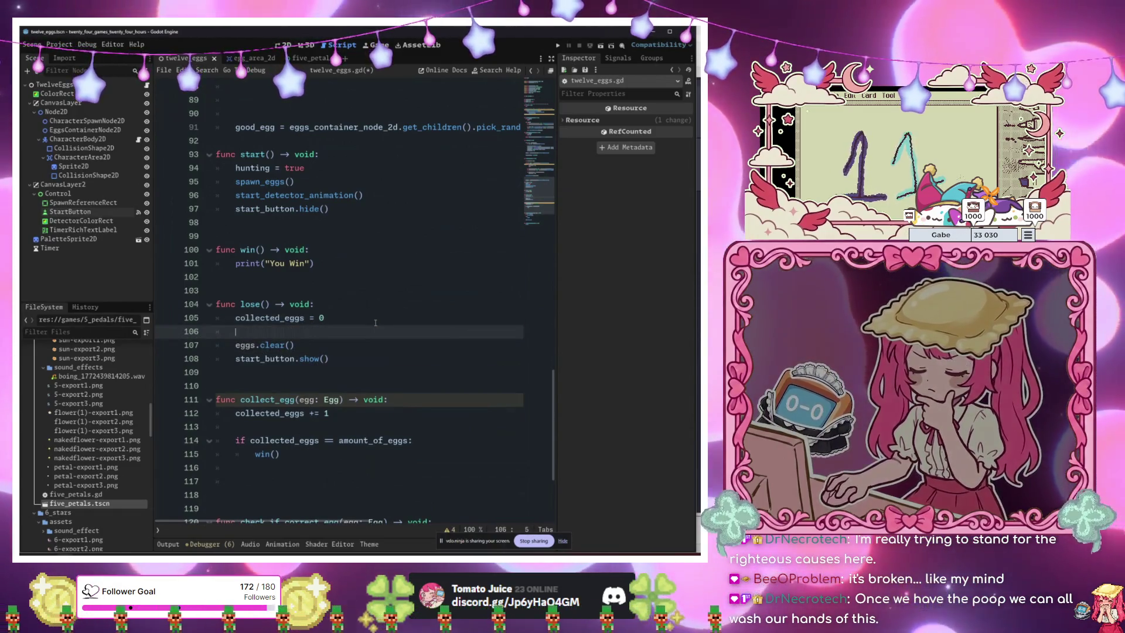
{"action": "type", "text": "egg"}
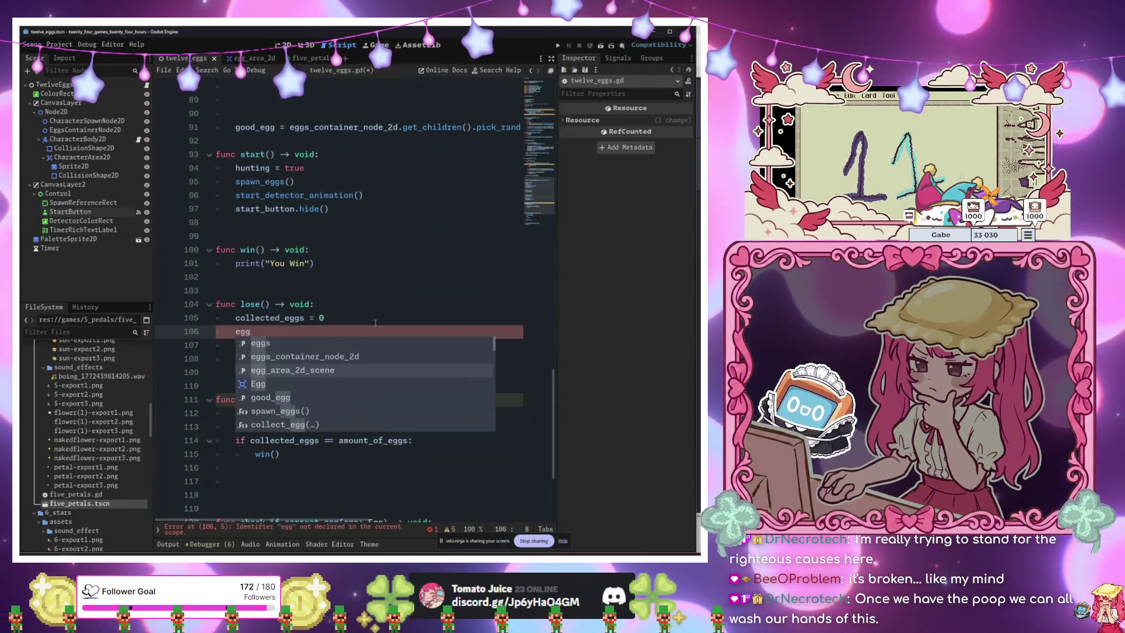
{"action": "key", "text": "Return"}
{"action": "type", "text": "."}
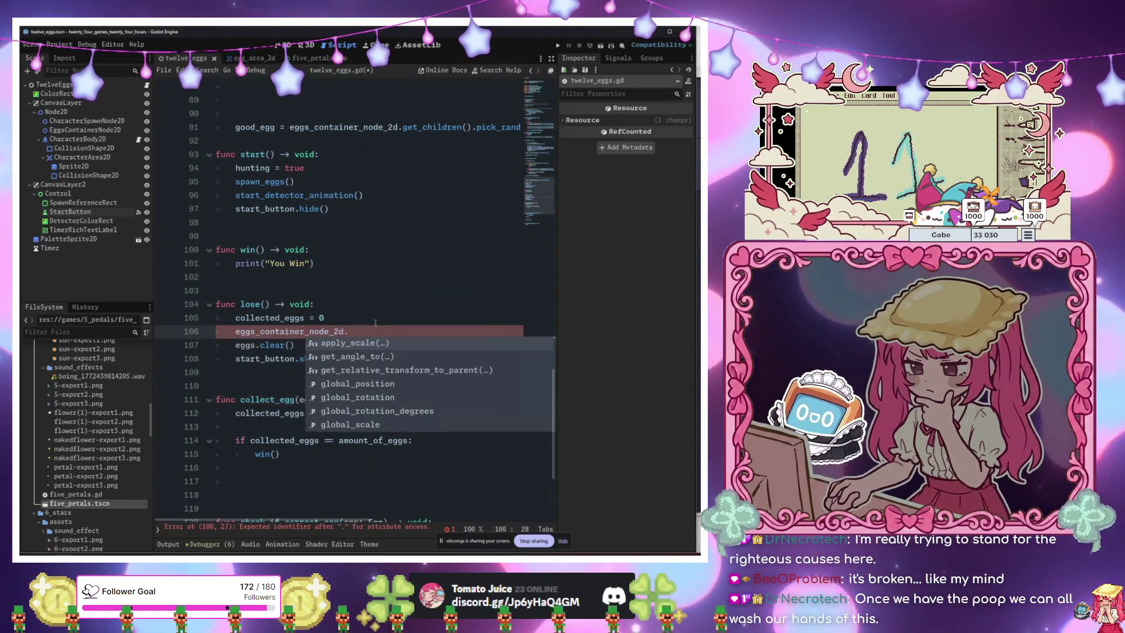
{"action": "type", "text": "get_ch"}
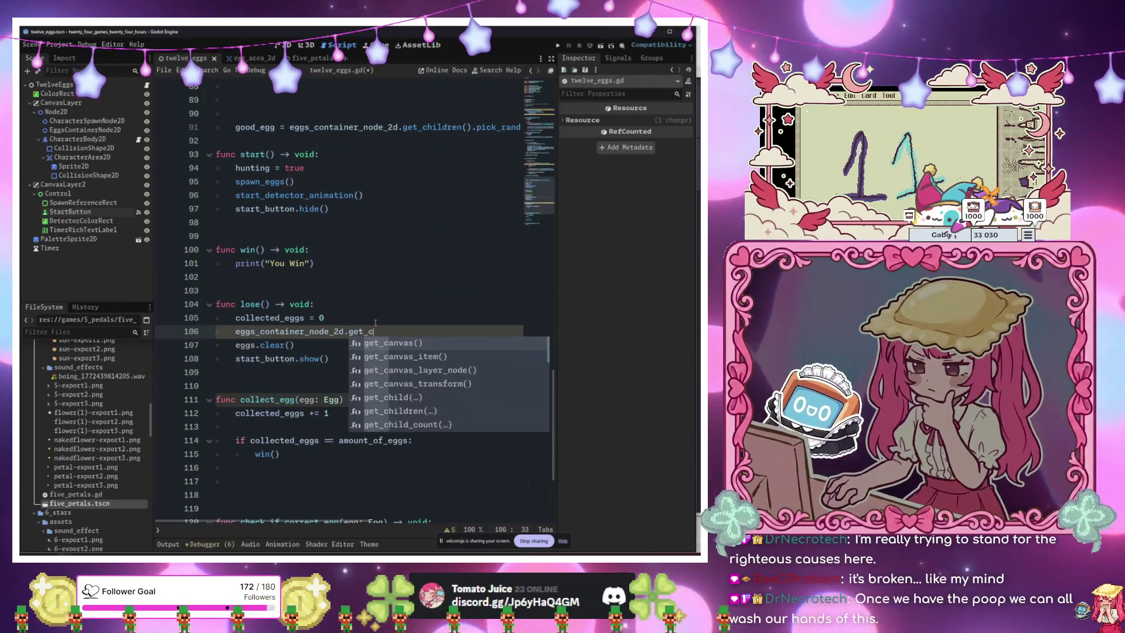
{"action": "key", "text": "Down"}
{"action": "key", "text": "Return"}
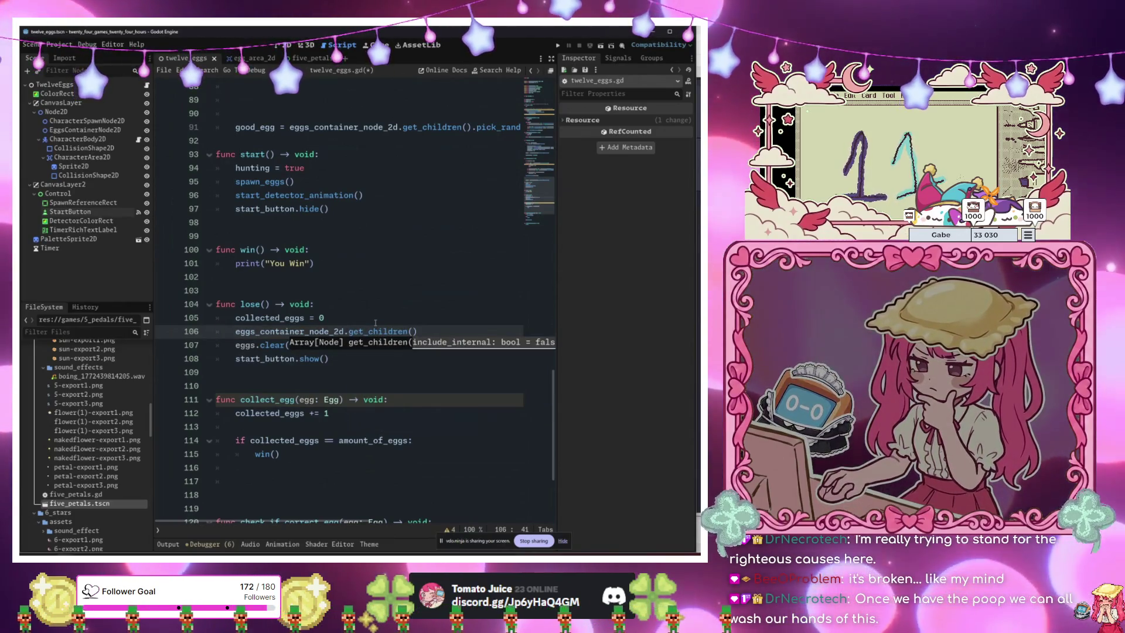
{"action": "left_click", "coordinate": [236, 331]}
{"action": "type", "text": "for "}
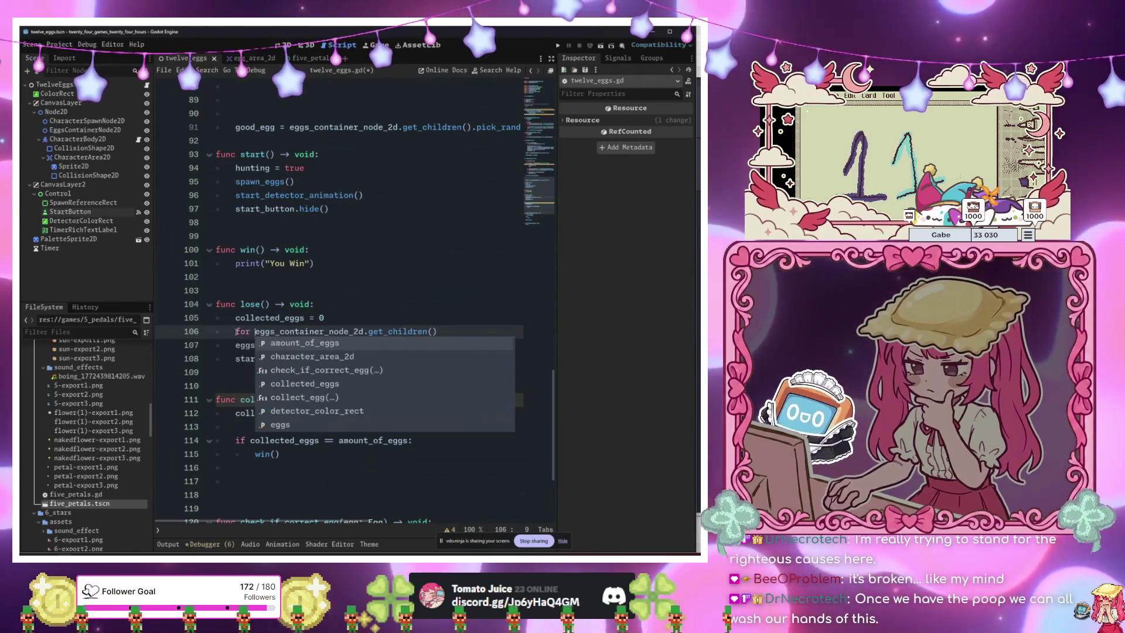
{"action": "type", "text": "egg: Egg "}
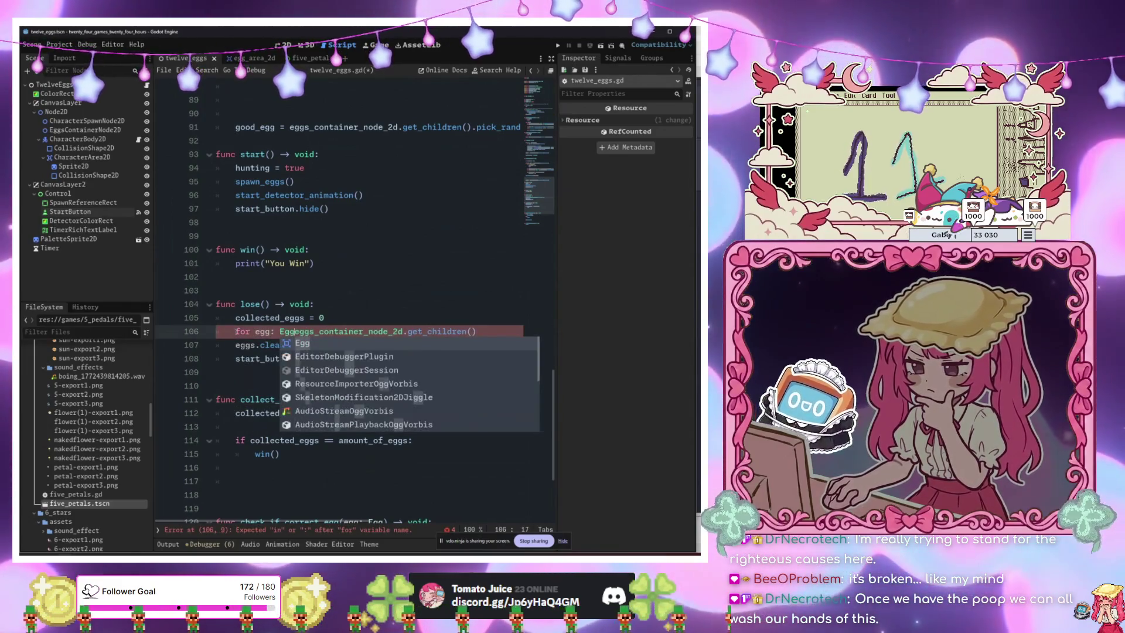
{"action": "type", "text": "in"}
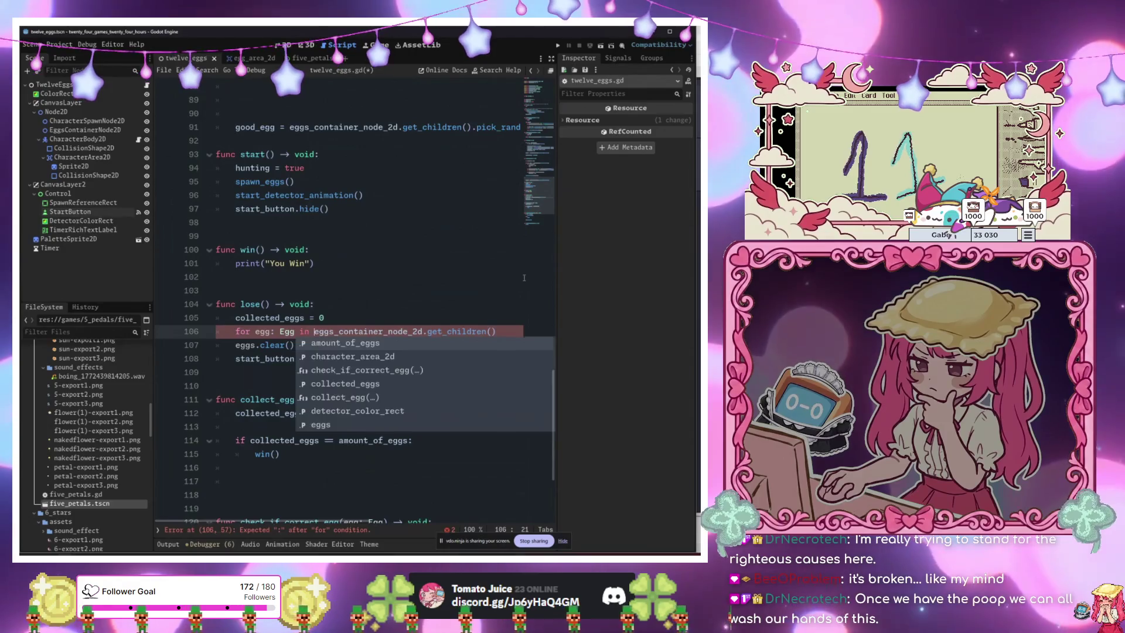
Give the loop the body egg.queue_free() and separate it with blank lines
{"action": "scroll", "coordinate": [524, 277], "scroll_direction": "down", "scroll_amount": 1}
{"action": "left_click", "coordinate": [503, 309]}
{"action": "type", "text": ":"}
{"action": "key", "text": "Return"}
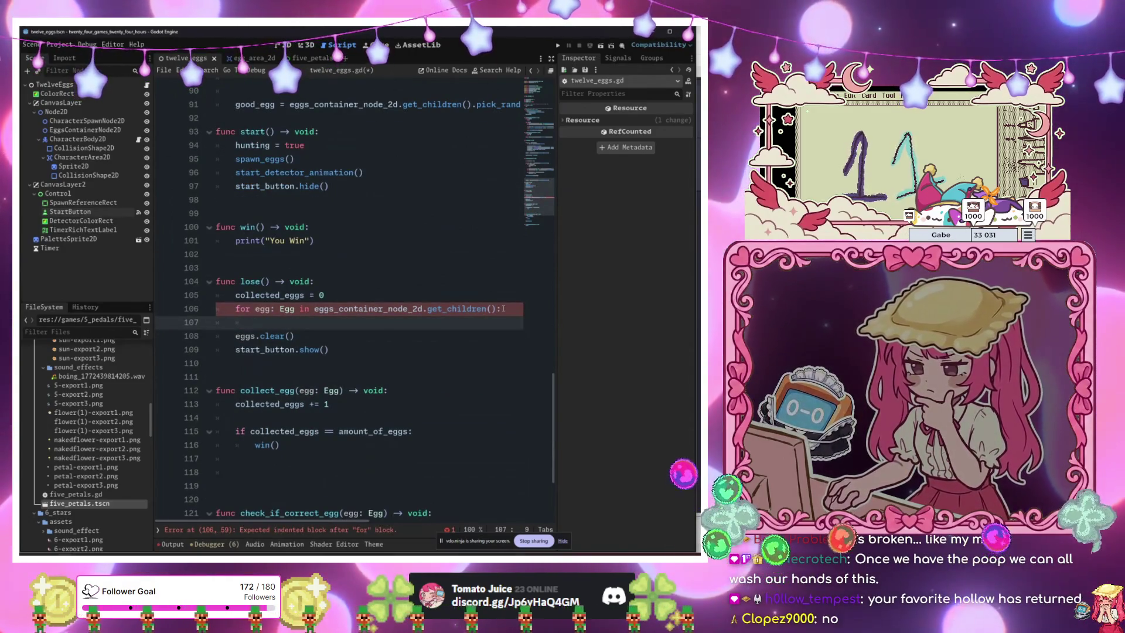
{"action": "key", "text": "Return"}
{"action": "key", "text": "Up"}
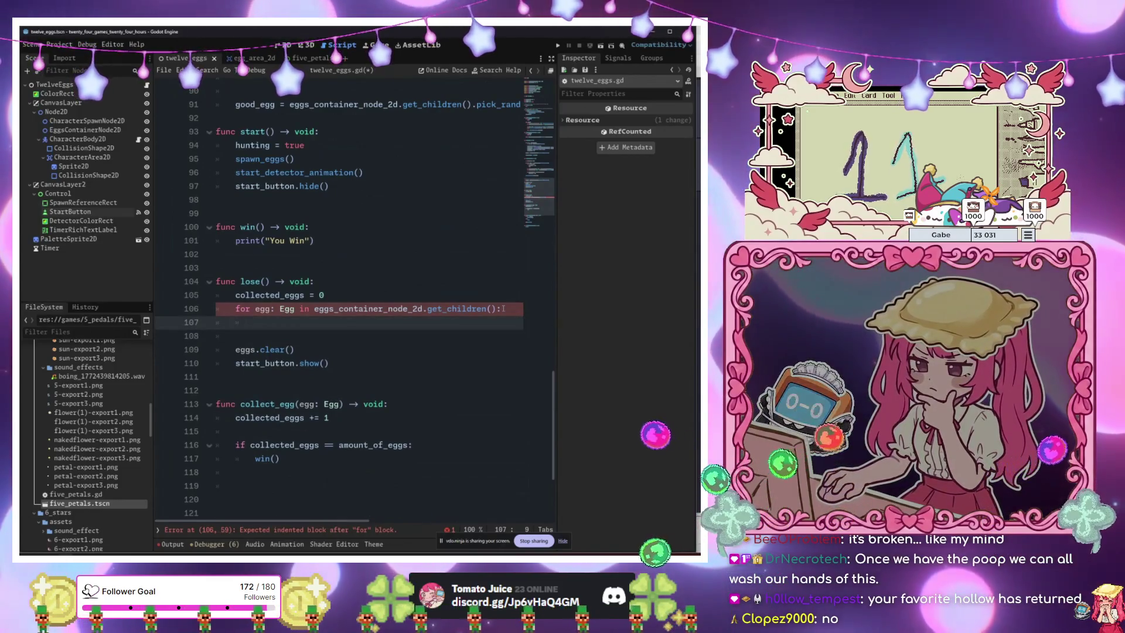
{"action": "type", "text": "egg"}
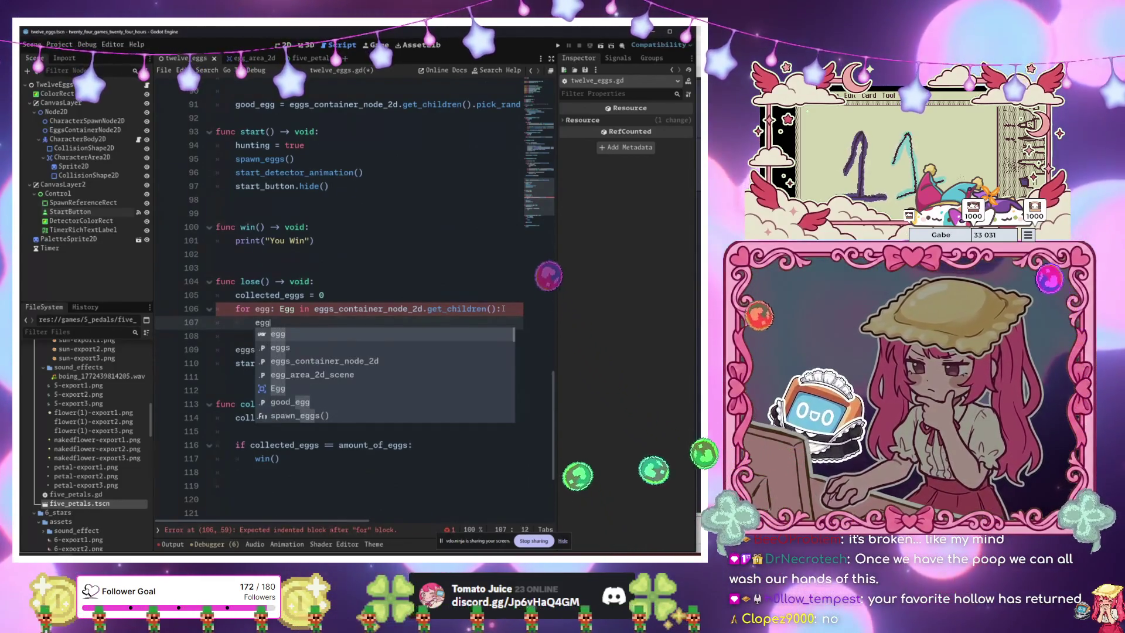
{"action": "type", "text": "."}
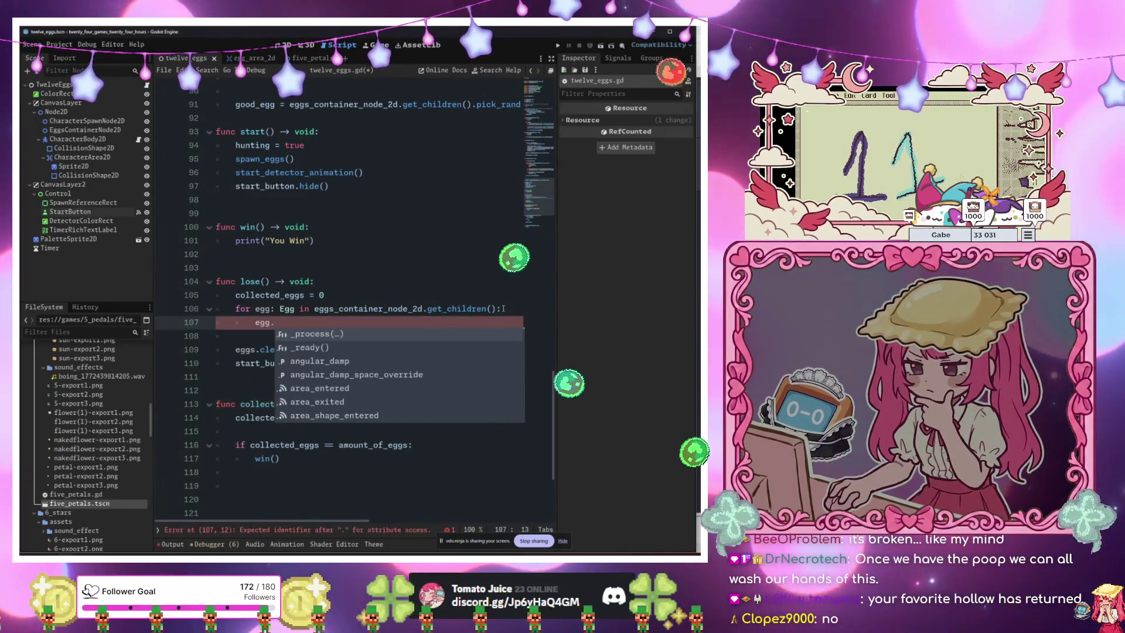
{"action": "type", "text": "queue"}
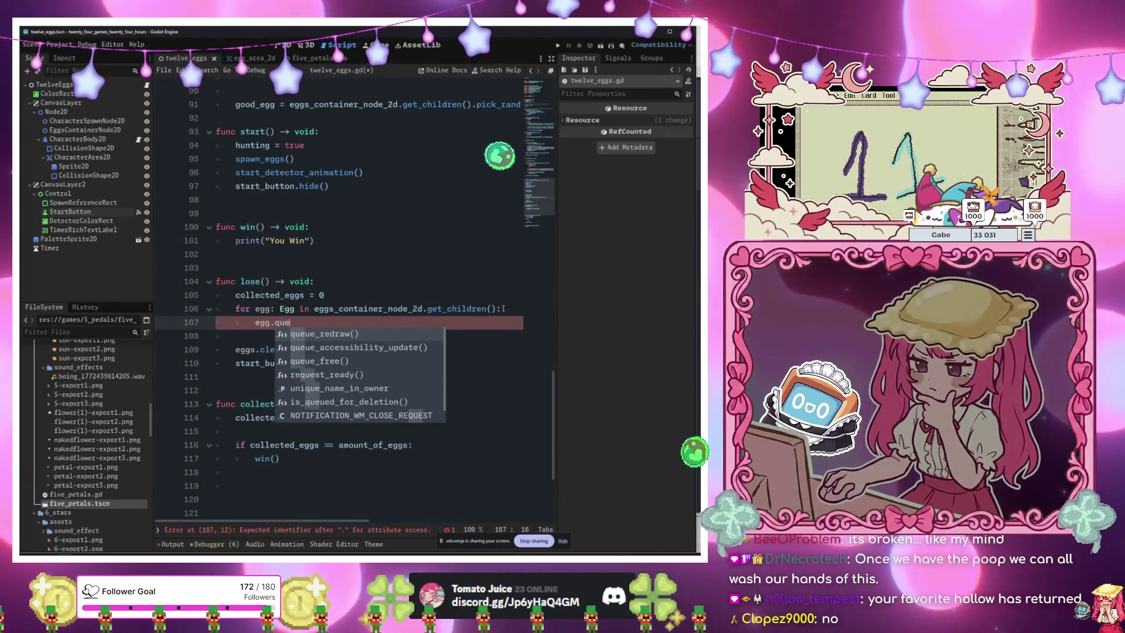
{"action": "key", "text": "Return"}
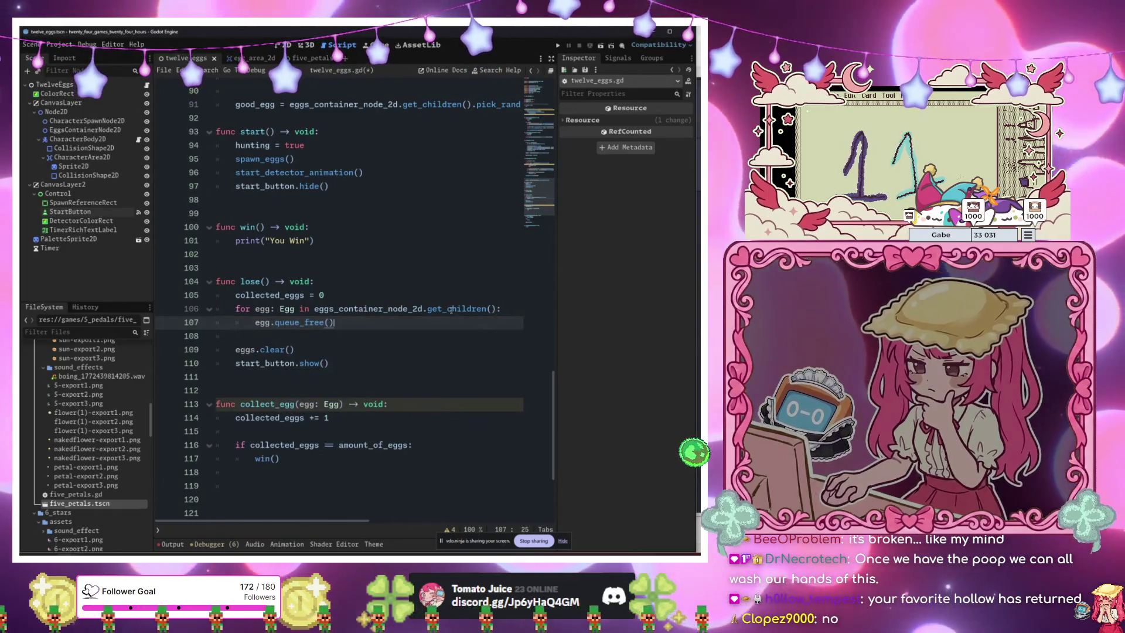
{"action": "left_click", "coordinate": [415, 295]}
{"action": "key", "text": "Return"}
{"action": "left_click", "coordinate": [416, 348]}
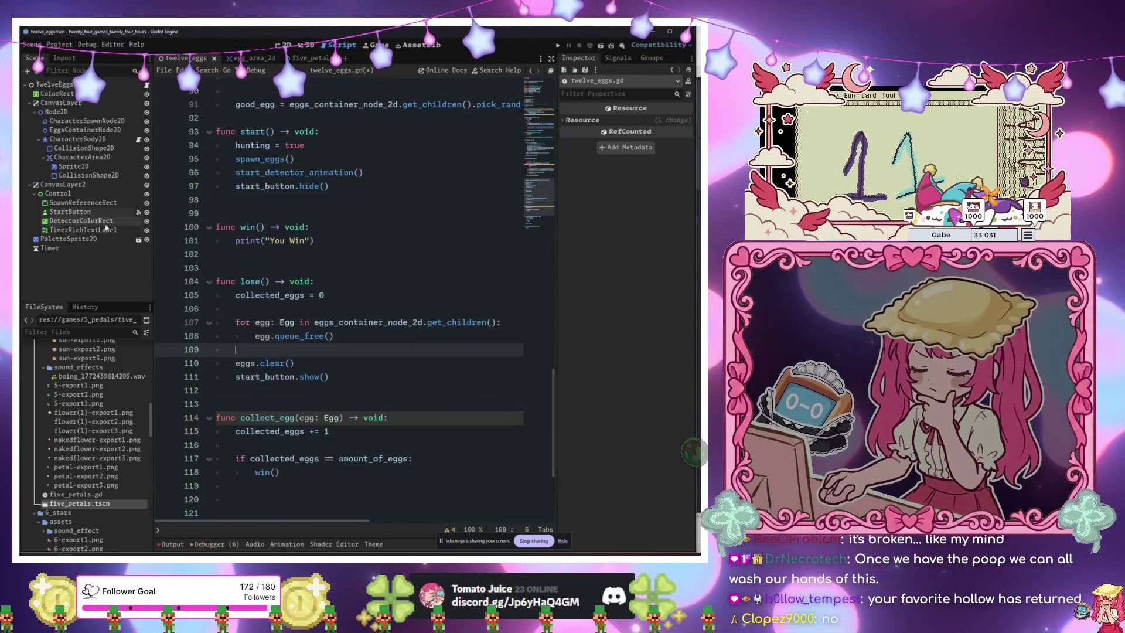
{"action": "scroll", "coordinate": [364, 339], "scroll_direction": "up", "scroll_amount": 3}
Save and run the game, then start a round so the eggs spawn
{"action": "scroll", "coordinate": [364, 338], "scroll_direction": "down", "scroll_amount": 5}
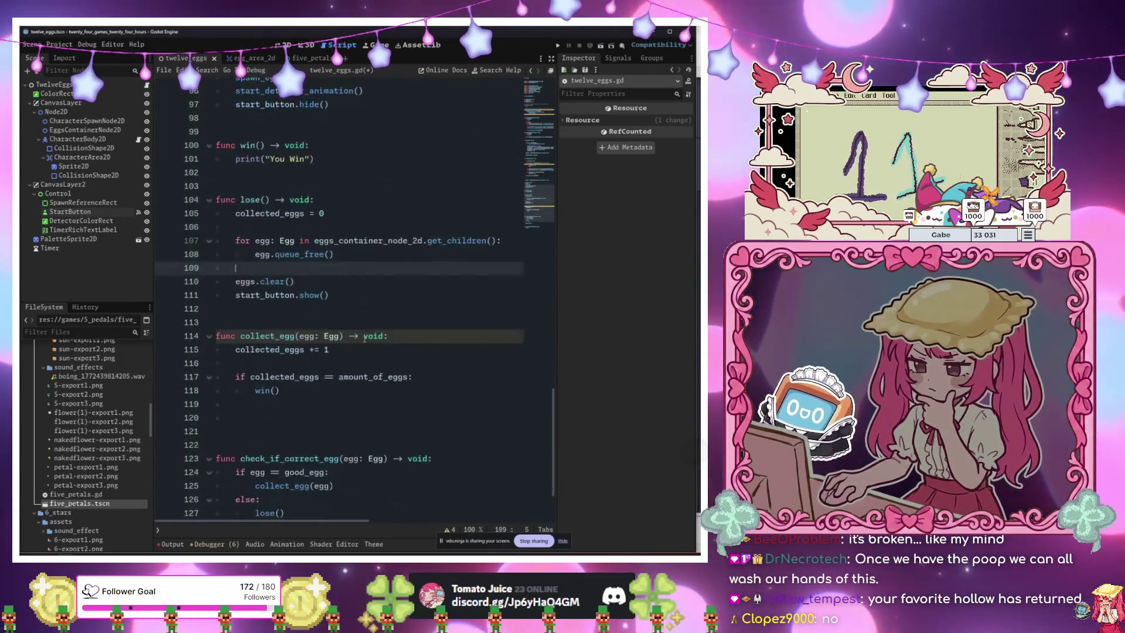
{"action": "scroll", "coordinate": [364, 339], "scroll_direction": "up", "scroll_amount": 13}
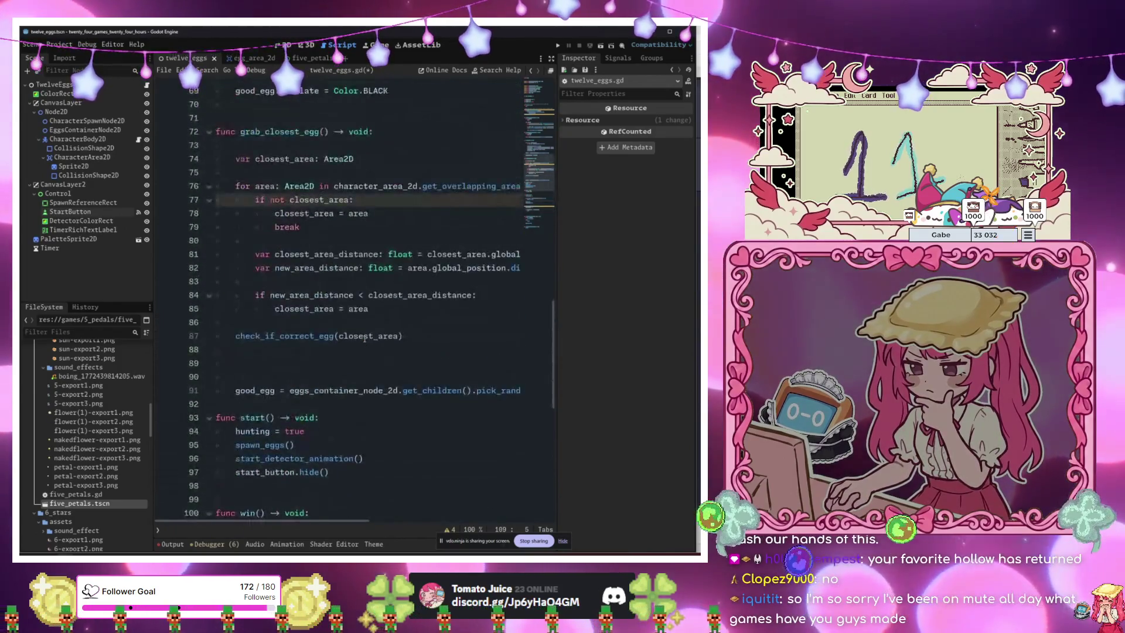
{"action": "scroll", "coordinate": [364, 338], "scroll_direction": "up", "scroll_amount": 3}
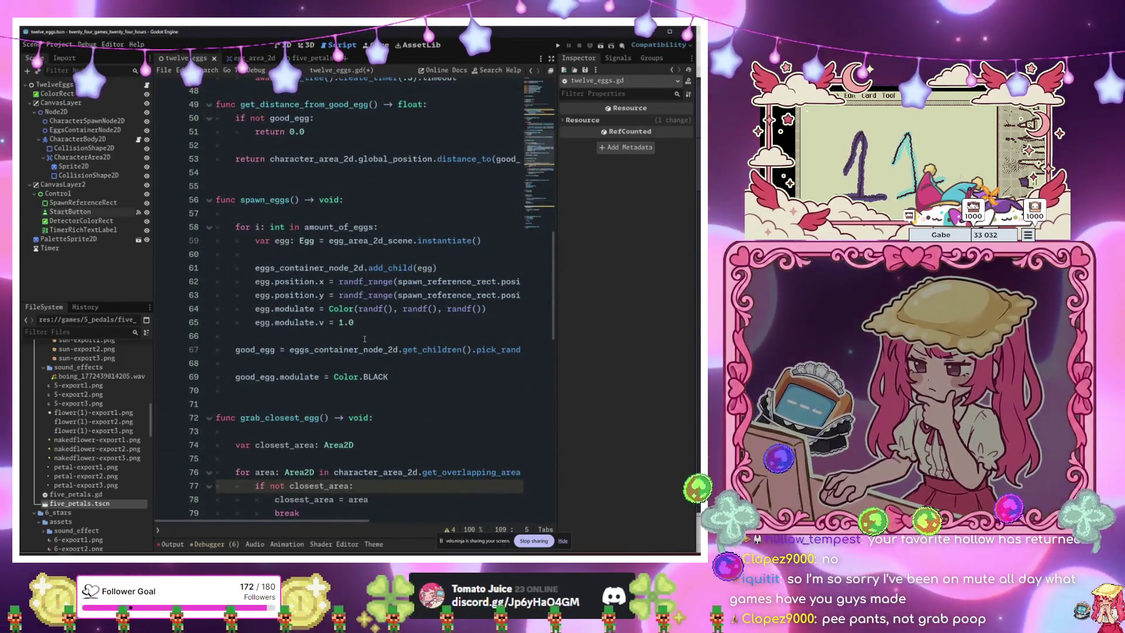
{"action": "scroll", "coordinate": [364, 338], "scroll_direction": "up", "scroll_amount": 4}
{"action": "scroll", "coordinate": [364, 339], "scroll_direction": "up", "scroll_amount": 3}
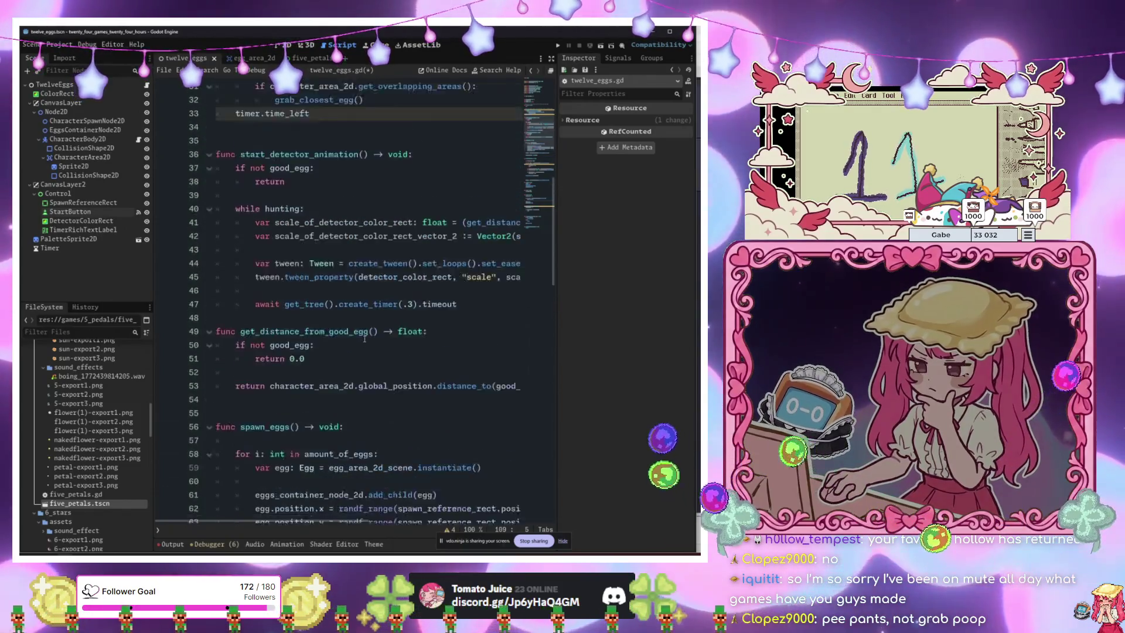
{"action": "scroll", "coordinate": [364, 339], "scroll_direction": "down", "scroll_amount": 3}
{"action": "left_click", "coordinate": [364, 339]}
{"action": "key", "text": "F6"}
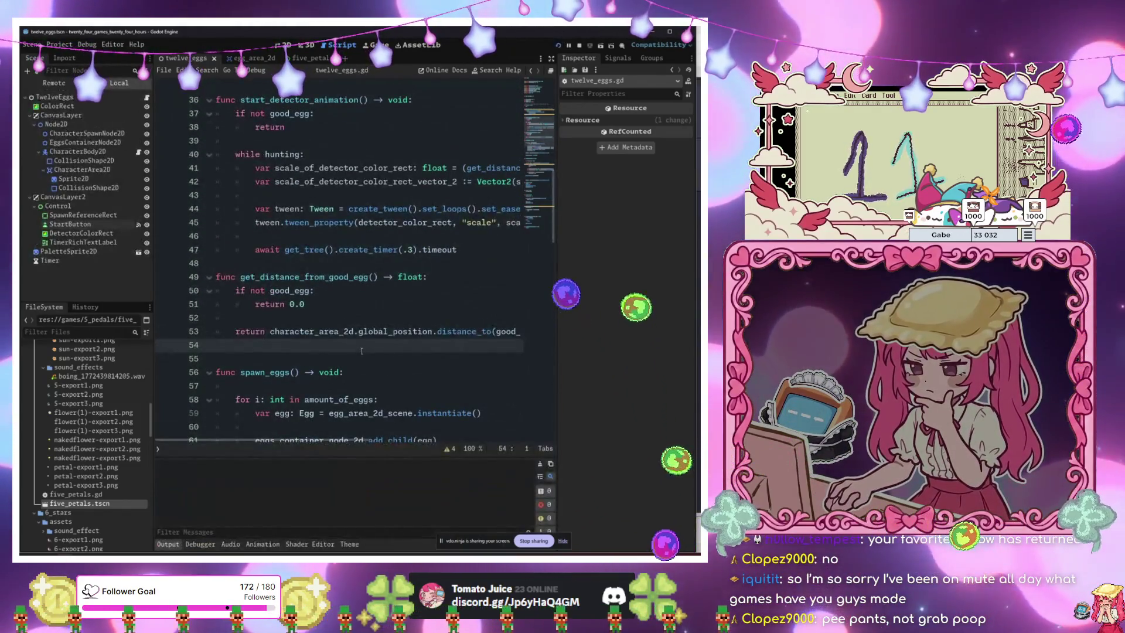
{"action": "left_click", "coordinate": [501, 386]}
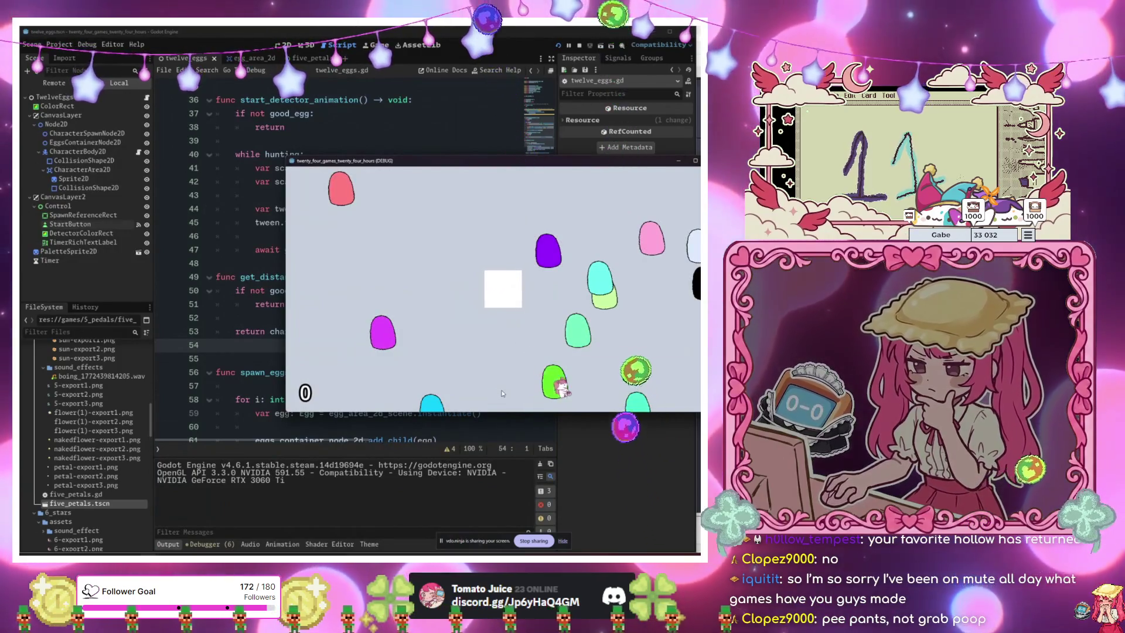
Move the player up and right toward the eggs, then stop the game
{"action": "key", "text": "Up"}
{"action": "key", "text": "Right"}
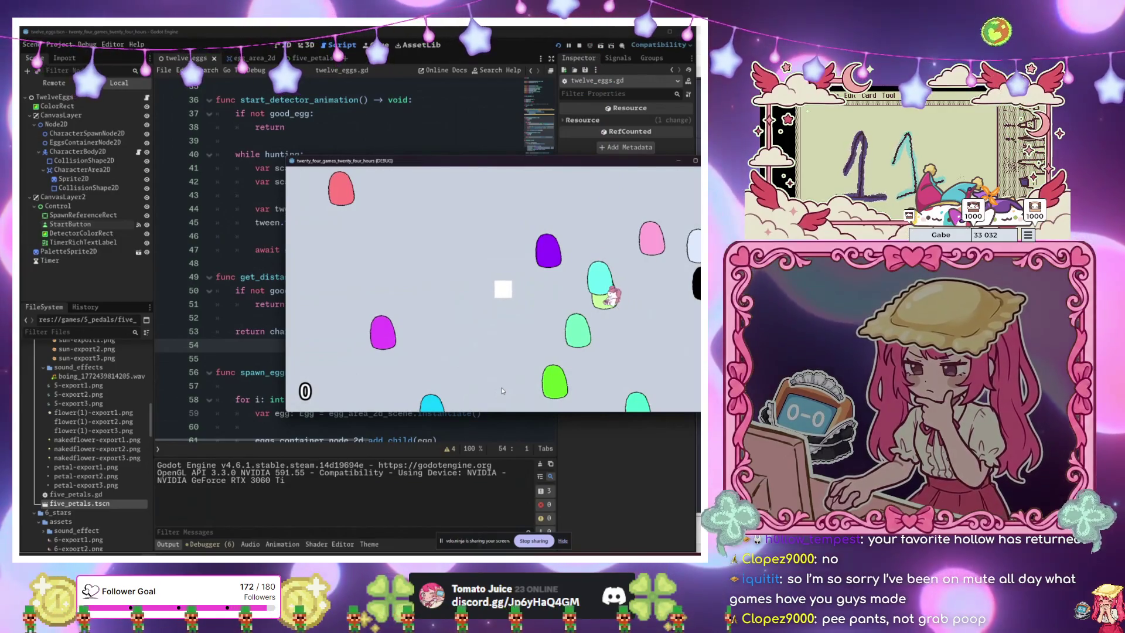
{"action": "key", "text": "Right"}
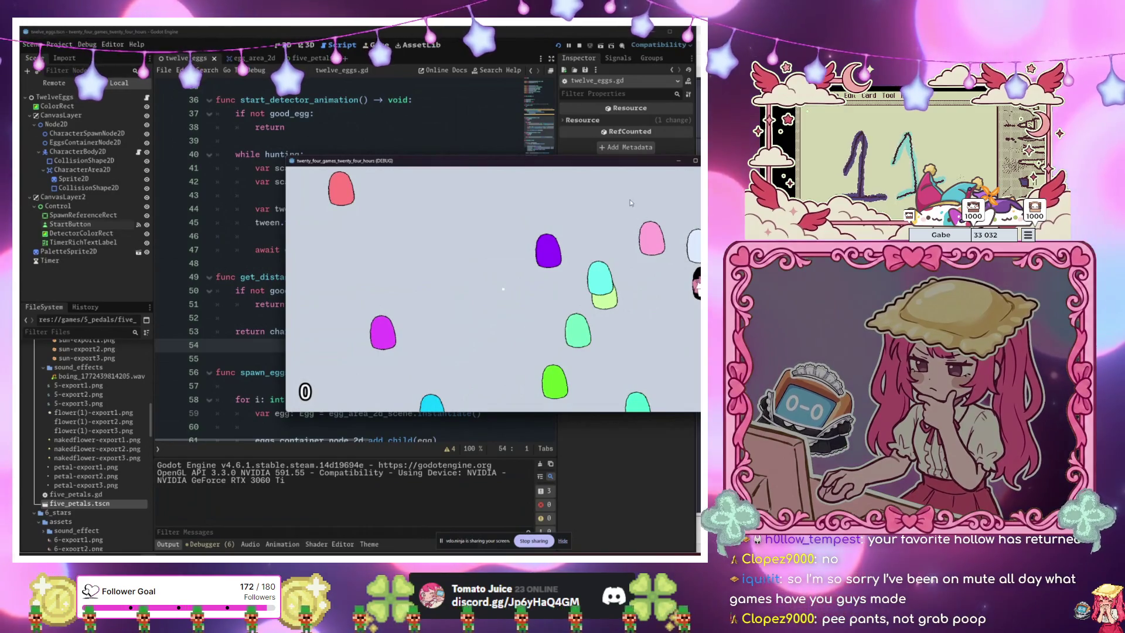
{"action": "key", "text": "F8"}
Add eggs.append(egg) inside the spawn_eggs loop so every spawned egg is kept
{"action": "scroll", "coordinate": [295, 354], "scroll_direction": "up", "scroll_amount": 5}
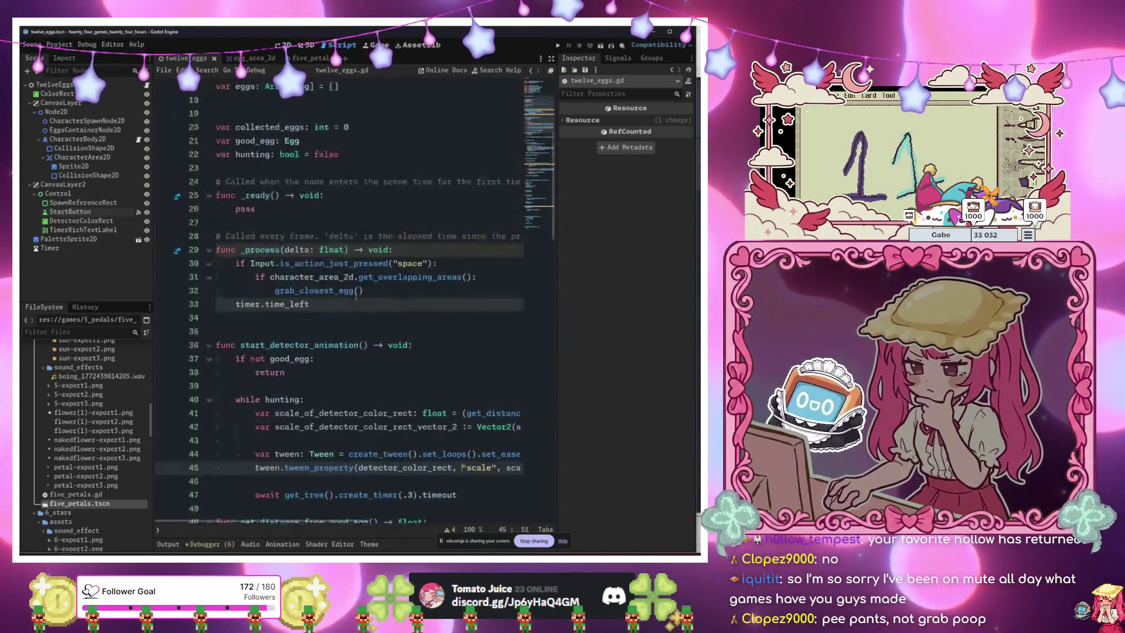
{"action": "scroll", "coordinate": [295, 354], "scroll_direction": "down", "scroll_amount": 10}
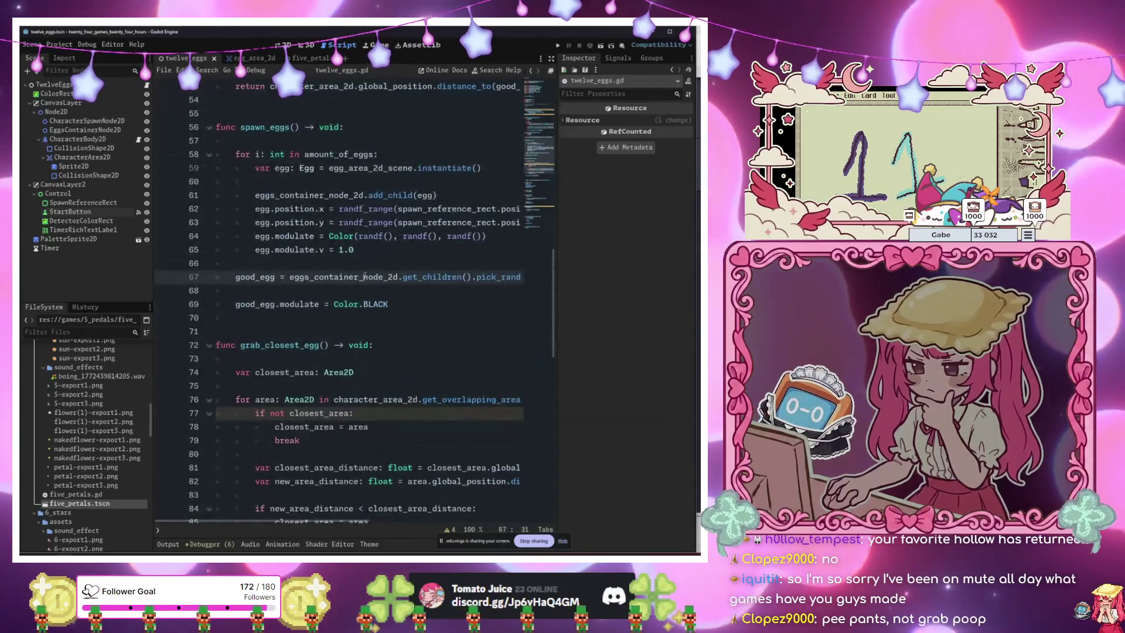
{"action": "left_click", "coordinate": [337, 304]}
{"action": "left_click", "coordinate": [297, 292]}
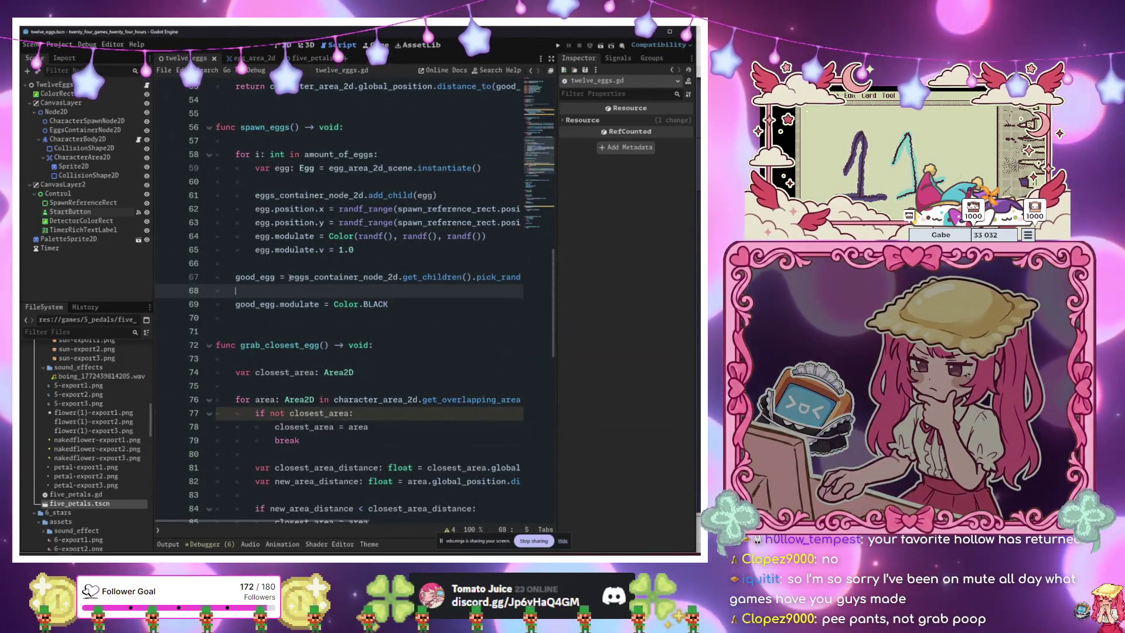
{"action": "left_click", "coordinate": [516, 277]}
{"action": "left_click", "coordinate": [329, 250]}
{"action": "left_click", "coordinate": [250, 195]}
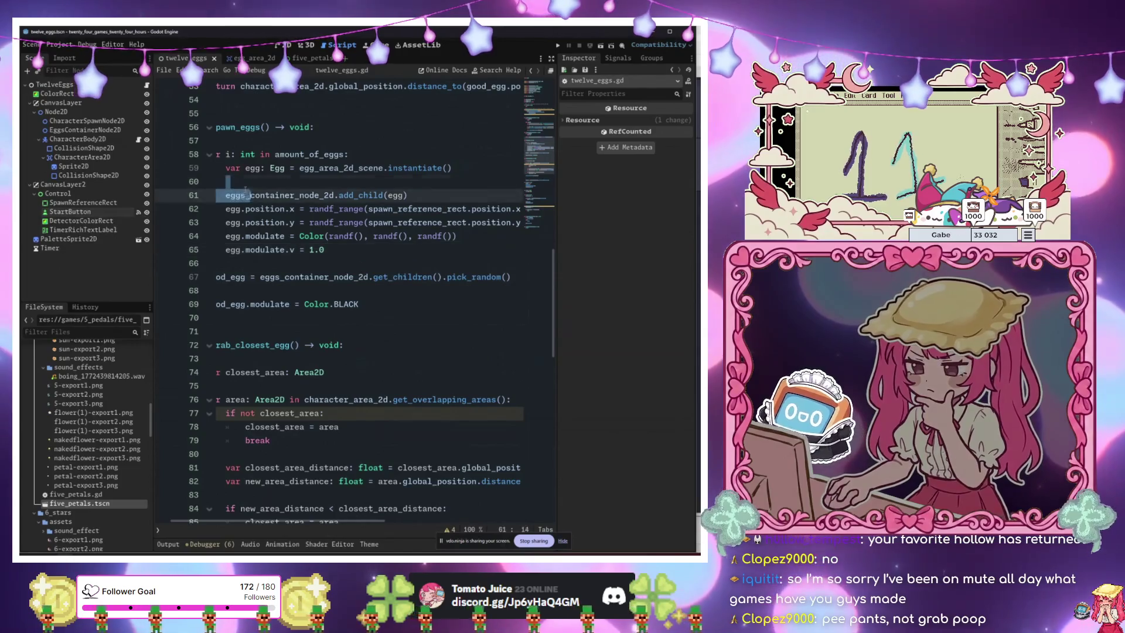
{"action": "left_click", "coordinate": [284, 179]}
{"action": "key", "text": "shift+Home"}
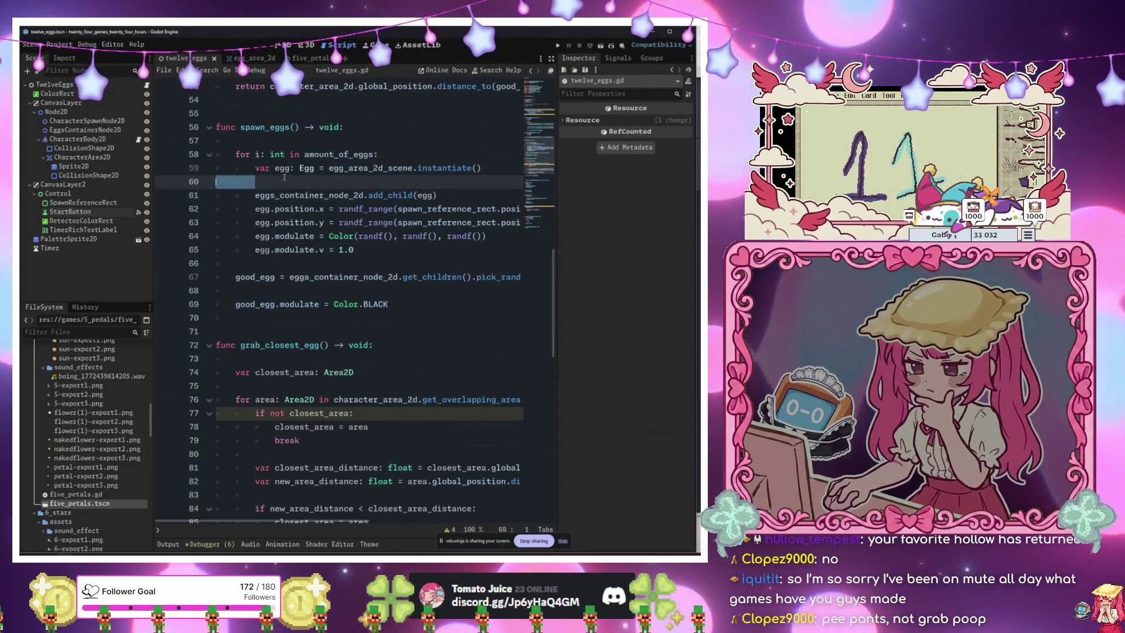
{"action": "left_click", "coordinate": [284, 178]}
{"action": "type", "text": "eg"}
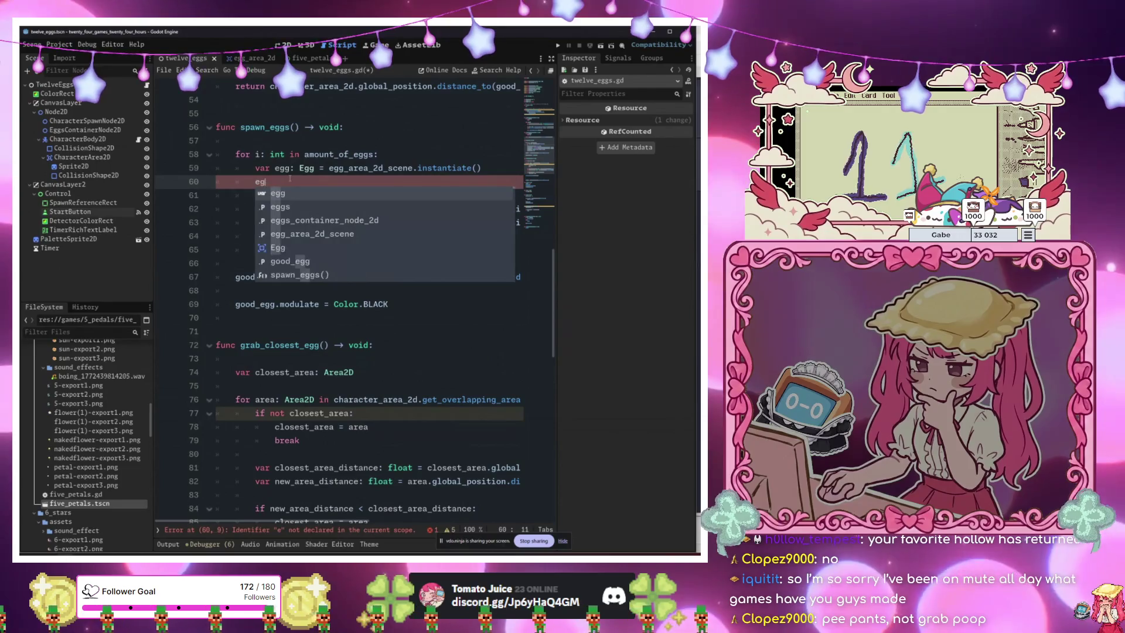
{"action": "type", "text": "g."}
{"action": "key", "text": "BackSpace"}
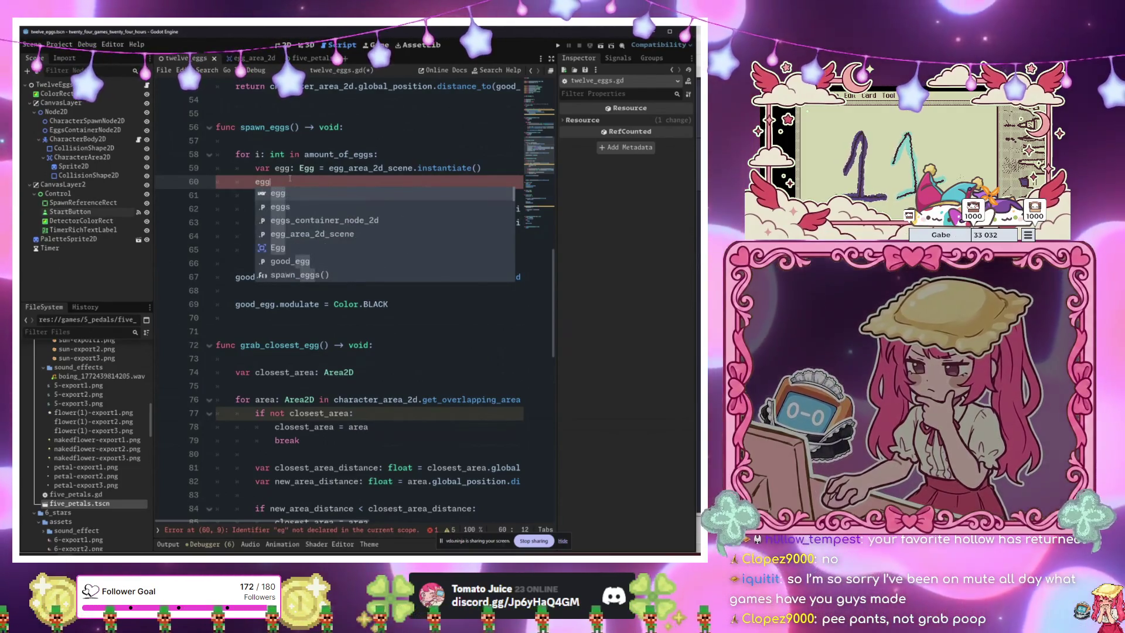
{"action": "type", "text": "s.ep"}
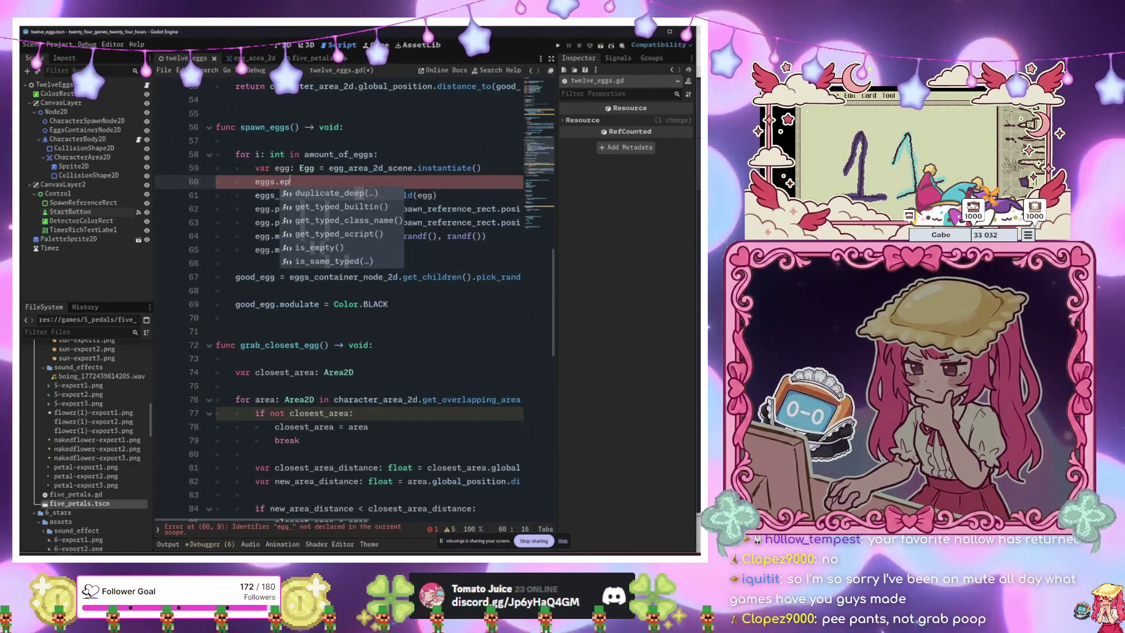
{"action": "key", "text": "BackSpace"}
{"action": "key", "text": "BackSpace"}
{"action": "type", "text": "ap"}
{"action": "key", "text": "Return"}
{"action": "type", "text": "end(e"}
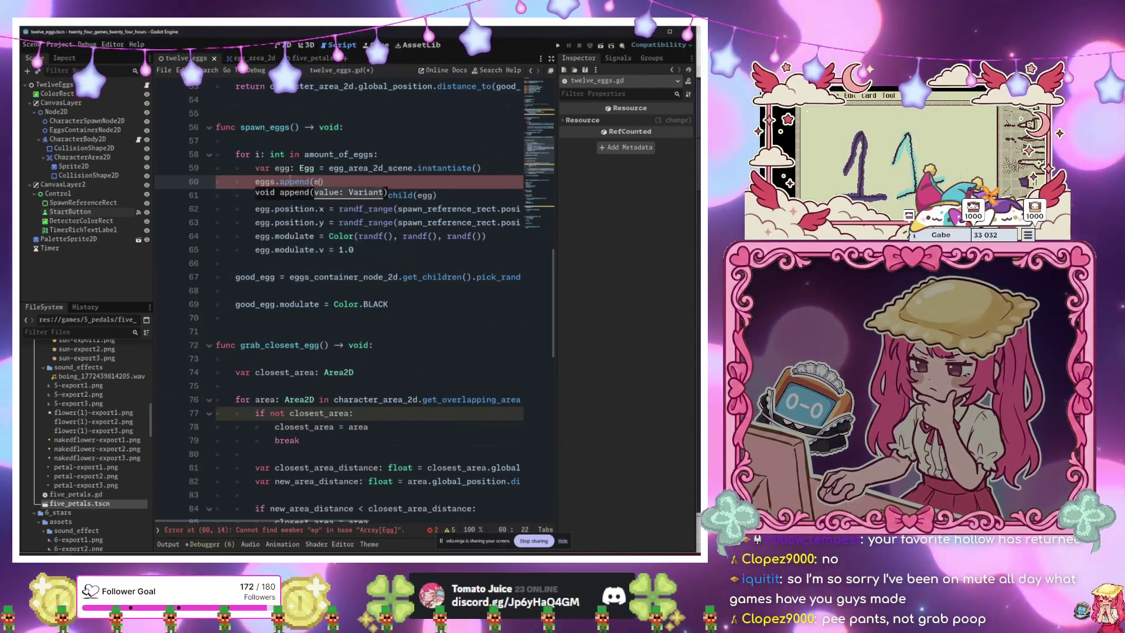
{"action": "type", "text": "gg"}
After the loop, add eggs.shuffle() and set good_egg = eggs.pop_back(), then run the game
{"action": "left_click", "coordinate": [299, 269]}
{"action": "left_click_drag", "start_coordinate": [290, 277], "coordinate": [527, 282]}
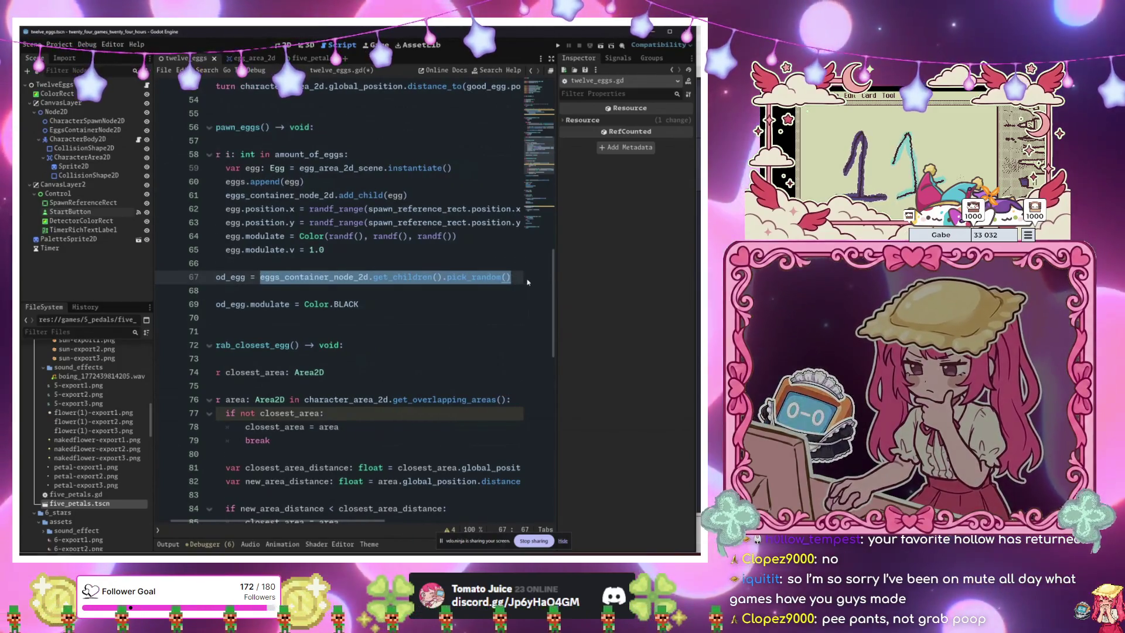
{"action": "type", "text": "eggs.pi"}
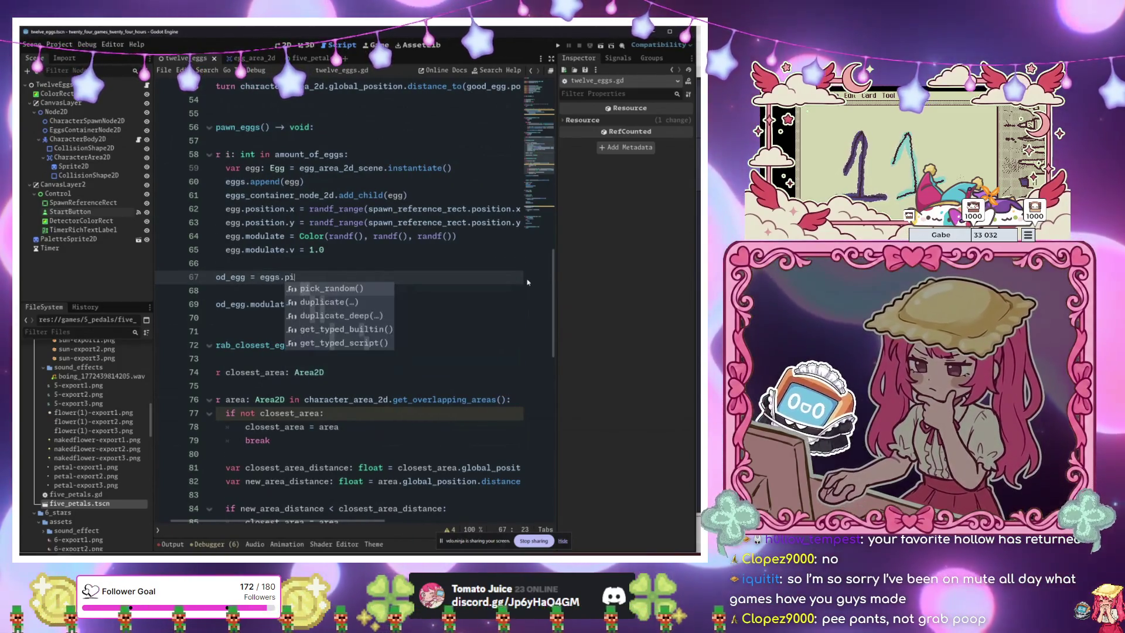
{"action": "key", "text": "Escape"}
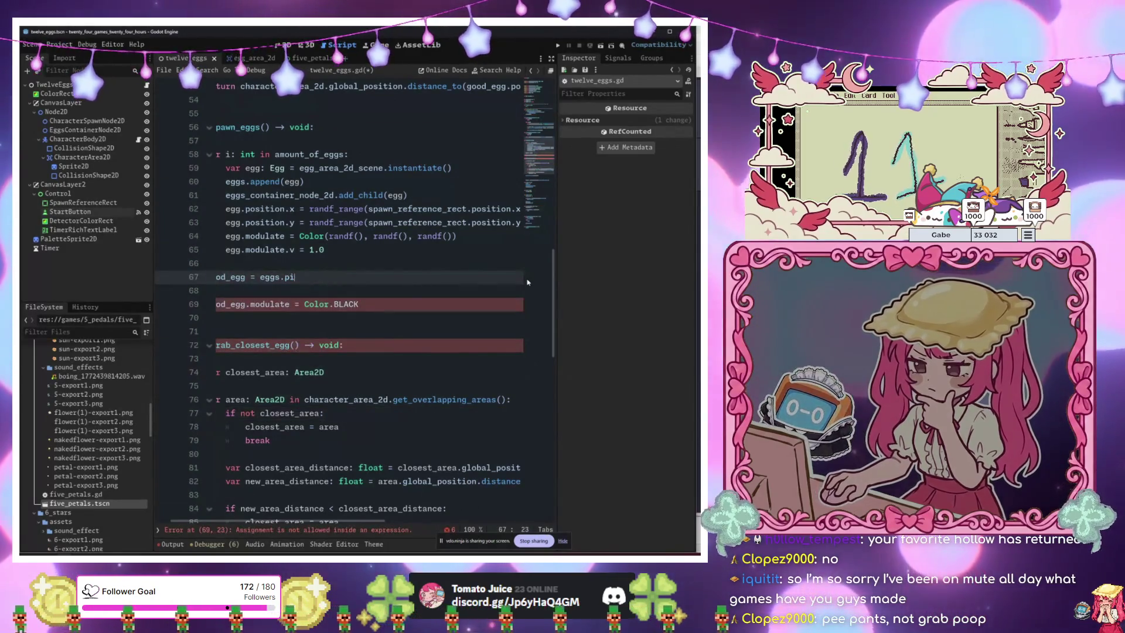
{"action": "key", "text": "BackSpace"}
{"action": "key", "text": "BackSpace"}
{"action": "key", "text": "BackSpace"}
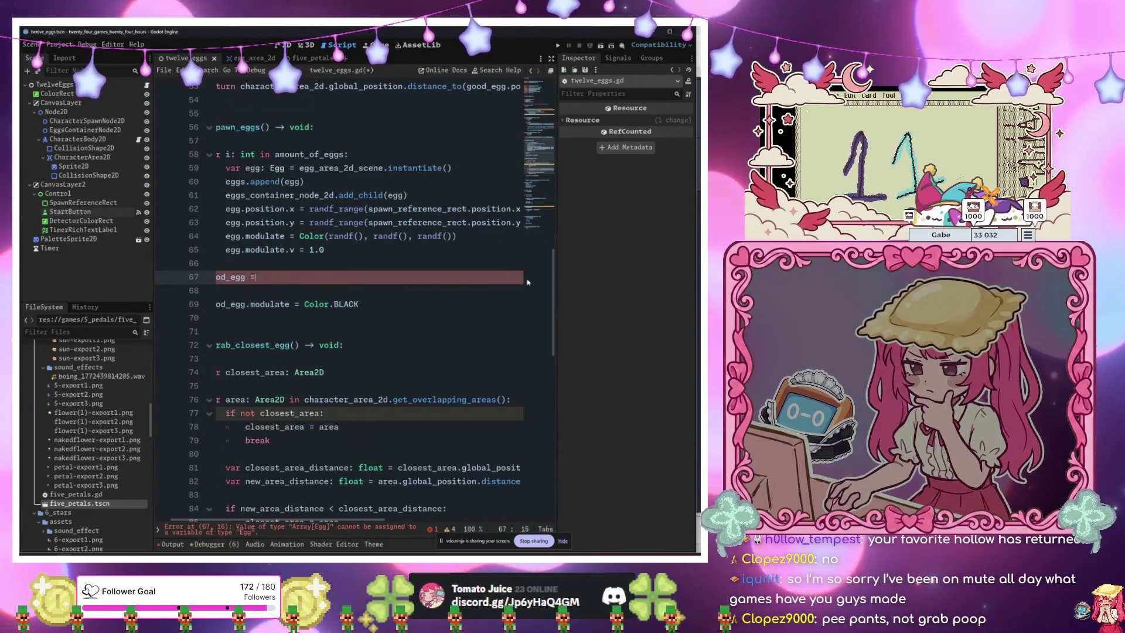
{"action": "key", "text": "Up"}
{"action": "key", "text": "Up"}
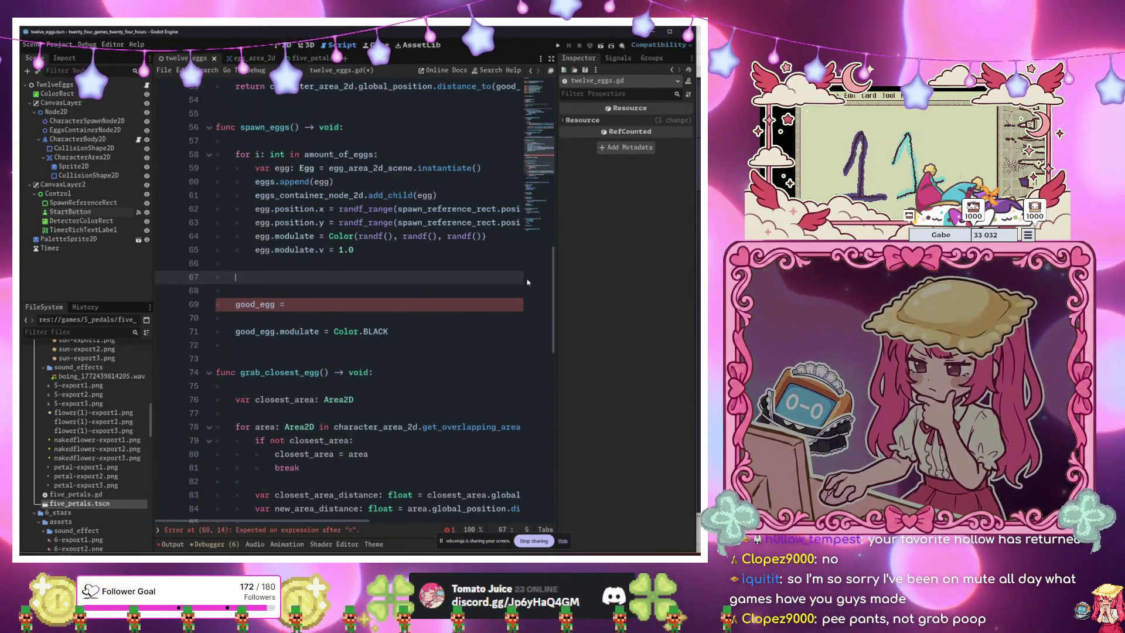
{"action": "type", "text": "eggs.sh"}
{"action": "key", "text": "Return"}
{"action": "key", "text": "Down"}
{"action": "key", "text": "Down"}
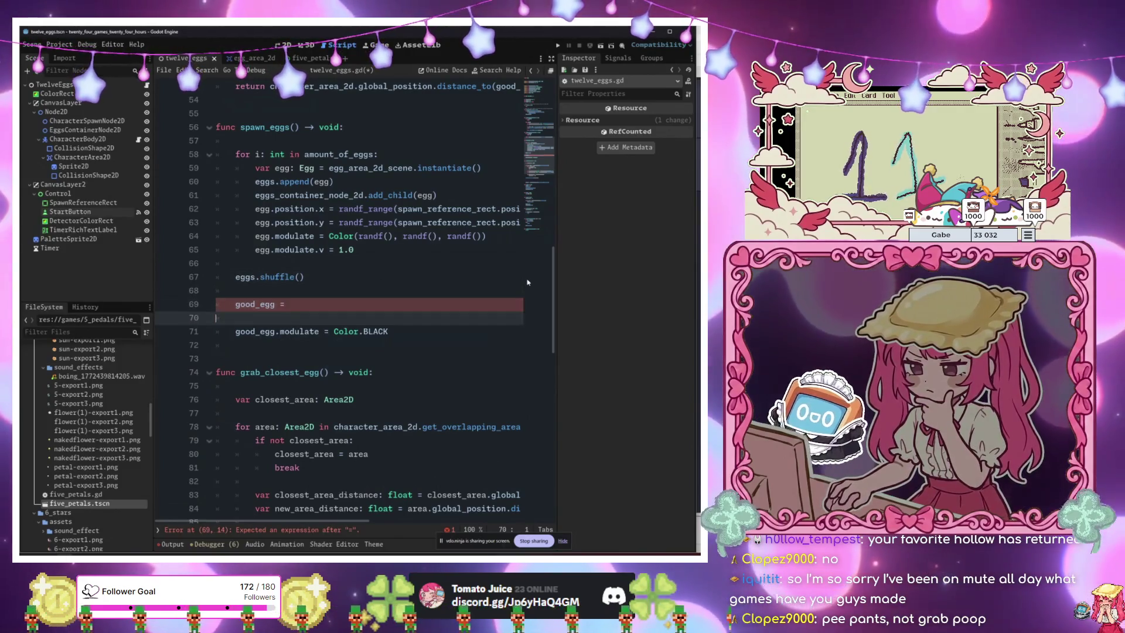
{"action": "type", "text": "eggs.po"}
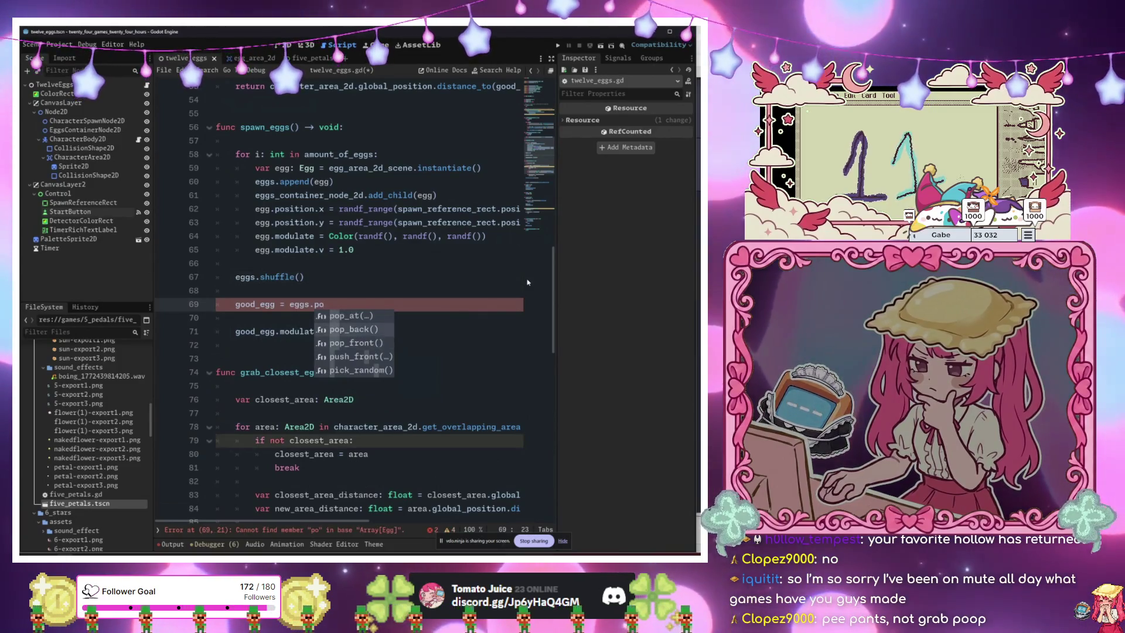
{"action": "key", "text": "Down"}
{"action": "key", "text": "Return"}
{"action": "left_click", "coordinate": [468, 322]}
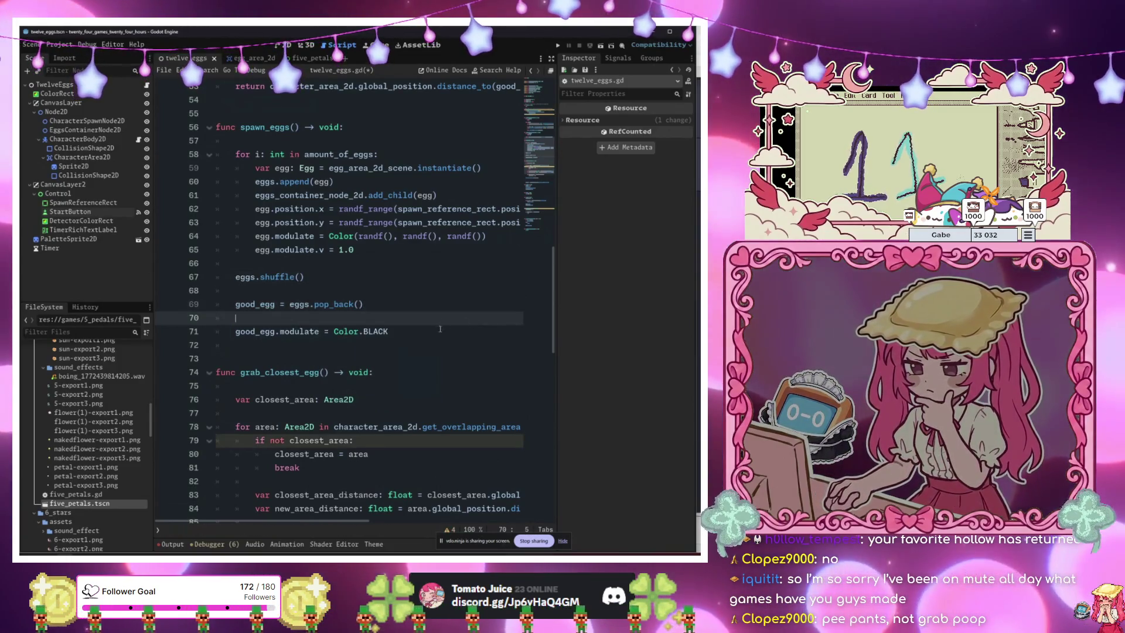
{"action": "key", "text": "F6"}
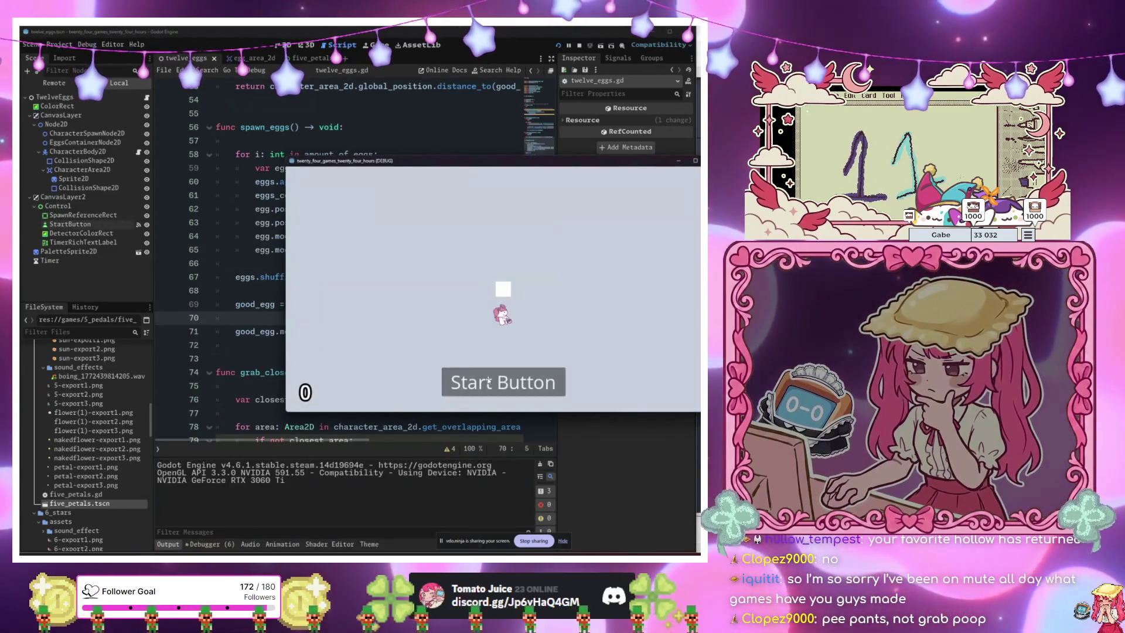
Steer the character with the arrow keys to collect the green, black, white, yellow and light-green eggs
{"action": "key", "text": "Left"}
{"action": "key", "text": "Down"}
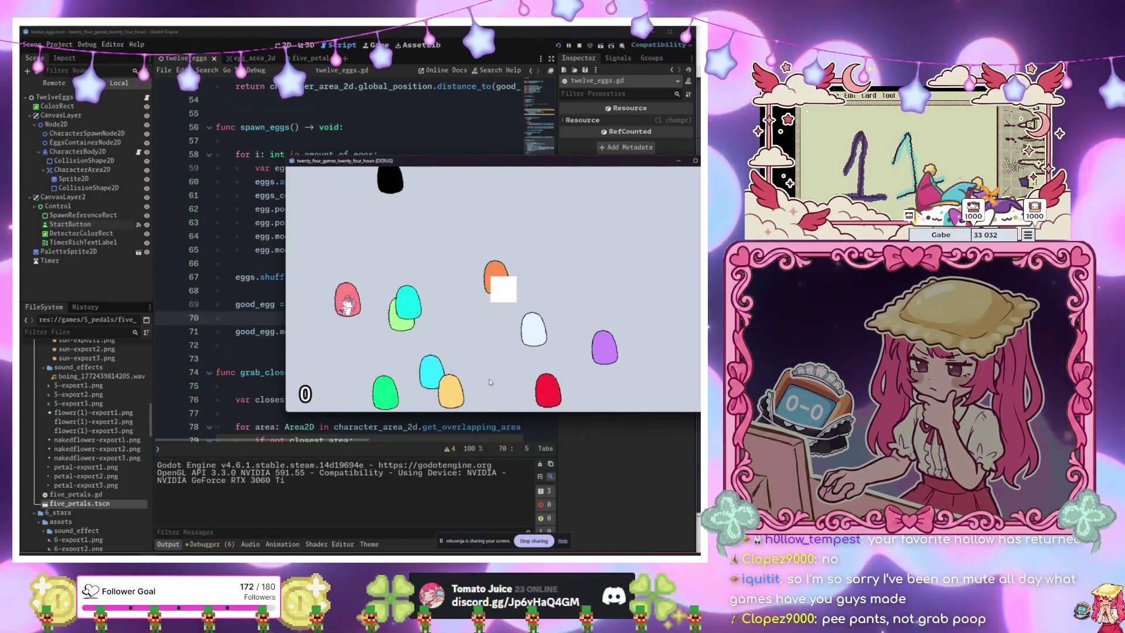
{"action": "key", "text": "Up"}
{"action": "key", "text": "Up"}
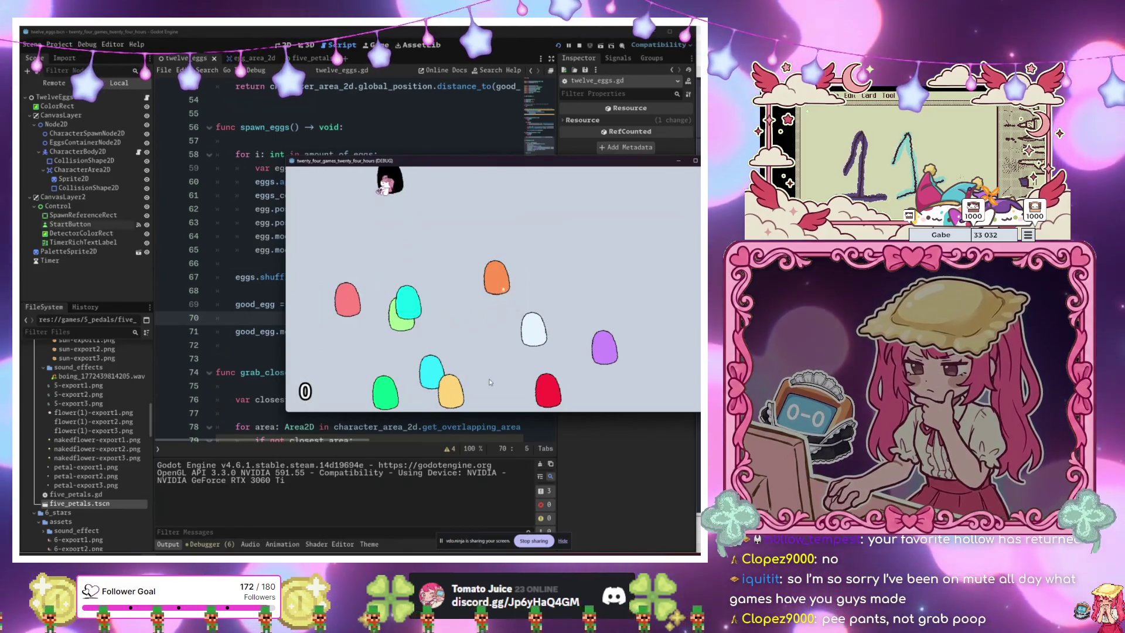
{"action": "key", "text": "Down"}
{"action": "key", "text": "Right"}
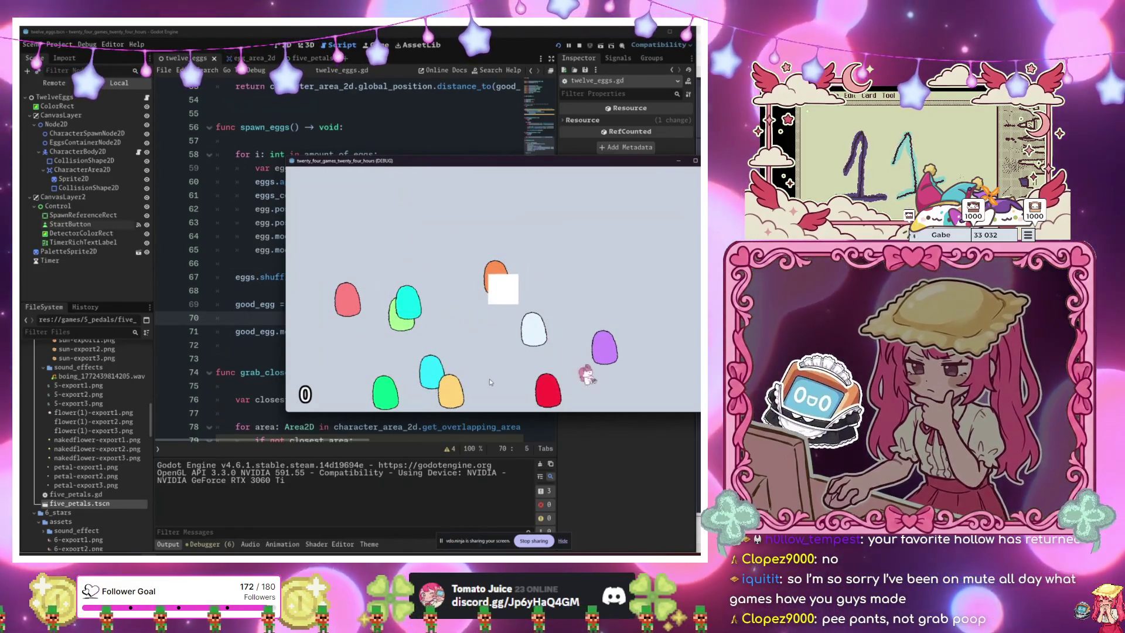
{"action": "key", "text": "Up"}
{"action": "key", "text": "Left"}
{"action": "key", "text": "Down"}
{"action": "key", "text": "Left"}
{"action": "key", "text": "Down"}
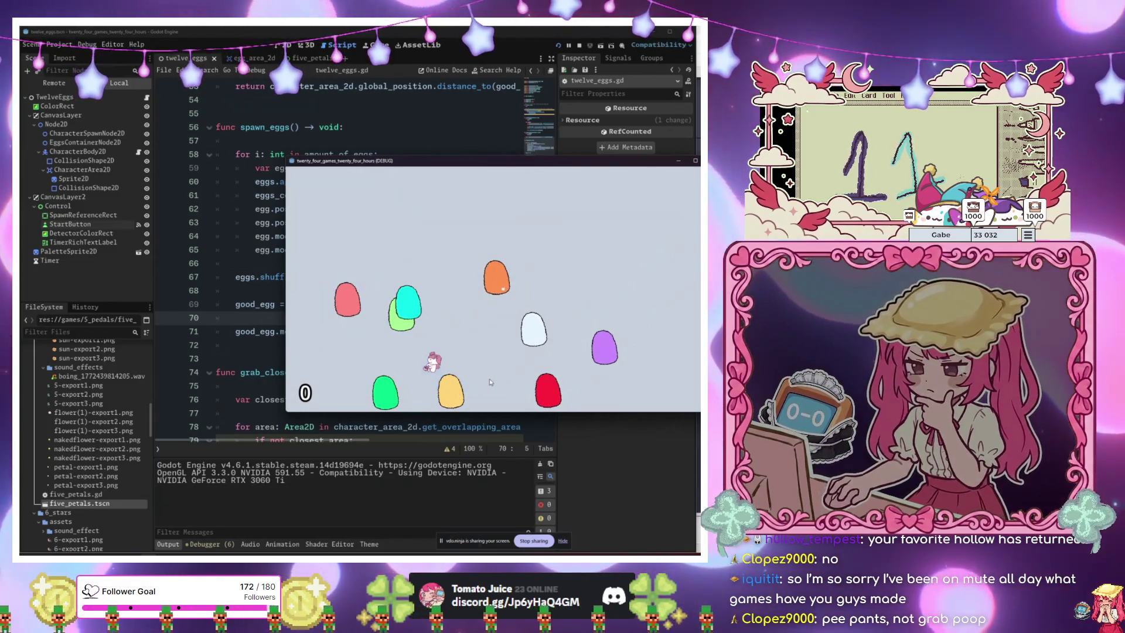
{"action": "key", "text": "Up"}
{"action": "key", "text": "Left"}
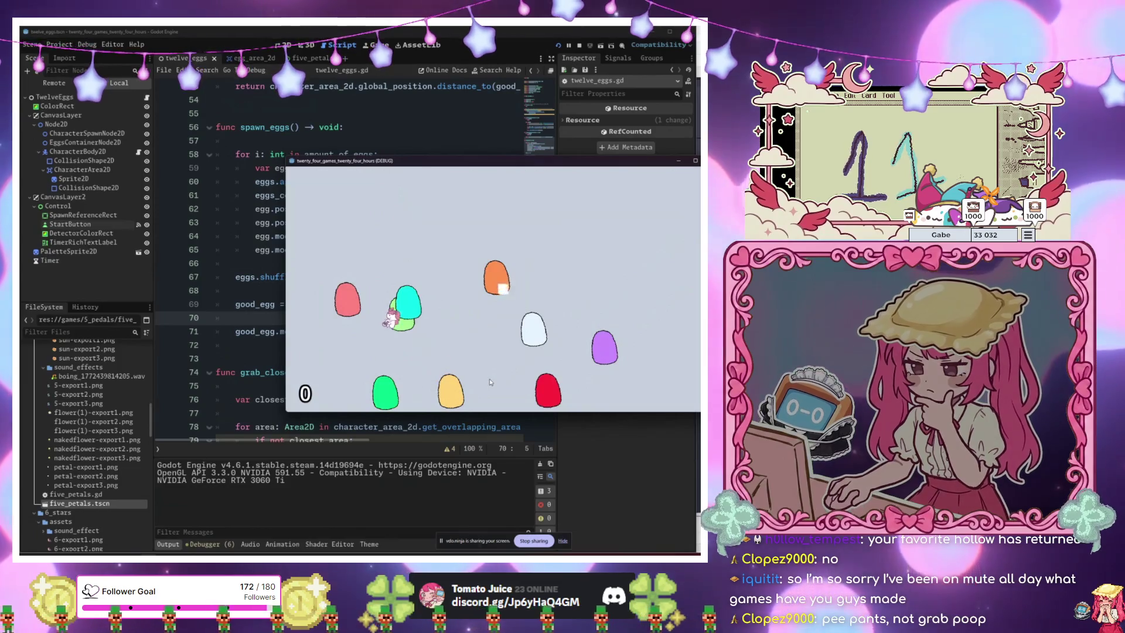
{"action": "key", "text": "Left"}
{"action": "key", "text": "Right"}
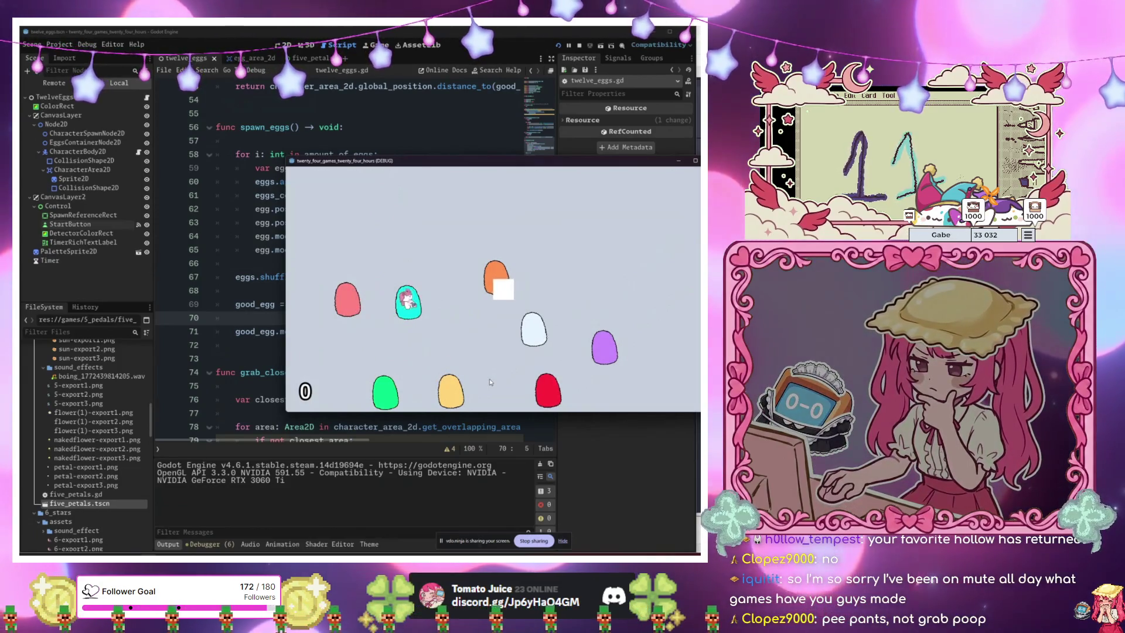
{"action": "key", "text": "Up"}
{"action": "key", "text": "Down"}
{"action": "key", "text": "Left"}
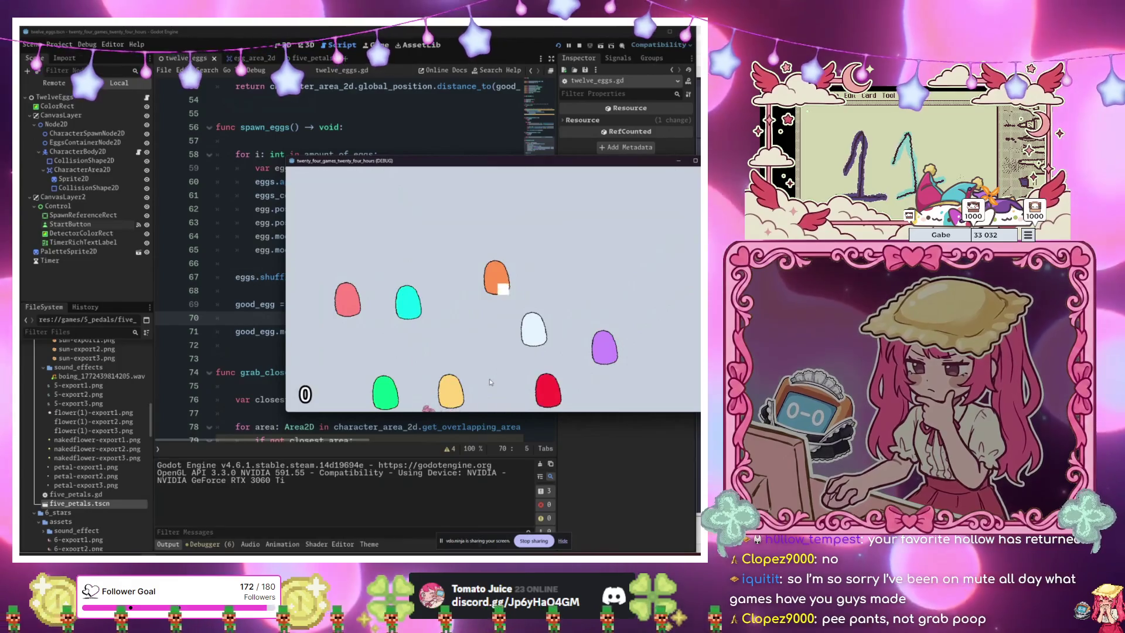
{"action": "key", "text": "Right"}
Keep steering to collect the cyan, green, white and pink eggs
{"action": "key", "text": "Left"}
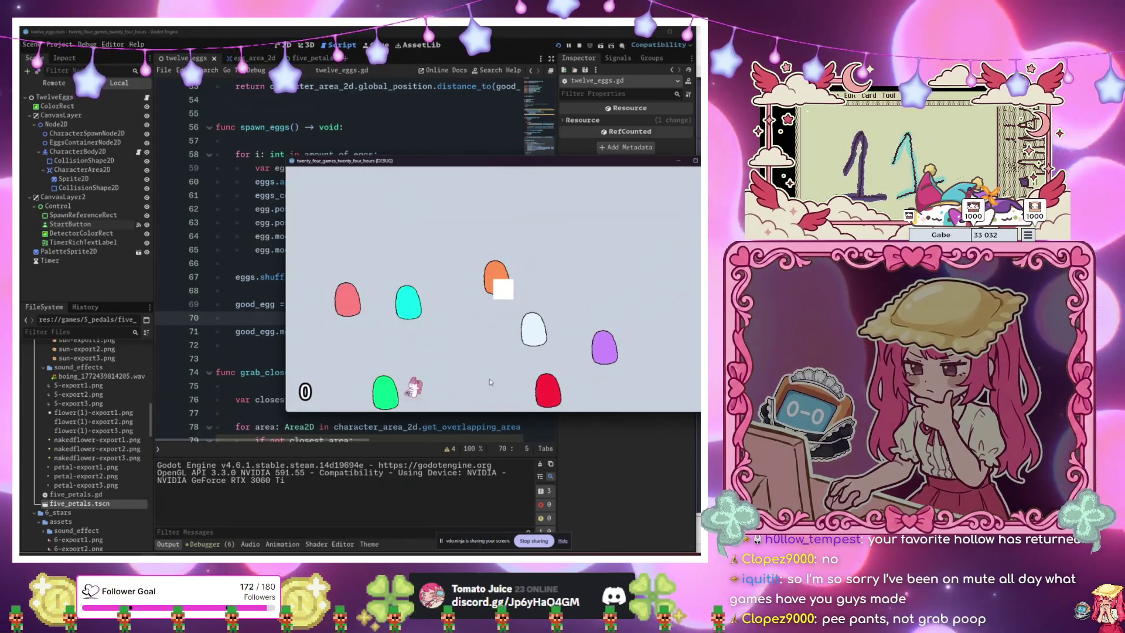
{"action": "key", "text": "Up"}
{"action": "key", "text": "Right"}
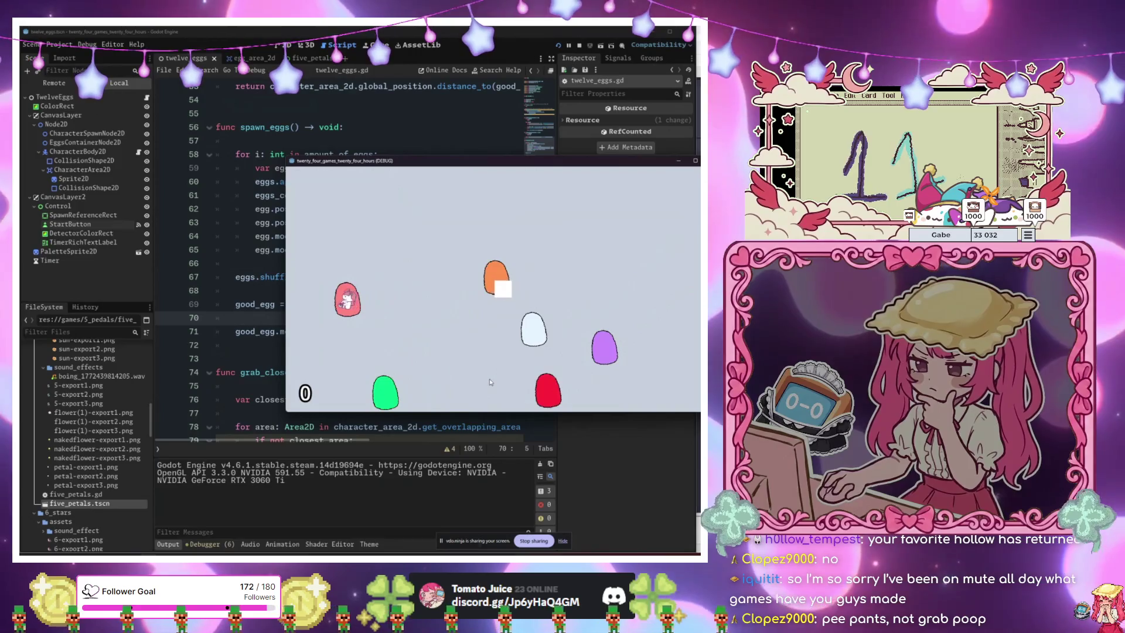
{"action": "key", "text": "Down"}
{"action": "key", "text": "Up"}
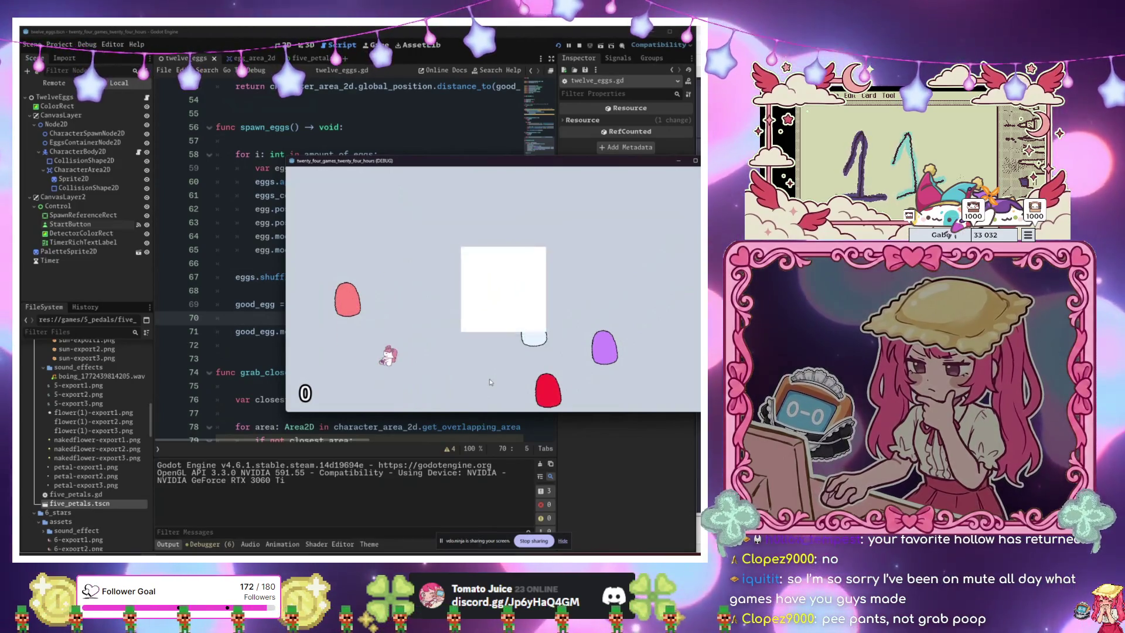
{"action": "key", "text": "Right"}
{"action": "key", "text": "Up"}
{"action": "key", "text": "Right"}
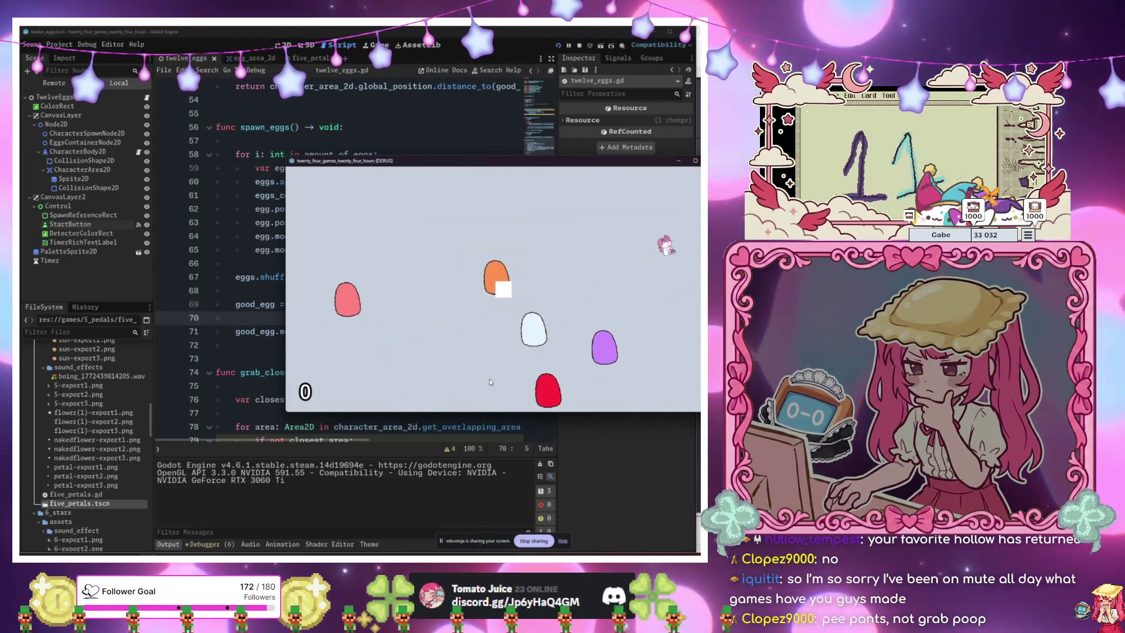
{"action": "key", "text": "Down"}
{"action": "key", "text": "Left"}
{"action": "key", "text": "Up"}
{"action": "key", "text": "Left"}
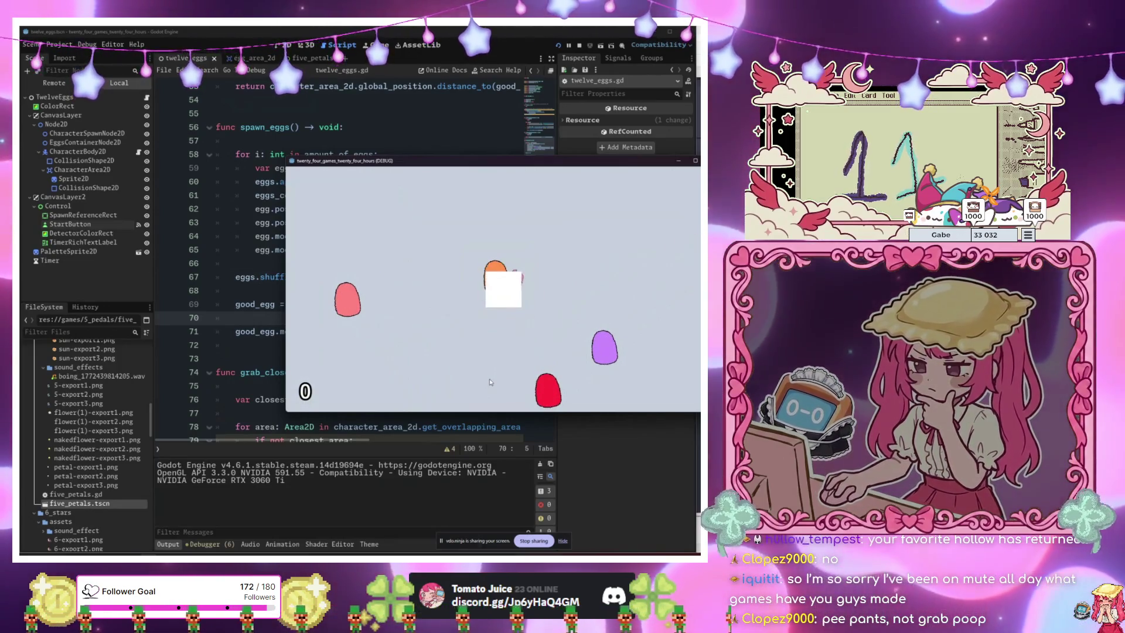
{"action": "key", "text": "Right"}
{"action": "key", "text": "Down"}
{"action": "key", "text": "Left"}
{"action": "key", "text": "Up"}
{"action": "key", "text": "Left"}
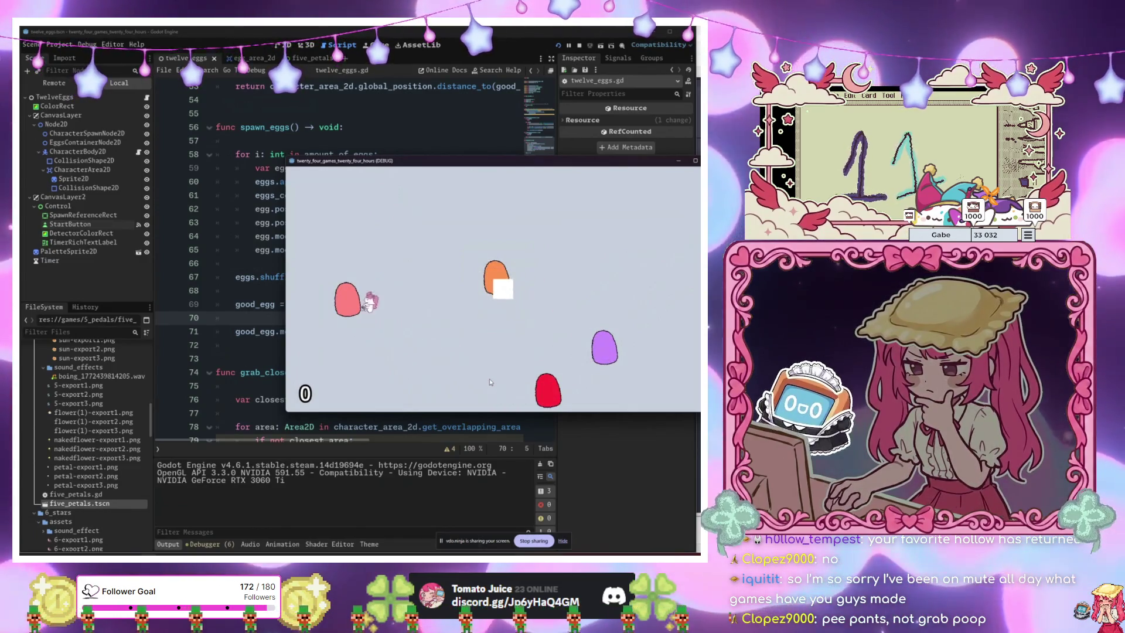
Collect the red, purple and orange eggs until 'You Win' prints in the output
{"action": "key", "text": "Right"}
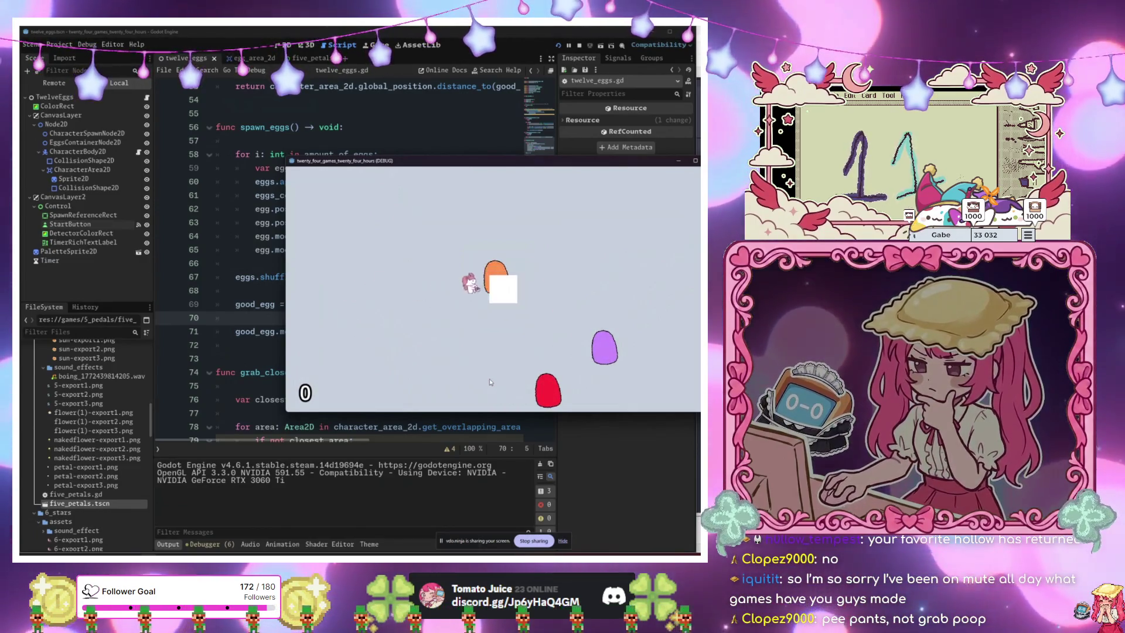
{"action": "key", "text": "Down"}
{"action": "key", "text": "Right"}
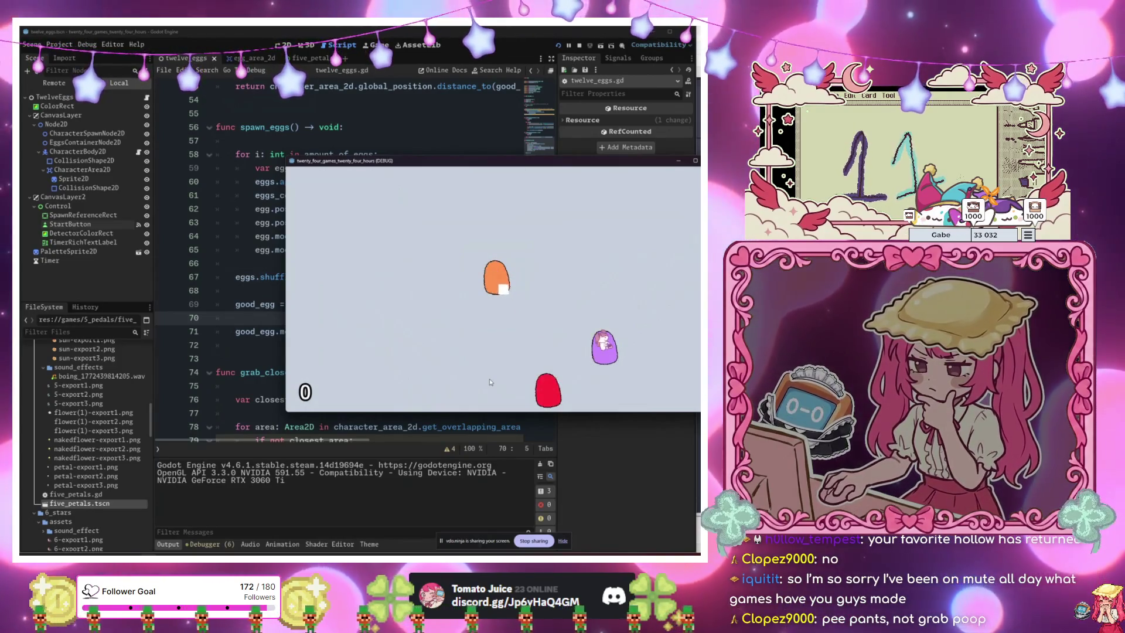
{"action": "key", "text": "Up"}
{"action": "key", "text": "Right"}
{"action": "key", "text": "Left"}
{"action": "key", "text": "Up"}
{"action": "key", "text": "Left"}
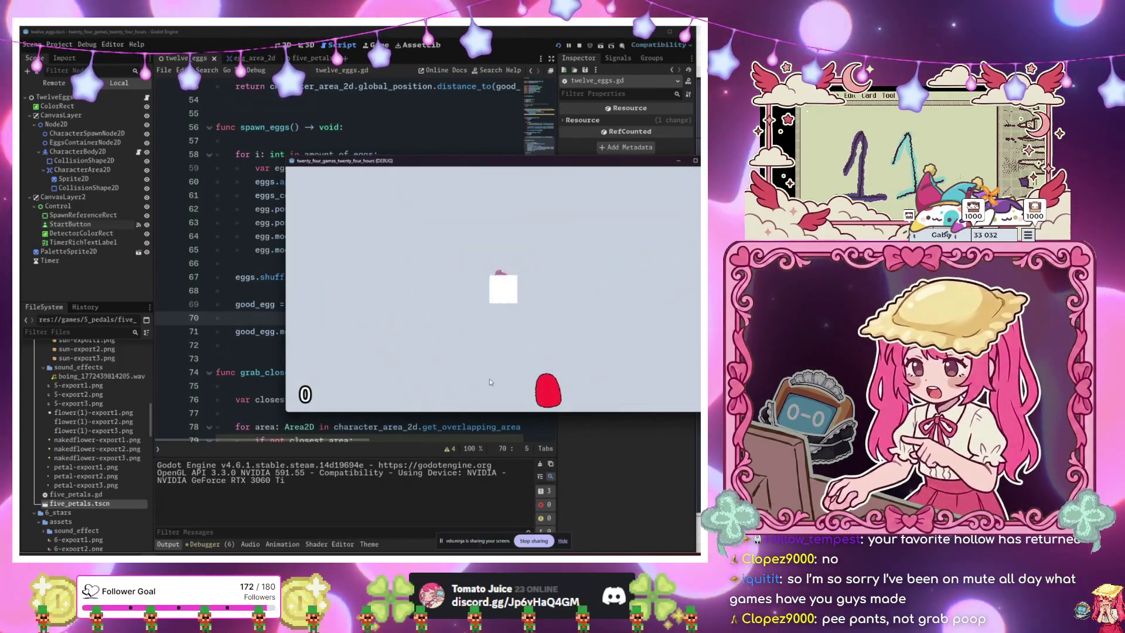
{"action": "key", "text": "Down"}
{"action": "key", "text": "Right"}
{"action": "key", "text": "Up"}
{"action": "key", "text": "Left"}
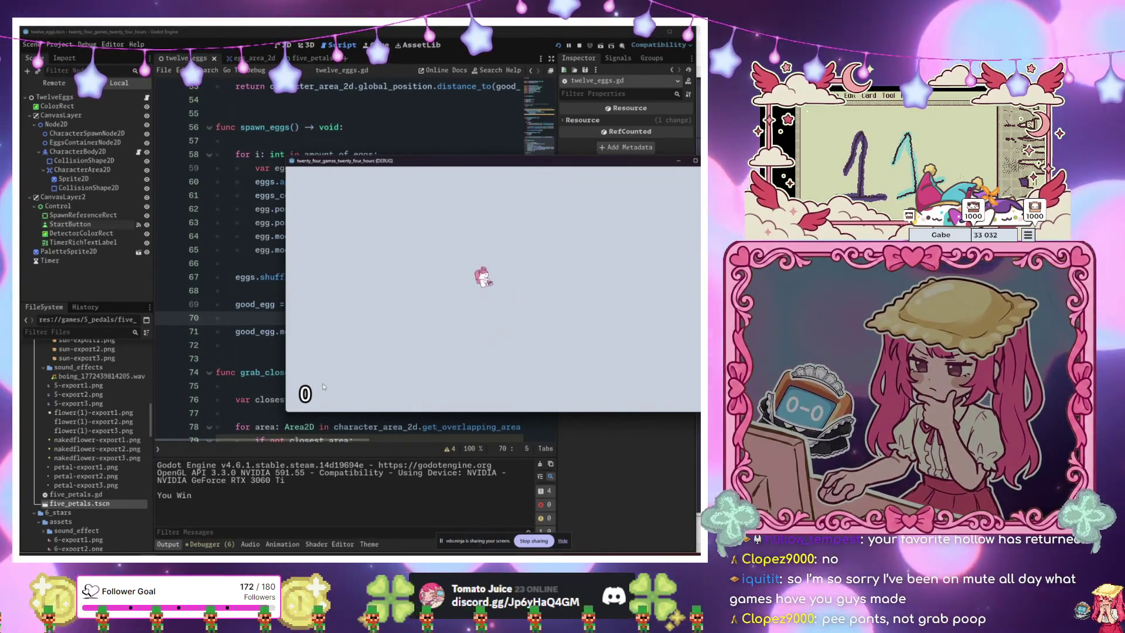
Ctrl-drag TimerRichTextLabel into twelve_eggs.gd to add an exported timer_rich_text_label variable
{"action": "scroll", "coordinate": [370, 301], "scroll_direction": "down", "scroll_amount": 7}
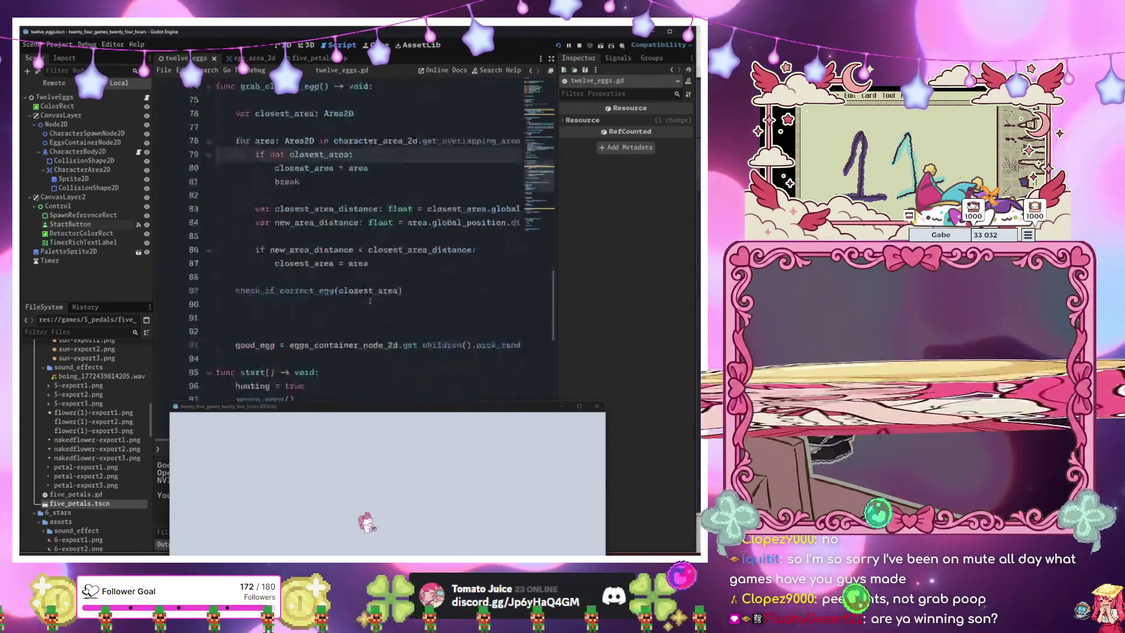
{"action": "left_click_drag", "start_coordinate": [534, 189], "coordinate": [537, 80]}
{"action": "mouse_move", "coordinate": [82, 242]}
{"action": "left_mouse_down"}
{"action": "mouse_move", "coordinate": [222, 266]}
{"action": "mouse_move", "coordinate": [220, 280]}
{"action": "left_mouse_up"}
{"action": "left_click", "coordinate": [365, 299]}
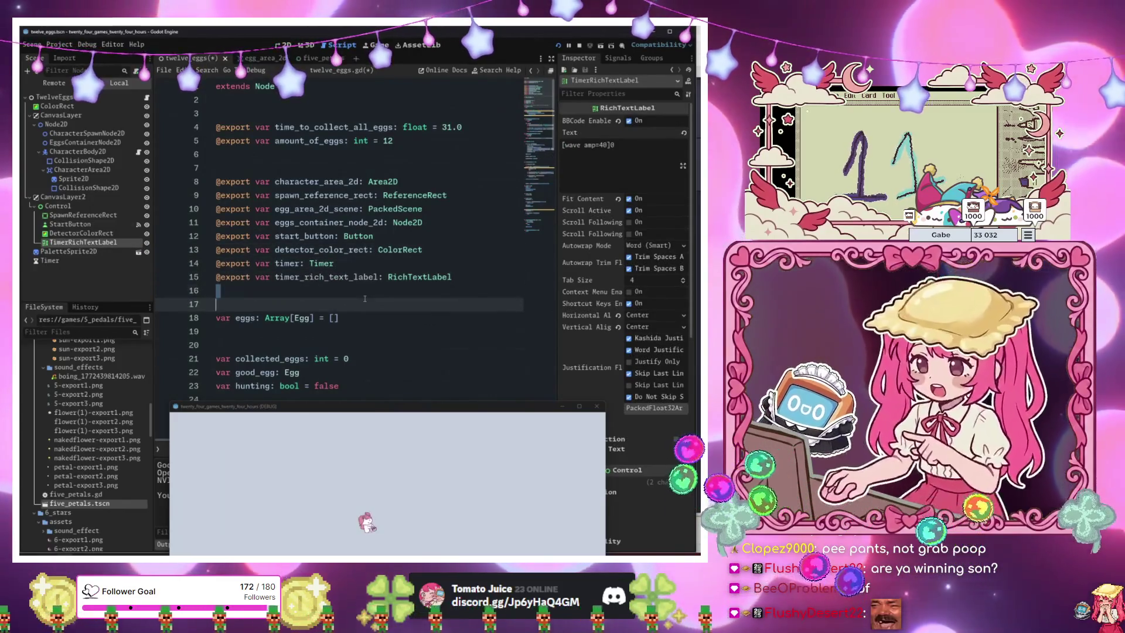
{"action": "scroll", "coordinate": [524, 316], "scroll_direction": "down", "scroll_amount": 20}
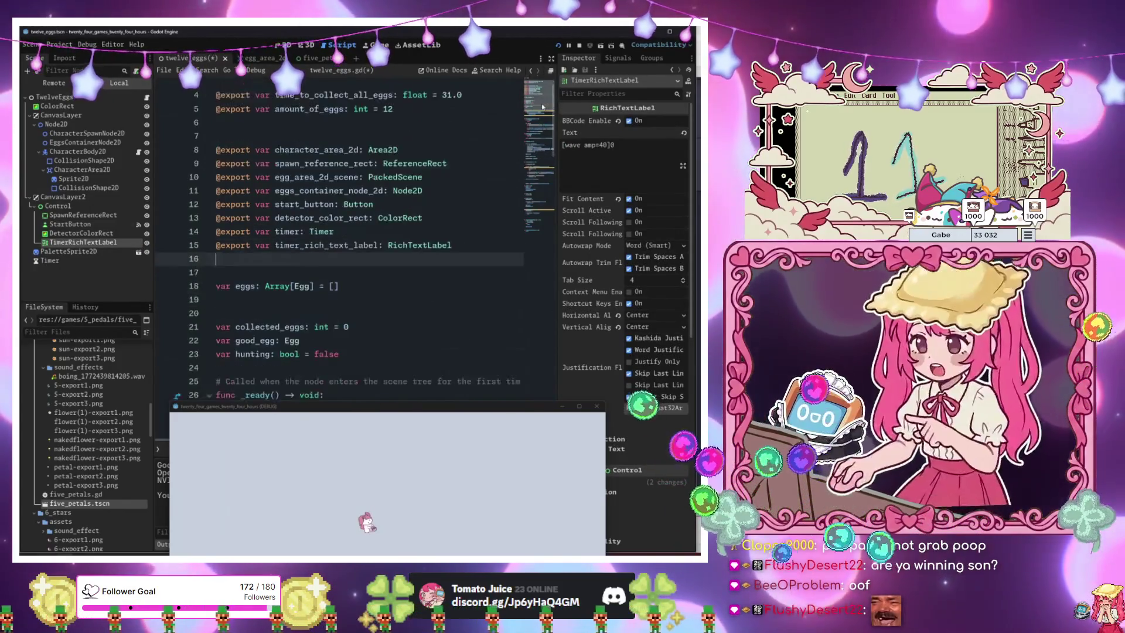
In collect_egg, add a line after the egg counter beginning 'timer_rich_text_label.text ='
{"action": "left_click", "coordinate": [363, 334]}
{"action": "left_click", "coordinate": [375, 224]}
{"action": "left_click", "coordinate": [376, 211]}
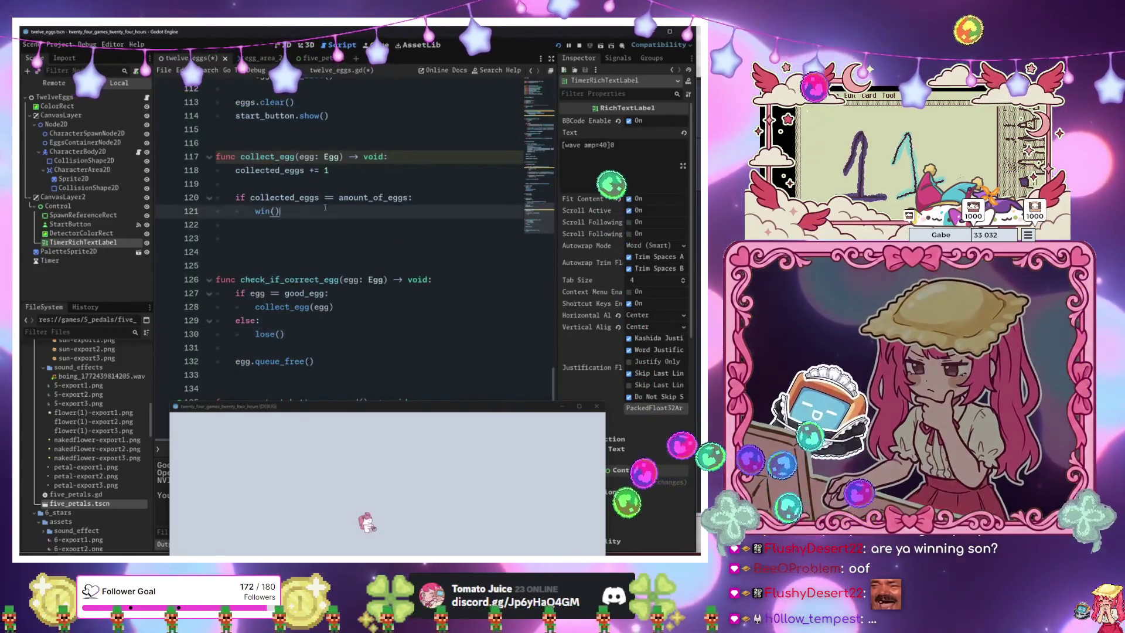
{"action": "left_click", "coordinate": [384, 170]}
{"action": "key", "text": "Return"}
{"action": "key", "text": "Return"}
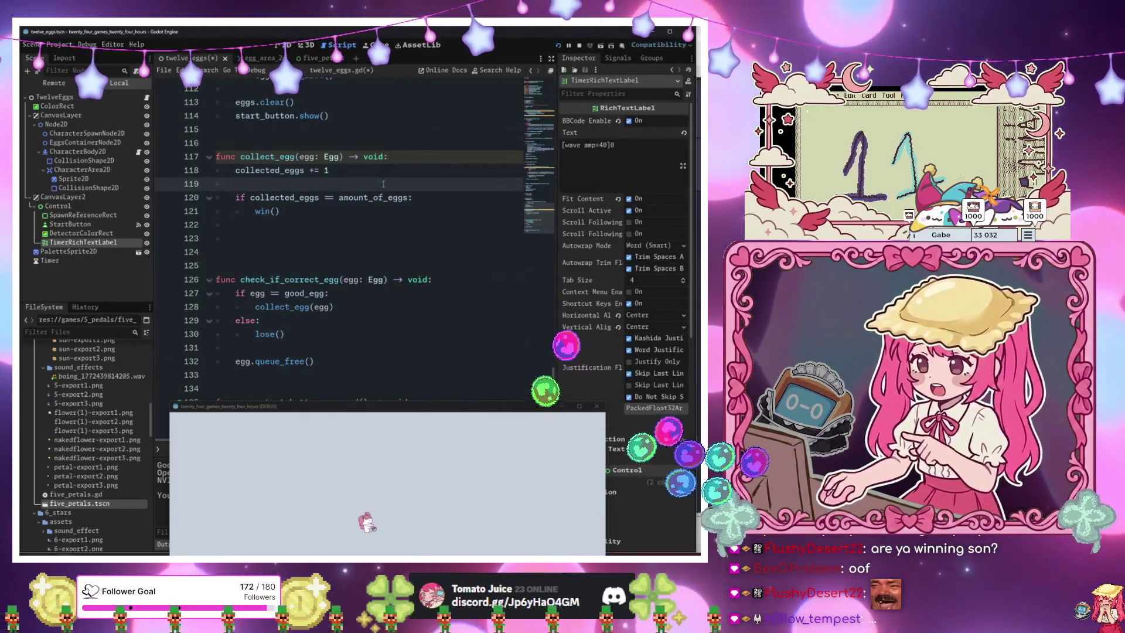
{"action": "type", "text": "timer"}
{"action": "key", "text": "Return"}
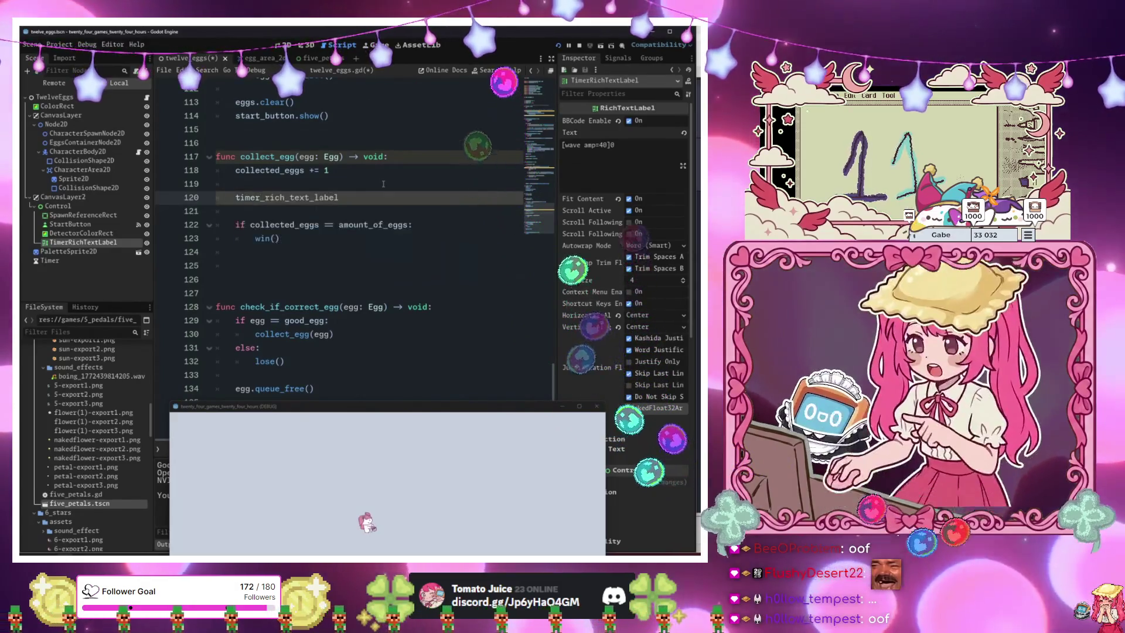
{"action": "type", "text": ".text ="}
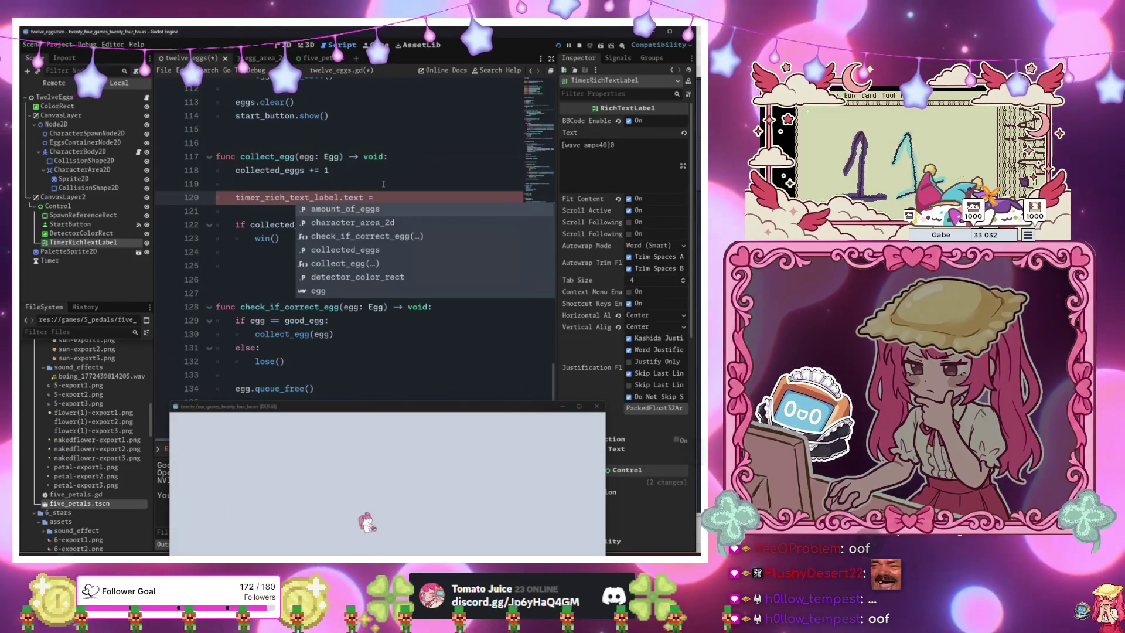
{"action": "left_click_drag", "start_coordinate": [348, 414], "coordinate": [322, 291]}
{"action": "left_click", "coordinate": [396, 202]}
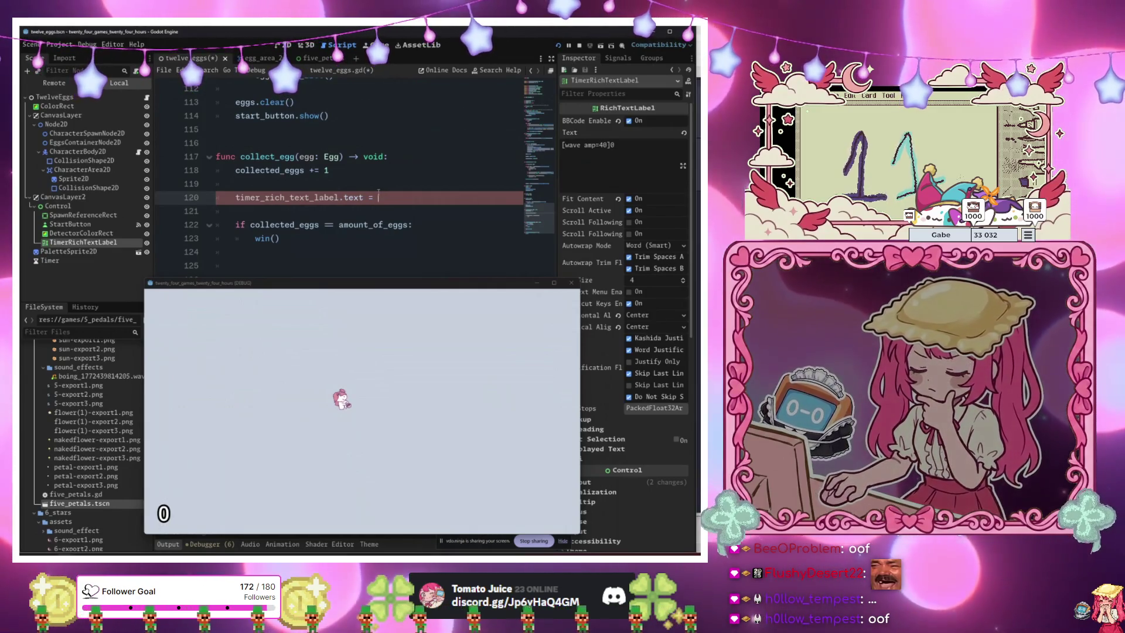
Complete line 120 as timer_rich_text_label.text = "[wave amp=40]" + str(collected_eggs)
{"action": "left_click", "coordinate": [98, 234]}
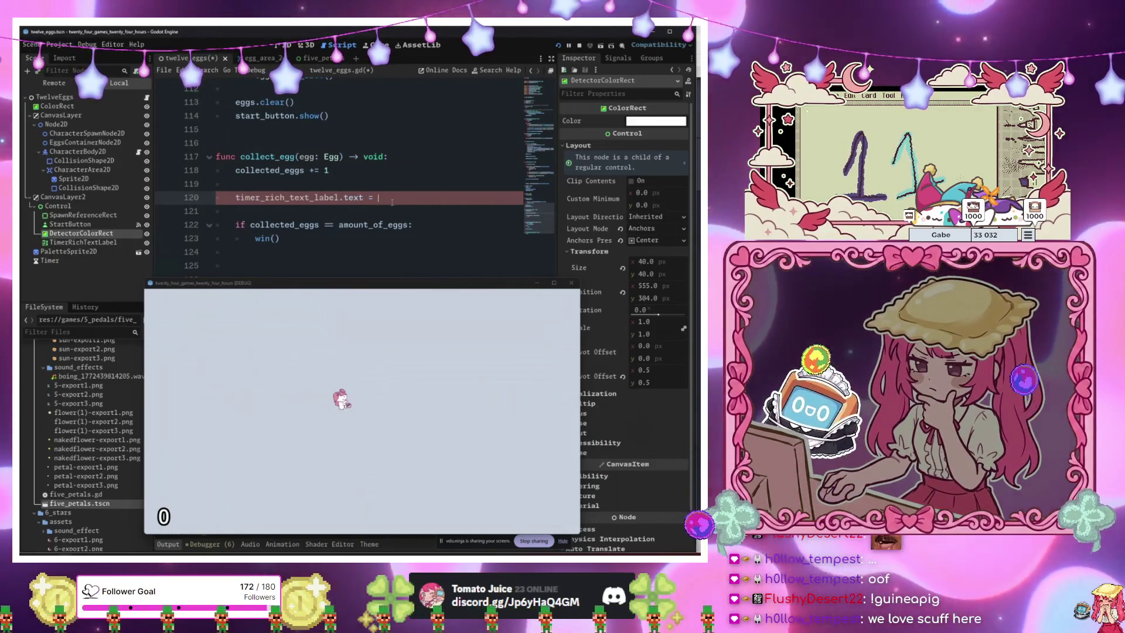
{"action": "left_click", "coordinate": [91, 243]}
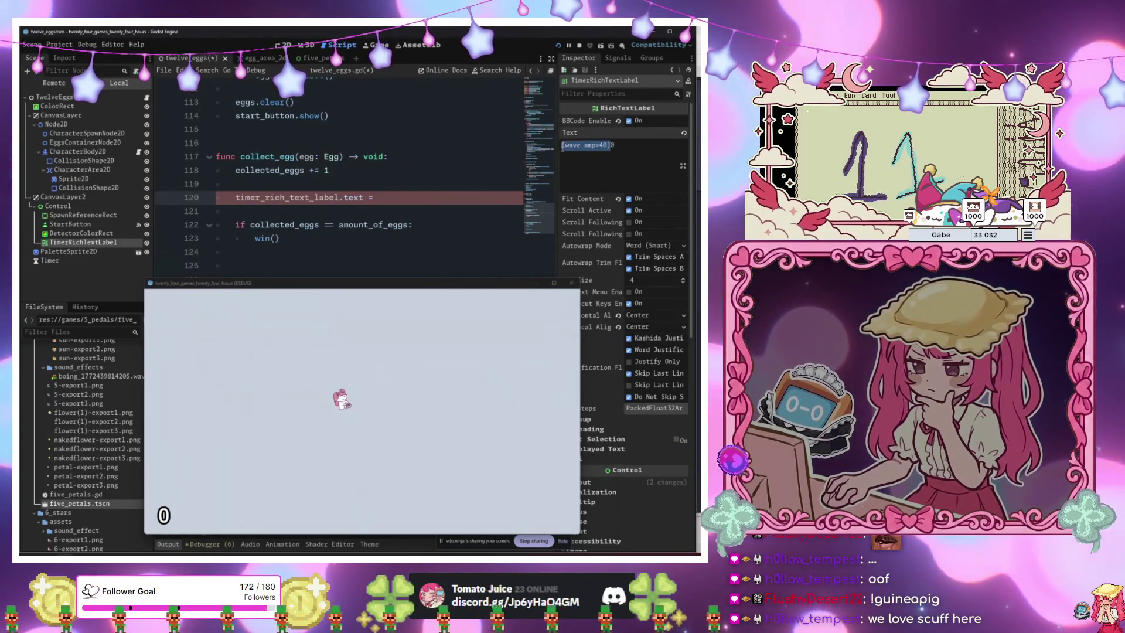
{"action": "left_click", "coordinate": [394, 197]}
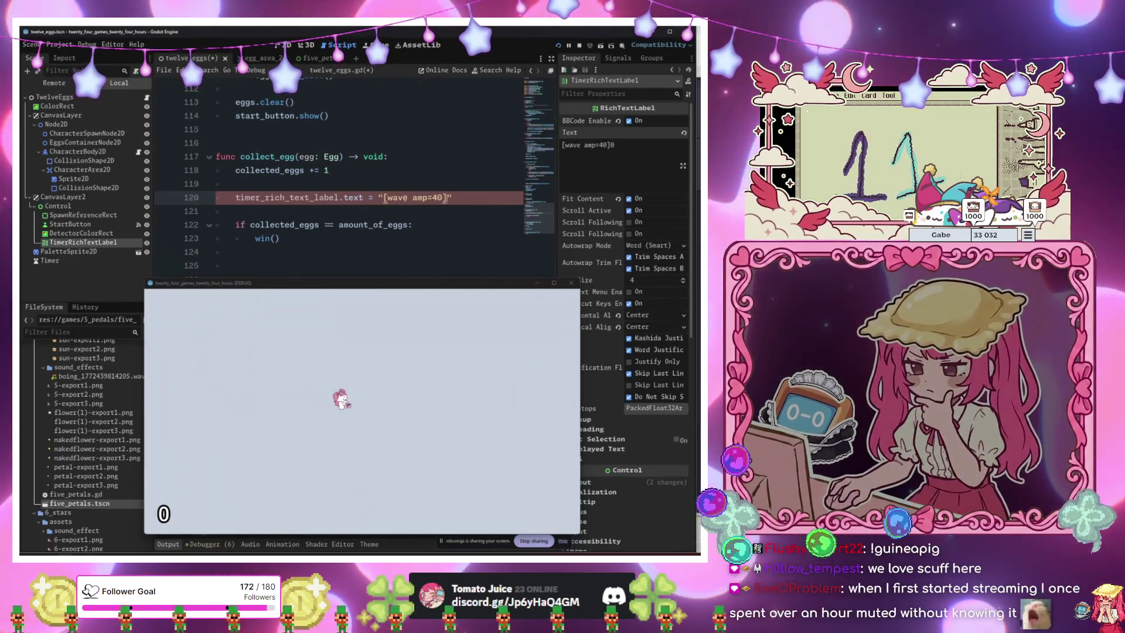
{"action": "key", "text": "End"}
{"action": "type", "text": "str(col"}
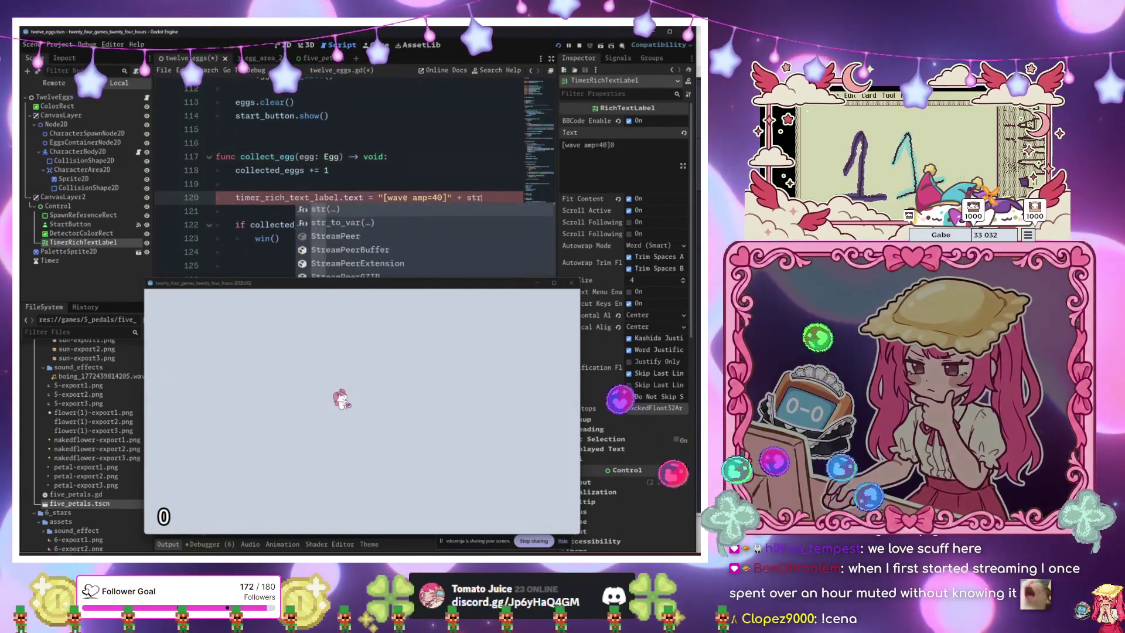
{"action": "key", "text": "Return"}
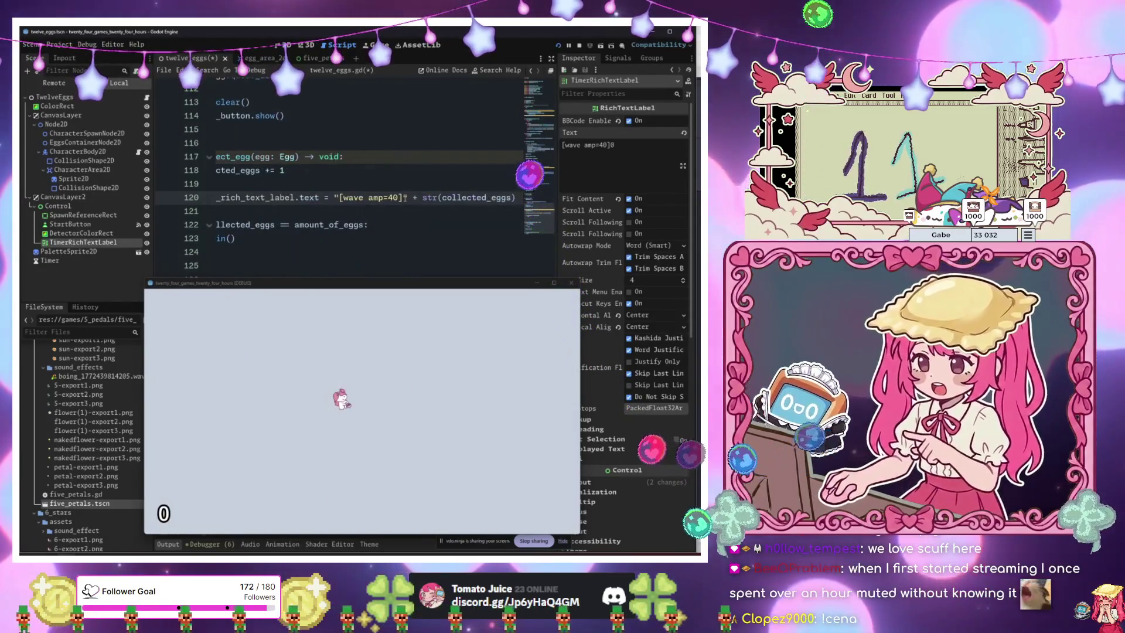
{"action": "mouse_move", "coordinate": [437, 197]}
{"action": "left_mouse_down"}
{"action": "mouse_move", "coordinate": [287, 197]}
{"action": "mouse_move", "coordinate": [216, 183]}
{"action": "left_mouse_up"}
{"action": "left_click", "coordinate": [301, 211]}
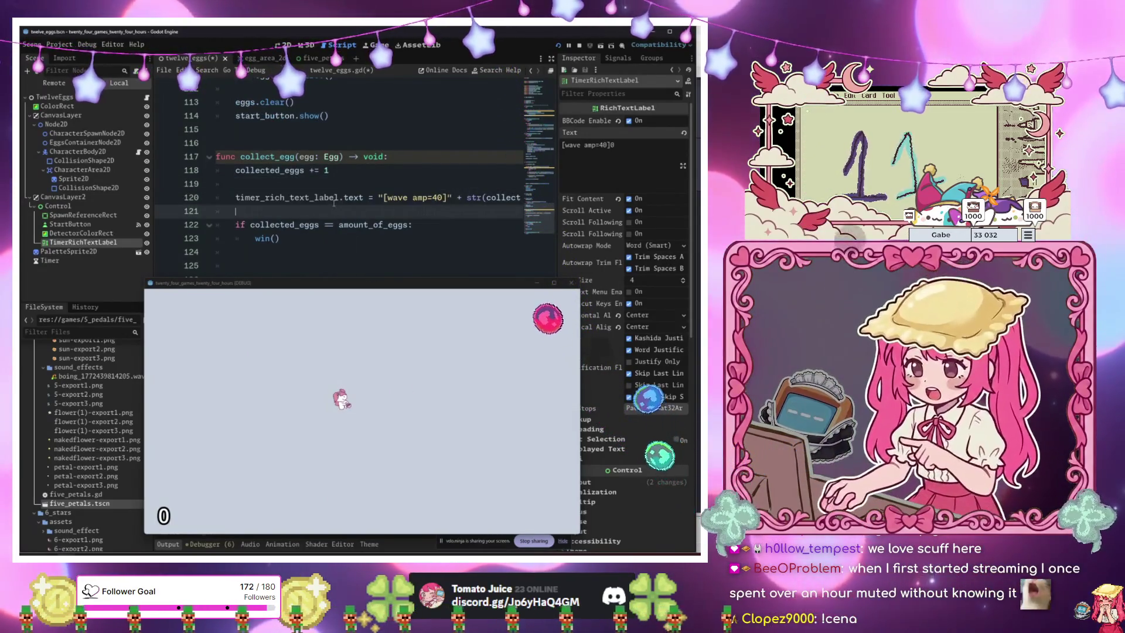
Run the game with F5, start a round and move the character to check the counter
{"action": "key", "text": "F5"}
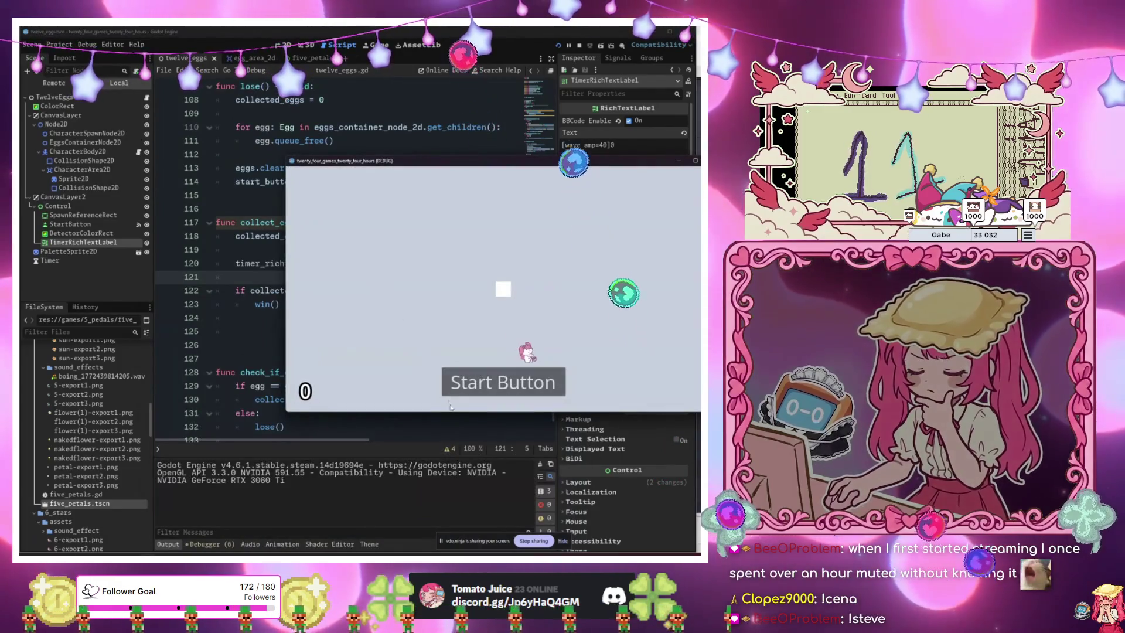
{"action": "left_click", "coordinate": [478, 379]}
{"action": "key", "text": "Right"}
{"action": "key", "text": "Up"}
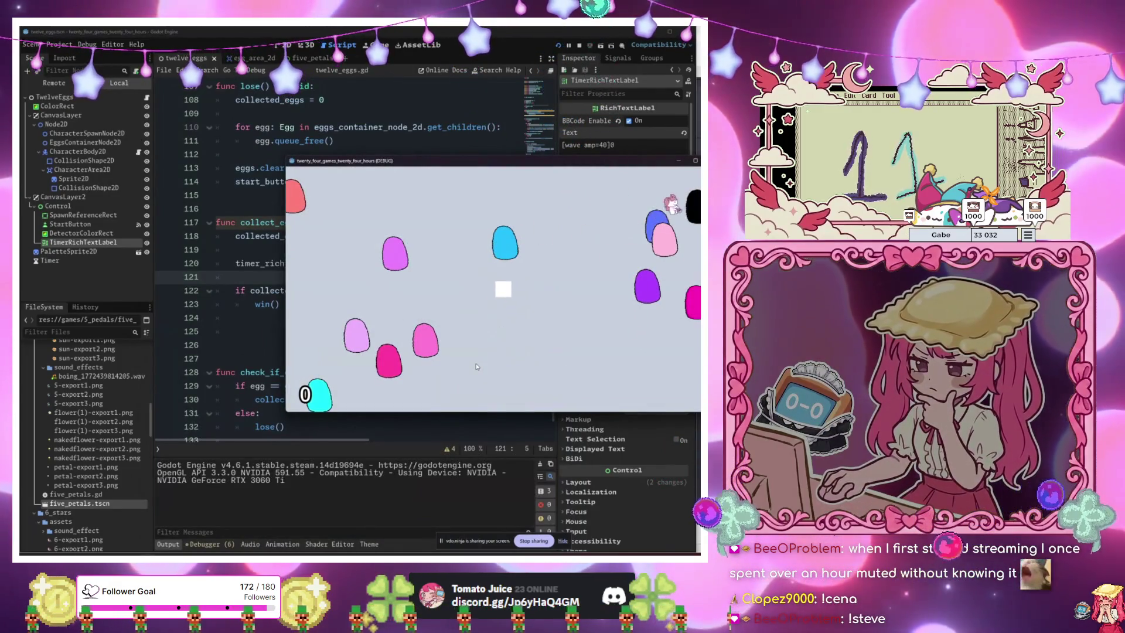
{"action": "key", "text": "Left"}
{"action": "key", "text": "Down"}
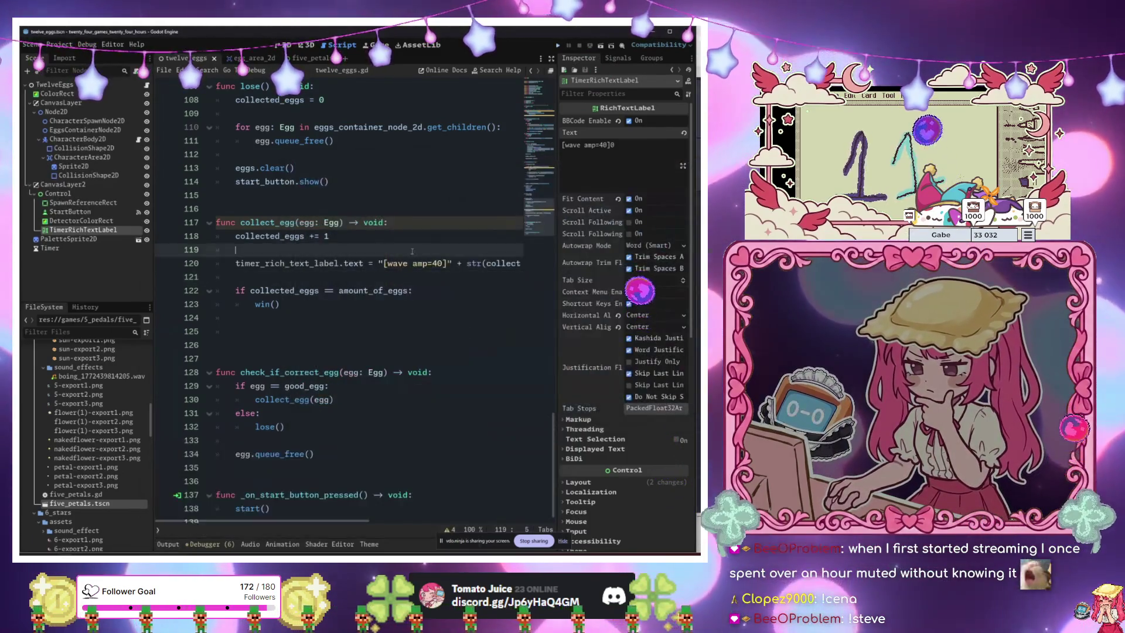
Select the Control node, cancel the Add Child Node search, and go to the five_petals scene
{"action": "left_click", "coordinate": [92, 187]}
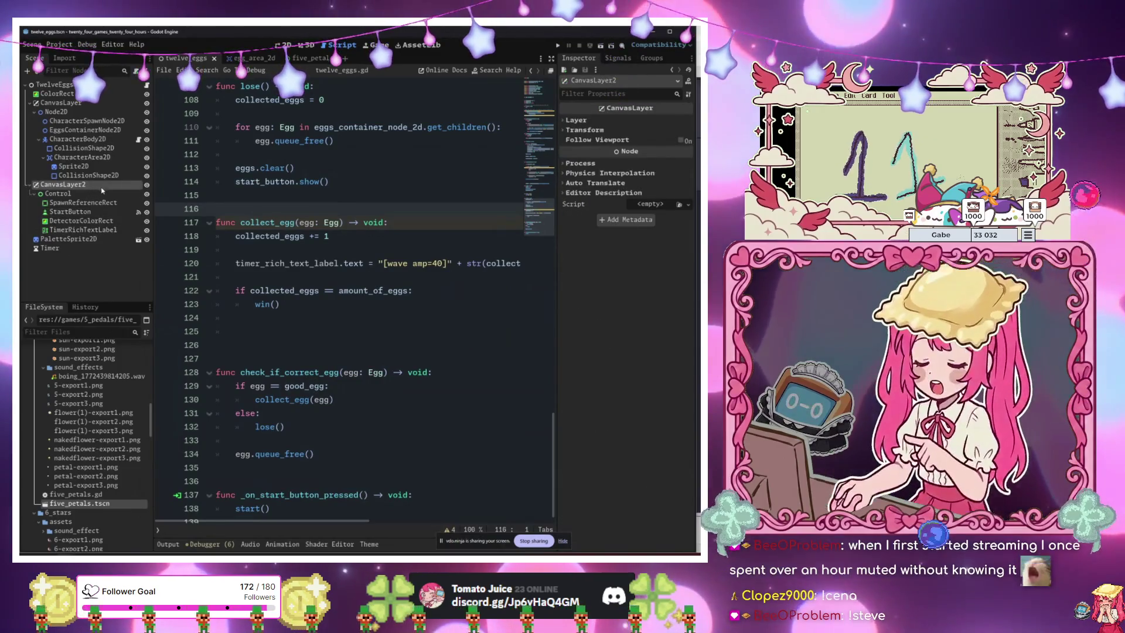
{"action": "left_click", "coordinate": [102, 193]}
{"action": "key", "text": "ctrl+a"}
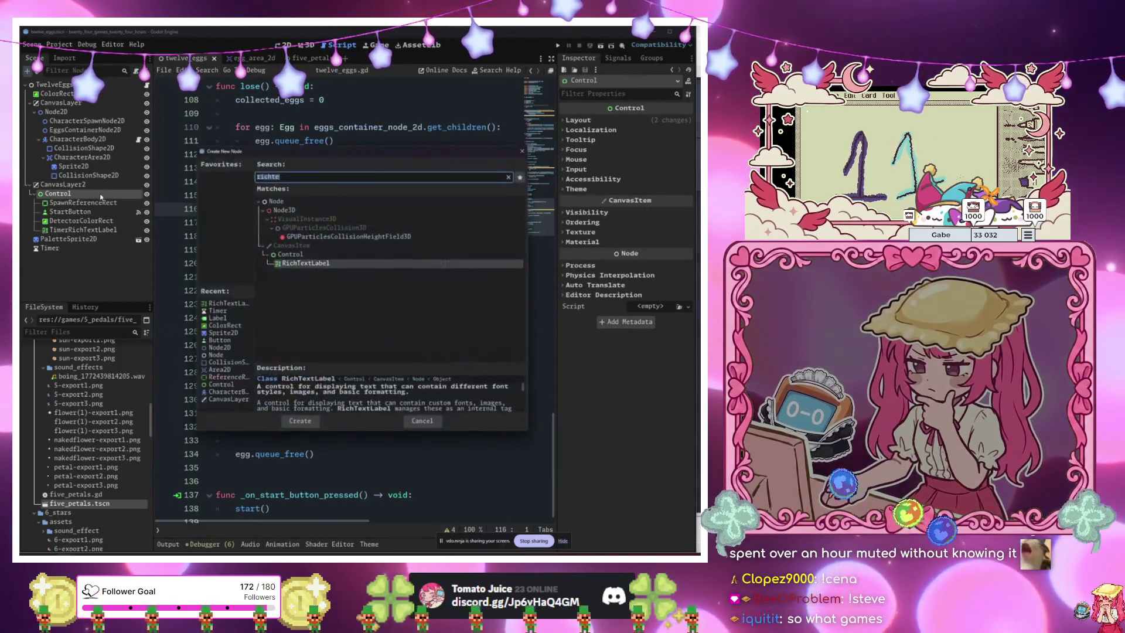
{"action": "type", "text": "co"}
{"action": "key", "text": "BackSpace"}
{"action": "key", "text": "BackSpace"}
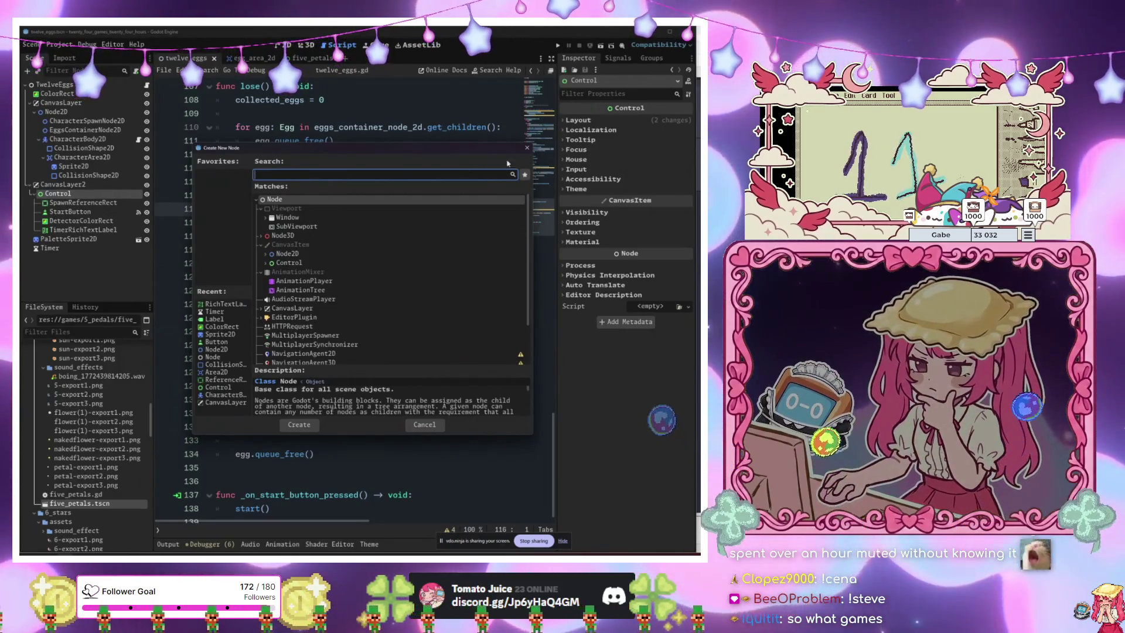
{"action": "key", "text": "Escape"}
{"action": "left_click", "coordinate": [308, 58]}
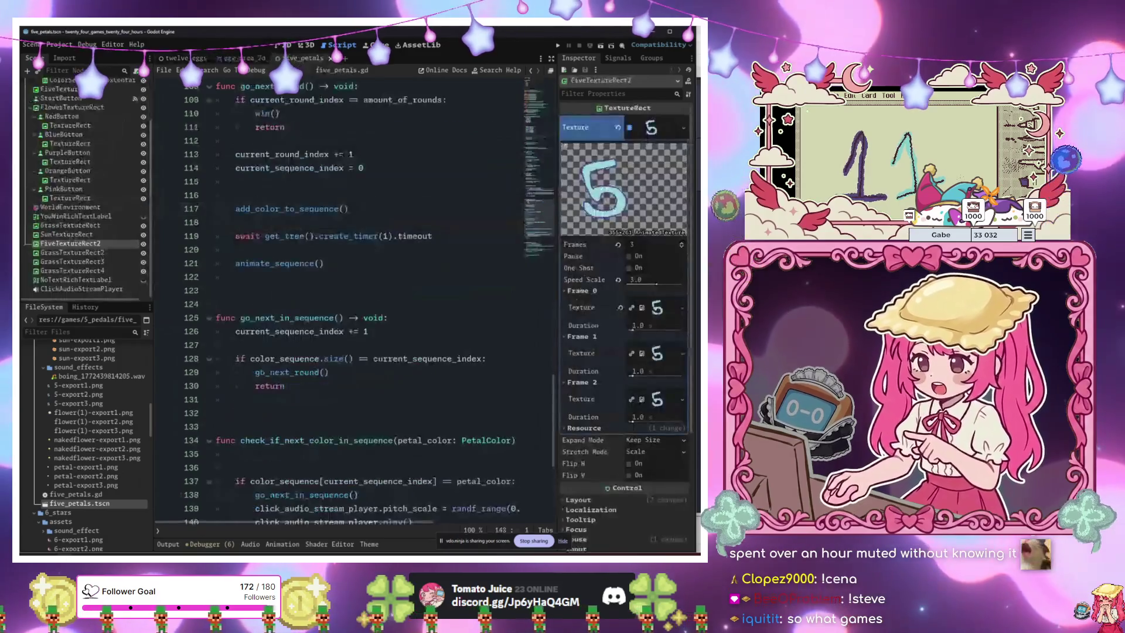
Undo and re-paste the copied label node under Control in the twelve_eggs scene
{"action": "left_click", "coordinate": [81, 280]}
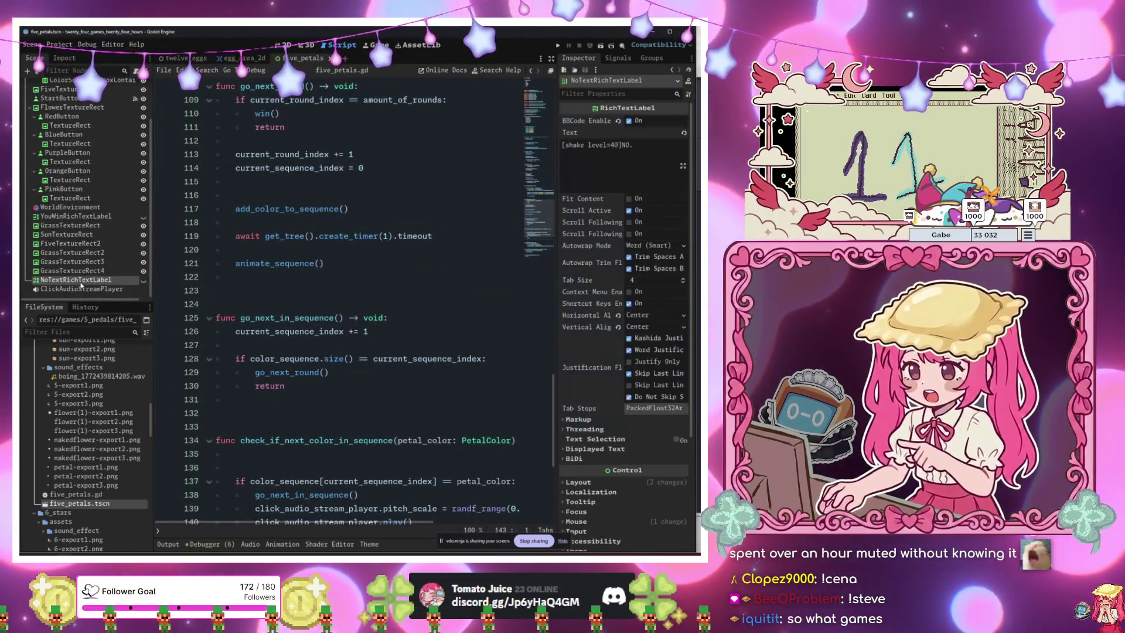
{"action": "left_click", "coordinate": [240, 58]}
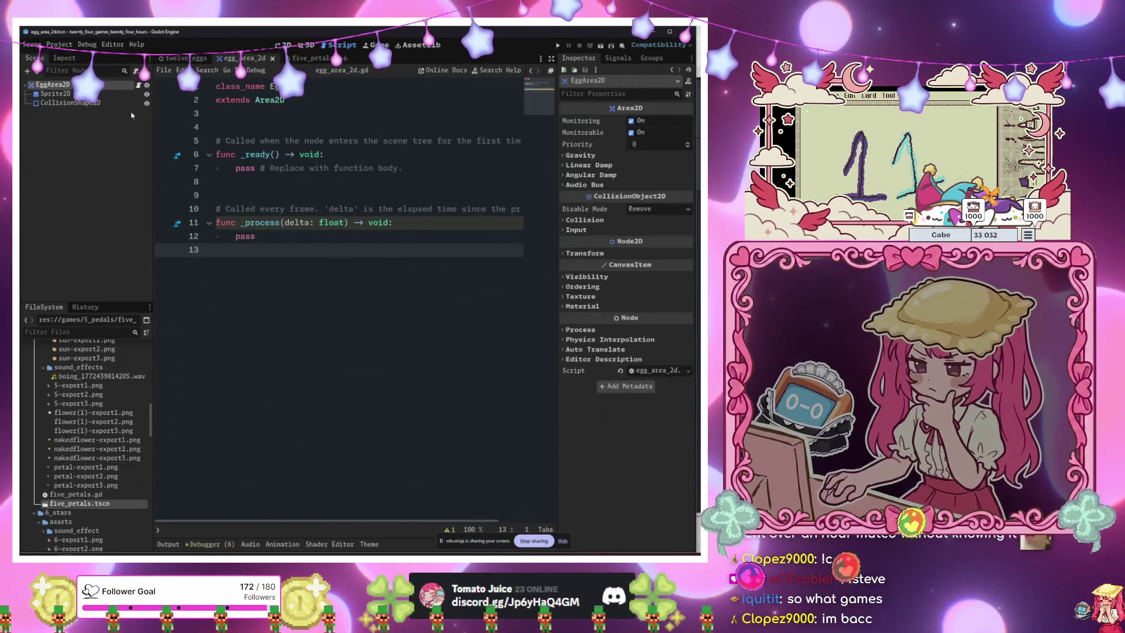
{"action": "left_click", "coordinate": [180, 58]}
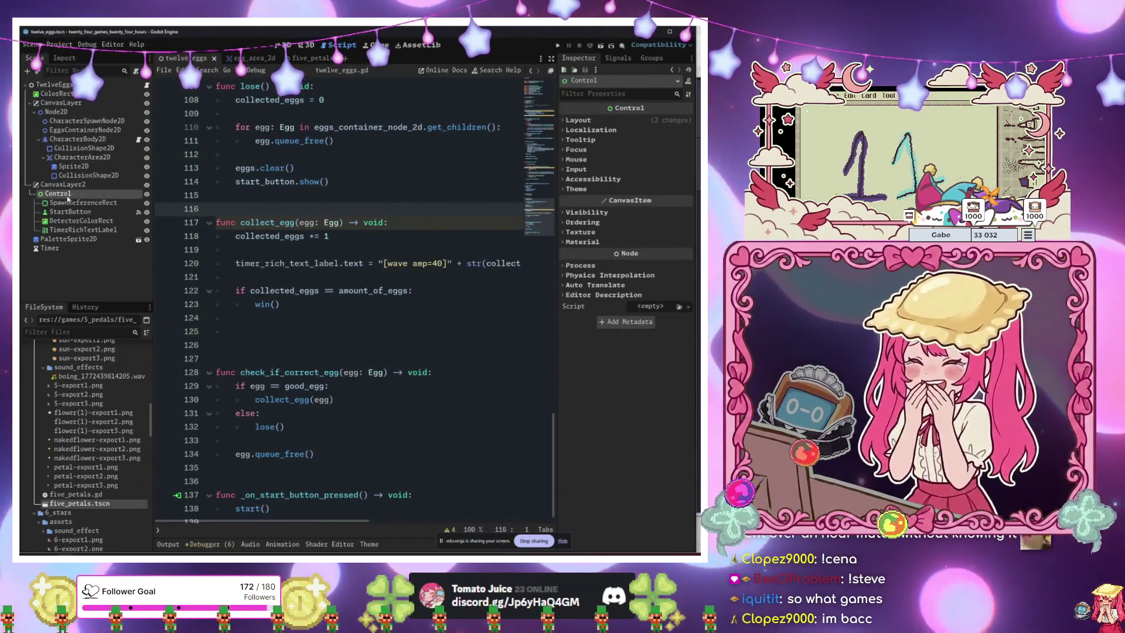
{"action": "key", "text": "ctrl+z"}
{"action": "left_click", "coordinate": [122, 193]}
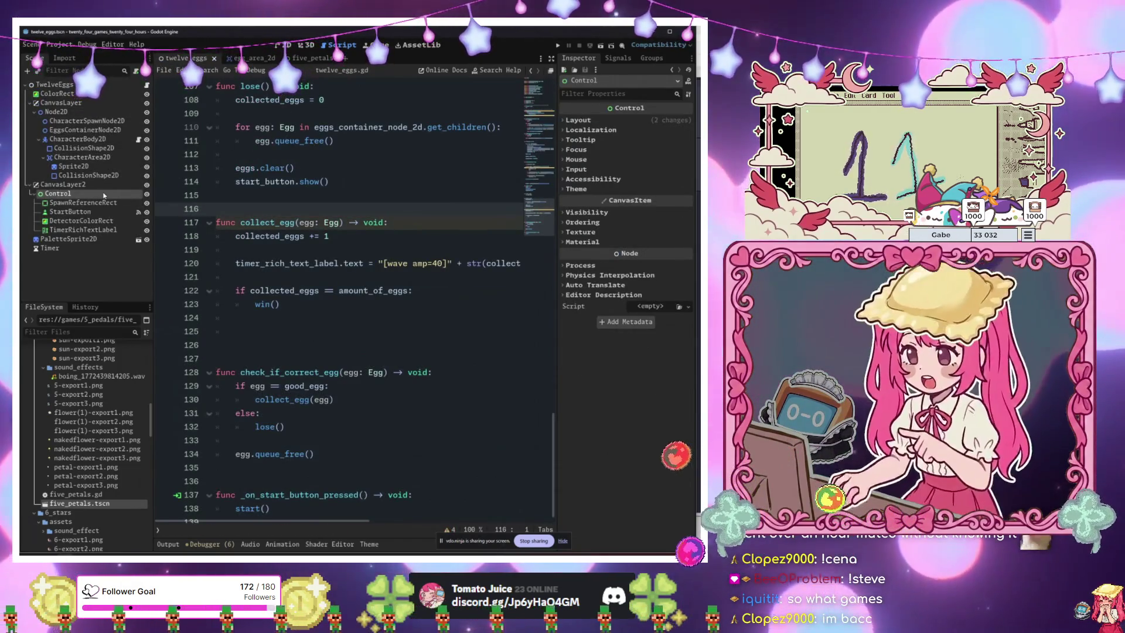
{"action": "key", "text": "ctrl+v"}
{"action": "left_click", "coordinate": [284, 45]}
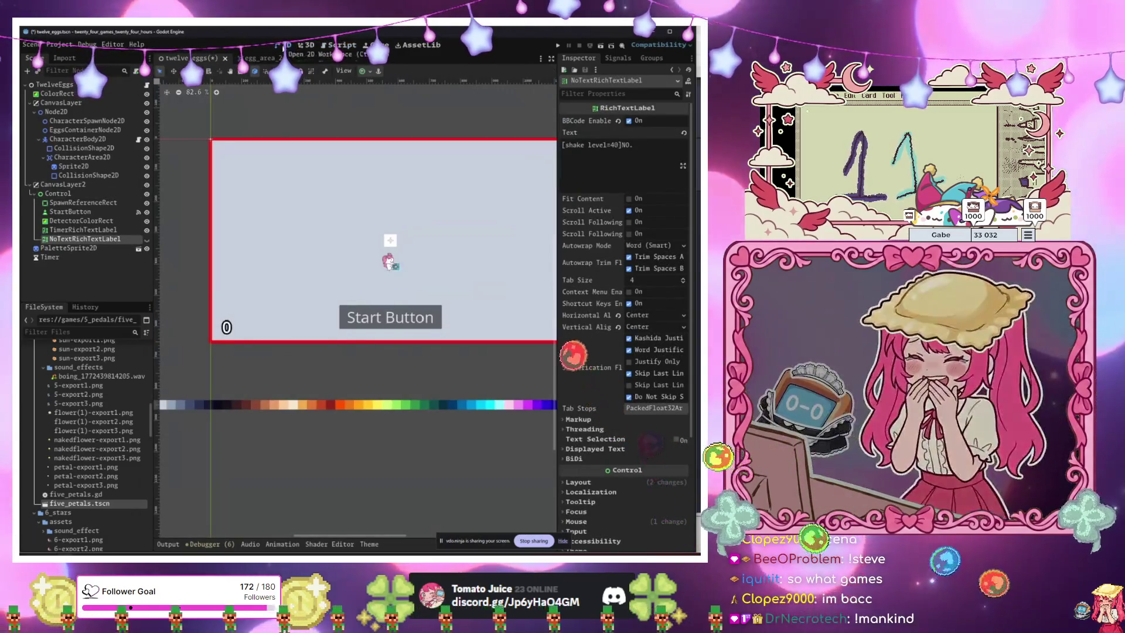
Give the exported label variable the type ': RichTextLabel' in twelve_eggs.gd
{"action": "left_click", "coordinate": [146, 85]}
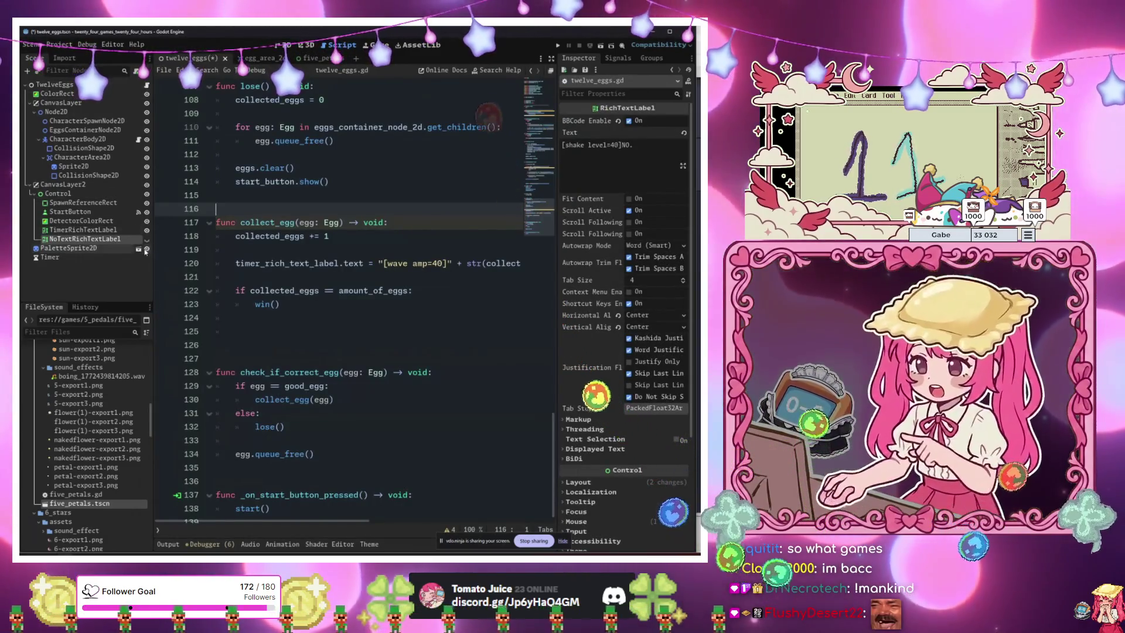
{"action": "scroll", "coordinate": [352, 293], "scroll_direction": "up", "scroll_amount": 20}
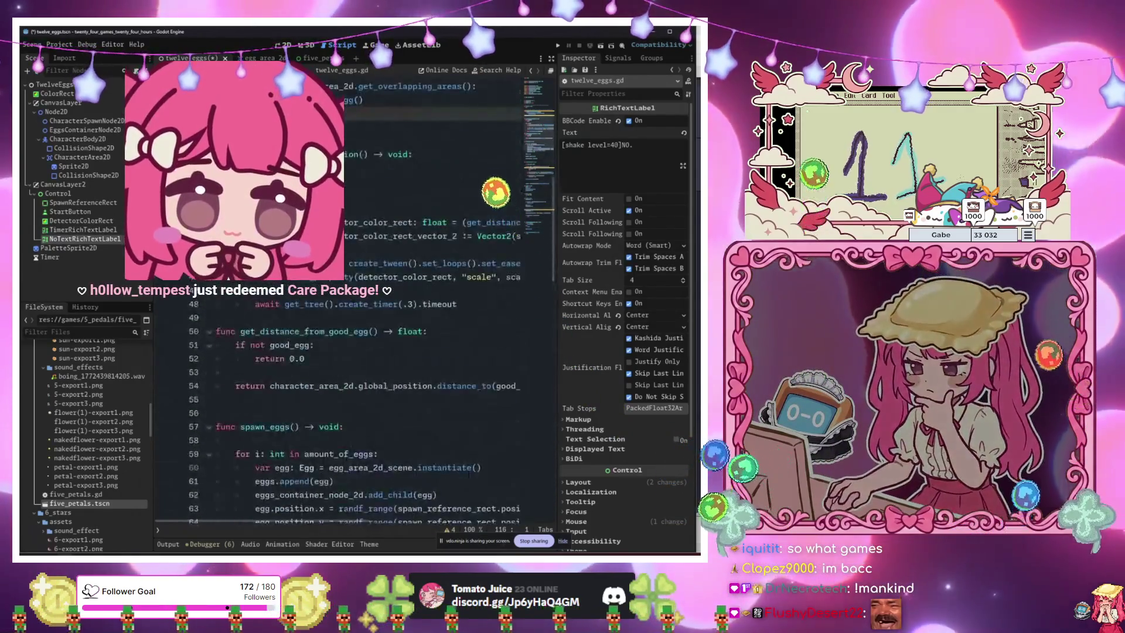
{"action": "scroll", "coordinate": [351, 351], "scroll_direction": "up", "scroll_amount": 10}
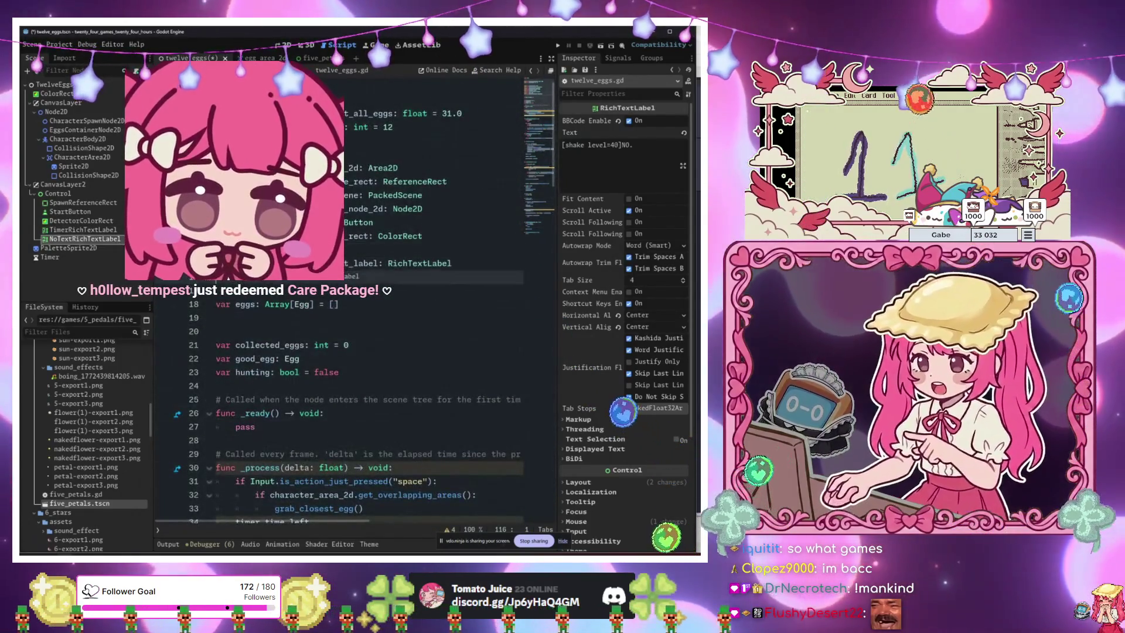
{"action": "type", "text": ": RichTextLabel"}
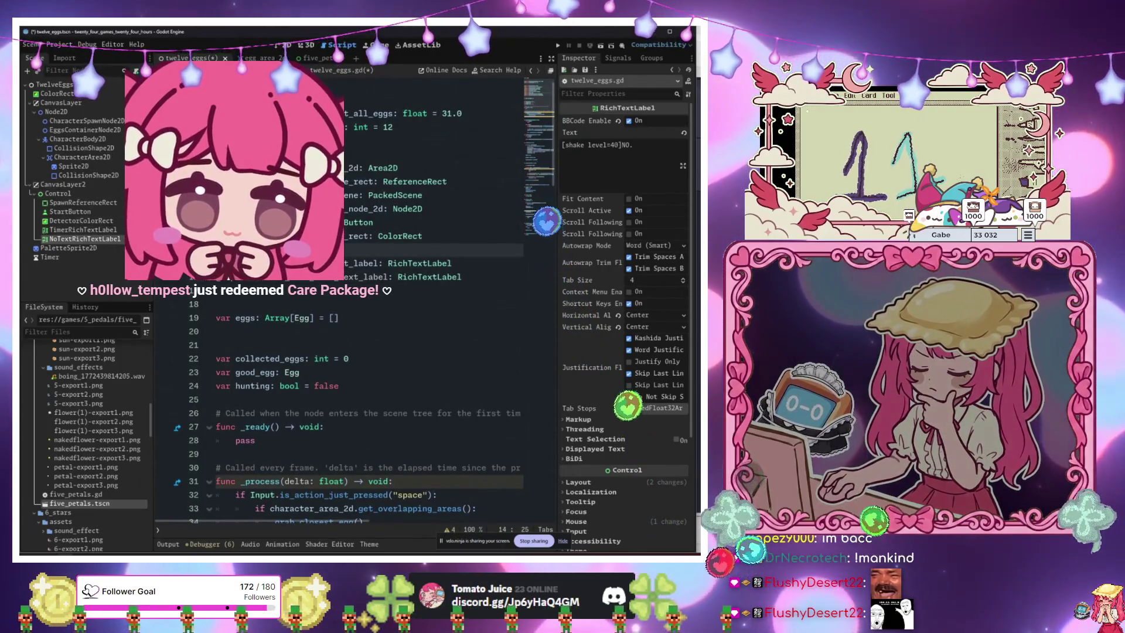
{"action": "key", "text": "ctrl+F1"}
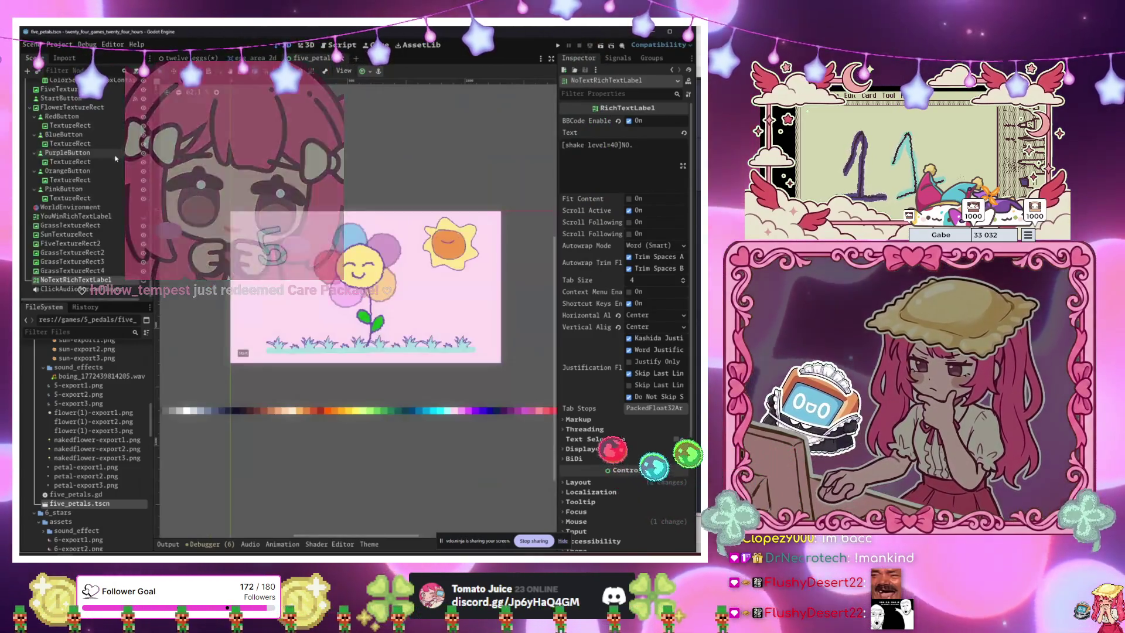
Bring YouWinRichTextLabel from five_petals into twelve_eggs, placed above NoTextRichTextLabel
{"action": "left_click", "coordinate": [311, 58]}
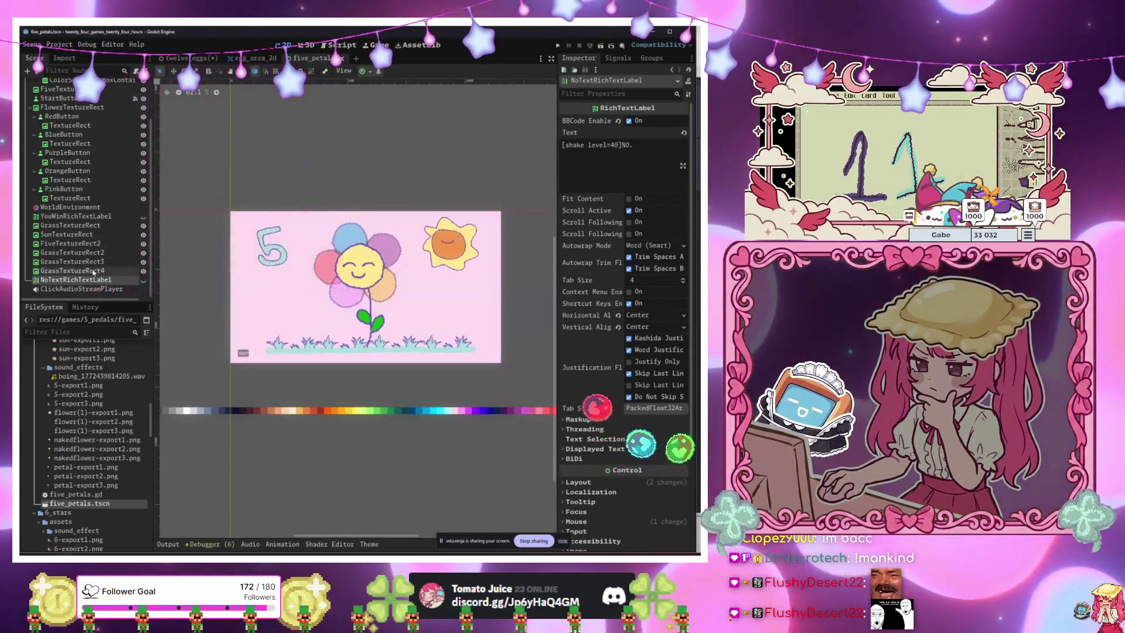
{"action": "left_click", "coordinate": [111, 216]}
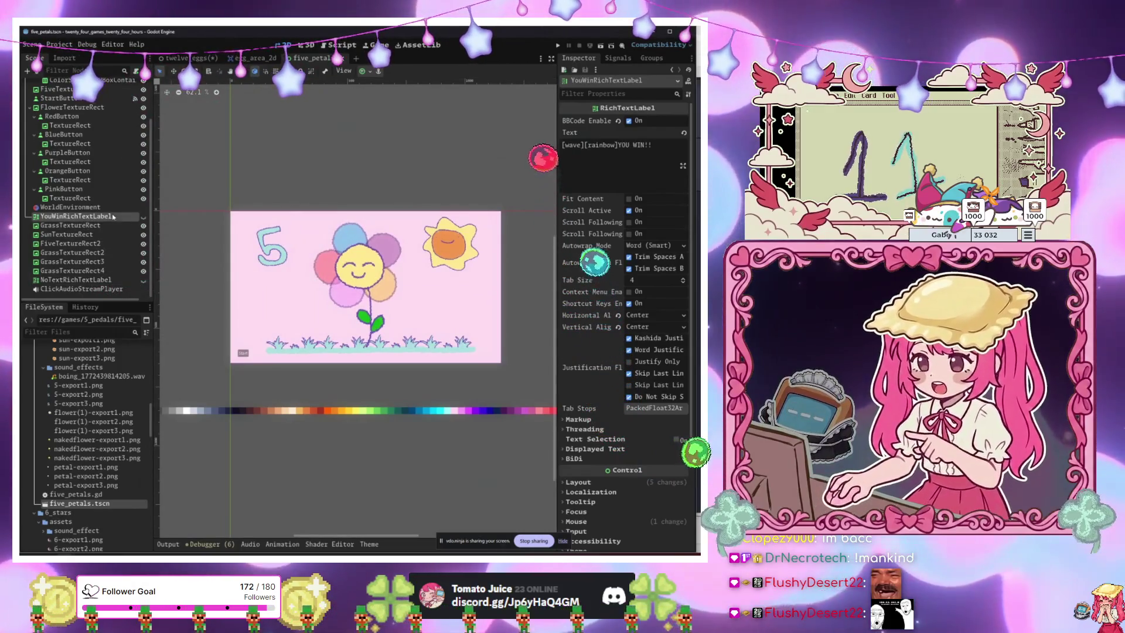
{"action": "left_click", "coordinate": [188, 58]}
{"action": "left_click_drag", "start_coordinate": [69, 243], "coordinate": [76, 244]}
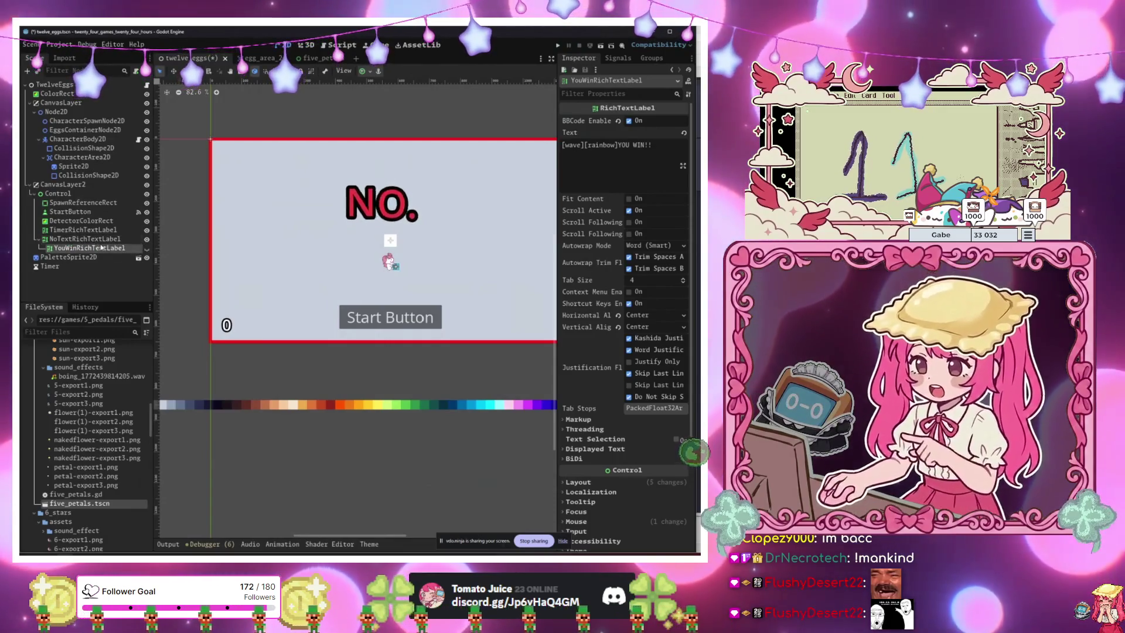
{"action": "left_click_drag", "start_coordinate": [64, 240], "coordinate": [95, 249]}
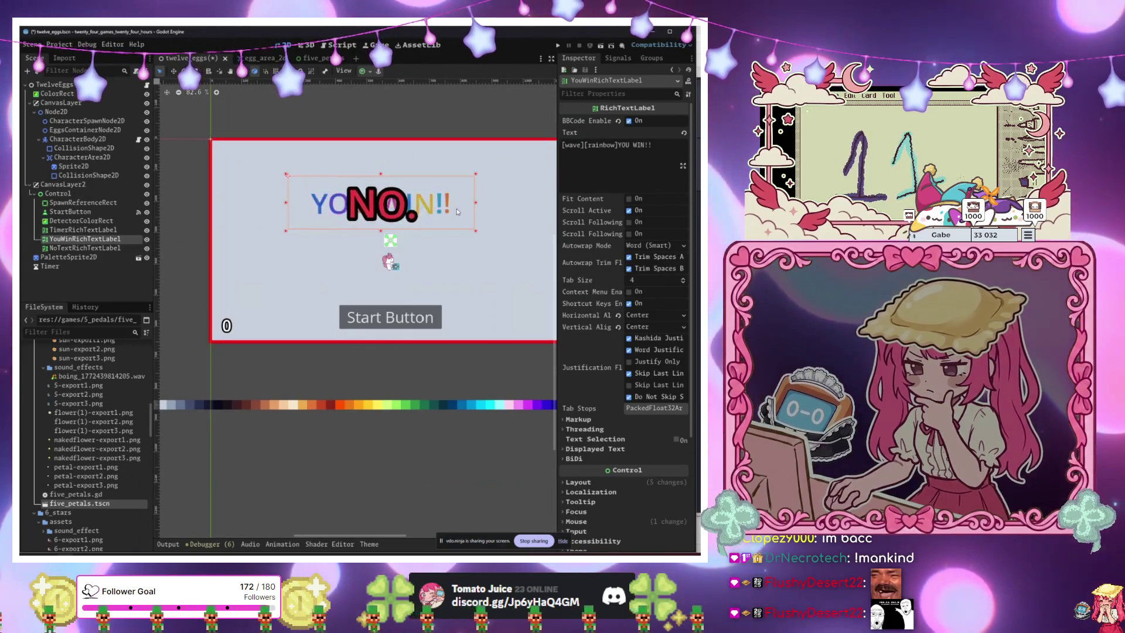
Nudge the spawn reference rectangle in the 2D view and check the text label nodes
{"action": "left_click_drag", "start_coordinate": [459, 212], "coordinate": [461, 207]}
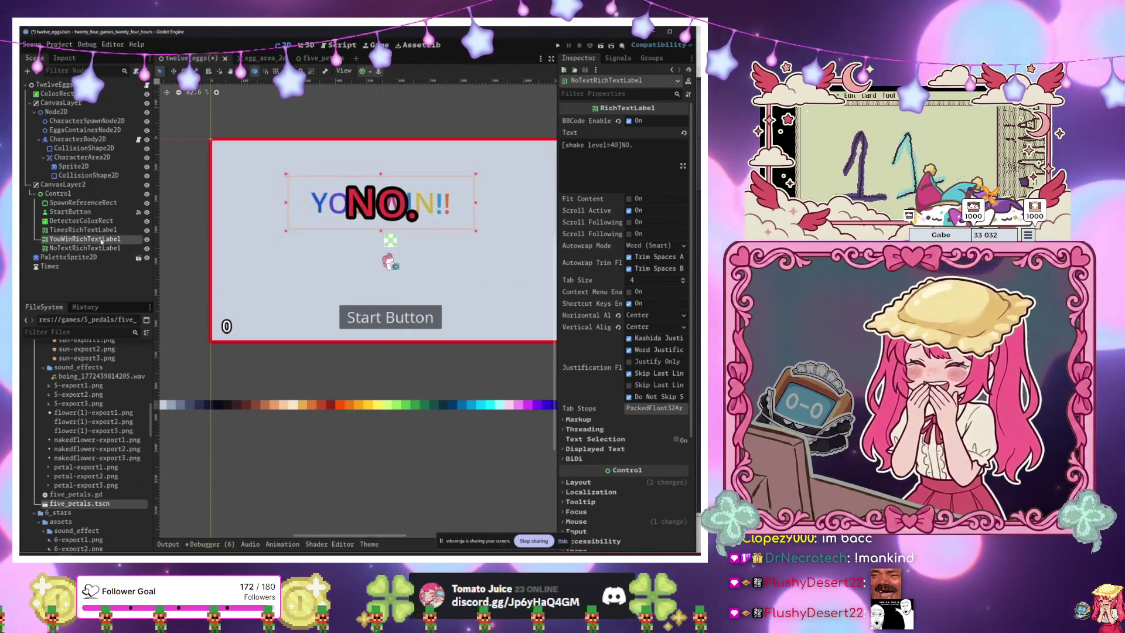
{"action": "left_click", "coordinate": [262, 267]}
{"action": "left_click_drag", "start_coordinate": [262, 266], "coordinate": [229, 260]}
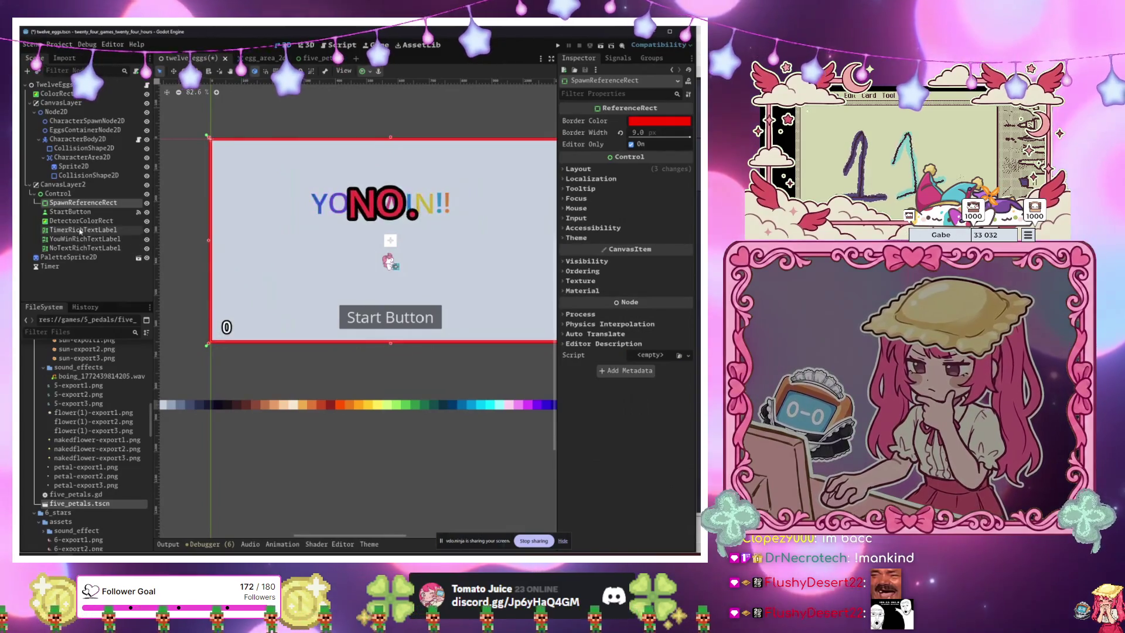
{"action": "left_click", "coordinate": [81, 230]}
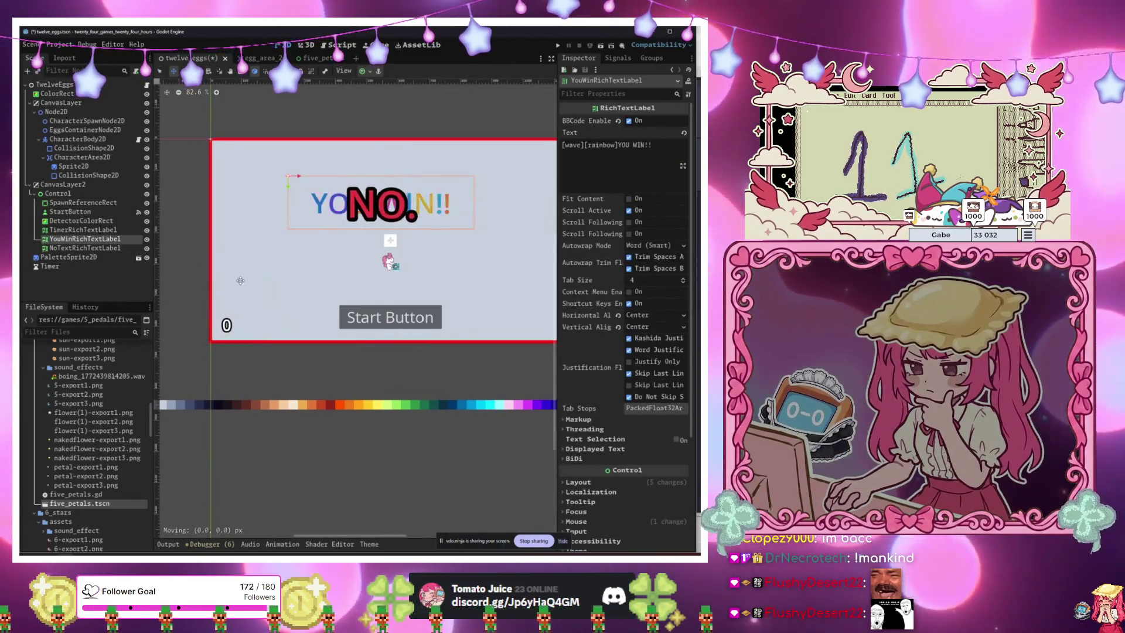
{"action": "left_click", "coordinate": [80, 230]}
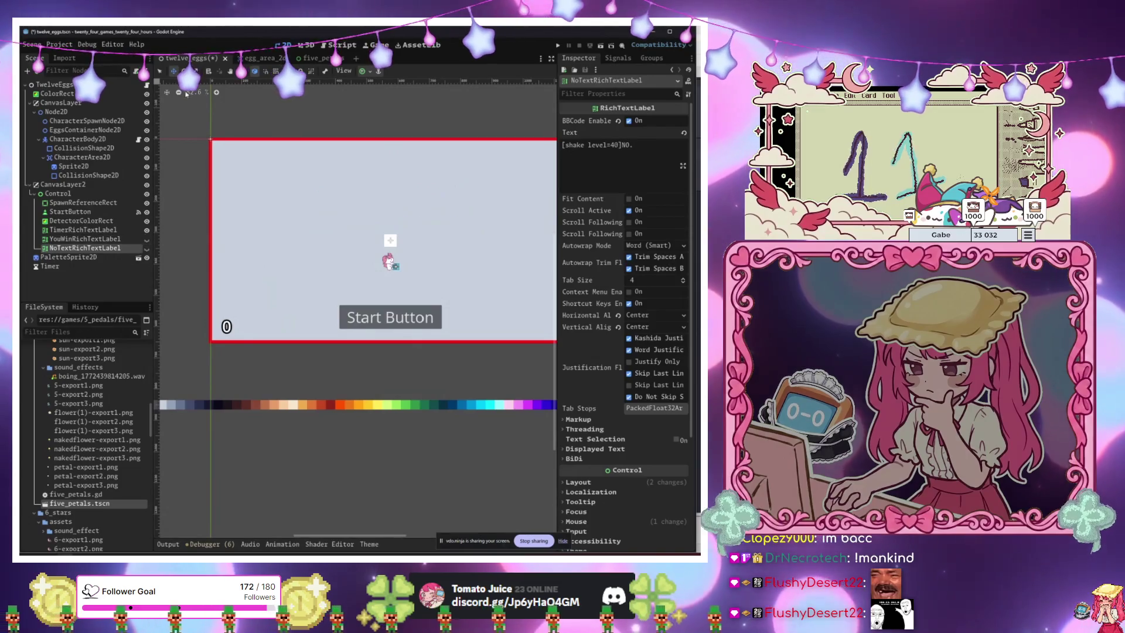
{"action": "left_click", "coordinate": [147, 85]}
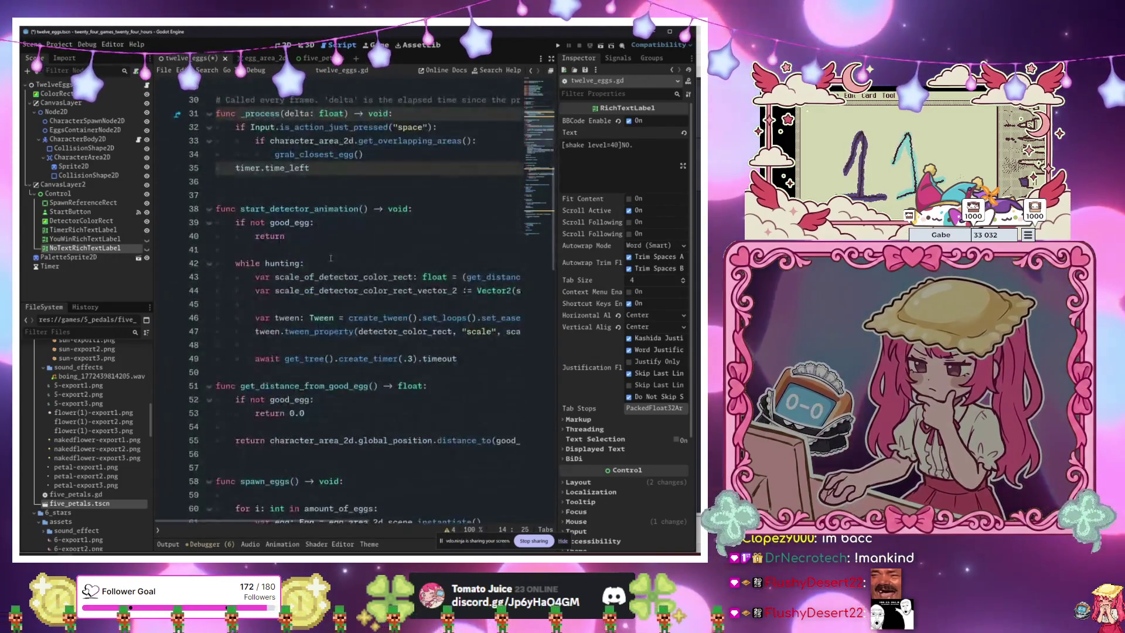
In win(), add you_win_rich_text_label.show() after the You Win print
{"action": "scroll", "coordinate": [331, 257], "scroll_direction": "up", "scroll_amount": 2}
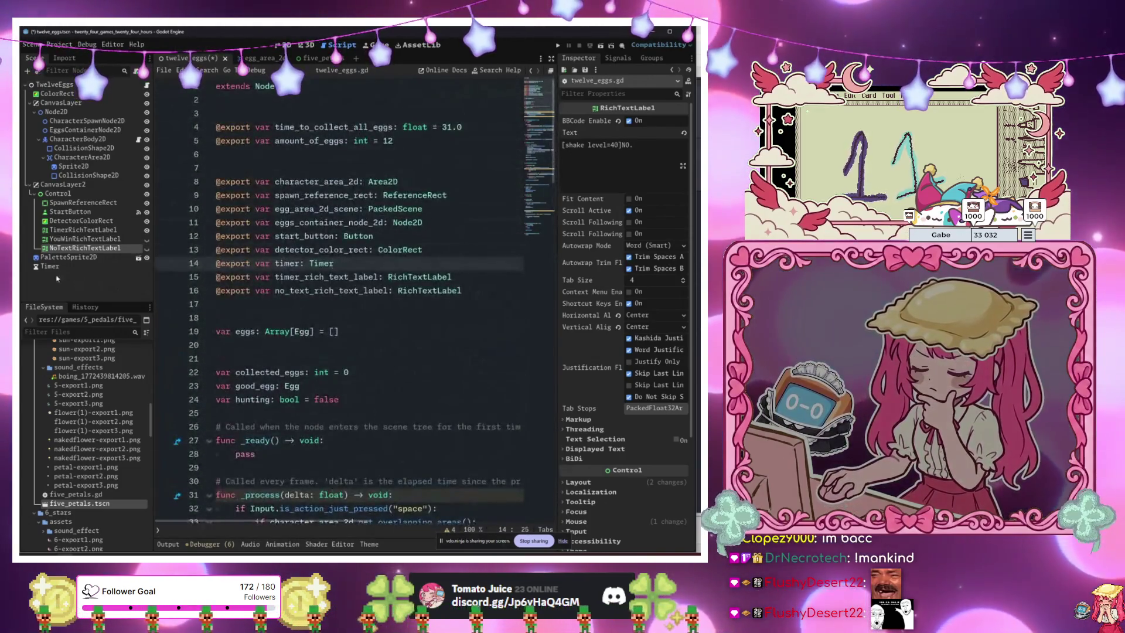
{"action": "left_click", "coordinate": [86, 239]}
{"action": "scroll", "coordinate": [337, 334], "scroll_direction": "down", "scroll_amount": 10}
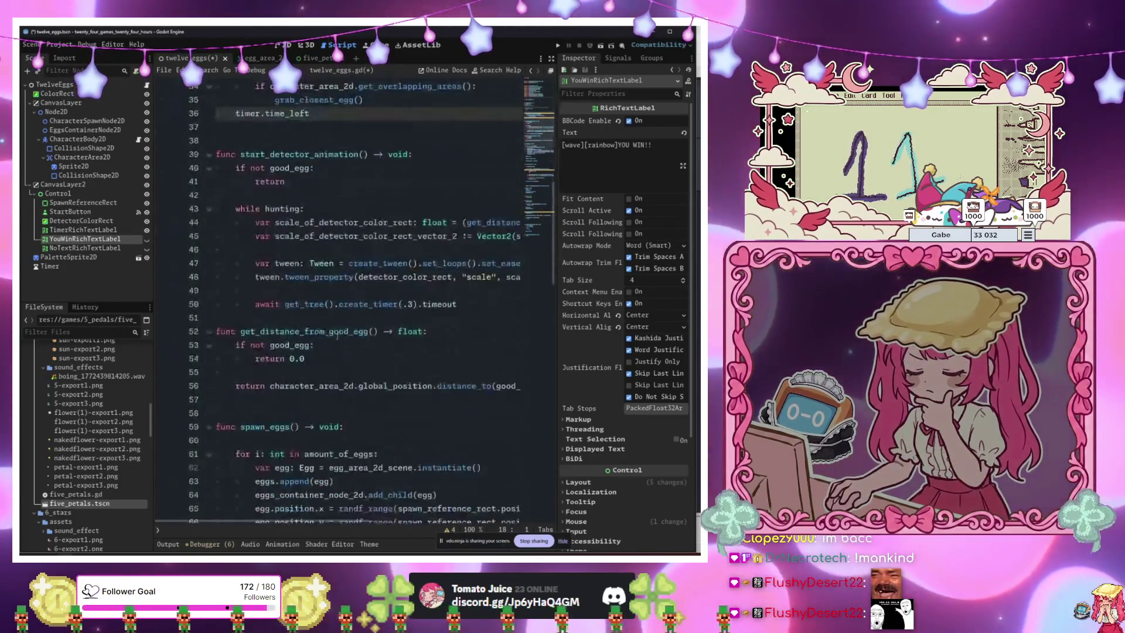
{"action": "scroll", "coordinate": [338, 333], "scroll_direction": "down", "scroll_amount": 20}
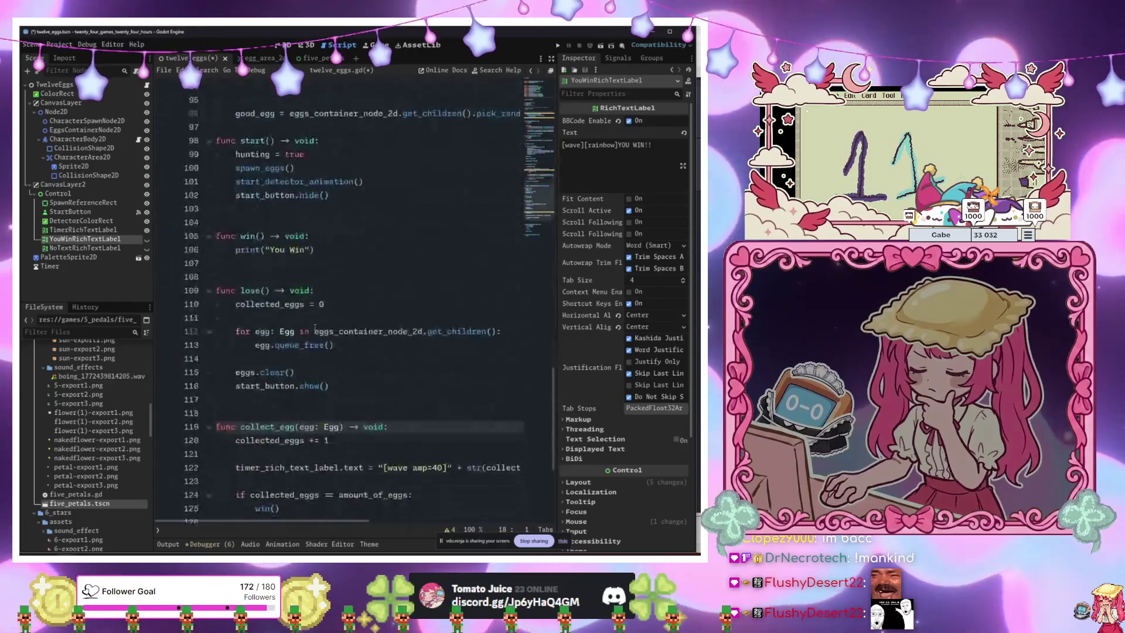
{"action": "left_click", "coordinate": [338, 251]}
{"action": "key", "text": "Return"}
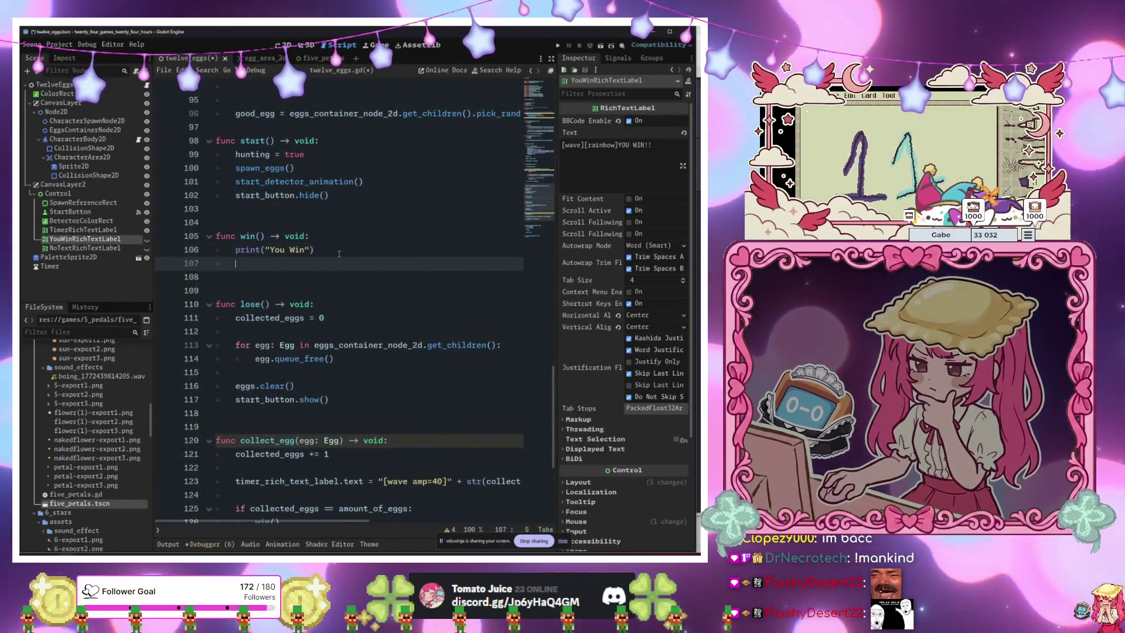
{"action": "type", "text": "you_win_rich_text_label.sh"}
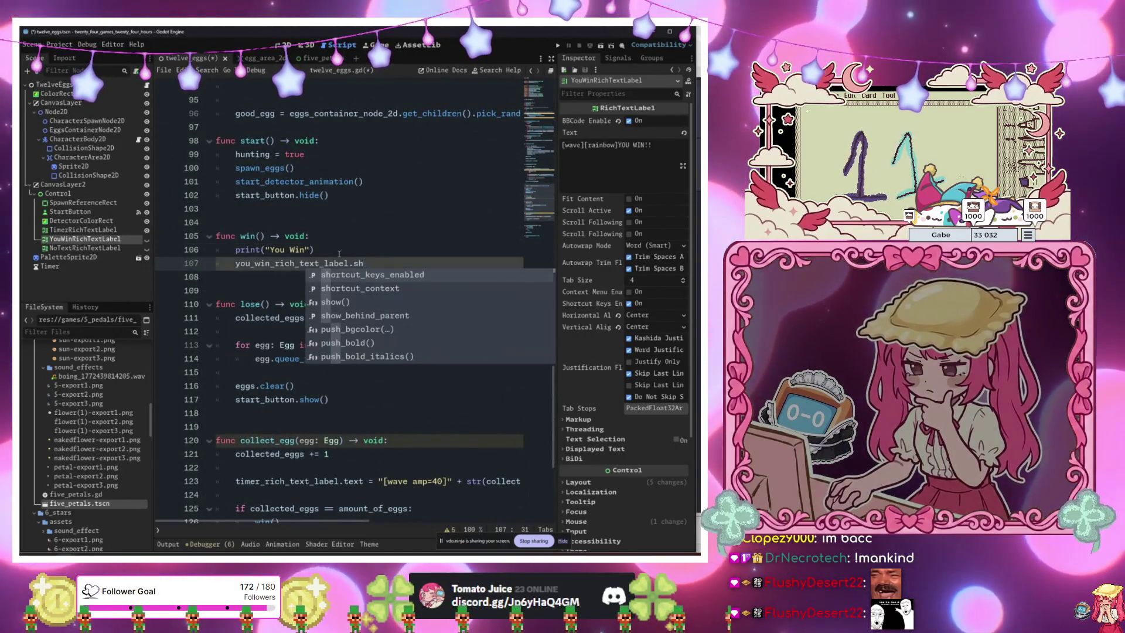
{"action": "key", "text": "Down"}
{"action": "key", "text": "Down"}
{"action": "key", "text": "Return"}
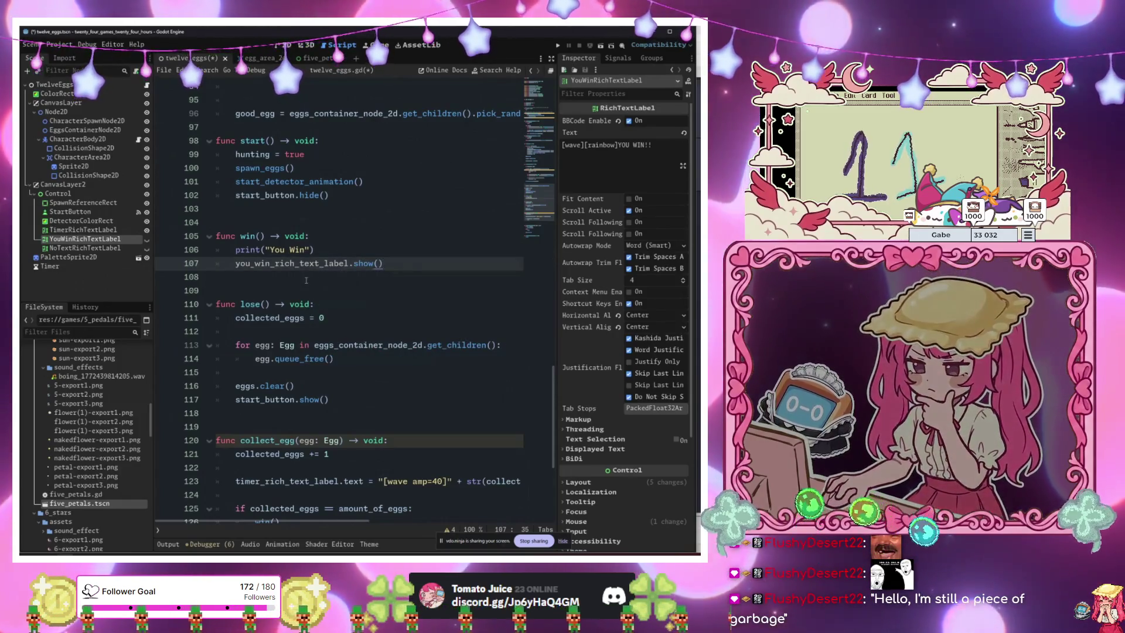
In start(), add no_text_rich_text_label.hide() after start_button.hide(), then run the scene with F6
{"action": "scroll", "coordinate": [306, 280], "scroll_direction": "down", "scroll_amount": 5}
{"action": "scroll", "coordinate": [377, 225], "scroll_direction": "up", "scroll_amount": 3}
{"action": "left_click", "coordinate": [377, 225]}
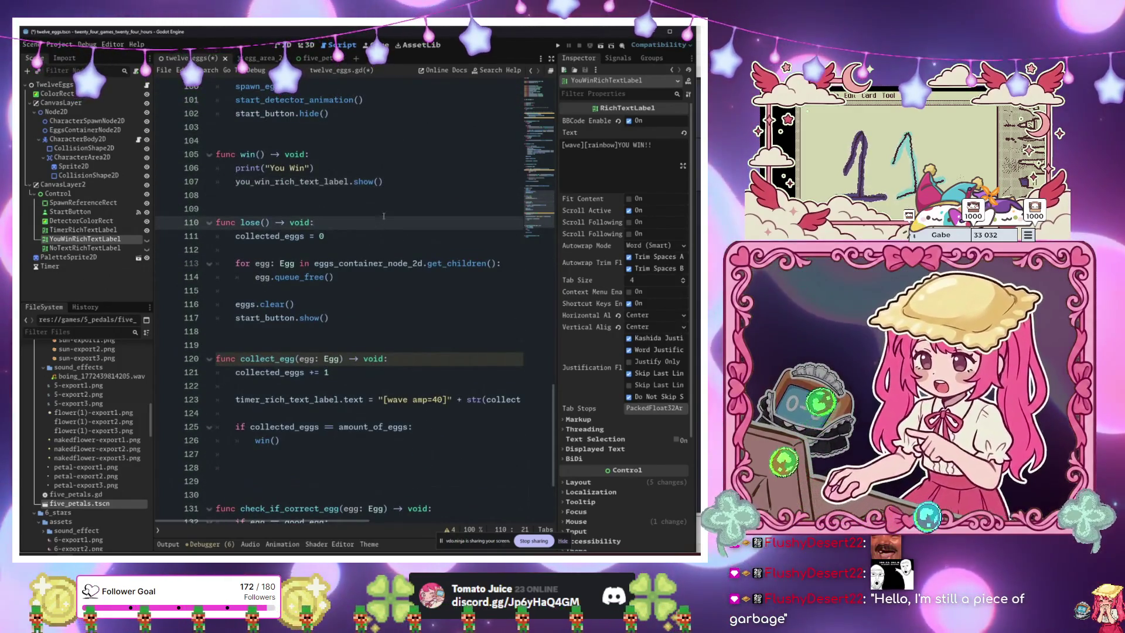
{"action": "left_click", "coordinate": [412, 186]}
{"action": "scroll", "coordinate": [416, 193], "scroll_direction": "up", "scroll_amount": 6}
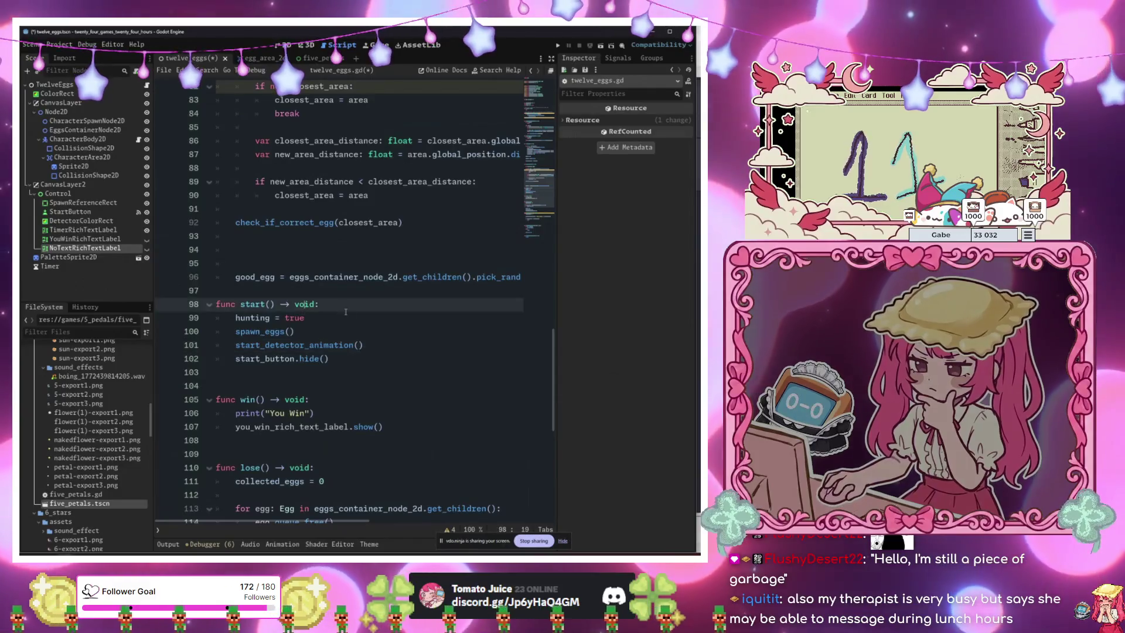
{"action": "left_click", "coordinate": [370, 359]}
{"action": "key", "text": "Return"}
{"action": "type", "text": "no"}
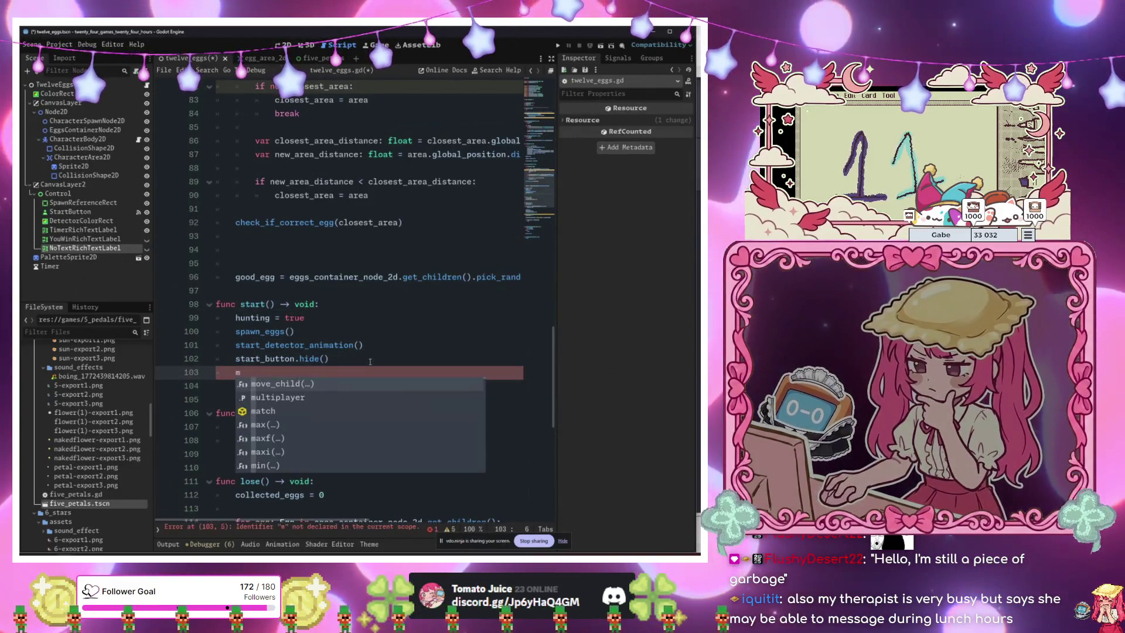
{"action": "key", "text": "Return"}
{"action": "type", "text": ".hid"}
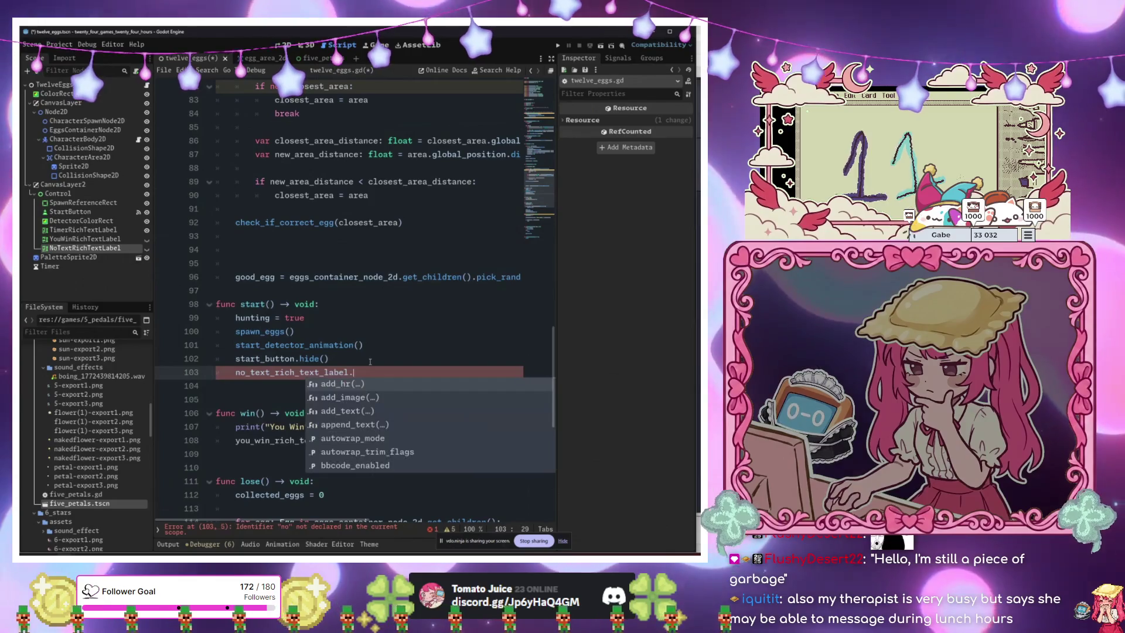
{"action": "key", "text": "Return"}
{"action": "key", "text": "F6"}
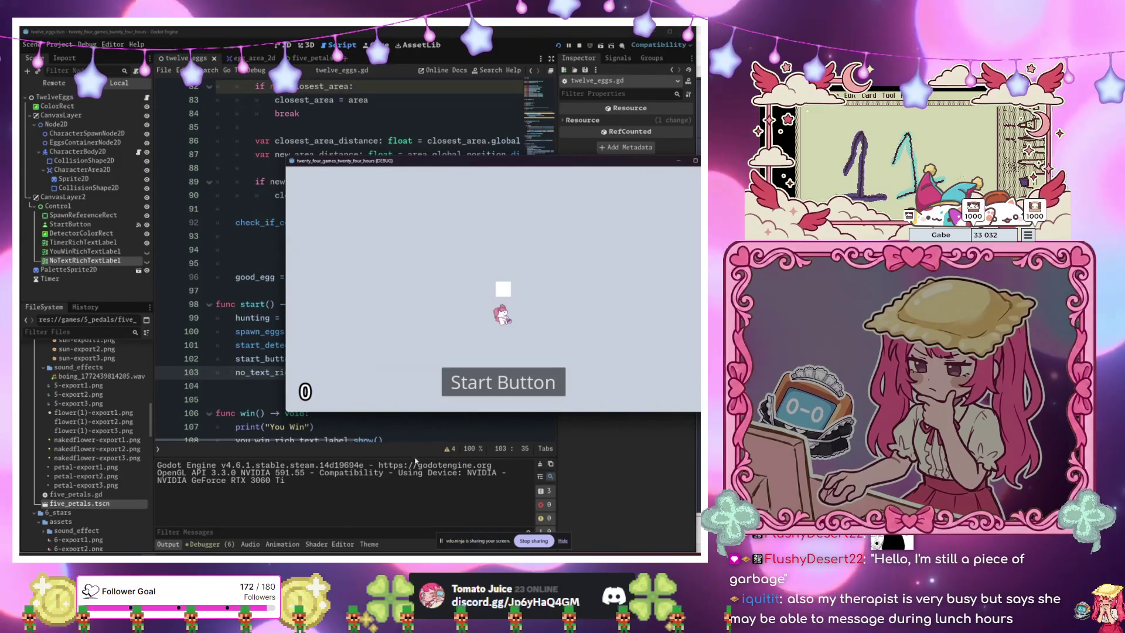
Start a round, pick a wrong egg to see NO., then restart so it hides and new eggs spawn
{"action": "left_click", "coordinate": [502, 386]}
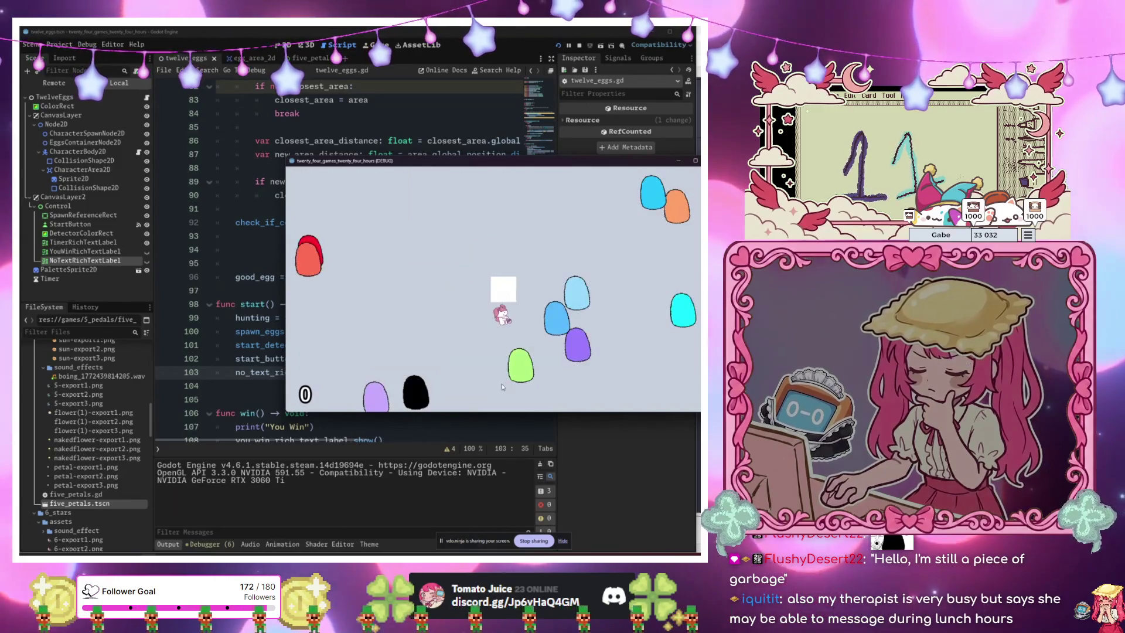
{"action": "left_click", "coordinate": [527, 351]}
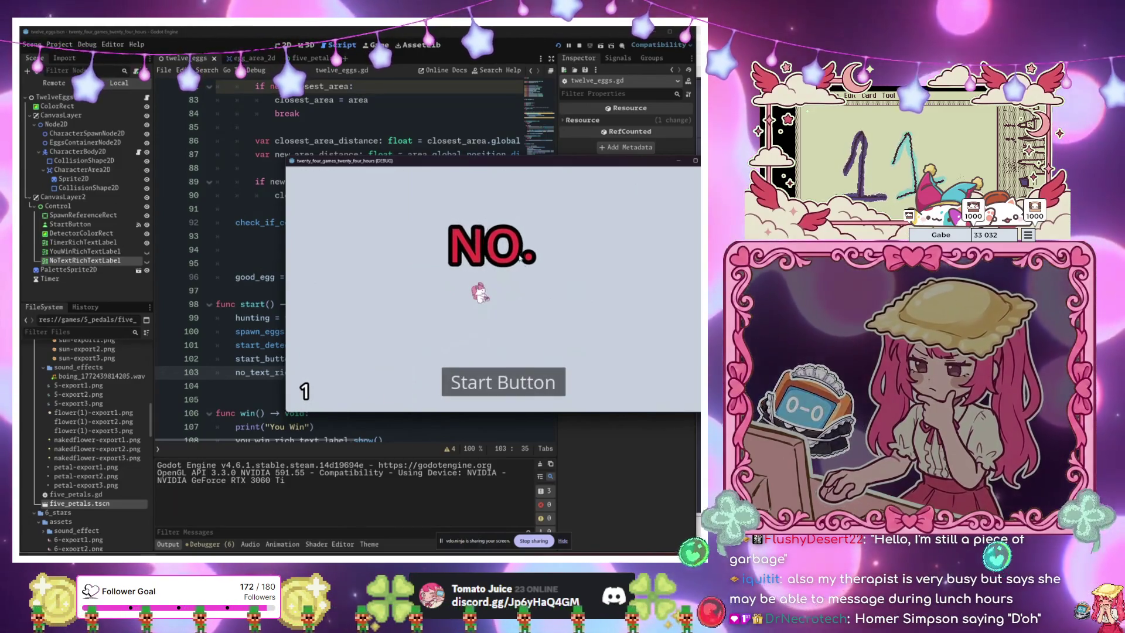
{"action": "left_click", "coordinate": [524, 385]}
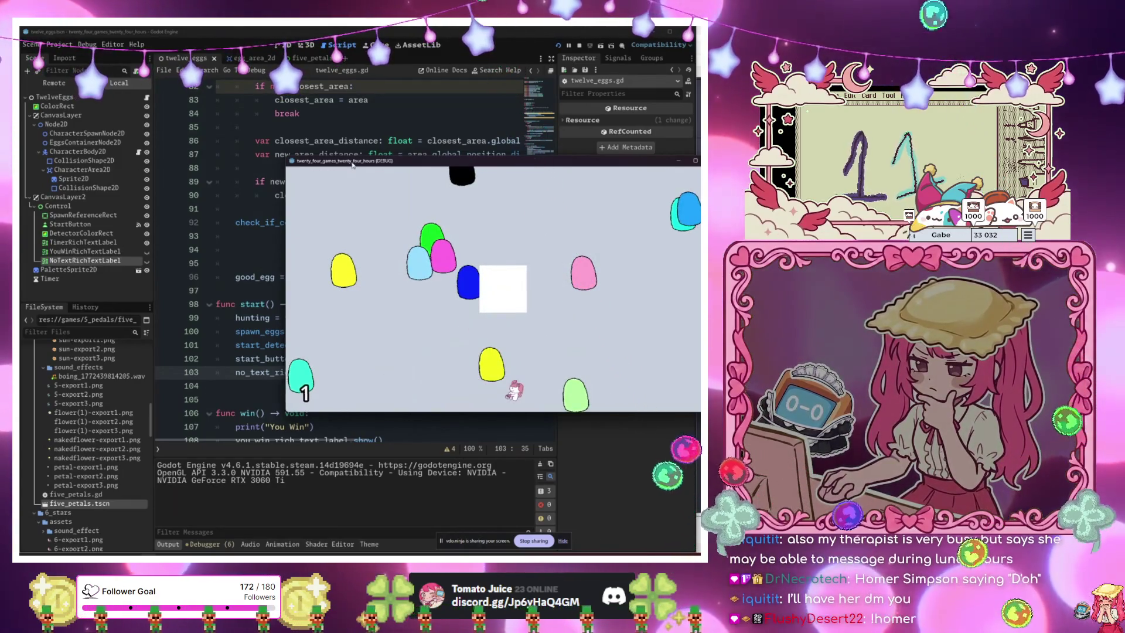
{"action": "left_click_drag", "start_coordinate": [352, 165], "coordinate": [539, 258]}
{"action": "scroll", "coordinate": [323, 306], "scroll_direction": "up", "scroll_amount": 6}
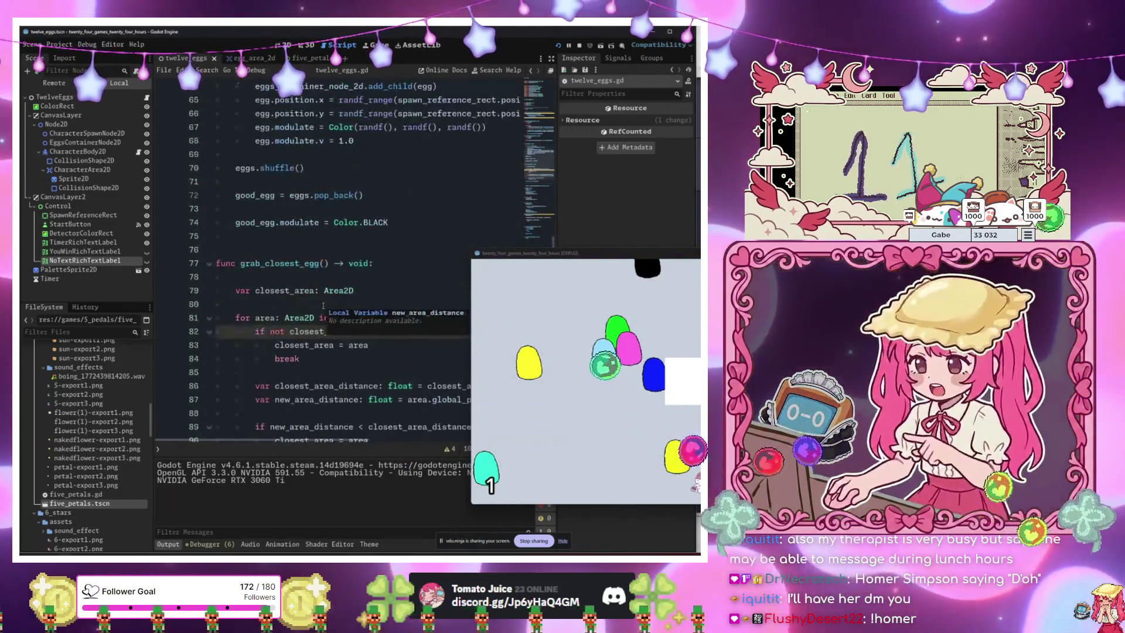
At the end of lose(), add timer_rich_text_label.text = "[wave amp=40]" + str(collected_eggs), then relaunch the game
{"action": "scroll", "coordinate": [323, 306], "scroll_direction": "up", "scroll_amount": 6}
{"action": "scroll", "coordinate": [323, 305], "scroll_direction": "down", "scroll_amount": 12}
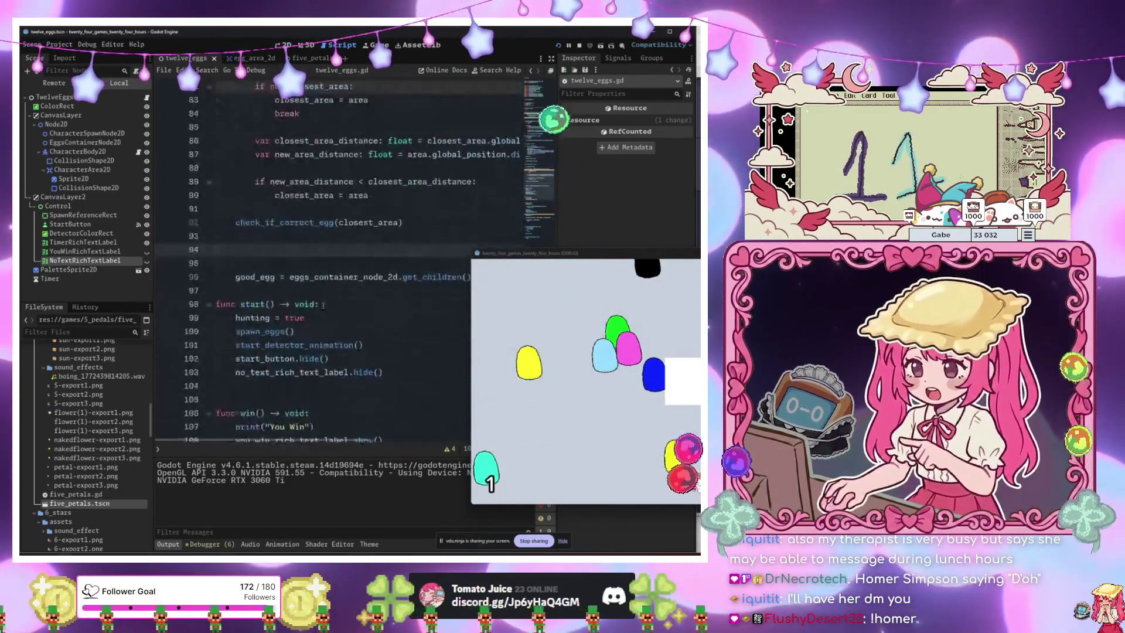
{"action": "scroll", "coordinate": [322, 305], "scroll_direction": "up", "scroll_amount": 9}
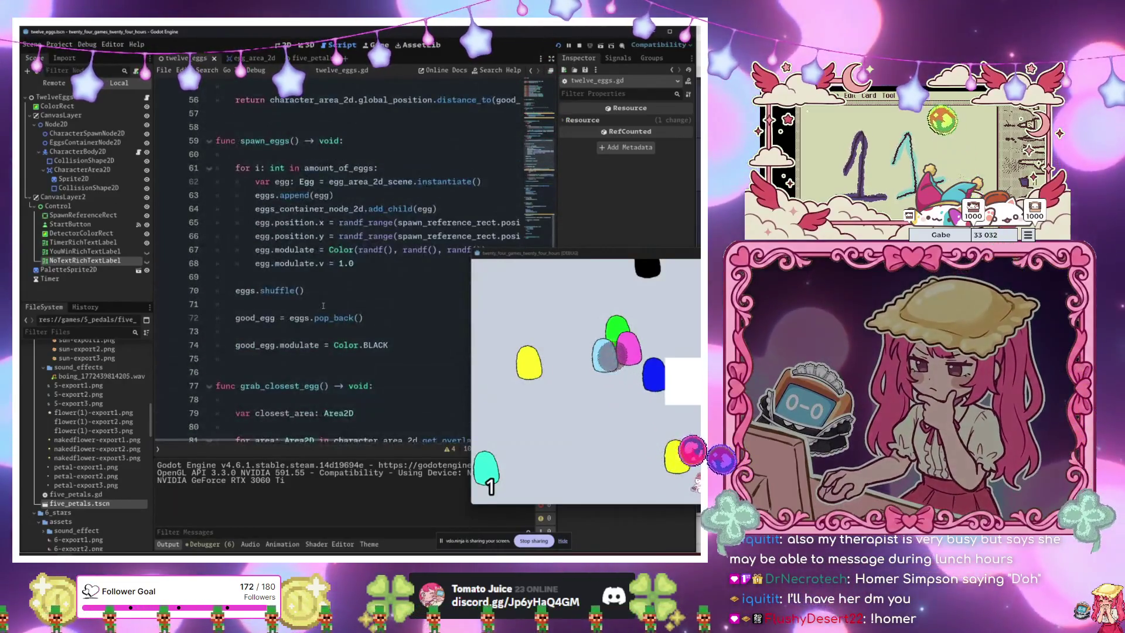
{"action": "scroll", "coordinate": [323, 306], "scroll_direction": "down", "scroll_amount": 10}
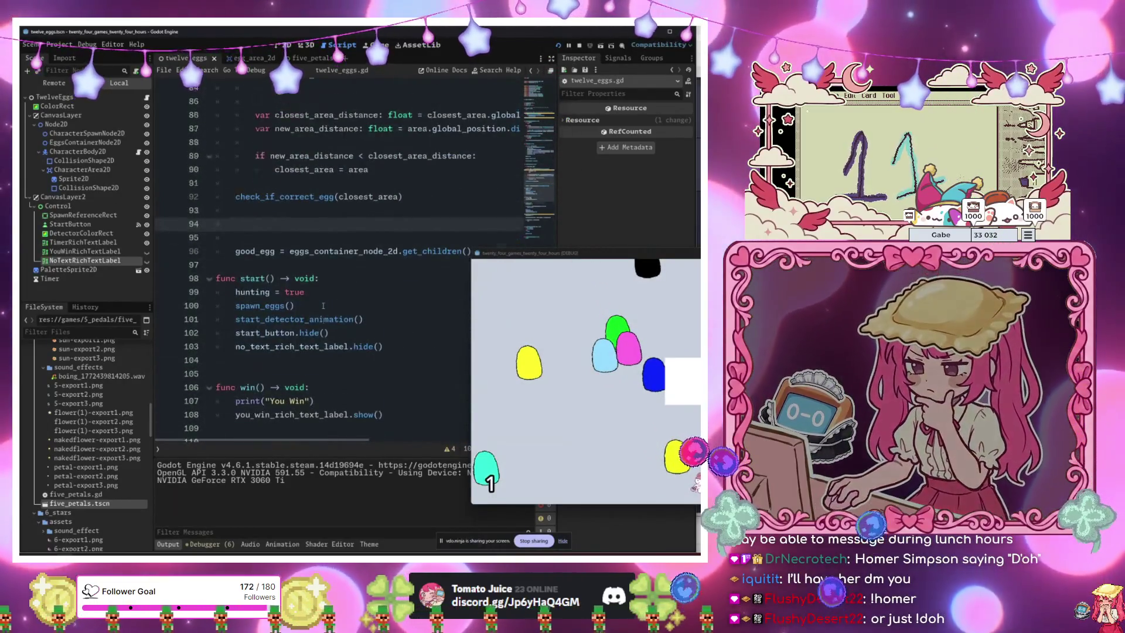
{"action": "scroll", "coordinate": [322, 305], "scroll_direction": "up", "scroll_amount": 11}
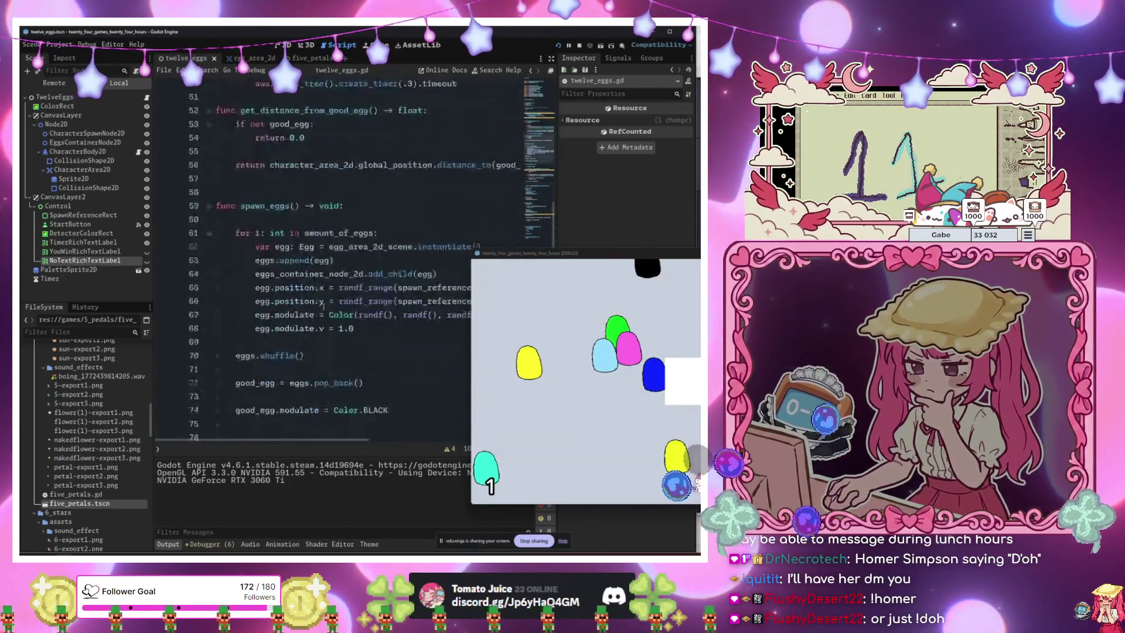
{"action": "scroll", "coordinate": [323, 306], "scroll_direction": "down", "scroll_amount": 16}
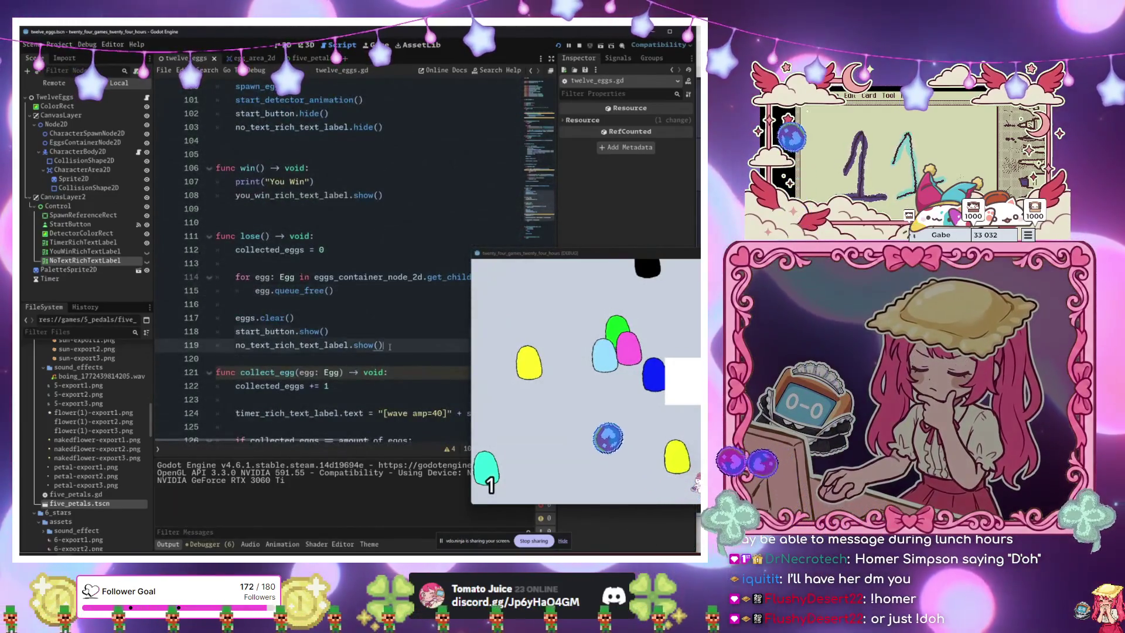
{"action": "left_click", "coordinate": [359, 248]}
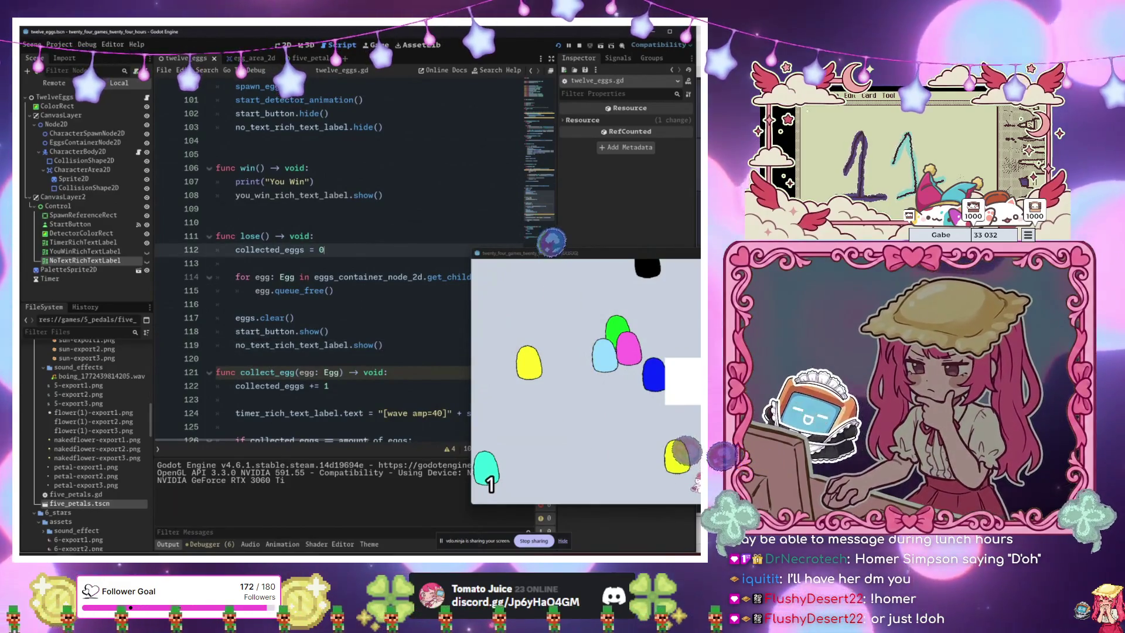
{"action": "left_click", "coordinate": [394, 345]}
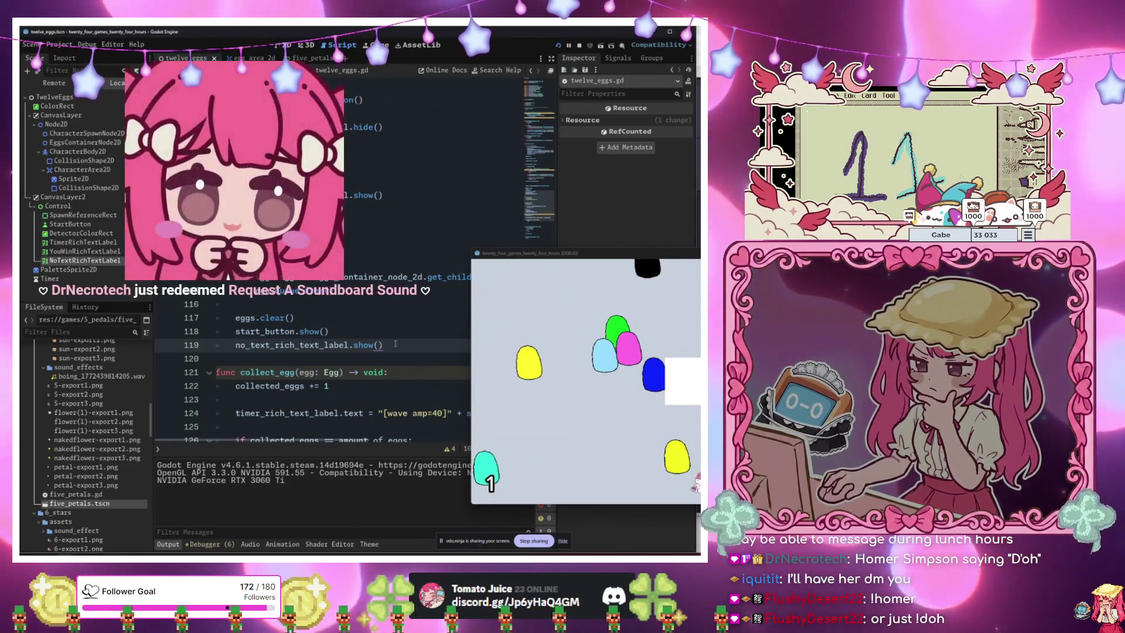
{"action": "key", "text": "Return"}
{"action": "key", "text": "Return"}
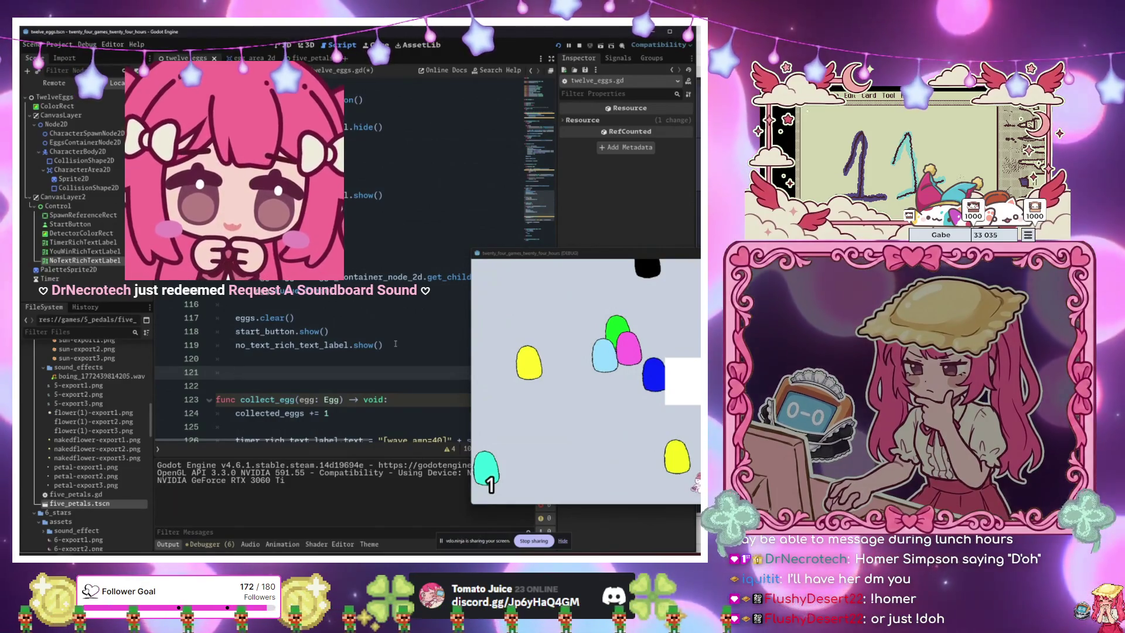
{"action": "scroll", "coordinate": [403, 344], "scroll_direction": "down", "scroll_amount": 4}
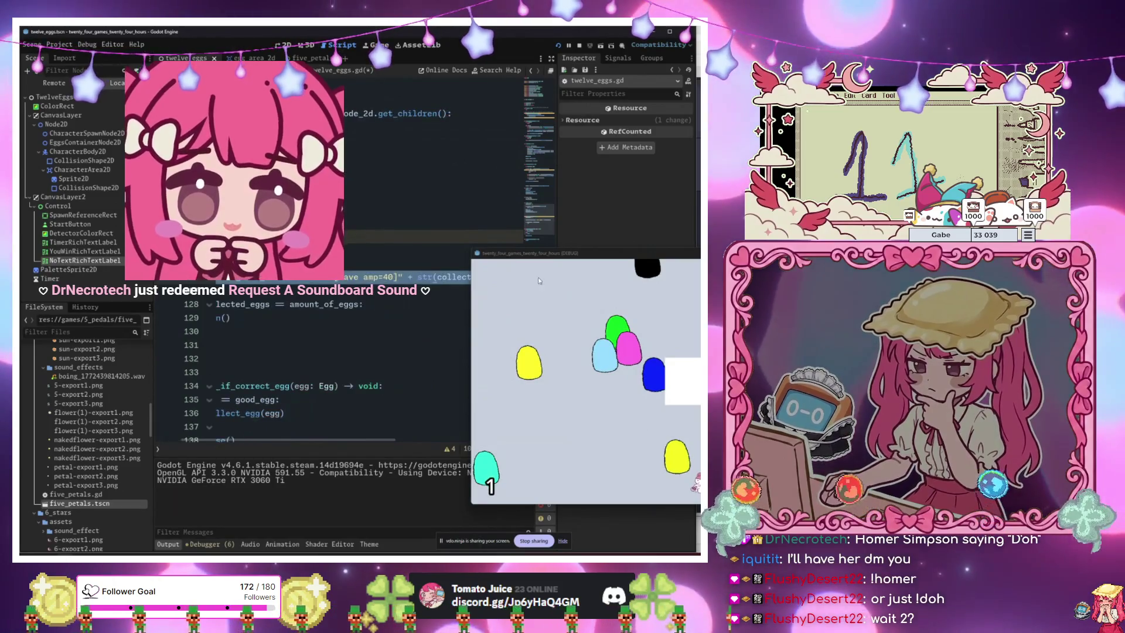
{"action": "scroll", "coordinate": [311, 369], "scroll_direction": "right", "scroll_amount": 1}
{"action": "scroll", "coordinate": [451, 209], "scroll_direction": "right", "scroll_amount": 2}
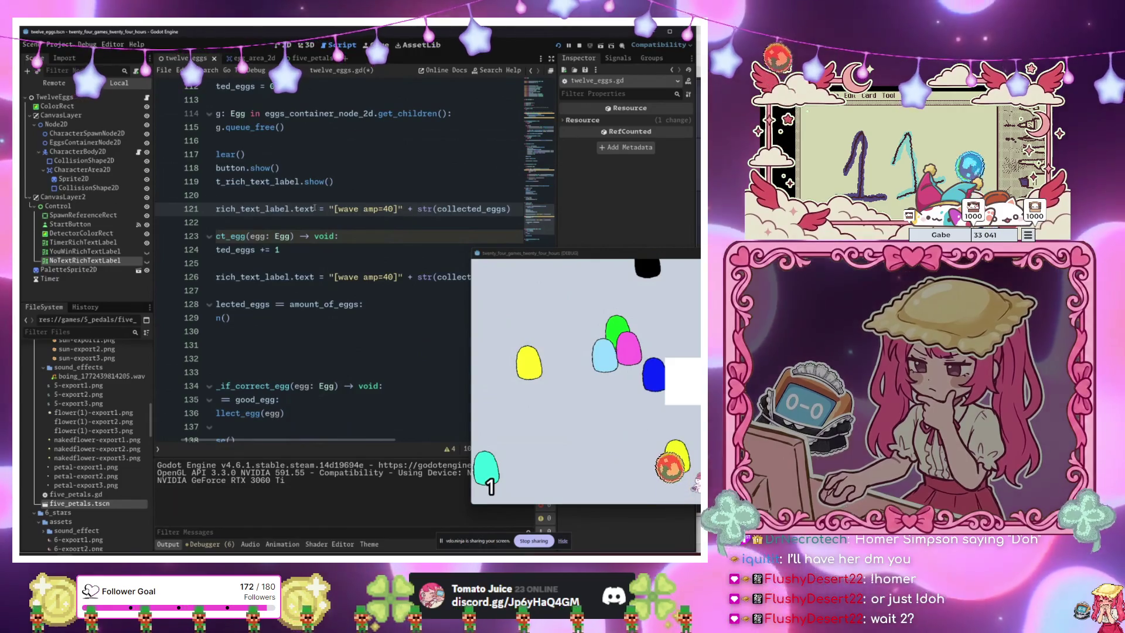
{"action": "key", "text": "F6"}
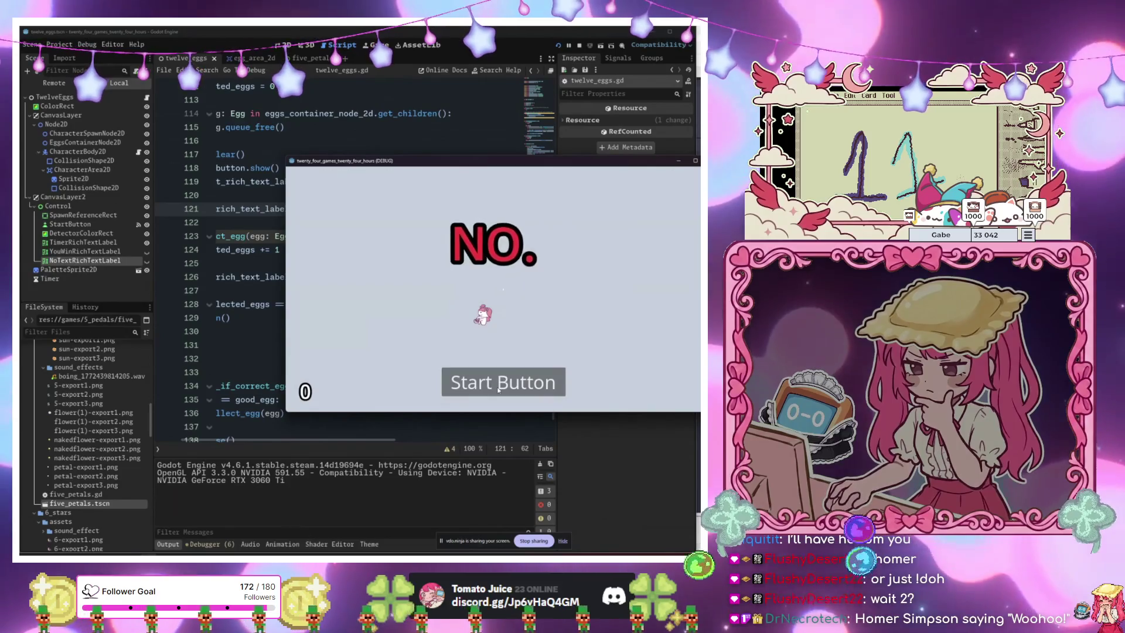
Start a fresh round and move the character right and up to collect the first eggs
{"action": "left_click", "coordinate": [502, 384]}
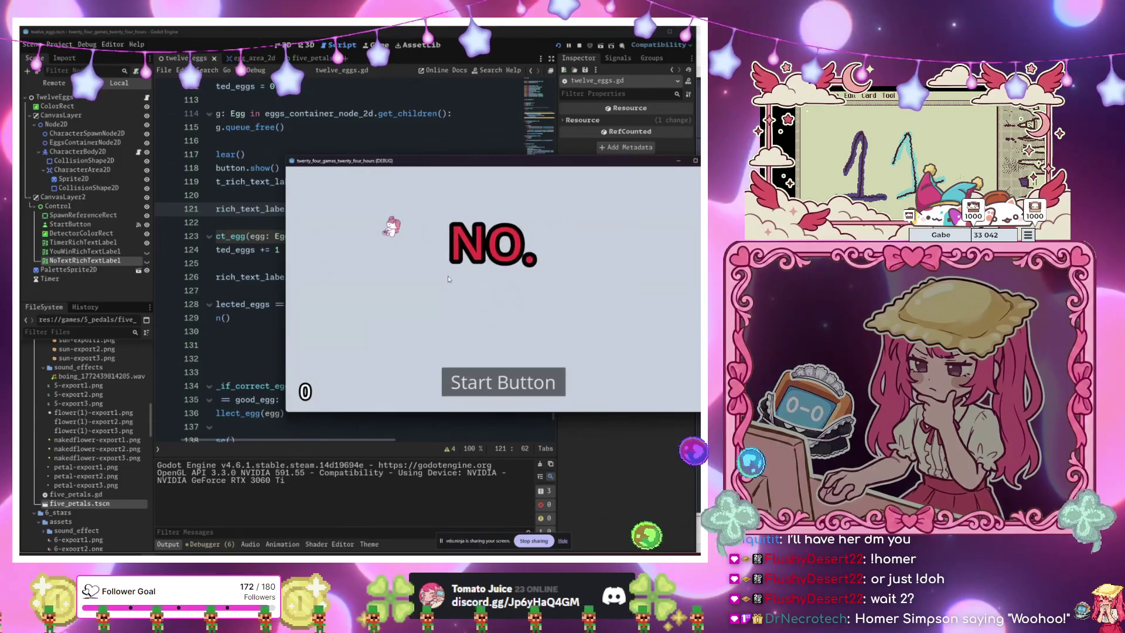
{"action": "left_click", "coordinate": [509, 382]}
{"action": "key", "text": "Right"}
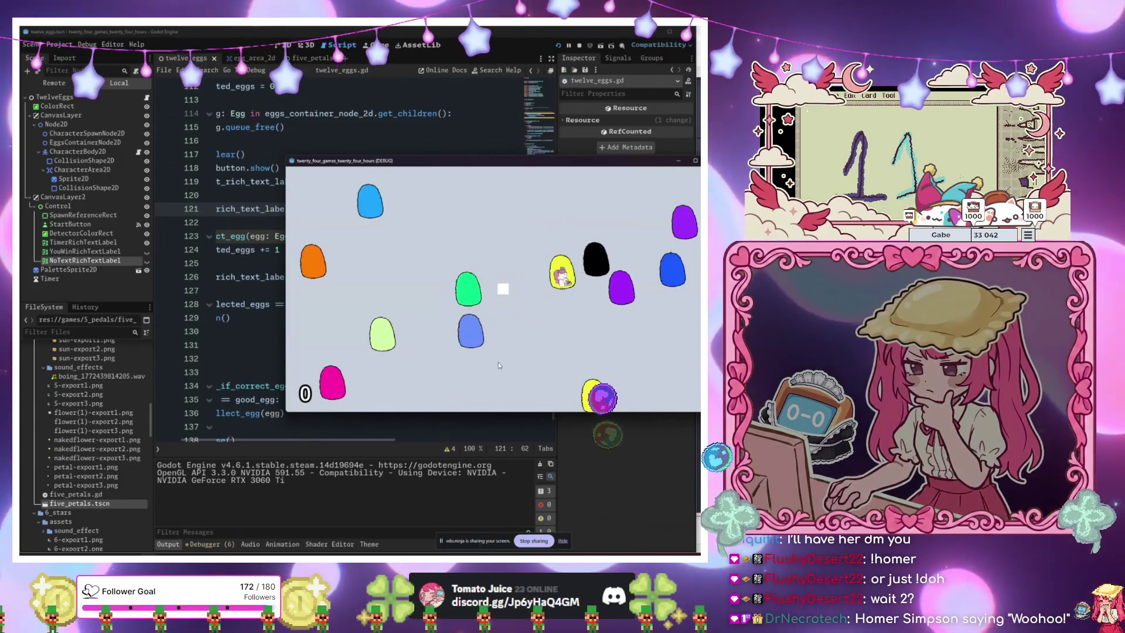
{"action": "key", "text": "Right"}
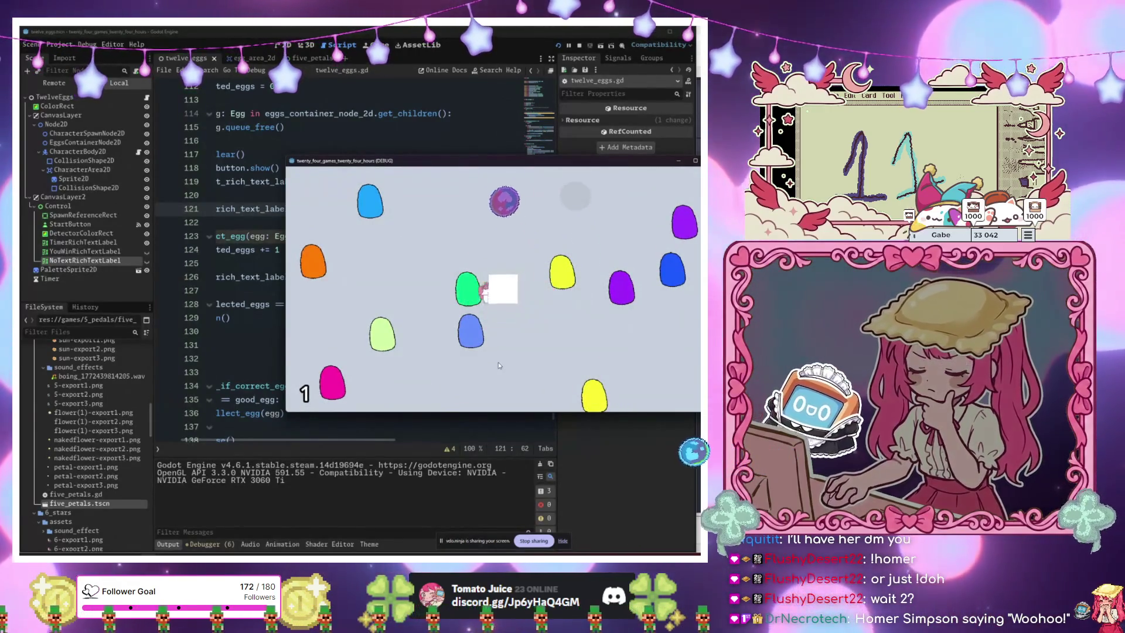
{"action": "key", "text": "Up"}
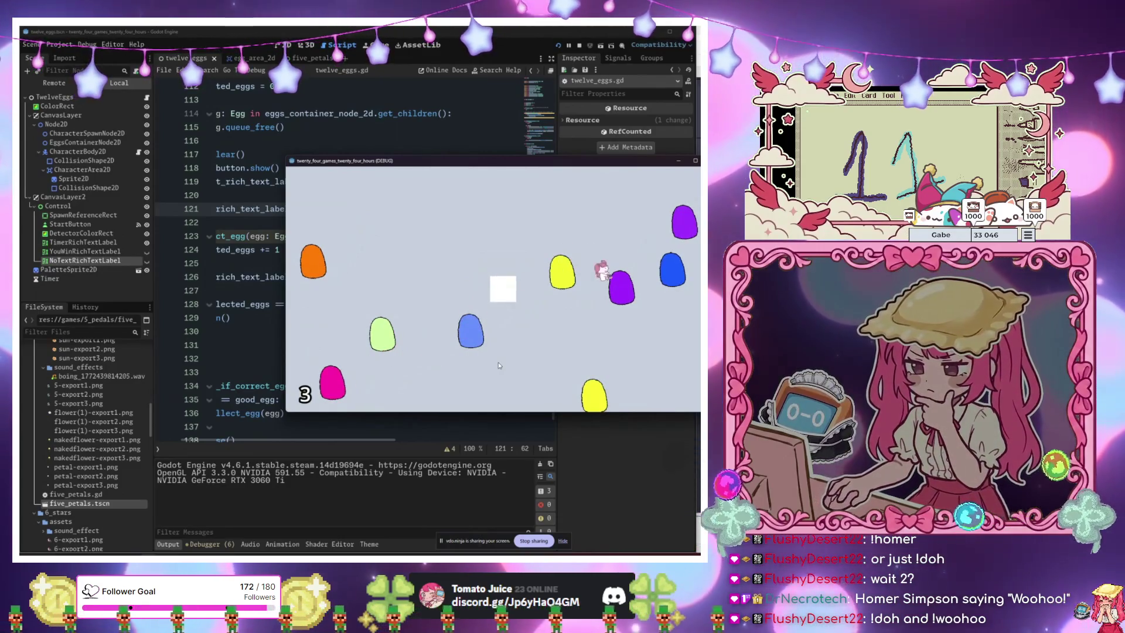
Steer onto the yellow, white and blue eggs until the collected counter reads 8
{"action": "key", "text": "Left"}
{"action": "key", "text": "Down"}
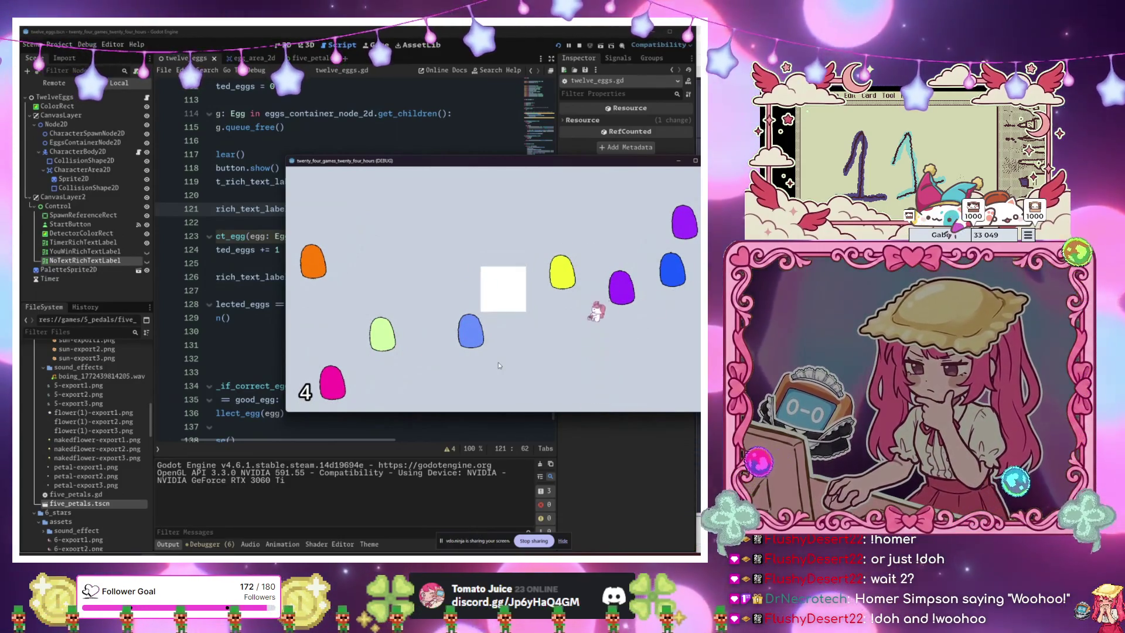
{"action": "key", "text": "Left"}
{"action": "key", "text": "Up"}
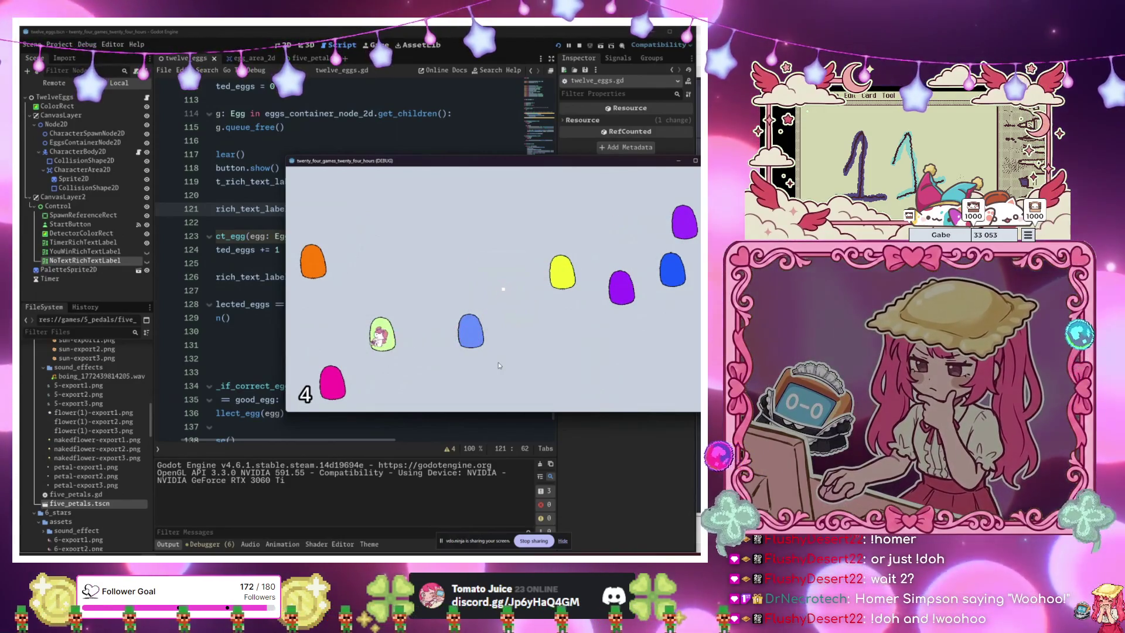
{"action": "key", "text": "Left"}
{"action": "key", "text": "Up"}
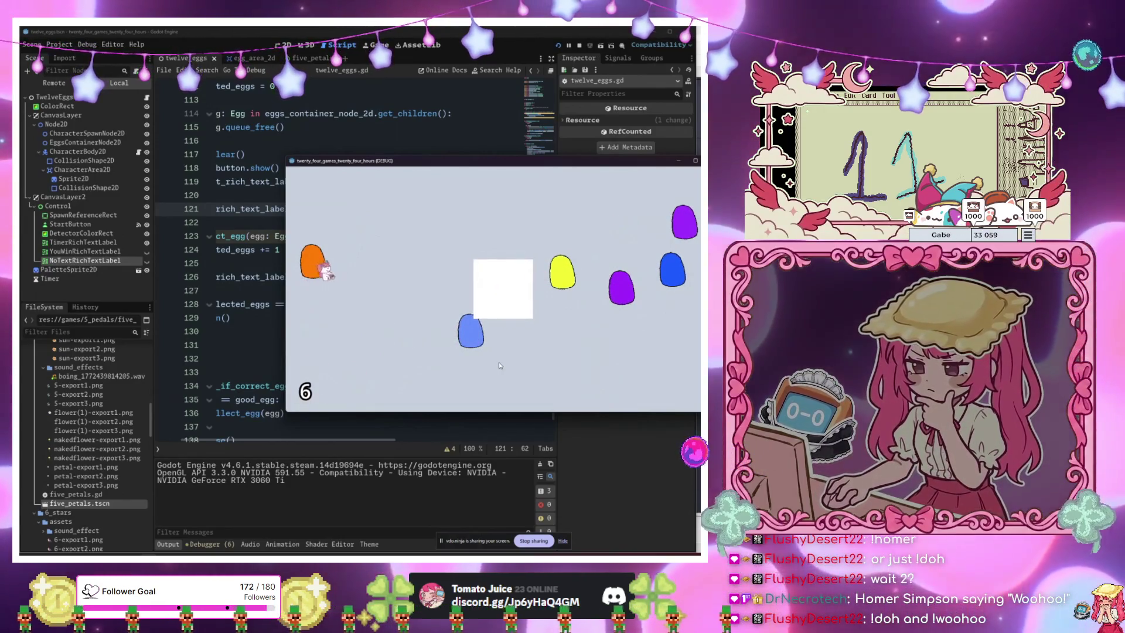
{"action": "key", "text": "Right"}
{"action": "key", "text": "Right"}
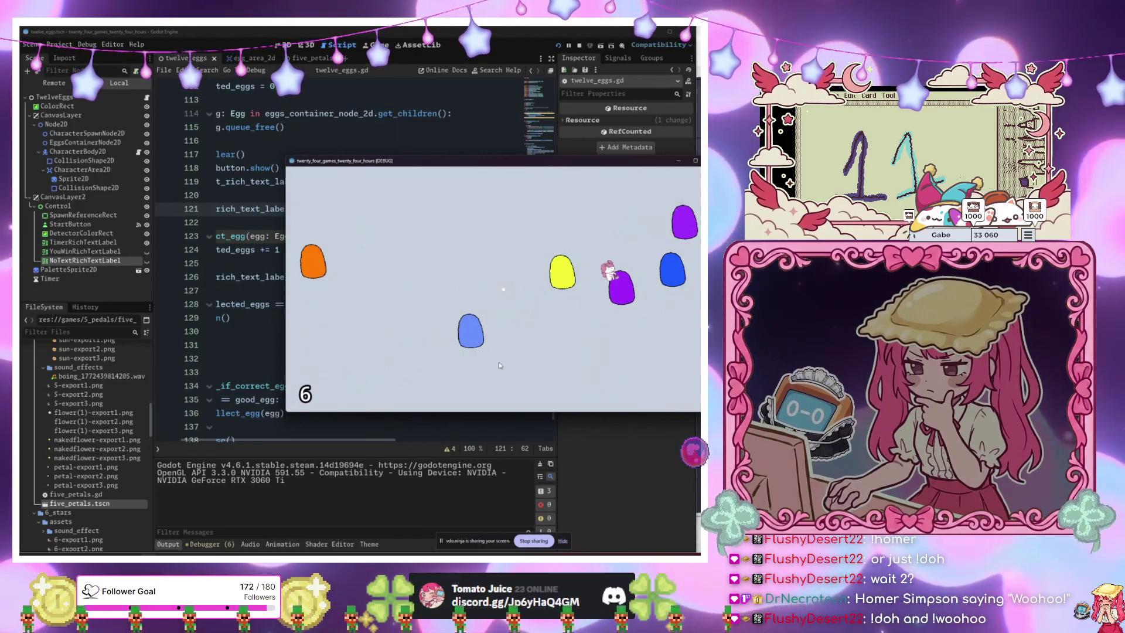
{"action": "key", "text": "Left"}
{"action": "key", "text": "Down"}
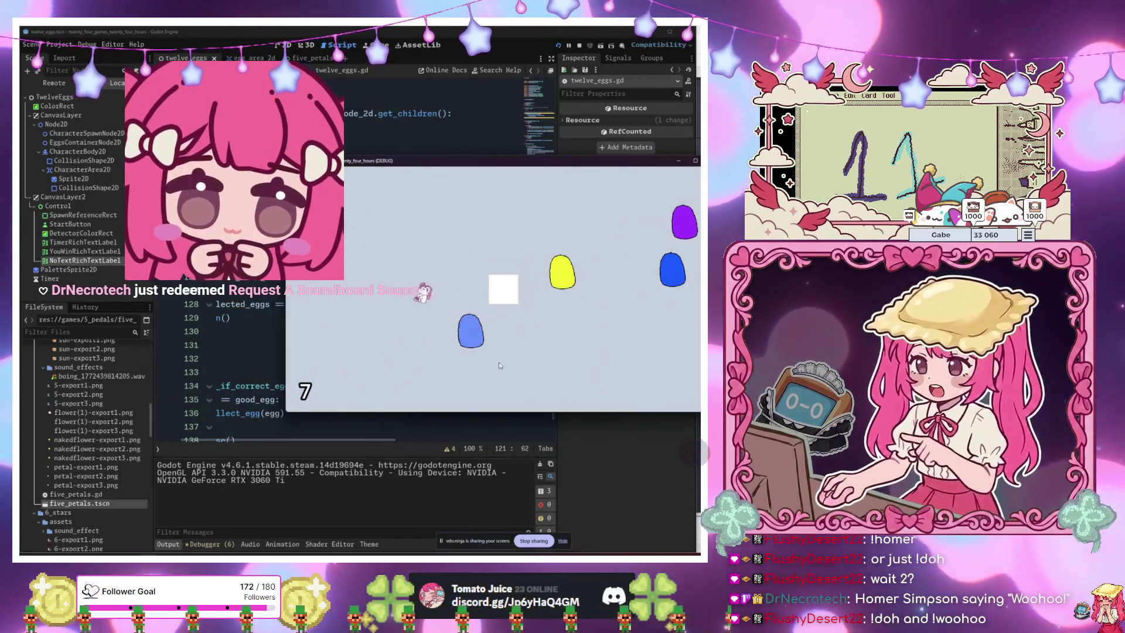
{"action": "key", "text": "Right"}
{"action": "key", "text": "Down"}
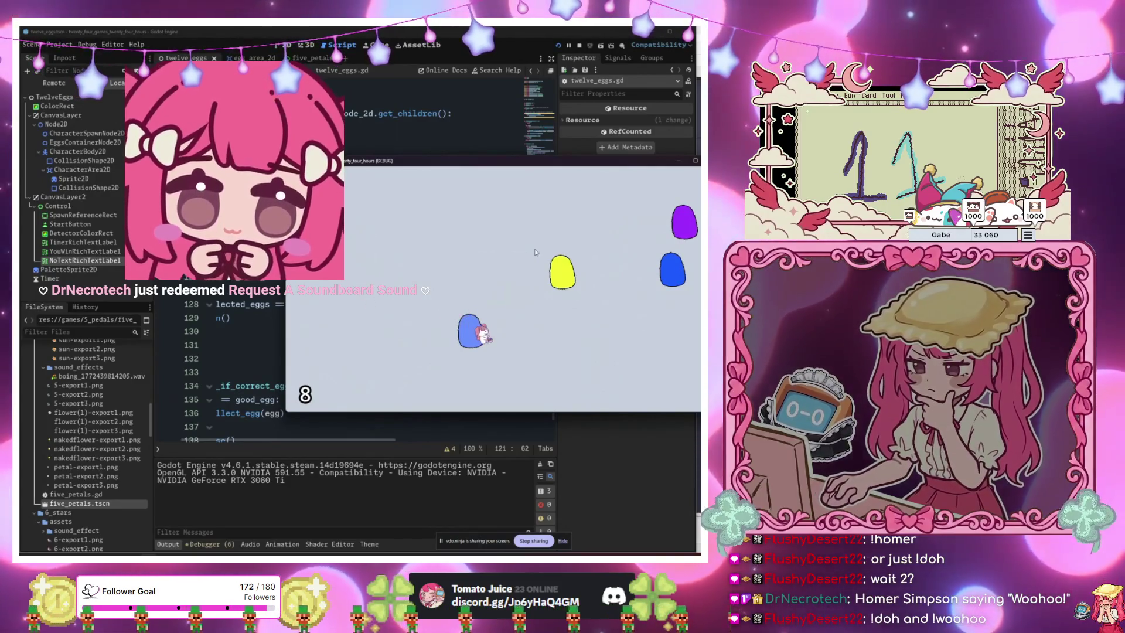
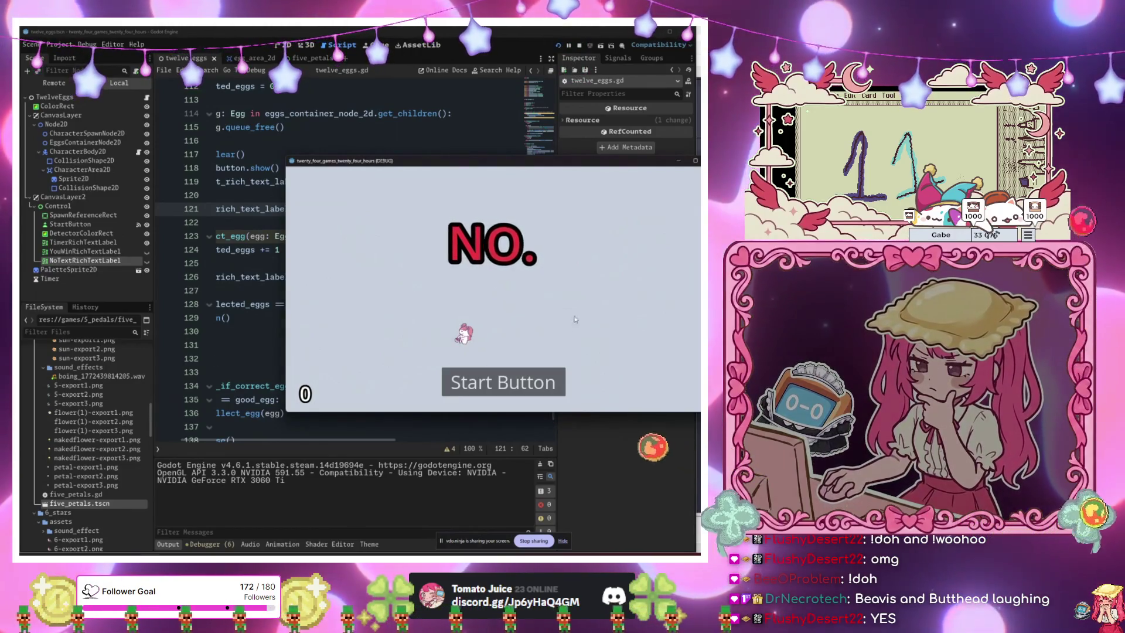
Start the egg hunt and collect the black egg and the magenta egg at the top
{"action": "left_click", "coordinate": [518, 387]}
{"action": "key", "text": "Up"}
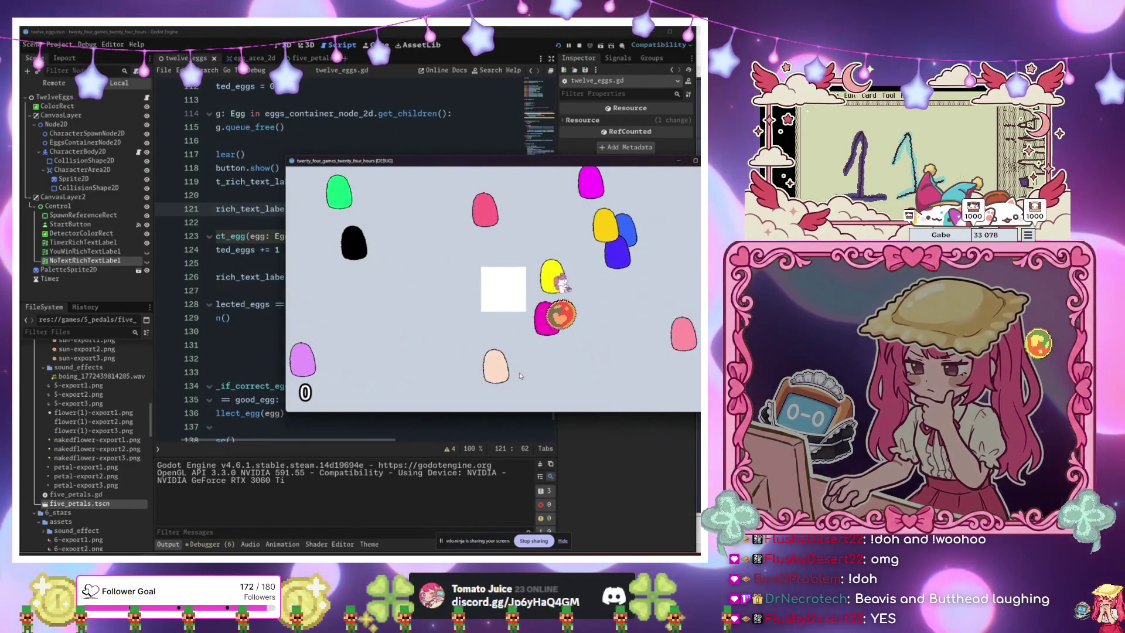
{"action": "key", "text": "Left"}
{"action": "key", "text": "Down"}
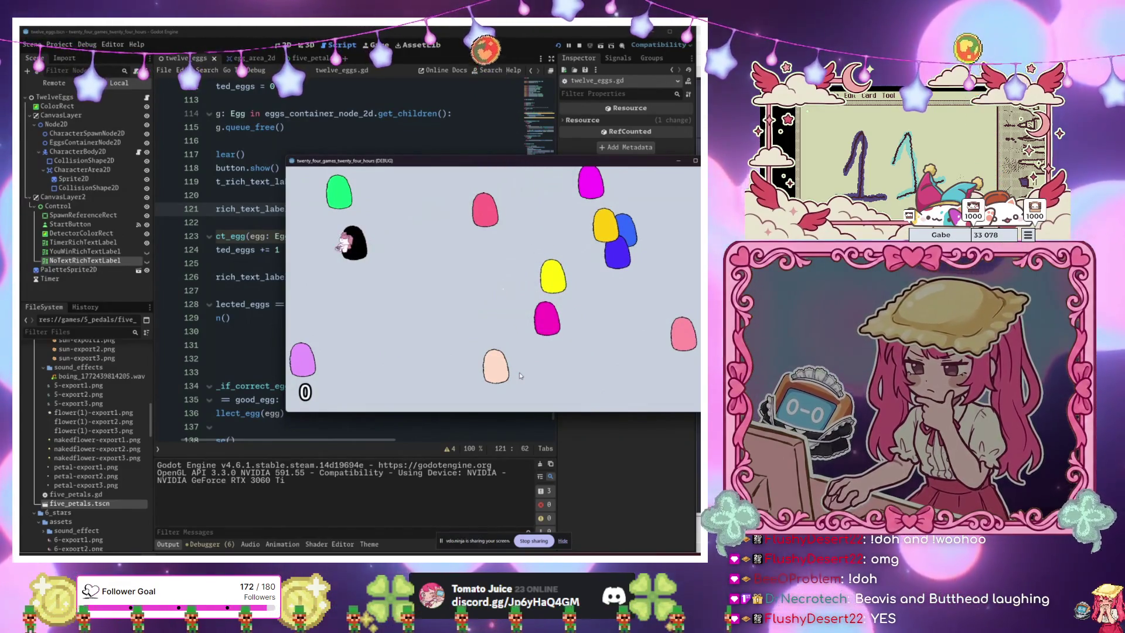
{"action": "key", "text": "Down"}
{"action": "key", "text": "Right"}
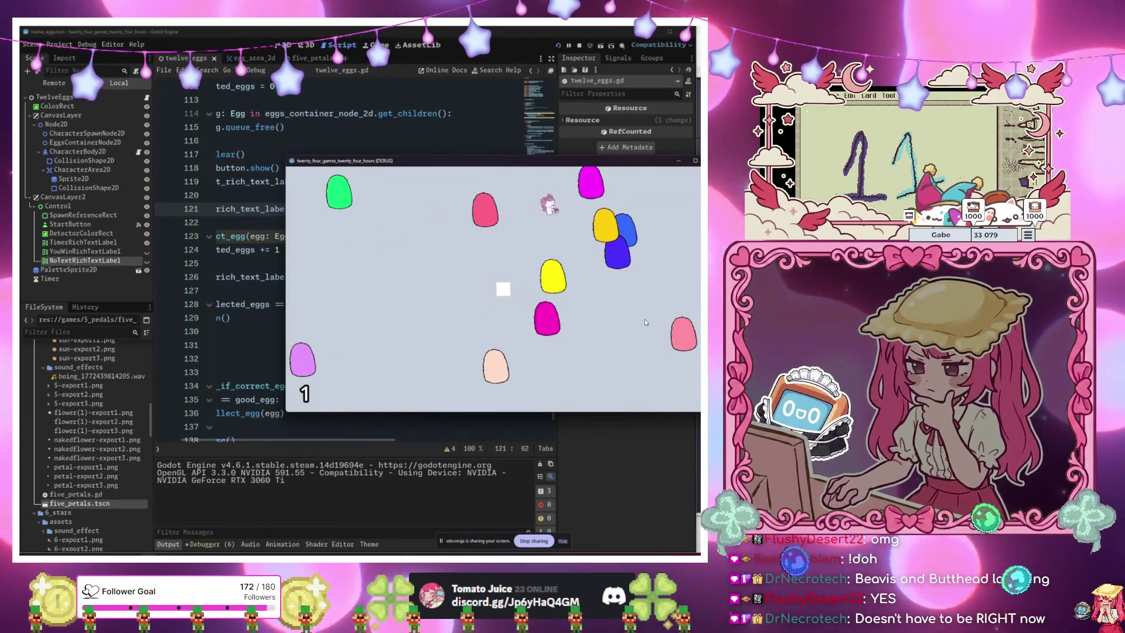
{"action": "key", "text": "Up"}
{"action": "key", "text": "Right"}
{"action": "key", "text": "Down"}
{"action": "key", "text": "Up"}
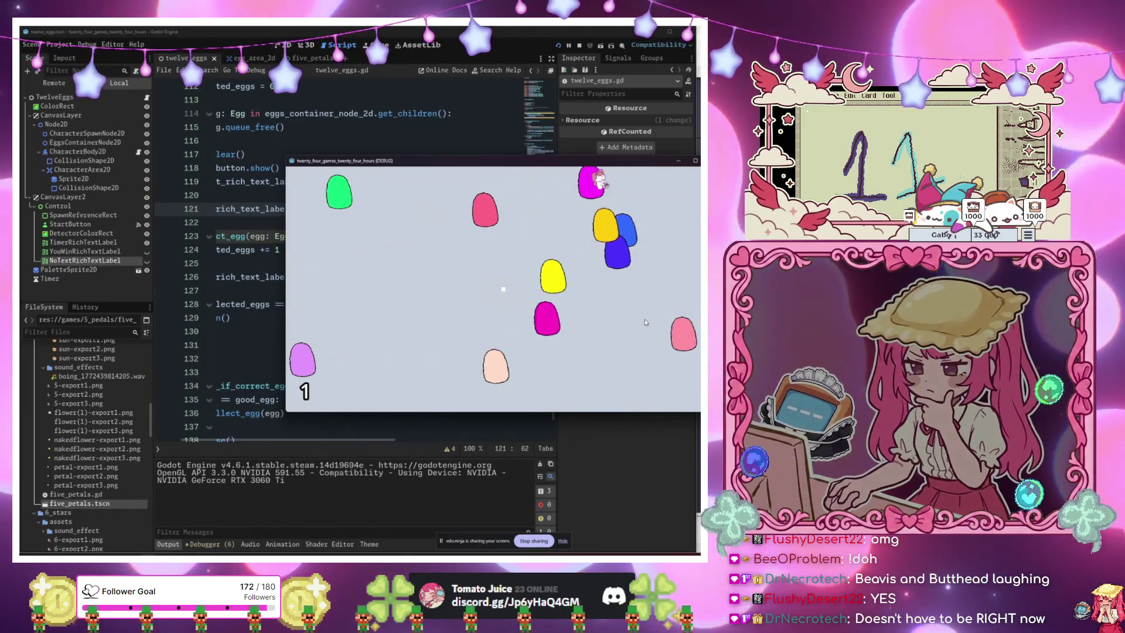
{"action": "key", "text": "Right"}
{"action": "key", "text": "Down"}
{"action": "key", "text": "Left"}
Collect the pink egg on the right, the peach egg and the purple egg
{"action": "key", "text": "Right"}
{"action": "key", "text": "Down"}
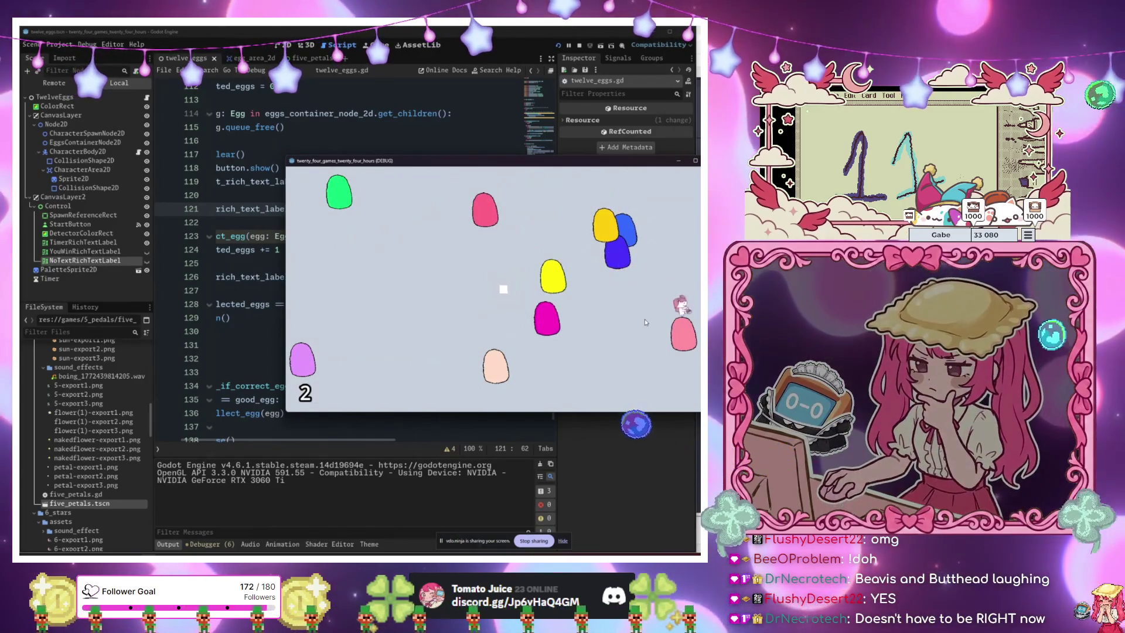
{"action": "key", "text": "Left"}
{"action": "key", "text": "Up"}
{"action": "key", "text": "Left"}
{"action": "key", "text": "Down"}
{"action": "key", "text": "Right"}
{"action": "key", "text": "Up"}
{"action": "key", "text": "Left"}
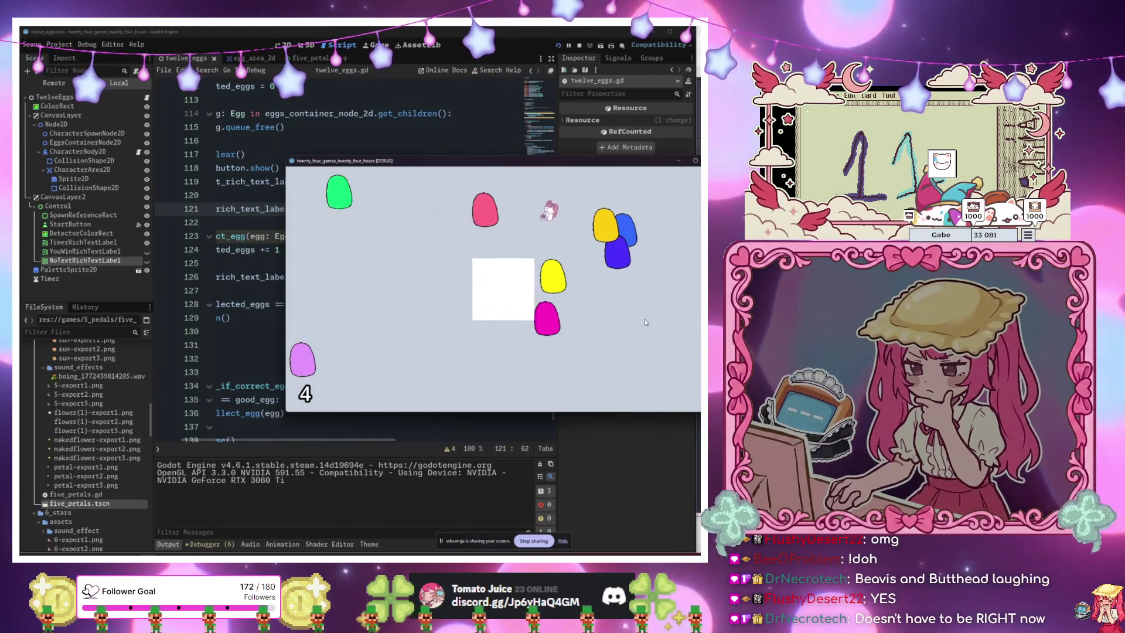
{"action": "key", "text": "Down"}
{"action": "key", "text": "Up"}
{"action": "key", "text": "Right"}
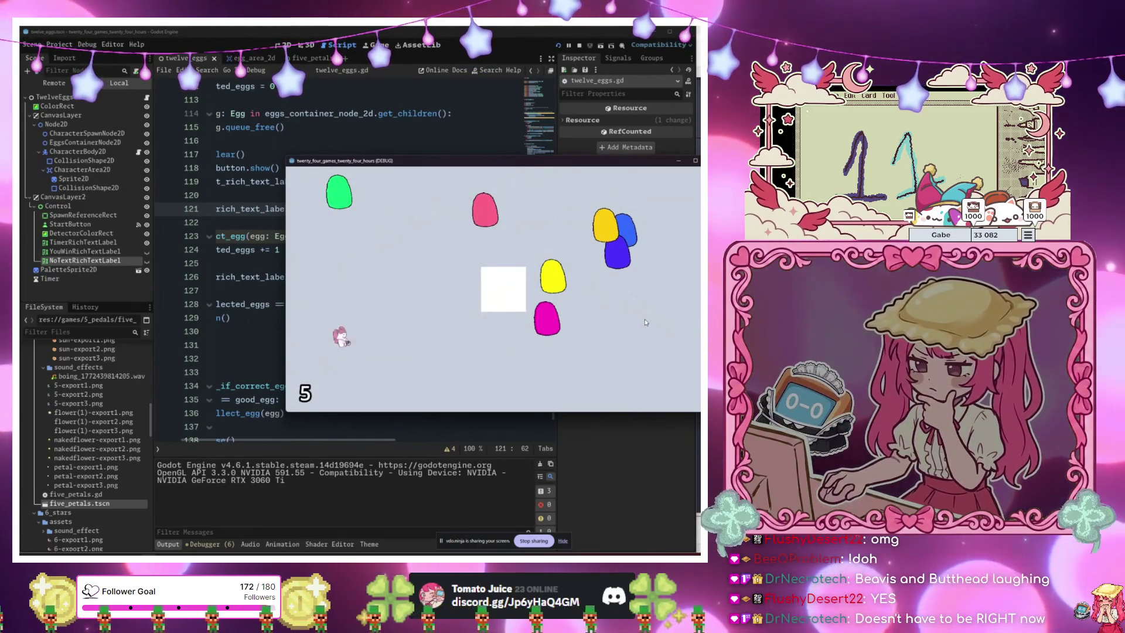
{"action": "key", "text": "Down"}
Collect the middle magenta egg and the green egg to reach a score of 7
{"action": "key", "text": "Right"}
{"action": "key", "text": "Down"}
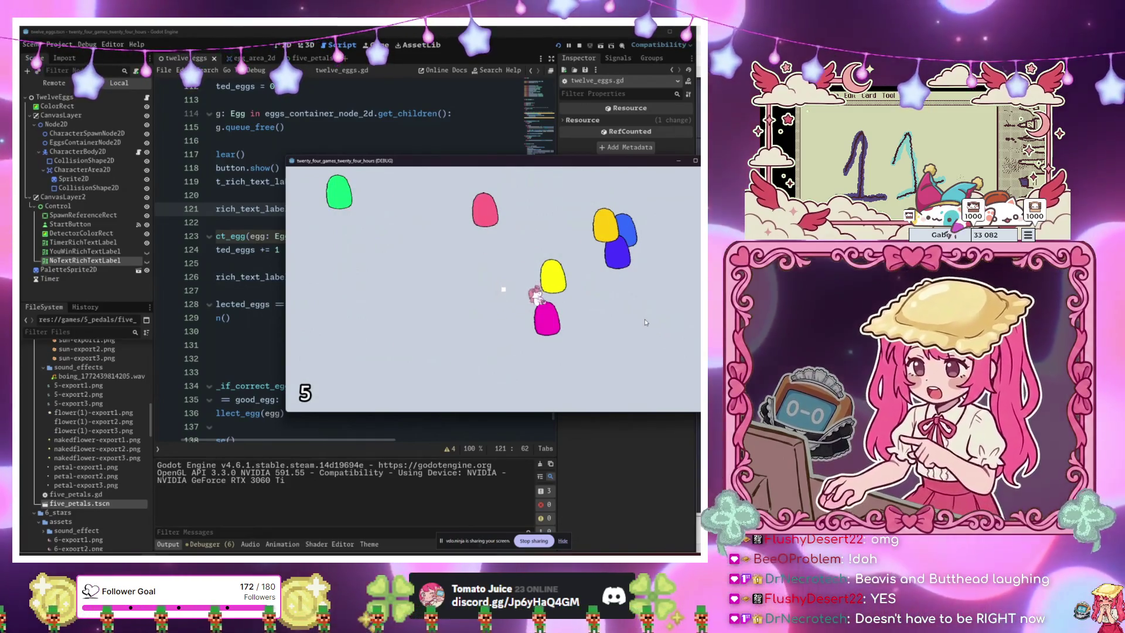
{"action": "key", "text": "Up"}
{"action": "key", "text": "Right"}
{"action": "key", "text": "Left"}
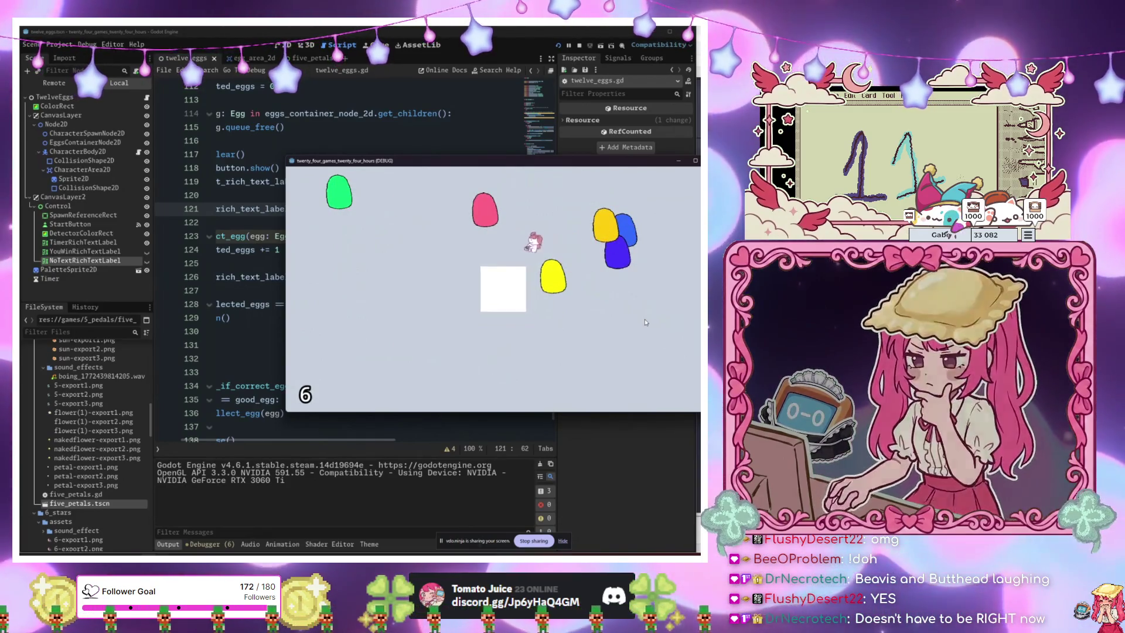
{"action": "key", "text": "Up"}
{"action": "key", "text": "Right"}
{"action": "key", "text": "Down"}
{"action": "key", "text": "Up"}
{"action": "key", "text": "Left"}
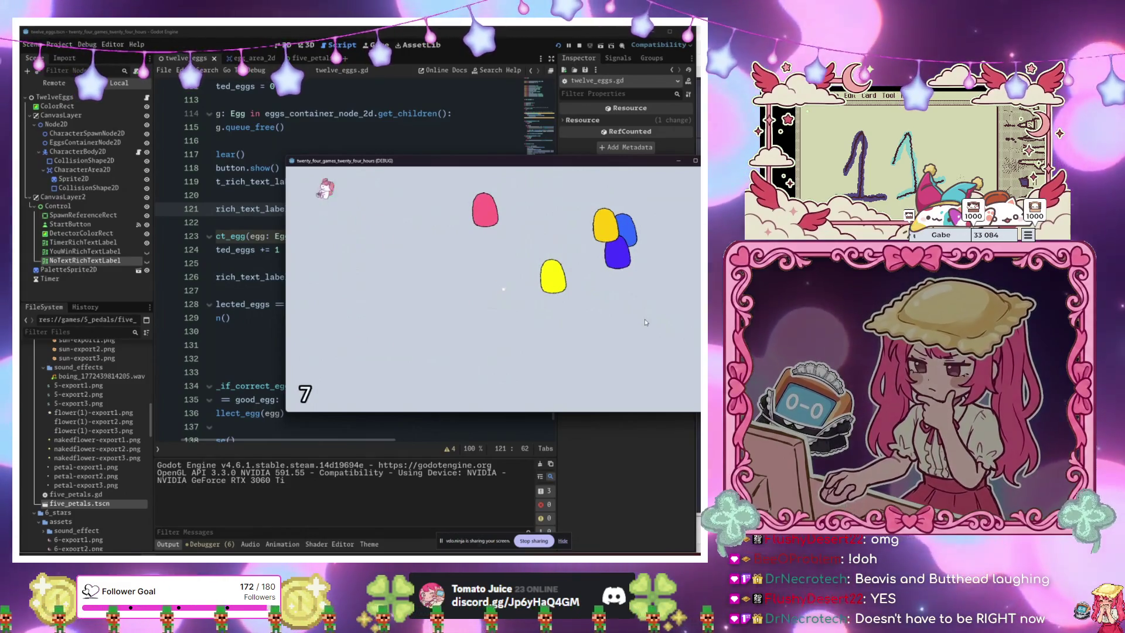
{"action": "key", "text": "Right"}
{"action": "key", "text": "Down"}
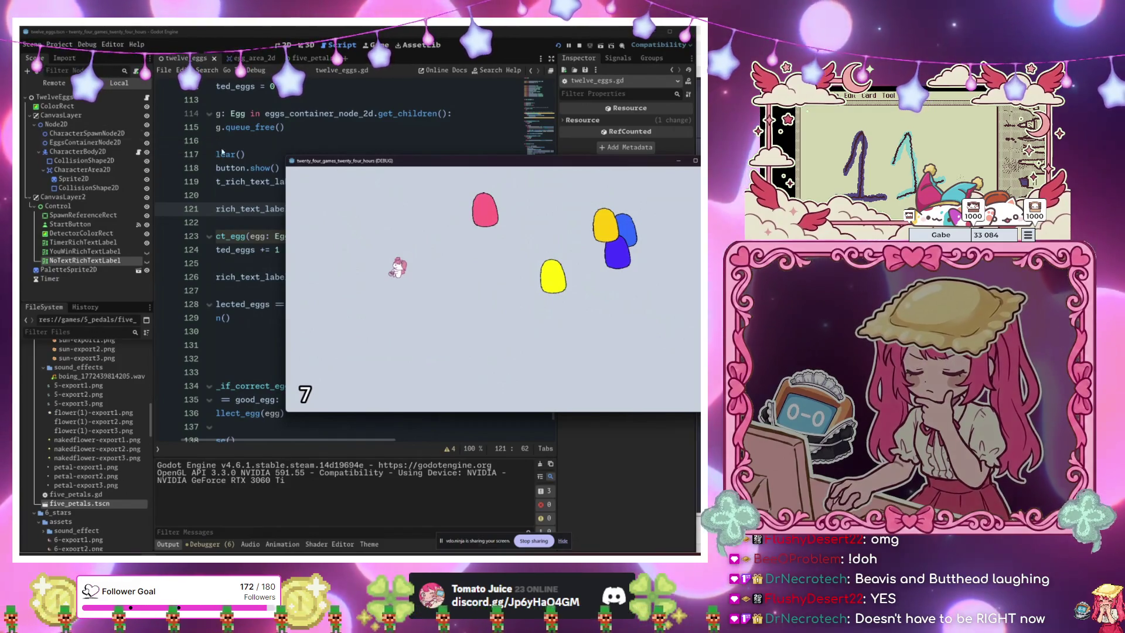
Move the game window aside and scroll twelve_eggs.gd up to start_detector_animation()
{"action": "left_click_drag", "start_coordinate": [338, 165], "coordinate": [466, 155]}
{"action": "left_click", "coordinate": [267, 250]}
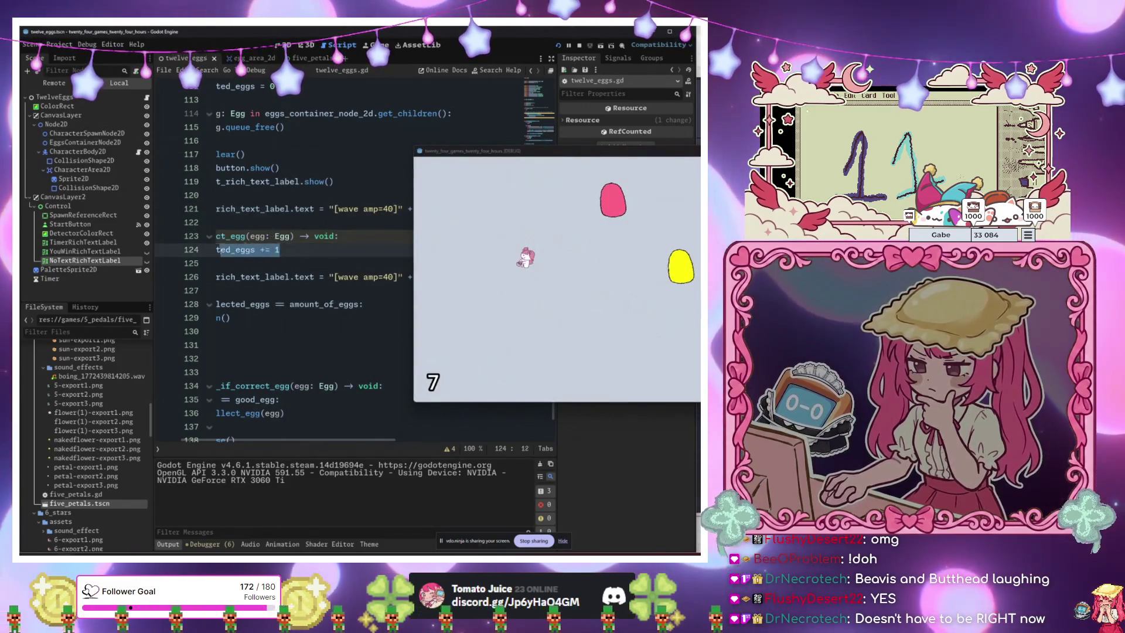
{"action": "scroll", "coordinate": [267, 250], "scroll_direction": "up", "scroll_amount": 7}
{"action": "left_click", "coordinate": [267, 250]}
{"action": "scroll", "coordinate": [246, 264], "scroll_direction": "up", "scroll_amount": 5}
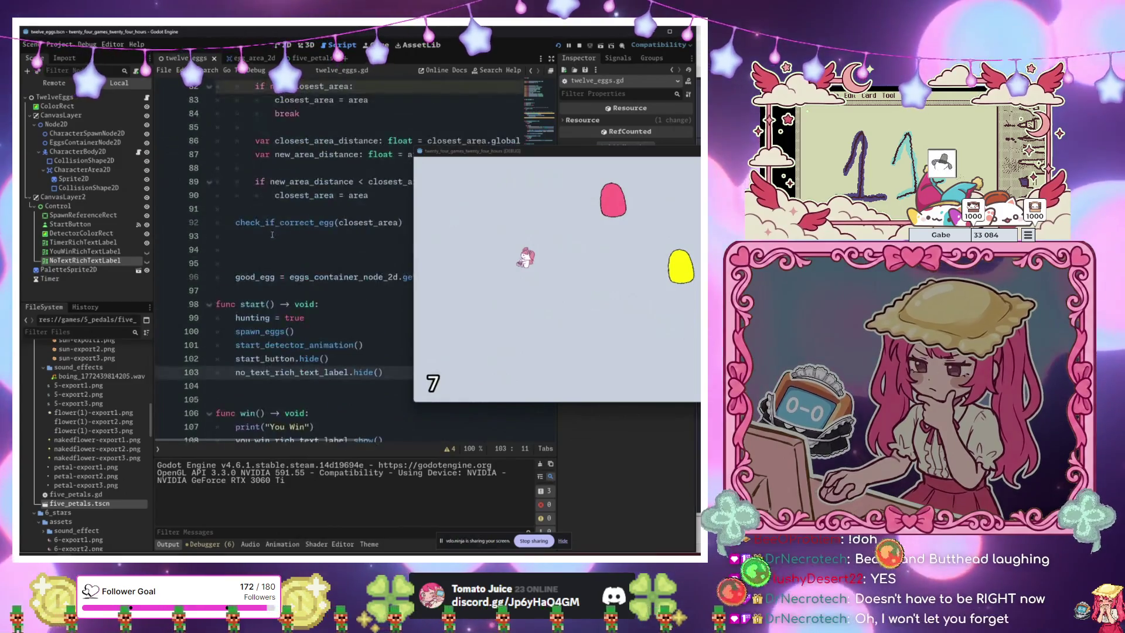
{"action": "scroll", "coordinate": [235, 288], "scroll_direction": "up", "scroll_amount": 12}
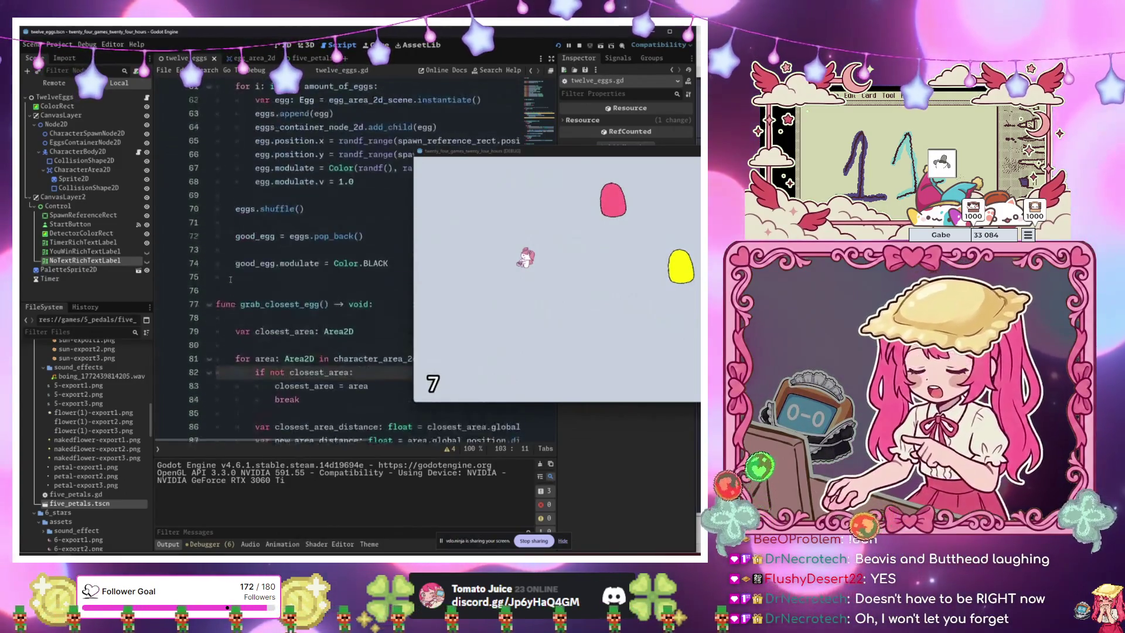
{"action": "scroll", "coordinate": [246, 296], "scroll_direction": "up", "scroll_amount": 2}
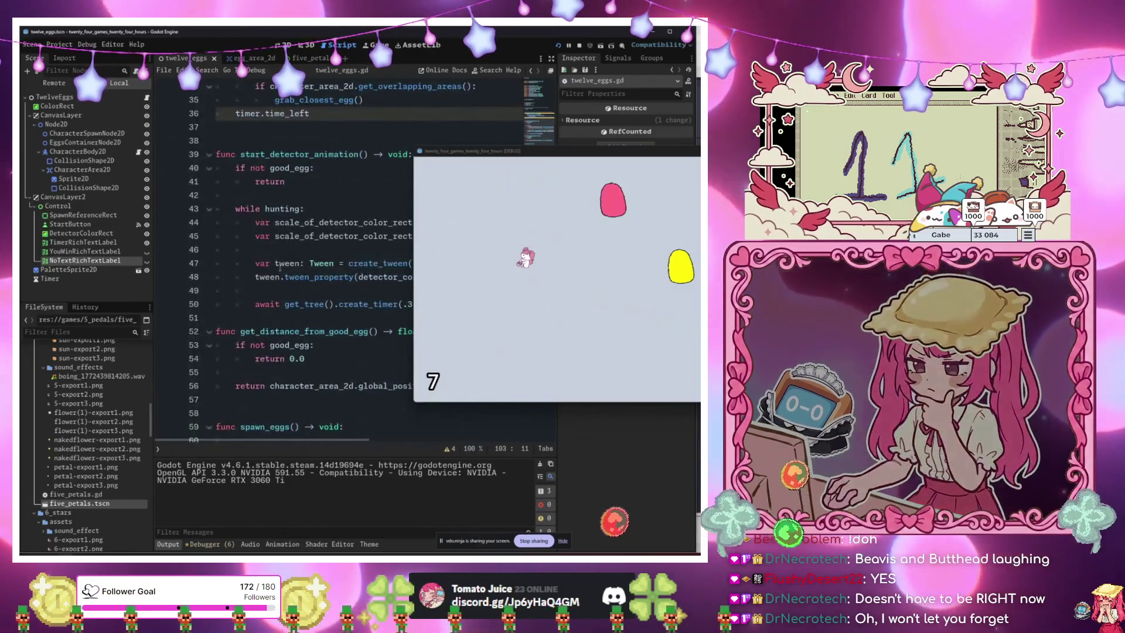
Set a breakpoint on the detector loop's while line and check locals collected_eggs 7, good_egg null
{"action": "left_click", "coordinate": [275, 263]}
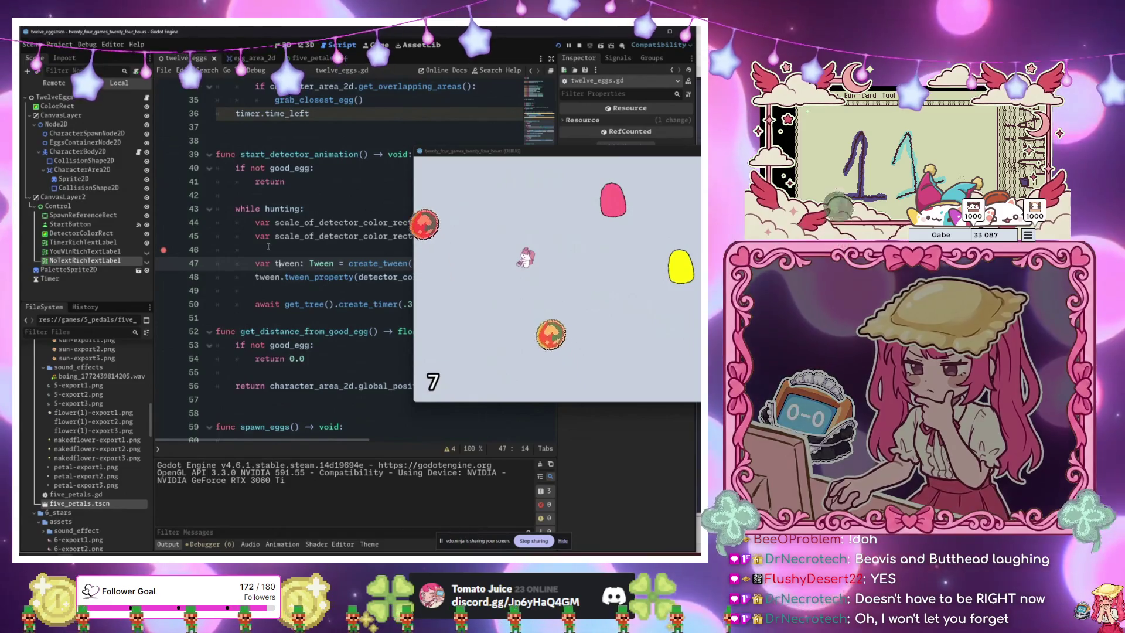
{"action": "left_click", "coordinate": [162, 250]}
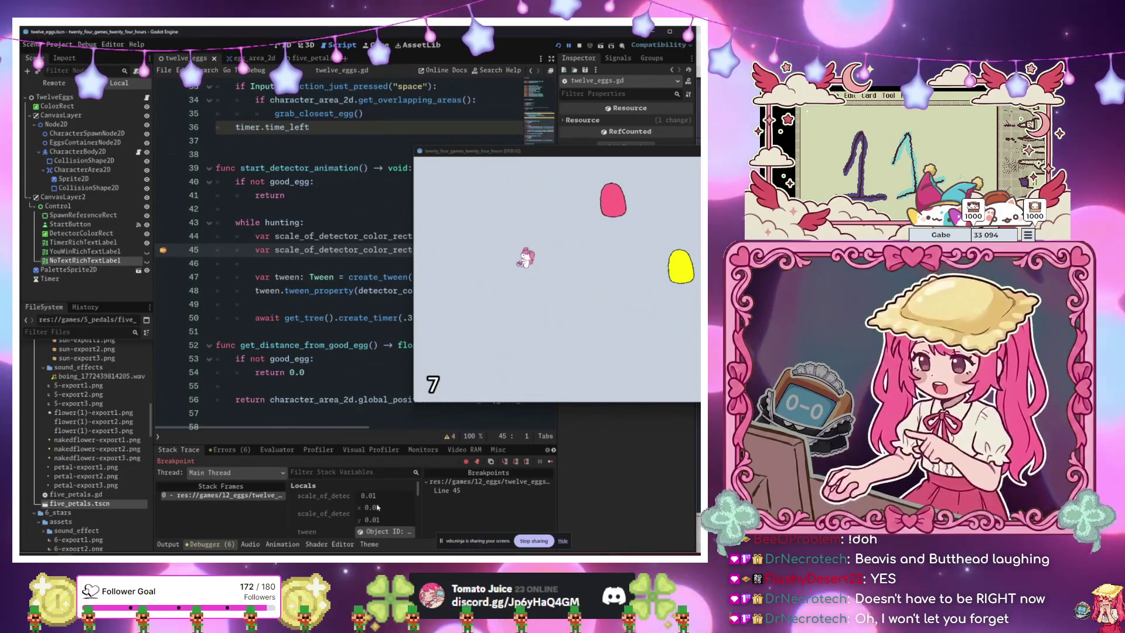
{"action": "scroll", "coordinate": [378, 507], "scroll_direction": "down", "scroll_amount": 5}
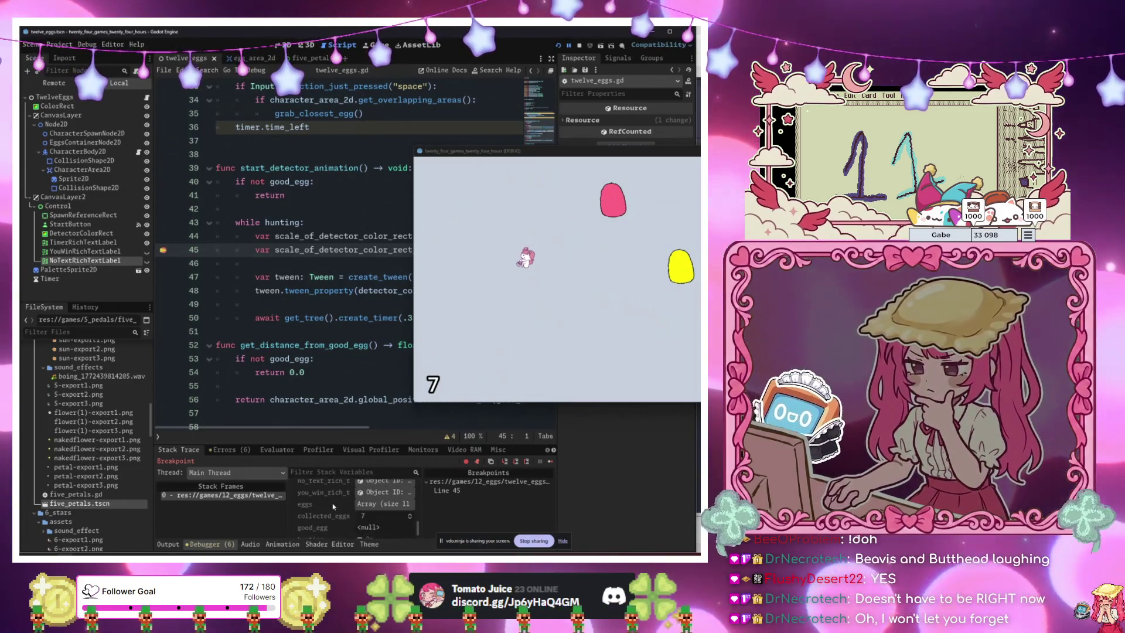
{"action": "scroll", "coordinate": [337, 520], "scroll_direction": "down", "scroll_amount": 1}
{"action": "left_click", "coordinate": [301, 300]}
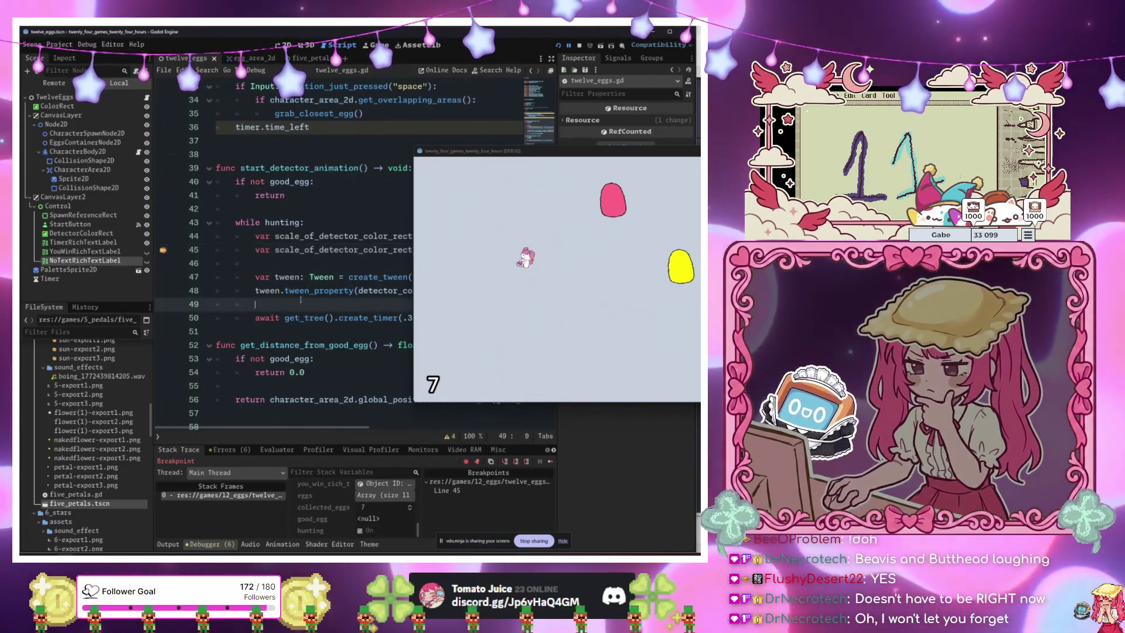
{"action": "mouse_move", "coordinate": [449, 163]}
{"action": "left_mouse_down"}
{"action": "mouse_move", "coordinate": [489, 192]}
{"action": "mouse_move", "coordinate": [543, 148]}
{"action": "mouse_move", "coordinate": [256, 356]}
{"action": "left_mouse_up"}
{"action": "left_click", "coordinate": [281, 276]}
Select line 96, 'good_egg = eggs_container_node_2d.get_children().pick_random()', in twelve_eggs.gd
{"action": "scroll", "coordinate": [320, 275], "scroll_direction": "down", "scroll_amount": 13}
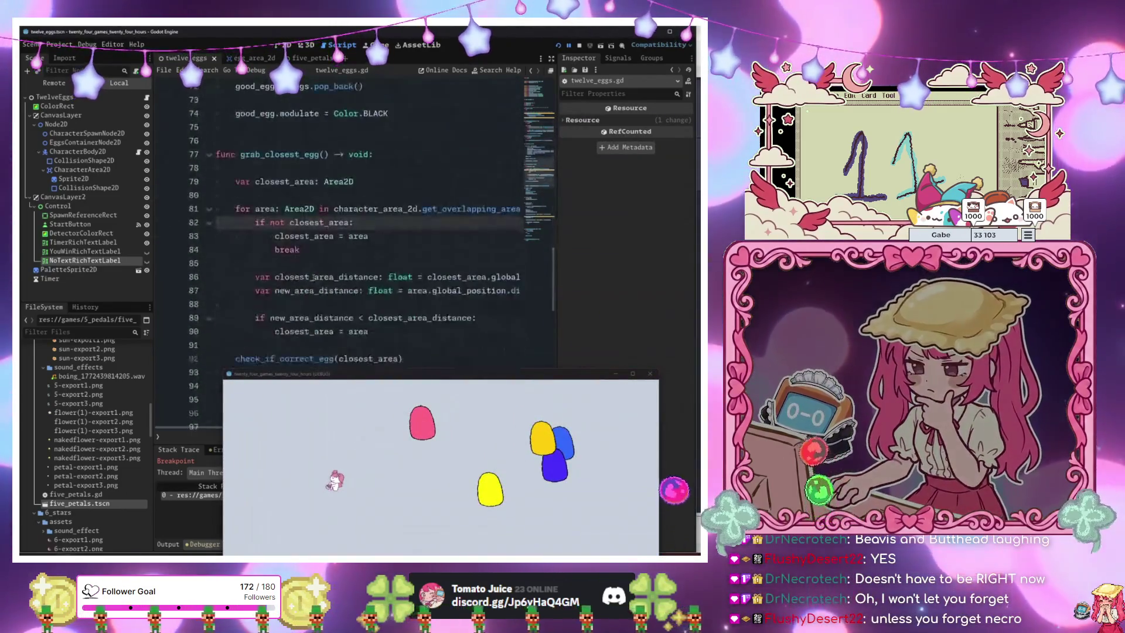
{"action": "scroll", "coordinate": [320, 275], "scroll_direction": "down", "scroll_amount": 6}
{"action": "scroll", "coordinate": [322, 274], "scroll_direction": "down", "scroll_amount": 7}
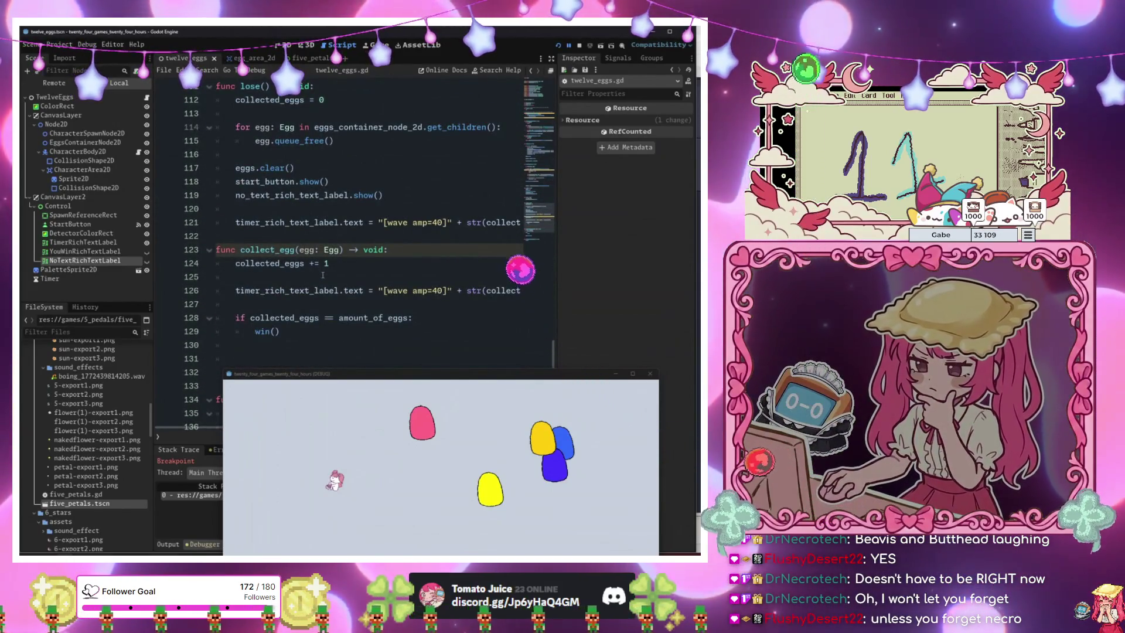
{"action": "scroll", "coordinate": [322, 275], "scroll_direction": "up", "scroll_amount": 7}
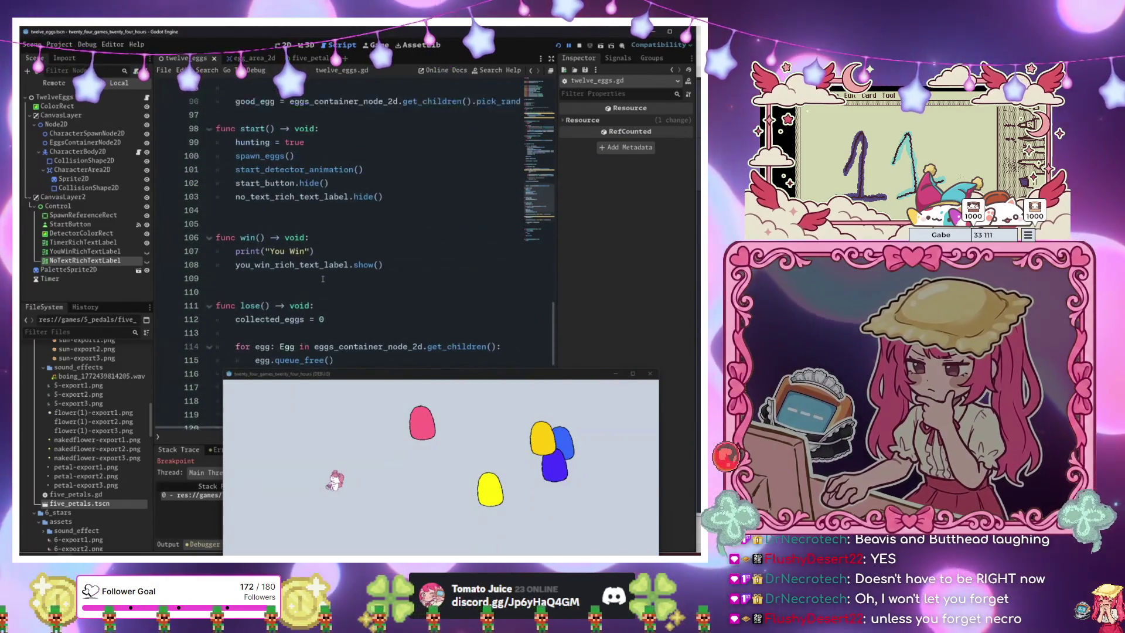
{"action": "scroll", "coordinate": [322, 279], "scroll_direction": "up", "scroll_amount": 4}
{"action": "scroll", "coordinate": [327, 284], "scroll_direction": "up", "scroll_amount": 3}
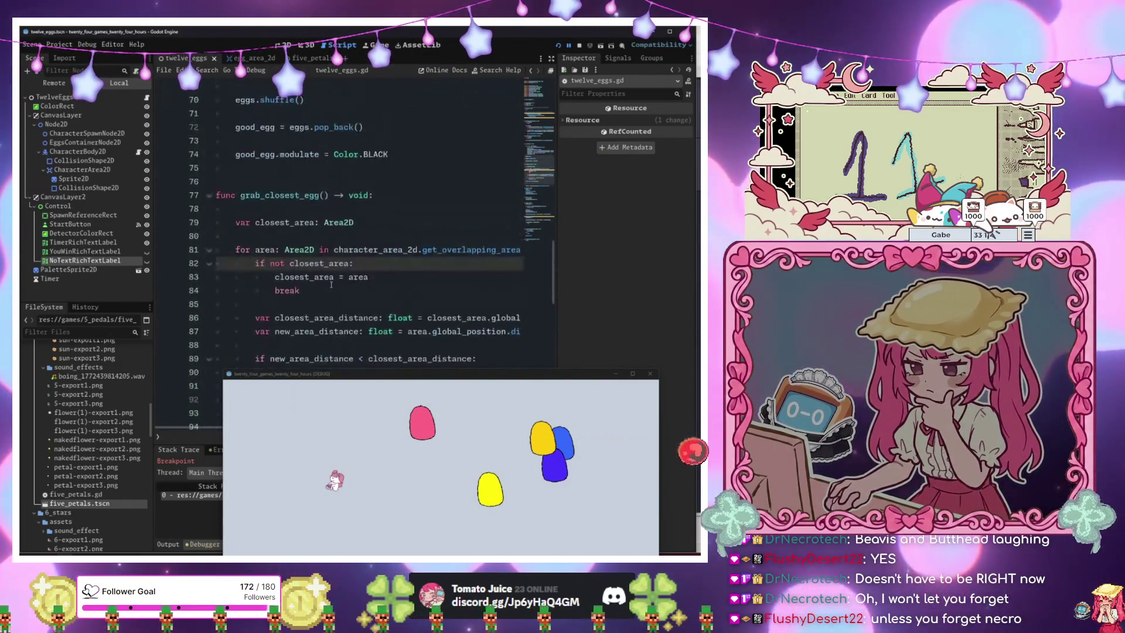
{"action": "scroll", "coordinate": [328, 290], "scroll_direction": "down", "scroll_amount": 8}
{"action": "scroll", "coordinate": [330, 295], "scroll_direction": "down", "scroll_amount": 5}
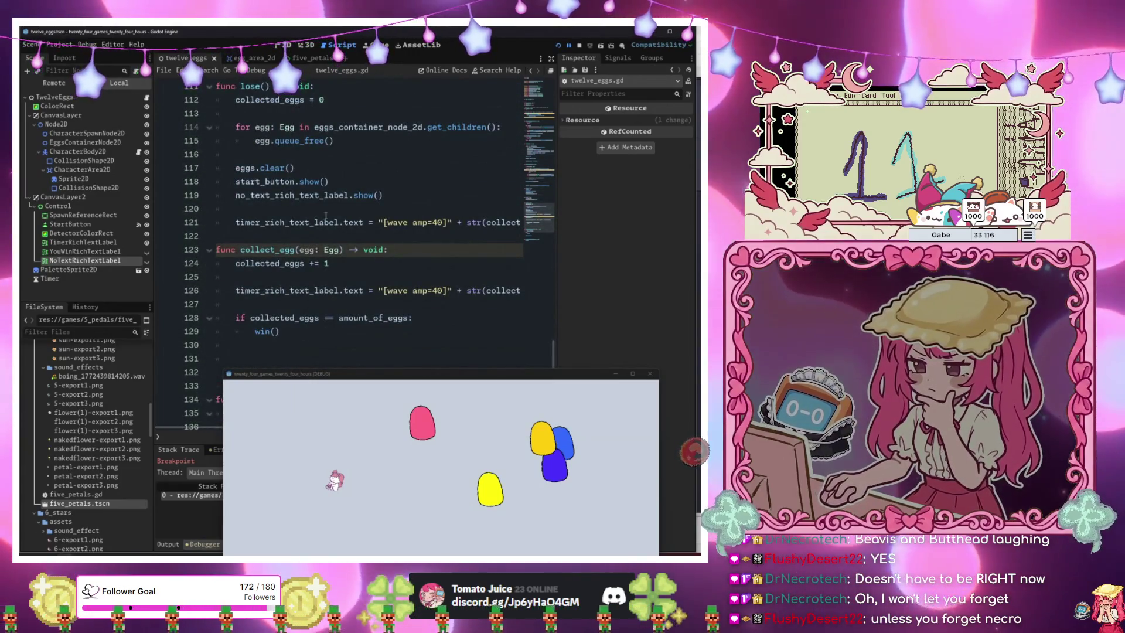
{"action": "scroll", "coordinate": [338, 225], "scroll_direction": "down", "scroll_amount": 3}
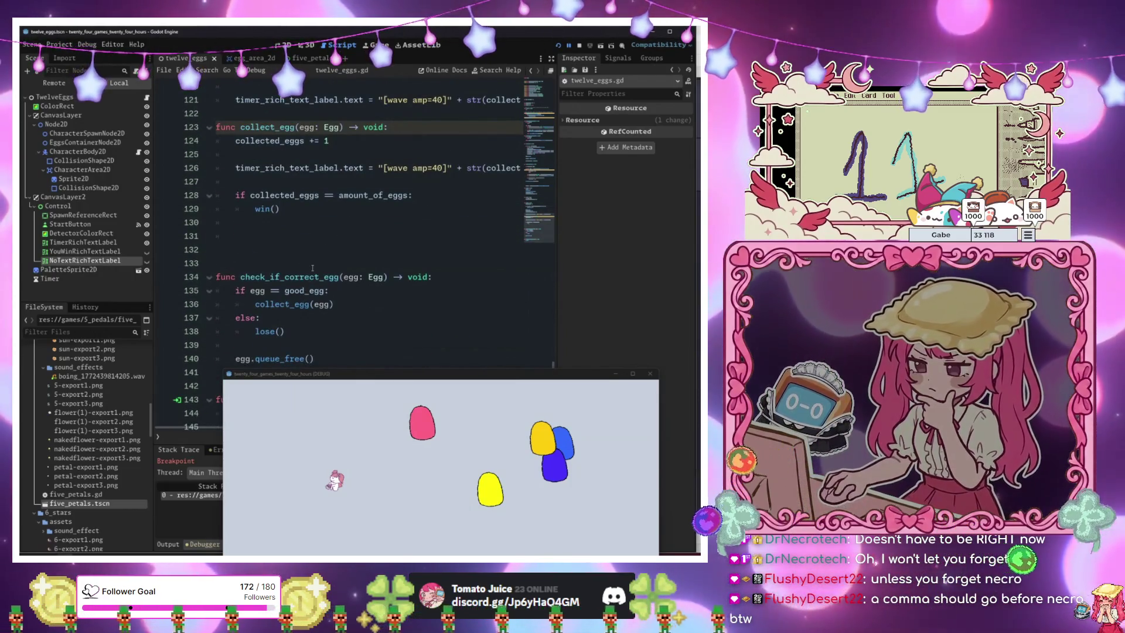
{"action": "scroll", "coordinate": [313, 267], "scroll_direction": "down", "scroll_amount": 1}
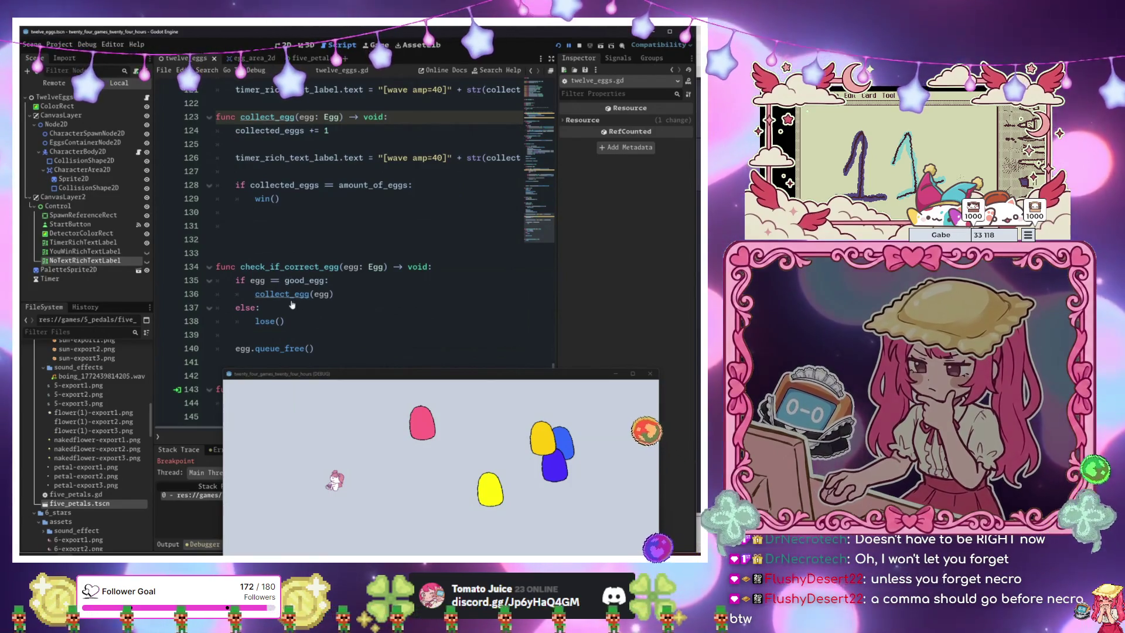
{"action": "scroll", "coordinate": [332, 249], "scroll_direction": "up", "scroll_amount": 5}
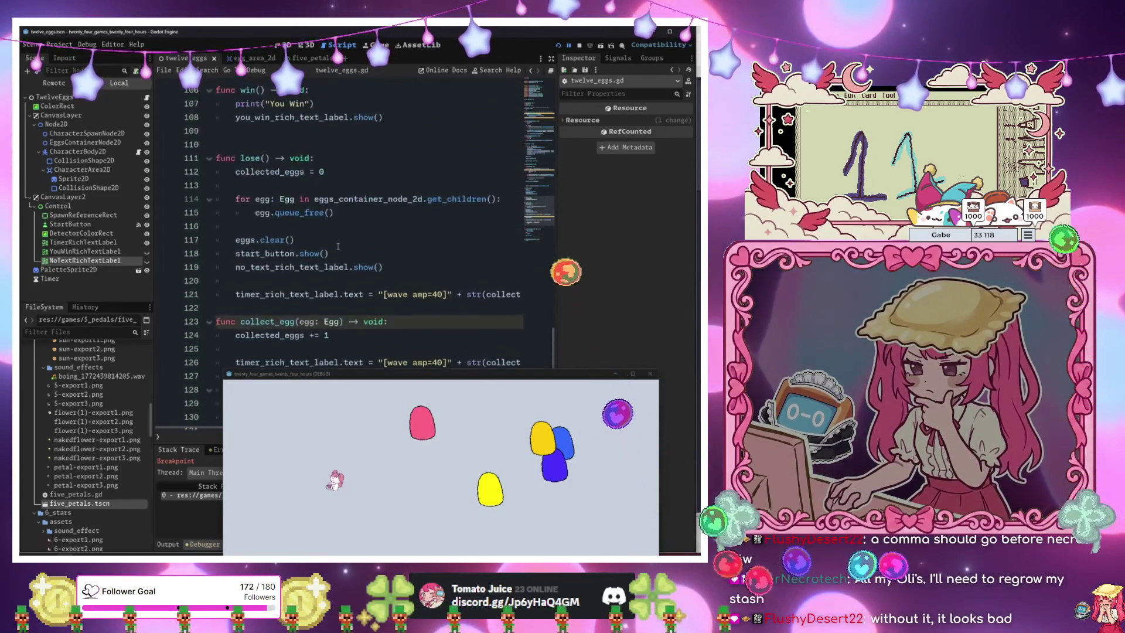
{"action": "scroll", "coordinate": [338, 246], "scroll_direction": "up", "scroll_amount": 8}
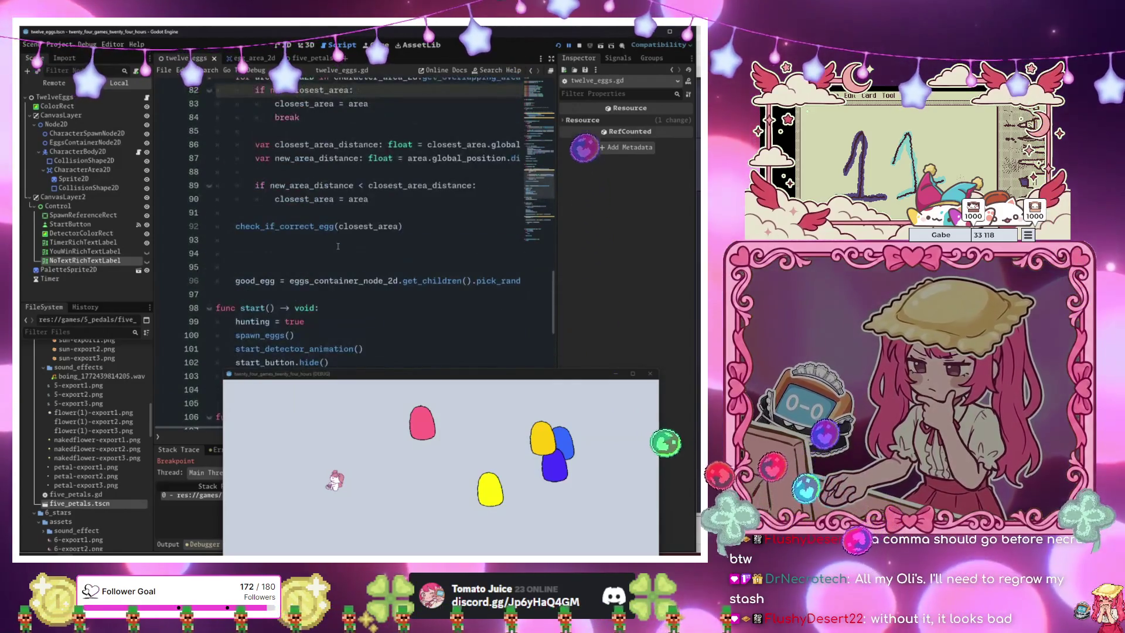
{"action": "left_click", "coordinate": [347, 271]}
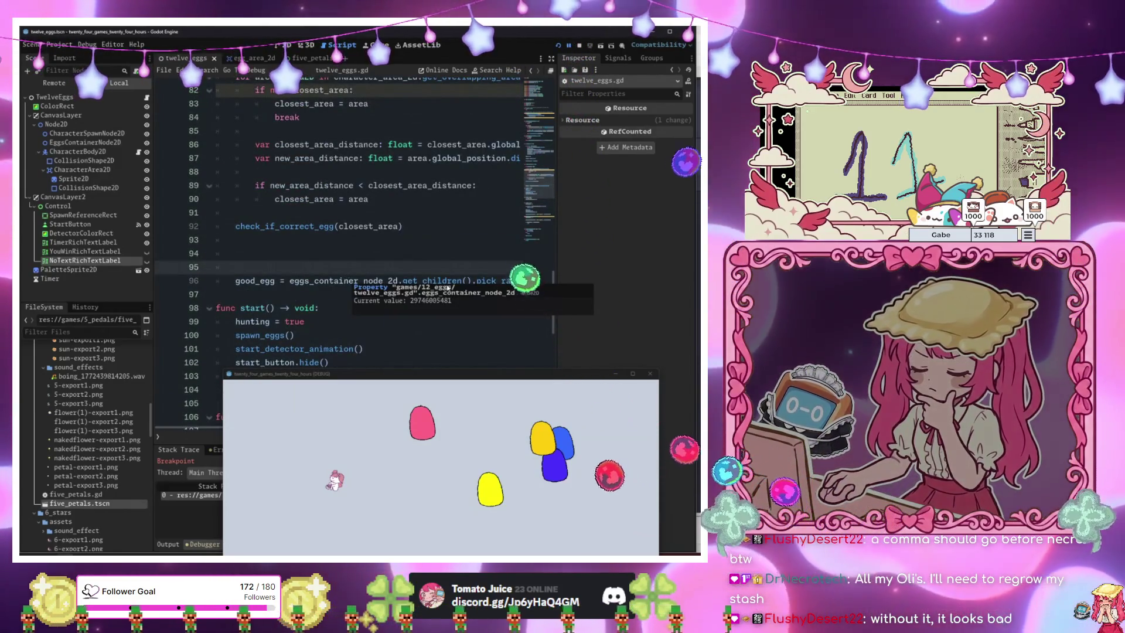
{"action": "left_click", "coordinate": [257, 282]}
{"action": "left_click_drag", "start_coordinate": [235, 282], "coordinate": [507, 276]}
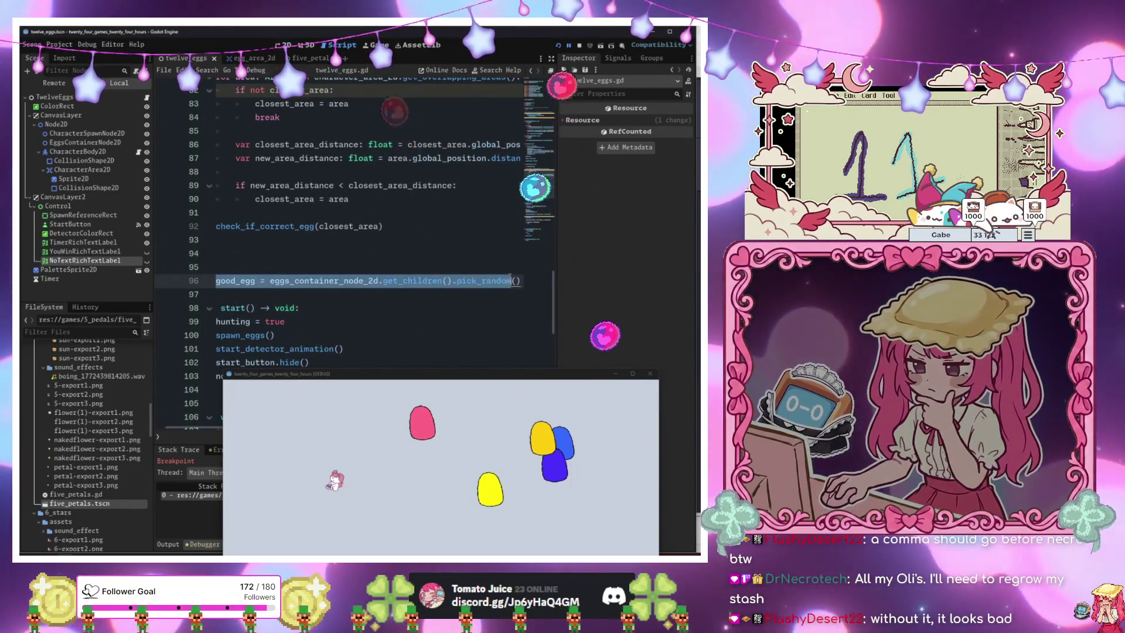
Cut out the random good-egg line and save the script
{"action": "key", "text": "ctrl+x"}
{"action": "key", "text": "BackSpace"}
{"action": "key", "text": "BackSpace"}
{"action": "key", "text": "BackSpace"}
{"action": "key", "text": "BackSpace"}
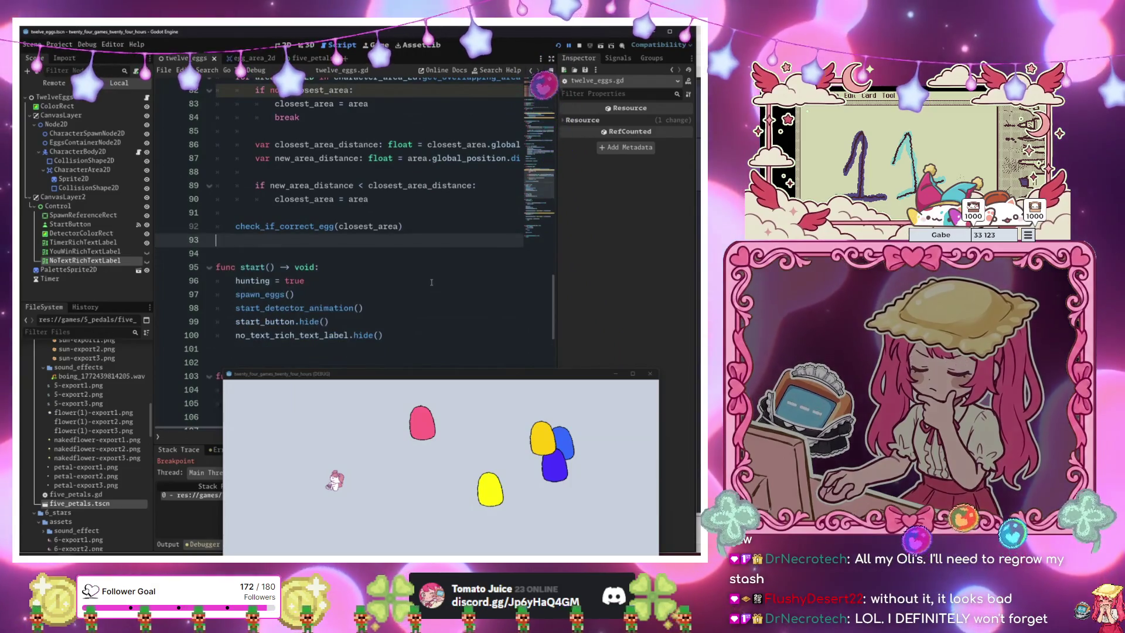
{"action": "scroll", "coordinate": [434, 247], "scroll_direction": "up", "scroll_amount": 5}
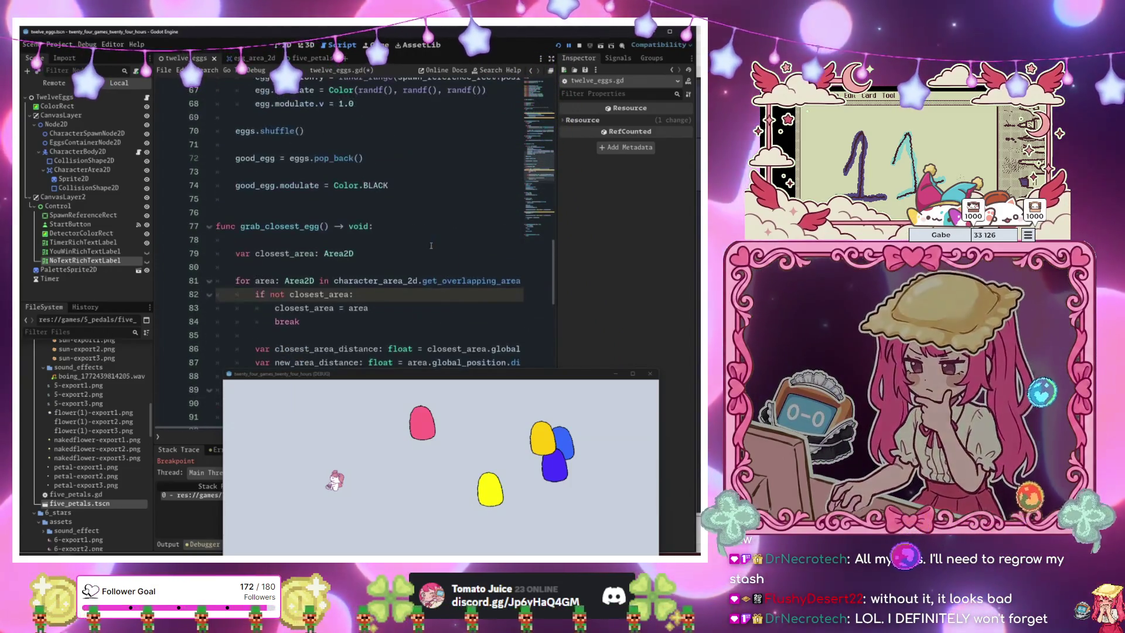
{"action": "key", "text": "ctrl+s"}
Put 'good_egg = eggs.pop_back()' after check_if_correct_egg(closest_area) and relaunch the game with F5
{"action": "scroll", "coordinate": [428, 246], "scroll_direction": "up", "scroll_amount": 3}
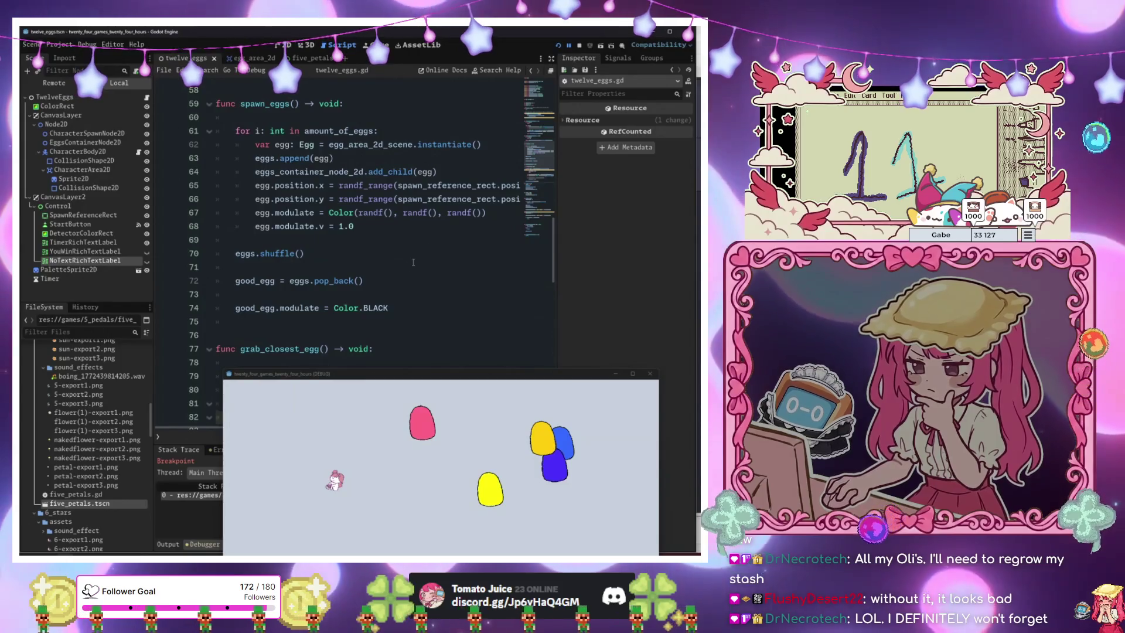
{"action": "left_click", "coordinate": [413, 262]}
{"action": "left_click", "coordinate": [401, 280]}
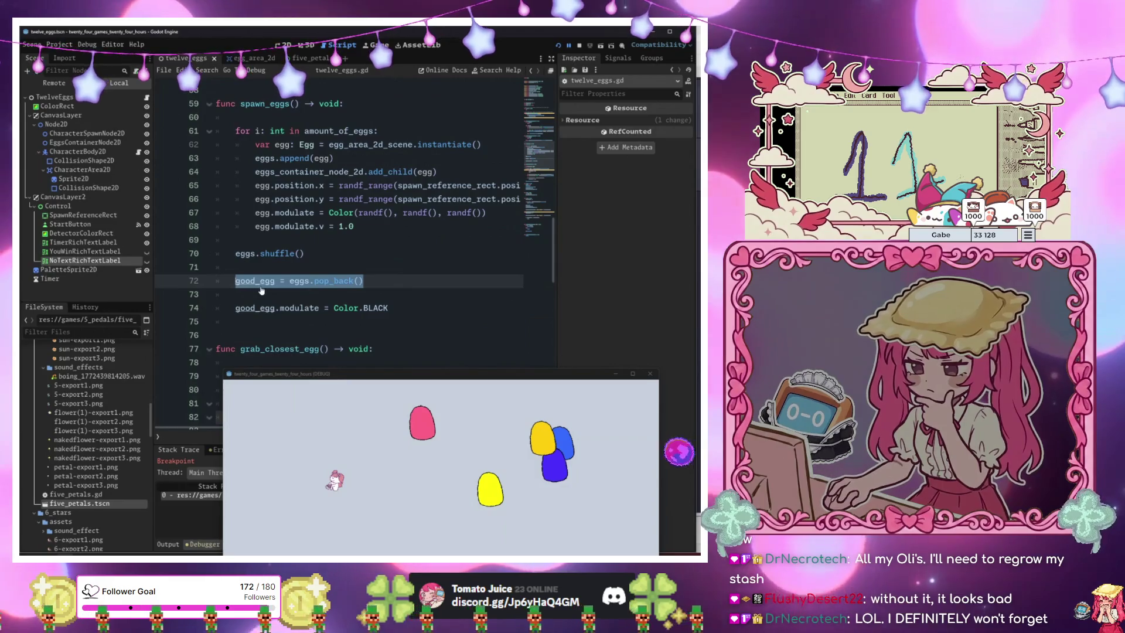
{"action": "scroll", "coordinate": [347, 285], "scroll_direction": "down", "scroll_amount": 10}
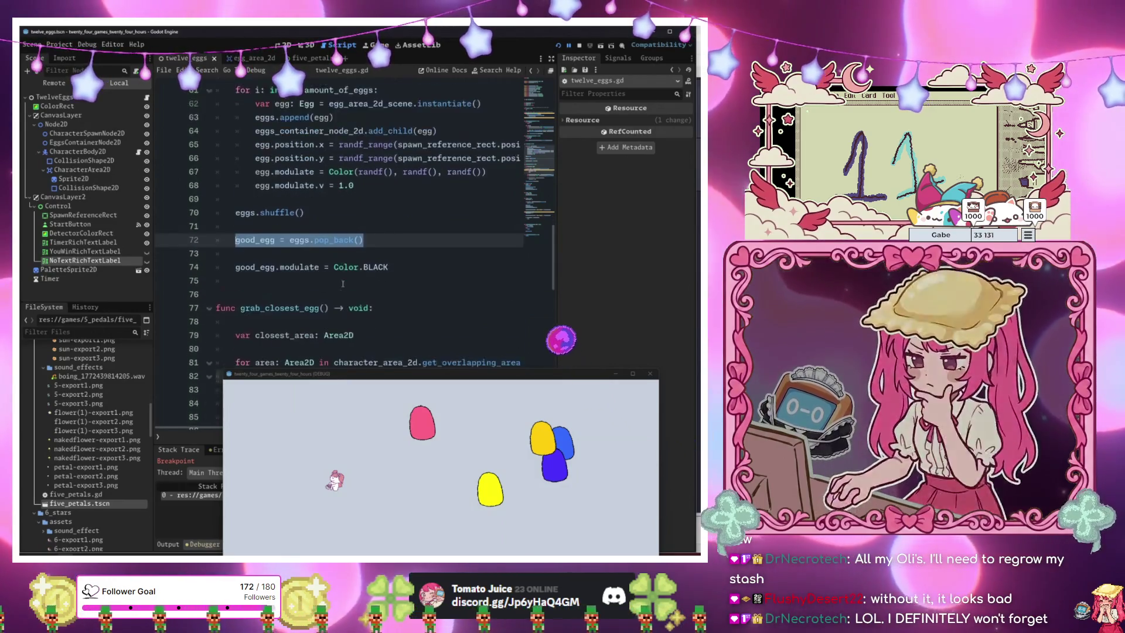
{"action": "scroll", "coordinate": [347, 285], "scroll_direction": "up", "scroll_amount": 4}
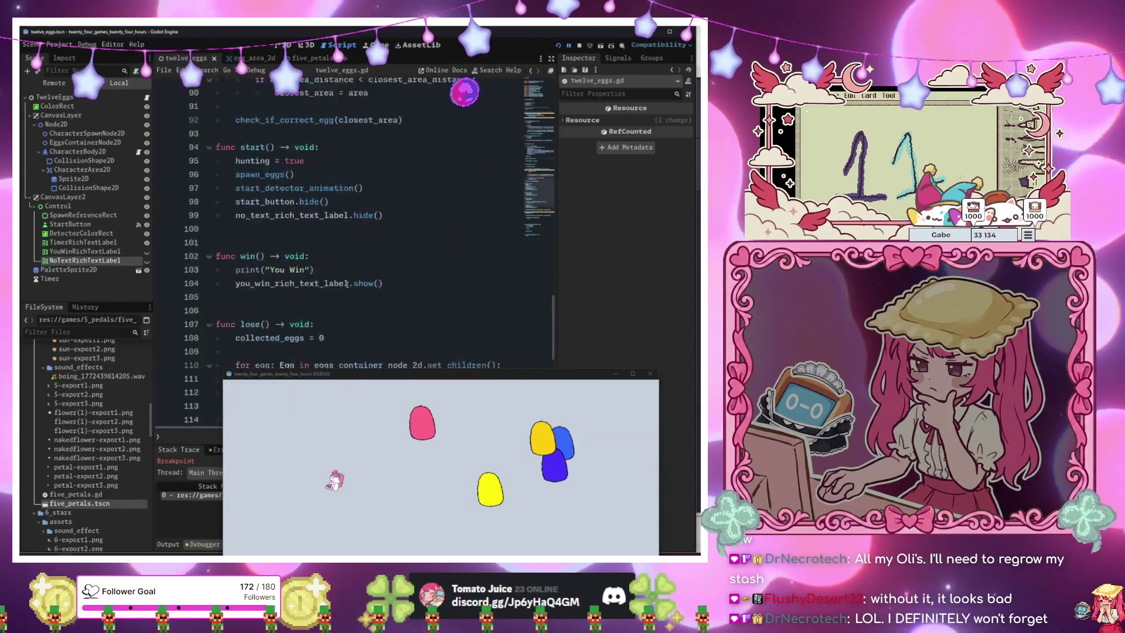
{"action": "left_click", "coordinate": [454, 186]}
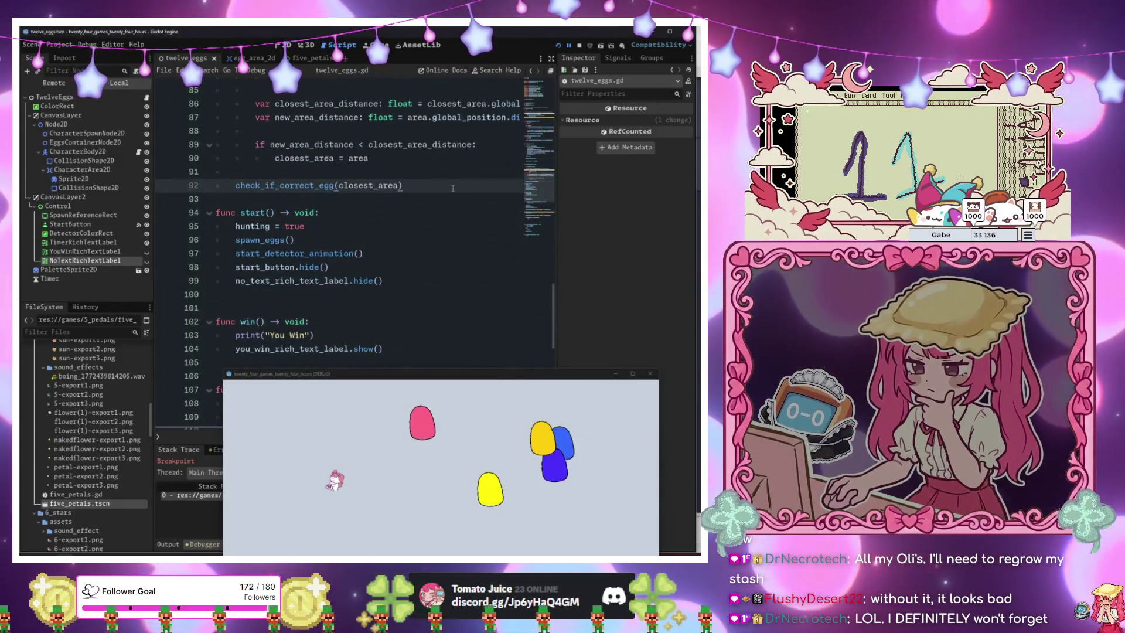
{"action": "key", "text": "Return"}
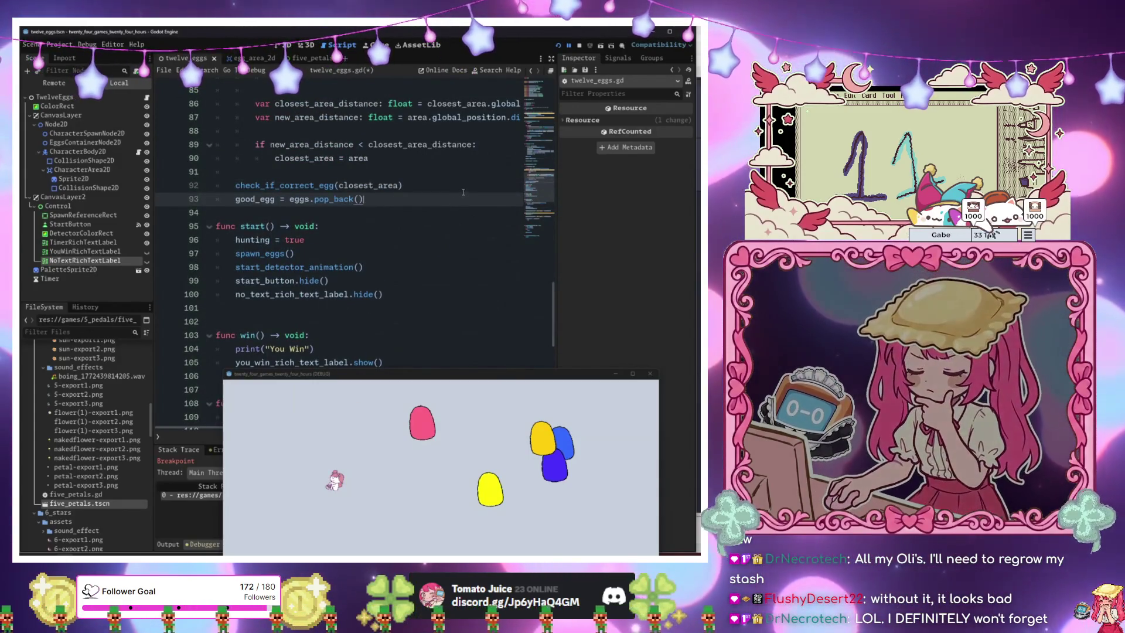
{"action": "key", "text": "F5"}
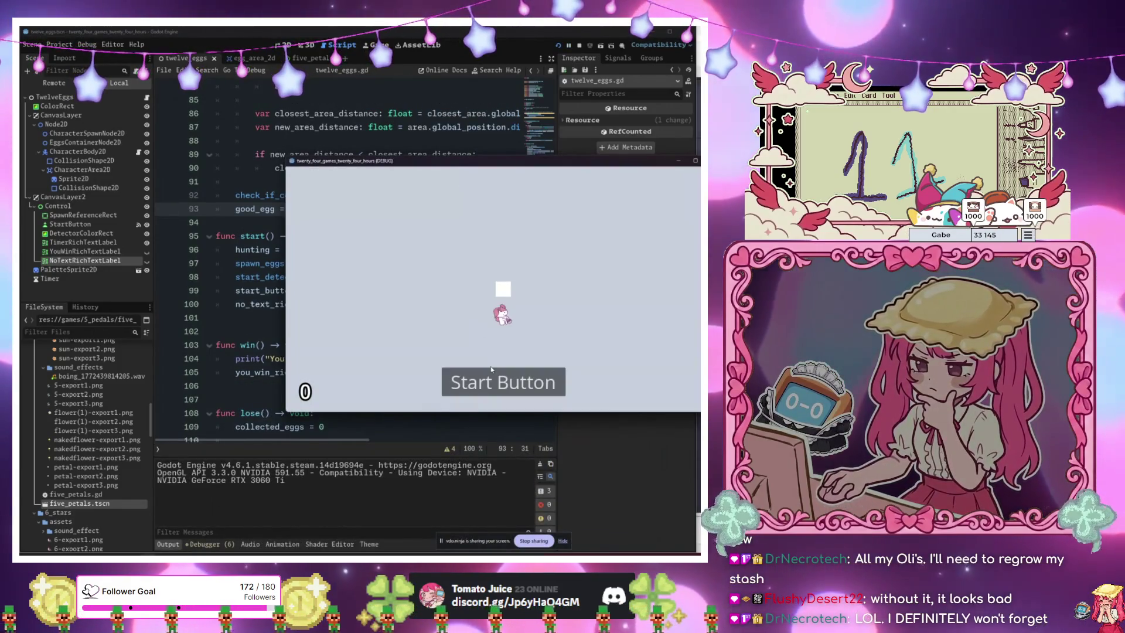
Stop the breakpoint-paused run, relaunch with F6 and start a new egg hunt round
{"action": "left_click", "coordinate": [491, 369]}
{"action": "mouse_move", "coordinate": [372, 162]}
{"action": "left_mouse_down"}
{"action": "mouse_move", "coordinate": [518, 368]}
{"action": "mouse_move", "coordinate": [490, 381]}
{"action": "mouse_move", "coordinate": [564, 298]}
{"action": "left_mouse_up"}
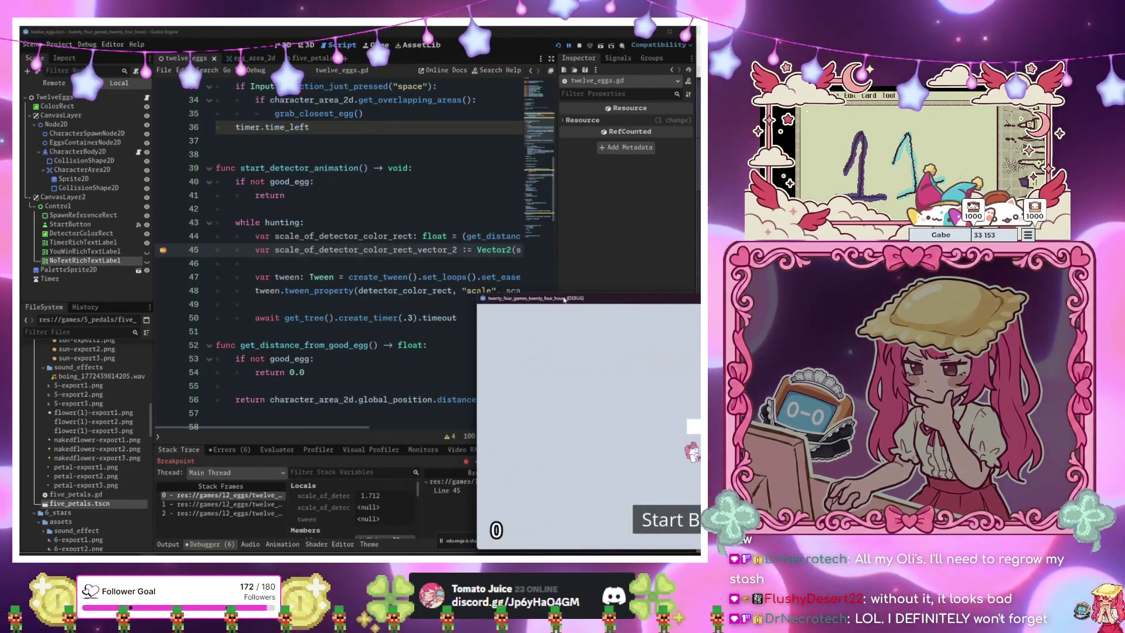
{"action": "left_click", "coordinate": [159, 253]}
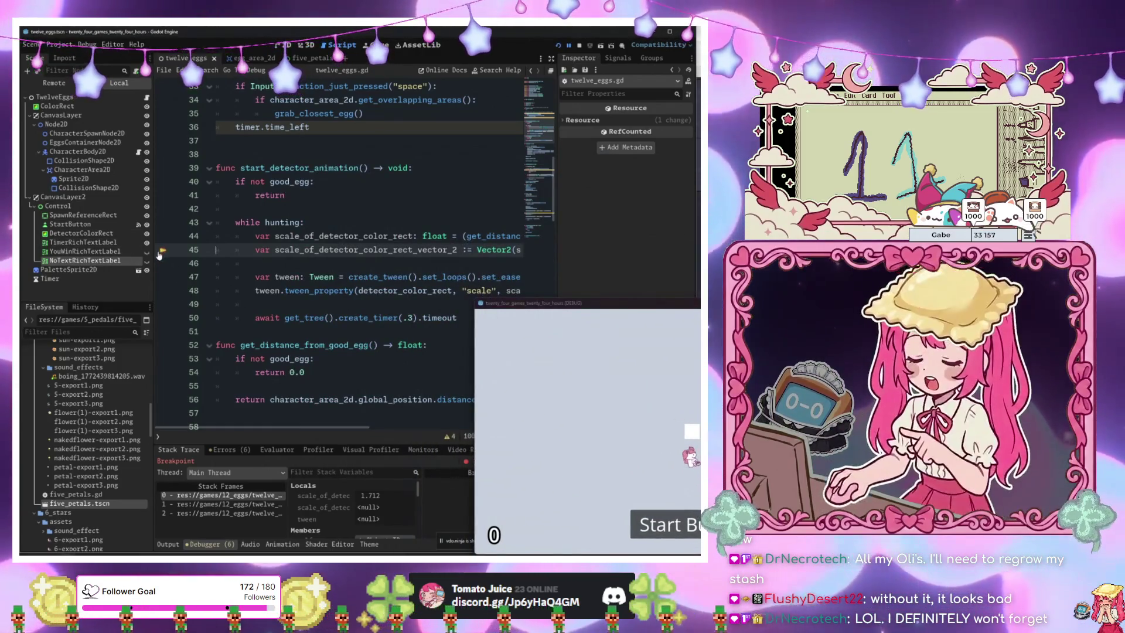
{"action": "key", "text": "F8"}
{"action": "key", "text": "F6"}
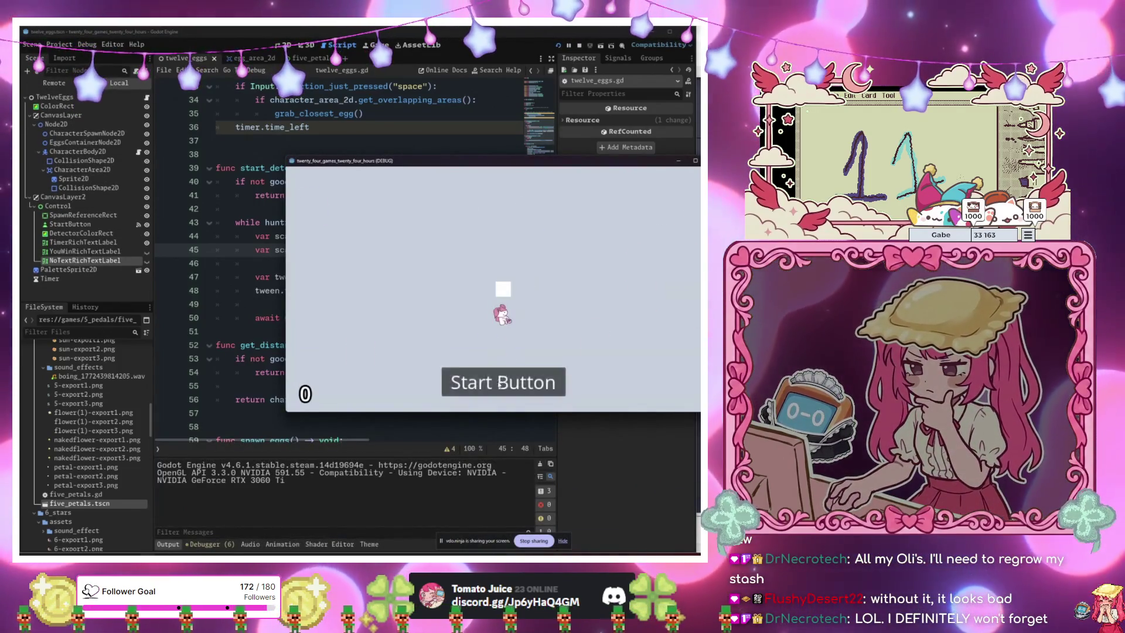
{"action": "left_click", "coordinate": [503, 382]}
Grab the black, cyan and red eggs
{"action": "key", "text": "Up"}
{"action": "key", "text": "Left"}
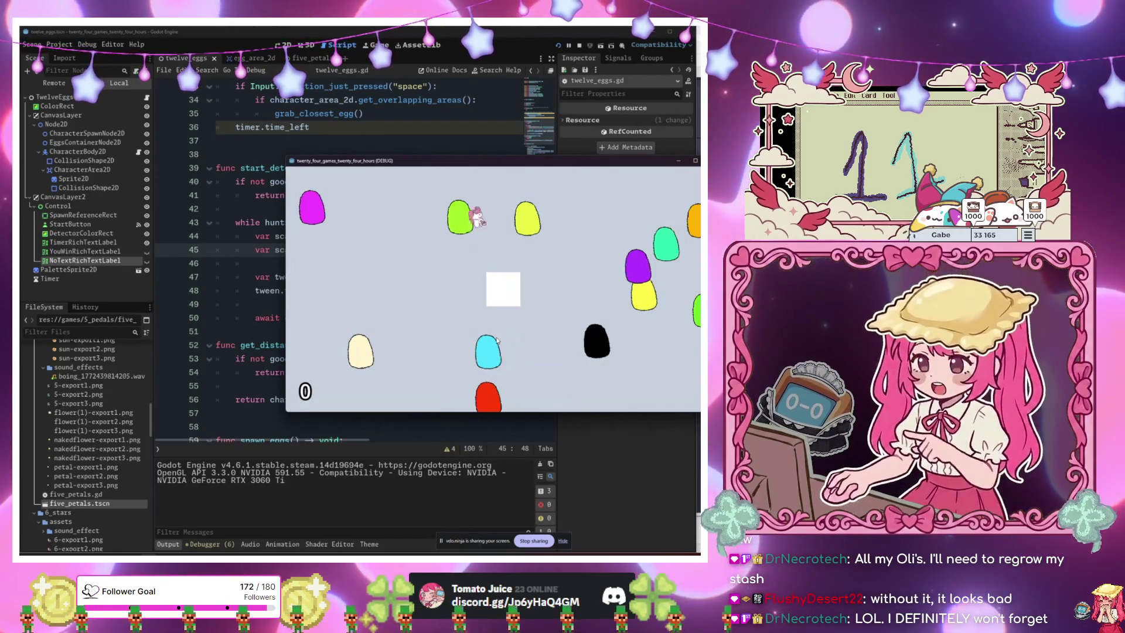
{"action": "key", "text": "Left"}
{"action": "key", "text": "Right"}
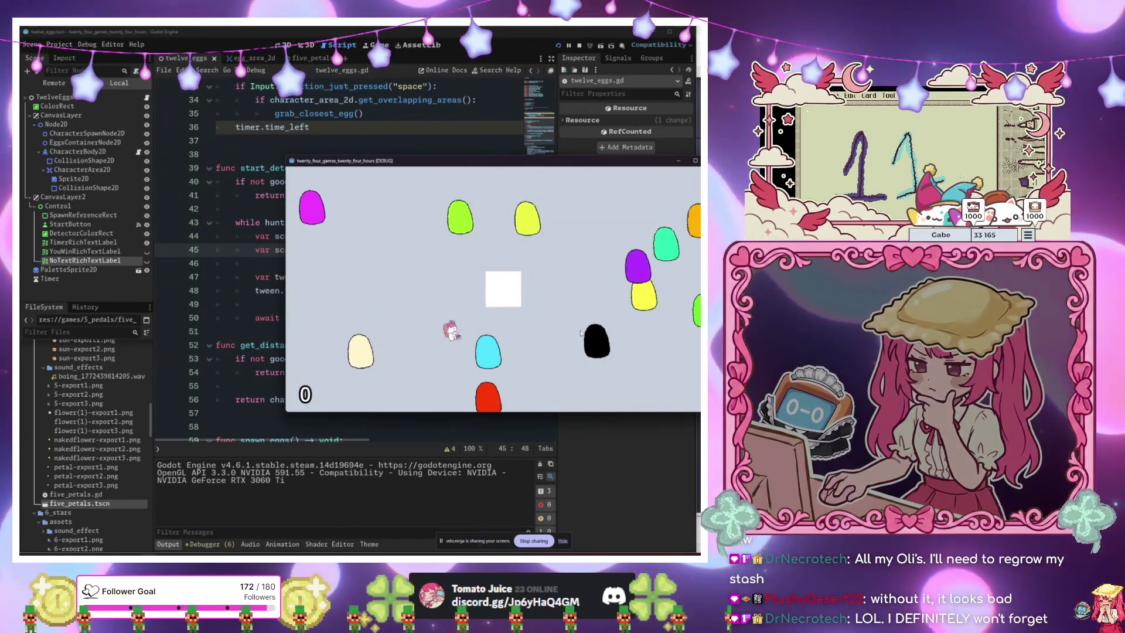
{"action": "key", "text": "space"}
{"action": "key", "text": "Up"}
{"action": "key", "text": "Right"}
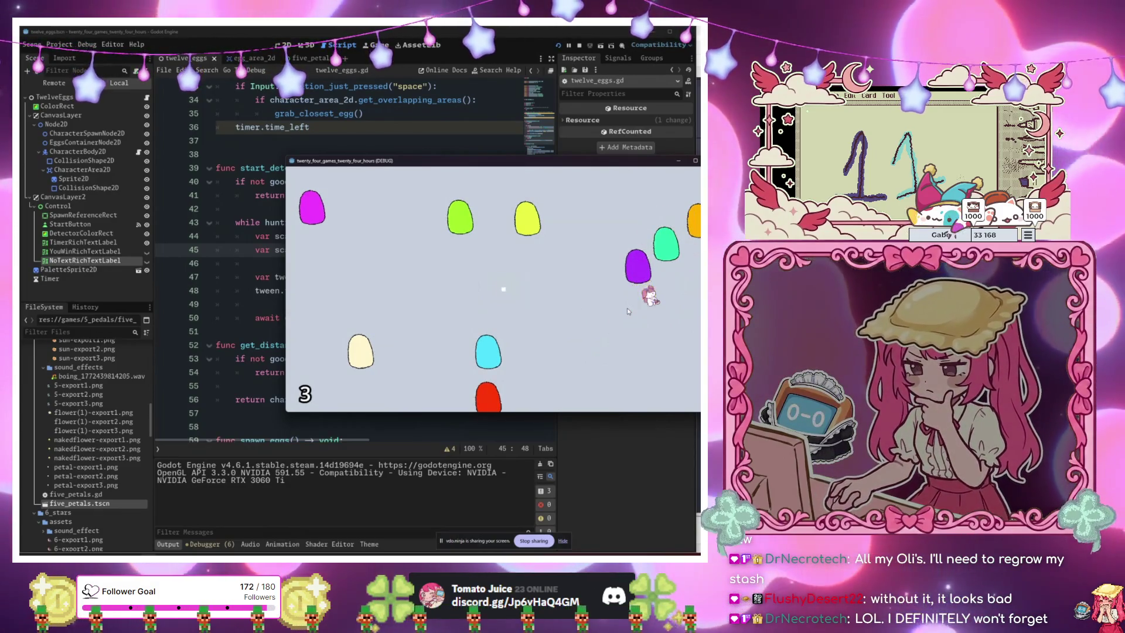
{"action": "key", "text": "Left"}
{"action": "key", "text": "Down"}
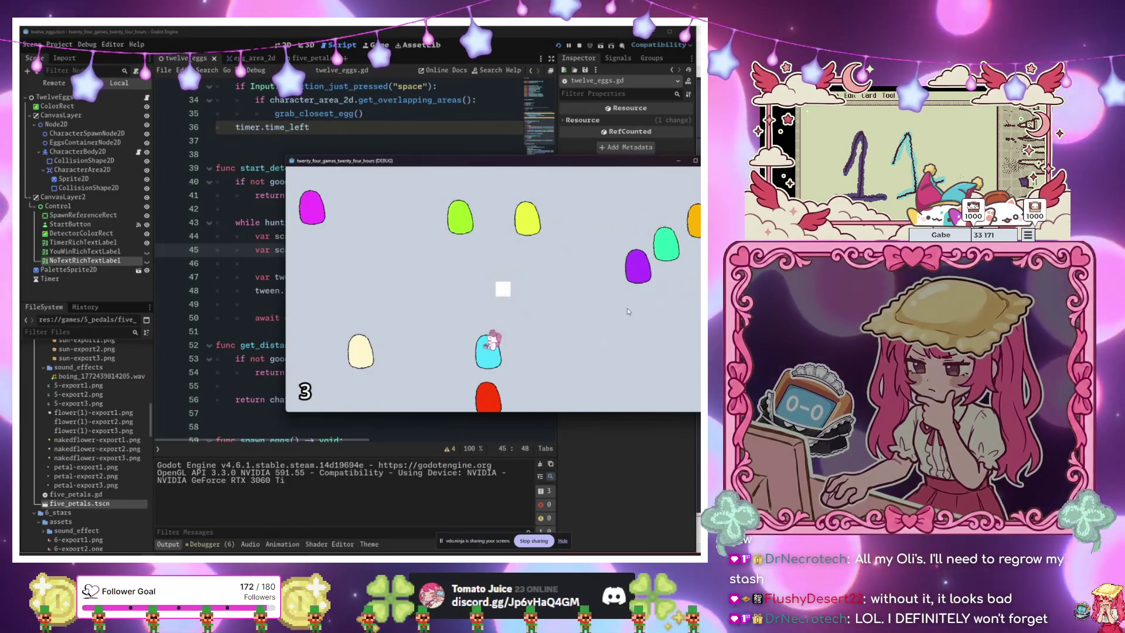
{"action": "key", "text": "Down"}
{"action": "key", "text": "space"}
{"action": "key", "text": "Left"}
{"action": "key", "text": "Down"}
{"action": "key", "text": "Right"}
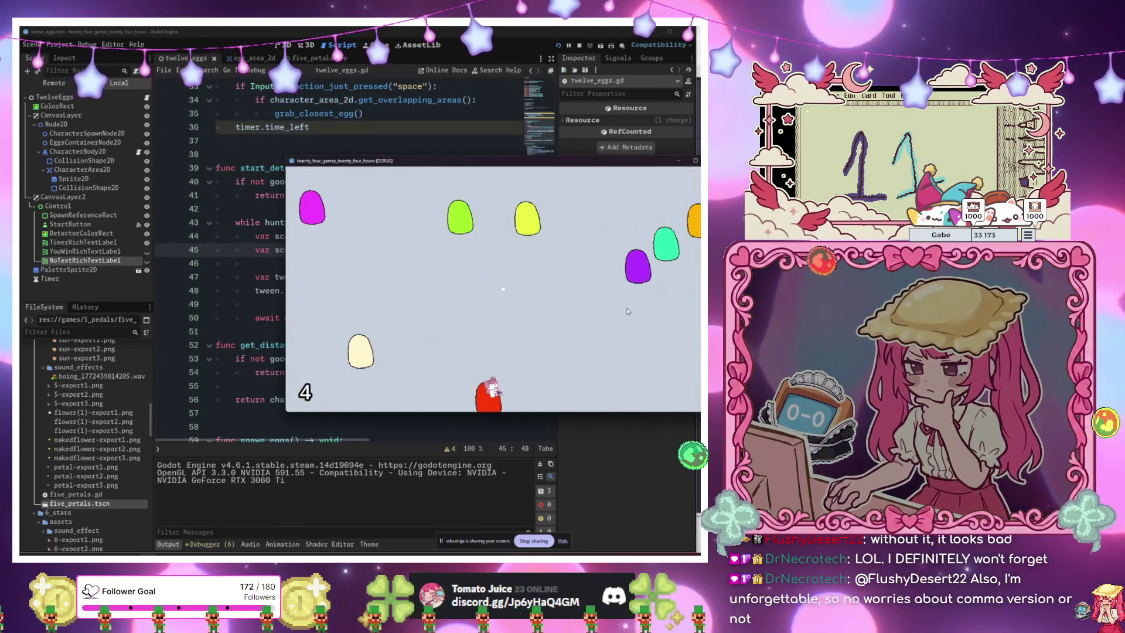
{"action": "key", "text": "space"}
{"action": "key", "text": "Left"}
Grab the magenta, yellow and teal eggs
{"action": "key", "text": "Up"}
{"action": "key", "text": "Right"}
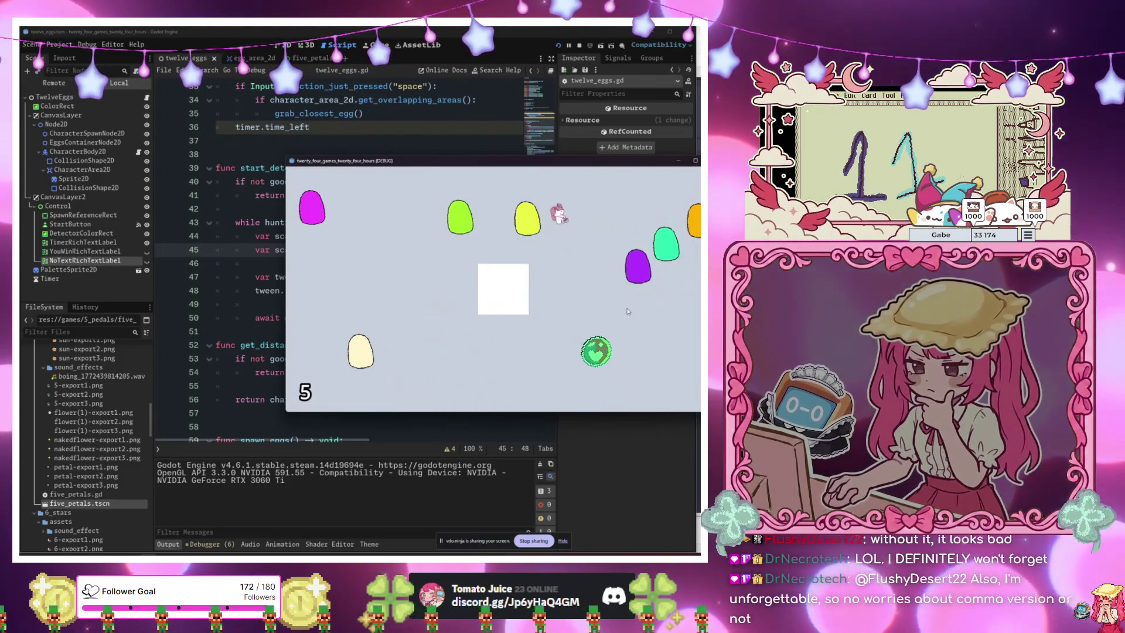
{"action": "key", "text": "Left"}
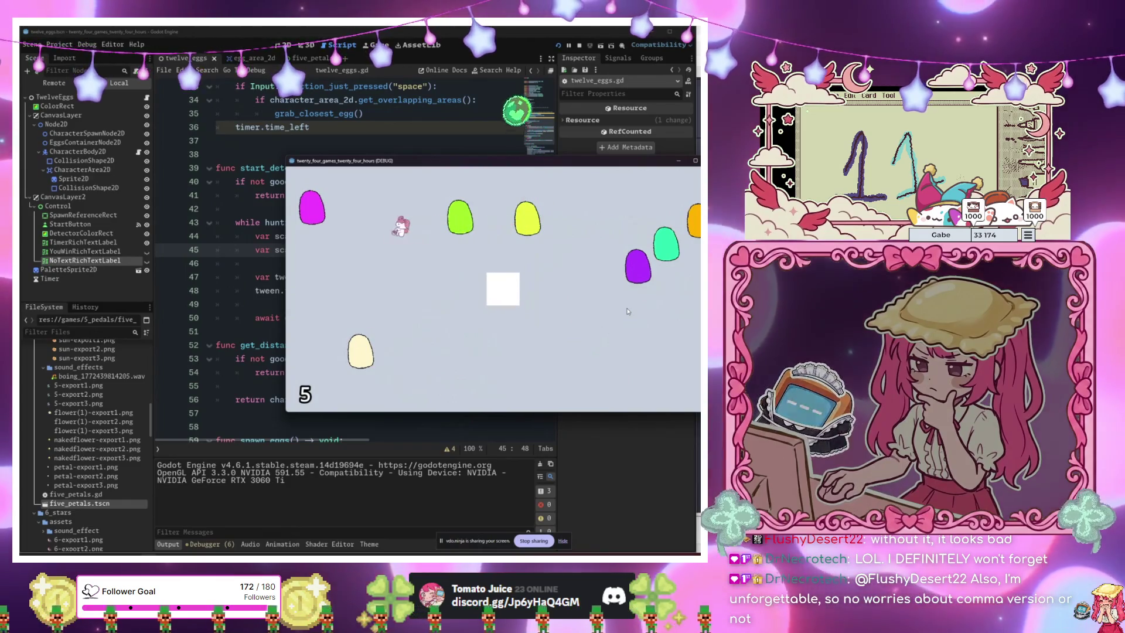
{"action": "key", "text": "Left"}
{"action": "key", "text": "Up"}
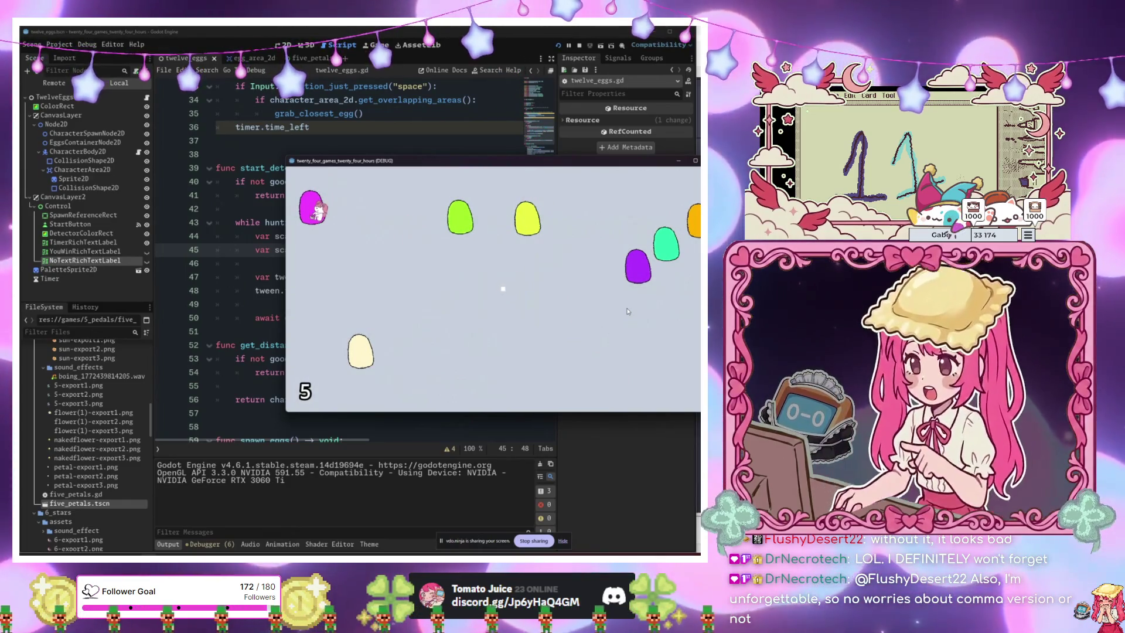
{"action": "key", "text": "space"}
{"action": "key", "text": "Down"}
{"action": "key", "text": "Right"}
{"action": "key", "text": "Up"}
{"action": "key", "text": "Right"}
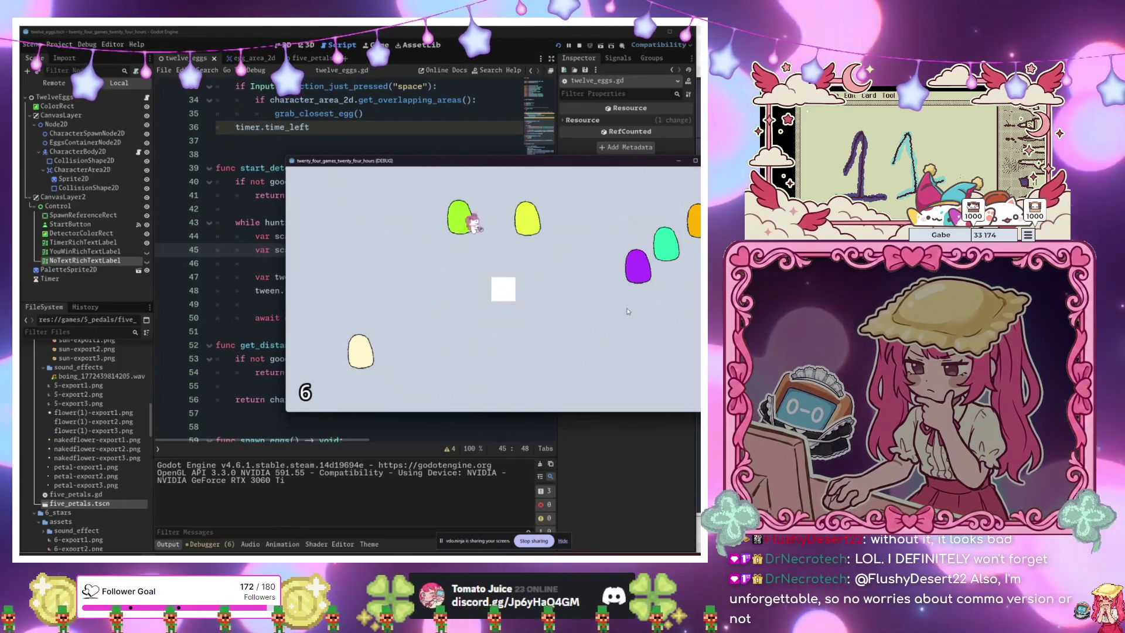
{"action": "key", "text": "space"}
{"action": "key", "text": "Right"}
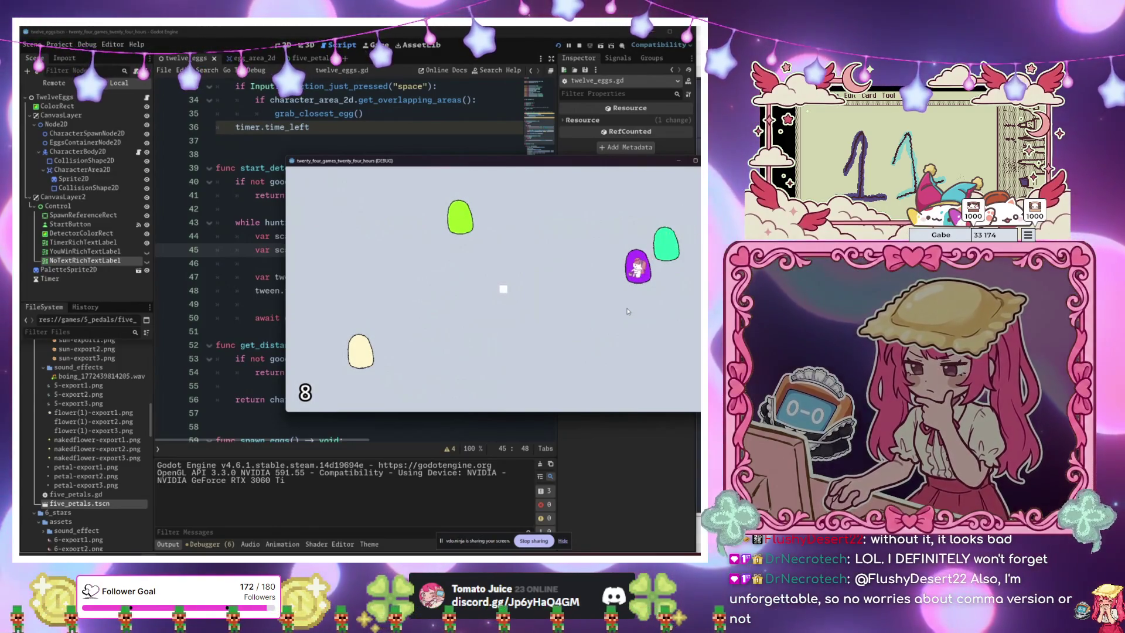
{"action": "key", "text": "space"}
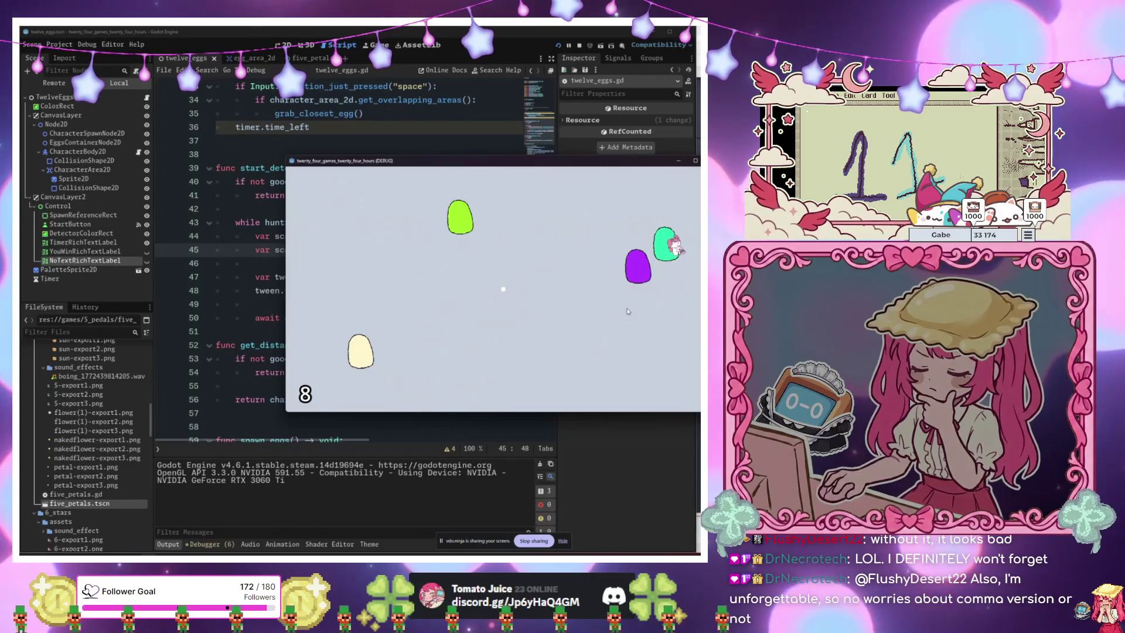
Collect the purple, cream and final green eggs for YOU WIN!!, then stop the game with F8
{"action": "key", "text": "Down"}
{"action": "key", "text": "Left"}
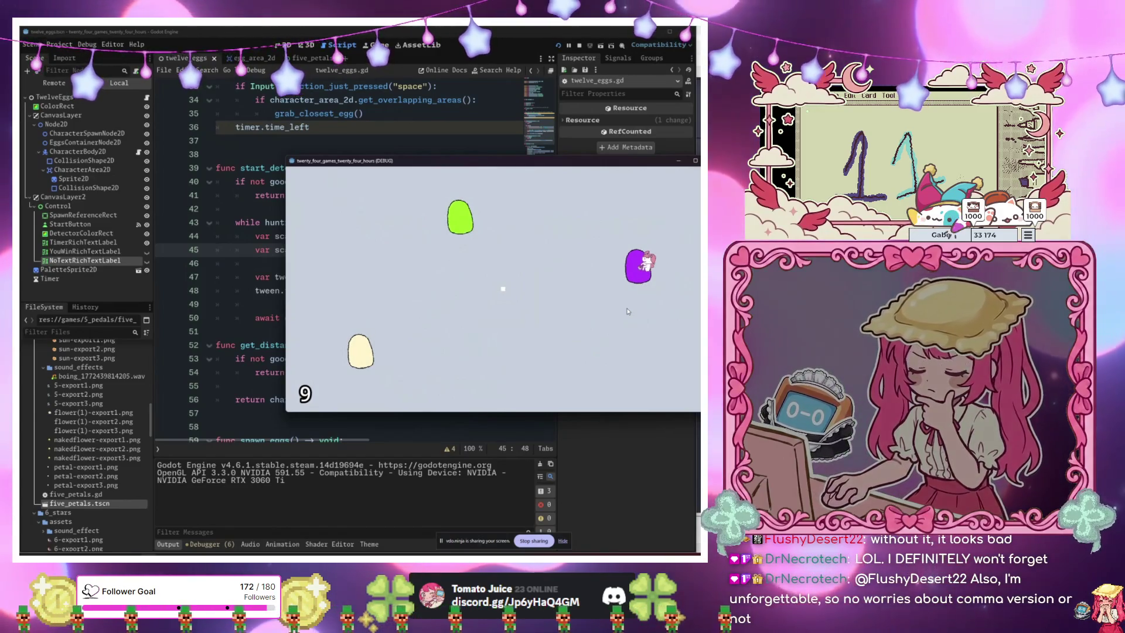
{"action": "key", "text": "space"}
{"action": "key", "text": "Left"}
{"action": "key", "text": "Up"}
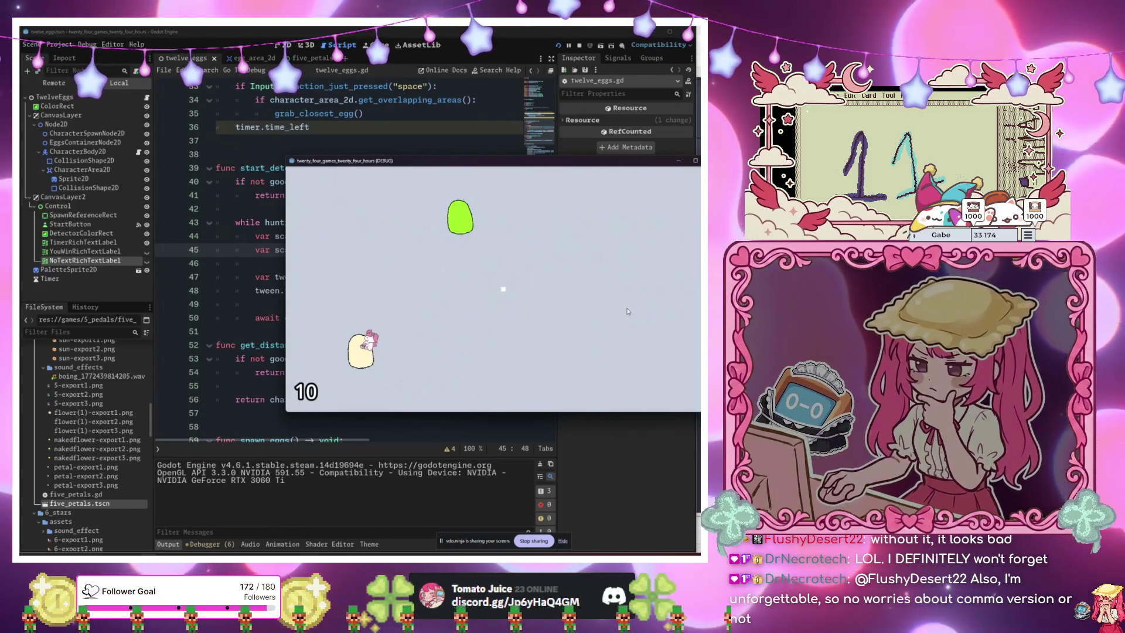
{"action": "key", "text": "space"}
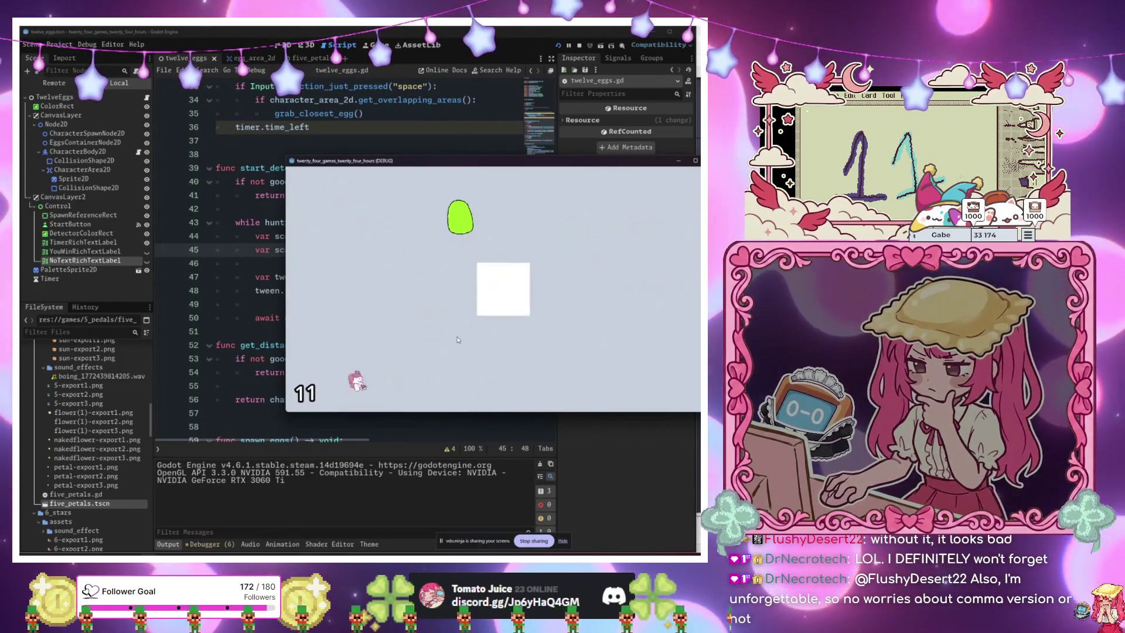
{"action": "key", "text": "Up"}
{"action": "key", "text": "Right"}
{"action": "key", "text": "space"}
{"action": "key", "text": "Left"}
{"action": "key", "text": "Down"}
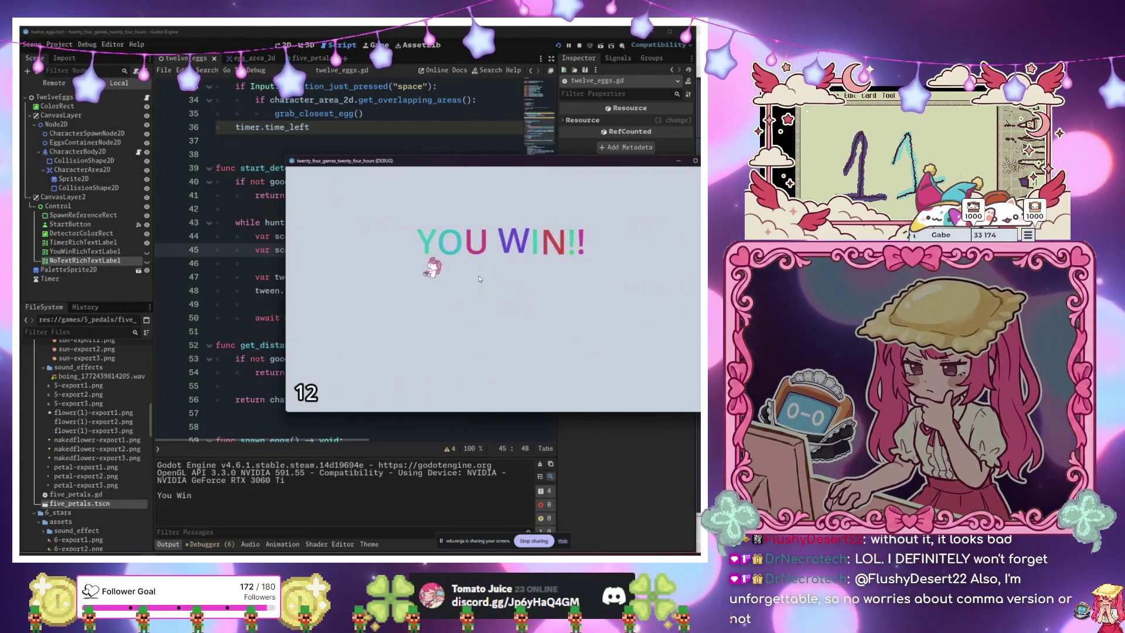
{"action": "key", "text": "F8"}
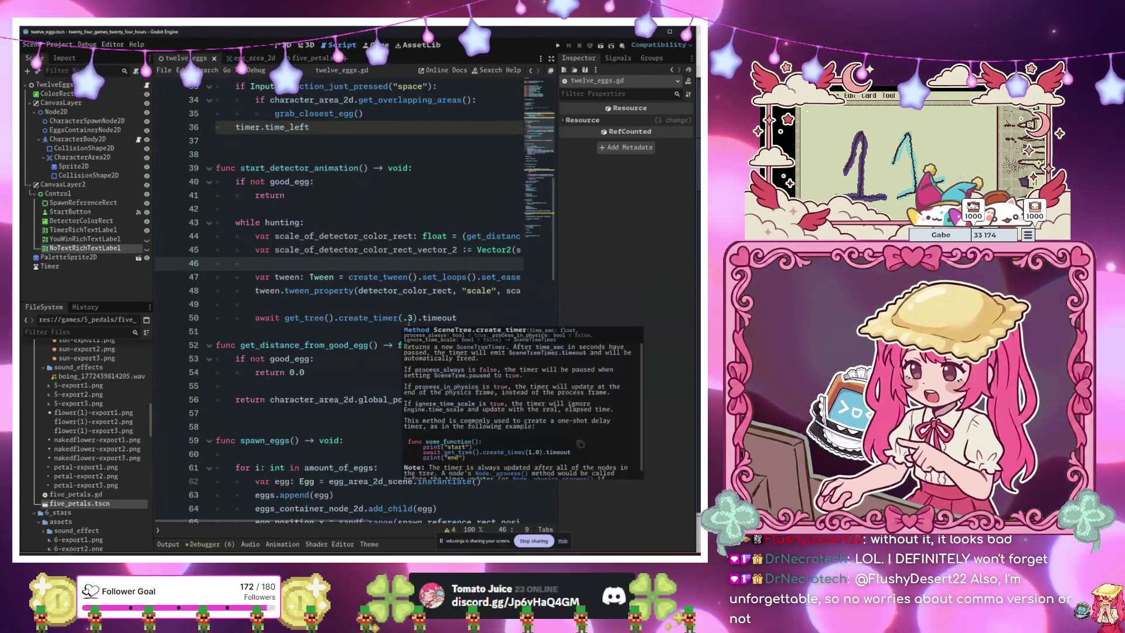
{"action": "left_click", "coordinate": [409, 304]}
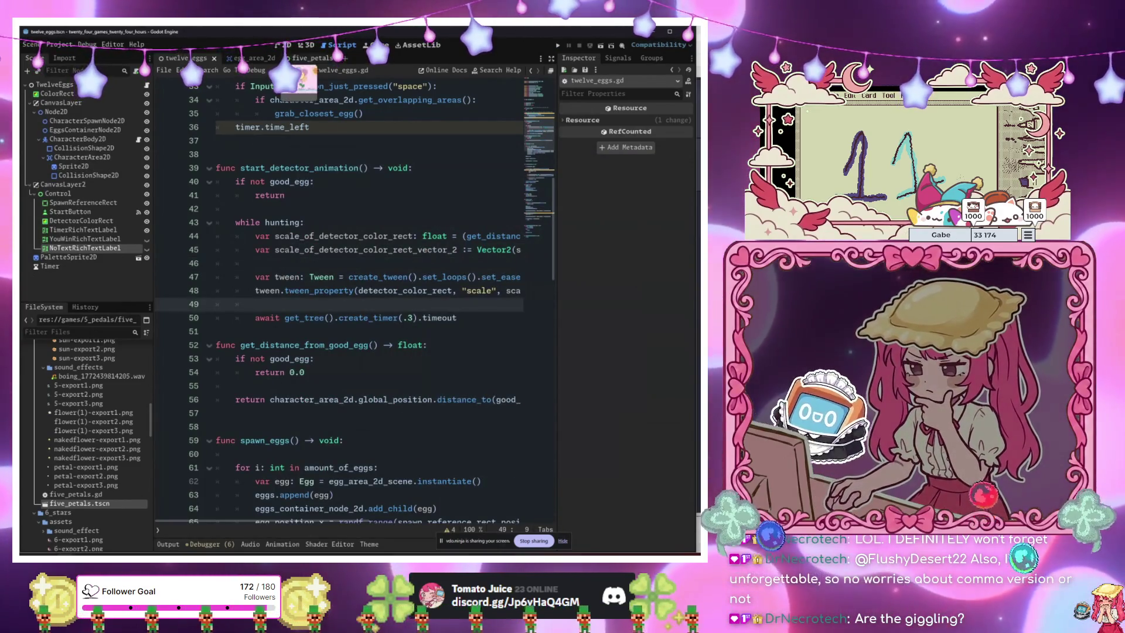
Switch from the twelve_eggs.gd script to the 2D workspace with Ctrl+F1
{"action": "key", "text": "ctrl+F1"}
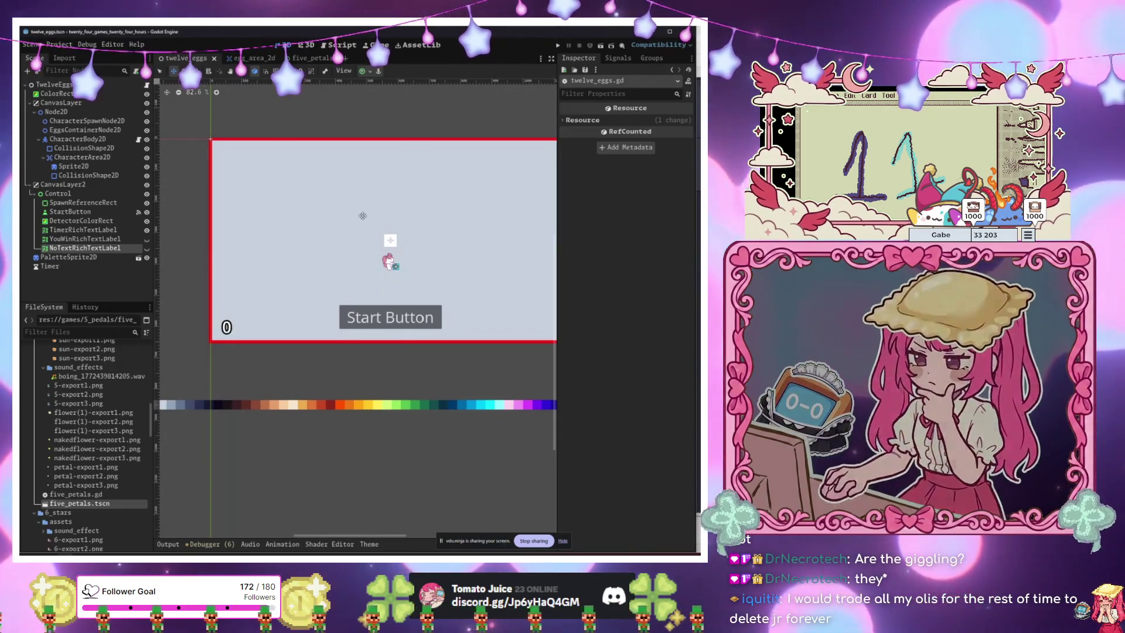
Select the TwelveEggs root and view its Time to Collect 31.0 and Amount of Eggs 12 in the Inspector
{"action": "left_click", "coordinate": [108, 93]}
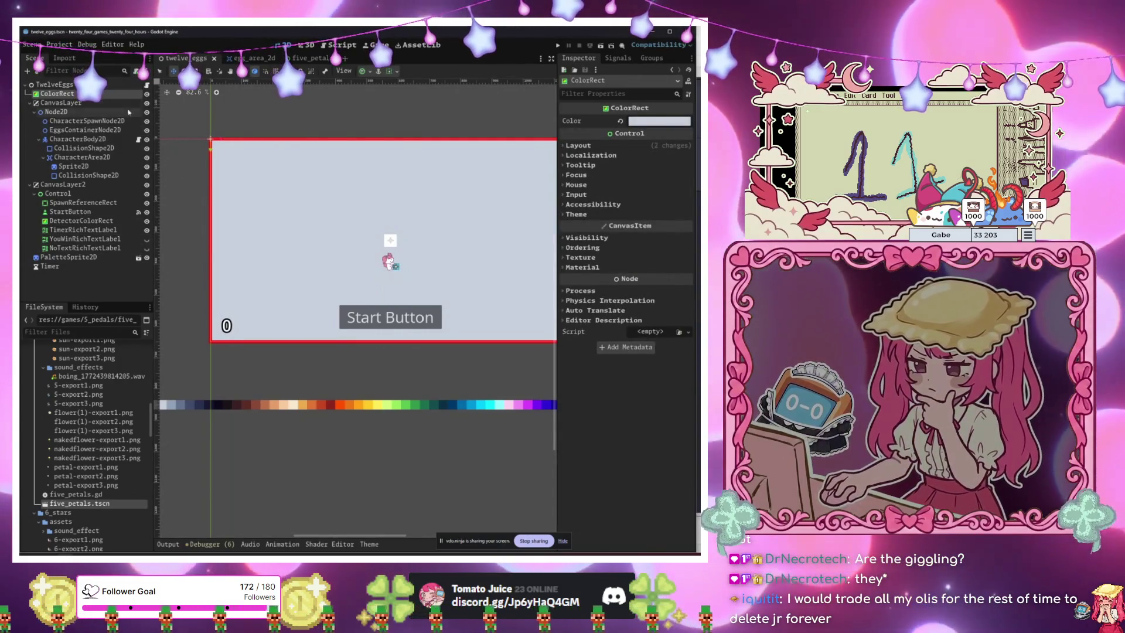
{"action": "left_click", "coordinate": [144, 85]}
{"action": "left_click", "coordinate": [147, 85]}
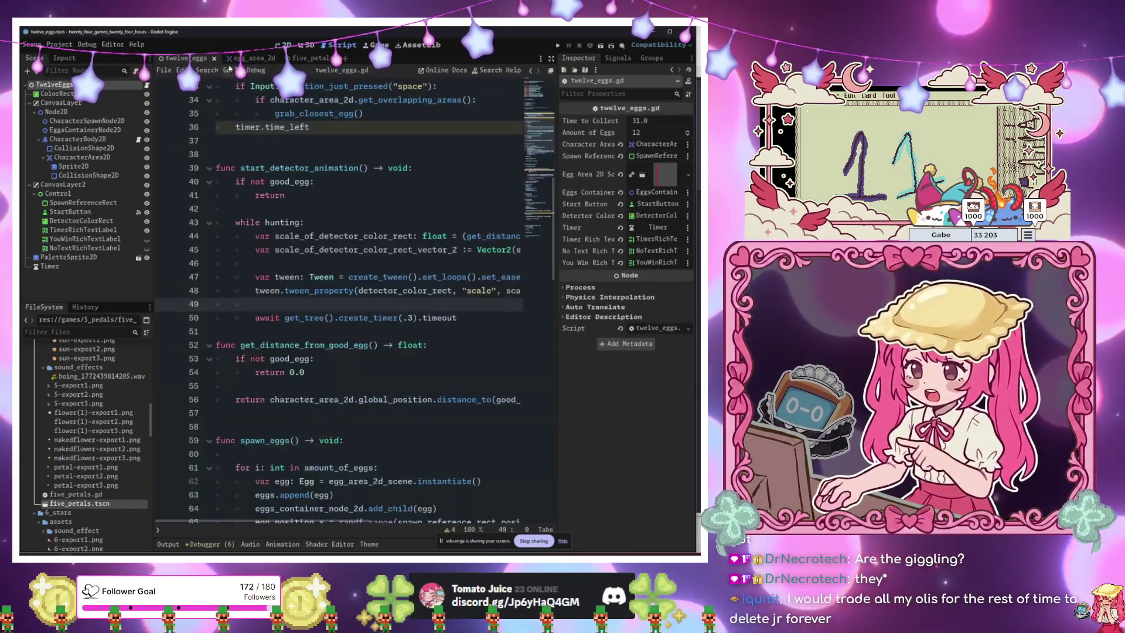
{"action": "left_click", "coordinate": [289, 46]}
{"action": "left_click", "coordinate": [110, 83]}
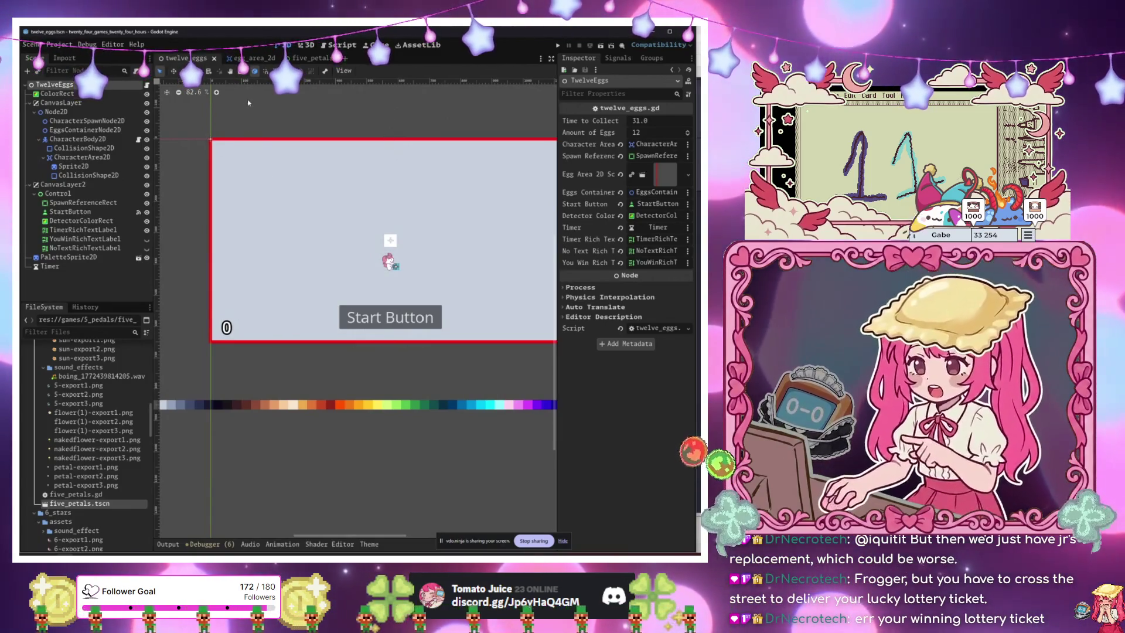
Open a new scene tab and give it a User Interface (Control) root node
{"action": "left_click", "coordinate": [252, 104]}
{"action": "left_click", "coordinate": [346, 58]}
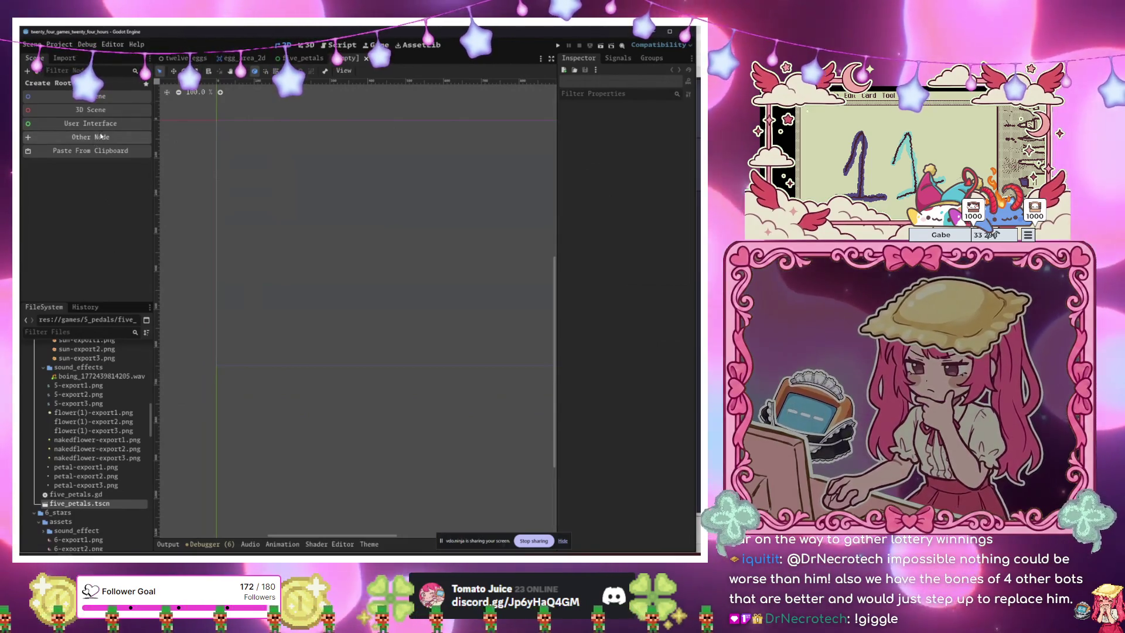
{"action": "left_click", "coordinate": [103, 124]}
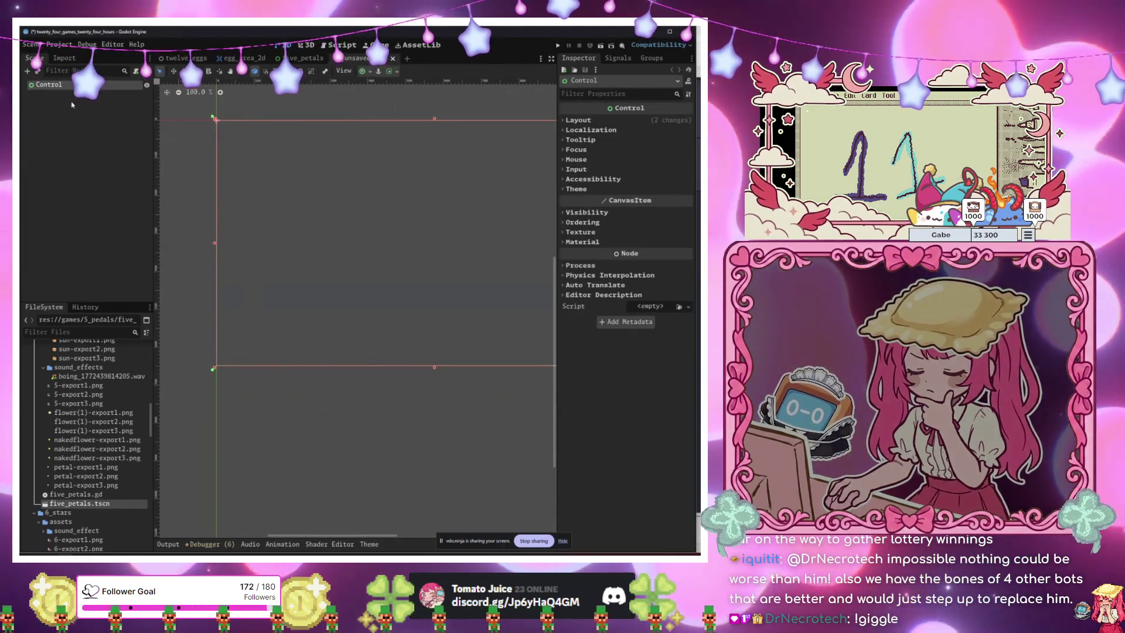
{"action": "scroll", "coordinate": [316, 203], "scroll_direction": "down", "scroll_amount": 4}
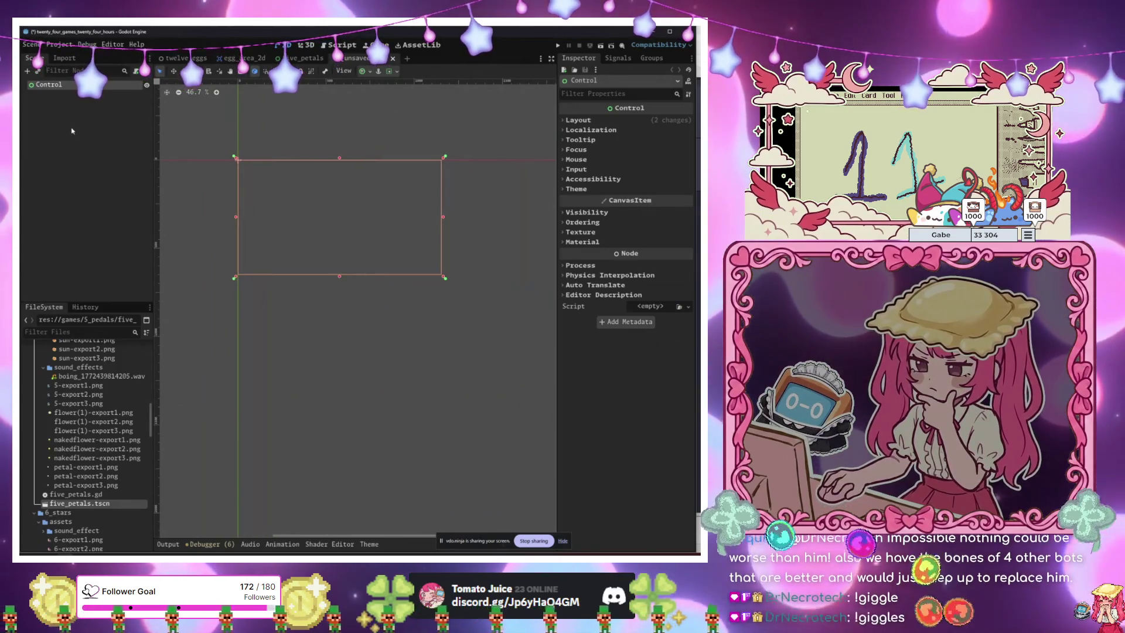
{"action": "key", "text": "ctrl+z"}
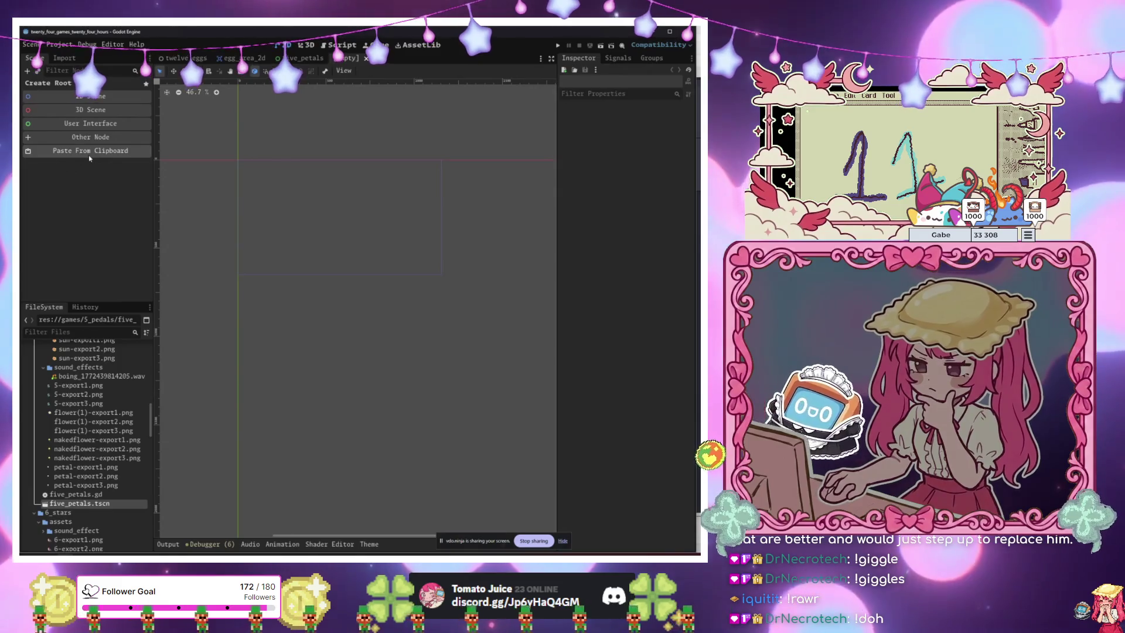
{"action": "left_click", "coordinate": [90, 157]}
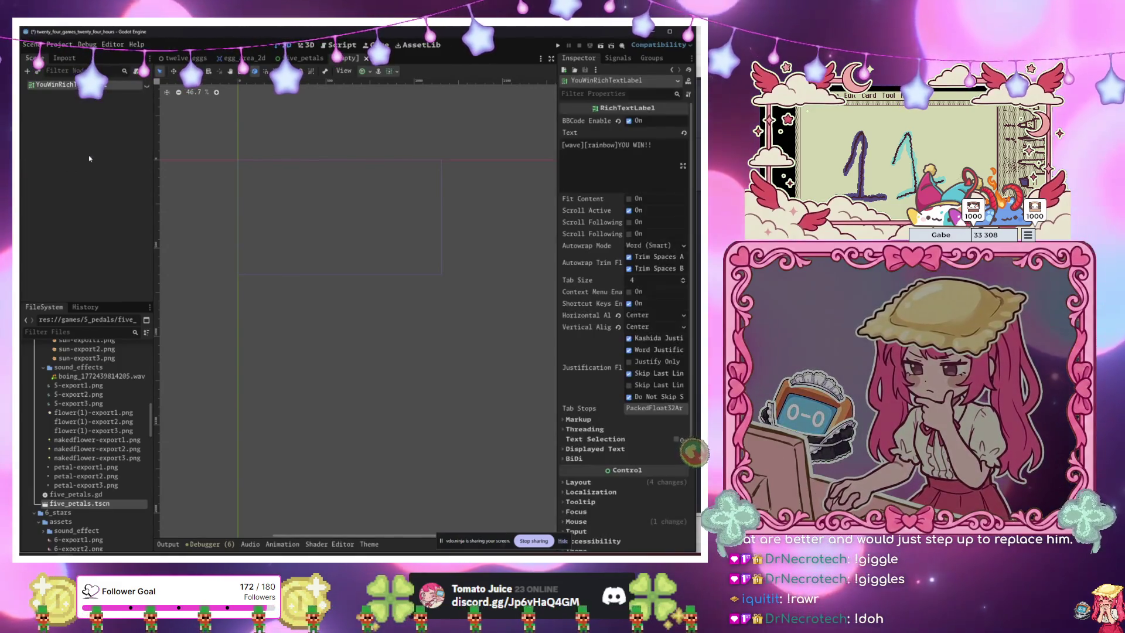
{"action": "key", "text": "ctrl+z"}
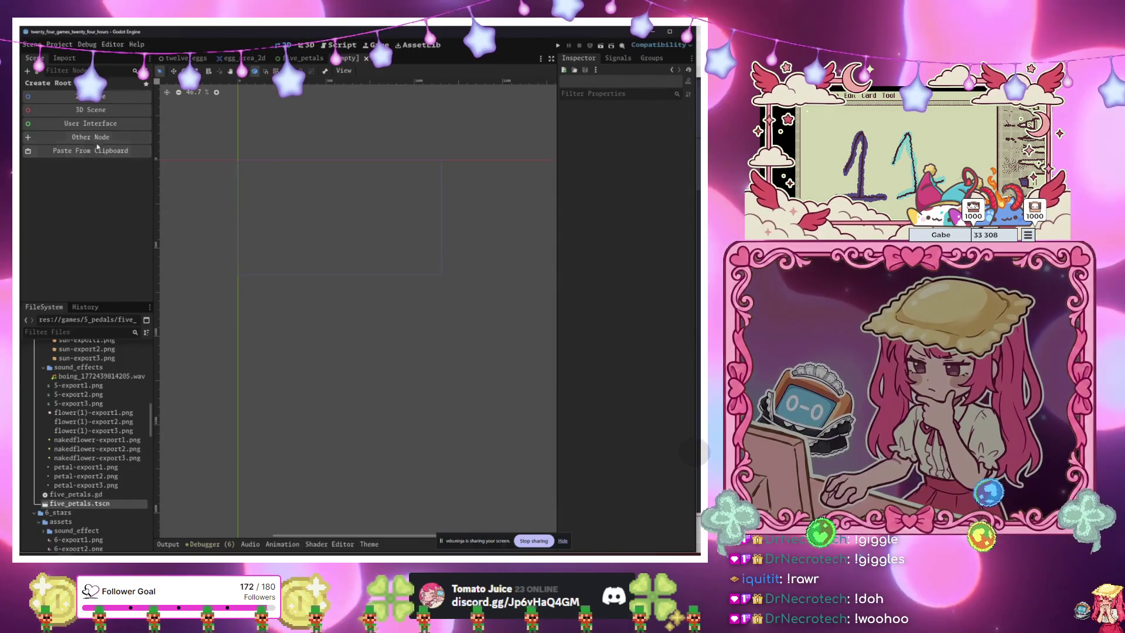
{"action": "left_click", "coordinate": [97, 141]}
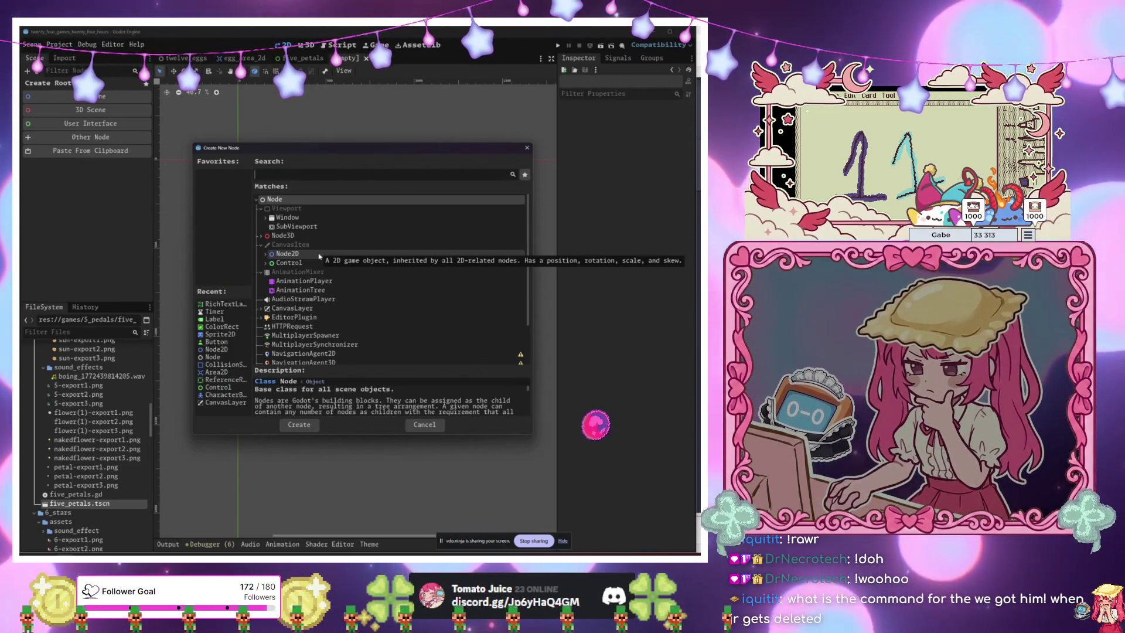
{"action": "key", "text": "Escape"}
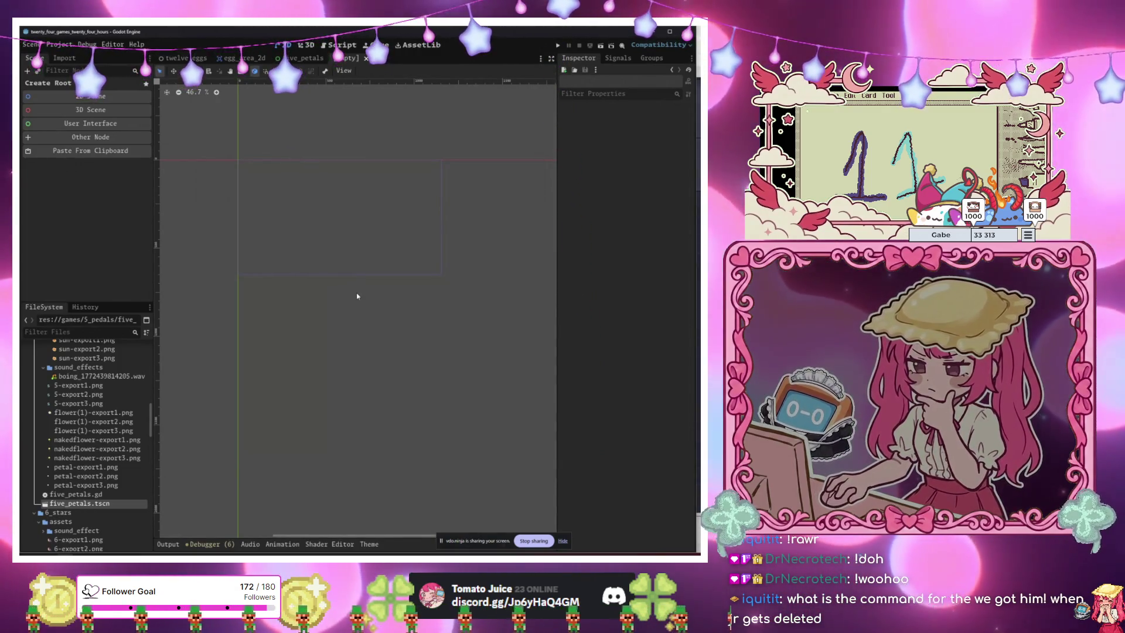
{"action": "key", "text": "F1"}
{"action": "type", "text": "gui_"}
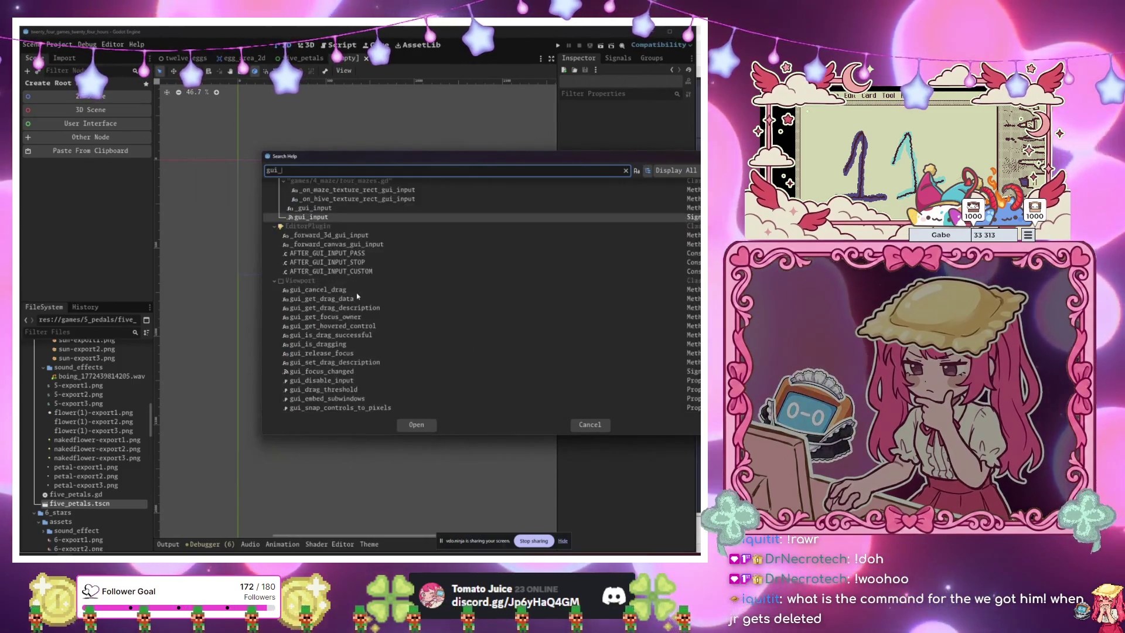
{"action": "type", "text": "input"}
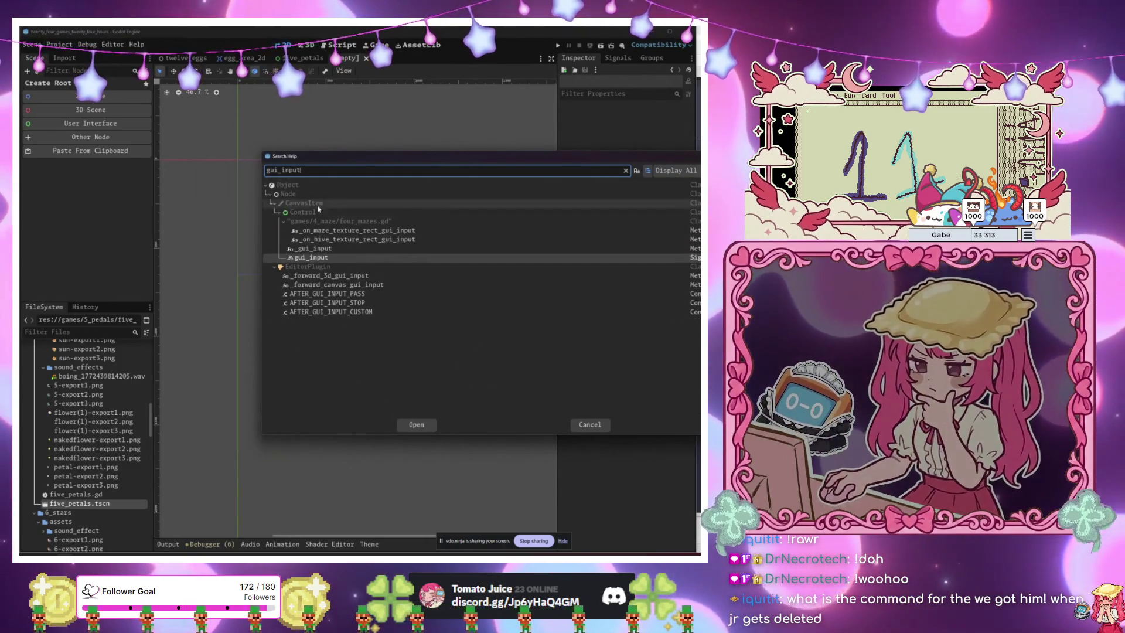
{"action": "key", "text": "Escape"}
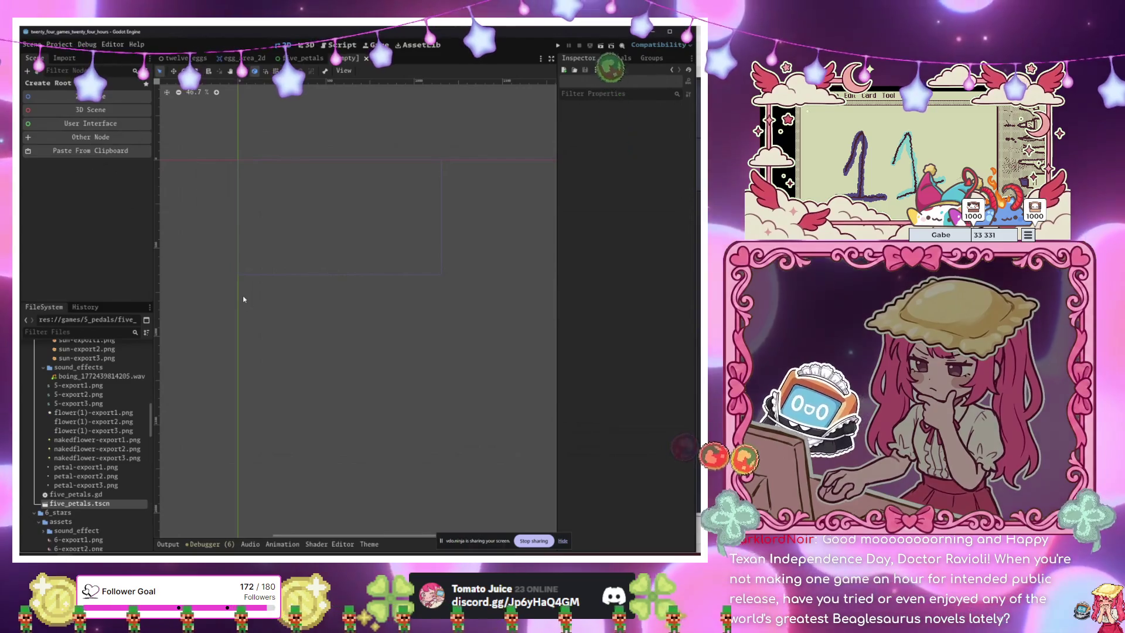
Create a Control root node for the new scene after undoing a pasted label
{"action": "left_click", "coordinate": [101, 137]}
{"action": "left_click", "coordinate": [526, 150]}
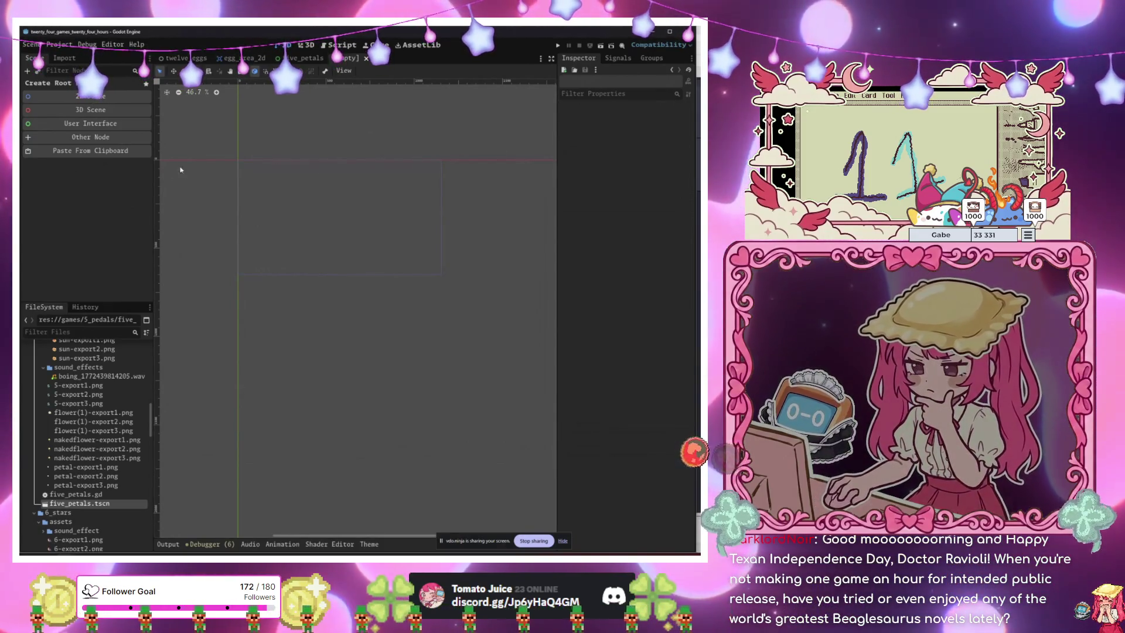
{"action": "left_click", "coordinate": [101, 151]}
{"action": "key", "text": "ctrl+z"}
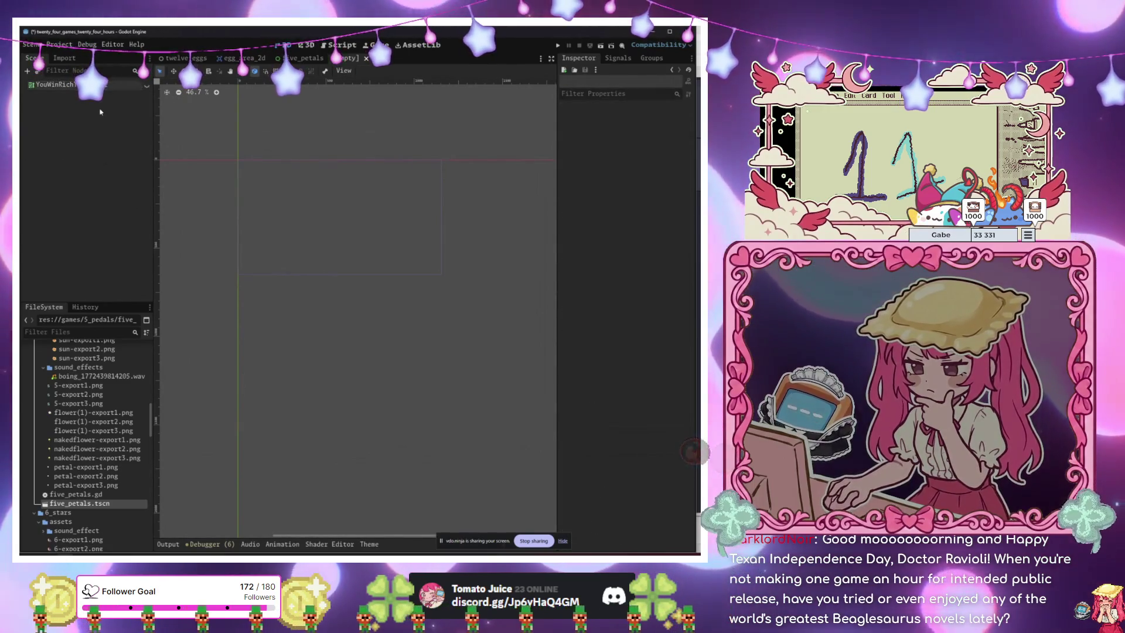
{"action": "left_click", "coordinate": [94, 124]}
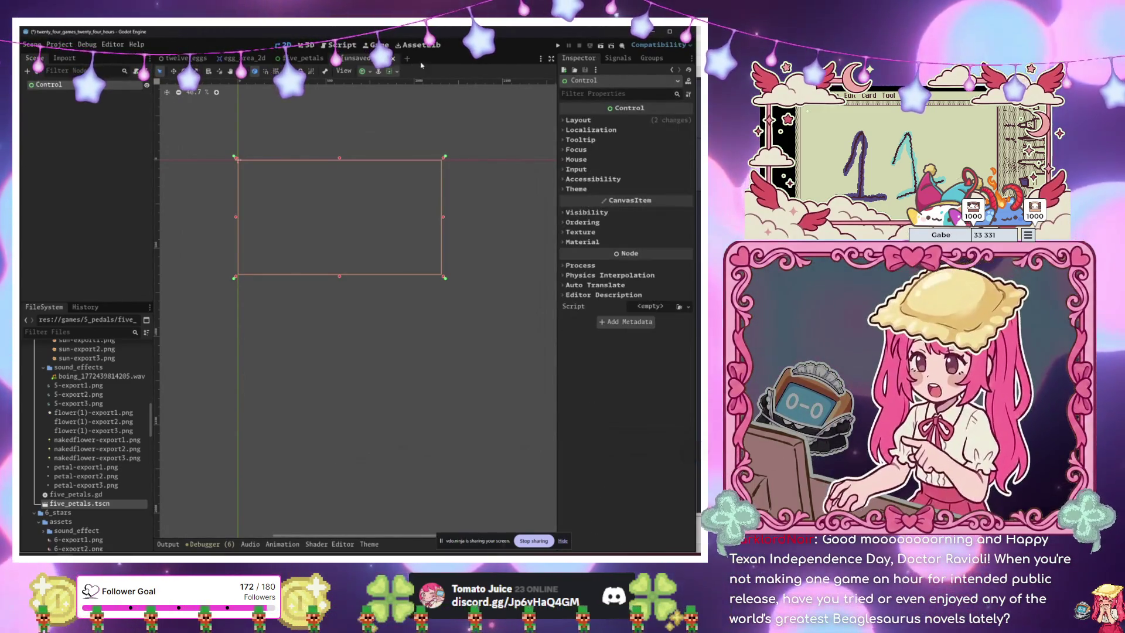
{"action": "key", "text": "ctrl+n"}
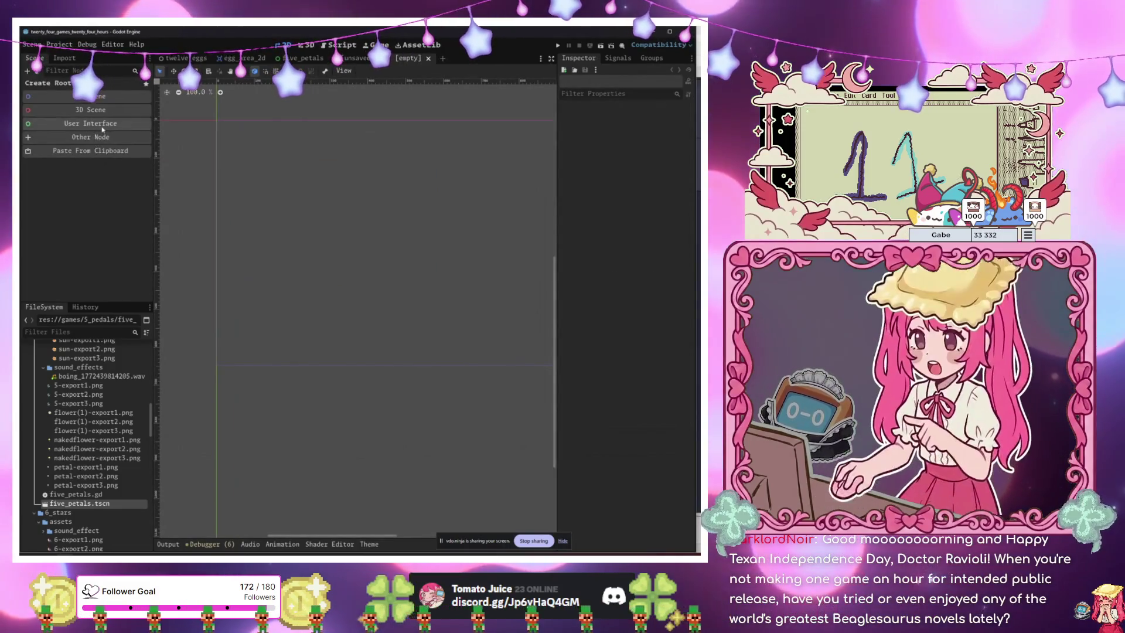
{"action": "left_click", "coordinate": [101, 124]}
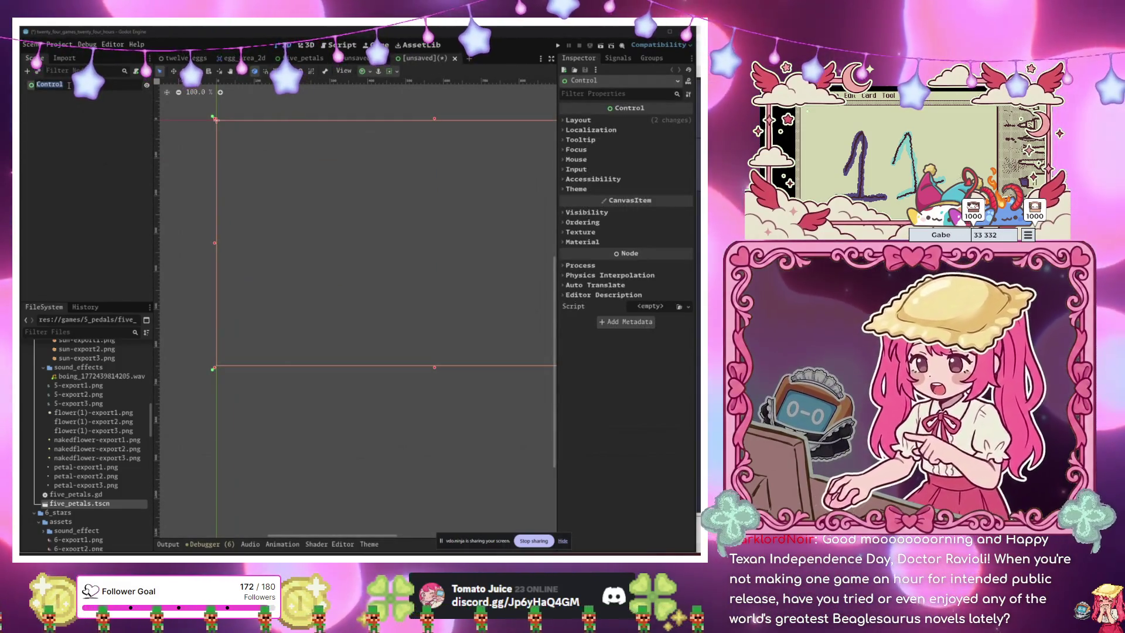
Replace the Control root with a Button root node via Other Node search 'but'
{"action": "right_click", "coordinate": [71, 87]}
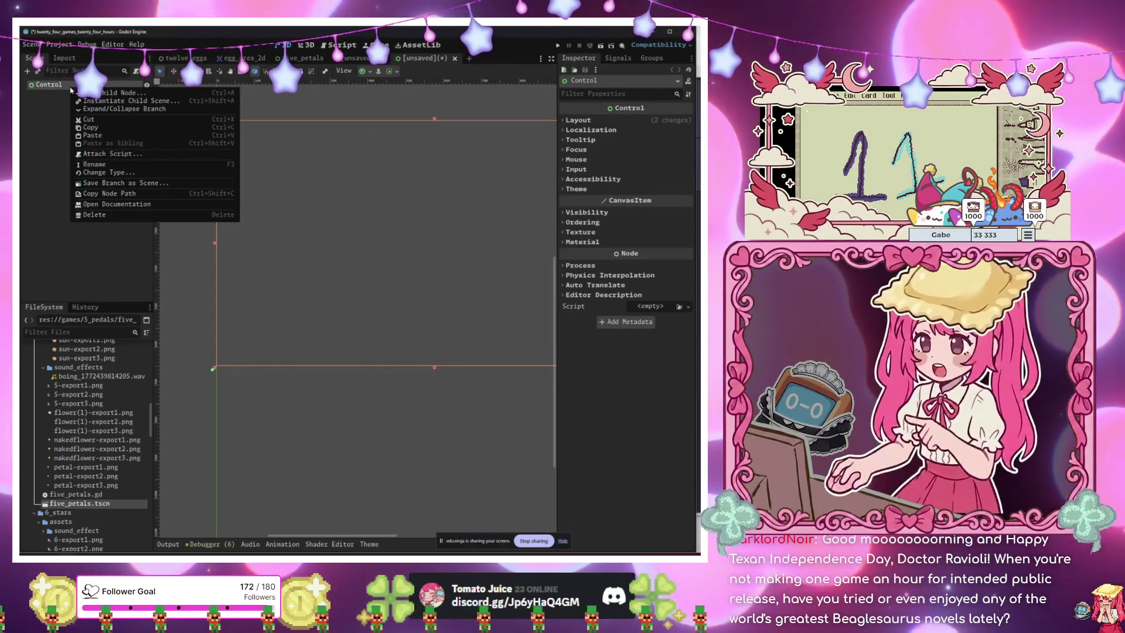
{"action": "key", "text": "Escape"}
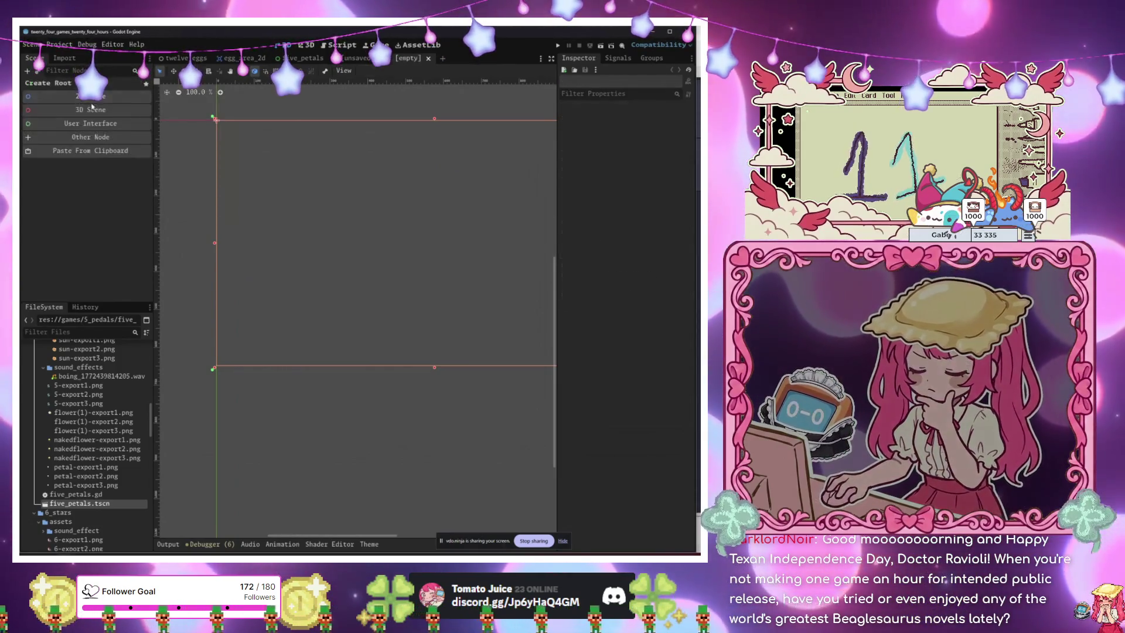
{"action": "key", "text": "ctrl+z"}
{"action": "left_click", "coordinate": [91, 138]}
{"action": "type", "text": "but"}
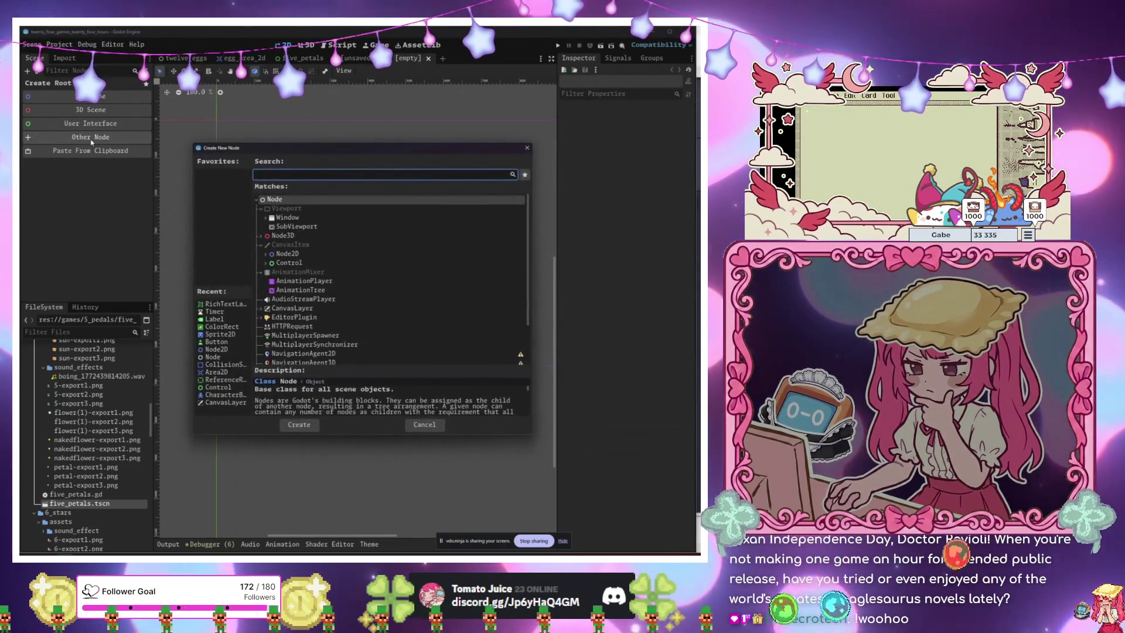
{"action": "key", "text": "Return"}
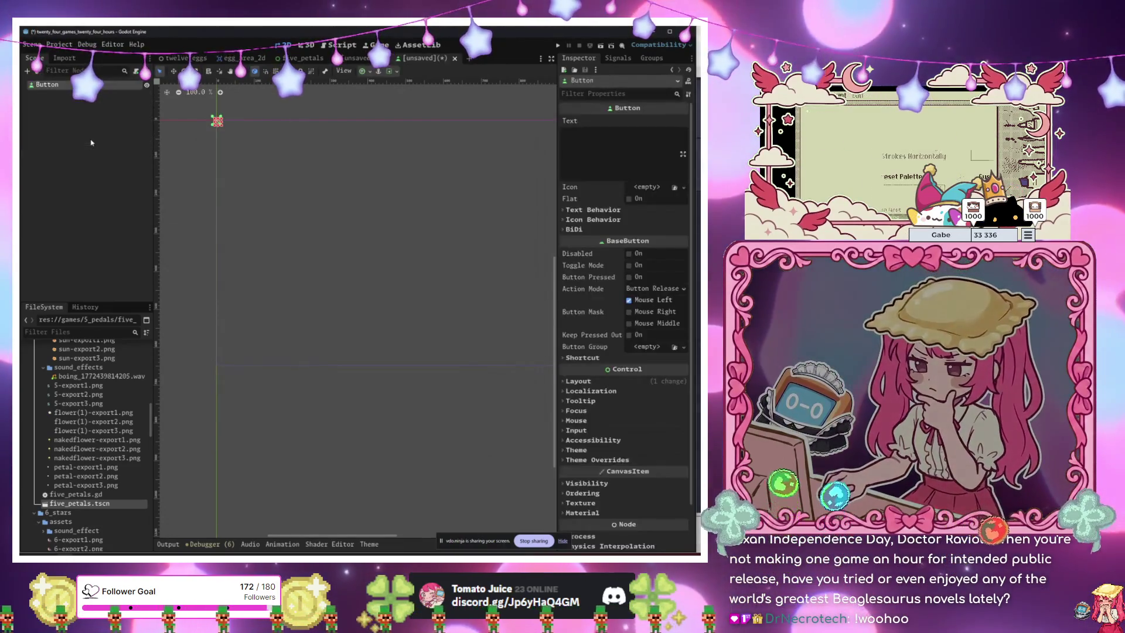
{"action": "scroll", "coordinate": [196, 199], "scroll_direction": "up", "scroll_amount": 5}
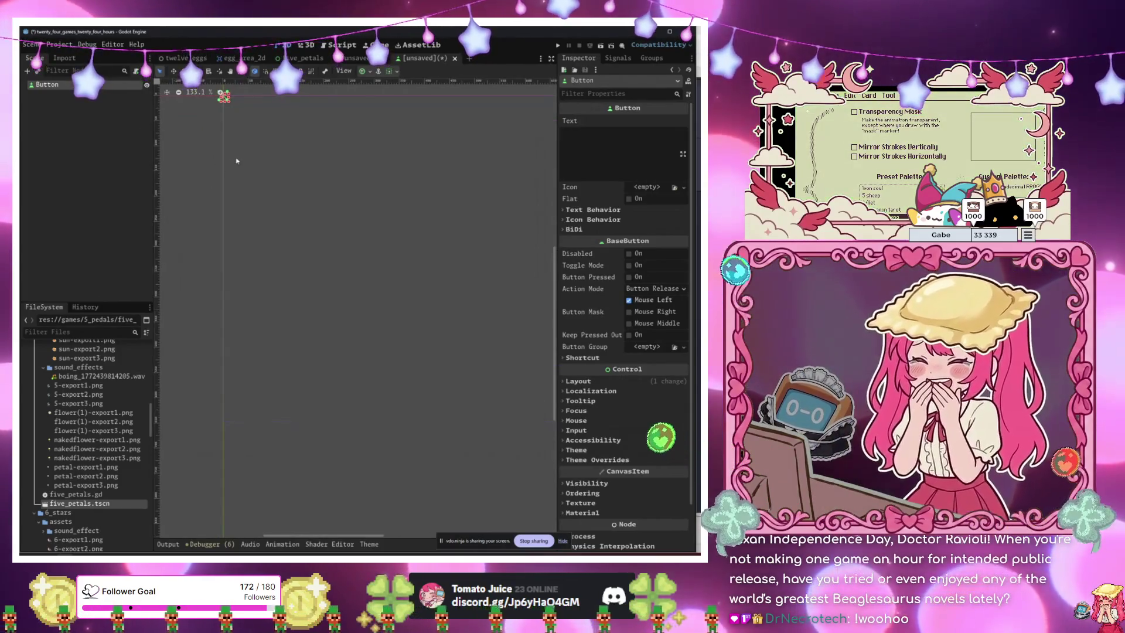
{"action": "scroll", "coordinate": [255, 137], "scroll_direction": "down", "scroll_amount": 5}
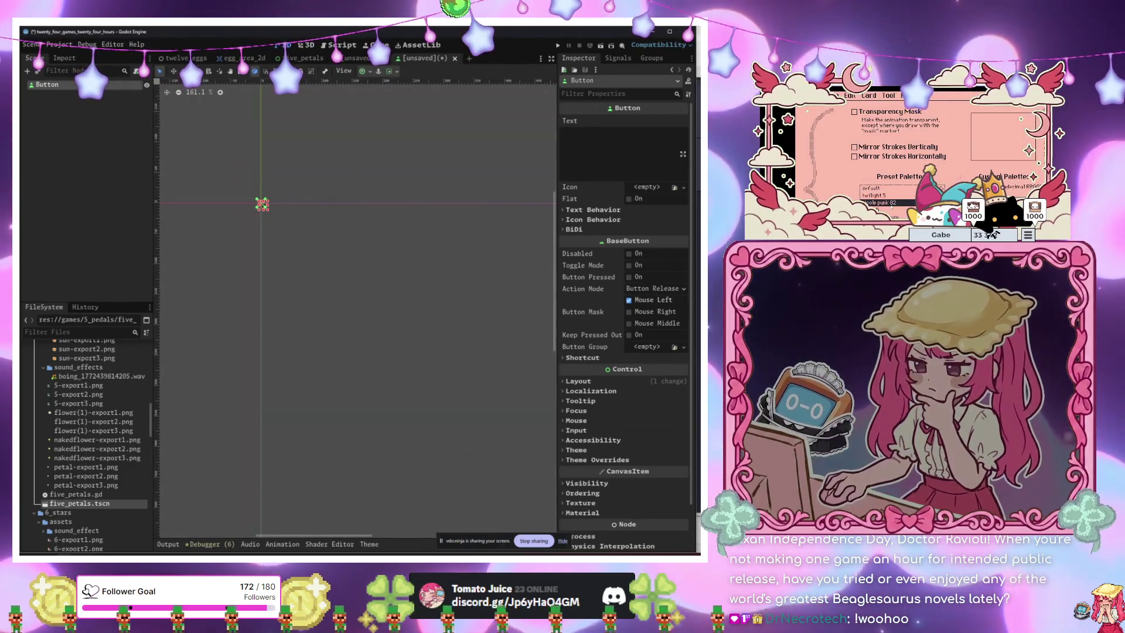
Add a TextureRect child node under the Button
{"action": "key", "text": "ctrl+a"}
{"action": "type", "text": "tex"}
{"action": "left_click", "coordinate": [310, 313]}
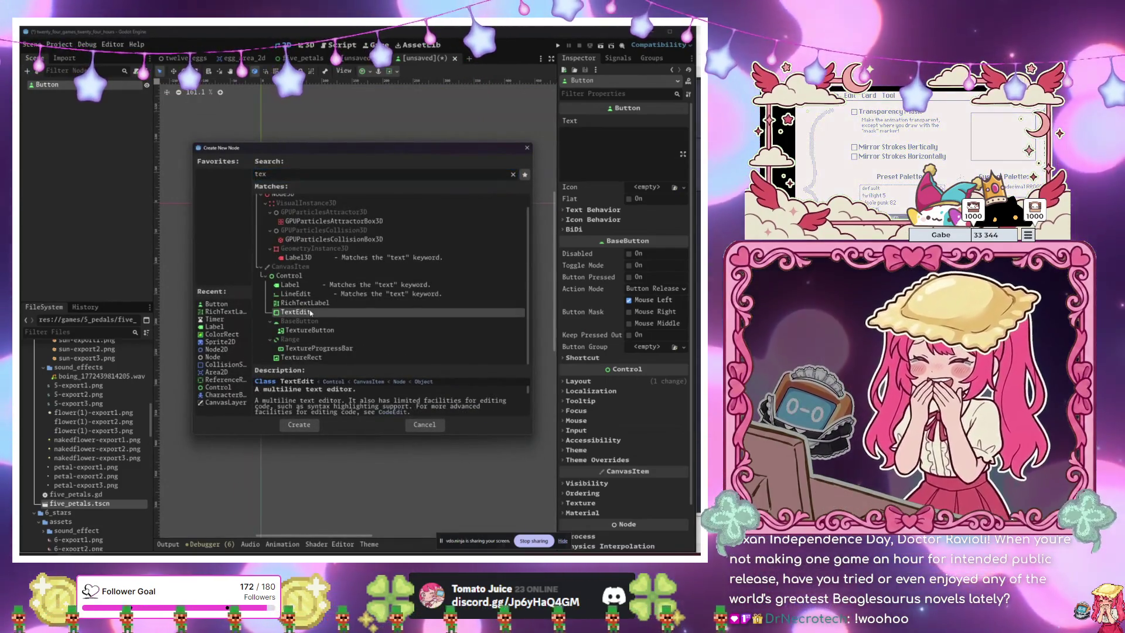
{"action": "key", "text": "Down"}
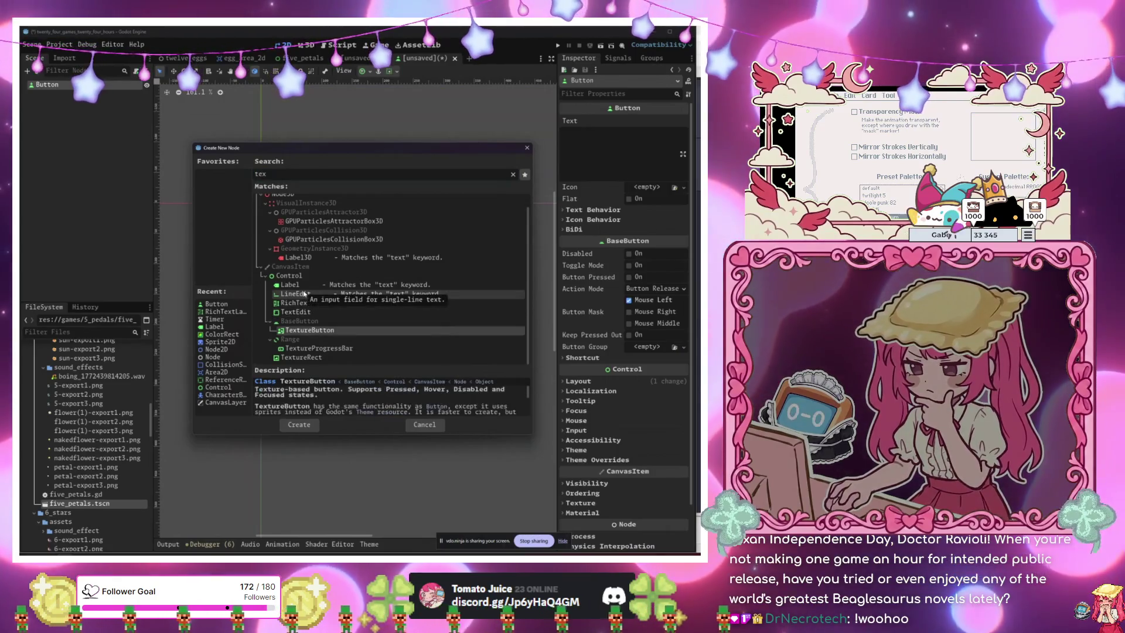
{"action": "left_click", "coordinate": [310, 176]}
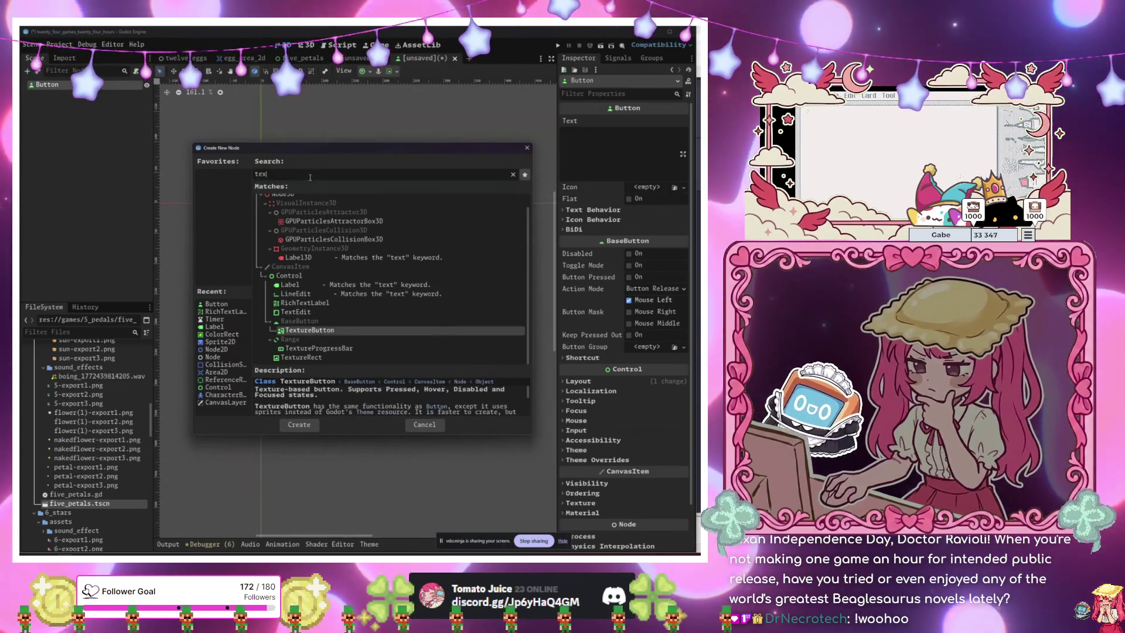
{"action": "type", "text": "ture"}
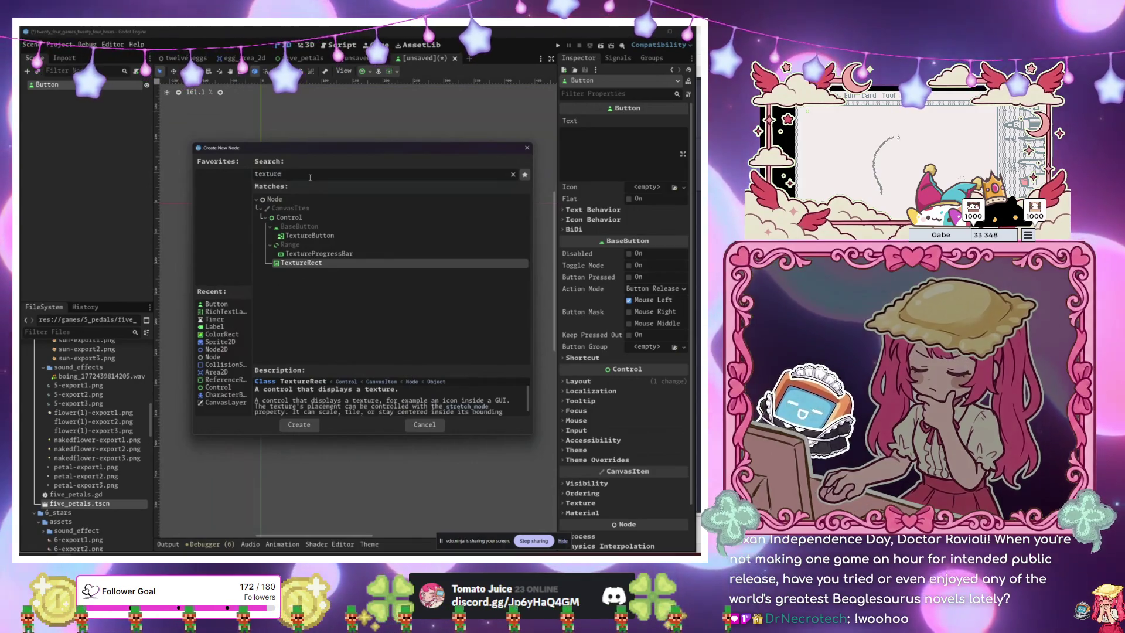
{"action": "key", "text": "Return"}
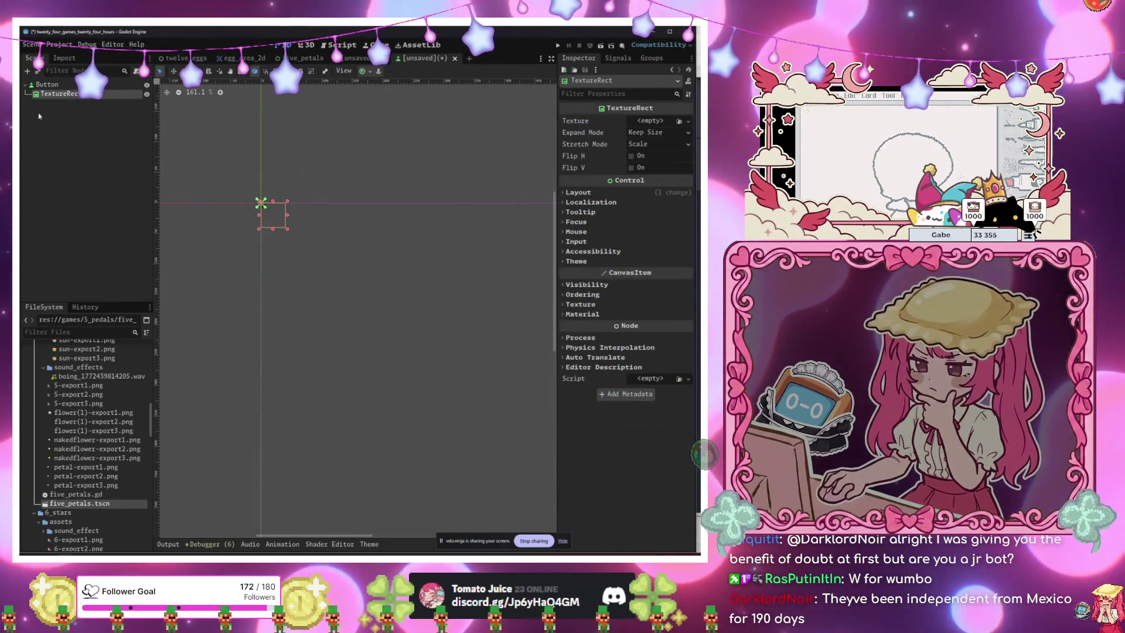
Give the TextureRect's Texture property a new AnimatedTexture
{"action": "left_click", "coordinate": [55, 86]}
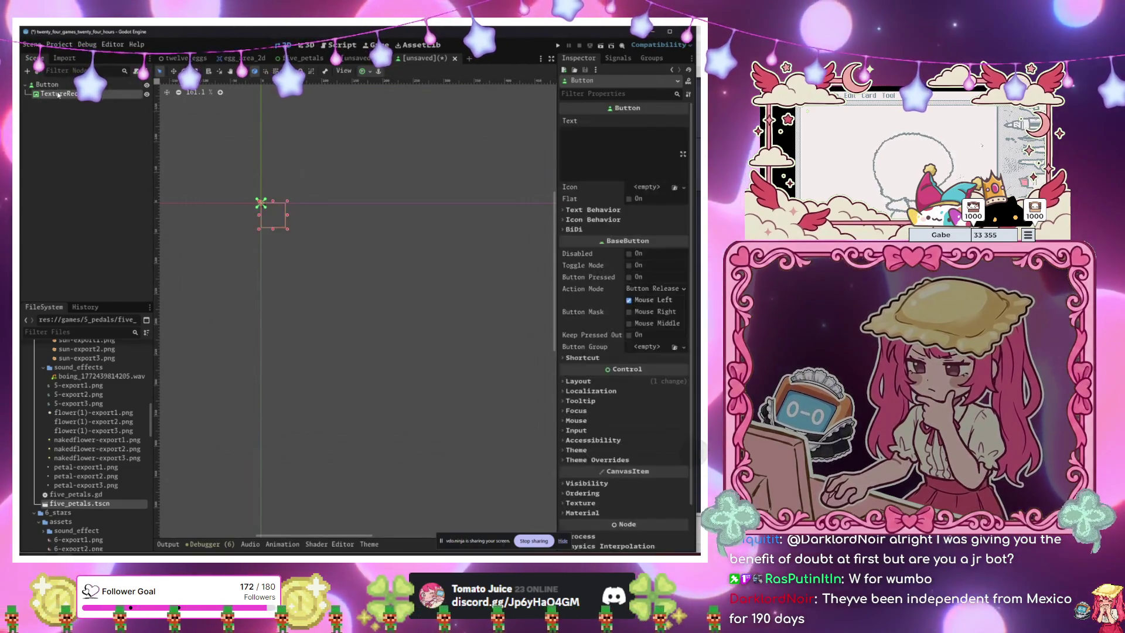
{"action": "scroll", "coordinate": [218, 176], "scroll_direction": "up", "scroll_amount": 4}
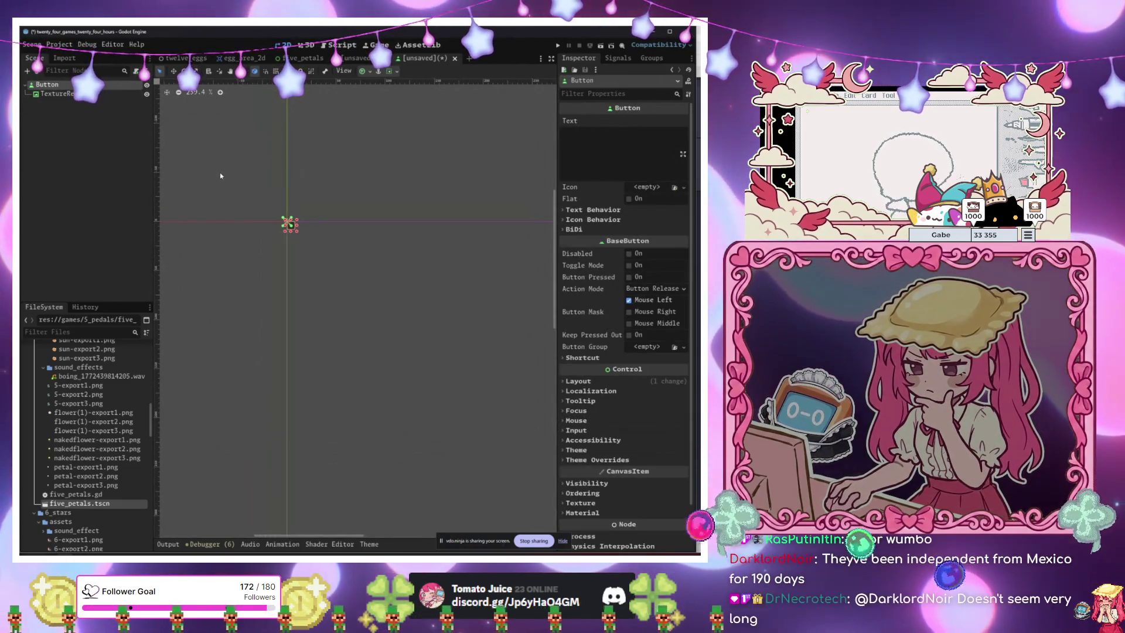
{"action": "scroll", "coordinate": [220, 176], "scroll_direction": "down", "scroll_amount": 2}
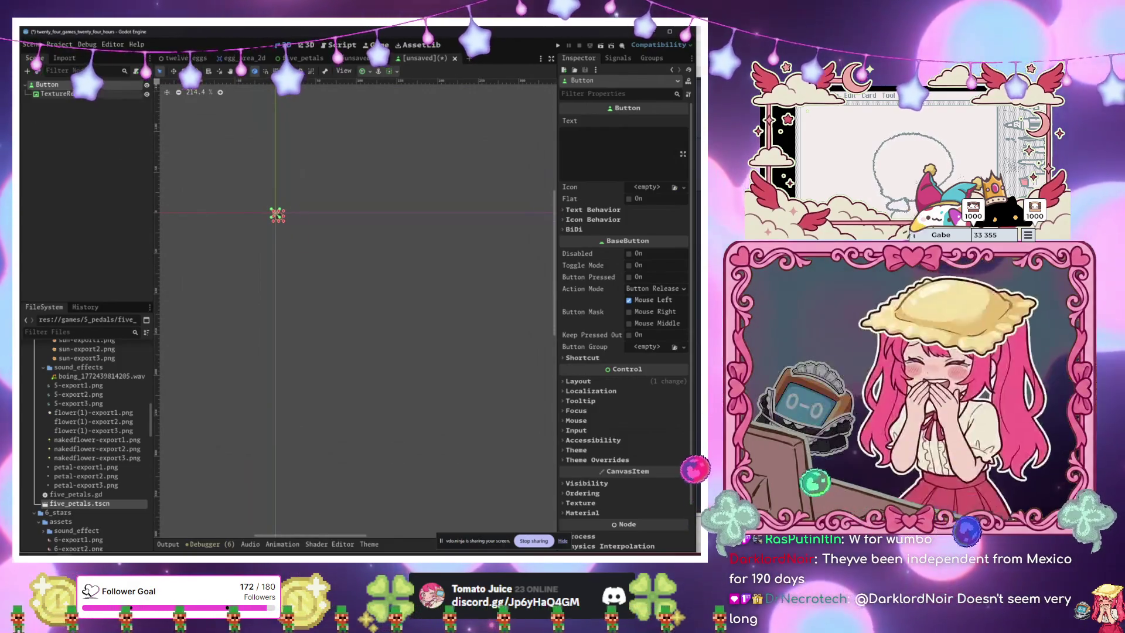
{"action": "left_click", "coordinate": [59, 93]}
{"action": "left_click", "coordinate": [46, 84]}
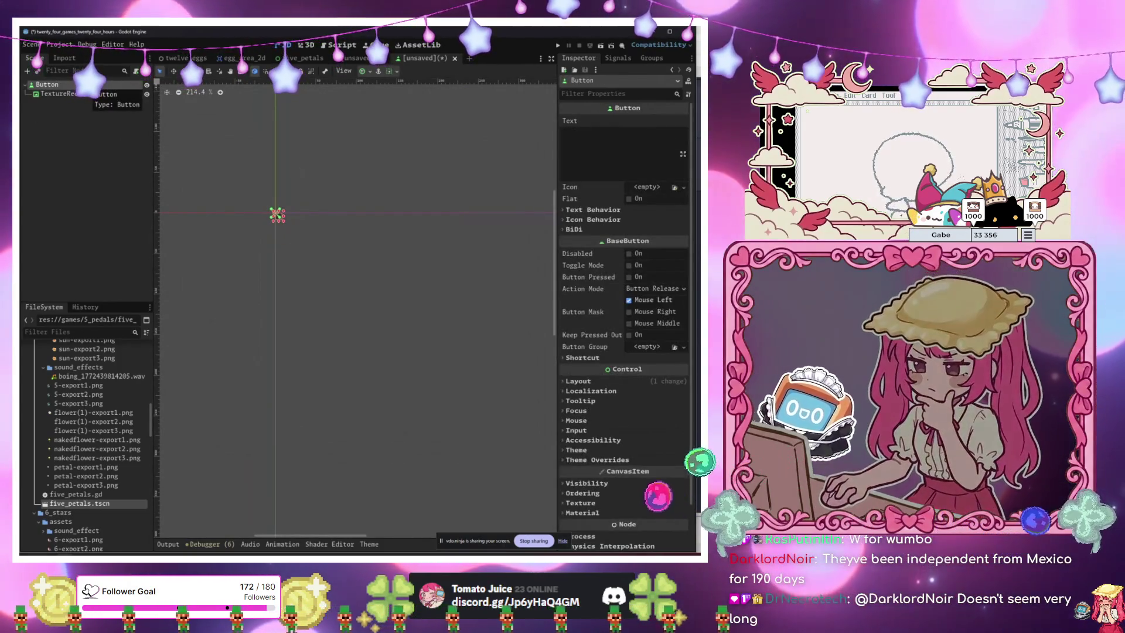
{"action": "left_click", "coordinate": [58, 94]}
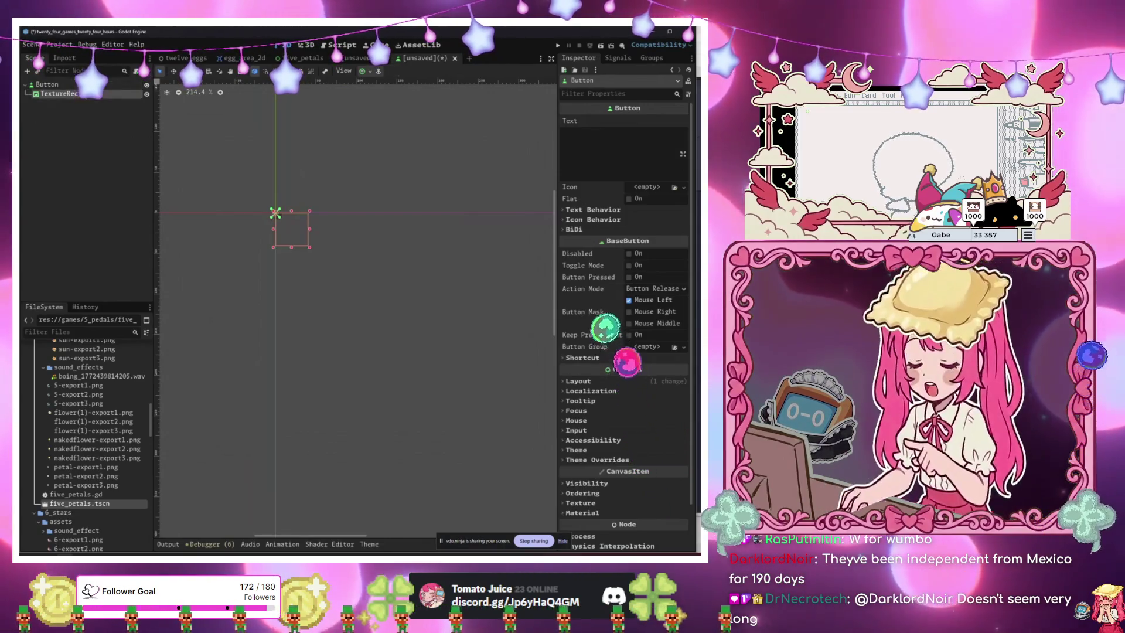
{"action": "left_click", "coordinate": [47, 85]}
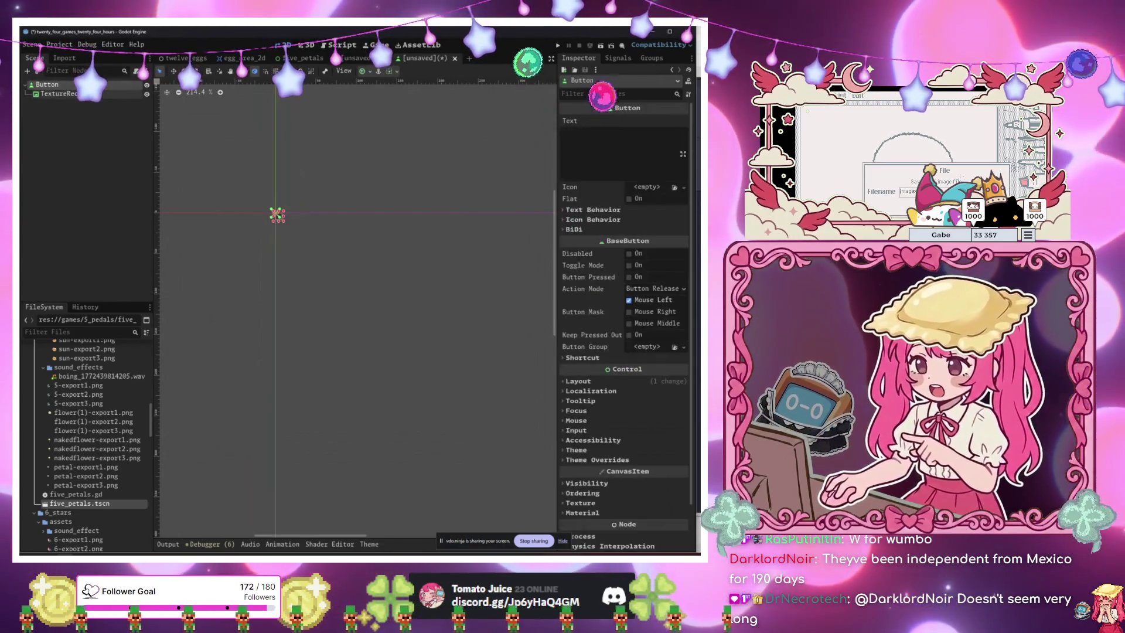
{"action": "left_click", "coordinate": [59, 94]}
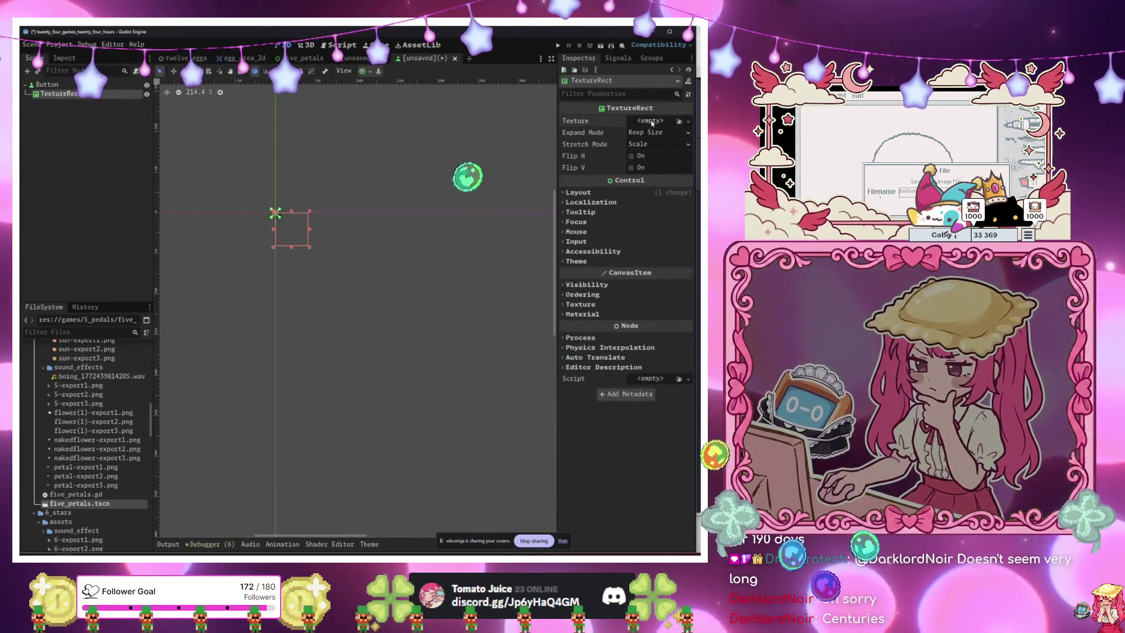
{"action": "left_click", "coordinate": [647, 122]}
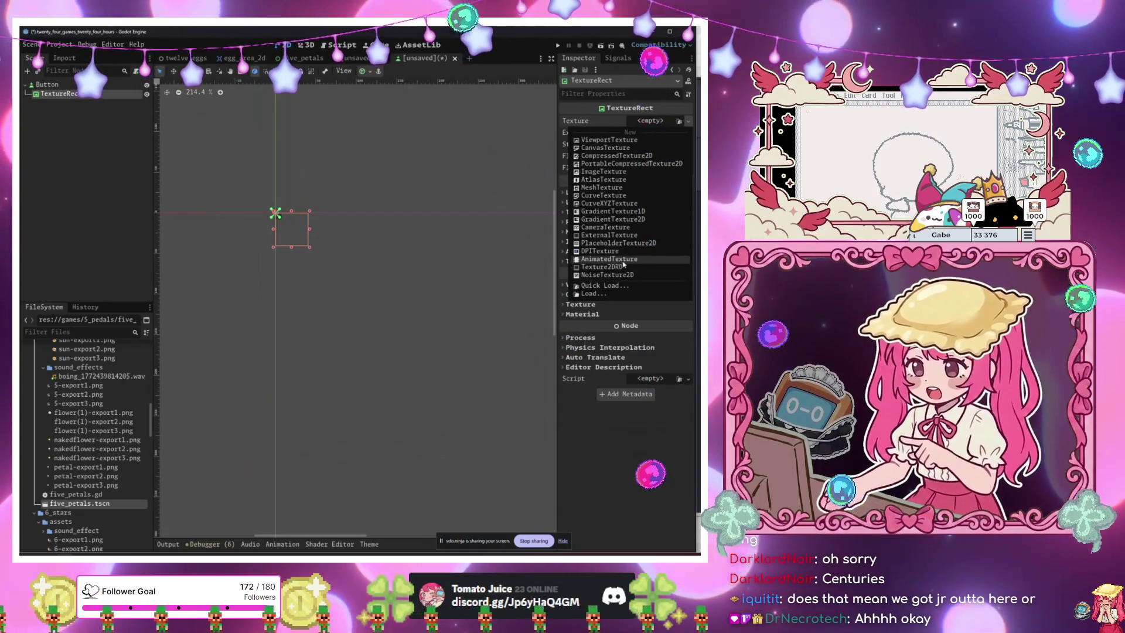
{"action": "left_click", "coordinate": [609, 258]}
Set the AnimatedTexture to 3 frames with Speed Scale 3.0 and expand Frames 0–2
{"action": "left_click", "coordinate": [652, 121]}
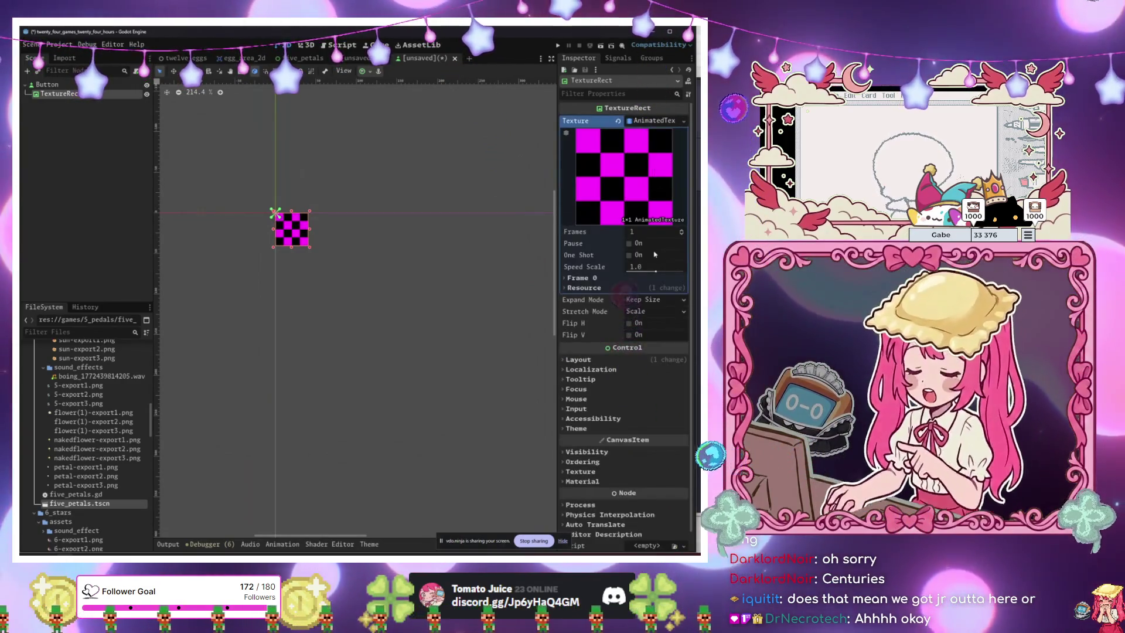
{"action": "left_click", "coordinate": [682, 233]}
{"action": "left_click", "coordinate": [681, 233]}
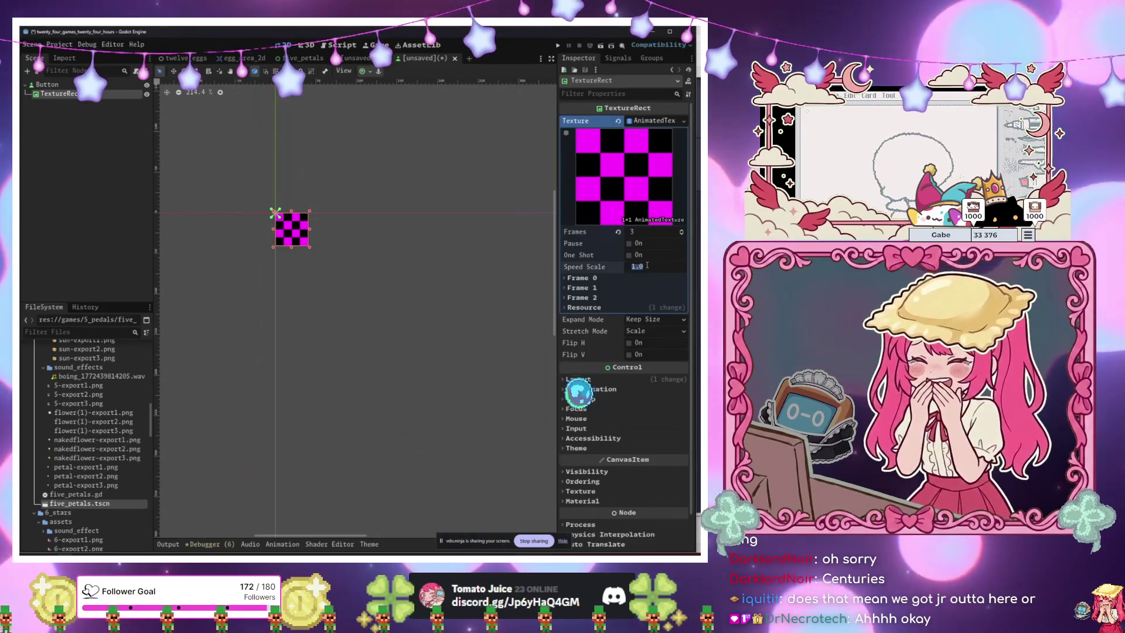
{"action": "left_click", "coordinate": [647, 265]}
{"action": "type", "text": "3"}
{"action": "key", "text": "Return"}
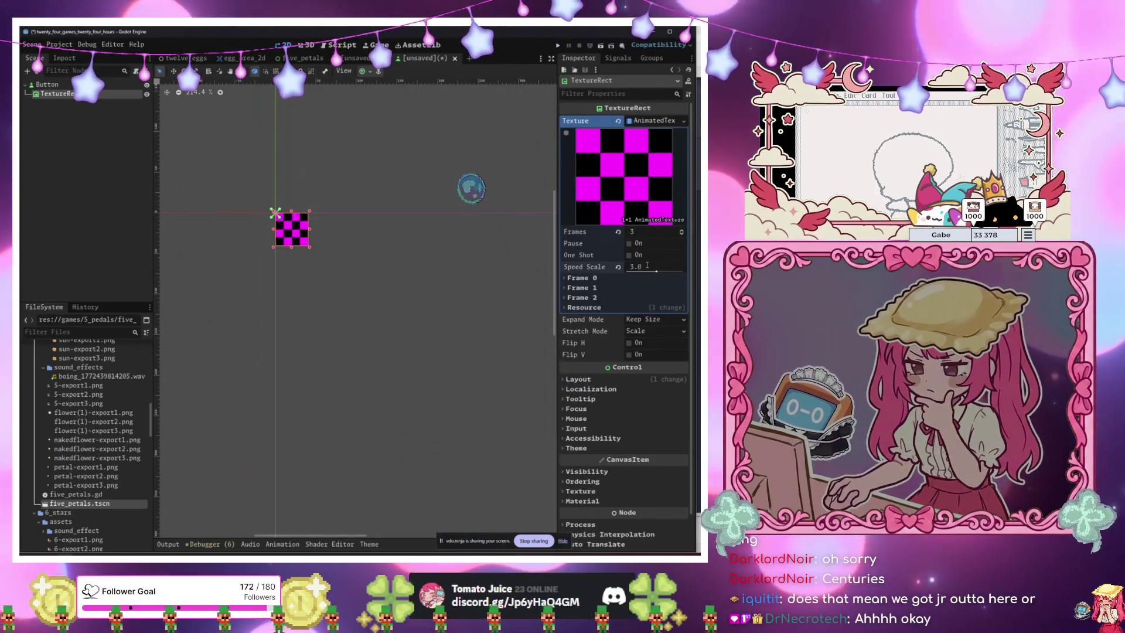
{"action": "left_click", "coordinate": [640, 278]}
{"action": "left_click", "coordinate": [615, 310]}
{"action": "left_click", "coordinate": [584, 344]}
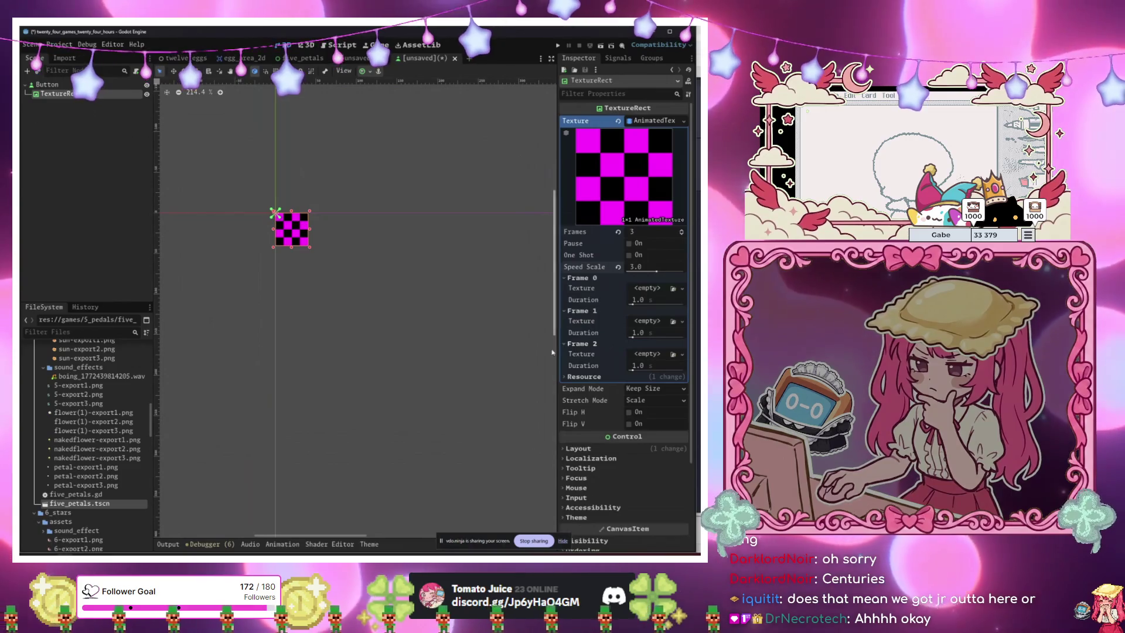
{"action": "left_click", "coordinate": [225, 312]}
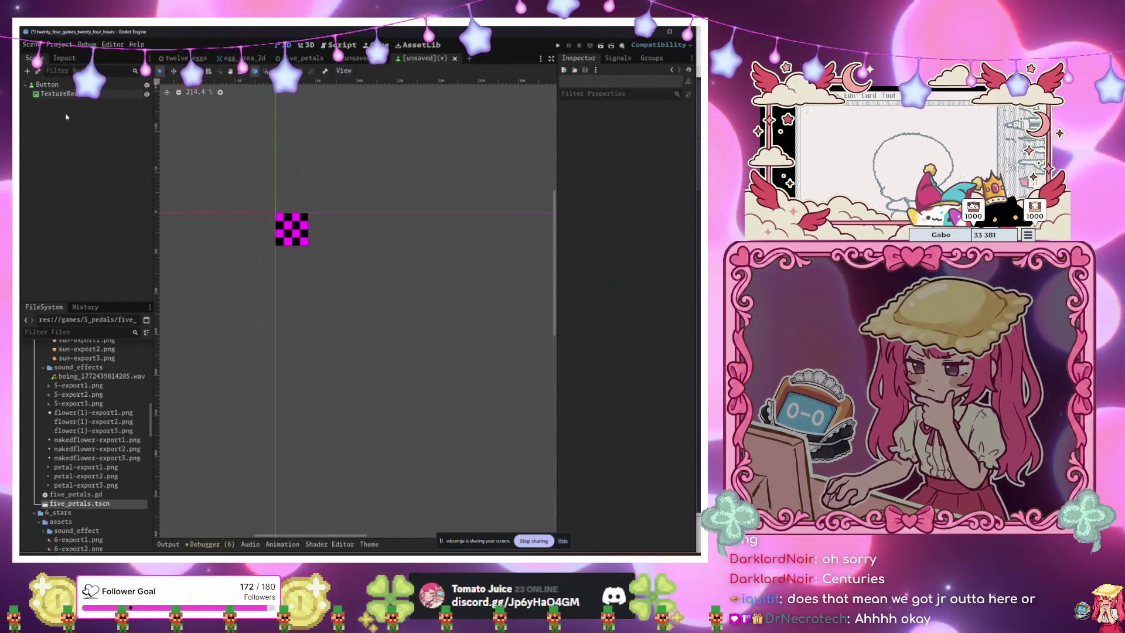
Rename the Button node to 'BallonButton'
{"action": "left_click", "coordinate": [64, 94]}
{"action": "left_click", "coordinate": [66, 86]}
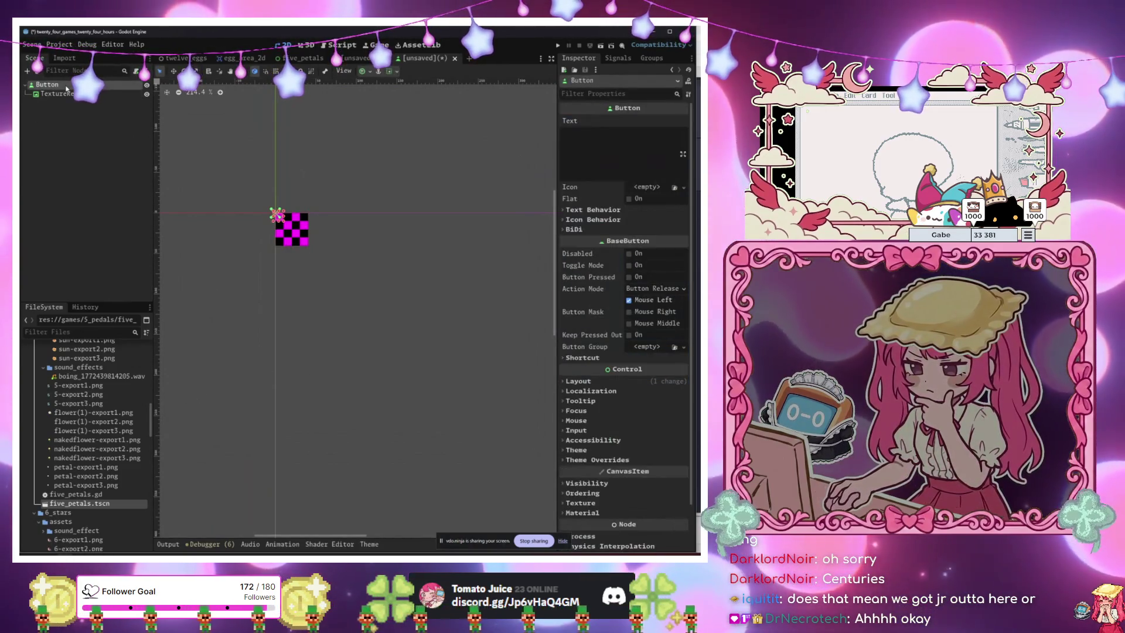
{"action": "left_click", "coordinate": [115, 93]}
{"action": "left_click", "coordinate": [120, 85]}
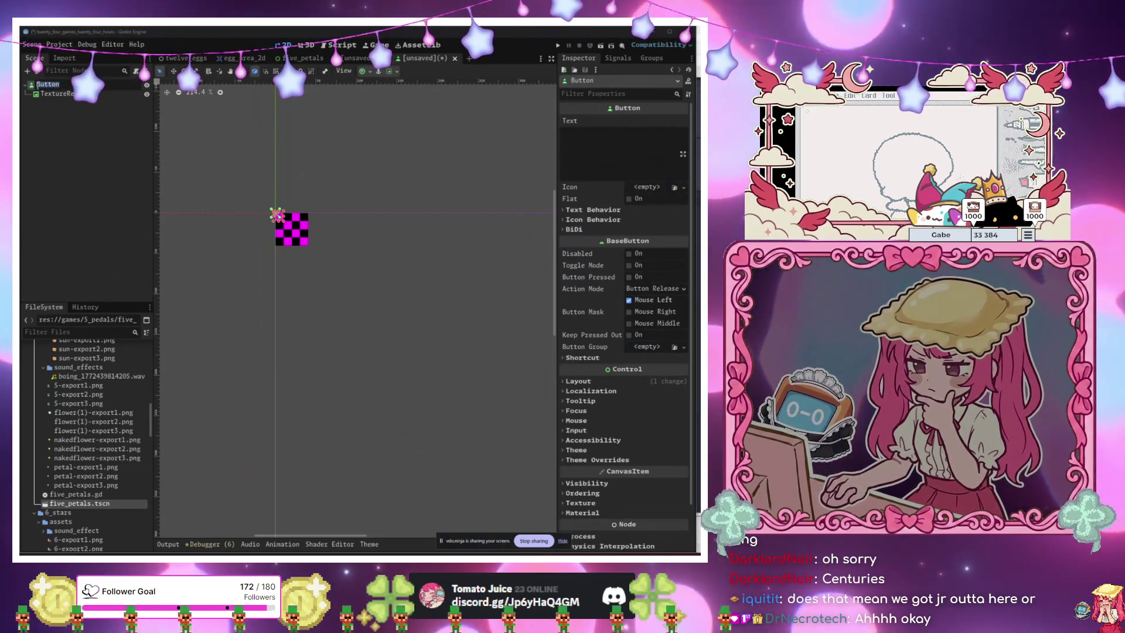
{"action": "type", "text": "Baloon"}
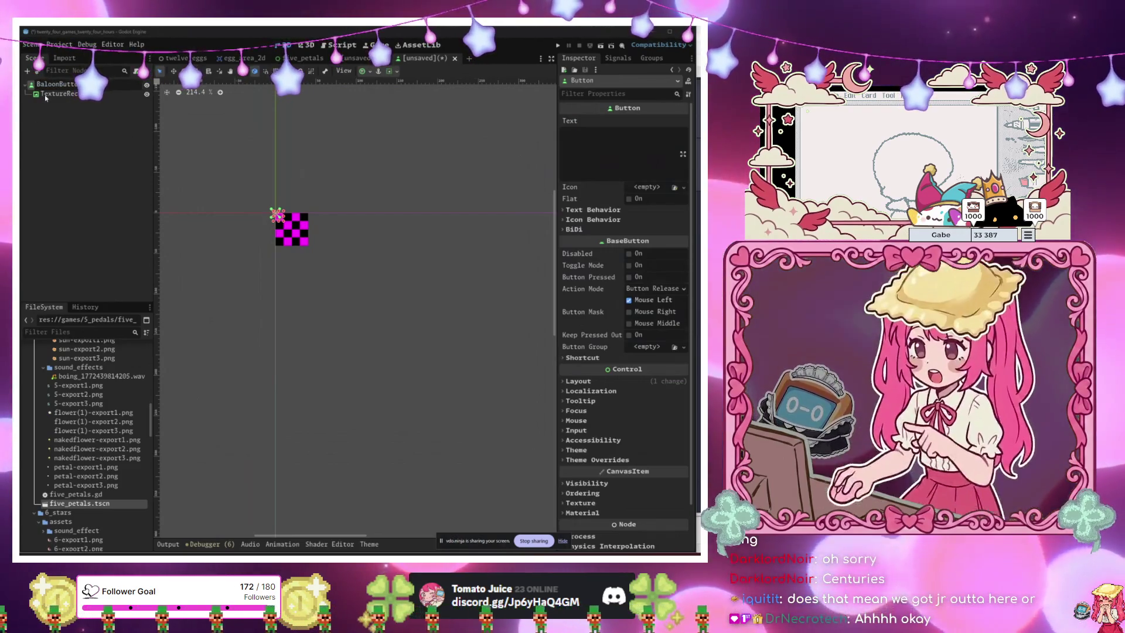
{"action": "key", "text": "Return"}
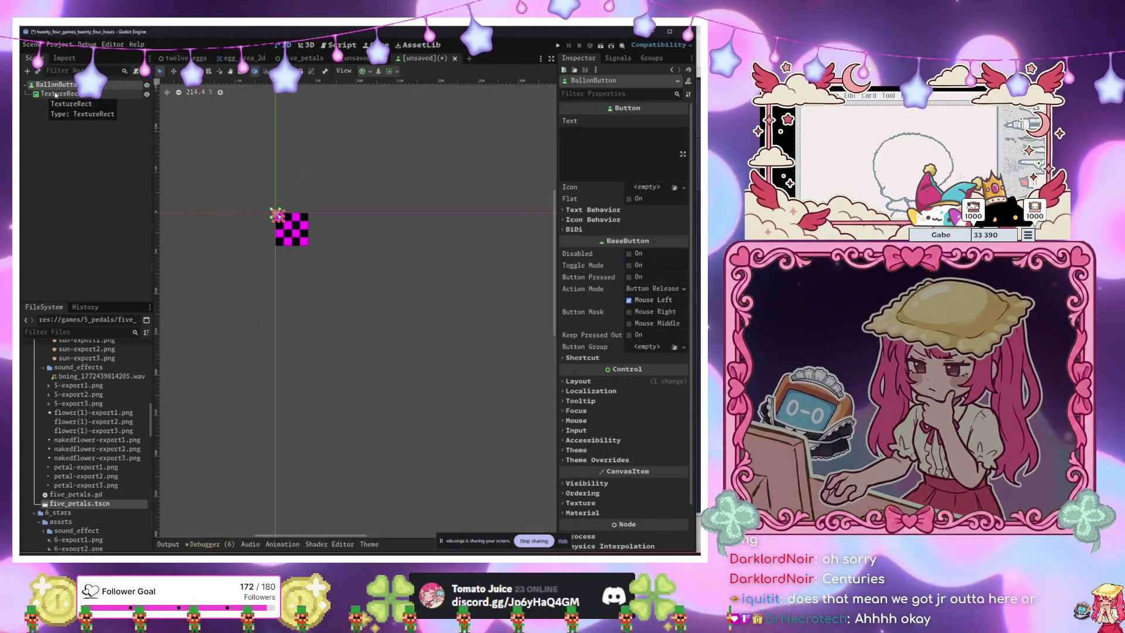
Correct the root node's name to 'BalloonButton'
{"action": "double_click", "coordinate": [55, 85]}
{"action": "type", "text": "BalloonButton"}
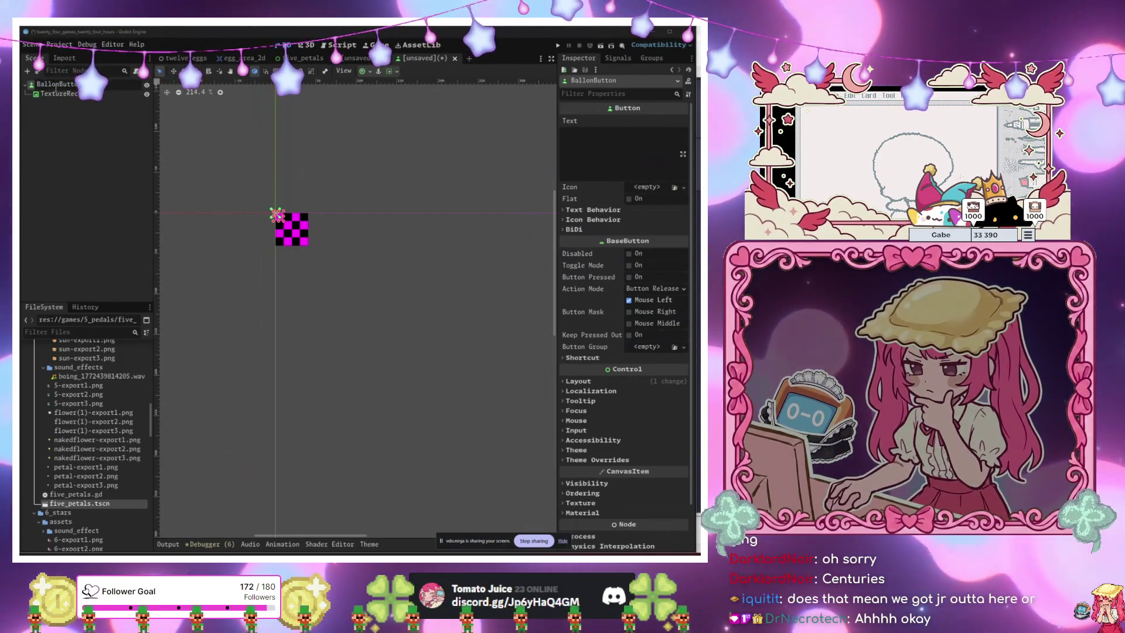
{"action": "key", "text": "Return"}
{"action": "left_click", "coordinate": [65, 108]}
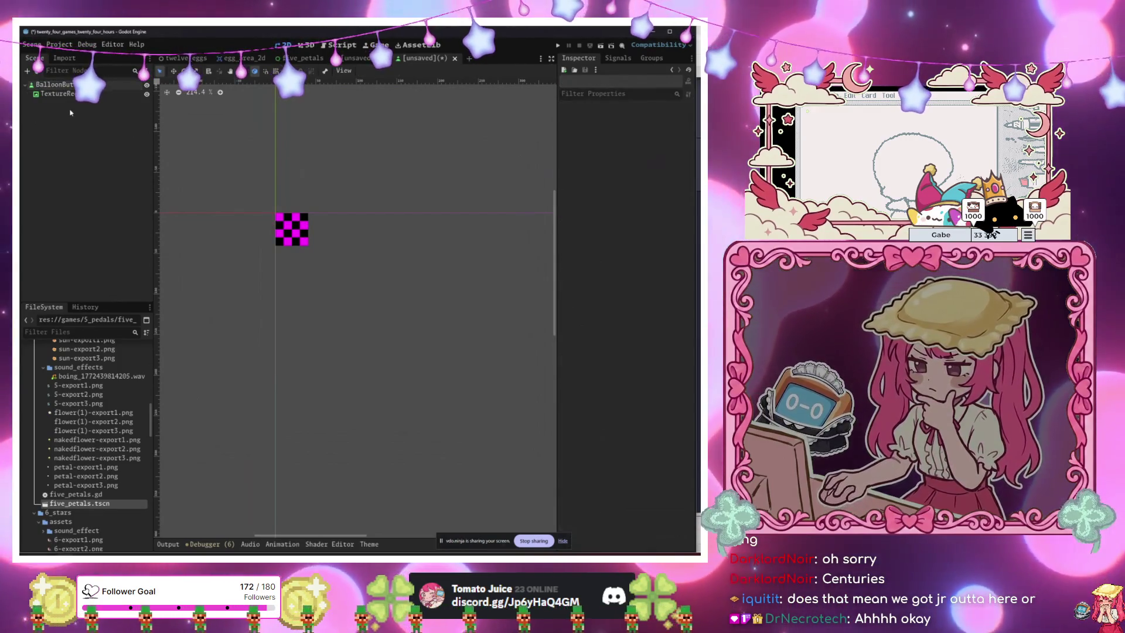
{"action": "key", "text": "ctrl+a"}
{"action": "key", "text": "Return"}
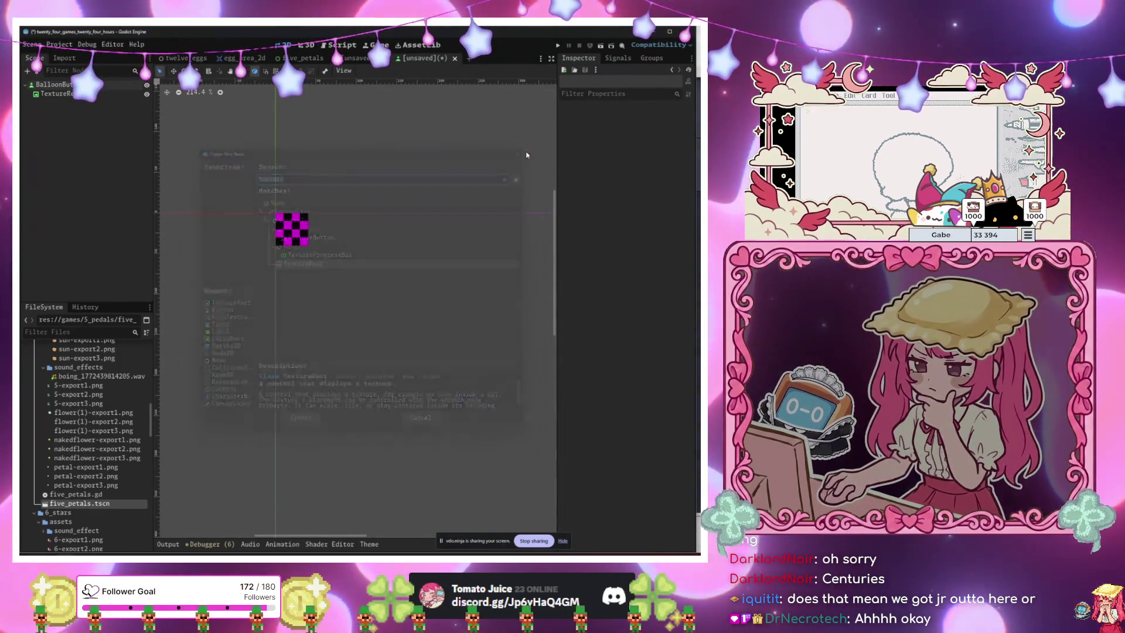
In the save dialog, create a 13_balloons folder inside res://games
{"action": "key", "text": "ctrl+s"}
{"action": "left_click", "coordinate": [327, 174]}
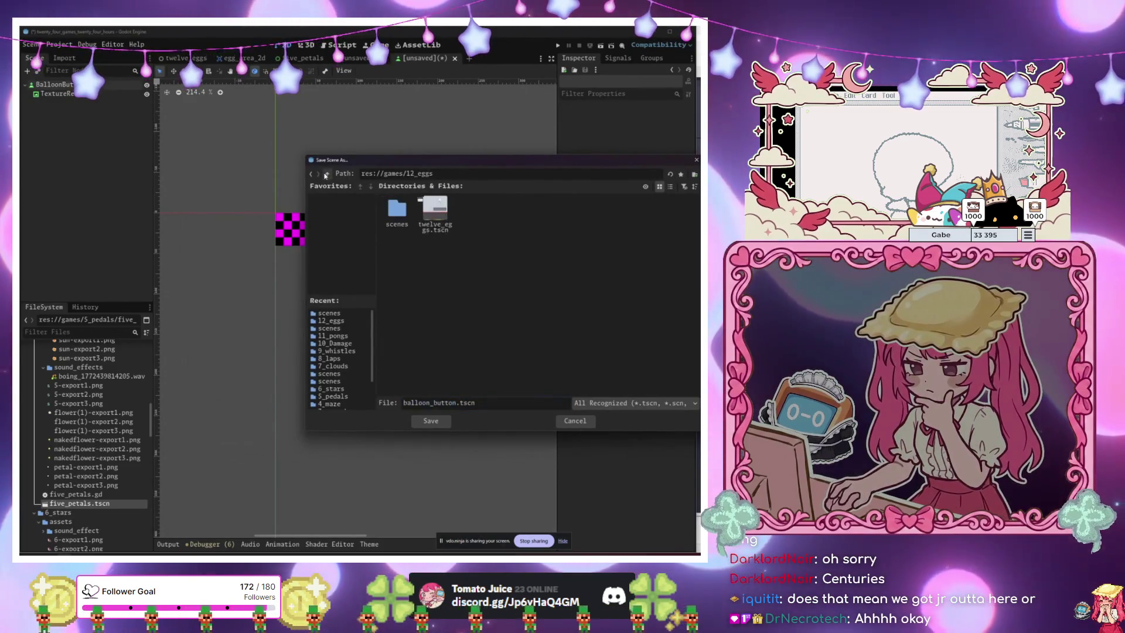
{"action": "left_click", "coordinate": [327, 173]}
{"action": "right_click", "coordinate": [516, 293]}
{"action": "left_click", "coordinate": [532, 297]}
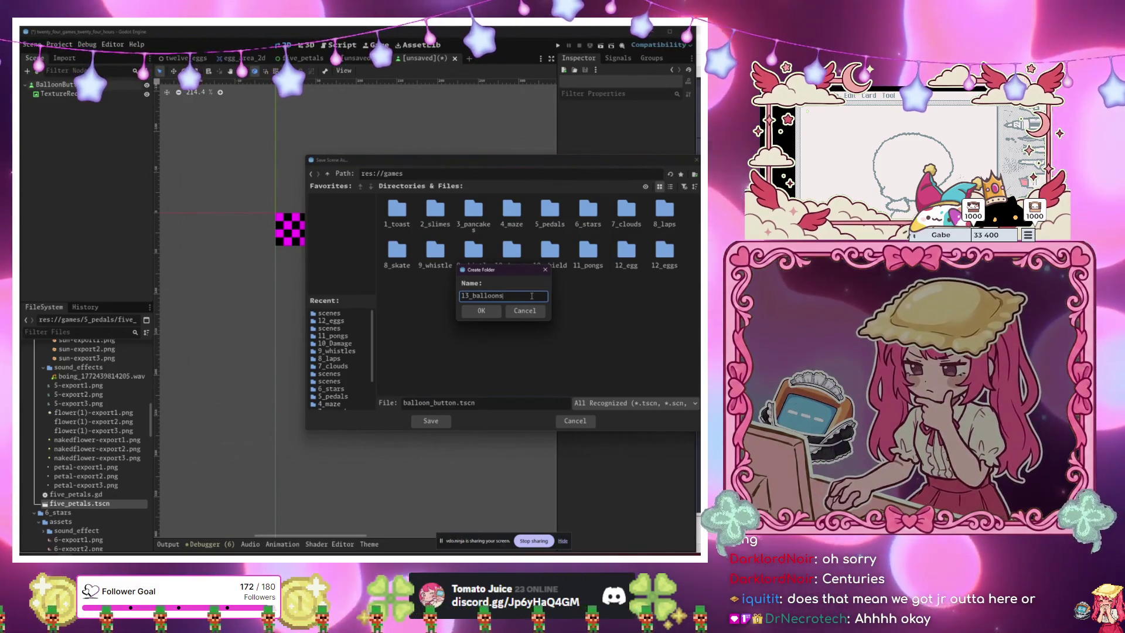
{"action": "key", "text": "Return"}
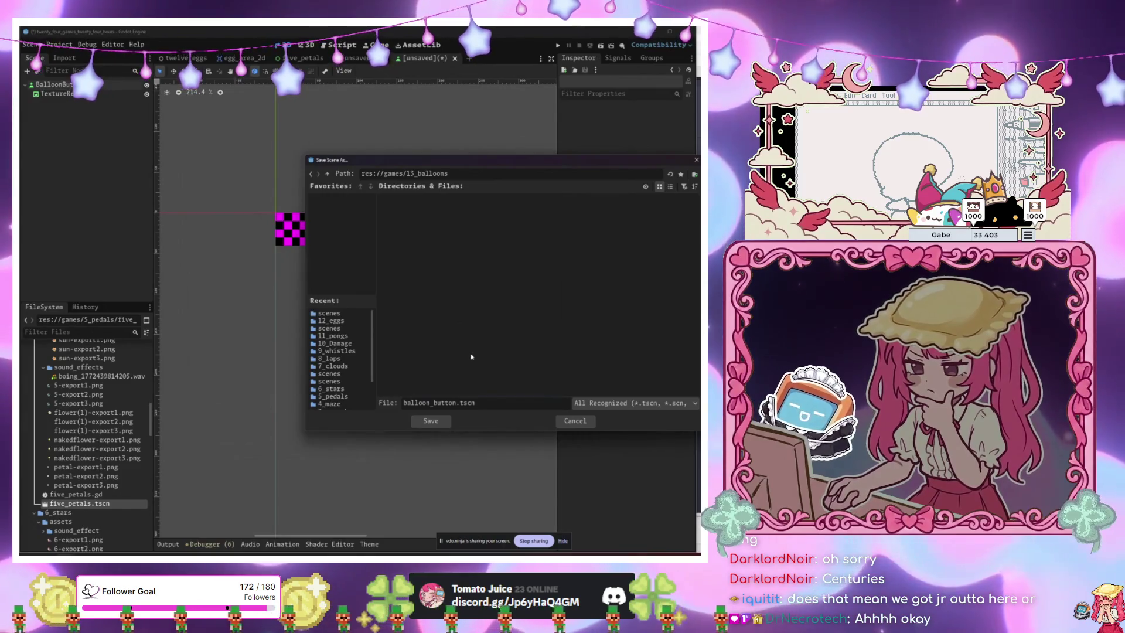
Add a scenes subfolder, save as balloon_button.tscn, and attach a script to BalloonButton
{"action": "right_click", "coordinate": [474, 331]}
{"action": "left_click", "coordinate": [489, 332]}
{"action": "type", "text": "scenes"}
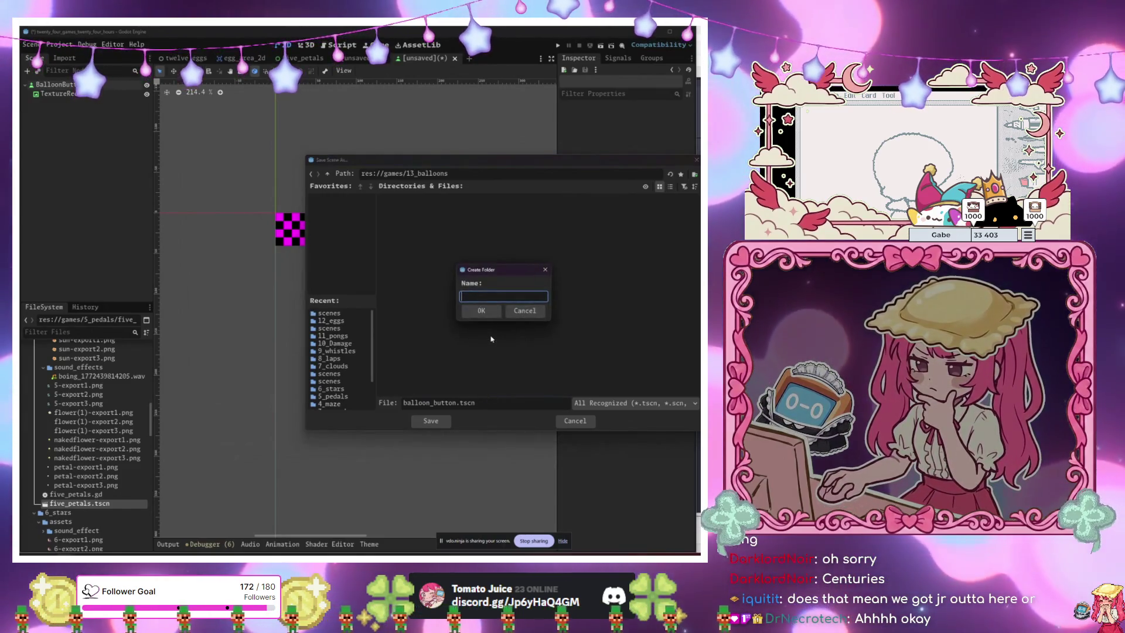
{"action": "key", "text": "Return"}
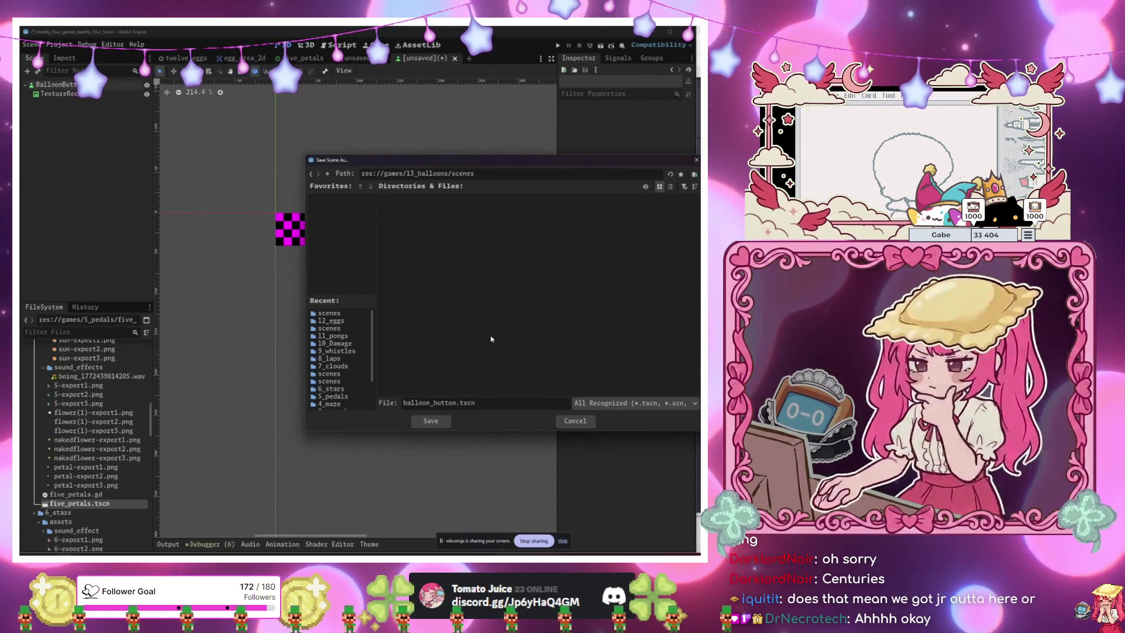
{"action": "left_click", "coordinate": [431, 421]}
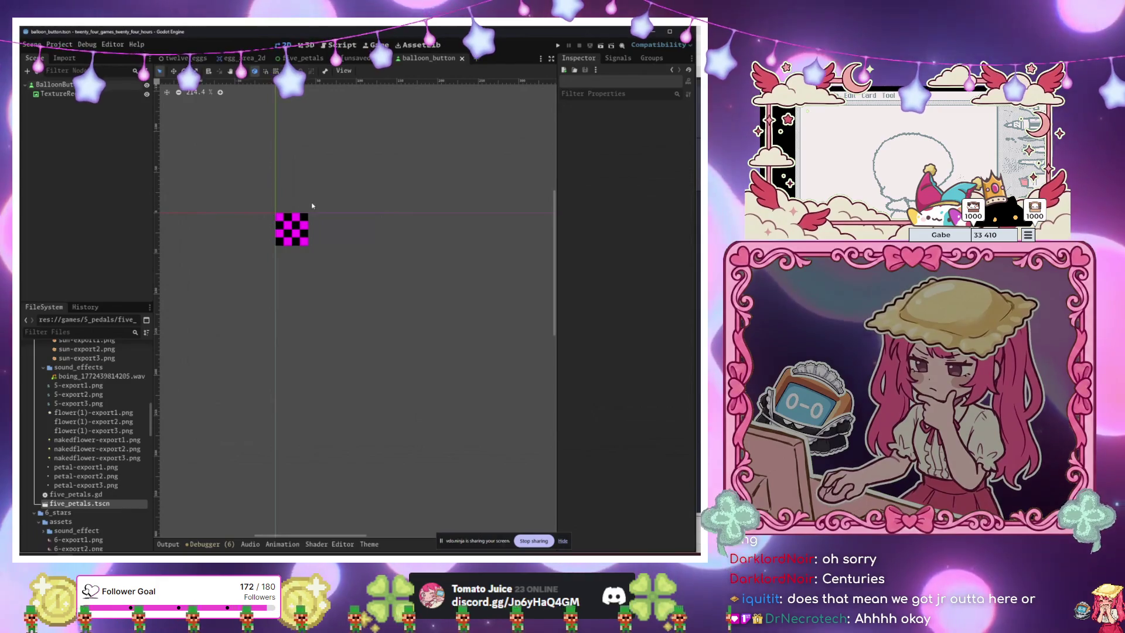
{"action": "left_click", "coordinate": [82, 95]}
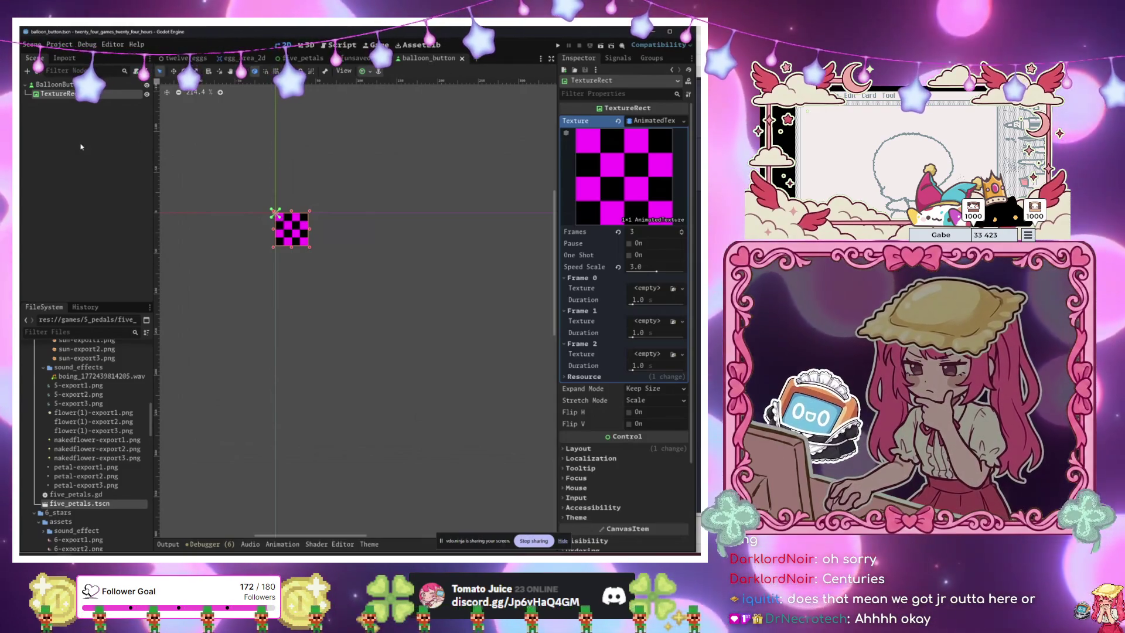
{"action": "left_click", "coordinate": [56, 84]}
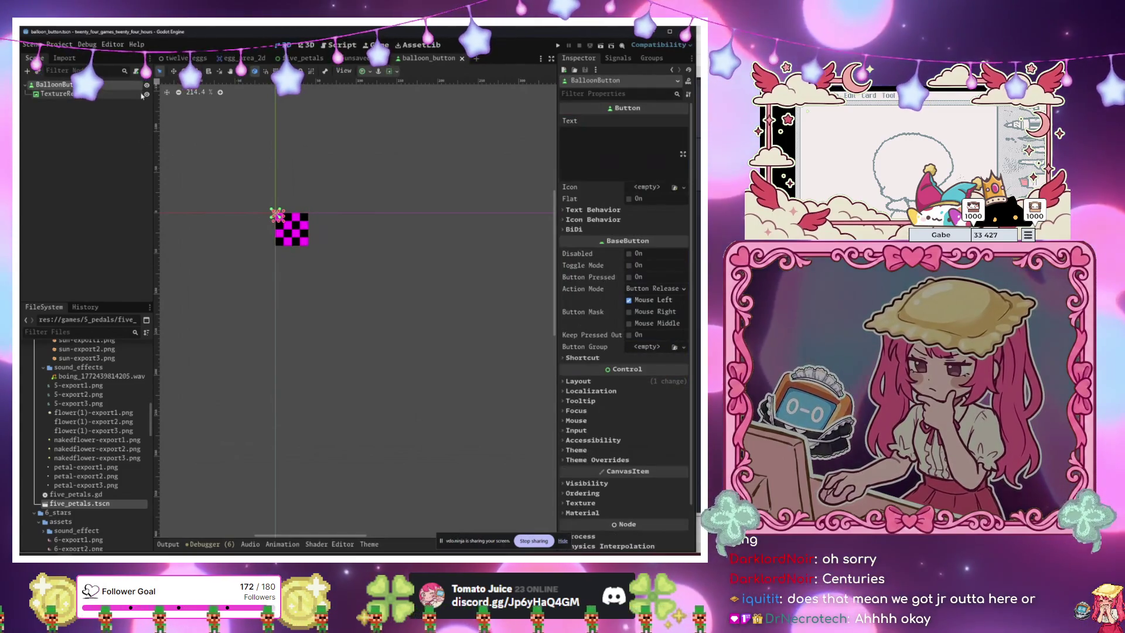
{"action": "left_click", "coordinate": [137, 70]}
{"action": "key", "text": "Return"}
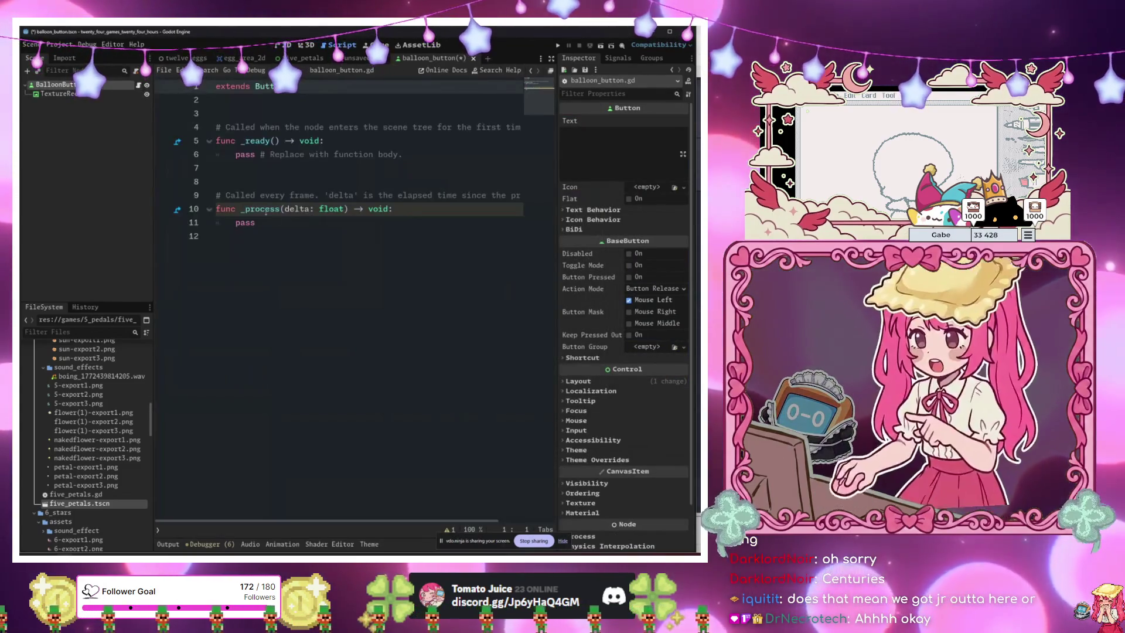
{"action": "left_click", "coordinate": [287, 114]}
{"action": "key", "text": "Return"}
{"action": "key", "text": "Return"}
{"action": "key", "text": "Return"}
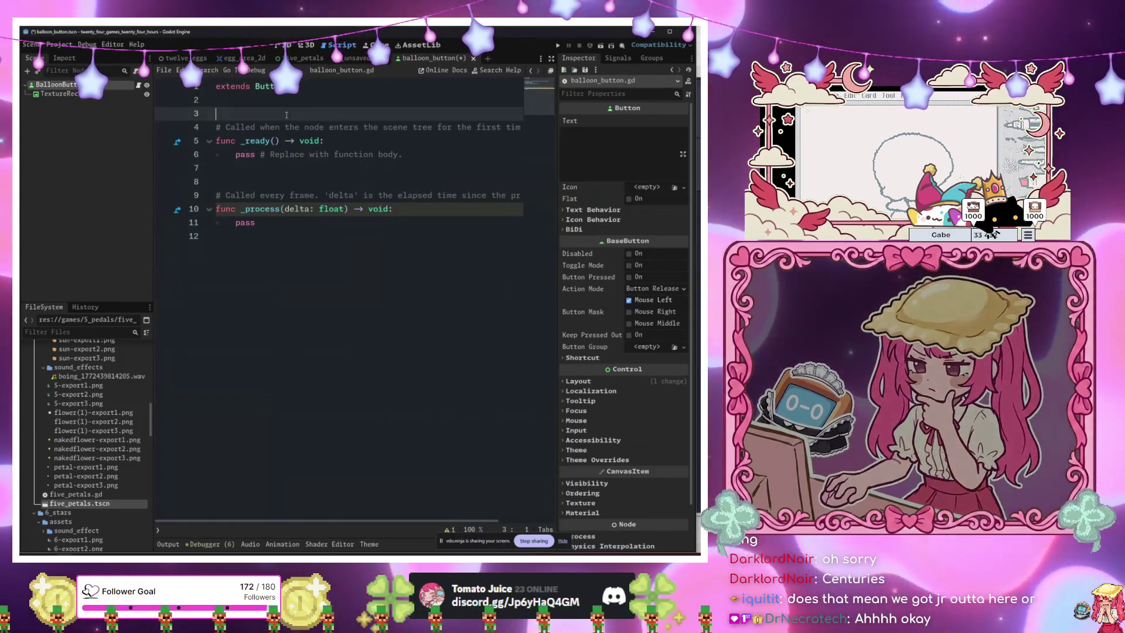
{"action": "key", "text": "Up"}
{"action": "key", "text": "Up"}
{"action": "key", "text": "Up"}
{"action": "type", "text": "@export var "}
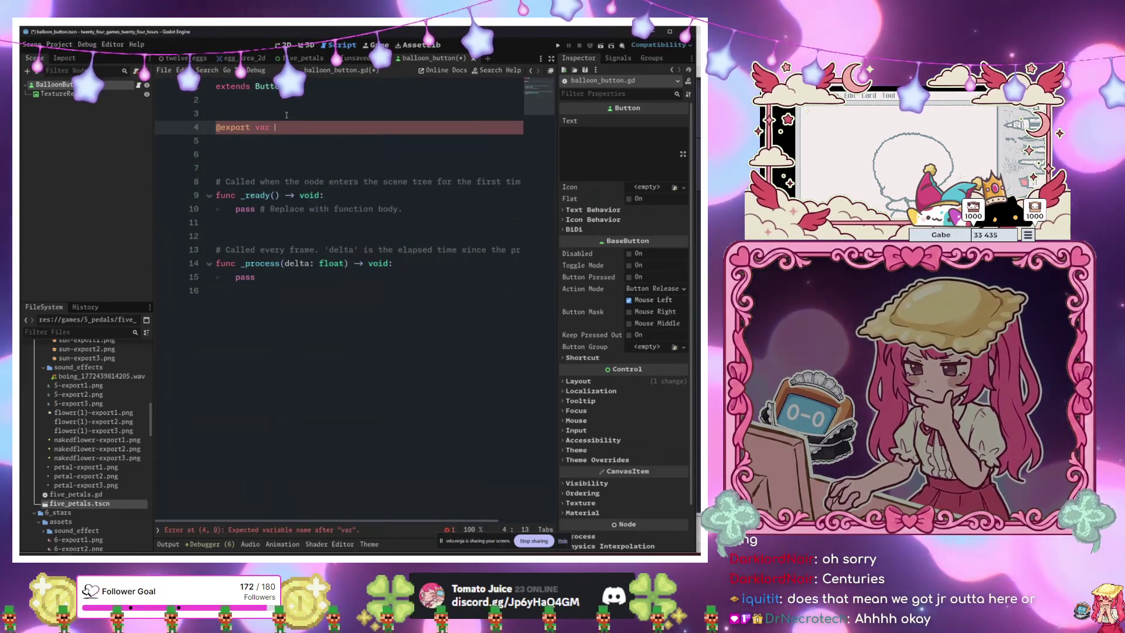
{"action": "type", "text": "y_speed:"}
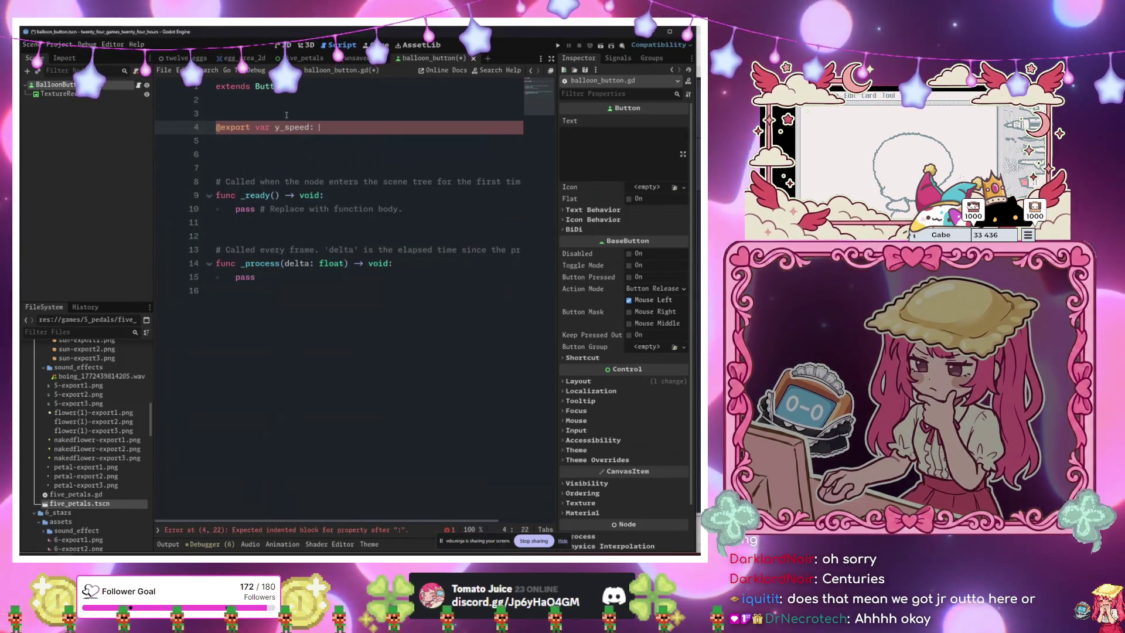
{"action": "type", "text": " float ="}
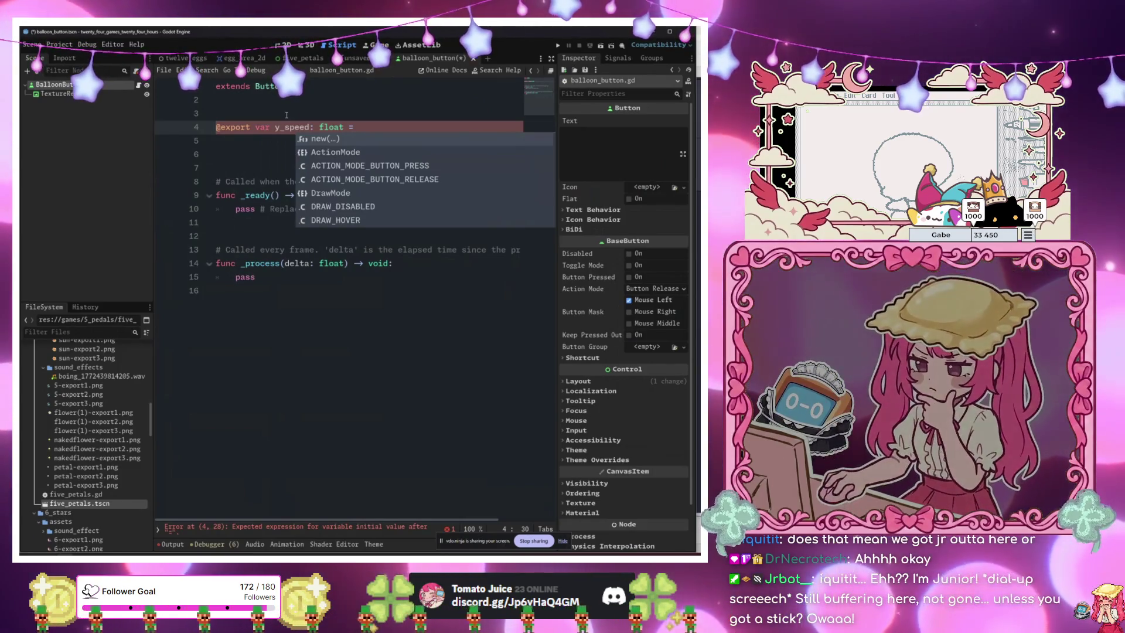
{"action": "type", "text": "y"}
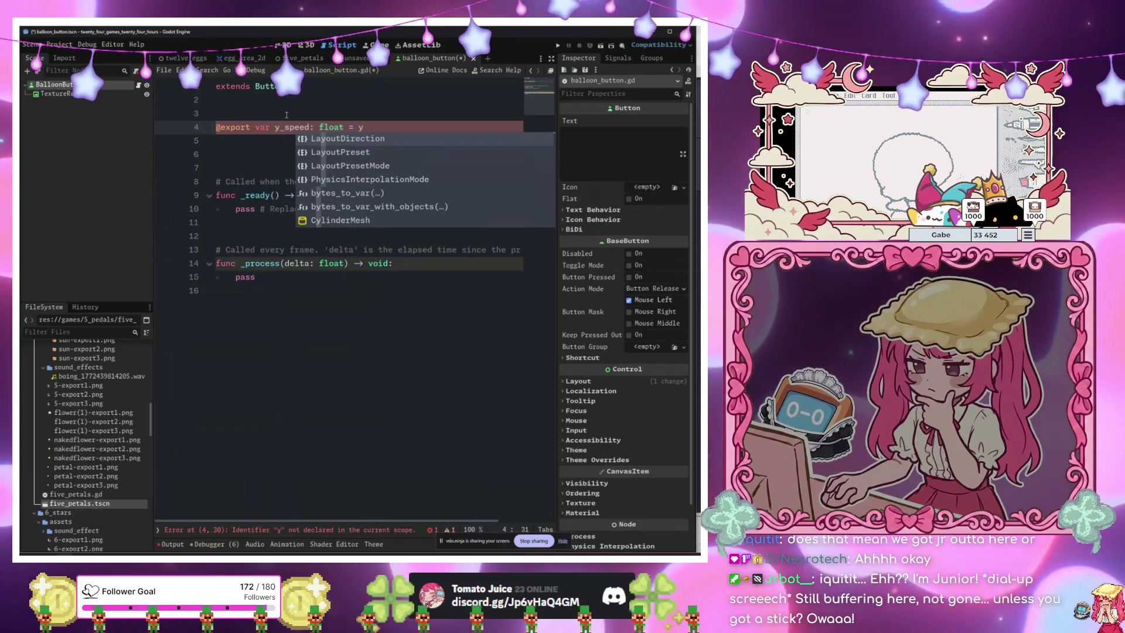
{"action": "type", "text": "_"}
{"action": "key", "text": "BackSpace"}
{"action": "key", "text": "BackSpace"}
{"action": "key", "text": "BackSpace"}
{"action": "key", "text": "BackSpace"}
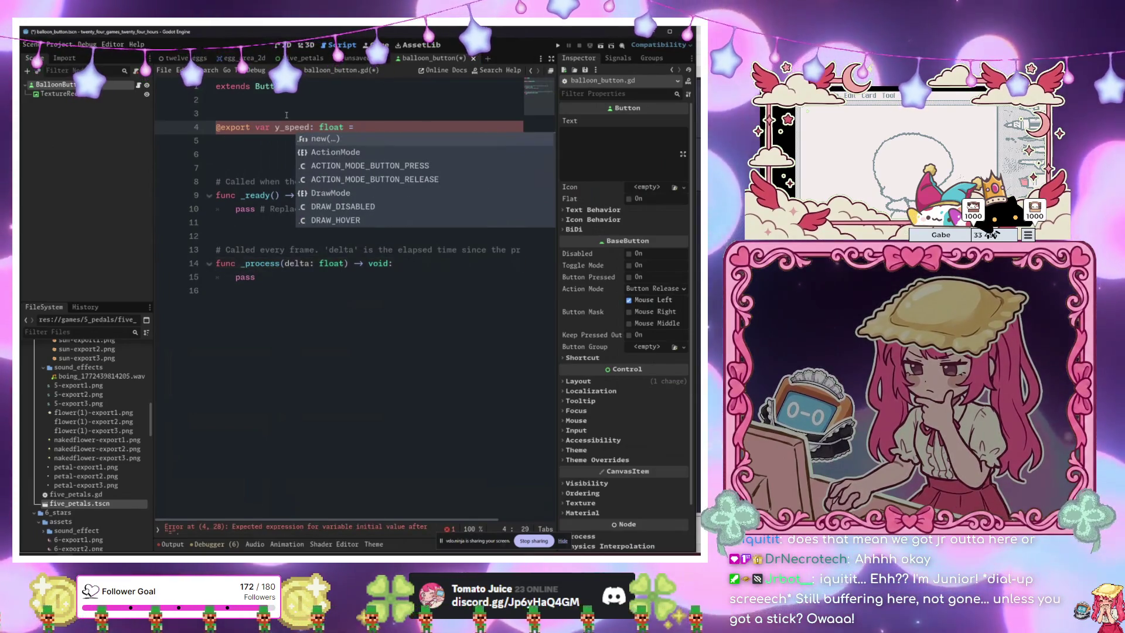
{"action": "key", "text": "Return"}
{"action": "type", "text": "@export var "}
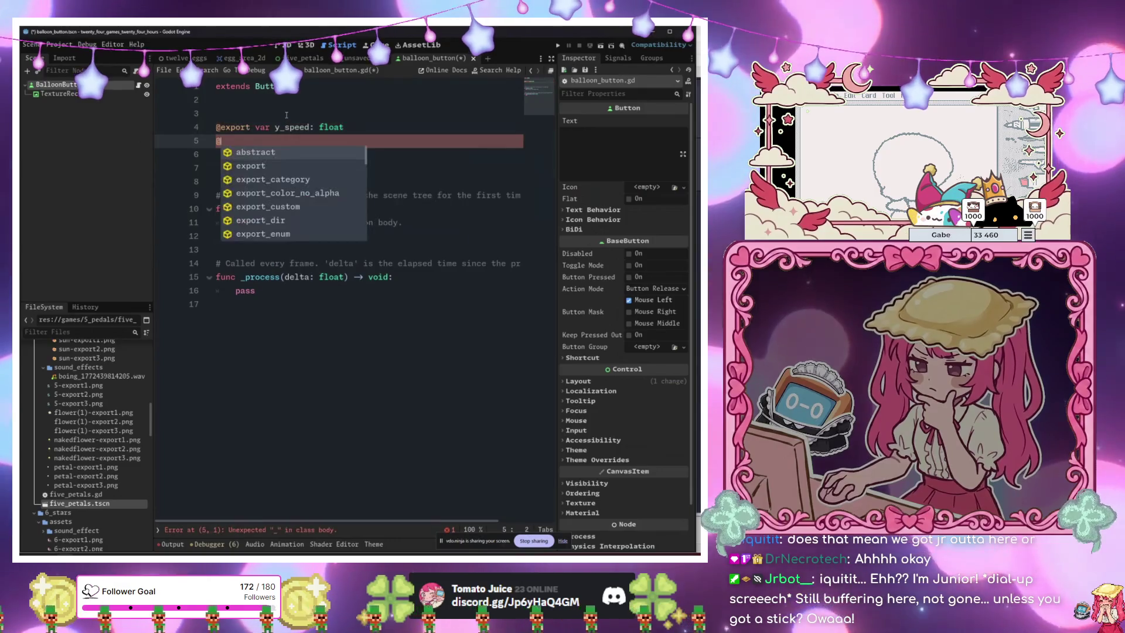
{"action": "type", "text": "x_s"}
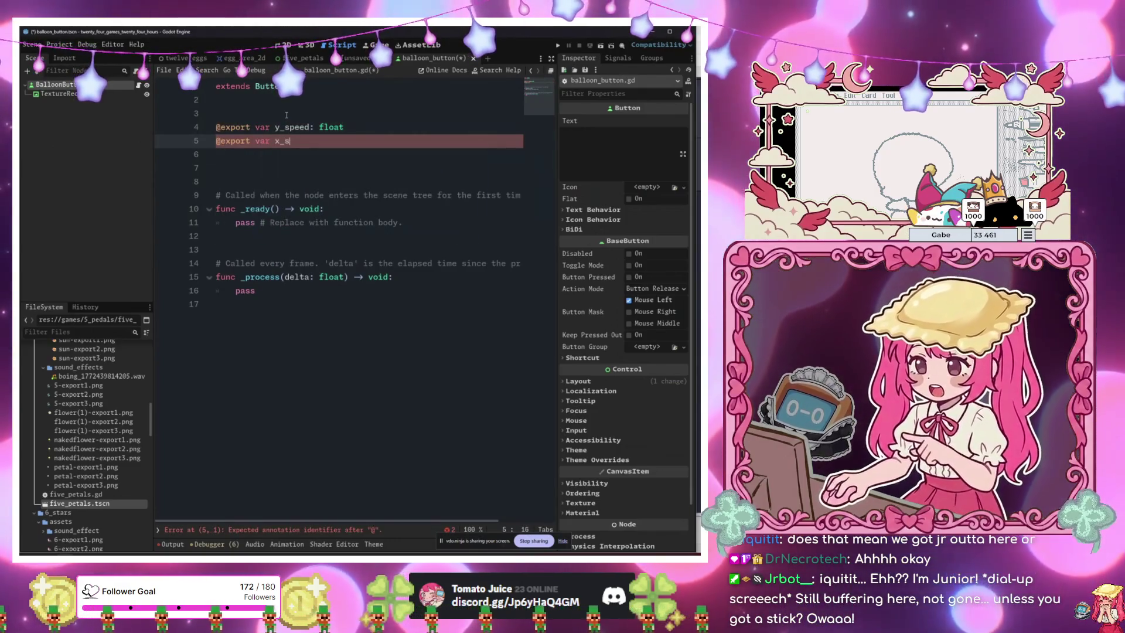
{"action": "type", "text": "peed: float "}
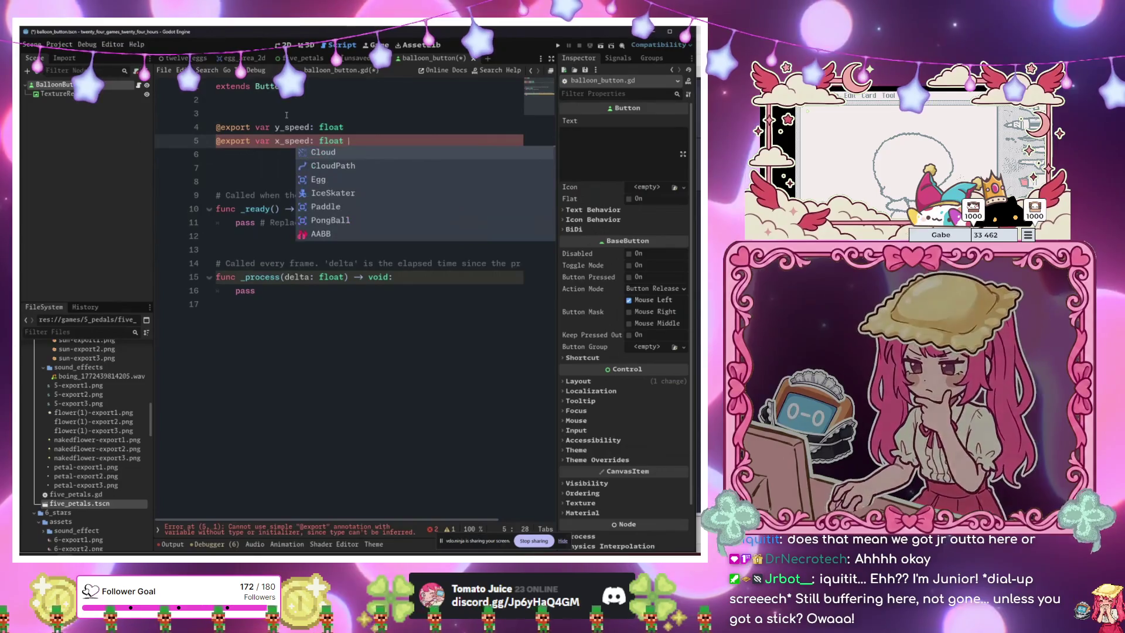
{"action": "type", "text": "= "}
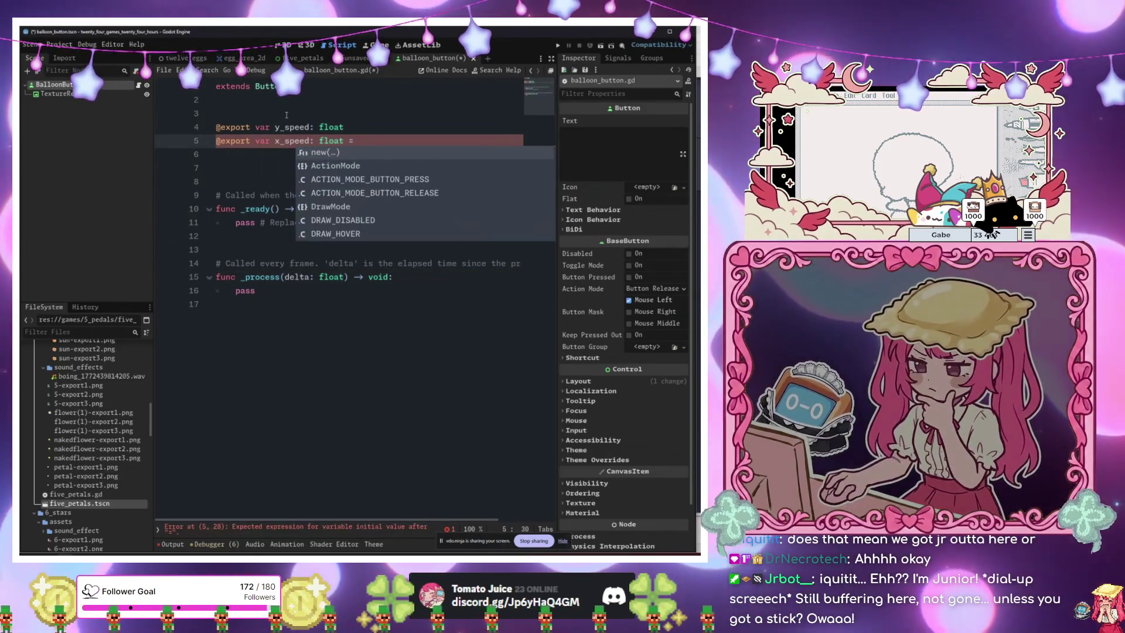
{"action": "type", "text": "20"}
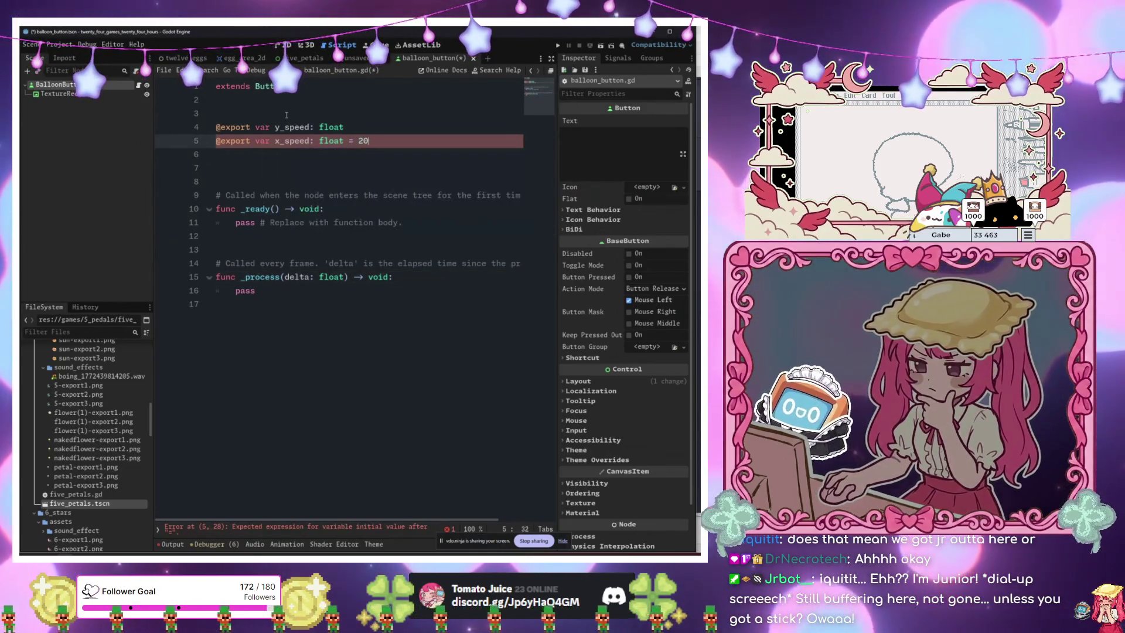